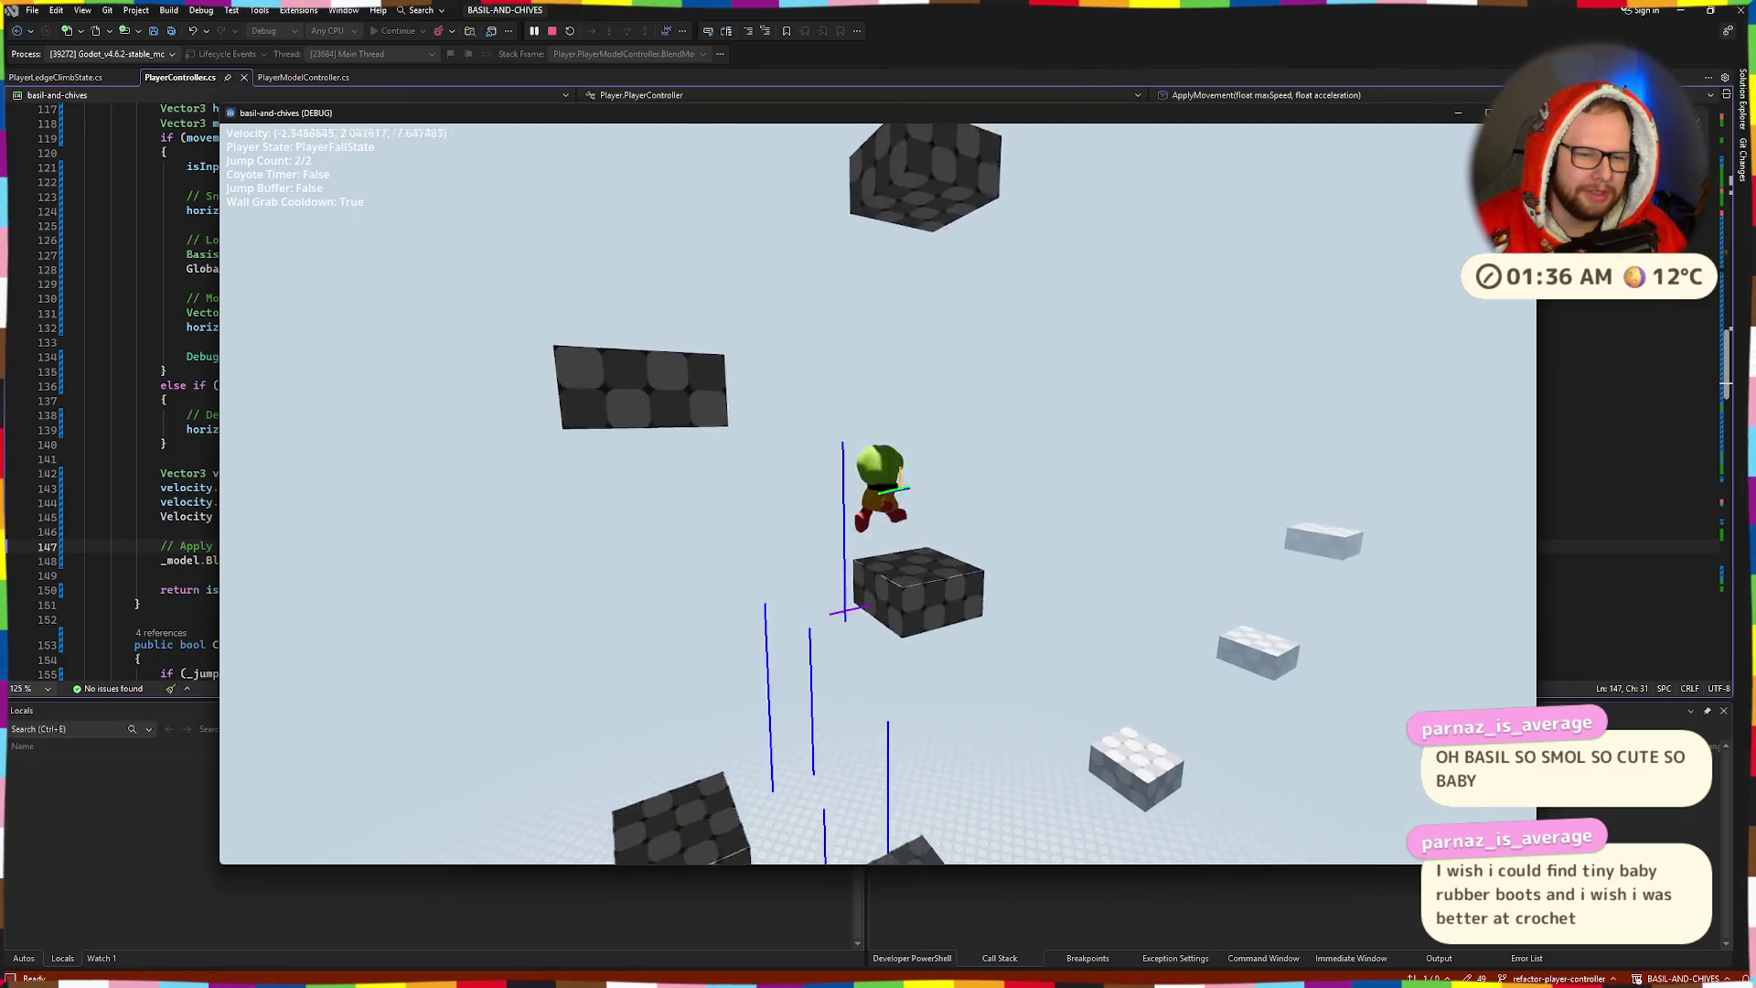
key(space)
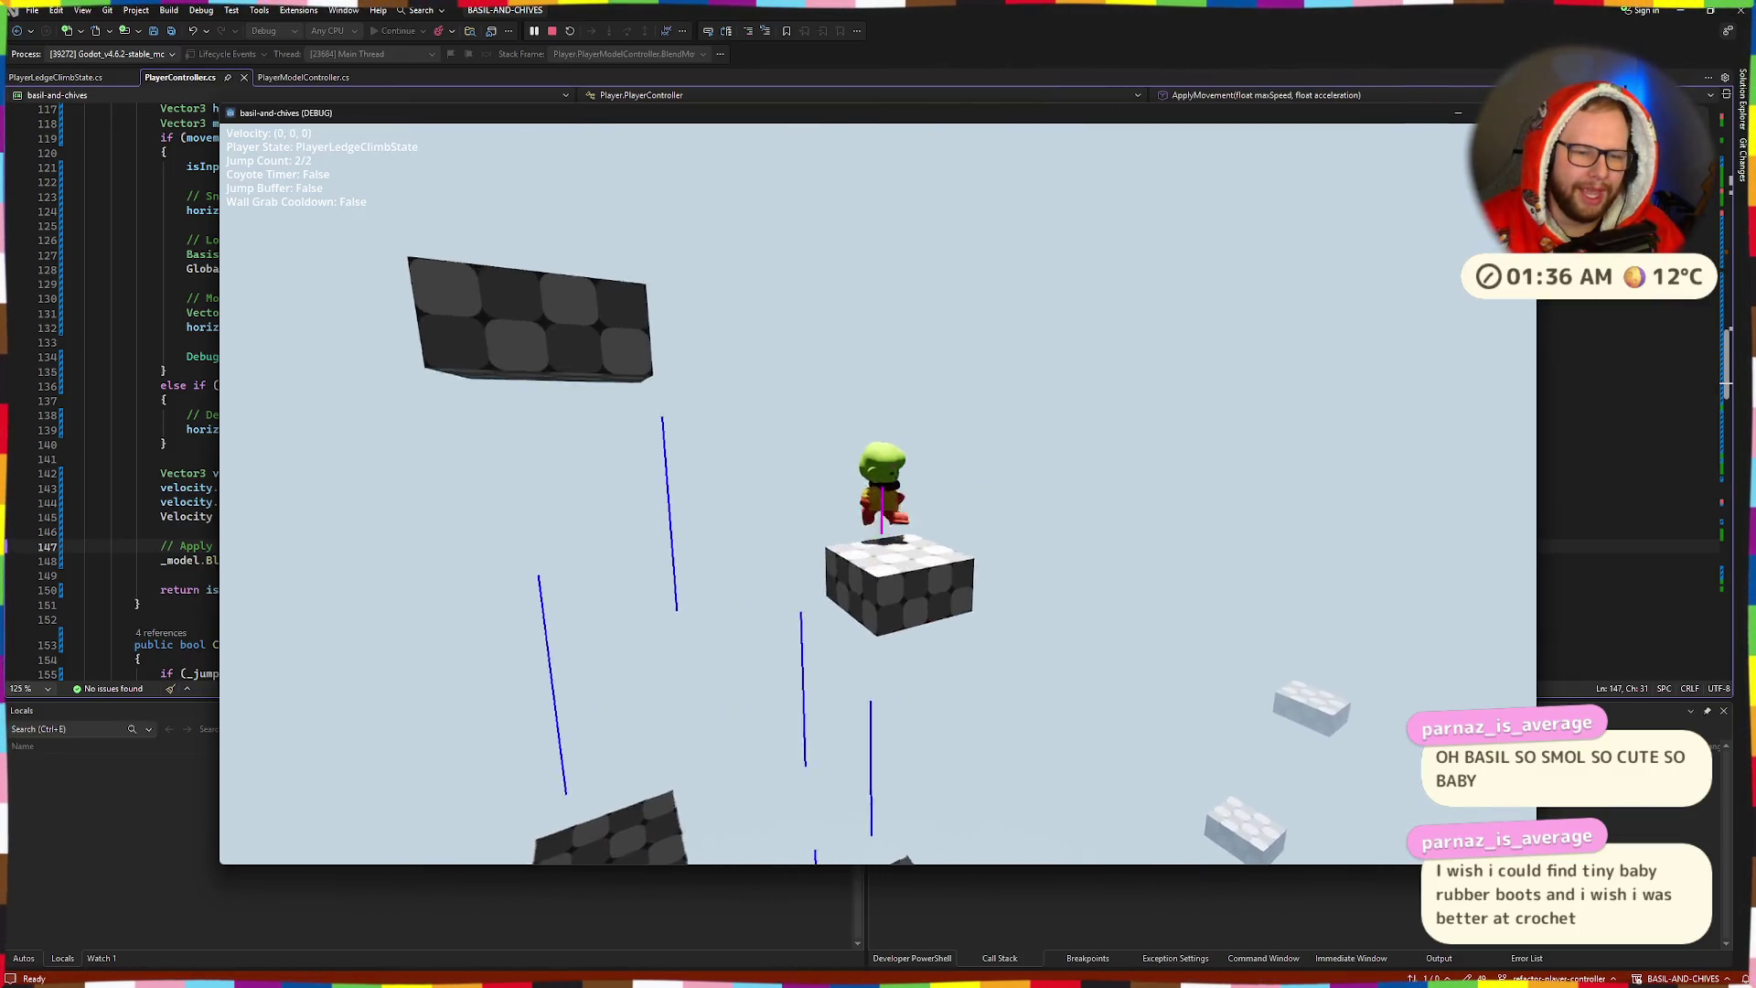
- Jump and double-jump the character from block to block and off the tower, ending idle on the floor
key(space)
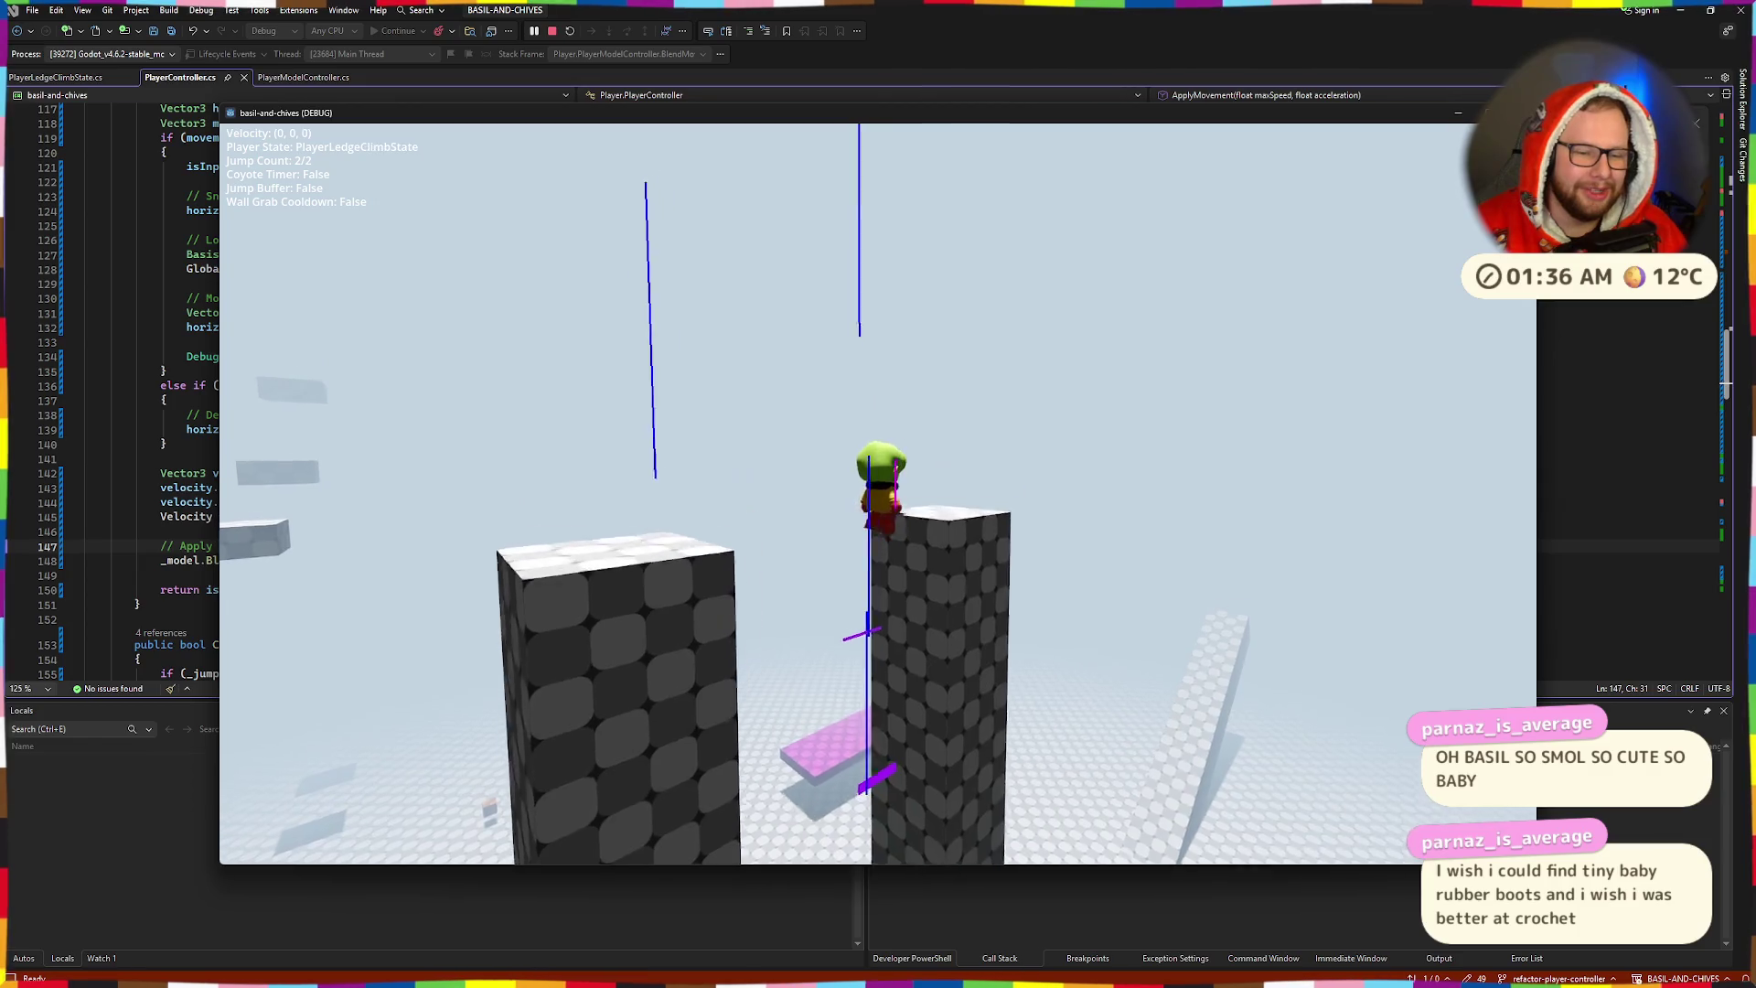
key(space)
key(space)
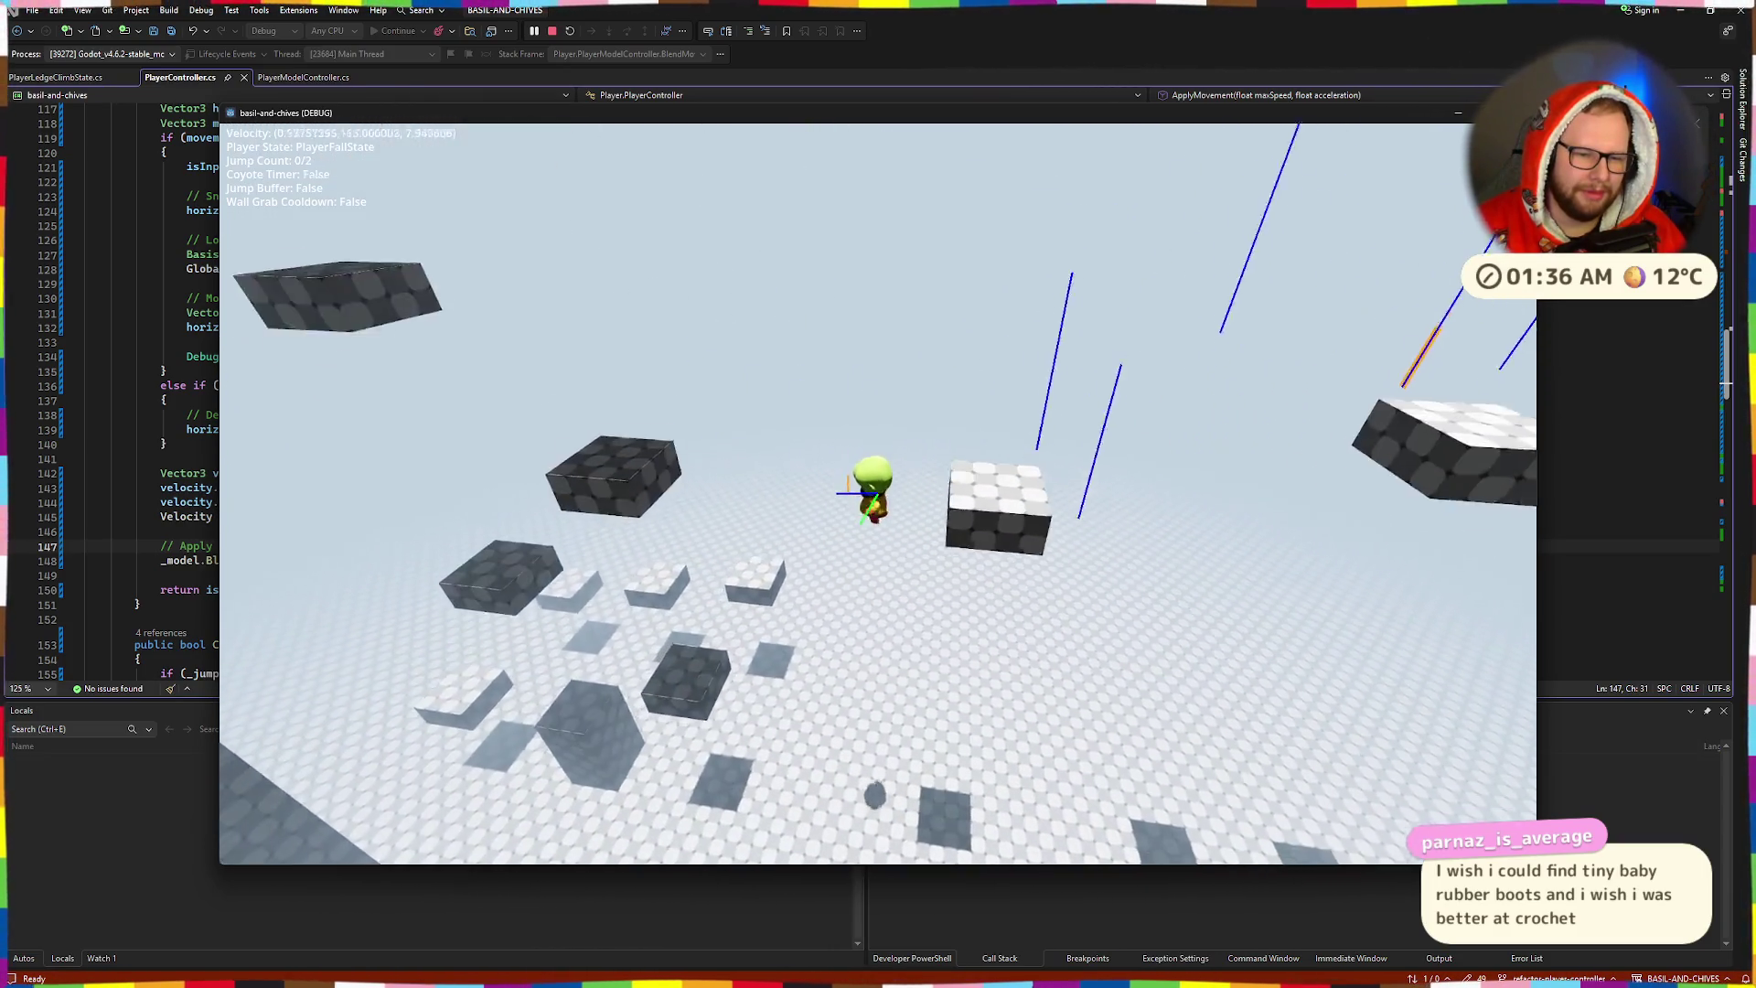
key(space)
key(space)
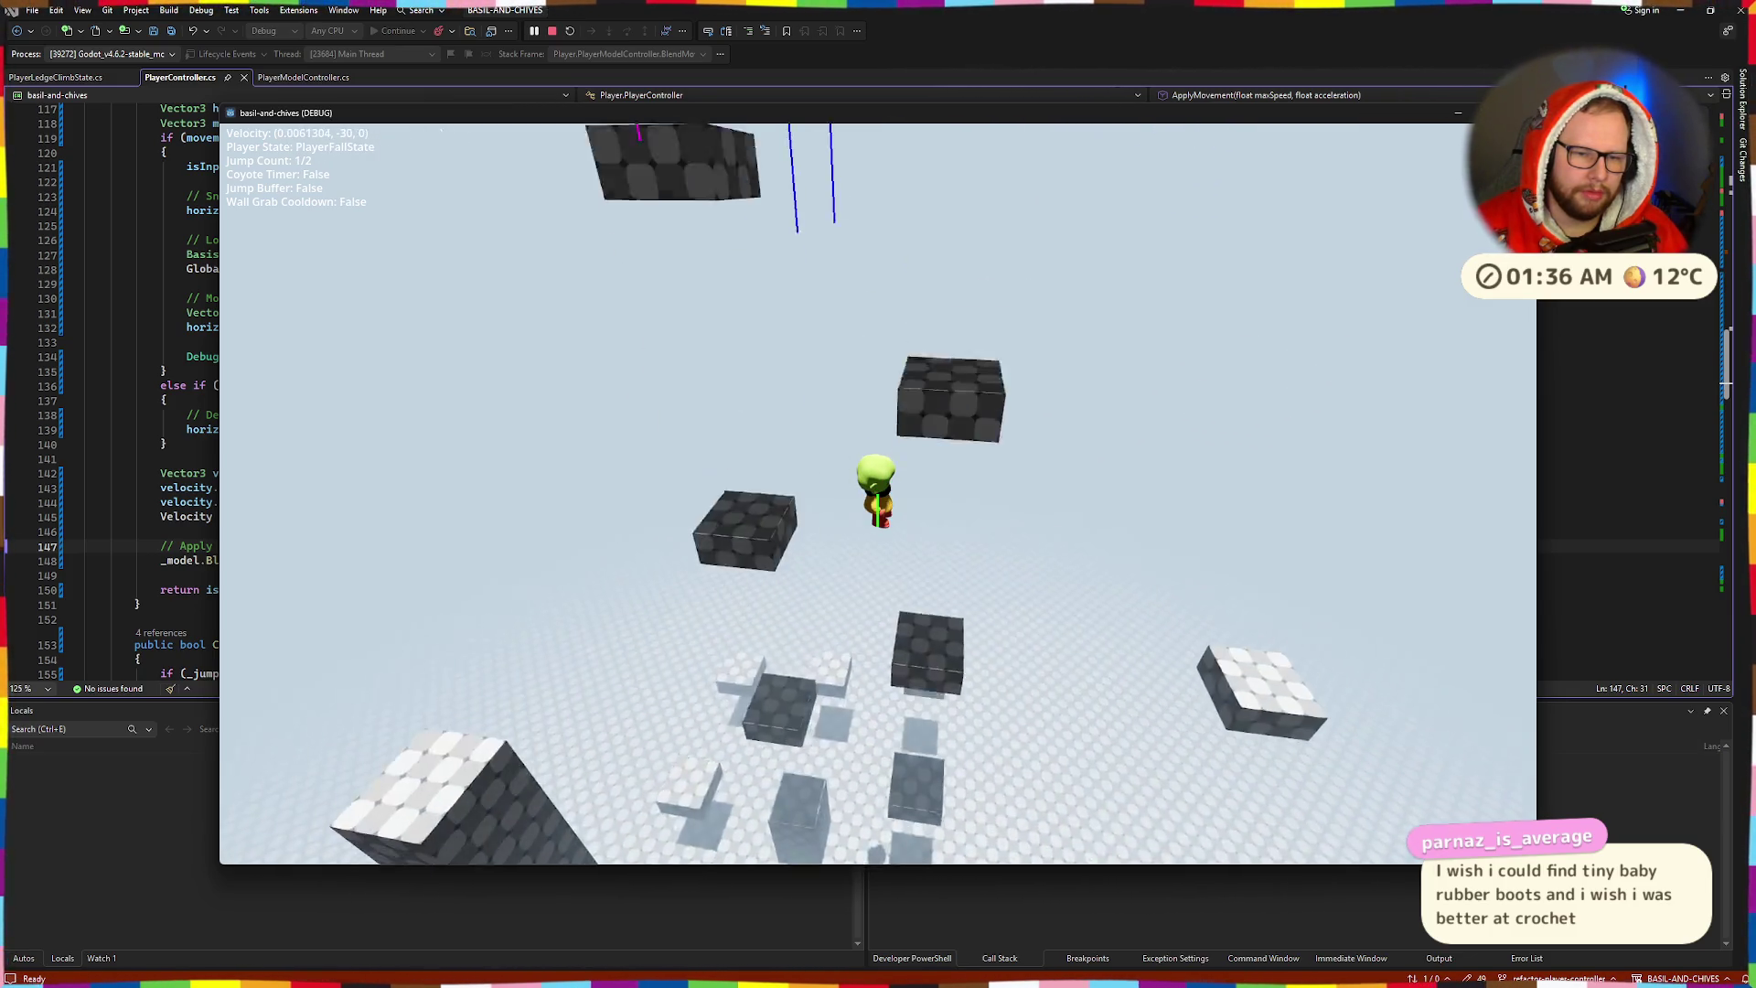
key(space)
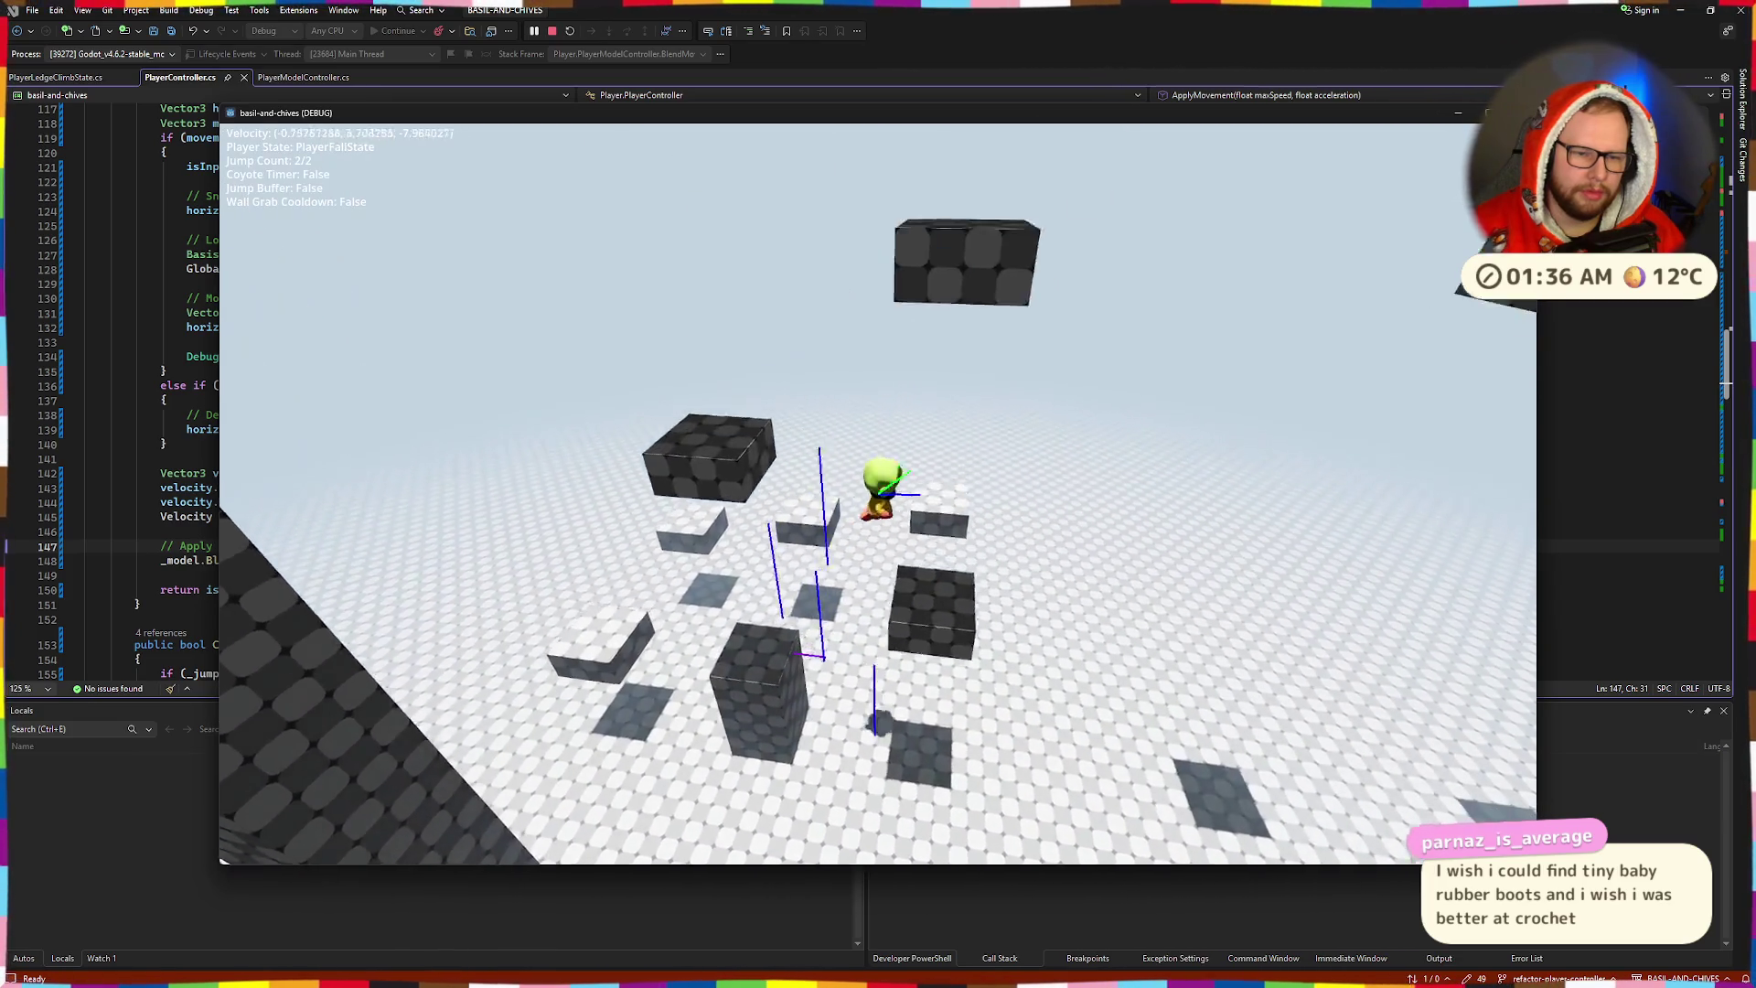
key(space)
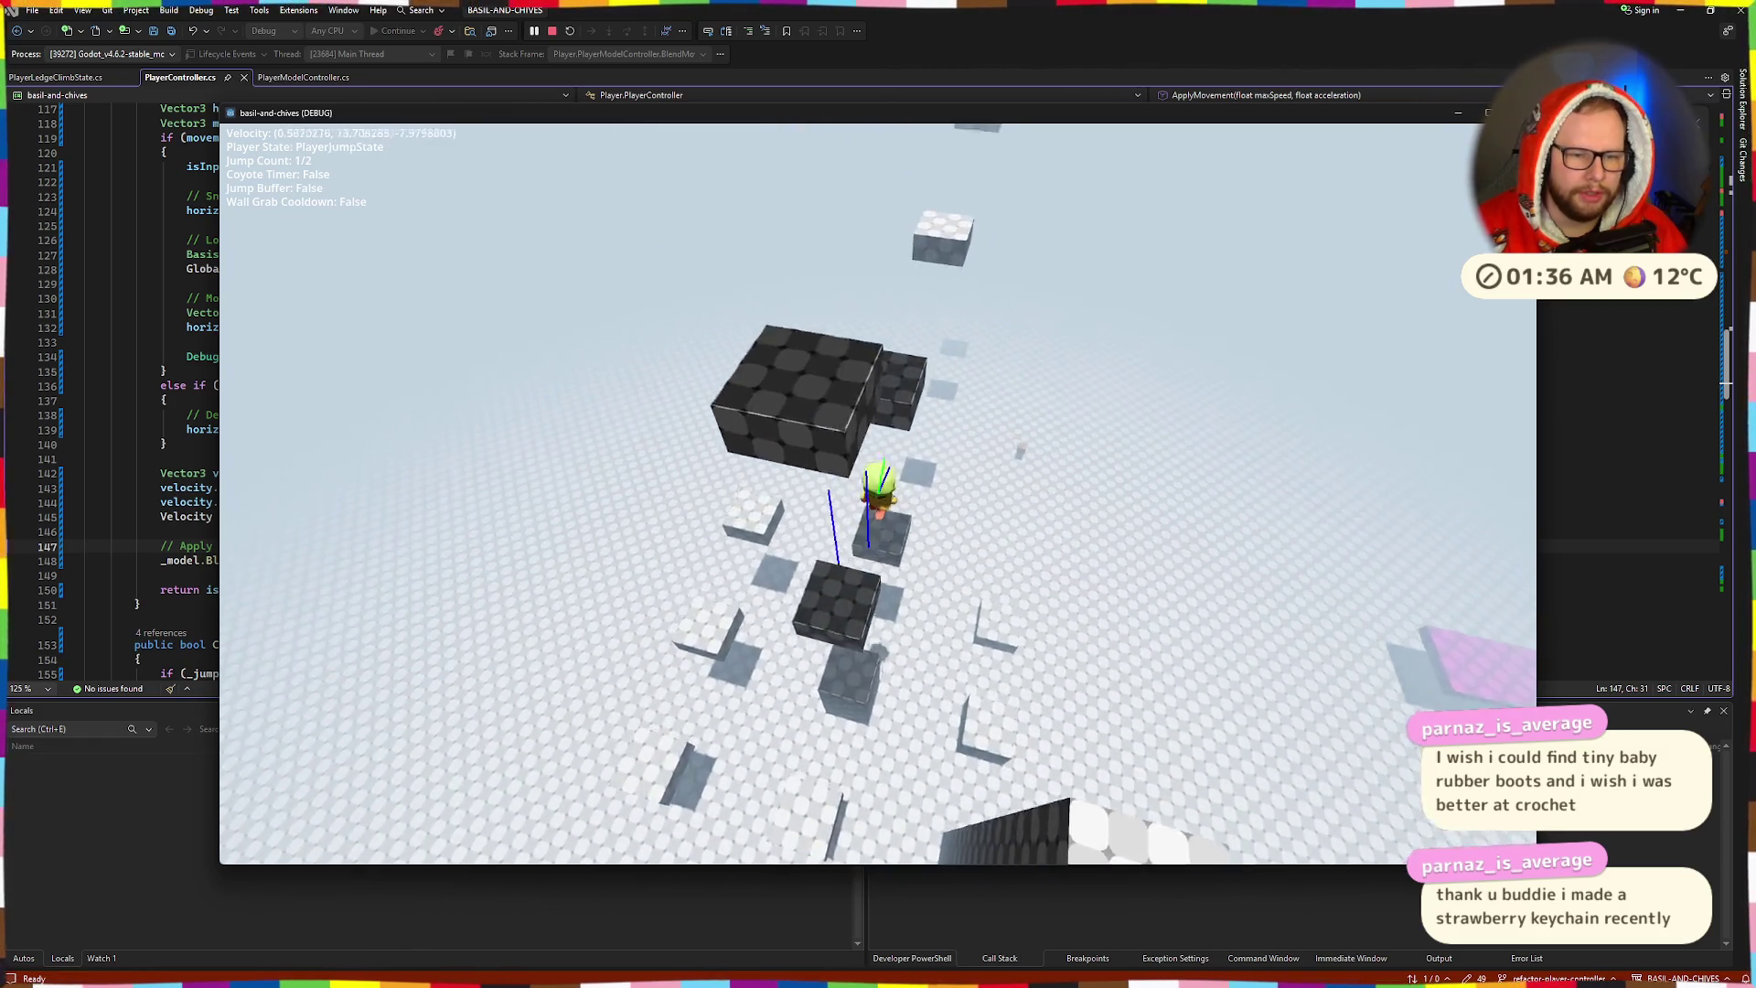
key(space)
key(space)
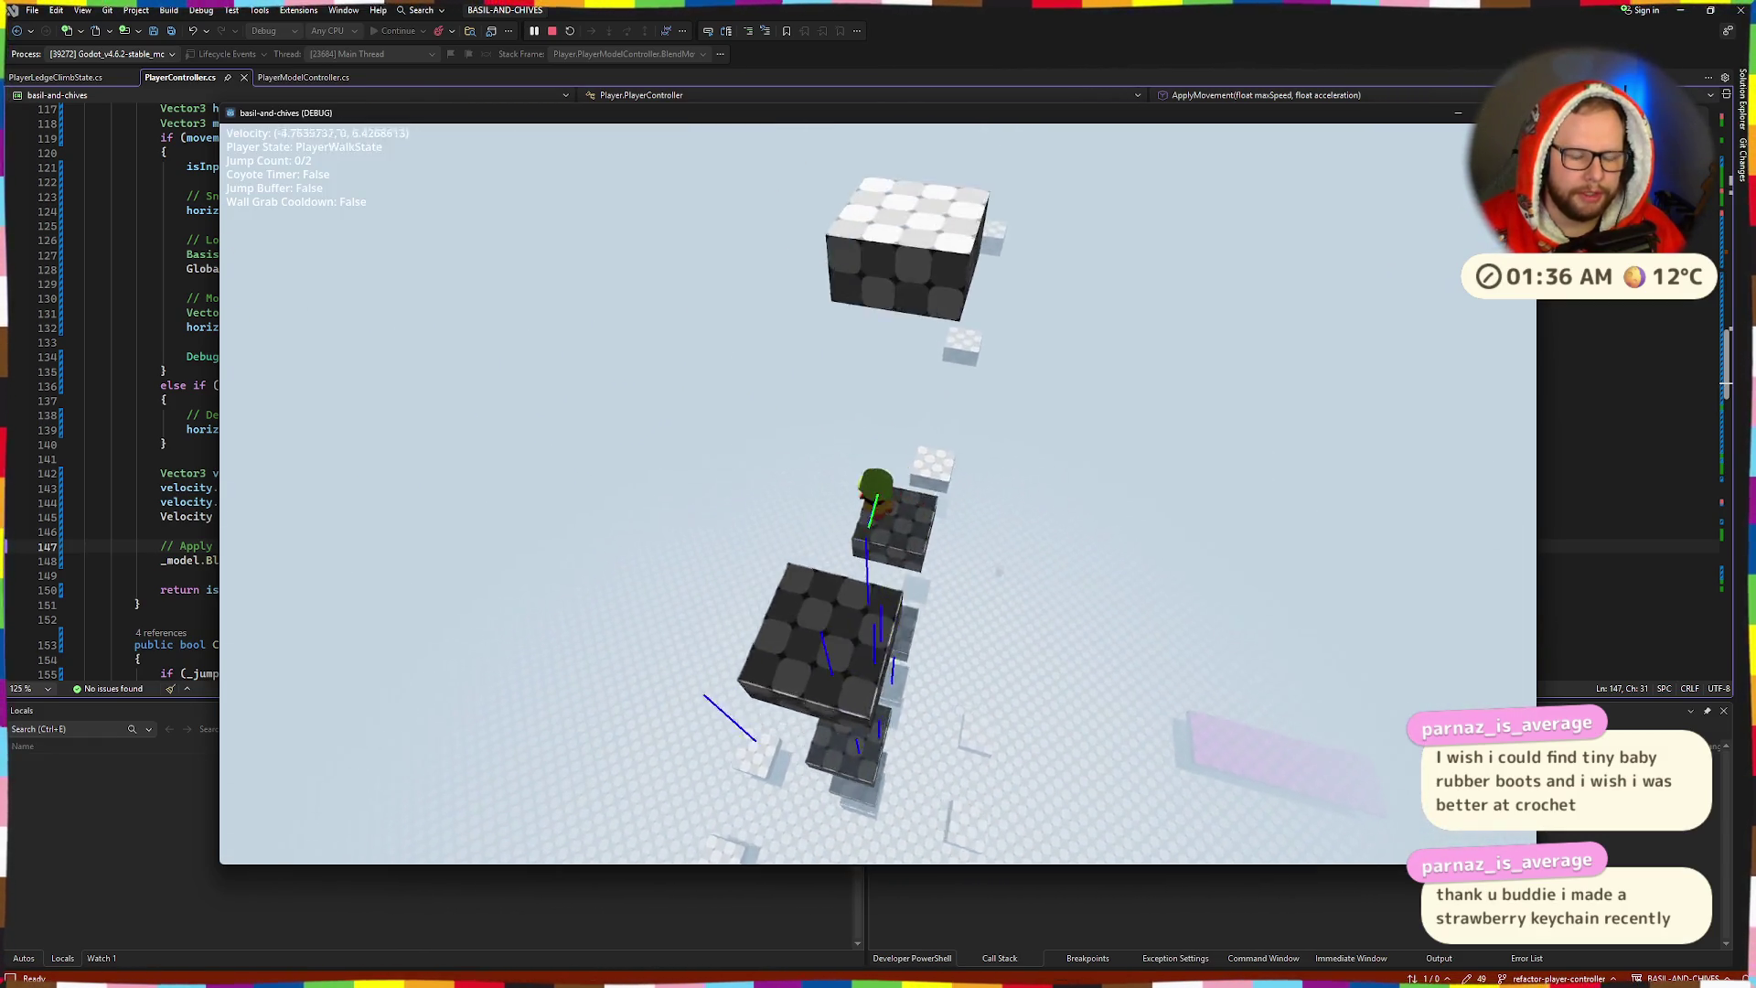
key(space)
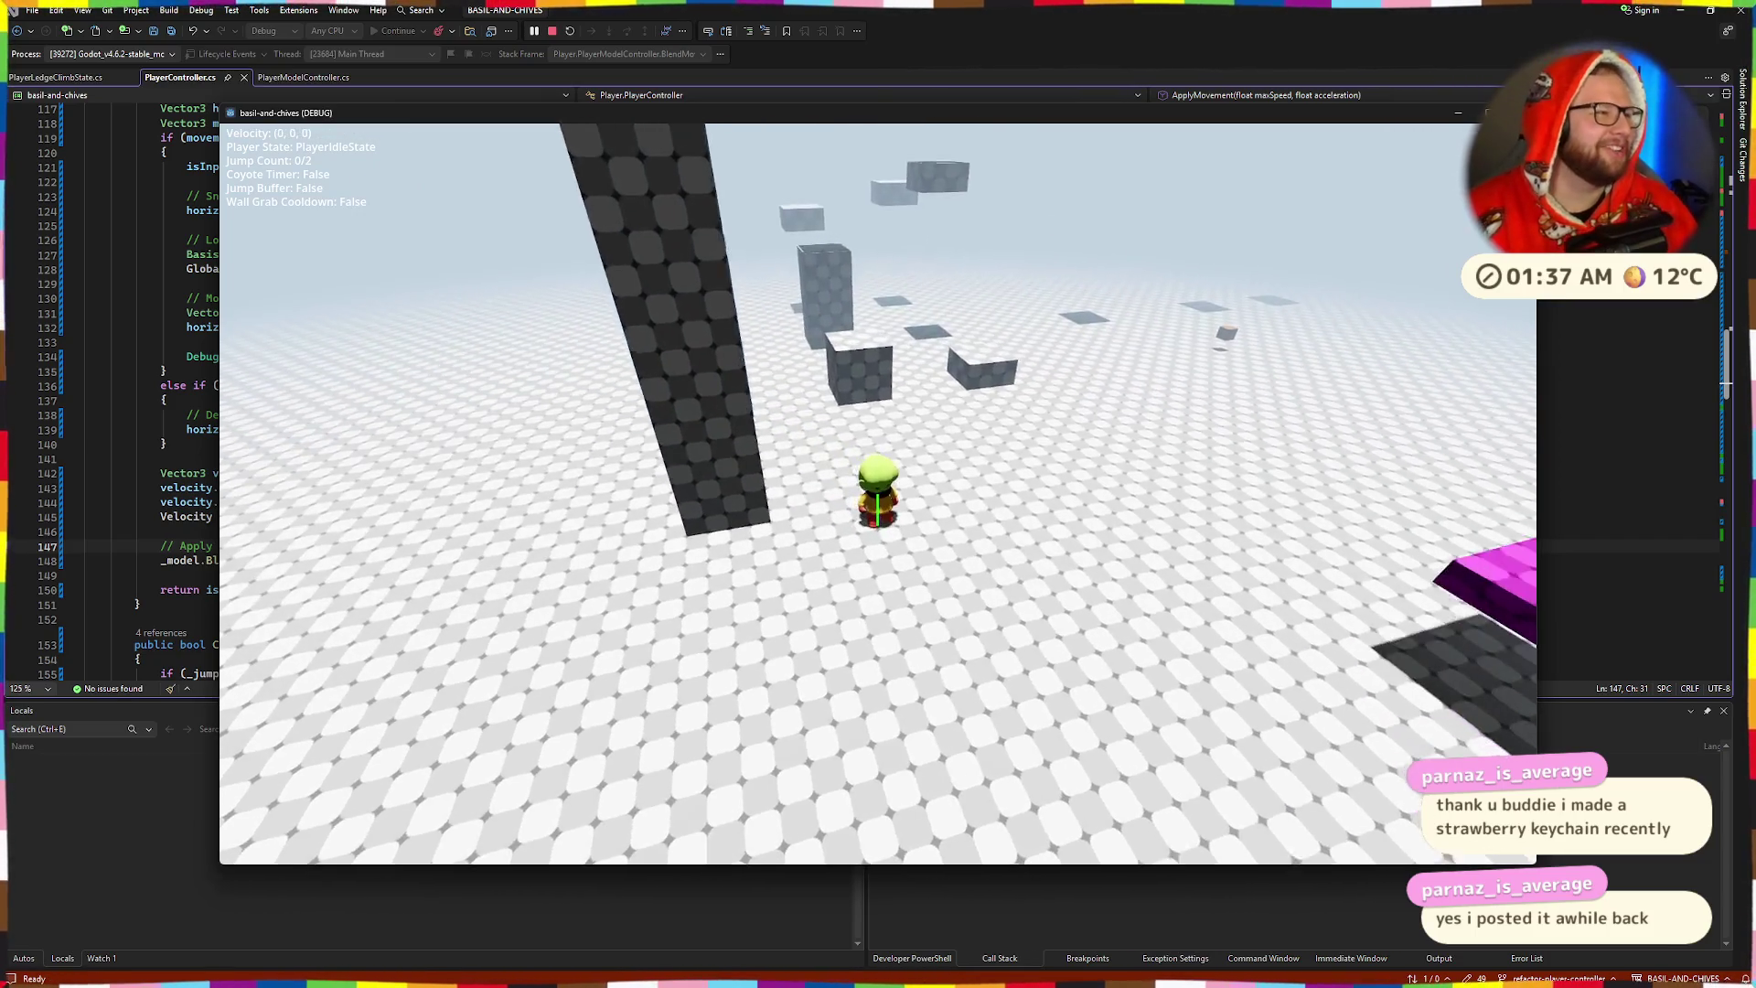
- Walk the character across the floor and run it up onto the magenta platform
key(w)
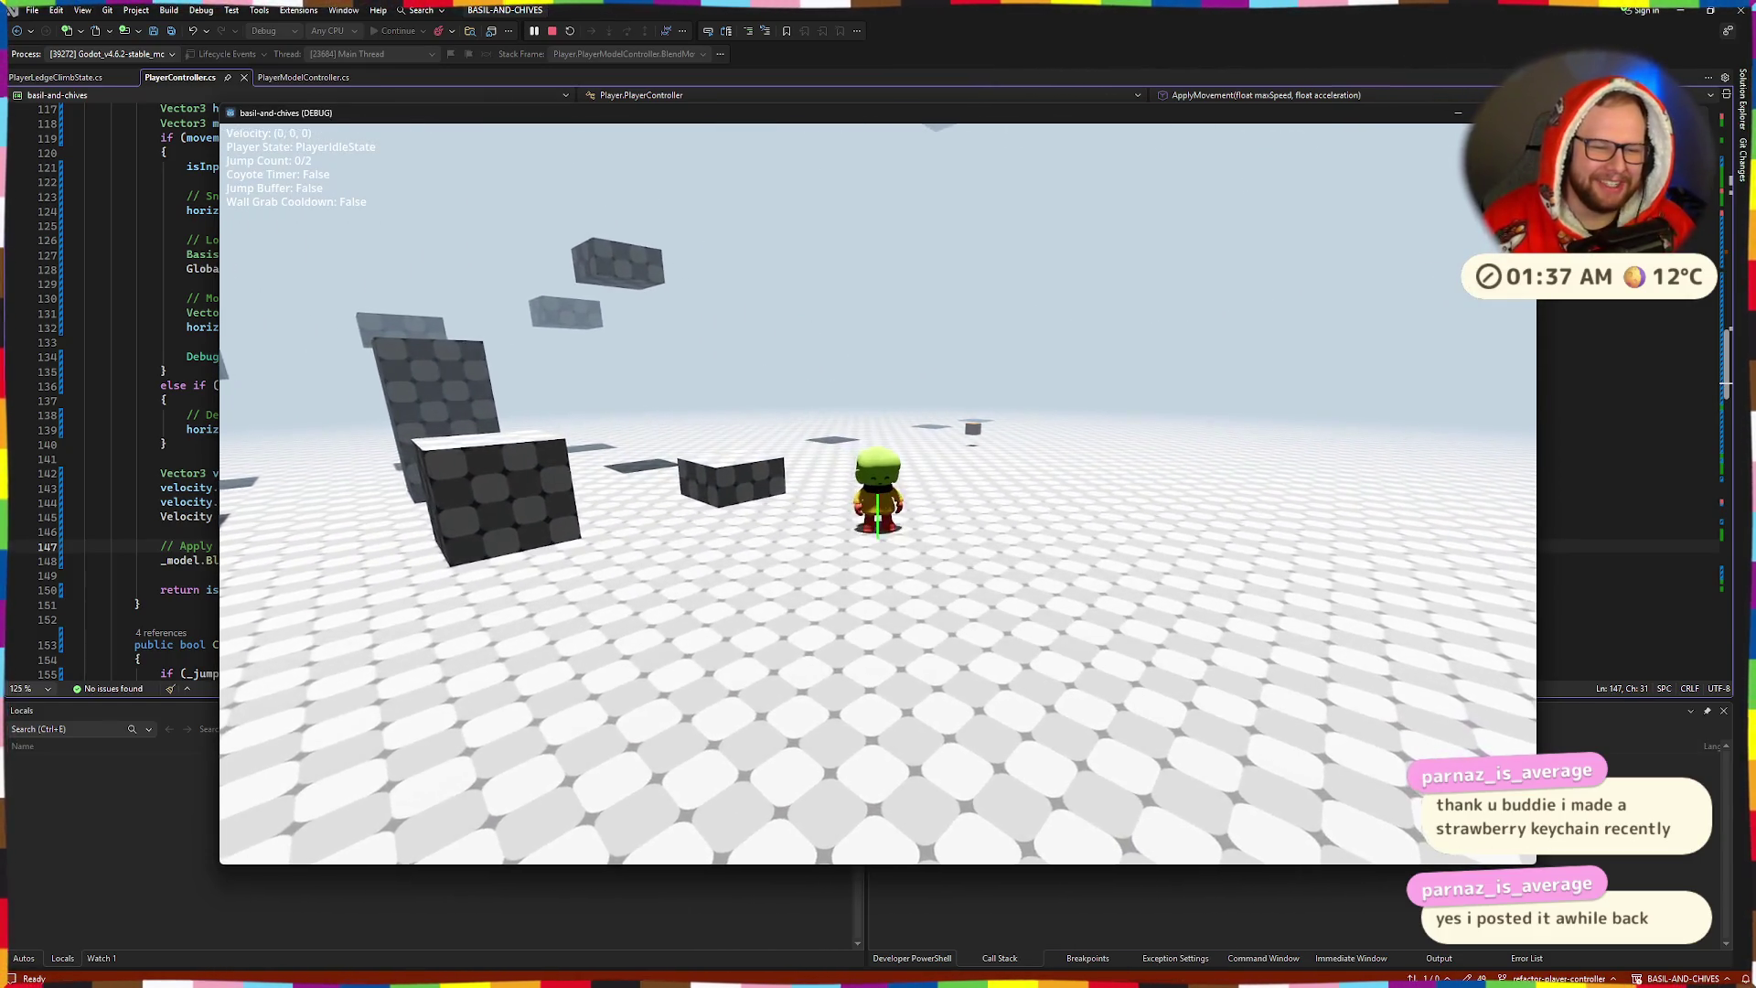
key(w)
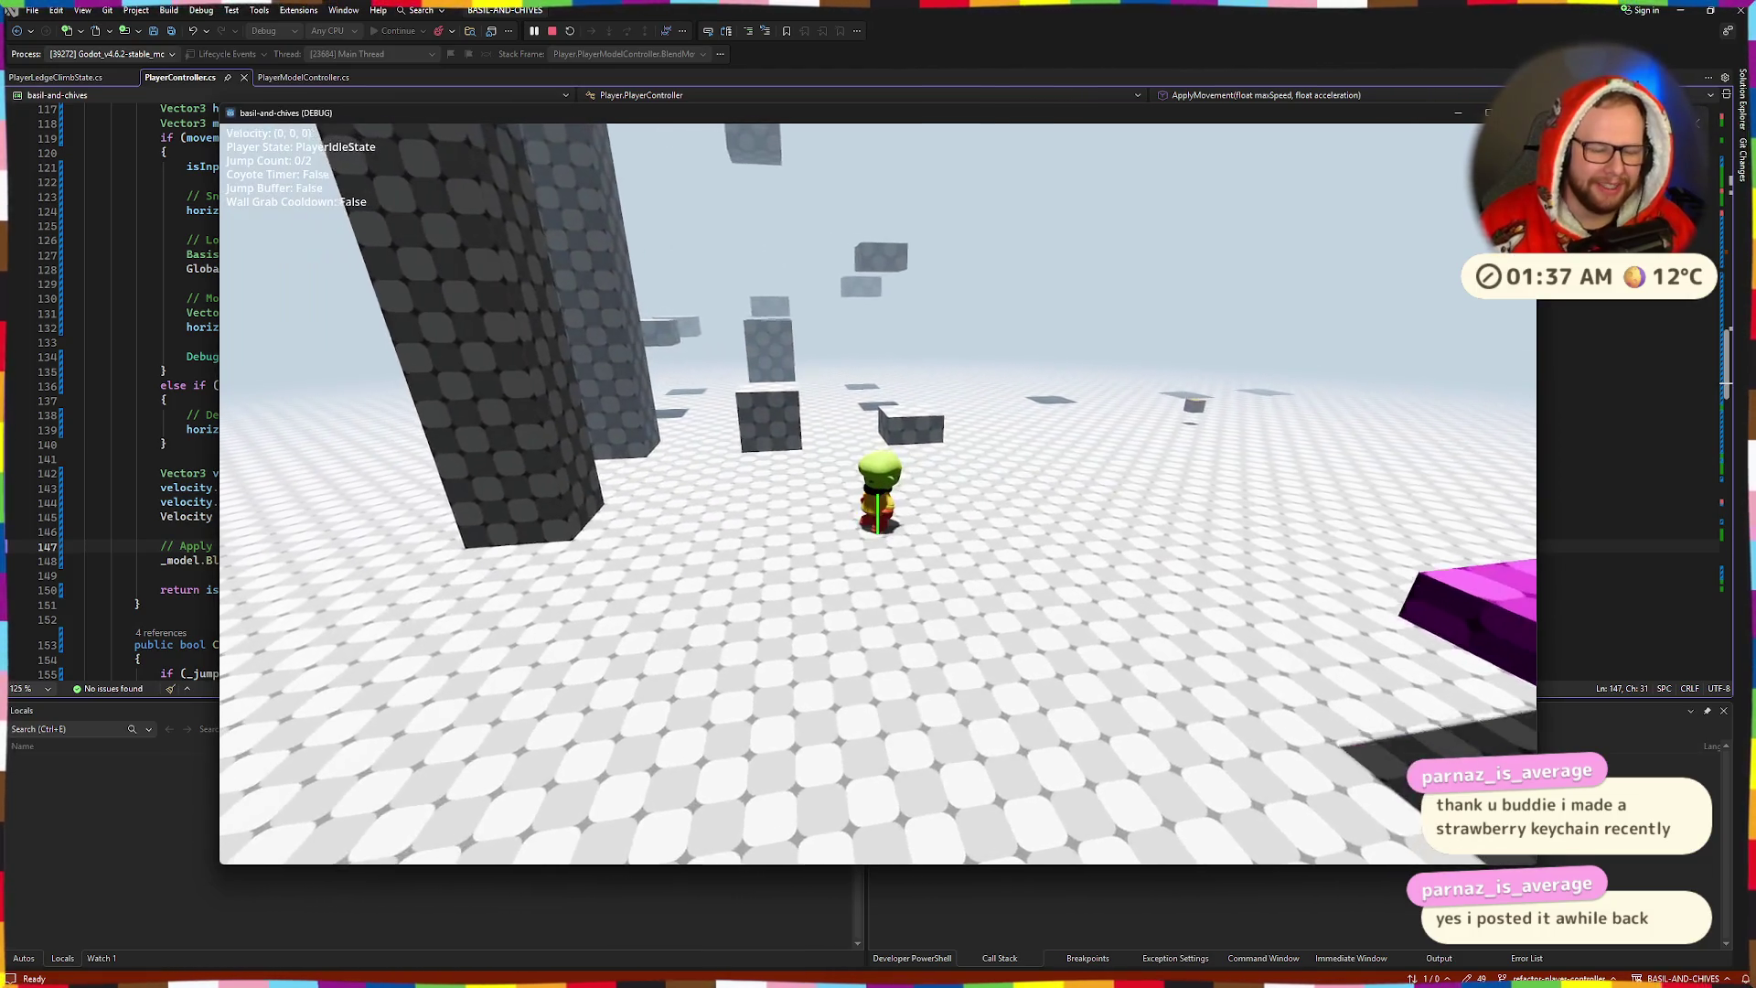
key(shift)
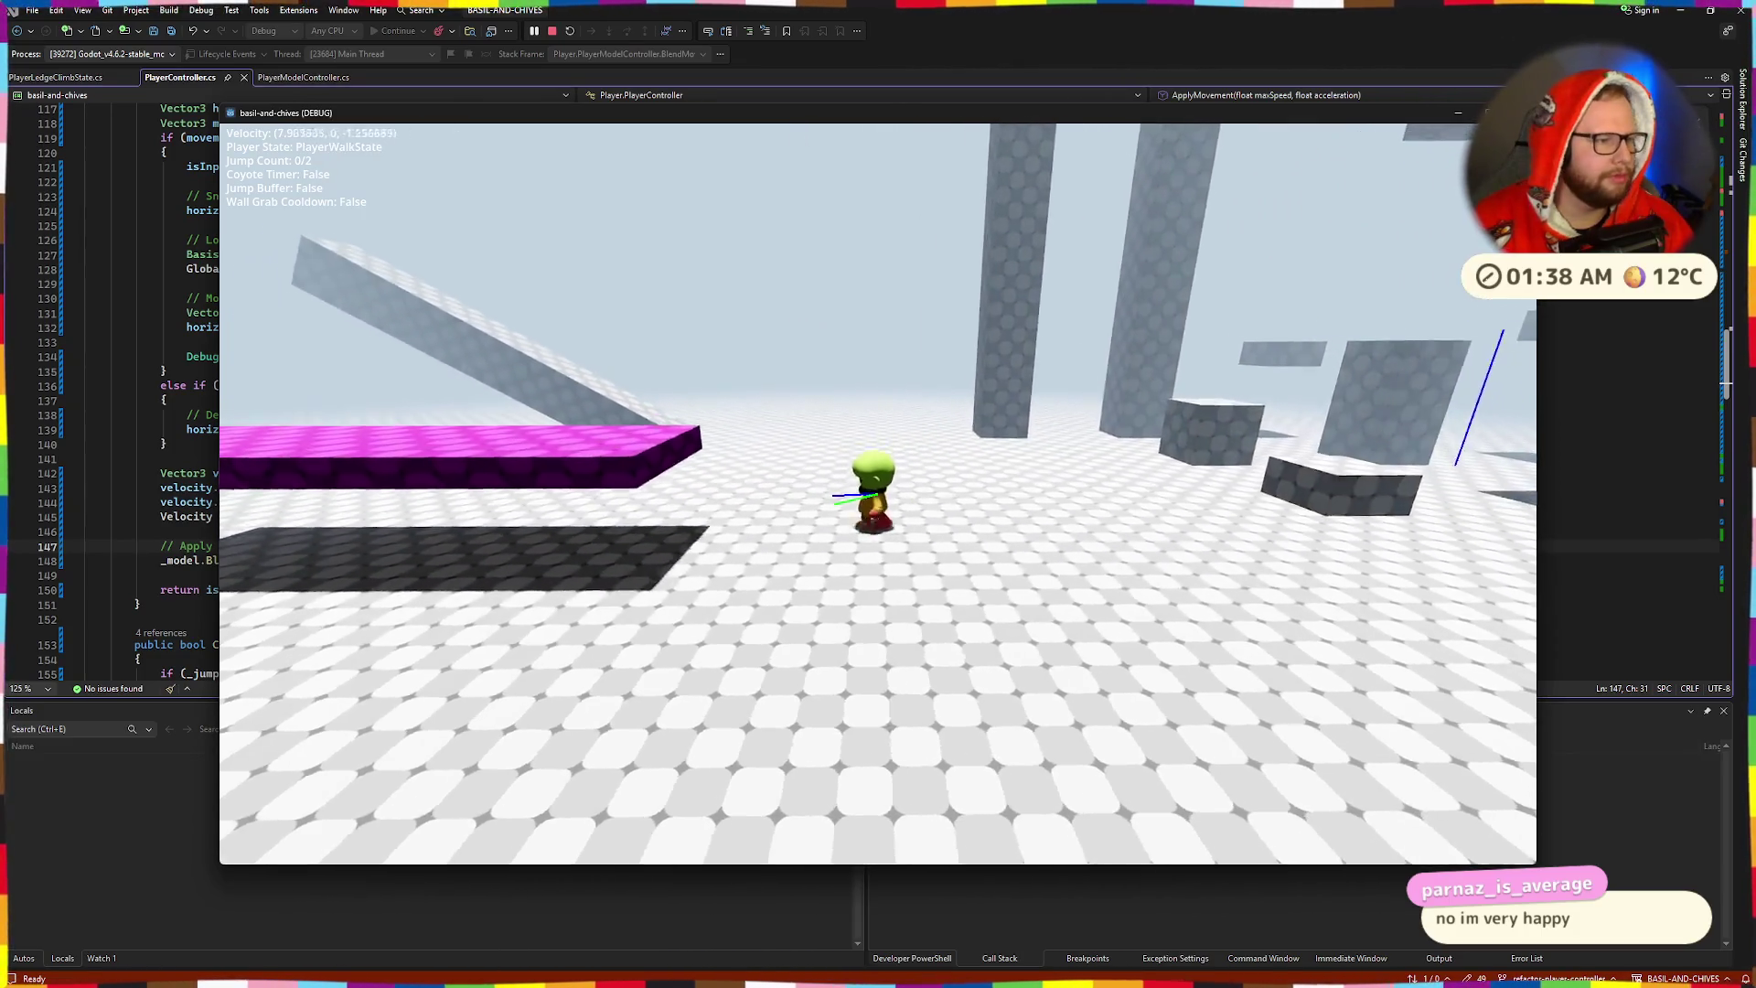
- Jump off the magenta platform, walk left, and double-jump onto a tall pillar top
key(space)
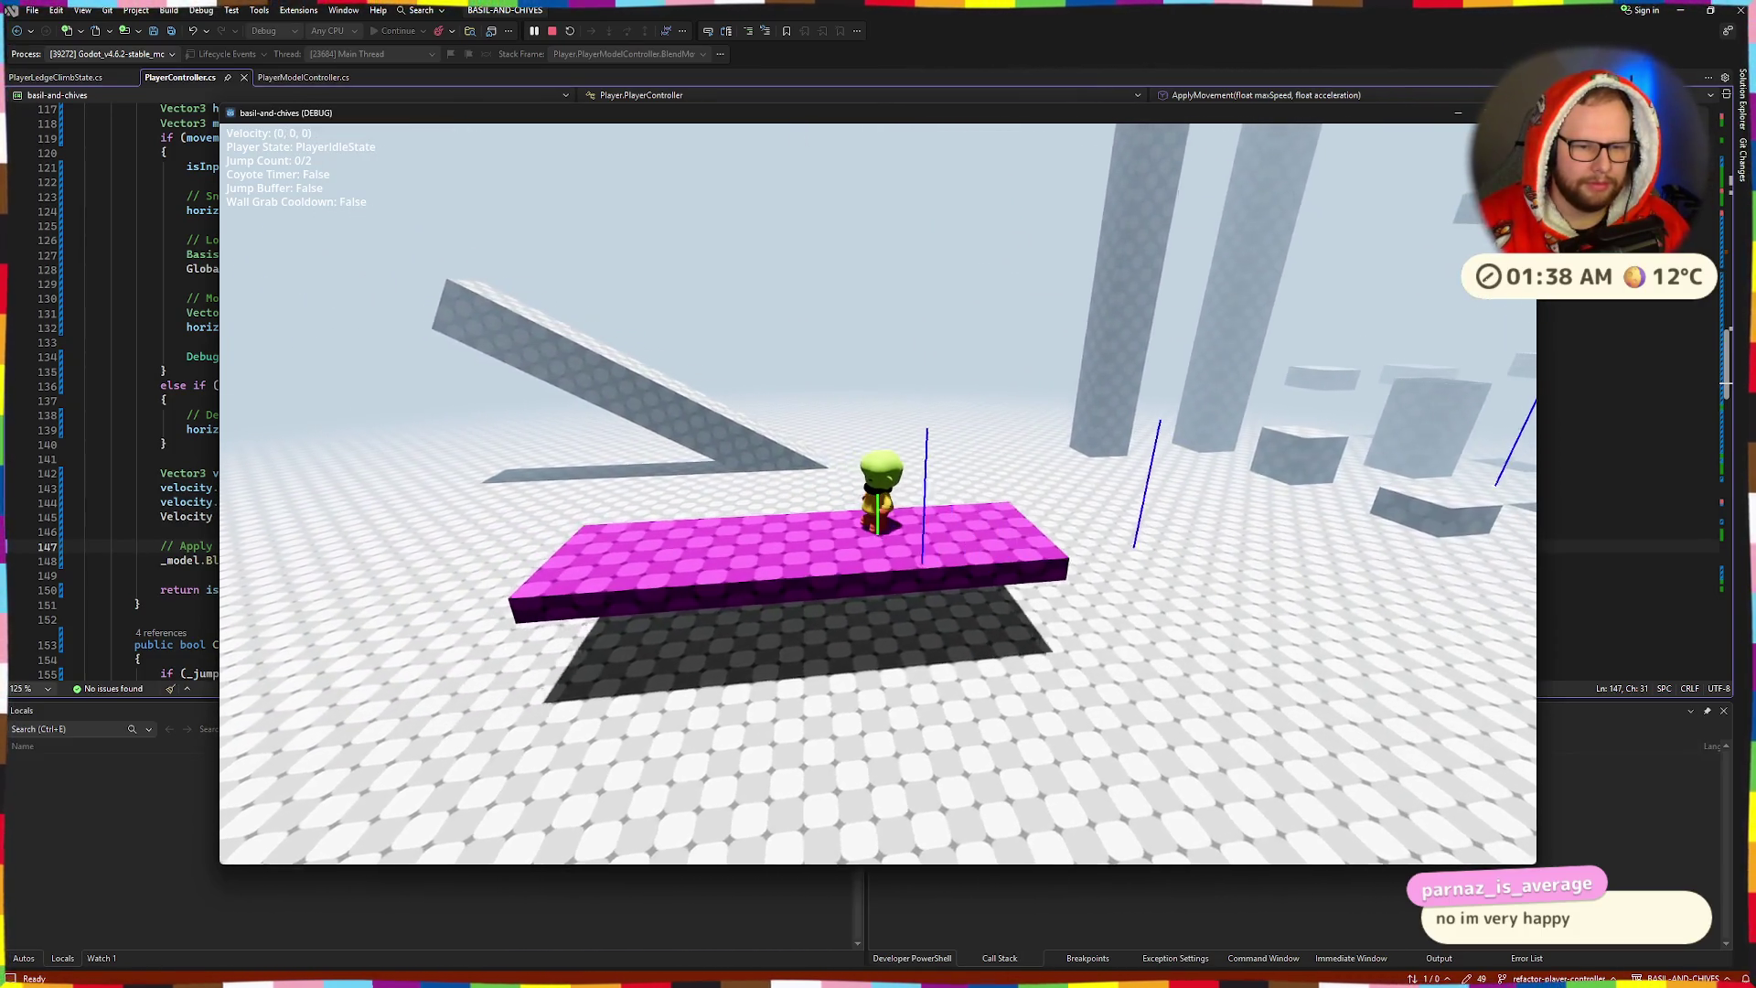
key(w)
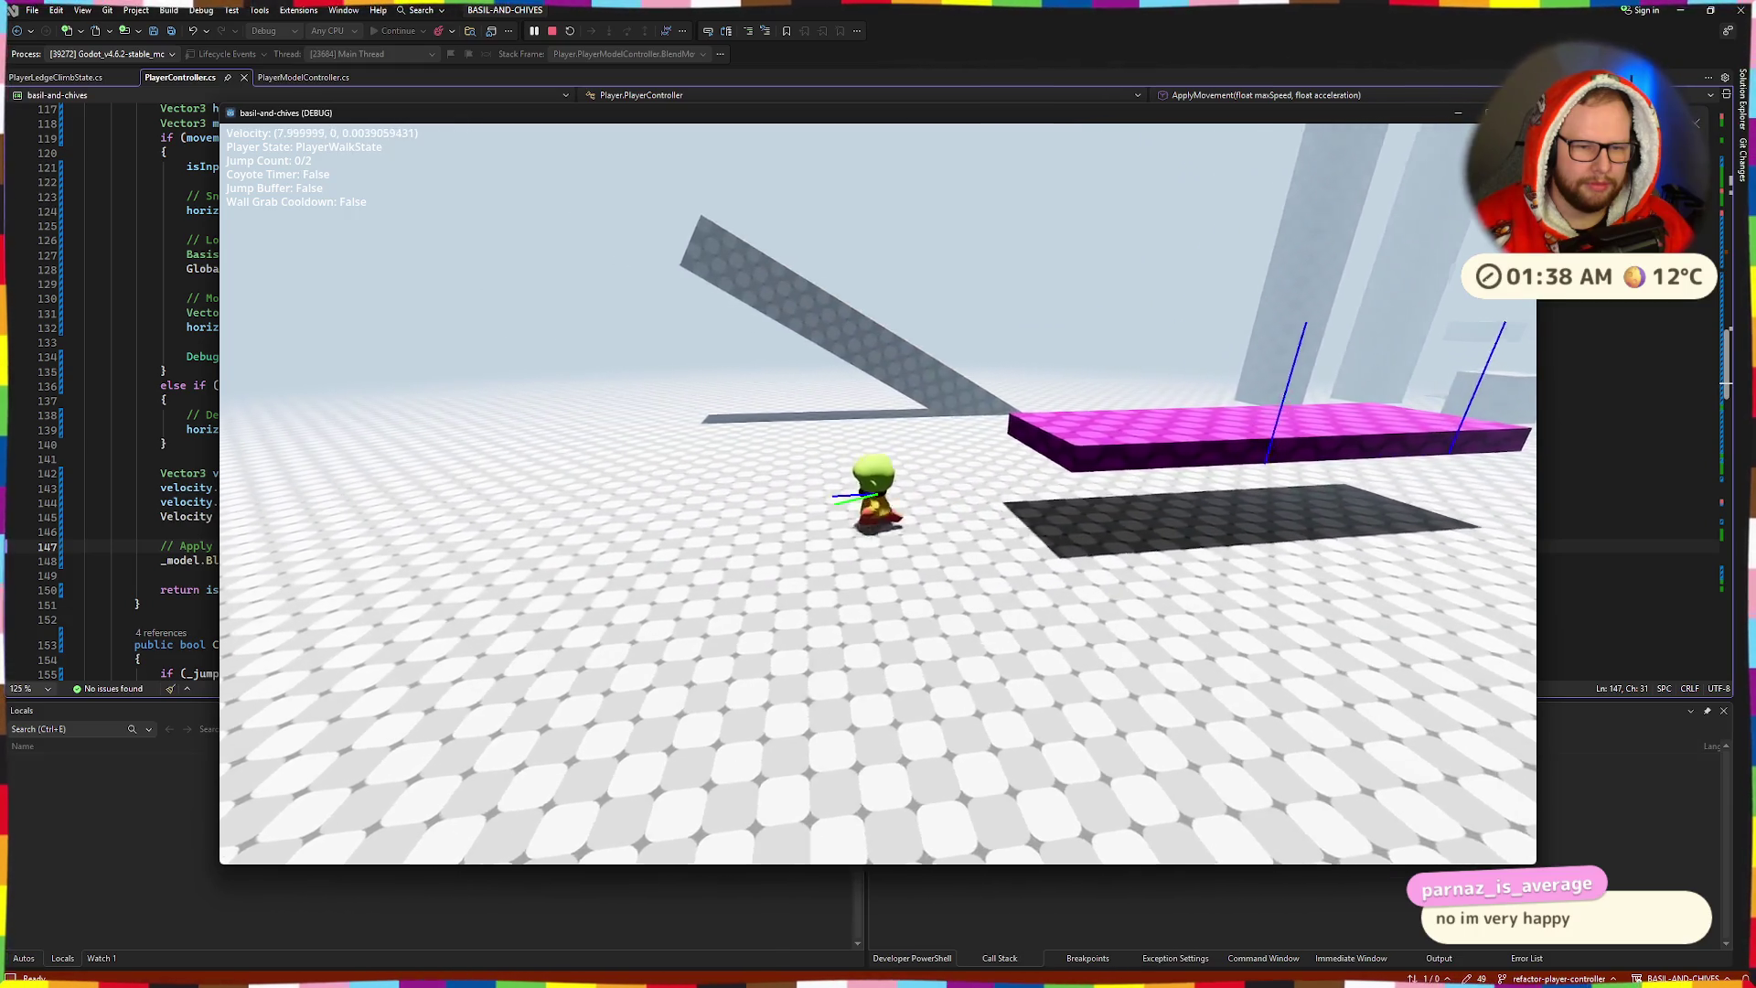
key(a)
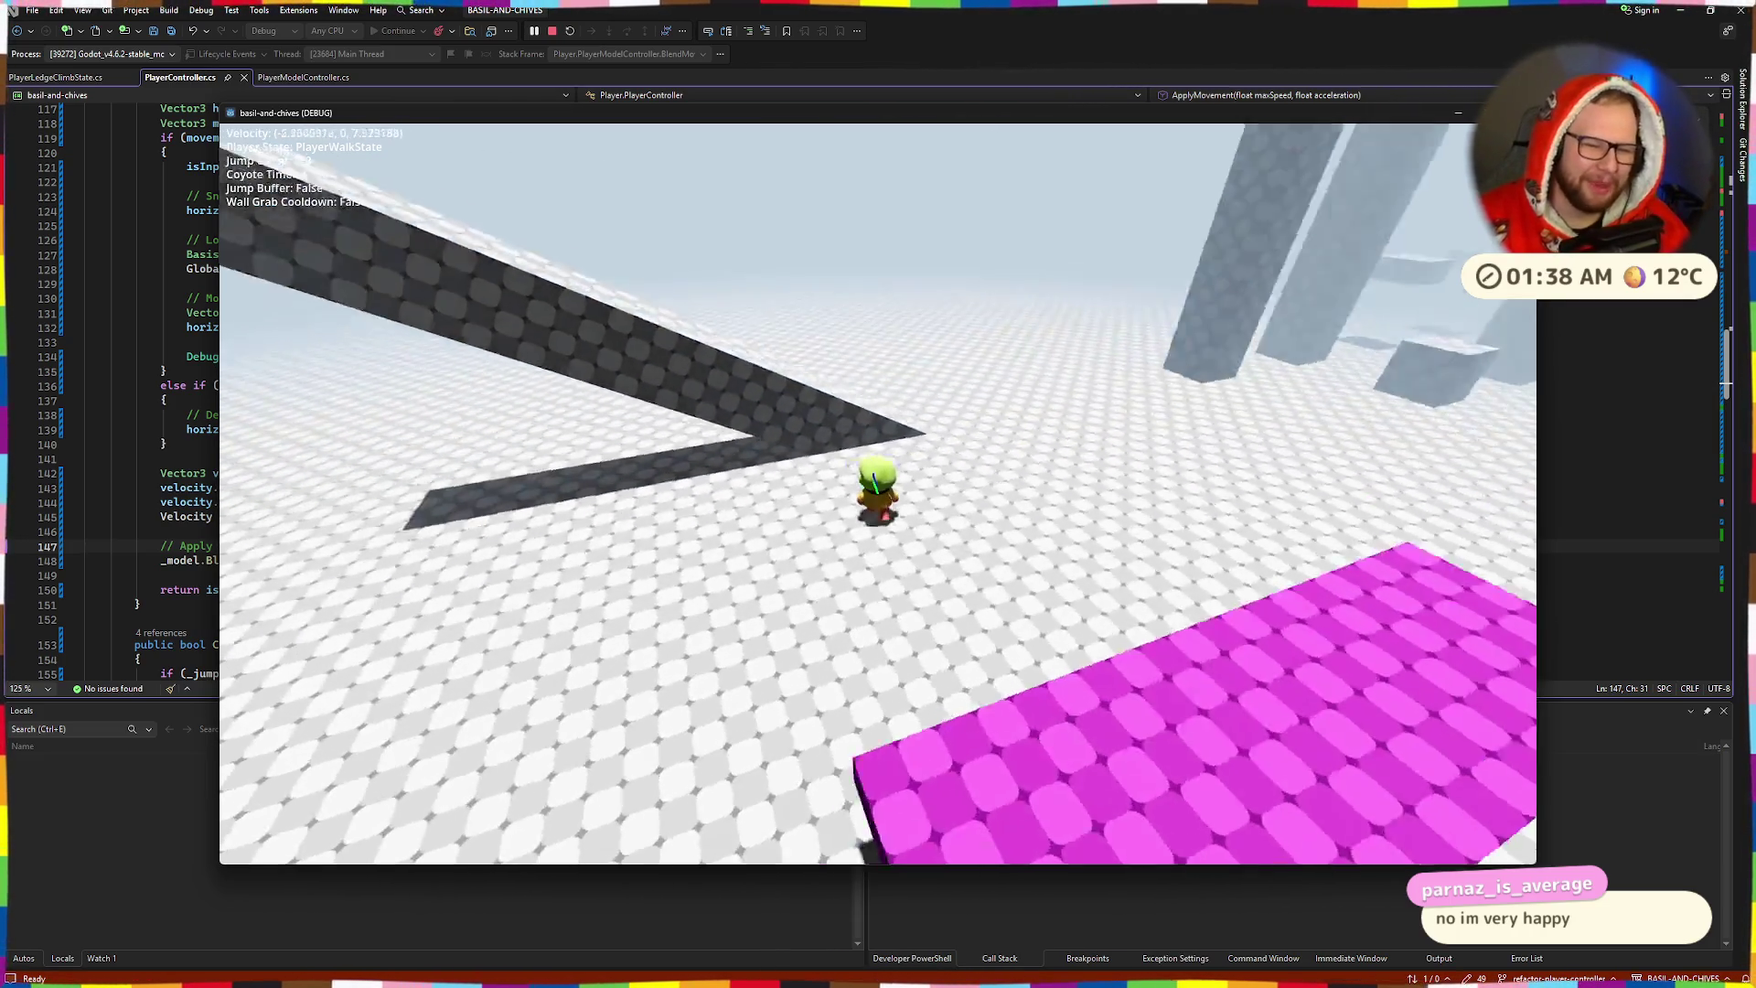
key(space)
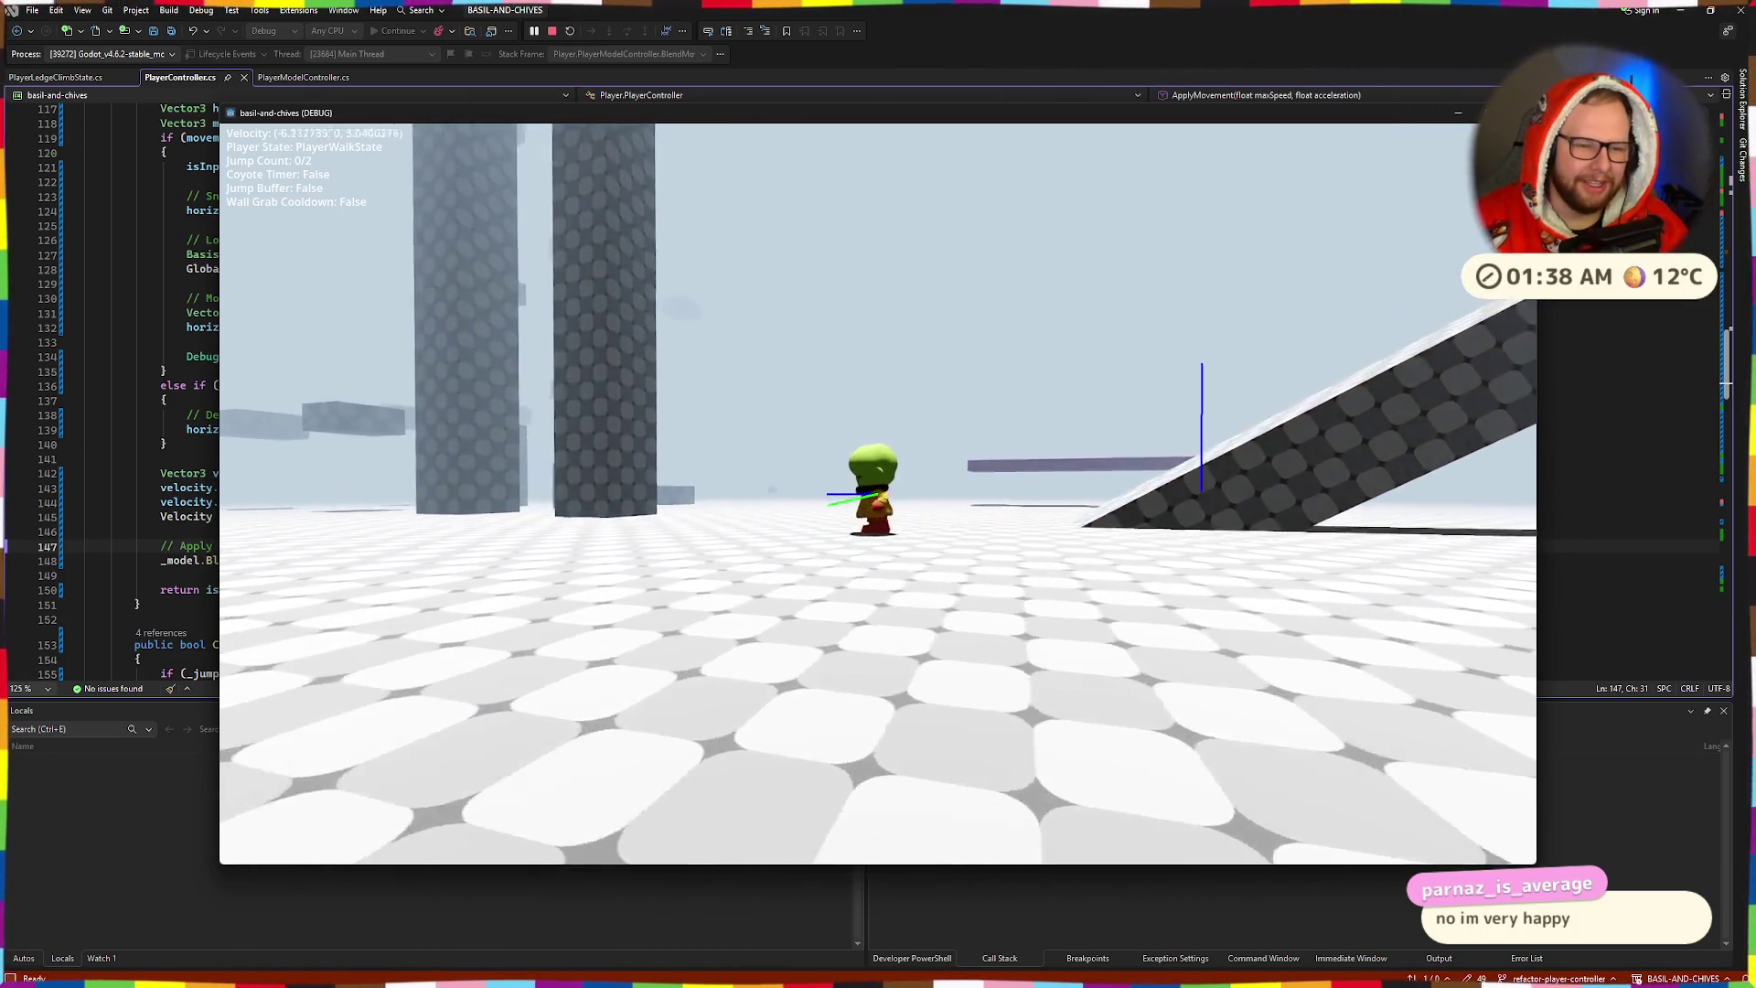
key(space)
key(space)
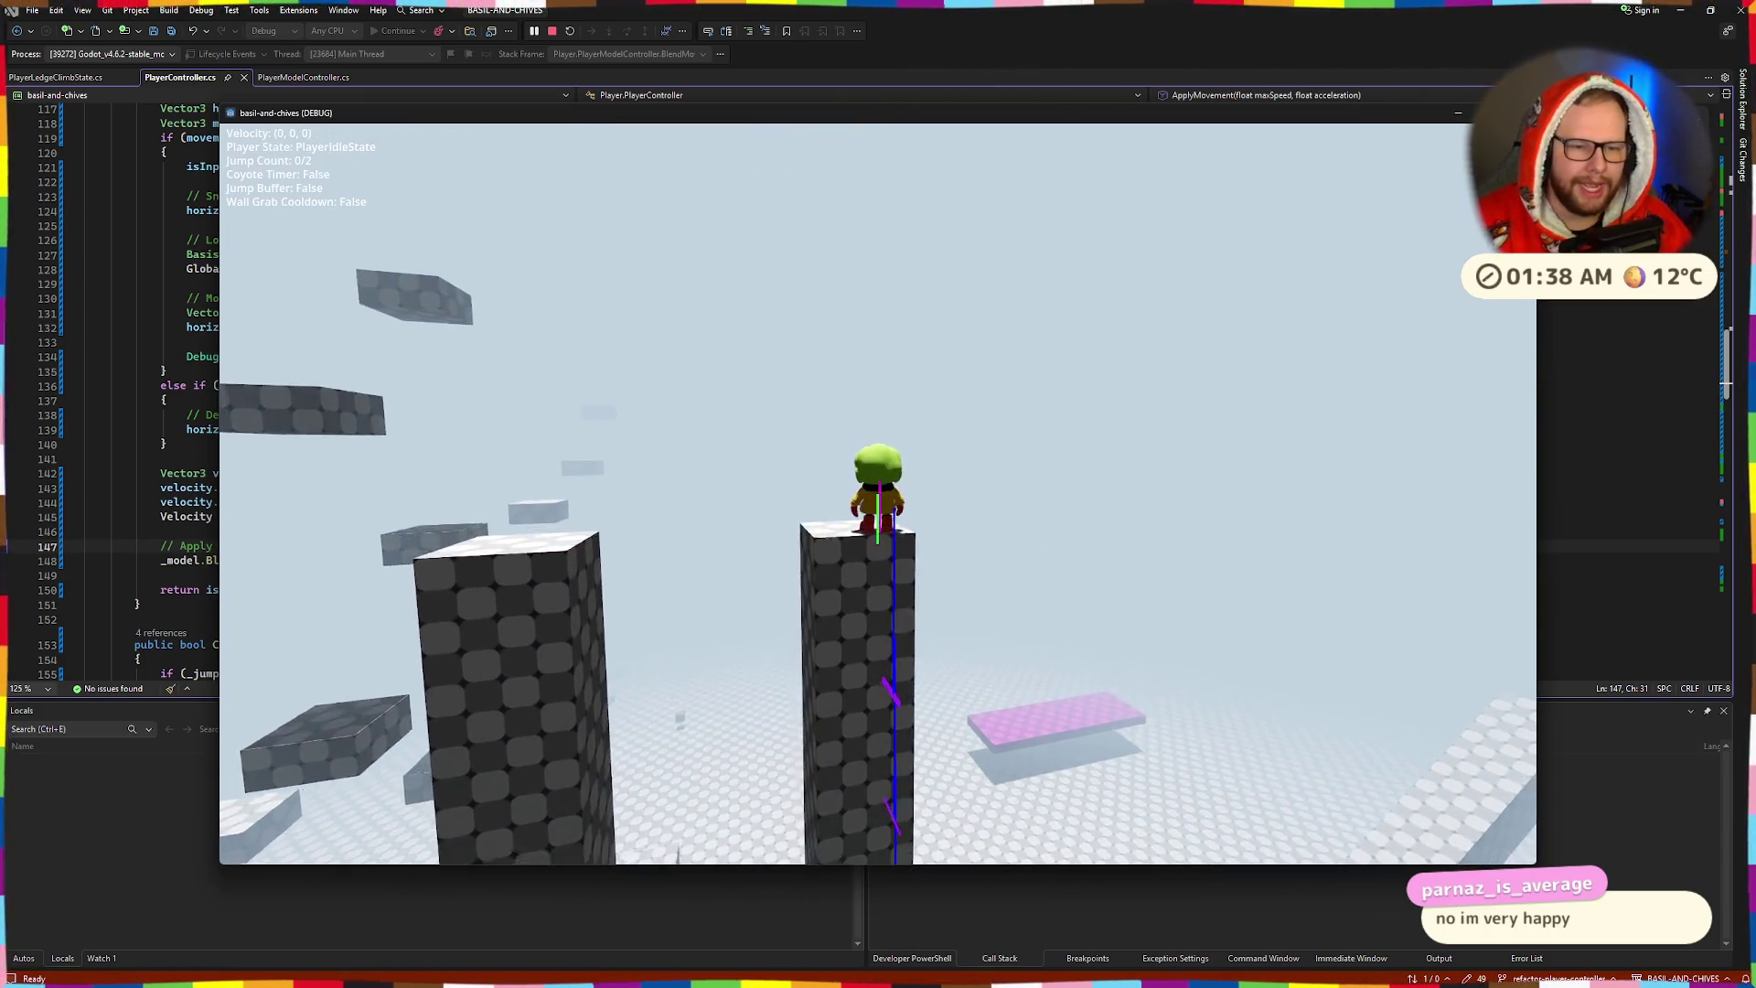
- Jump and double-jump from the pillar across several blocks and up onto ledges
key(space)
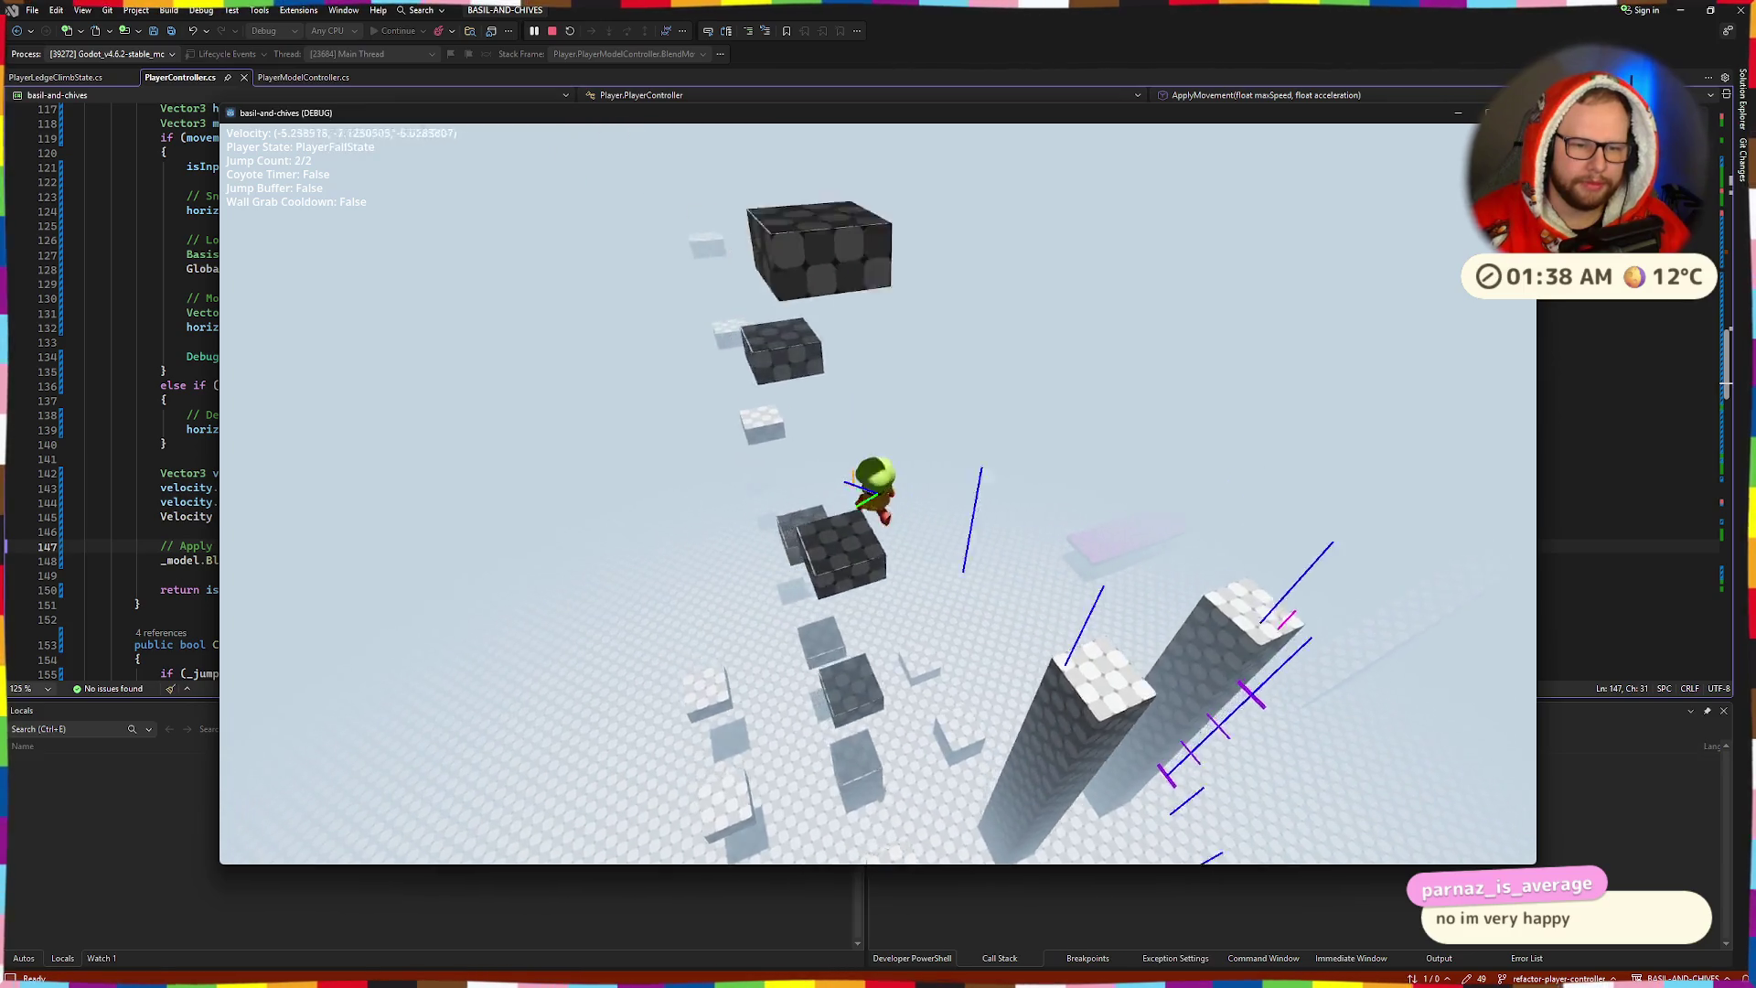
key(space)
key(space)
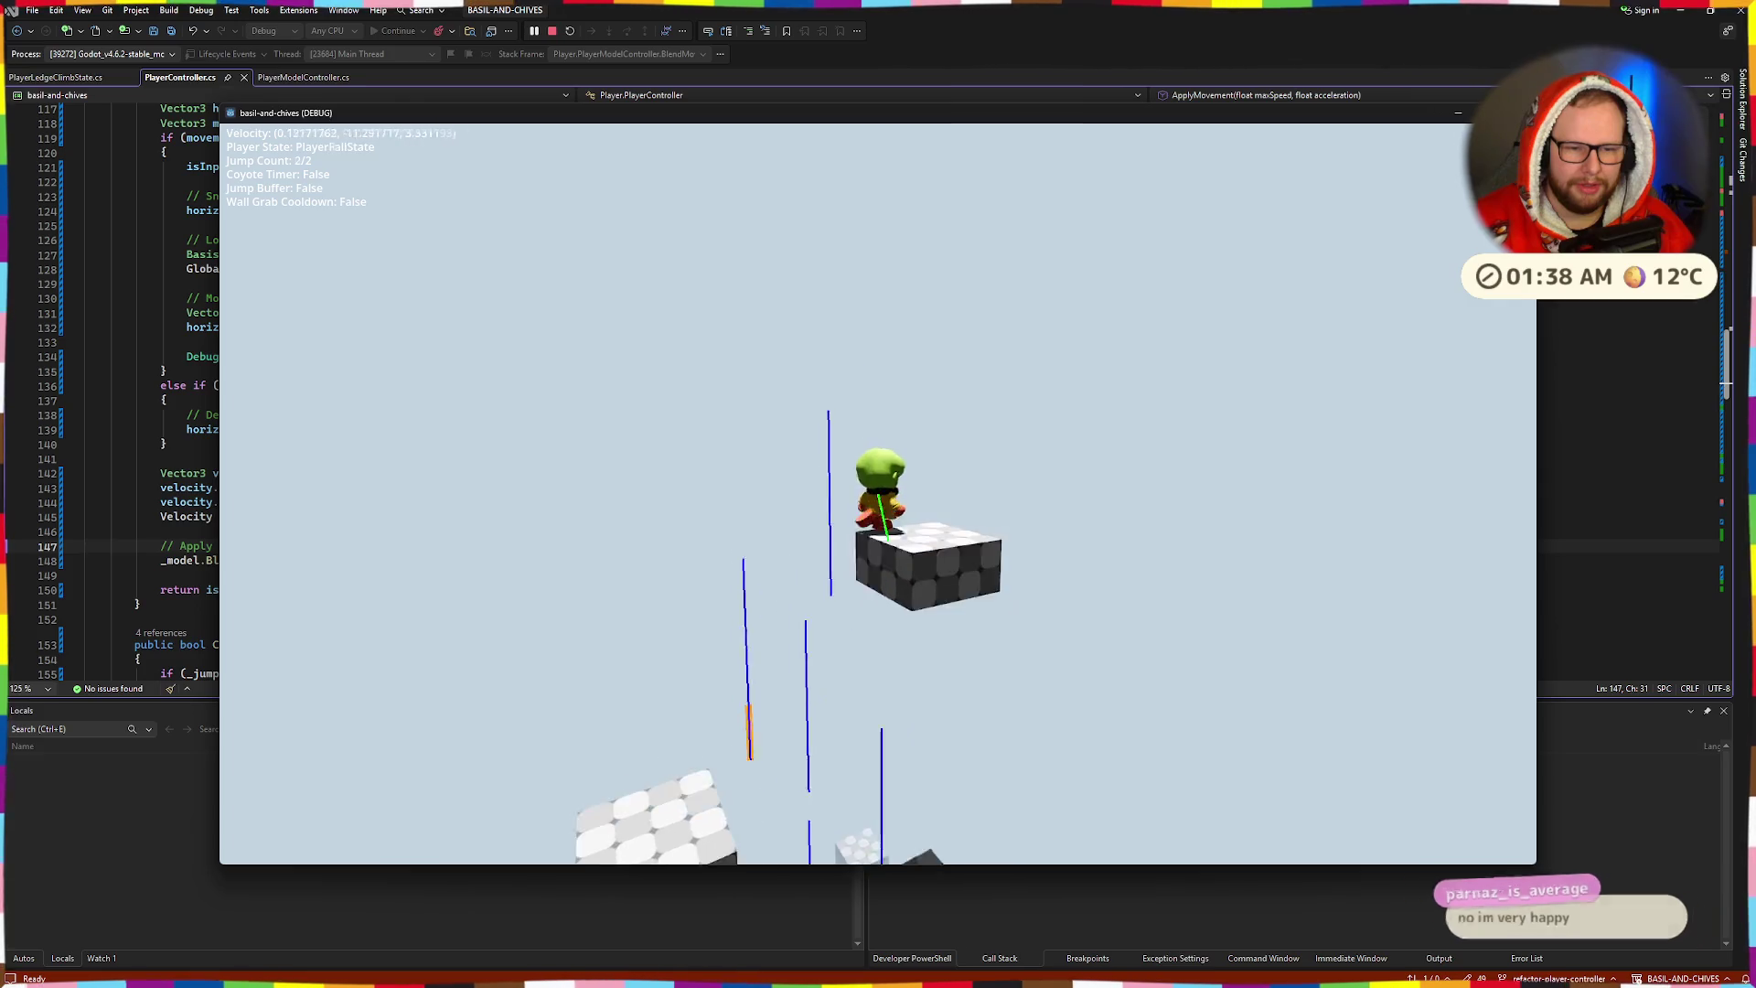
key(w)
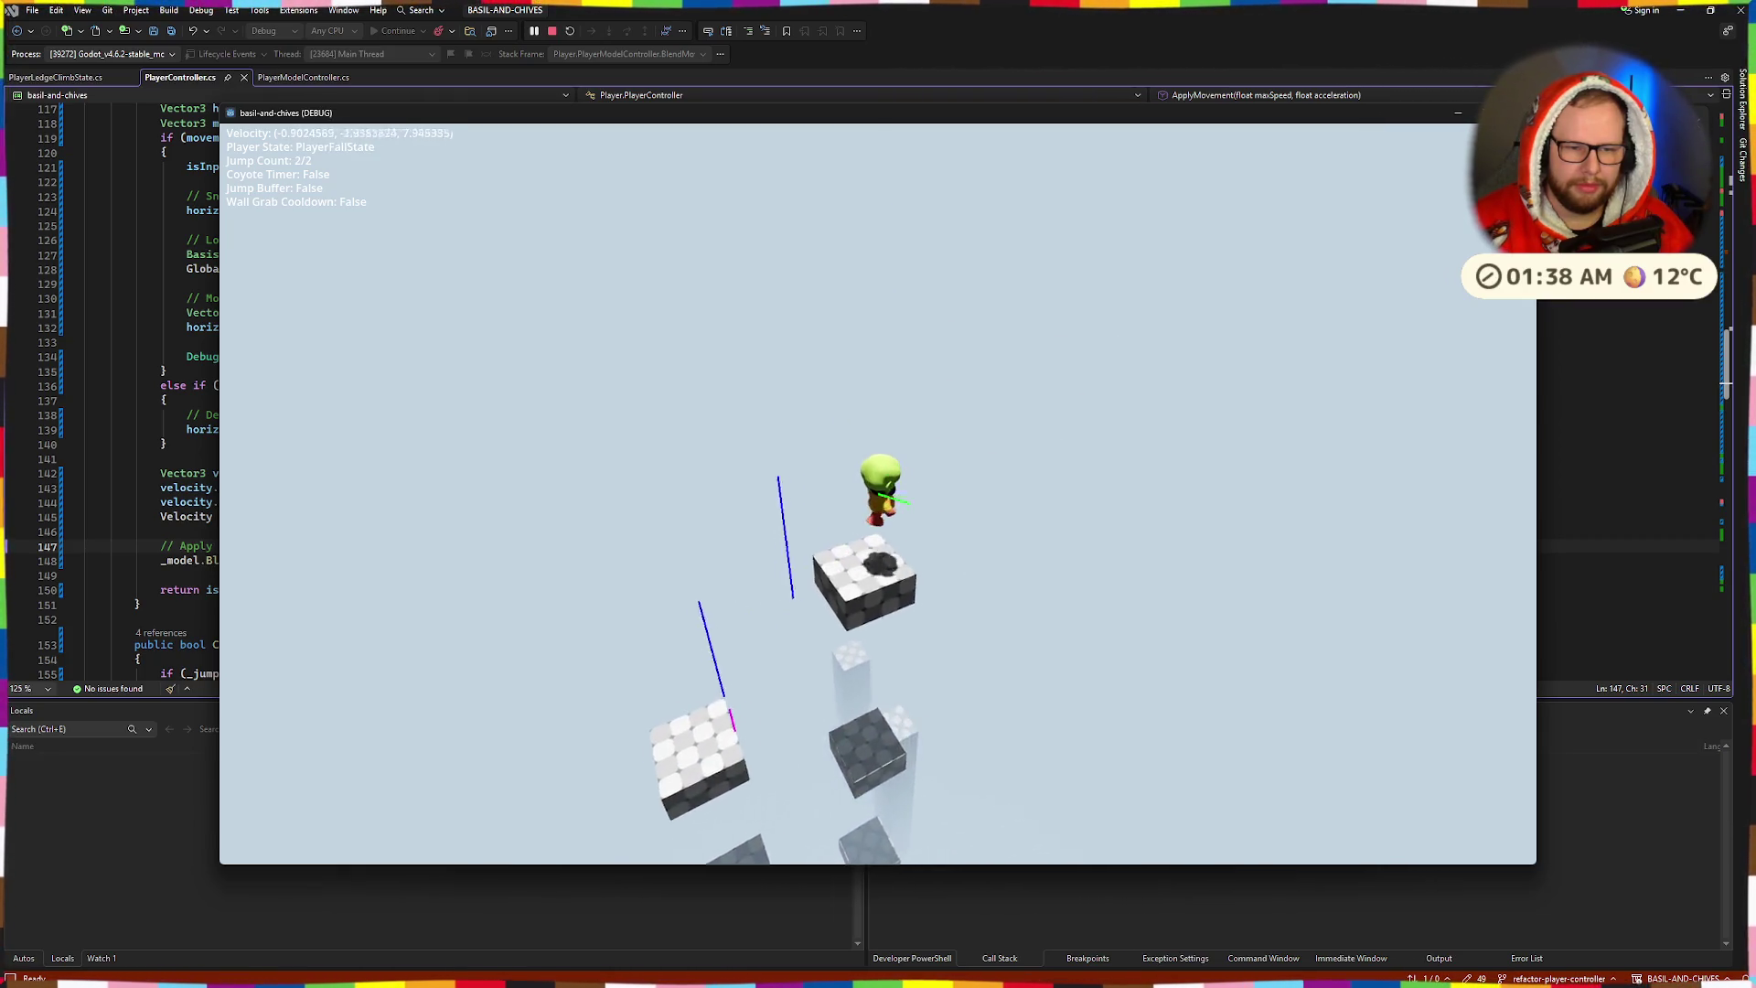
key(space)
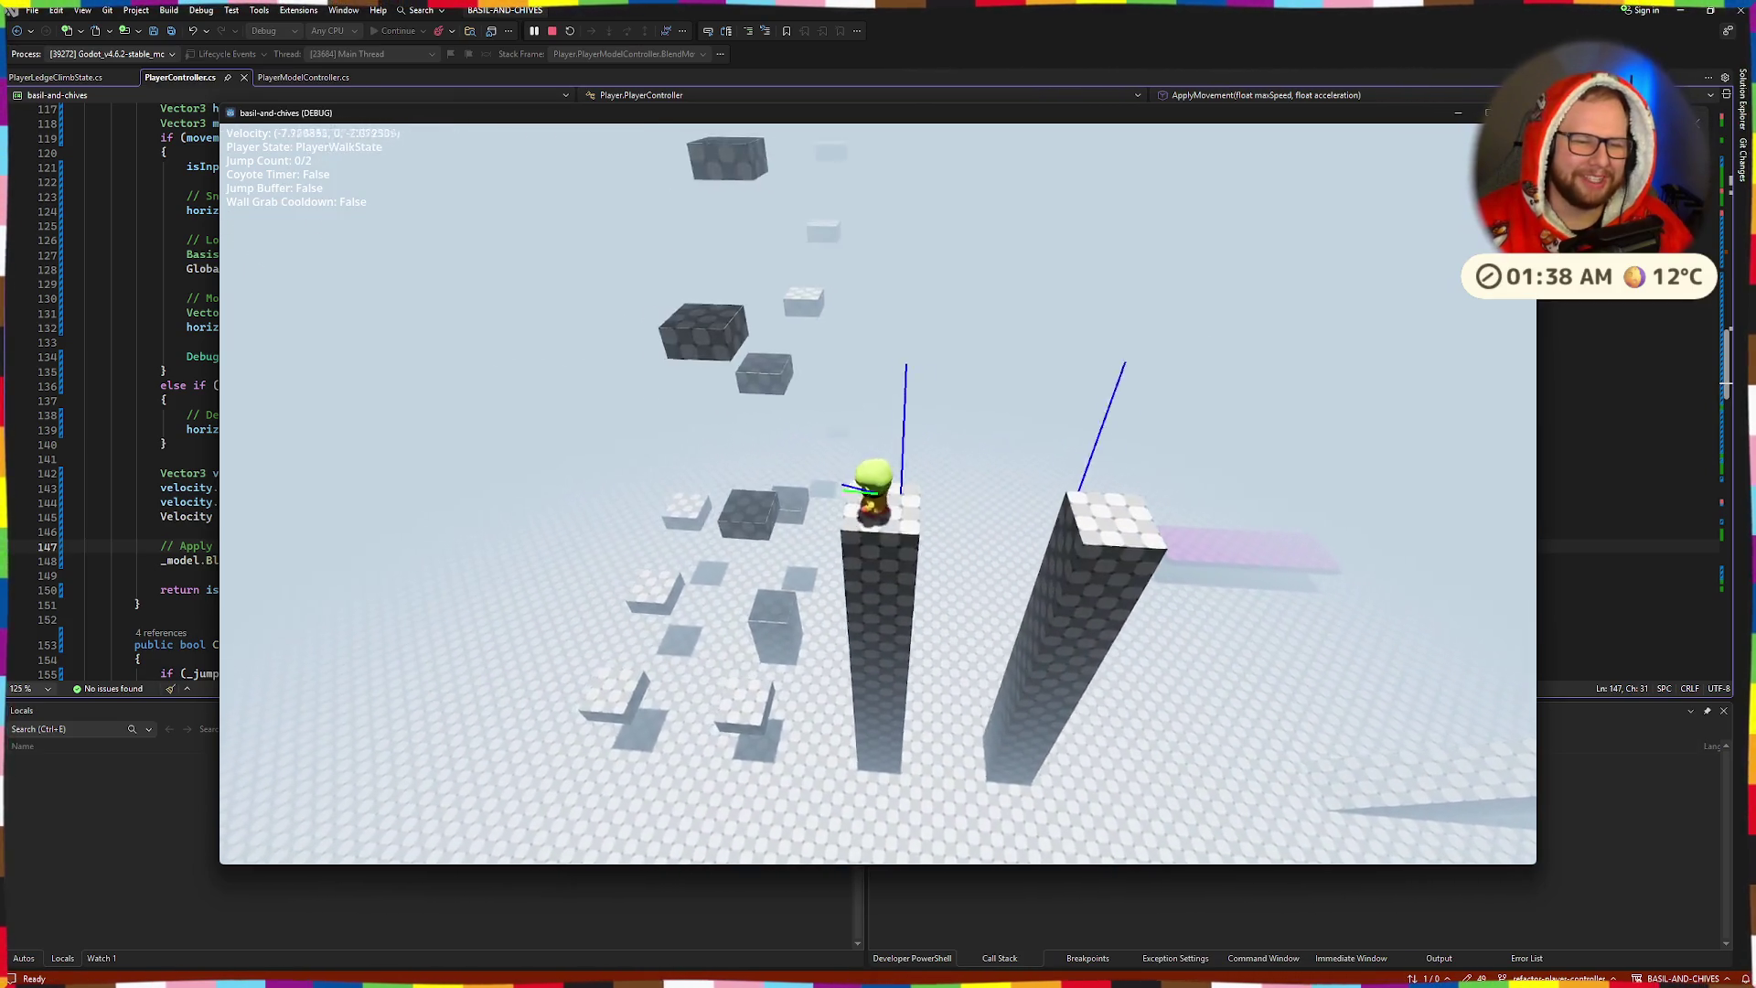
key(space)
key(space)
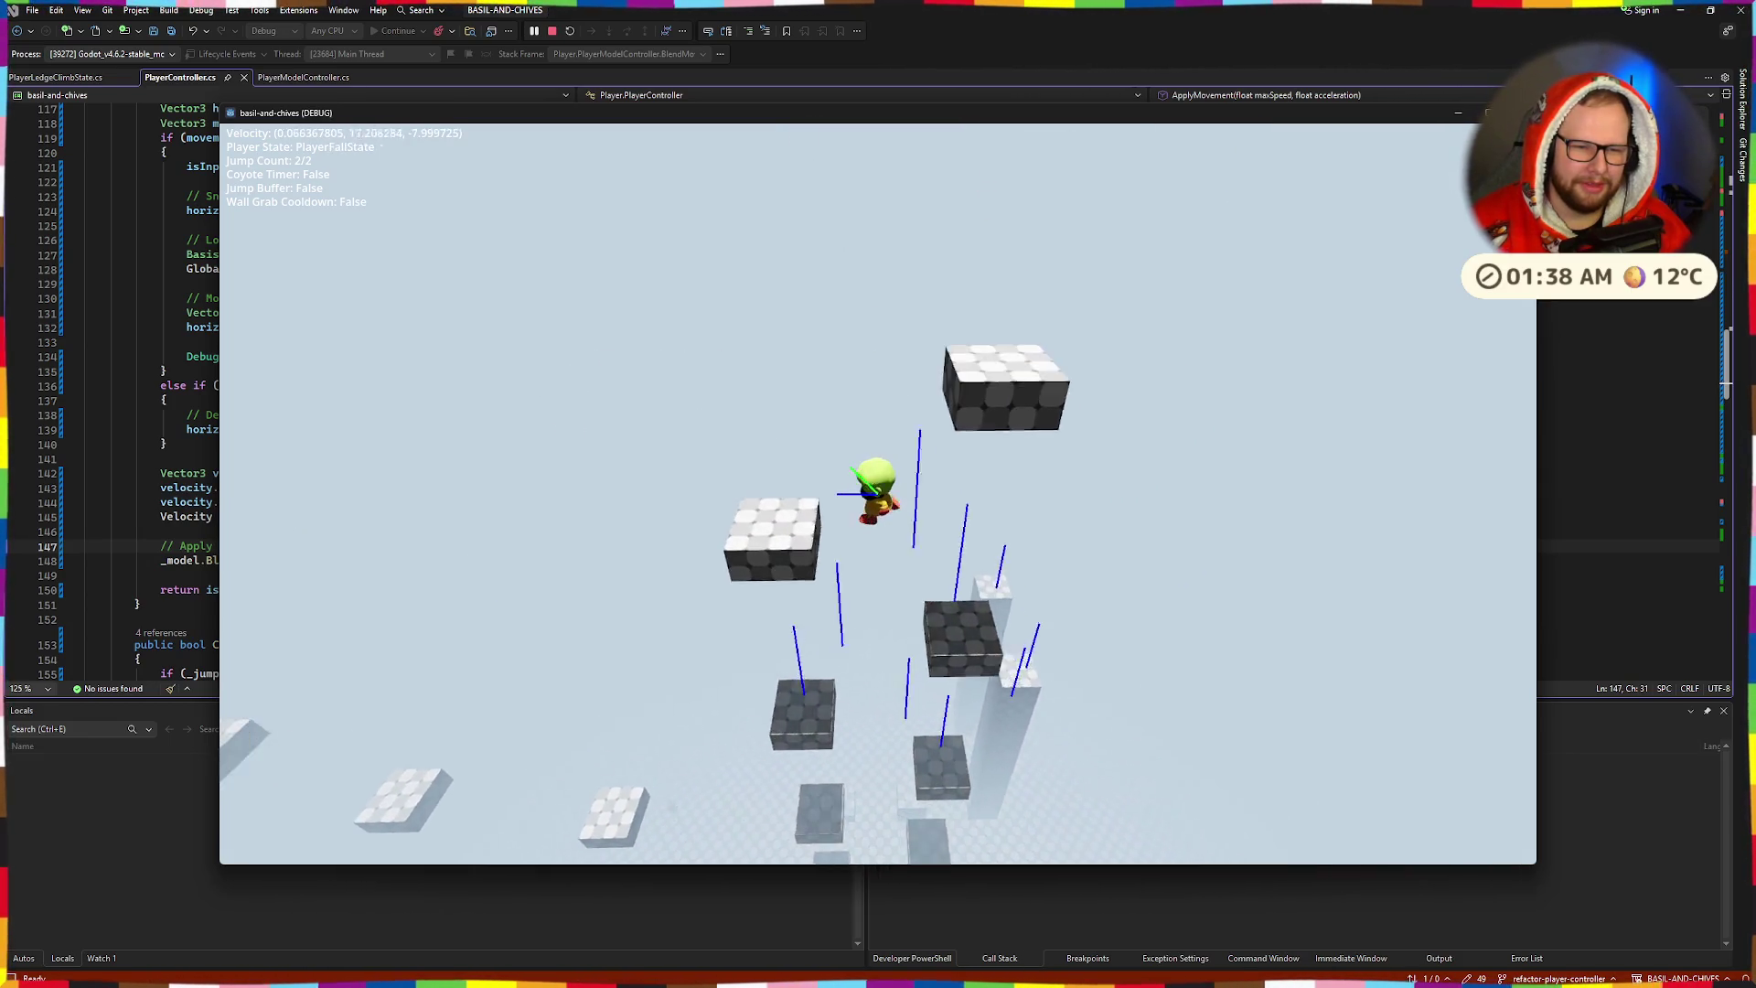
key(space)
key(space)
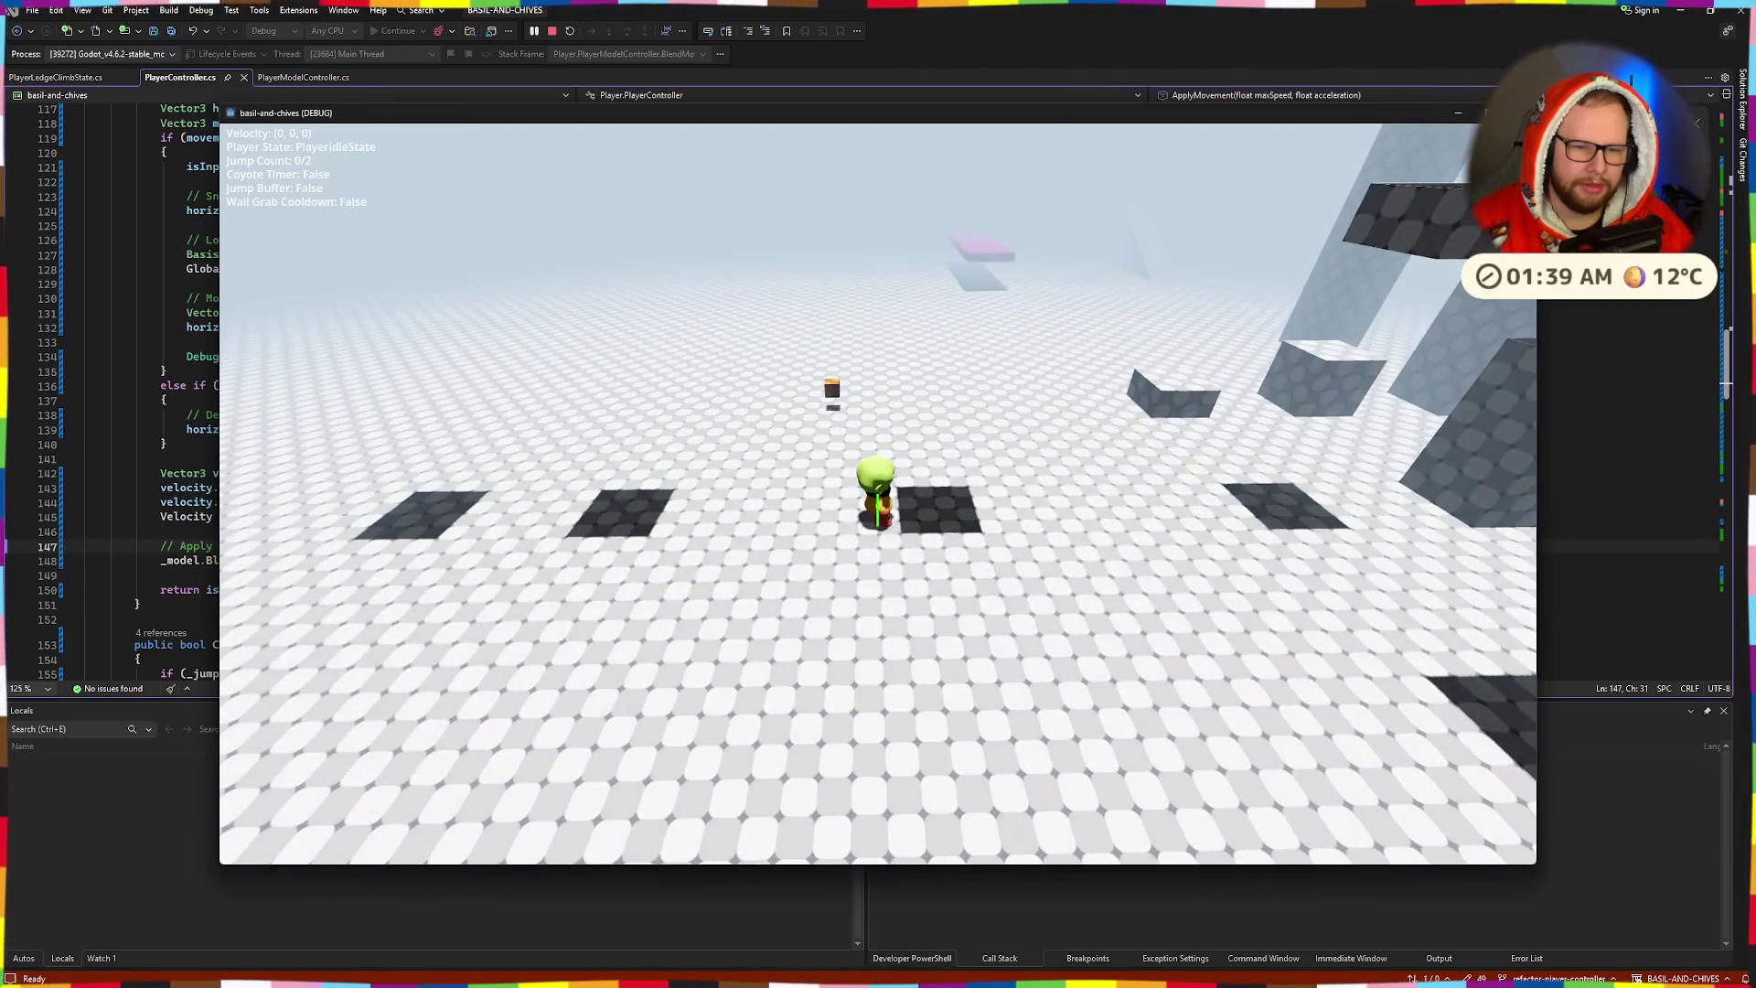
key(space)
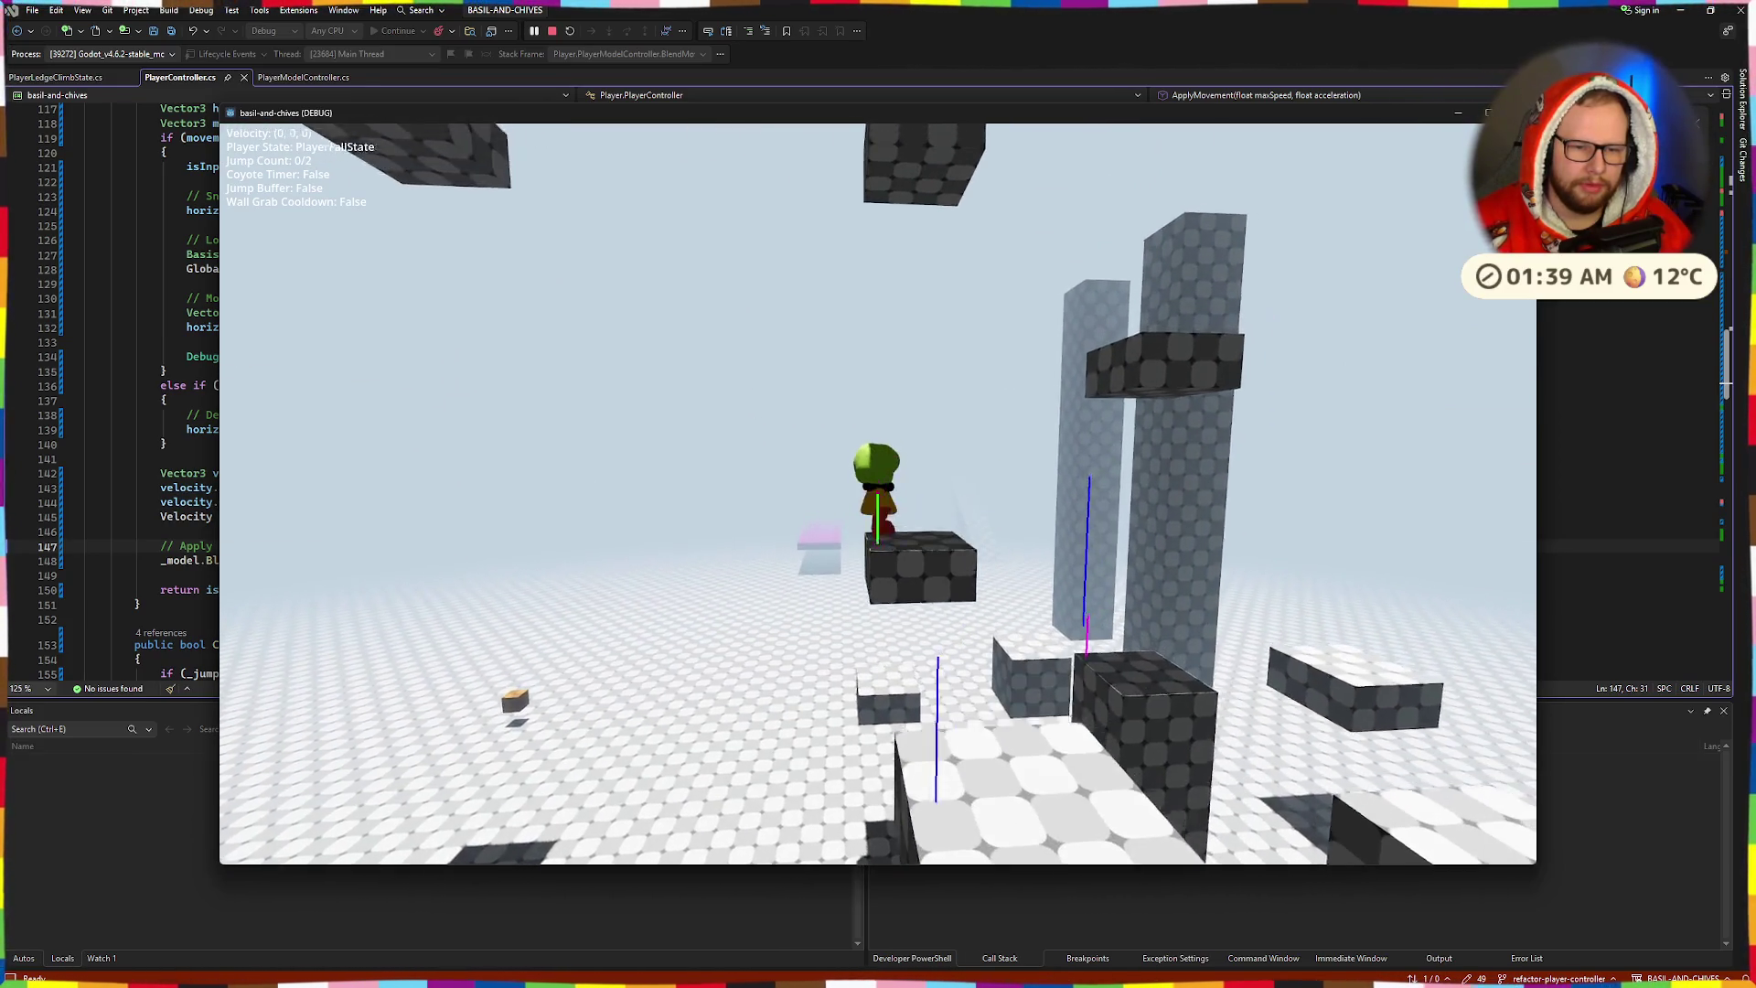
key(space)
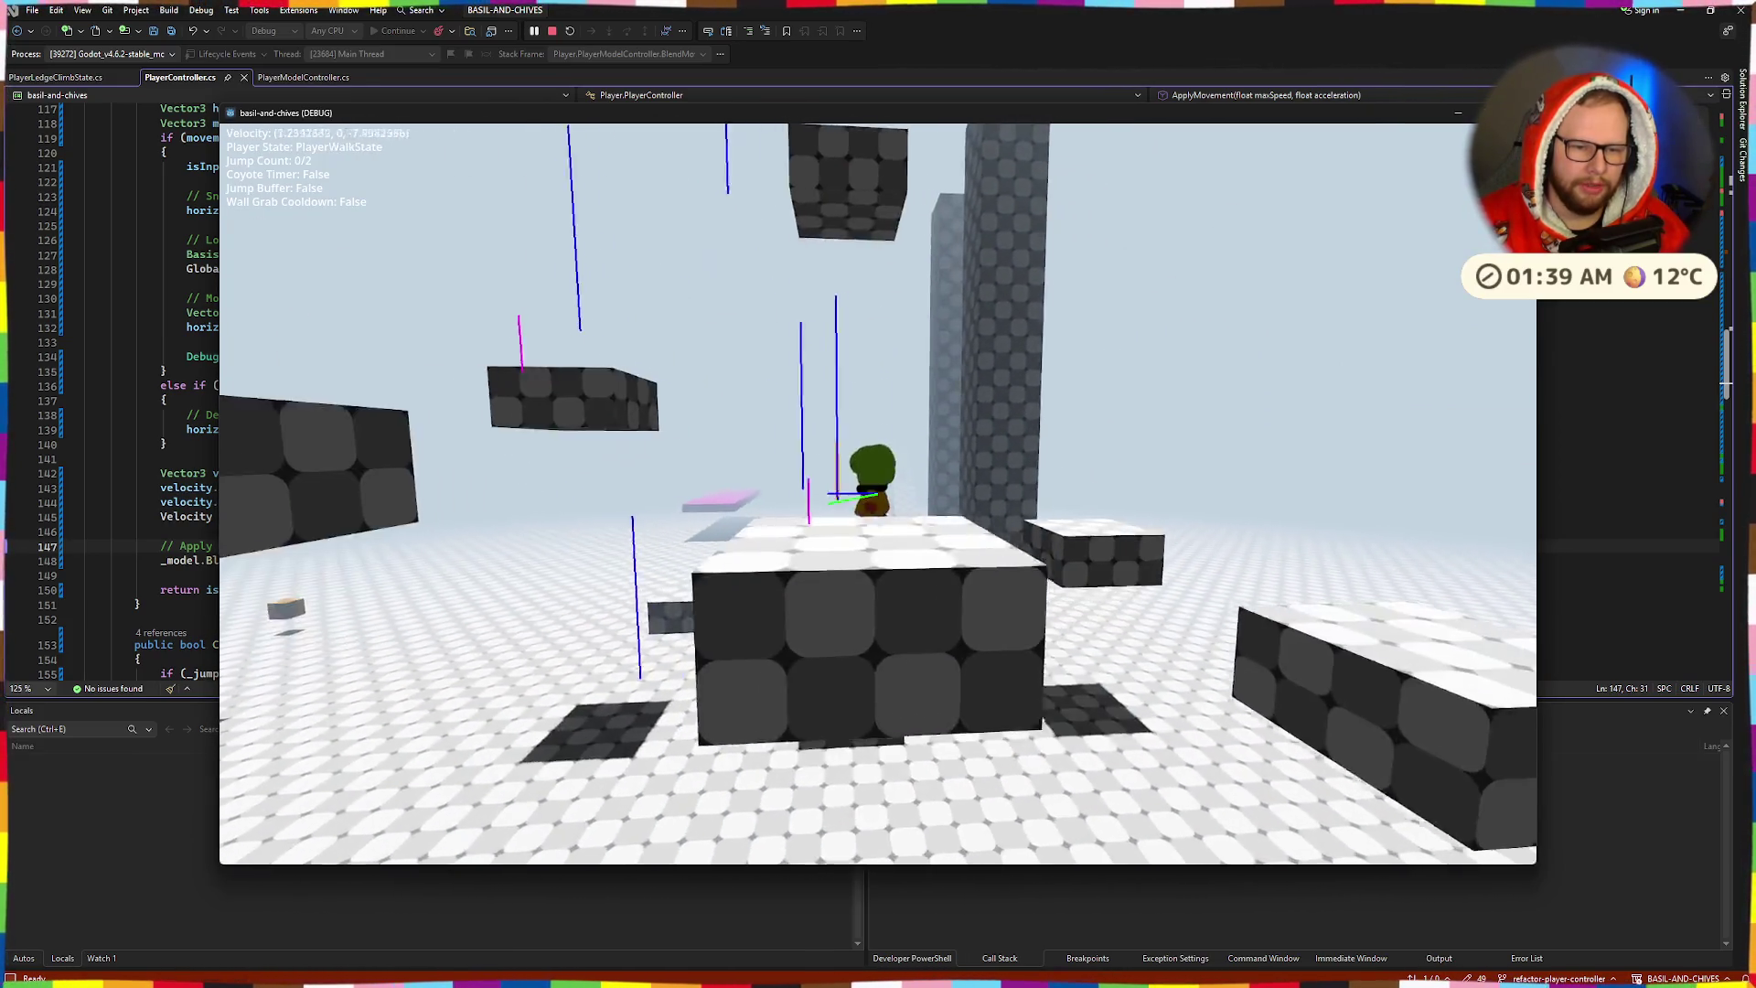
key(space)
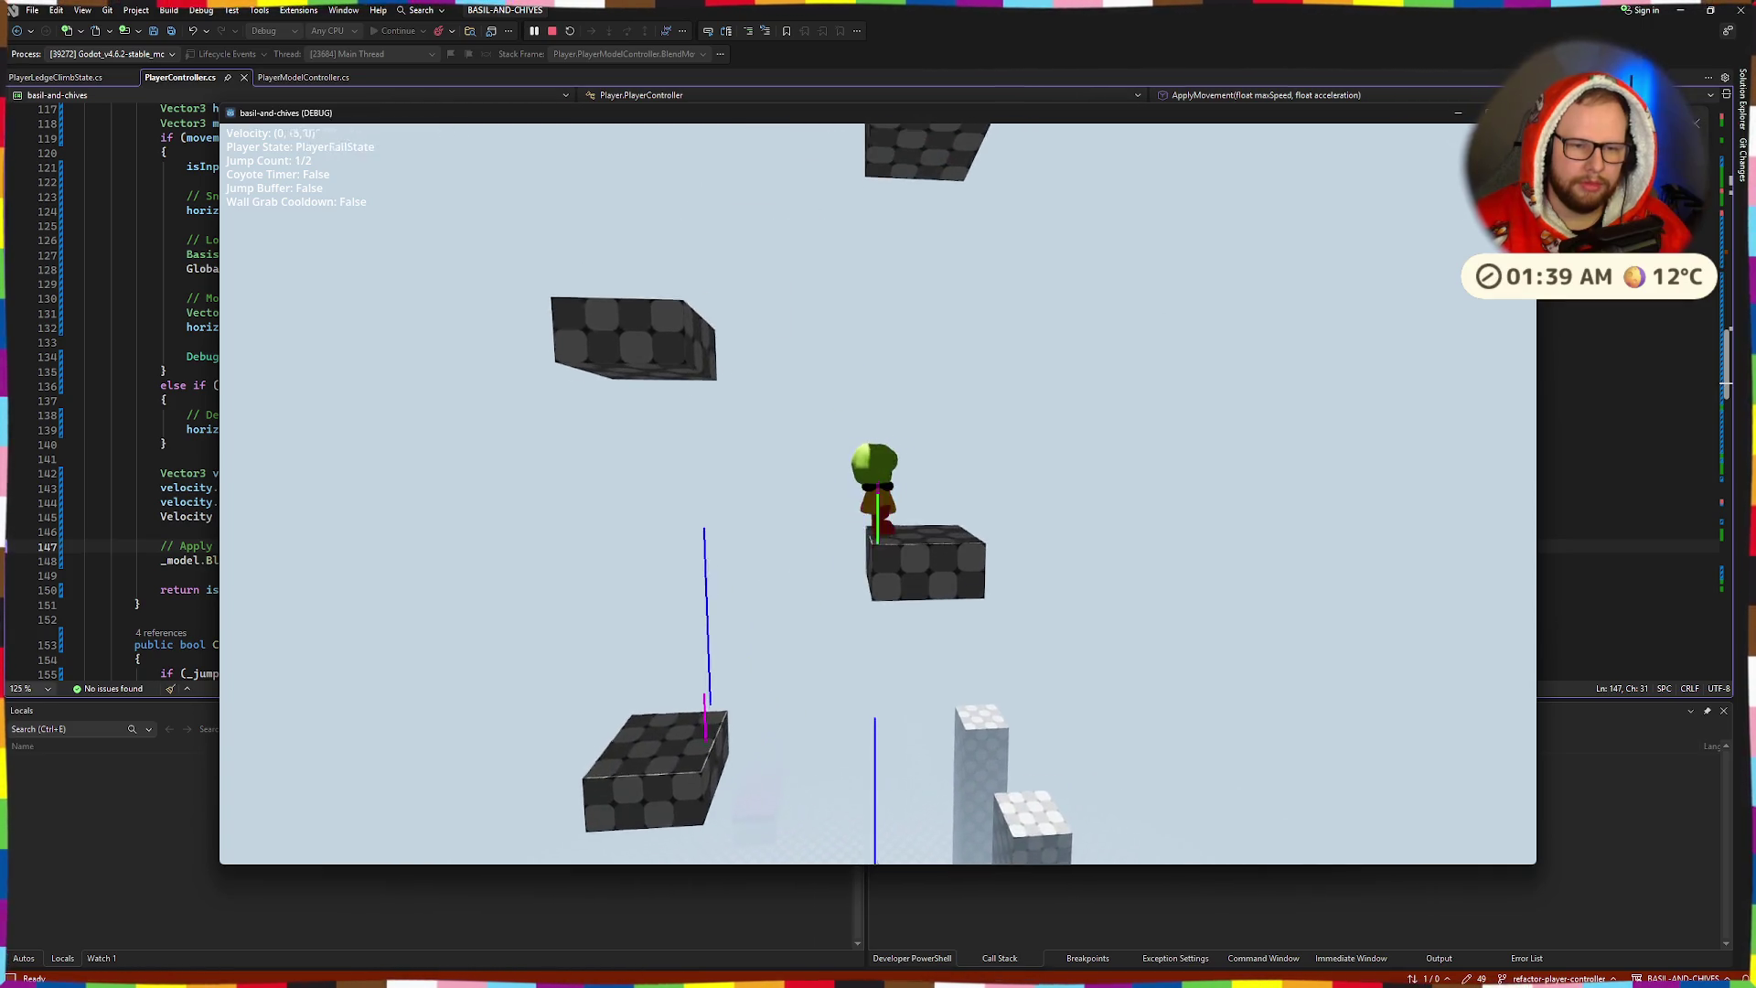
key(space)
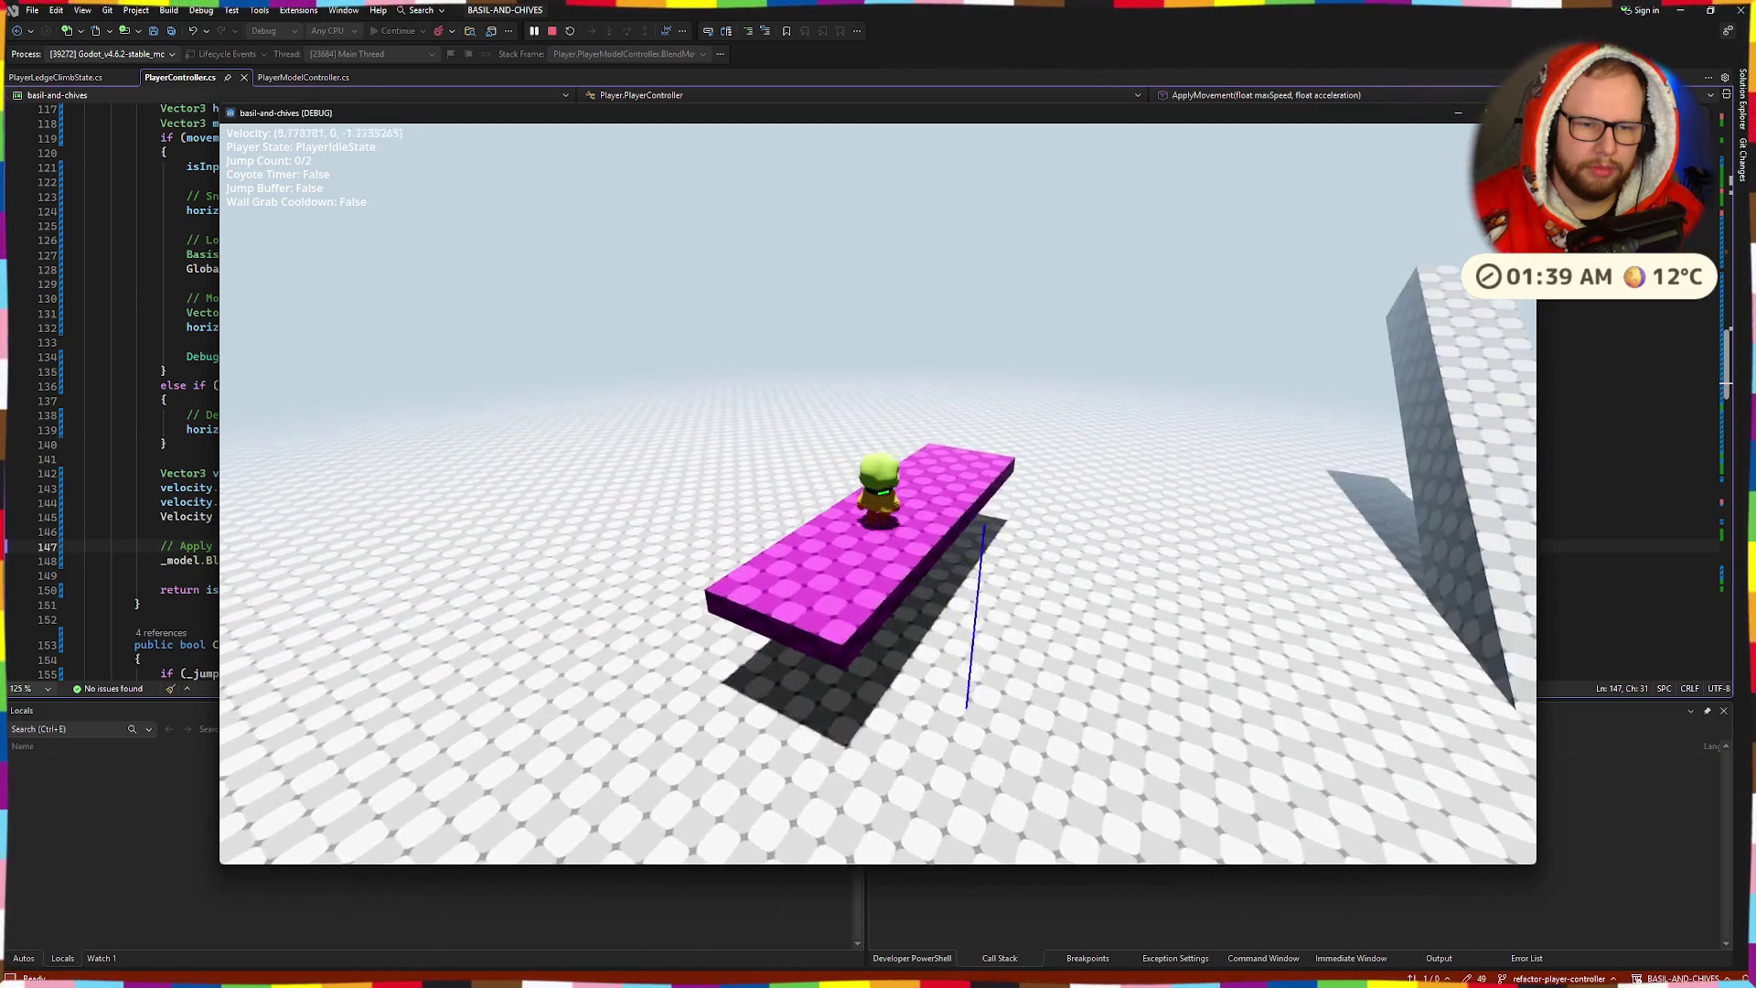
- Walk along the magenta platform, jump off, then walk from the pillar top across the floor
key(w)
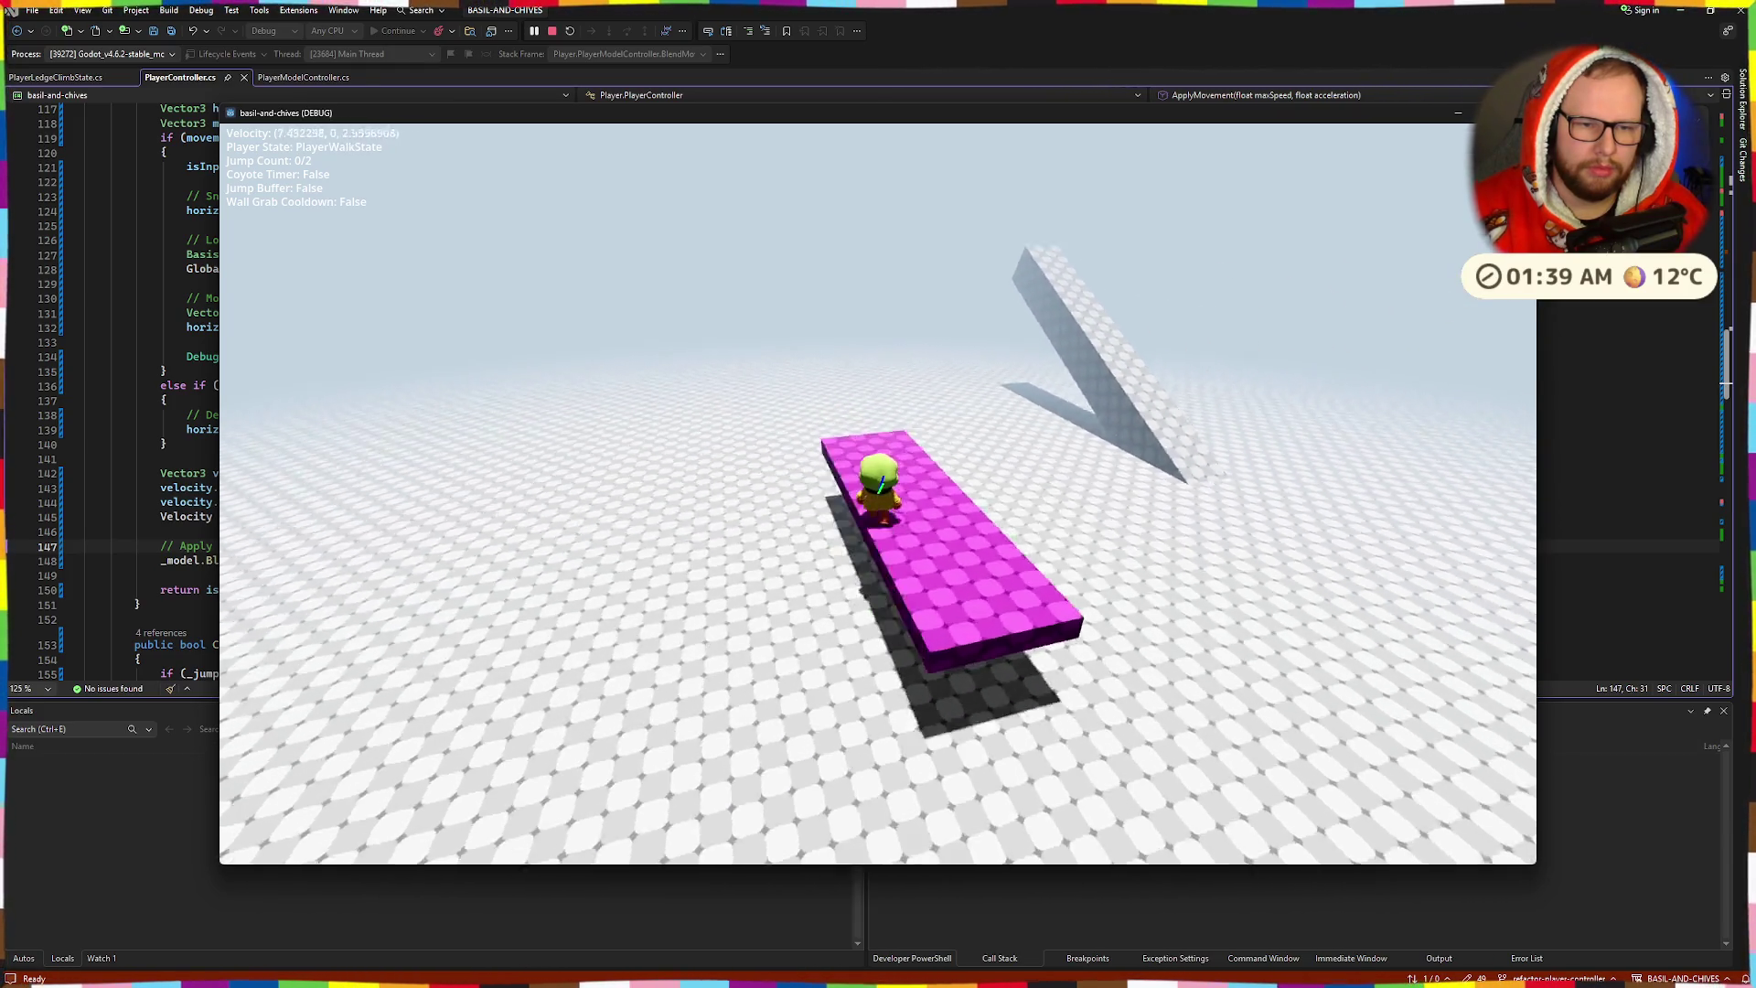
key(space)
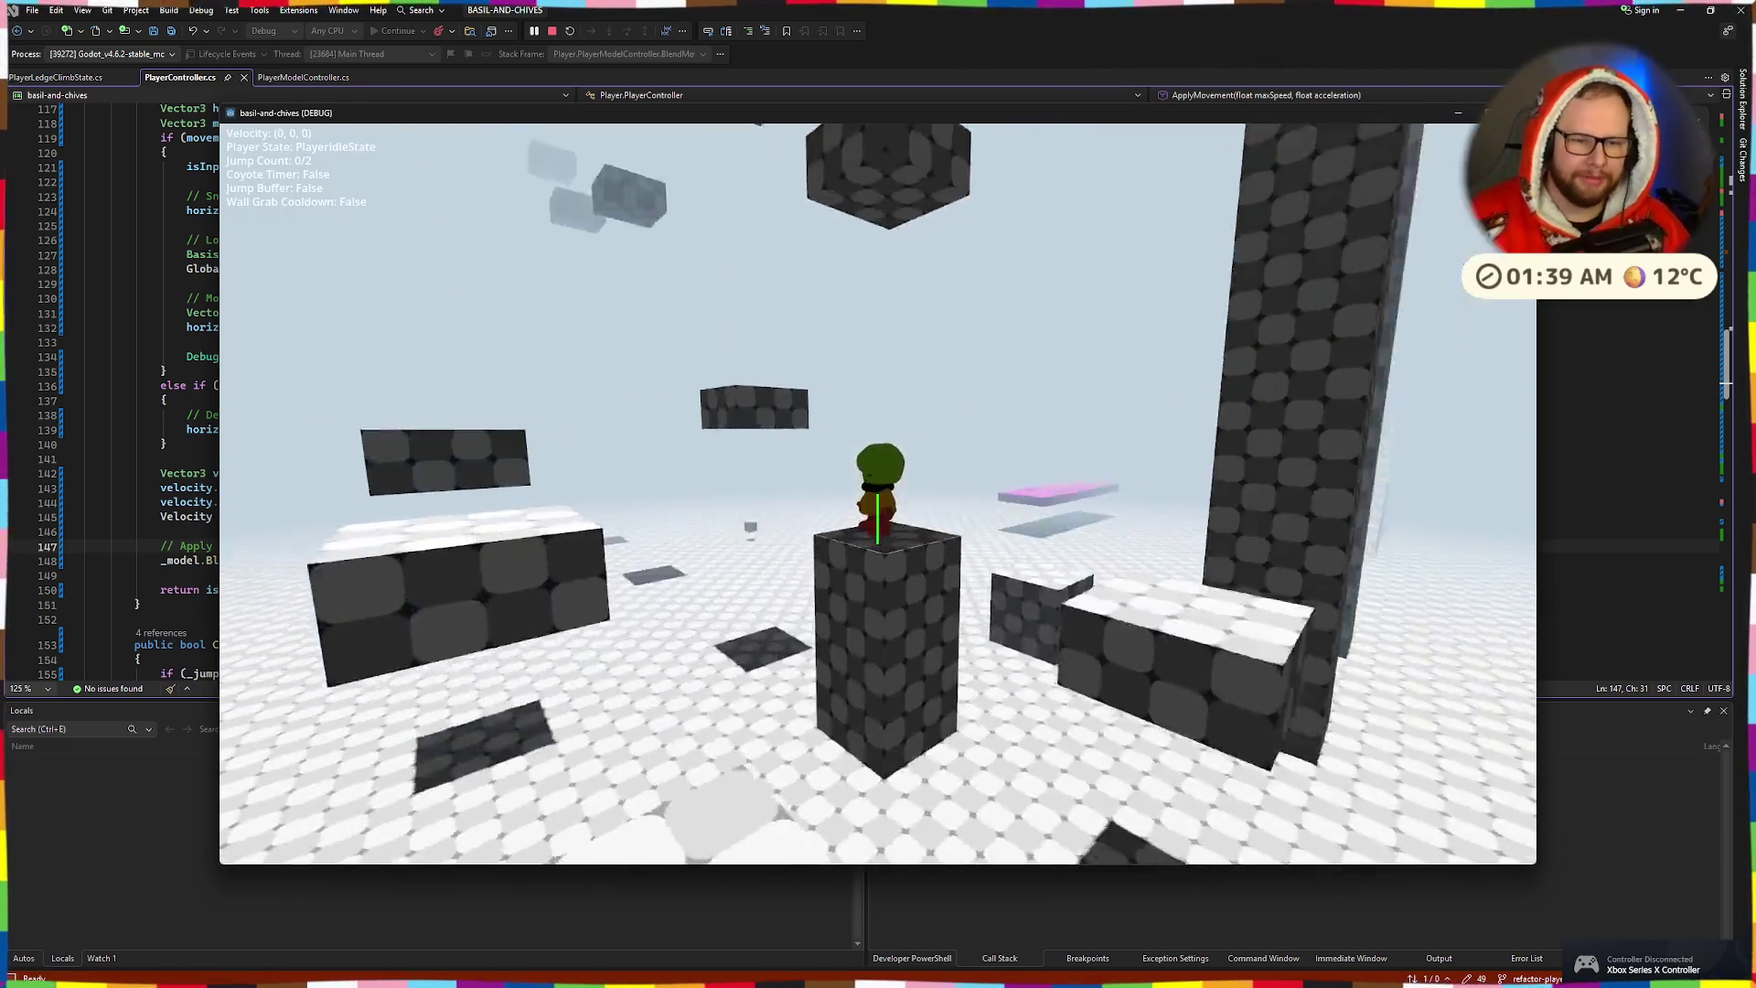
key(w)
key(w)
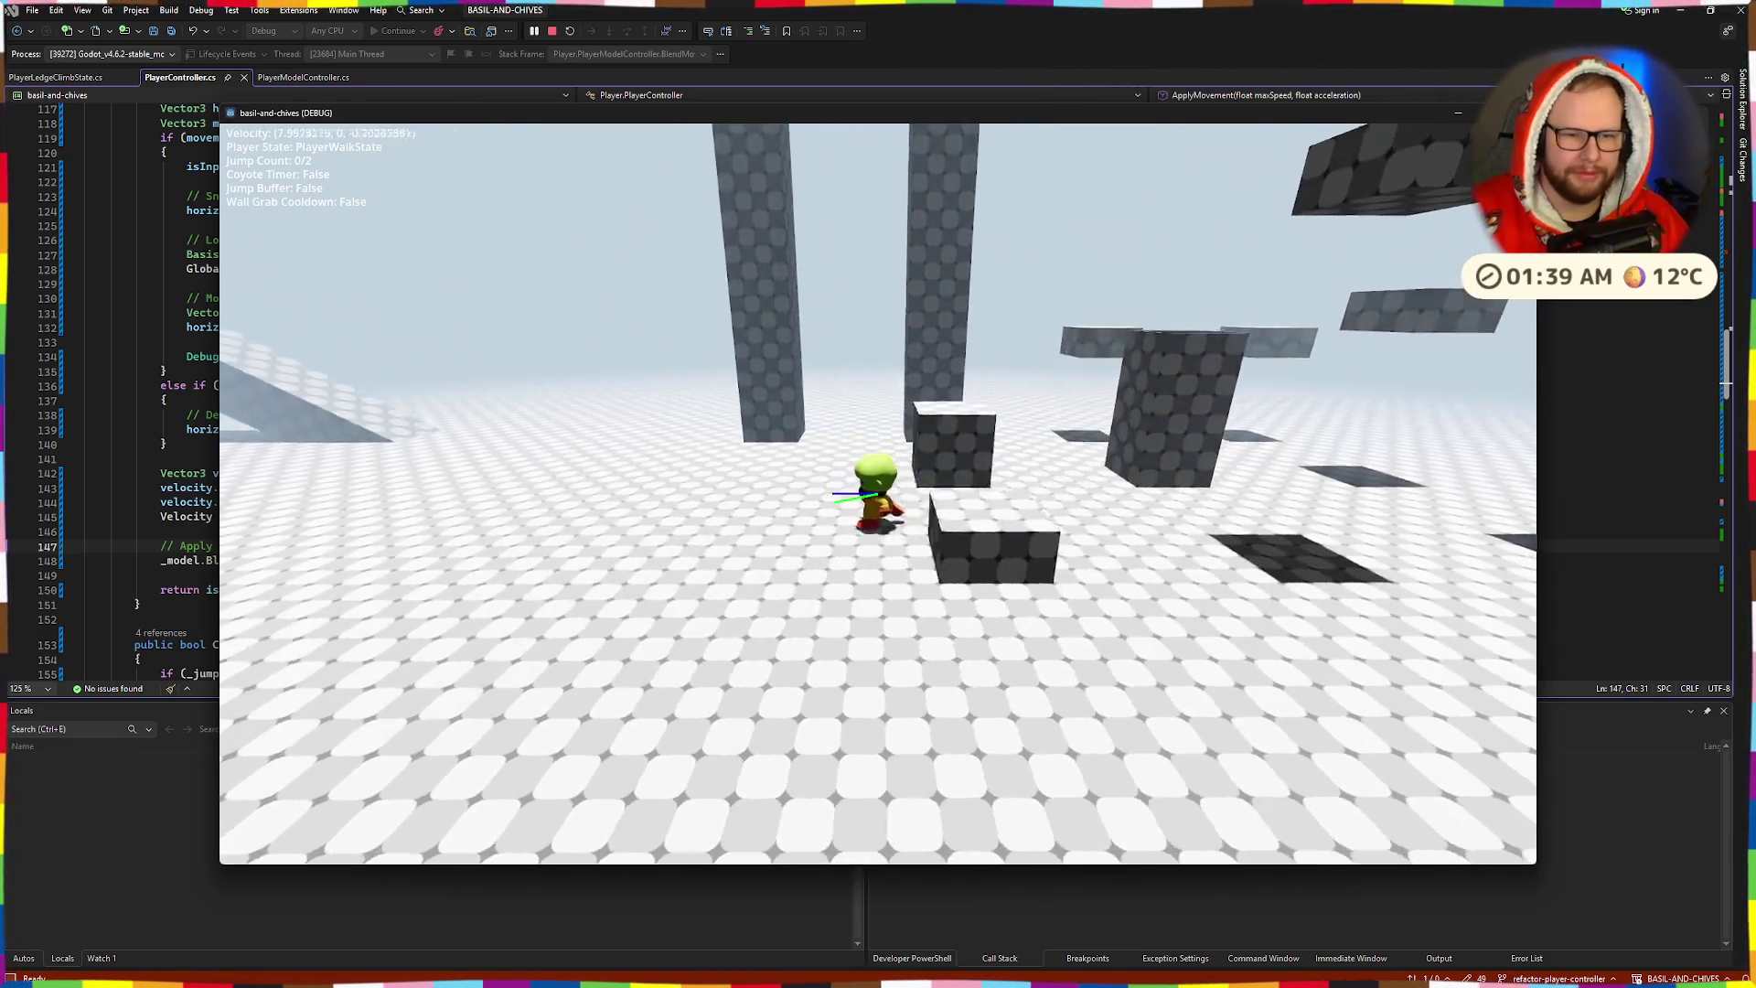
key(w)
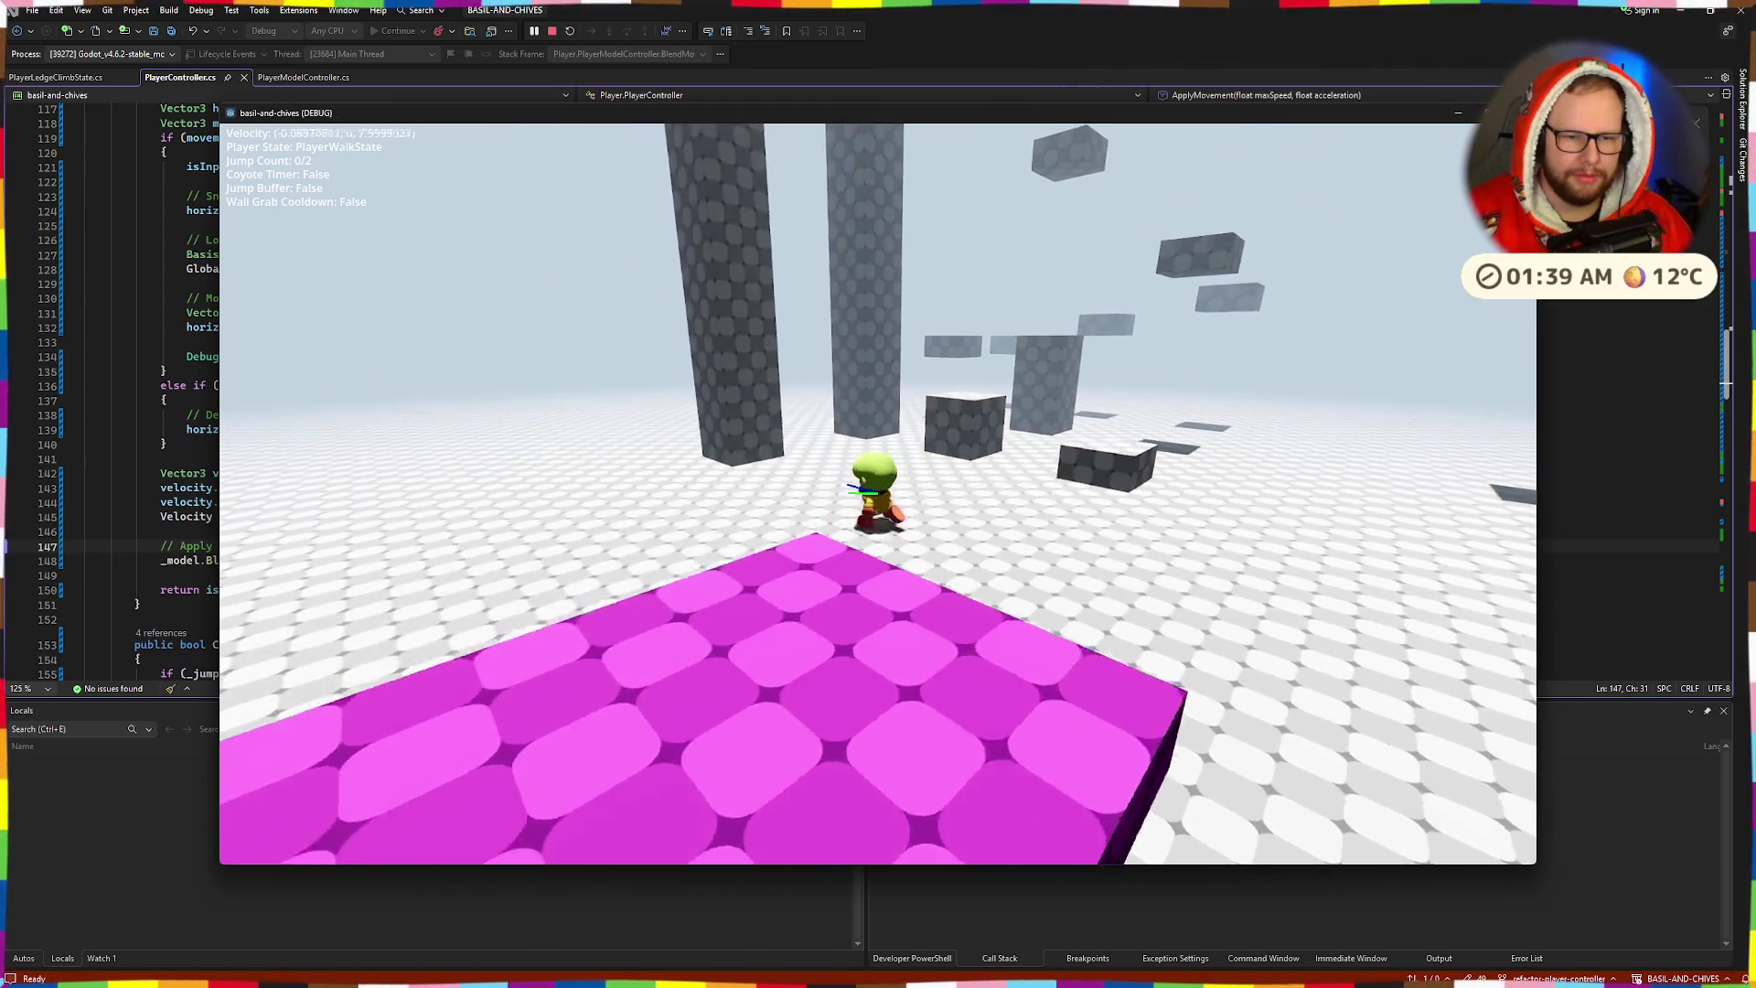
- Stop the running game and switch to the Godot editor's player_model_controller scene
key(Escape)
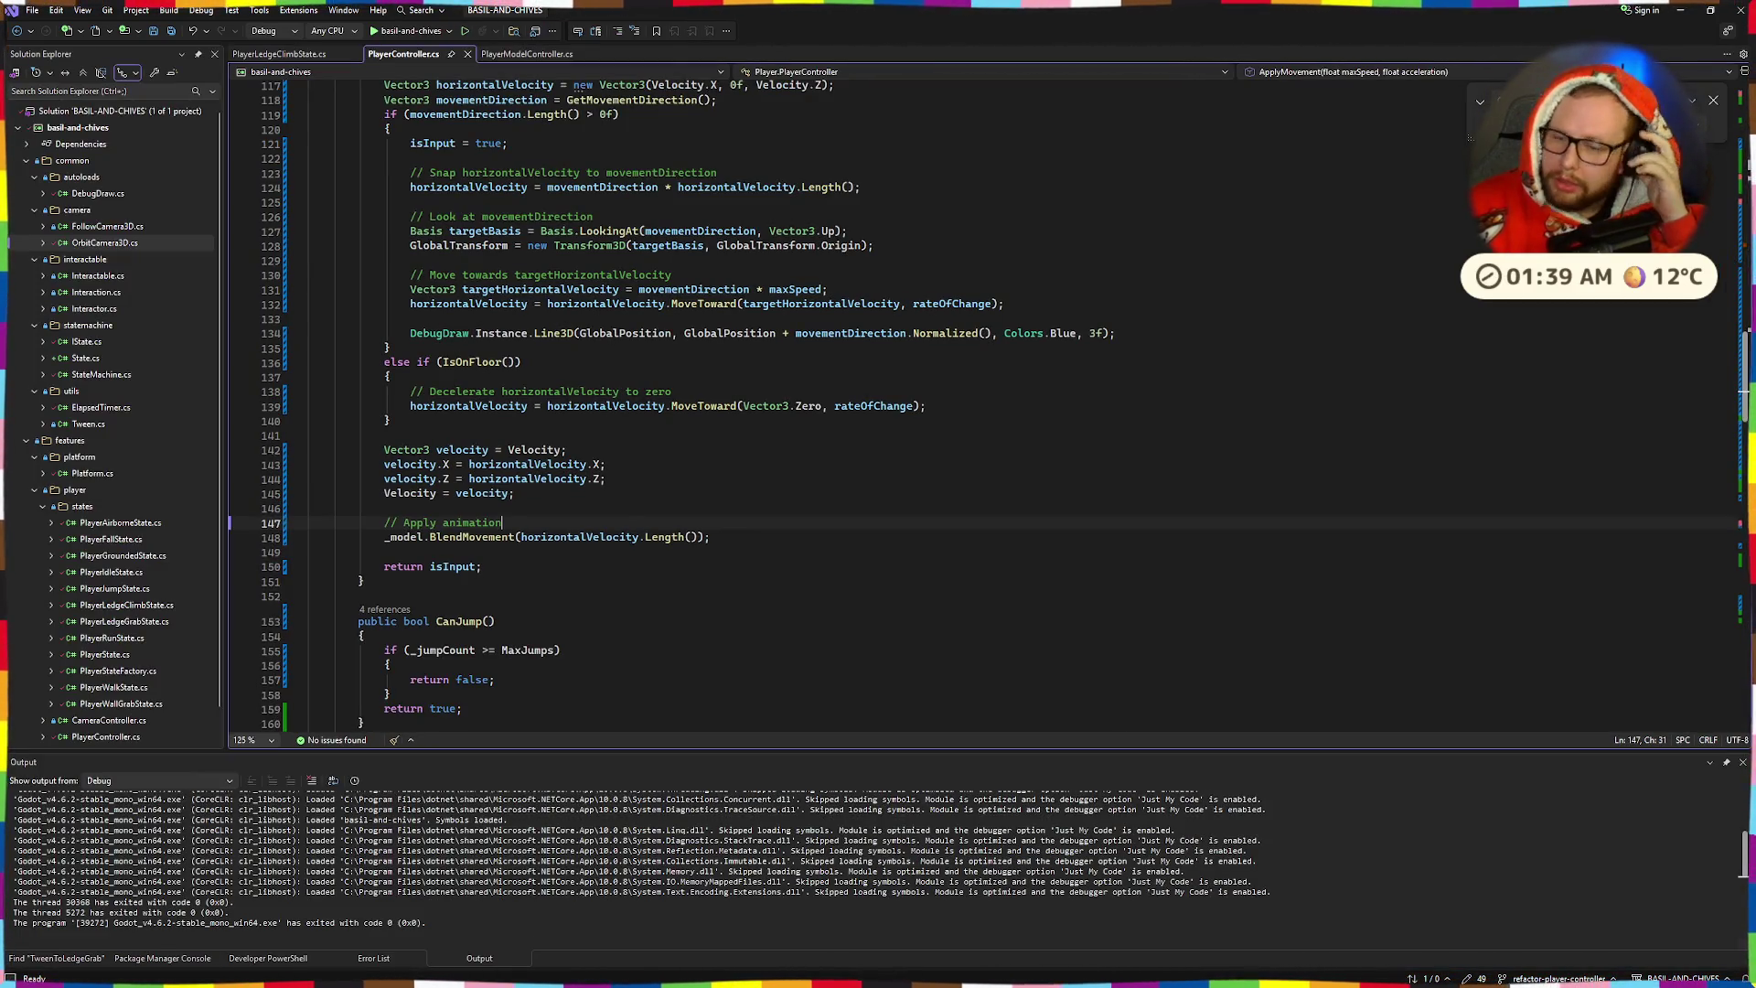
key(ctrl+super+Right)
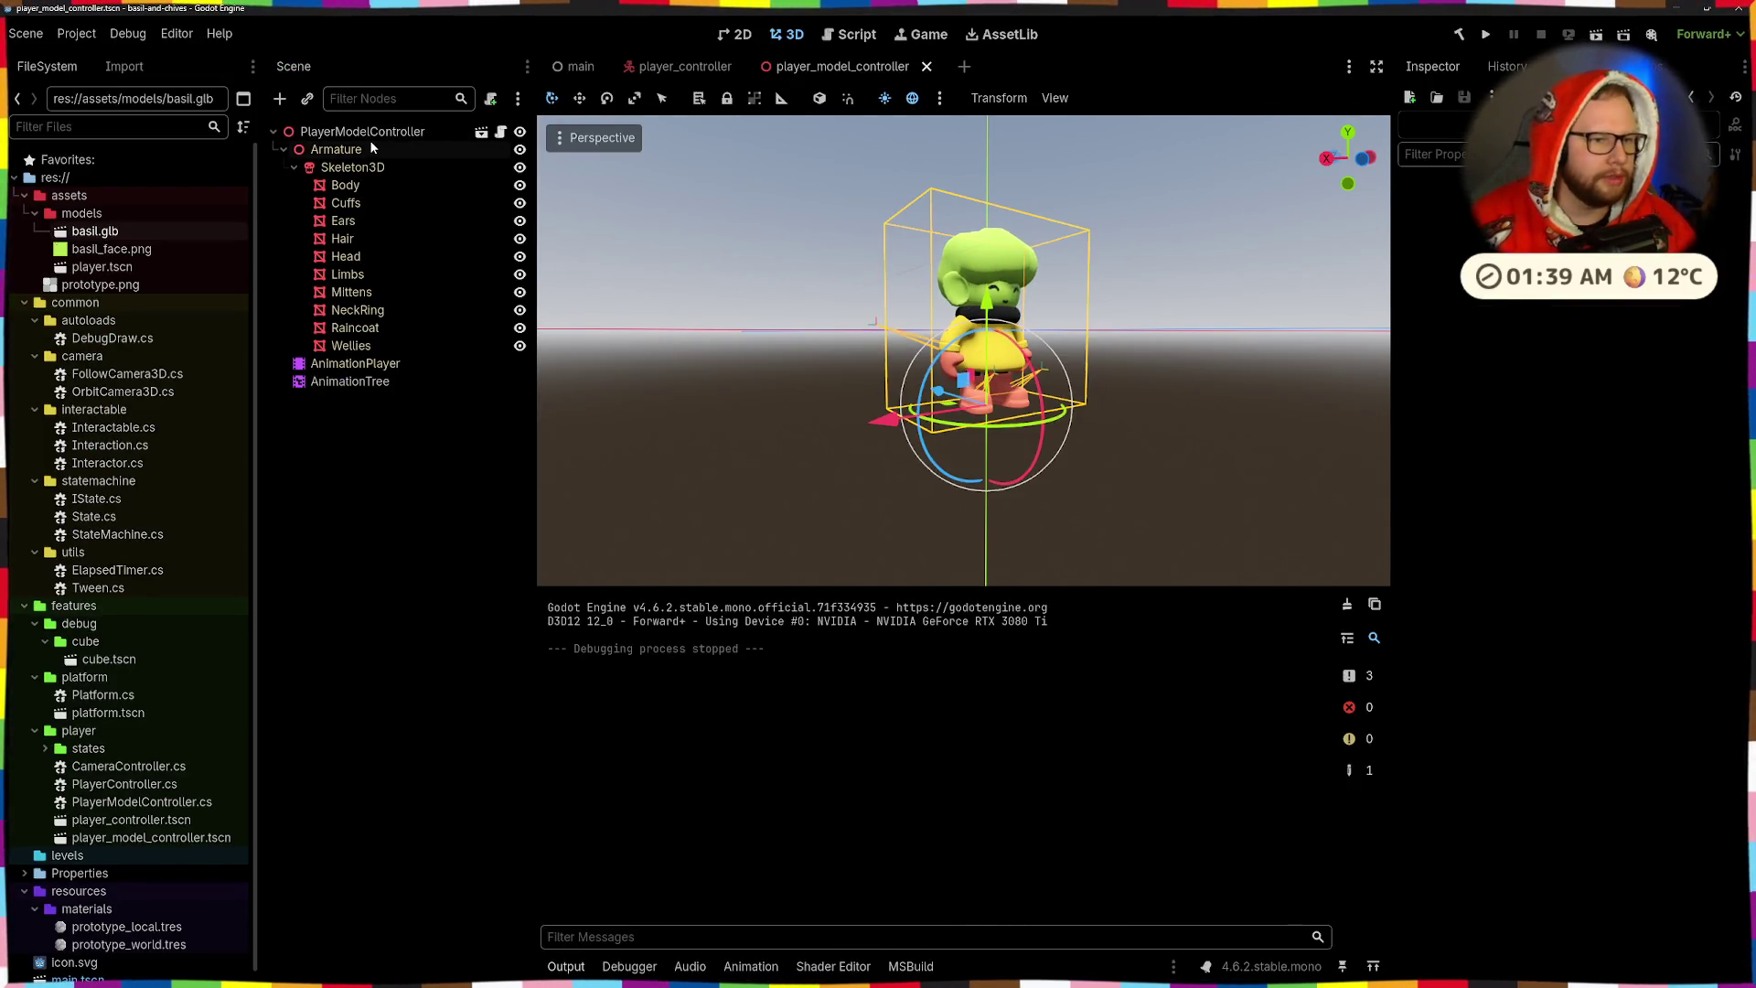
key(ctrl+shift+o)
- Add a MeshInstance3D node to the scene by searching 'mesh' in the Create Node dialog
key(Escape)
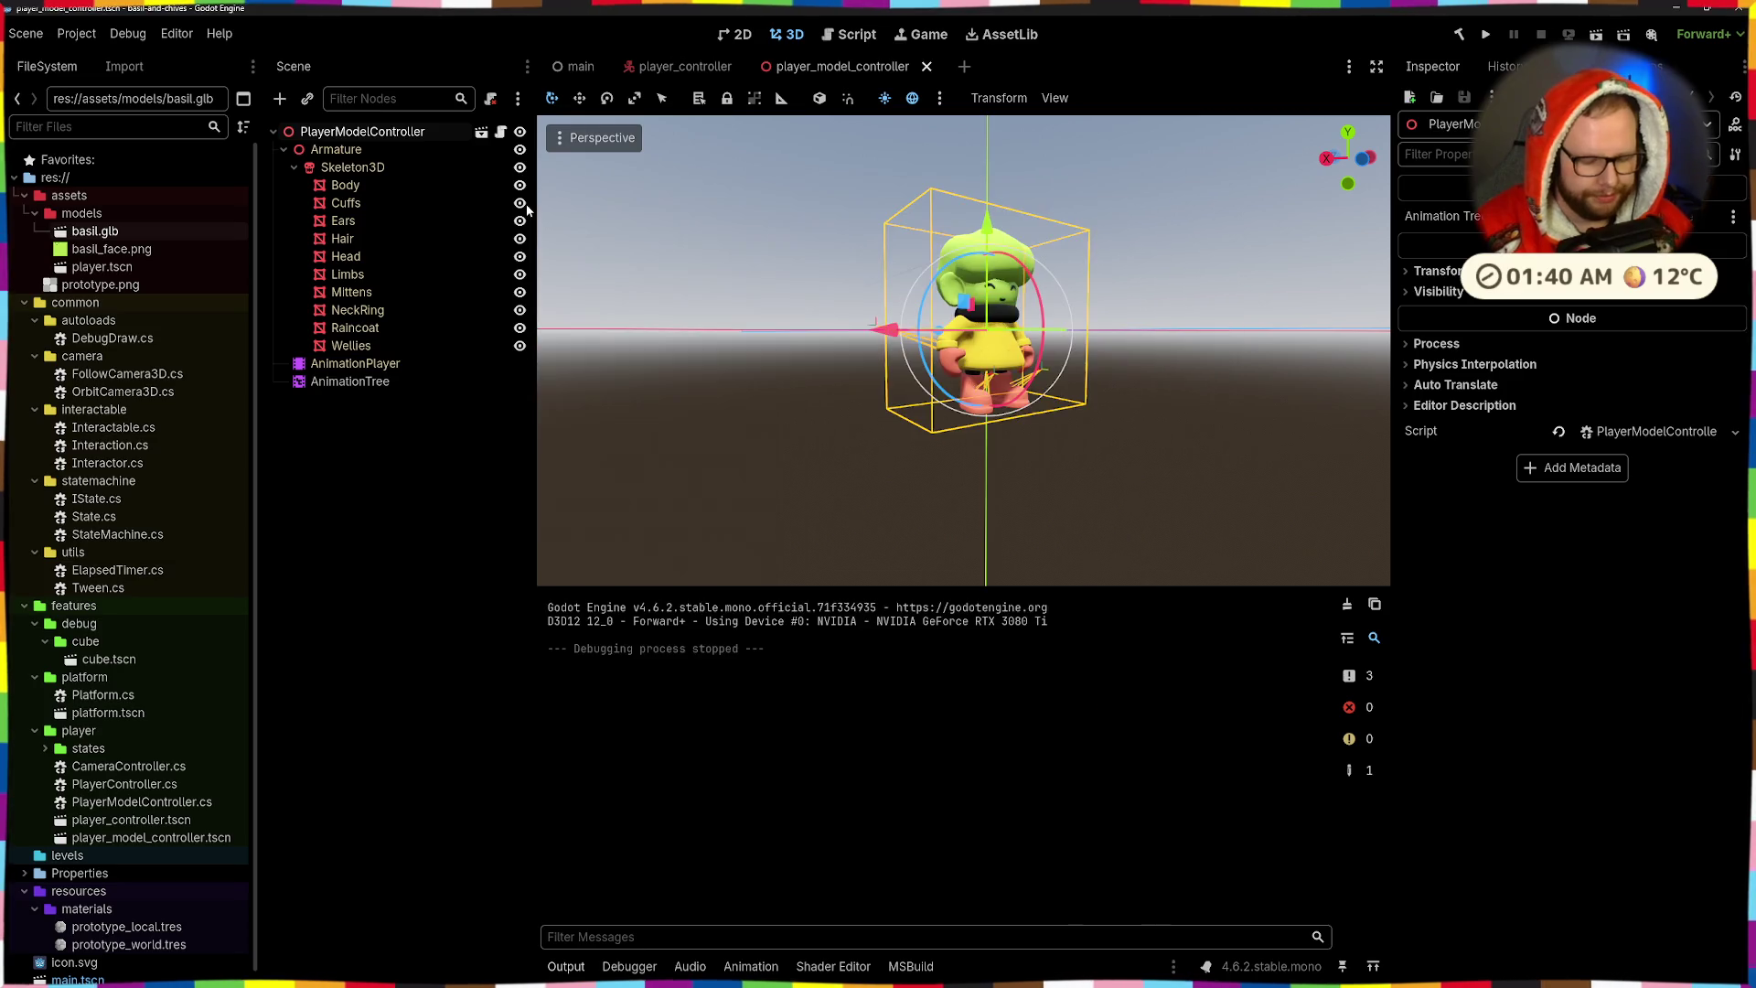
key(ctrl+a)
text(splane)
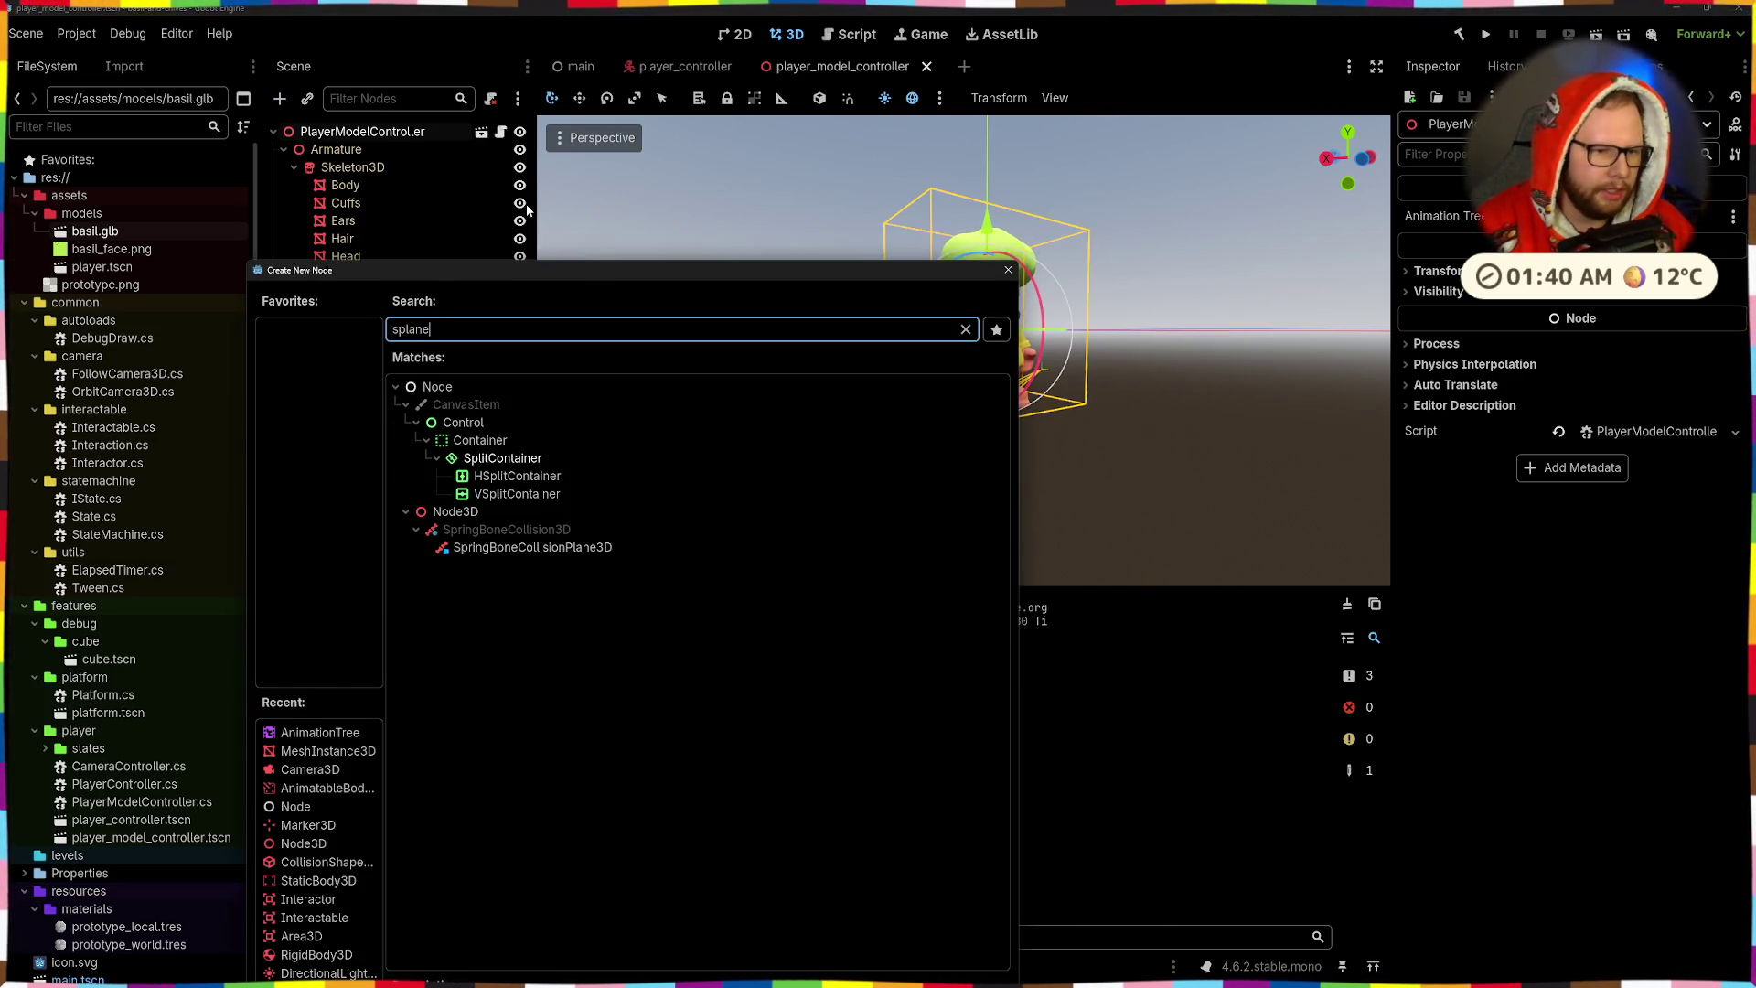
key(BackSpace)
key(BackSpace)
key(BackSpace)
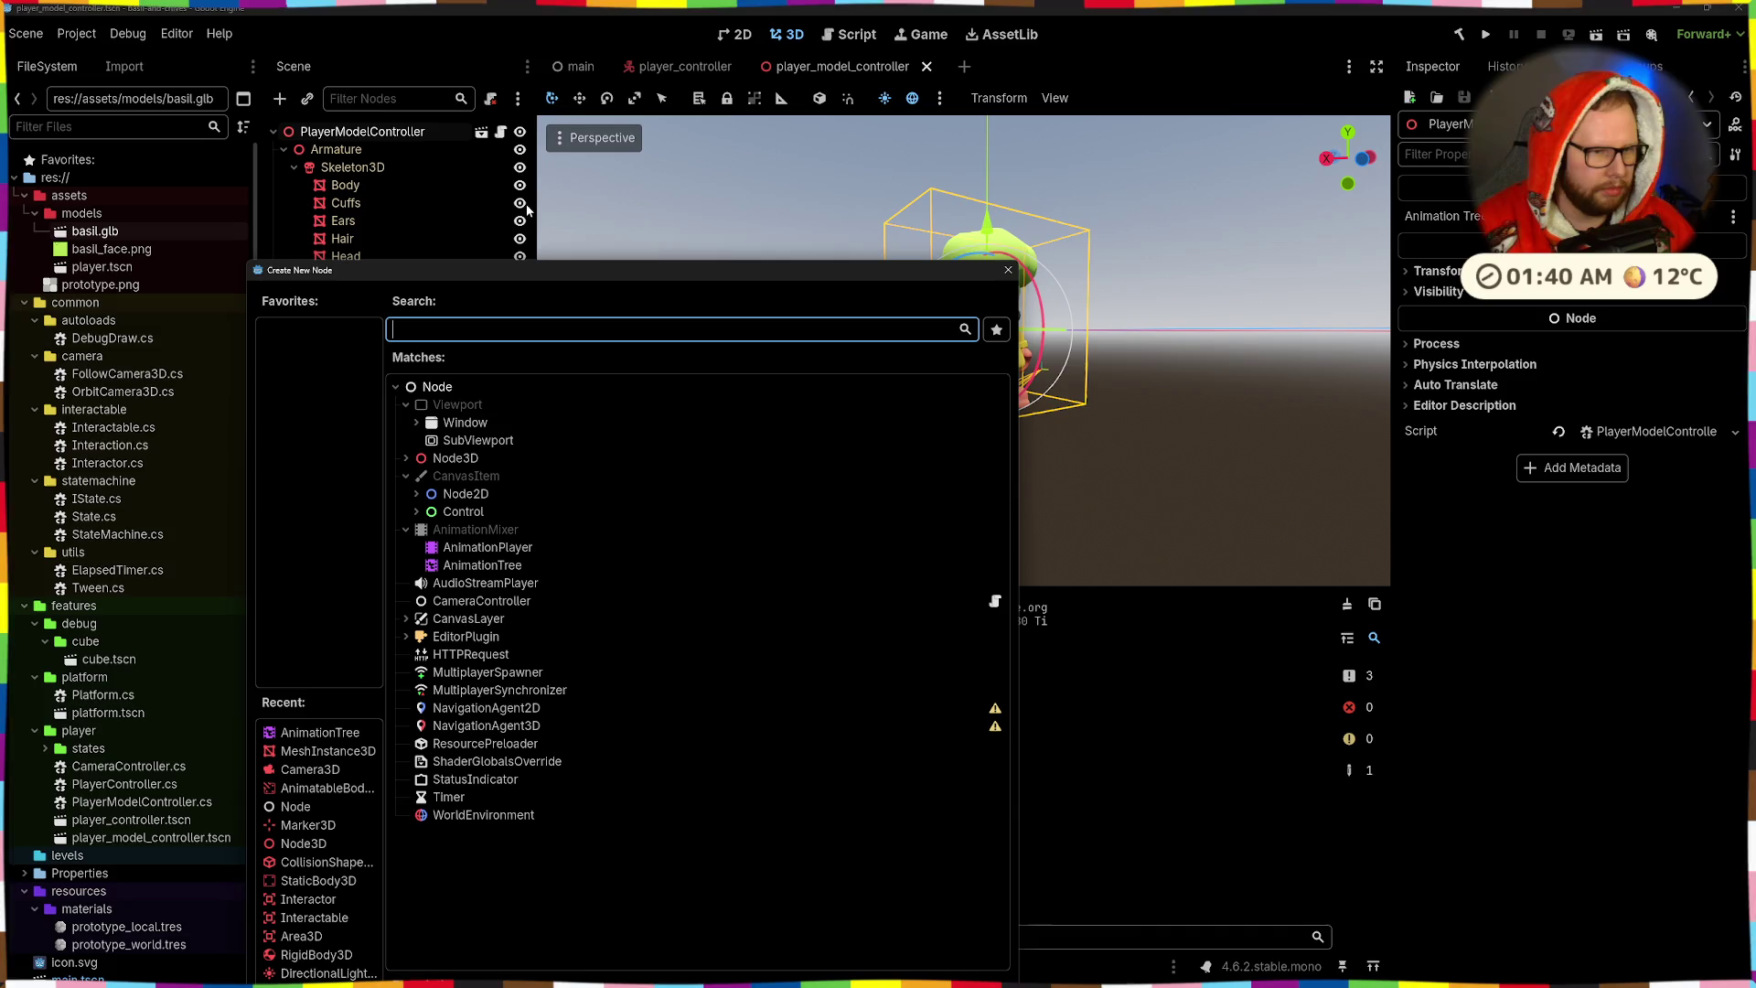
text(p)
key(BackSpace)
text(mesh)
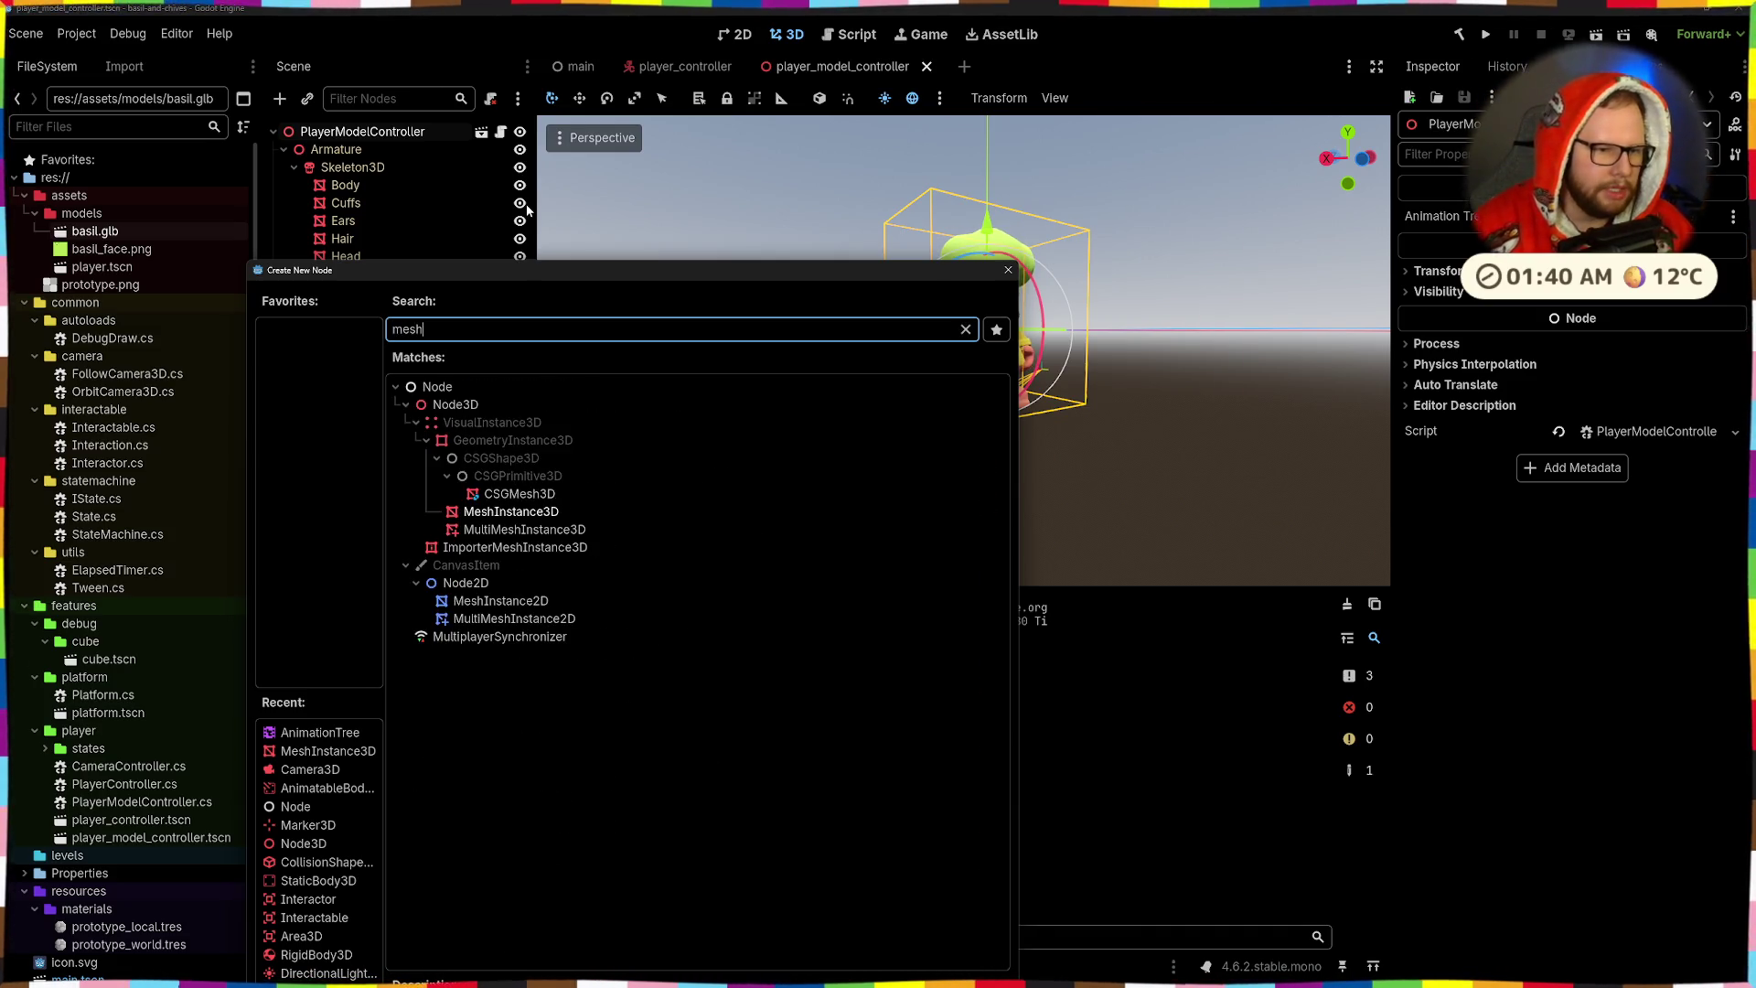
key(Return)
- Rename the new MeshInstance3D node to Helmet
double_click(363, 399)
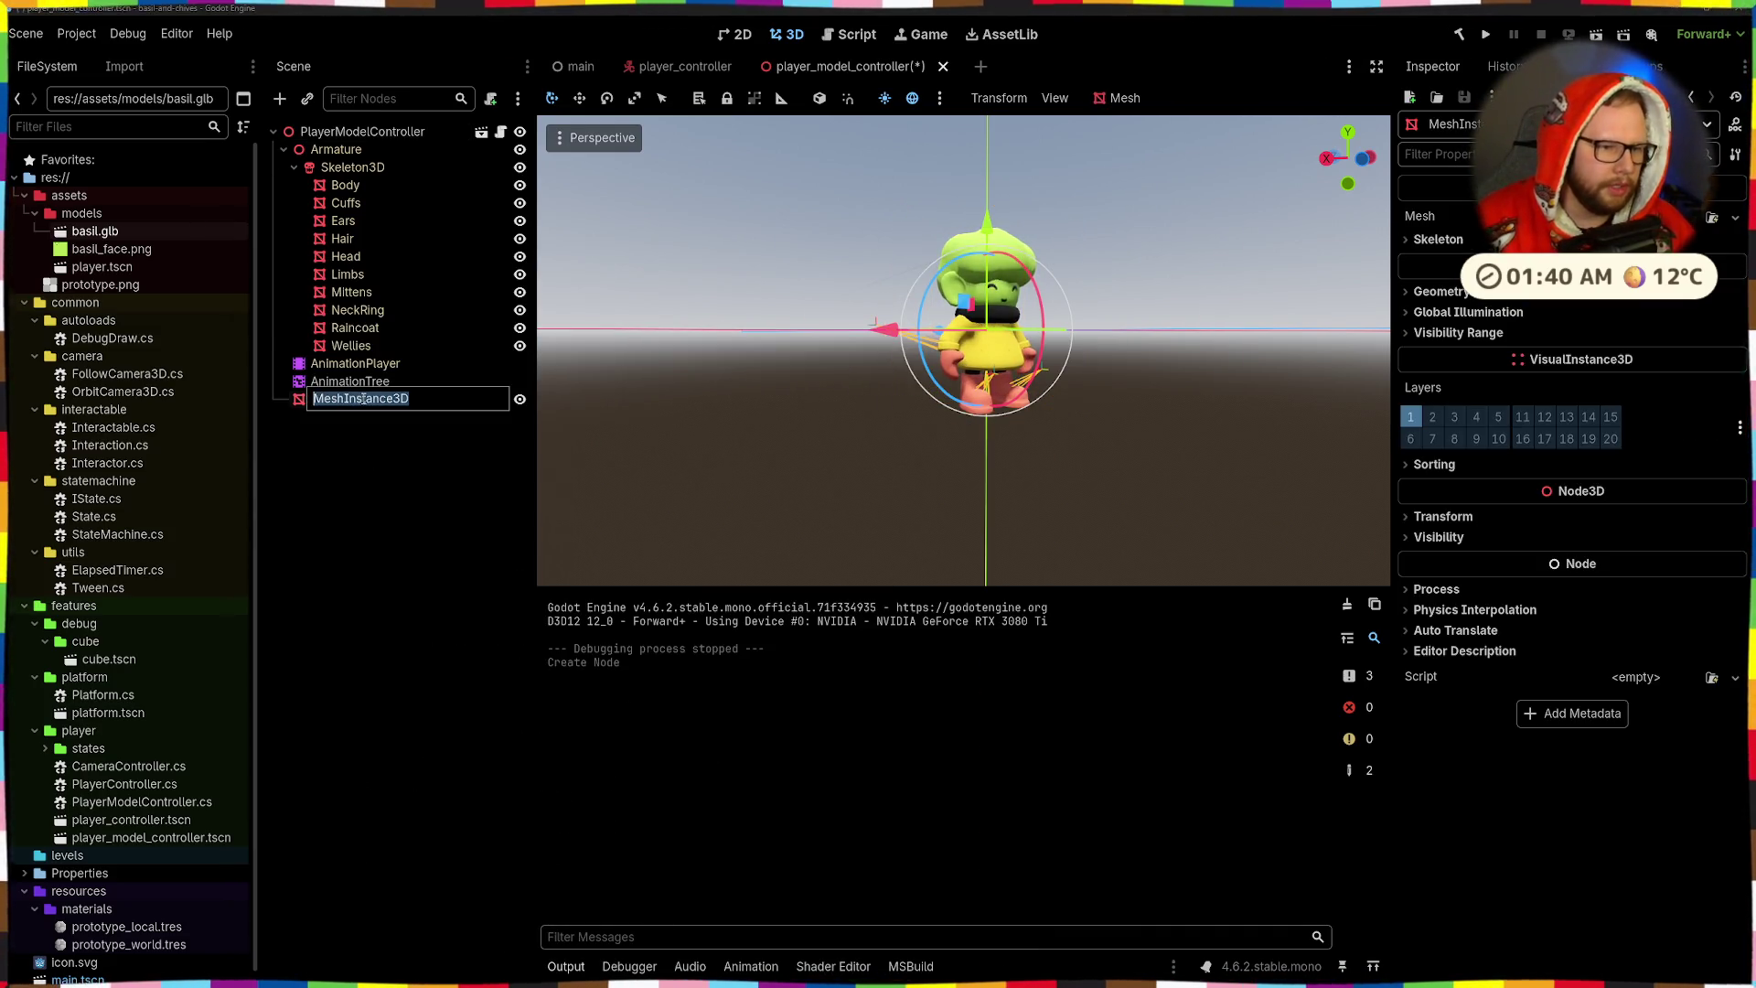
text(helme)
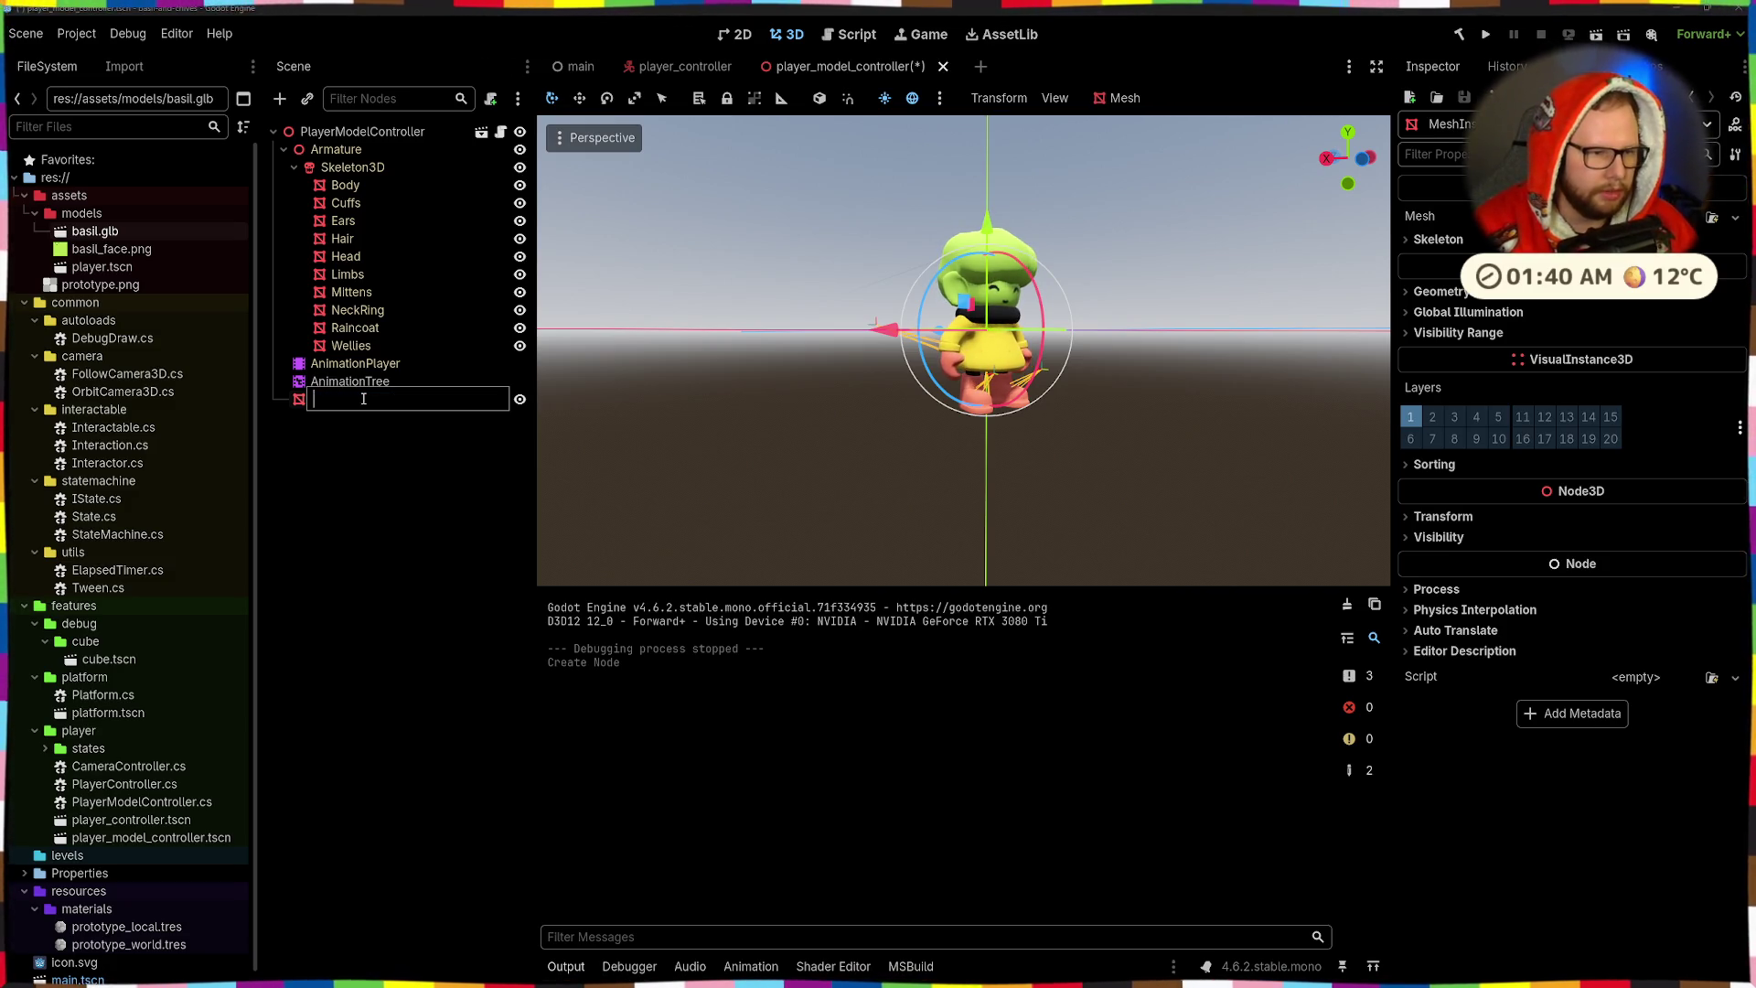
text(t)
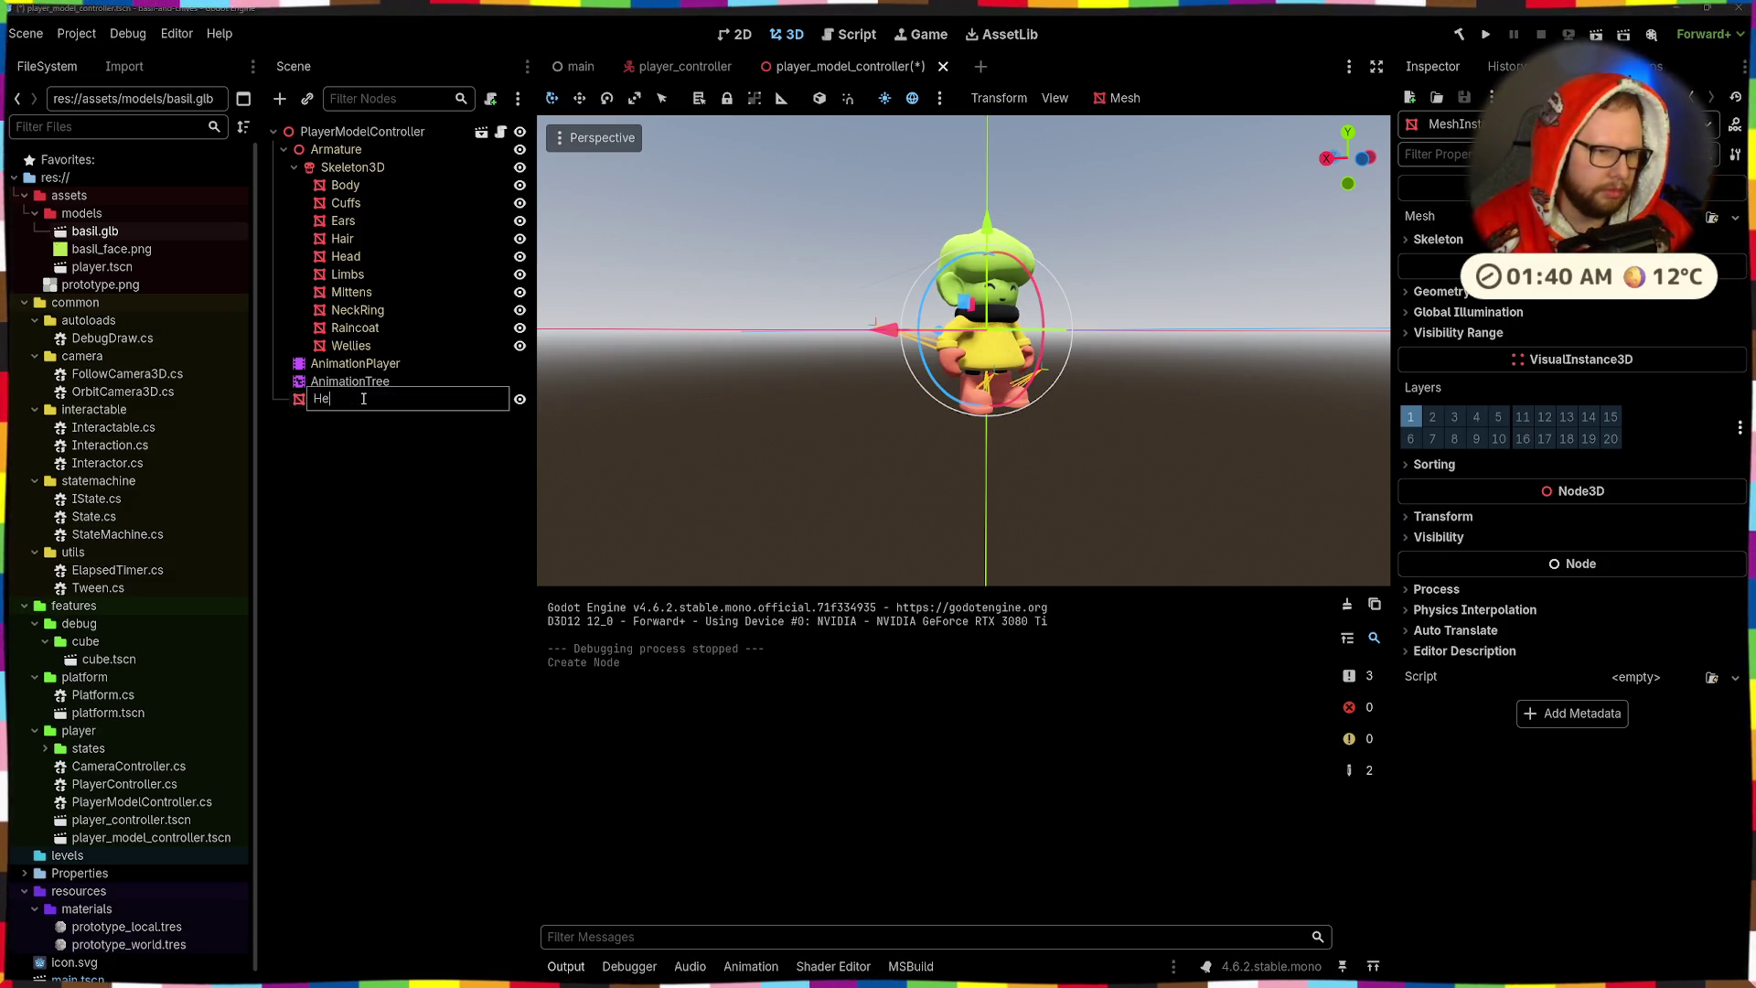
key(Return)
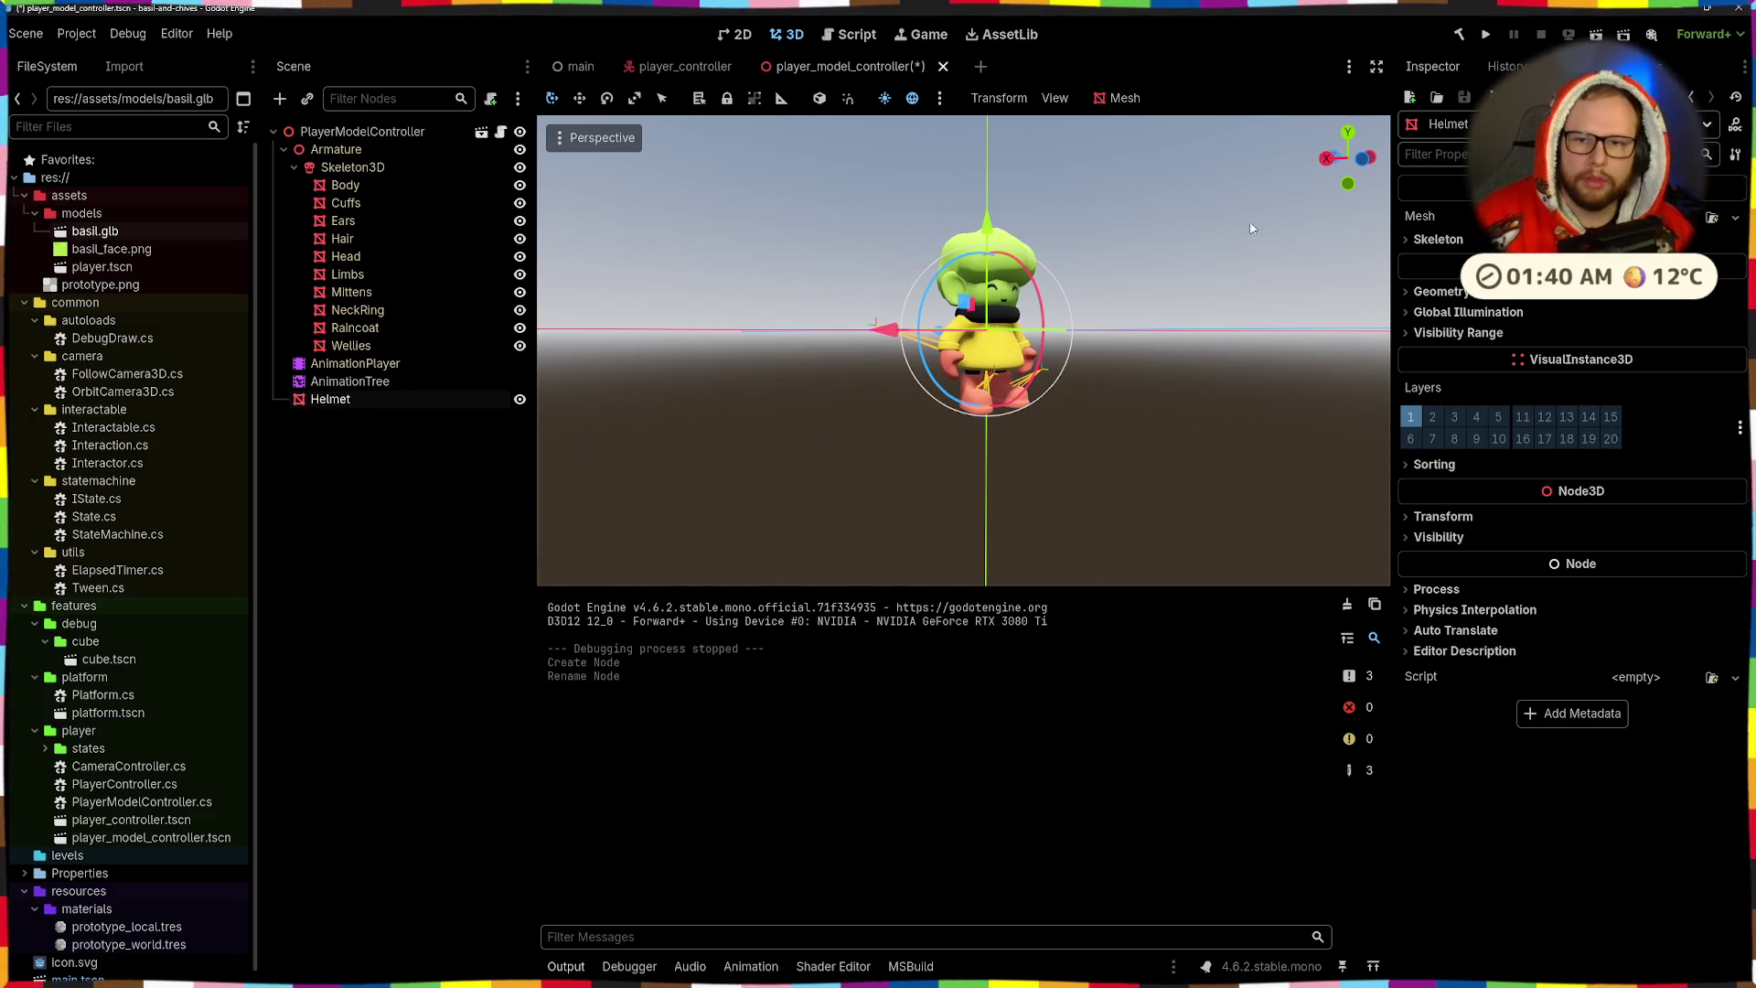
click(1609, 217)
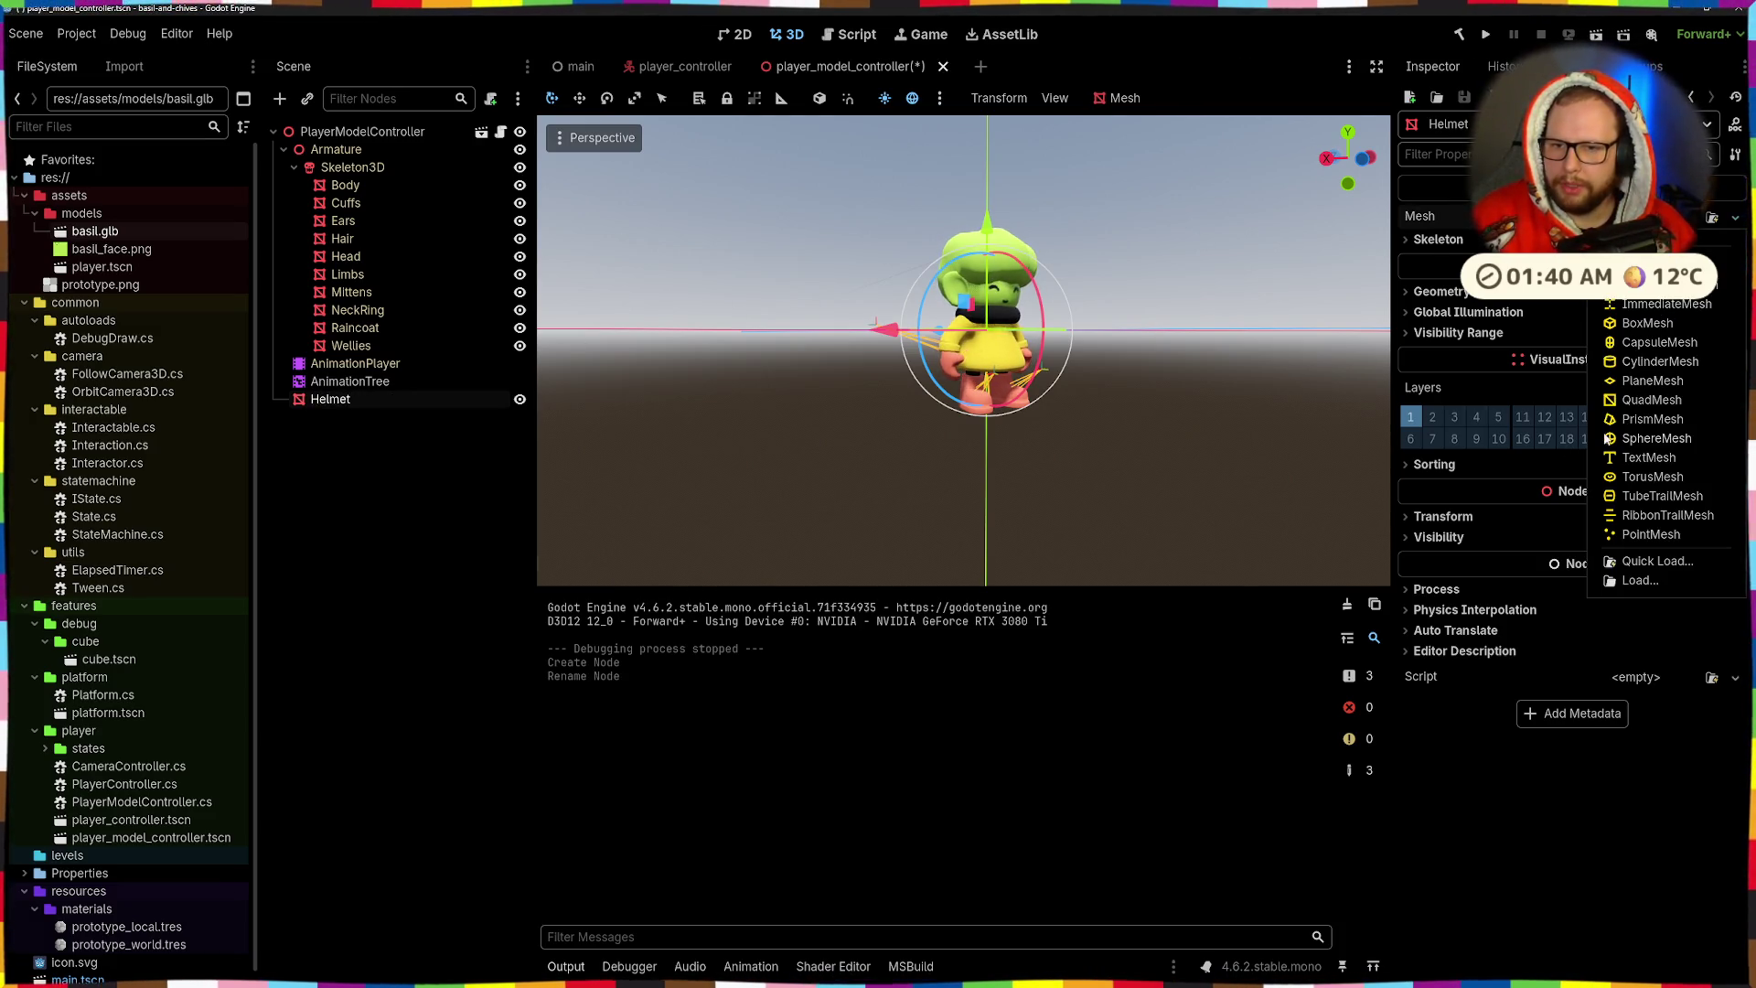
- Give Helmet a new PlaneMesh with a new StandardMaterial3D
click(1643, 378)
mouse_move(1150, 408)
mouse_down()
mouse_move(1238, 449)
mouse_move(1068, 457)
mouse_up()
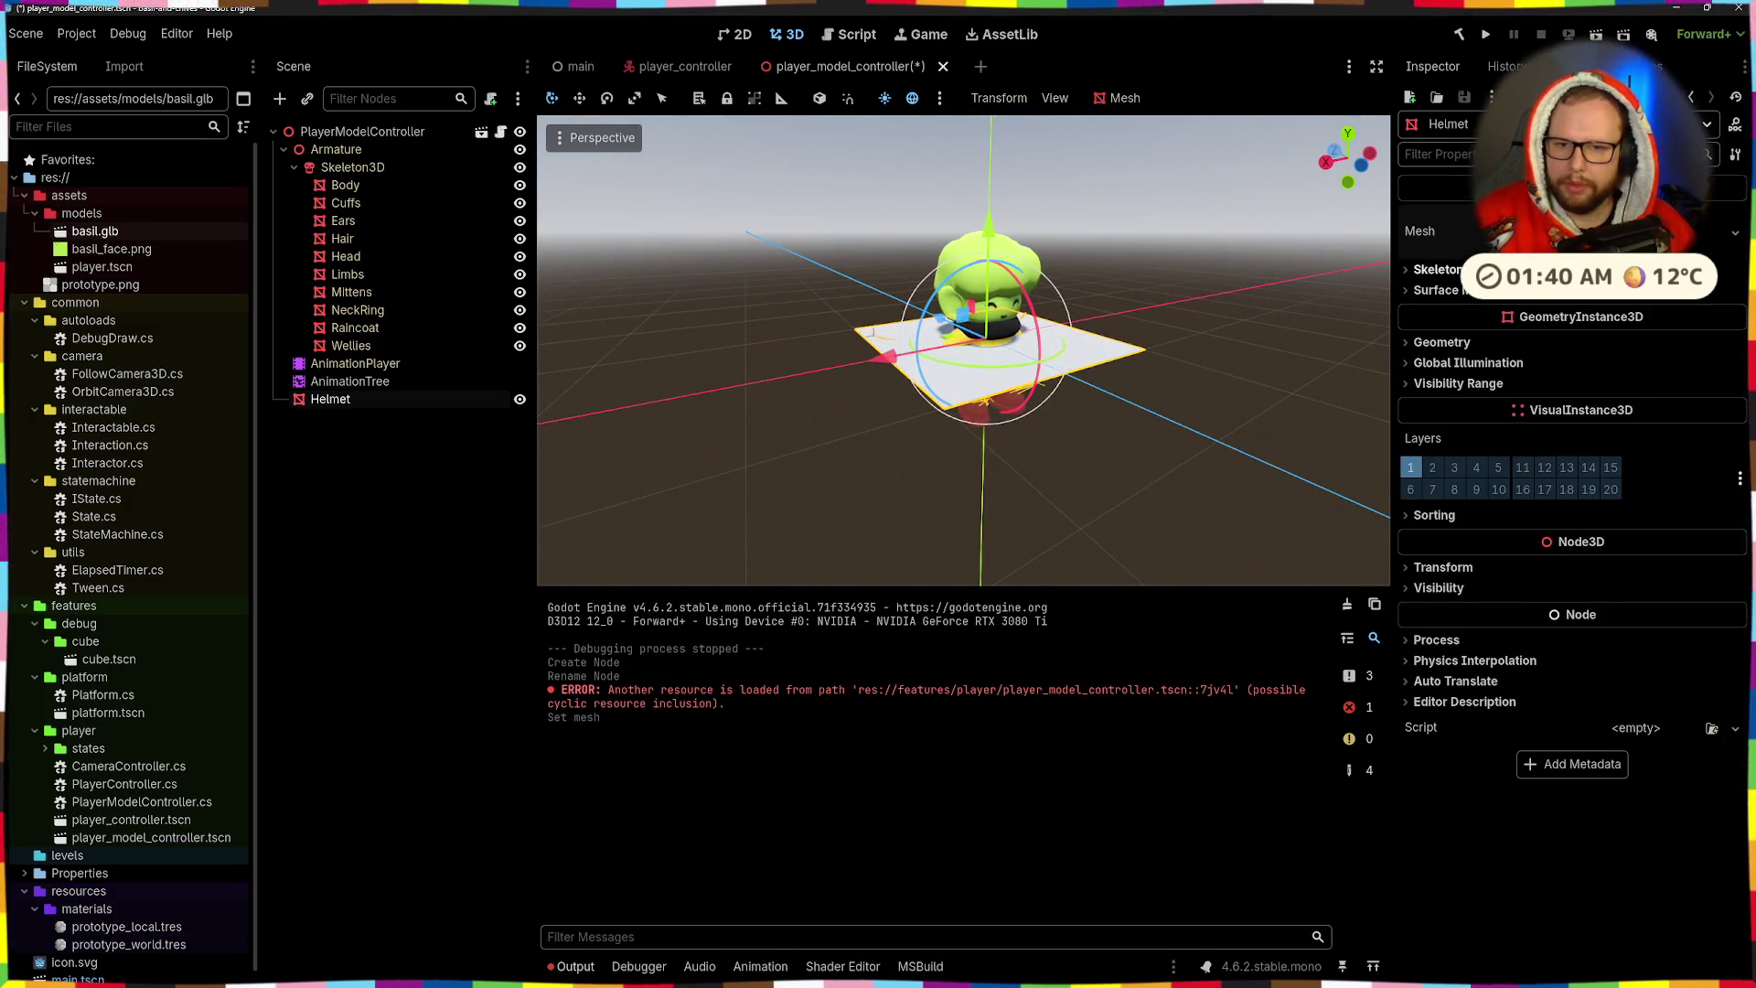
click(1572, 188)
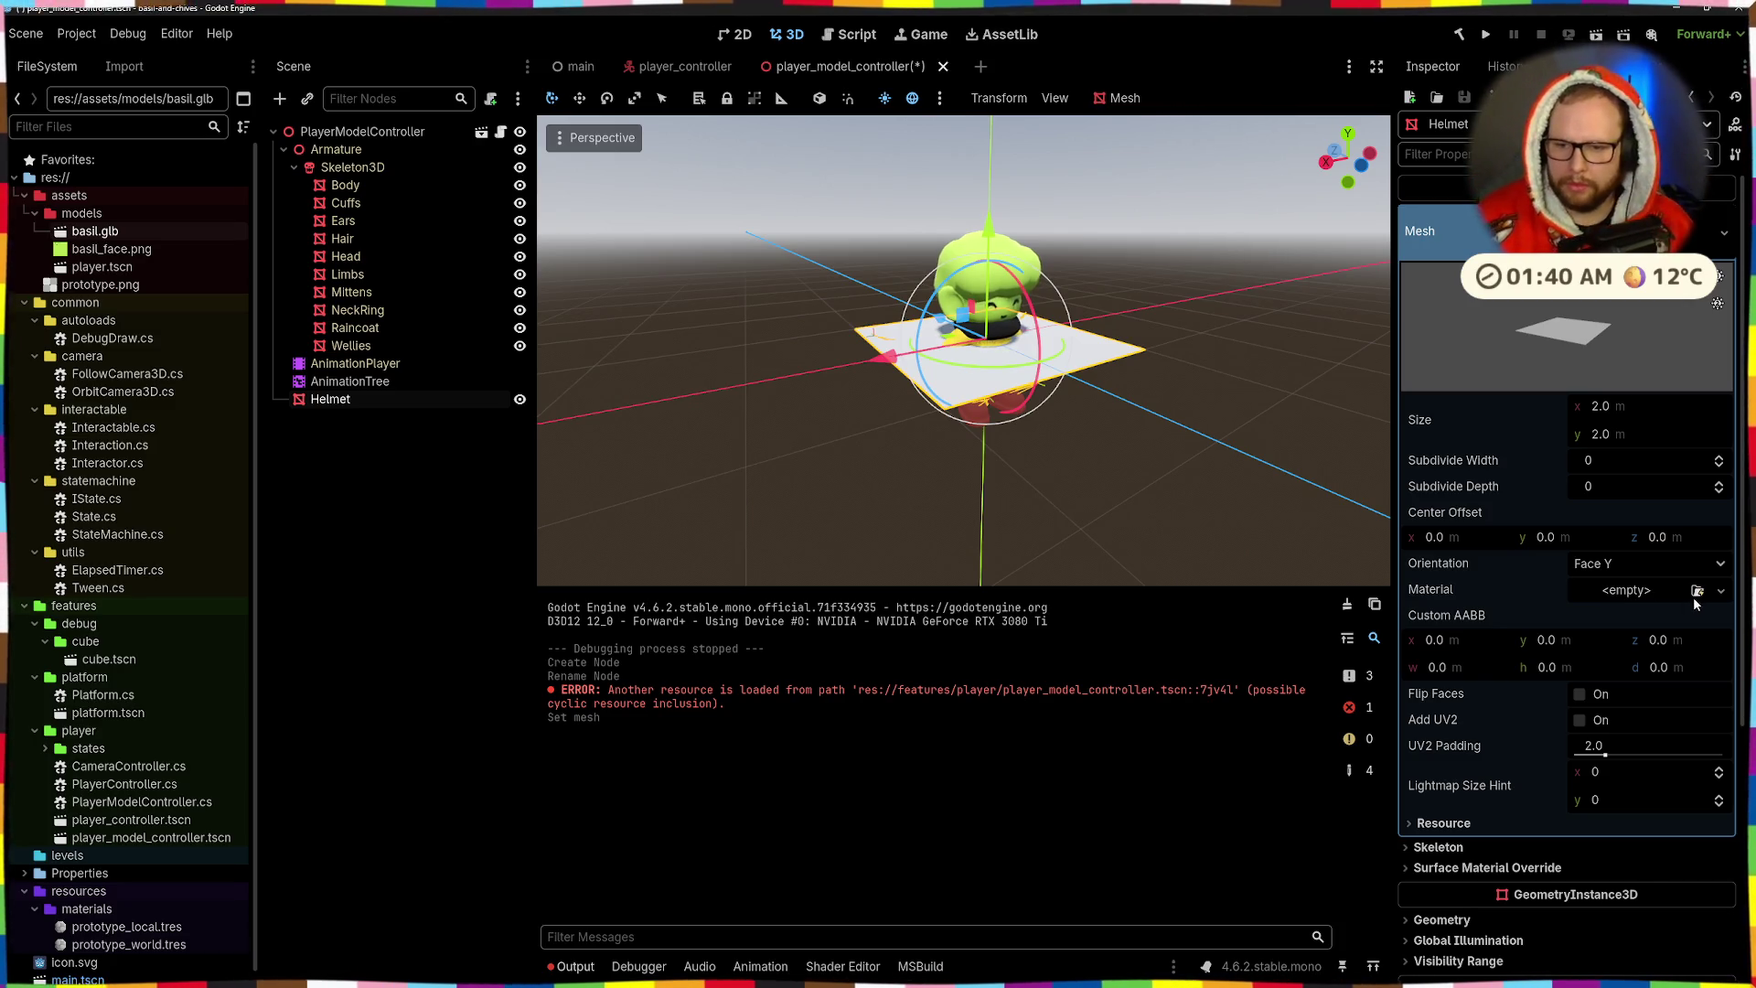
click(1612, 593)
key(Escape)
click(1620, 590)
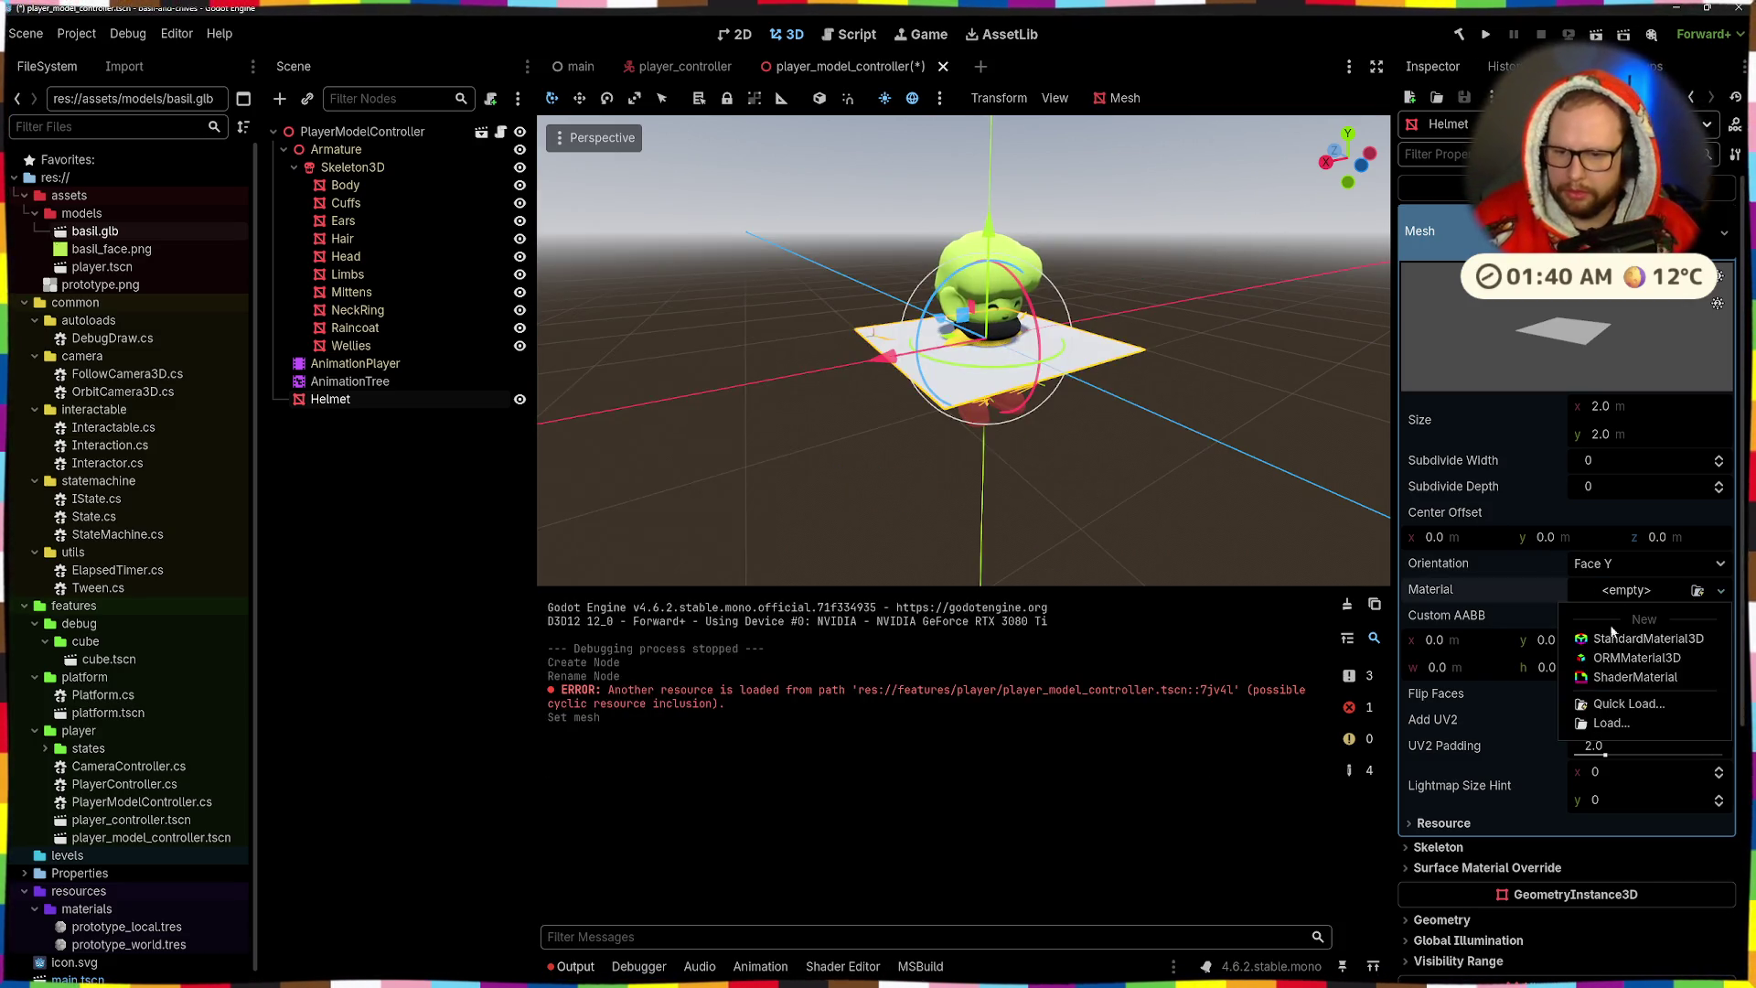
click(1643, 638)
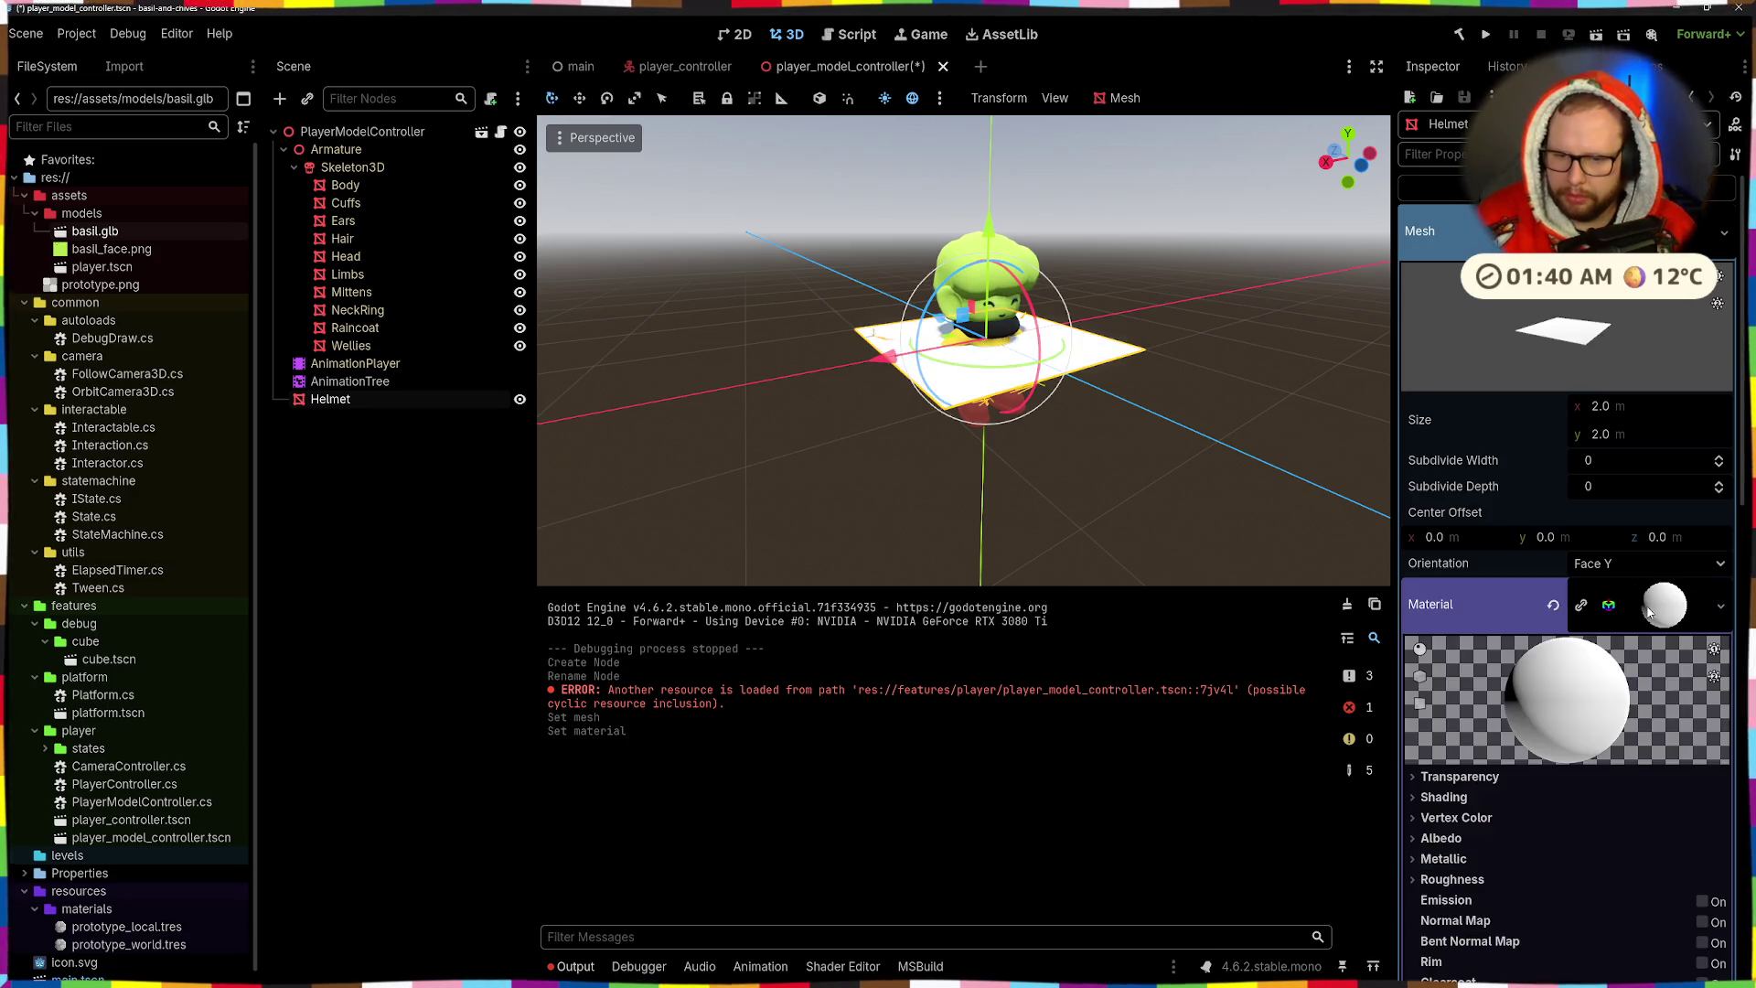
- Set the material's billboard mode to Particle Billboard, after trying Y-Billboard
scroll(1497, 761, down, 5)
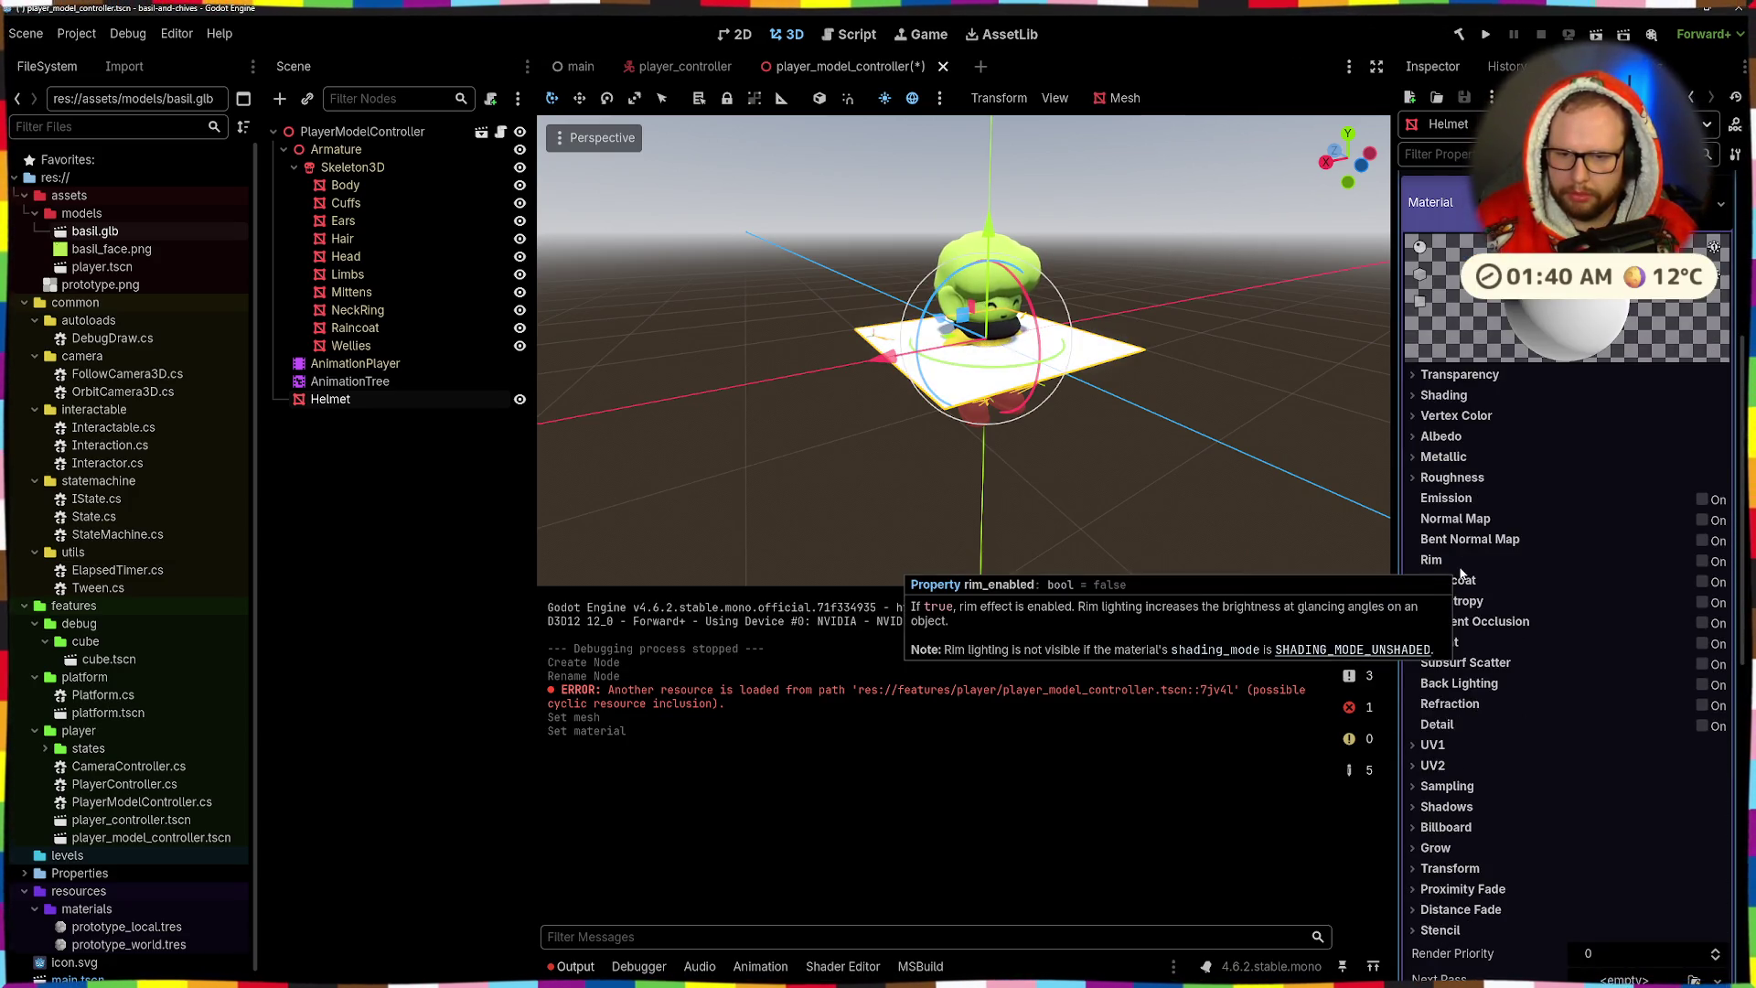
click(1445, 826)
click(1614, 850)
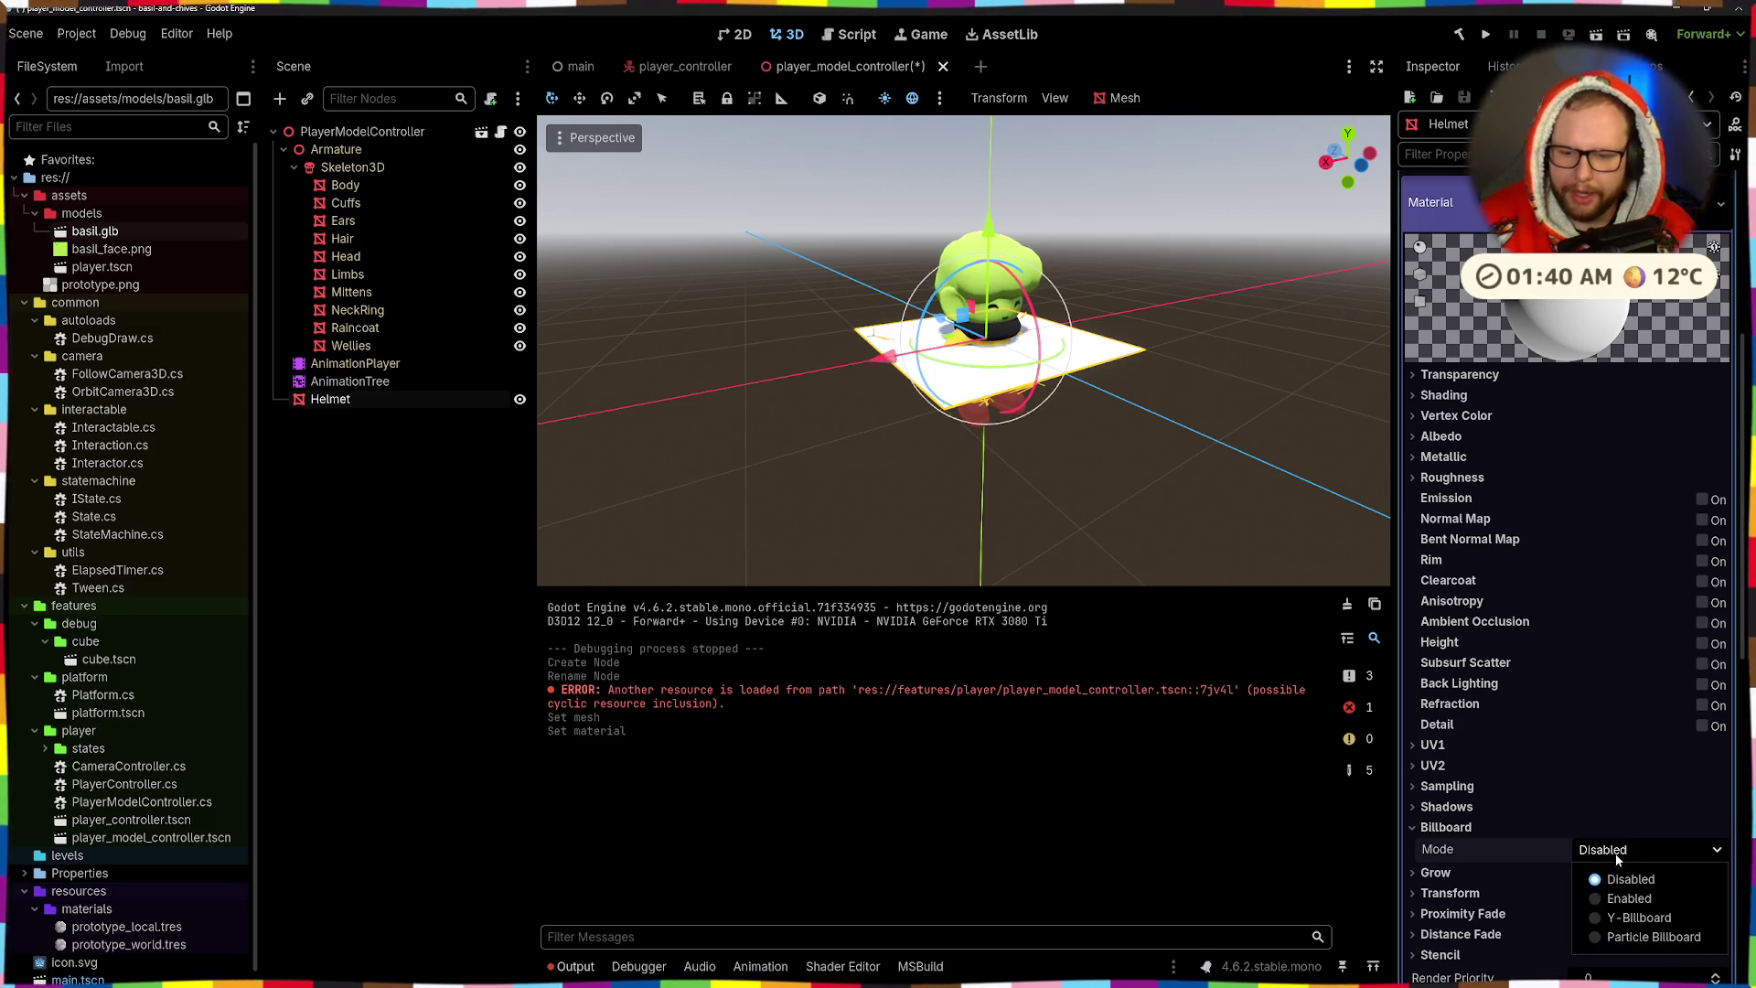
click(1302, 854)
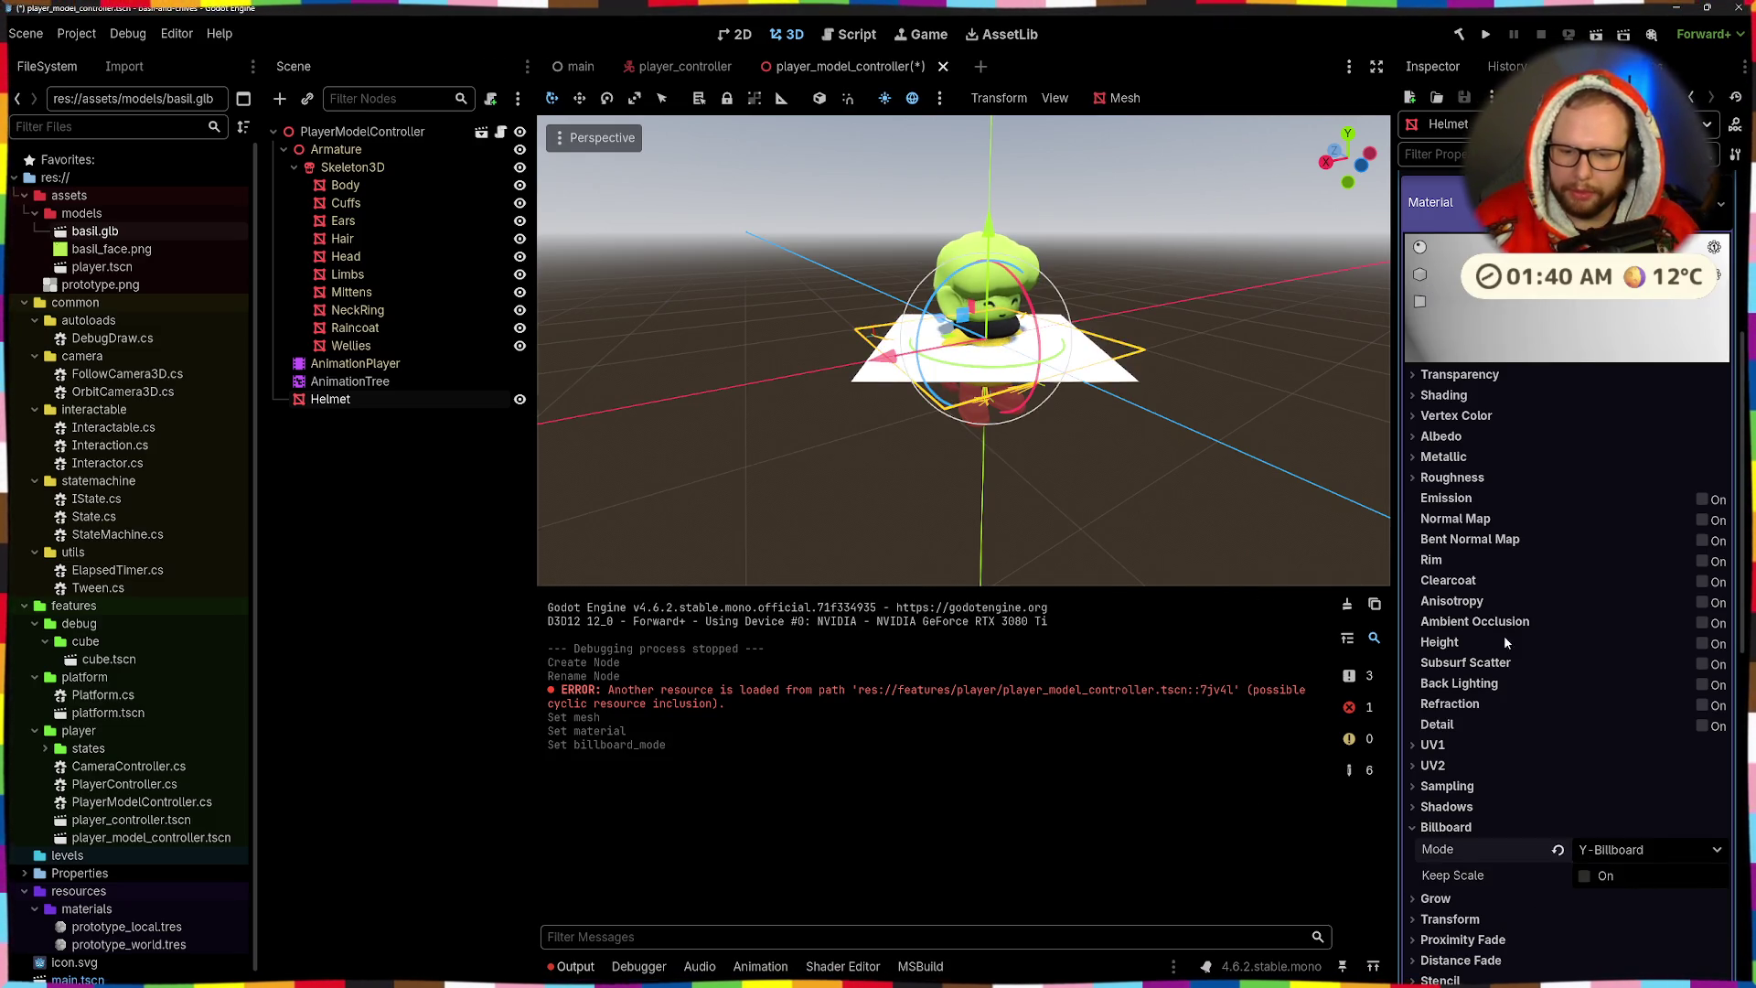
click(1641, 850)
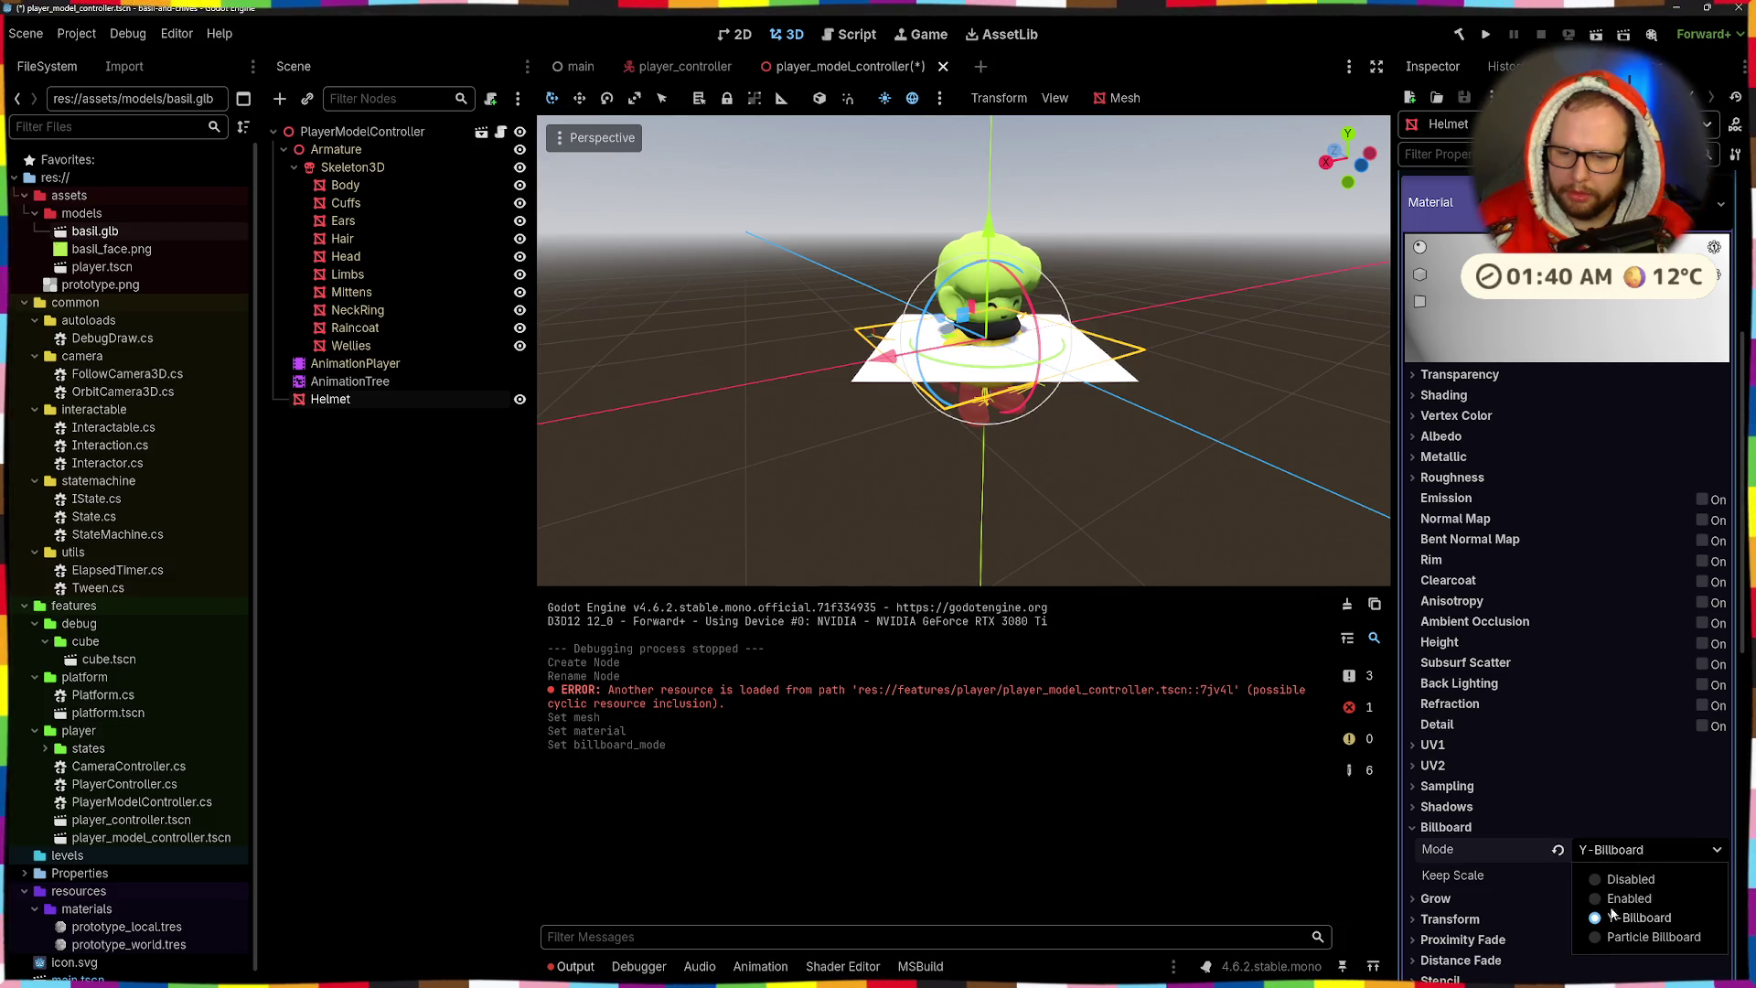
click(1622, 939)
mouse_move(1102, 531)
mouse_down()
mouse_move(1043, 454)
mouse_move(1103, 536)
mouse_move(1293, 553)
mouse_move(571, 526)
mouse_move(1302, 546)
mouse_move(1173, 508)
mouse_move(457, 545)
mouse_up()
scroll(1188, 499, up, 5)
scroll(823, 412, down, 5)
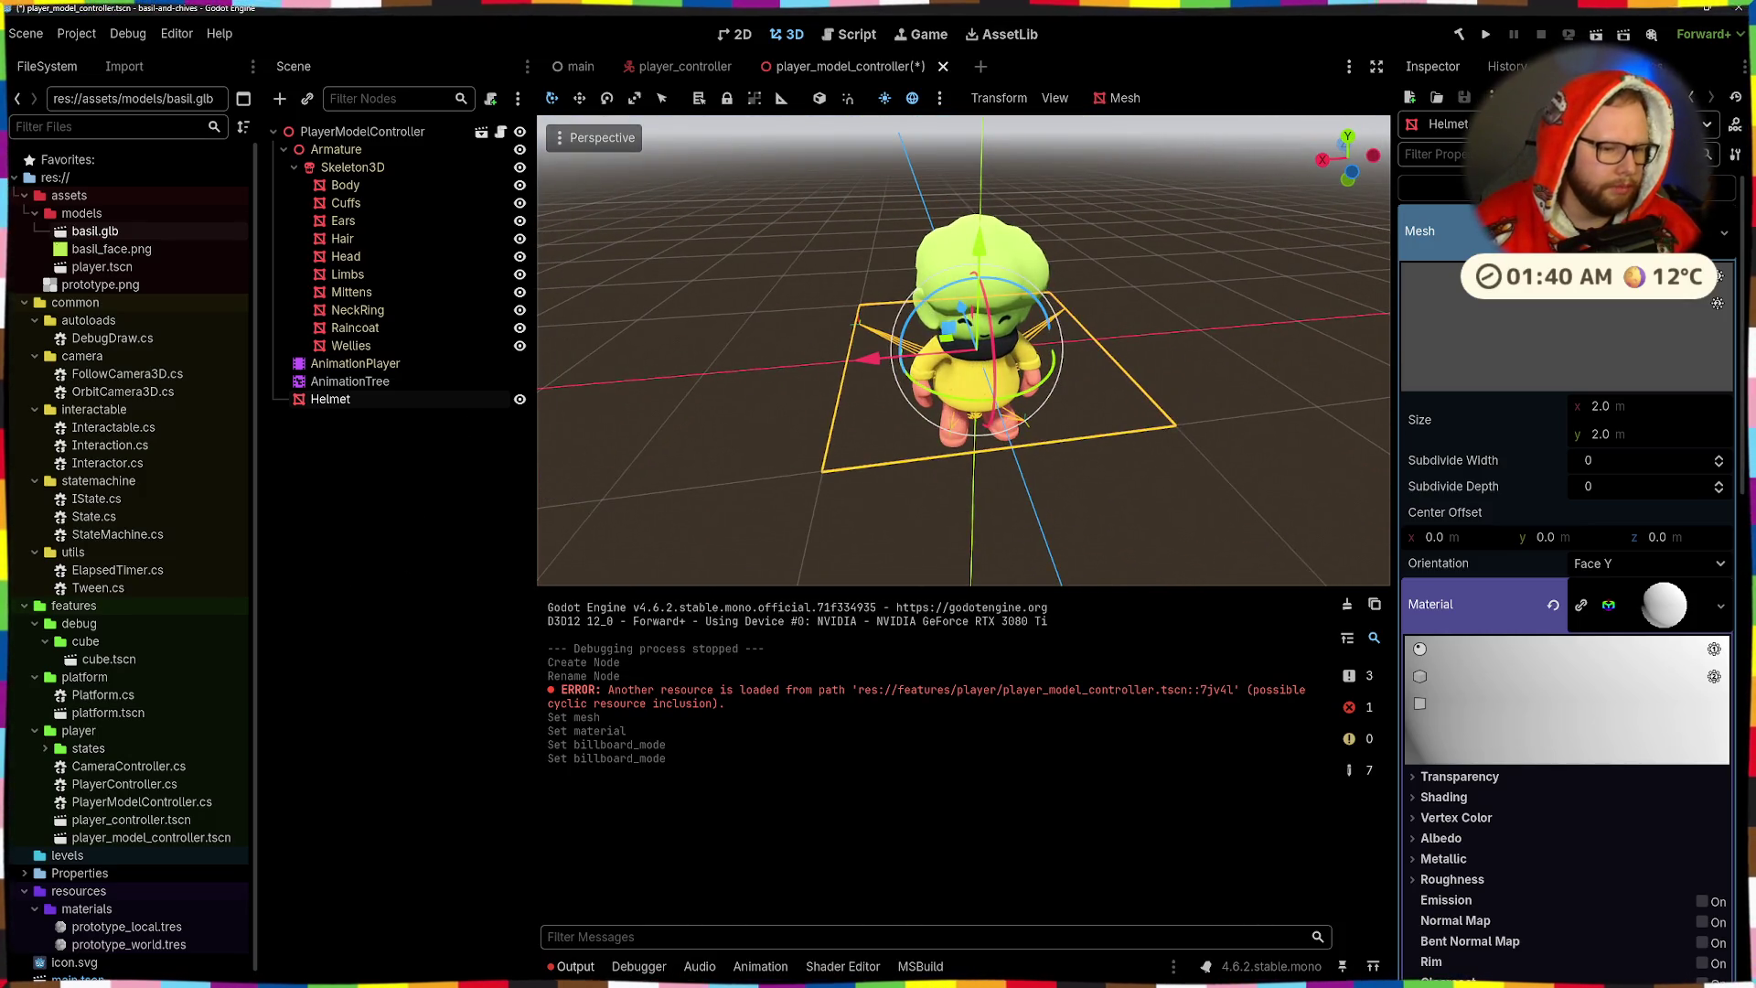
mouse_move(940, 975)
- Save the scene with Ctrl+S and launch Affinity from the Windows search
key(super)
text(affinity)
key(Escape)
key(ctrl+s)
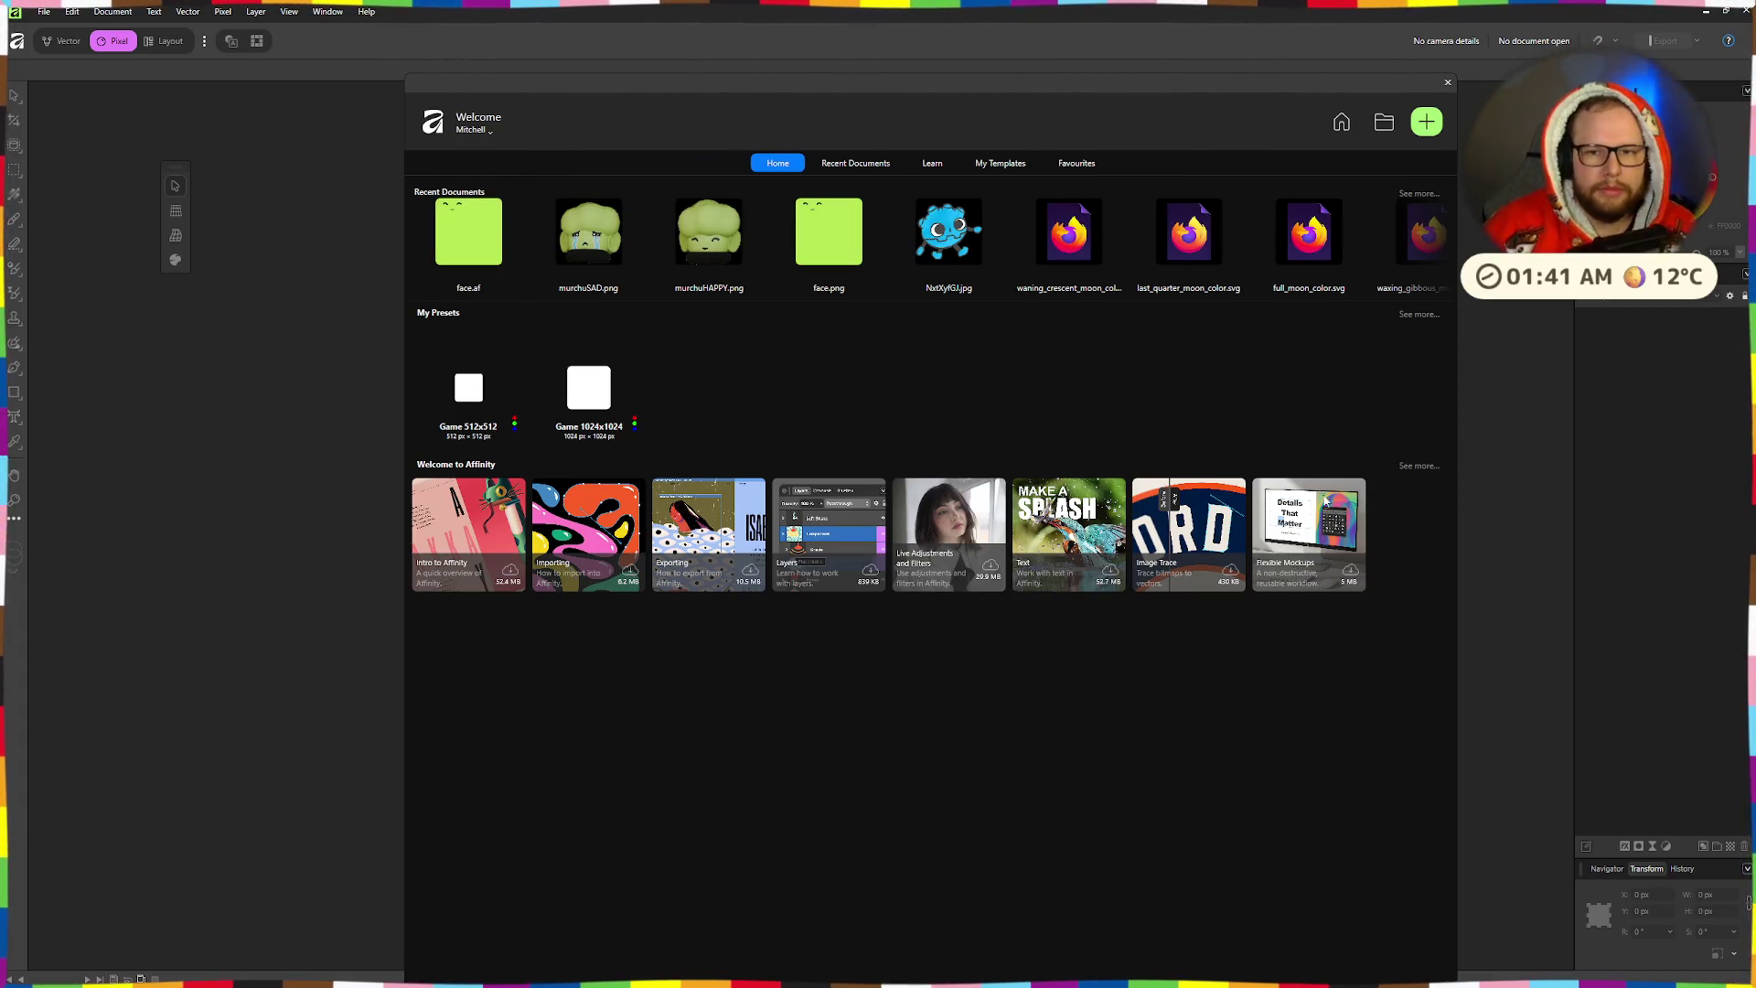
- Create a new document from the Game 512x512 preset, with width and height set to 256 px
click(1423, 134)
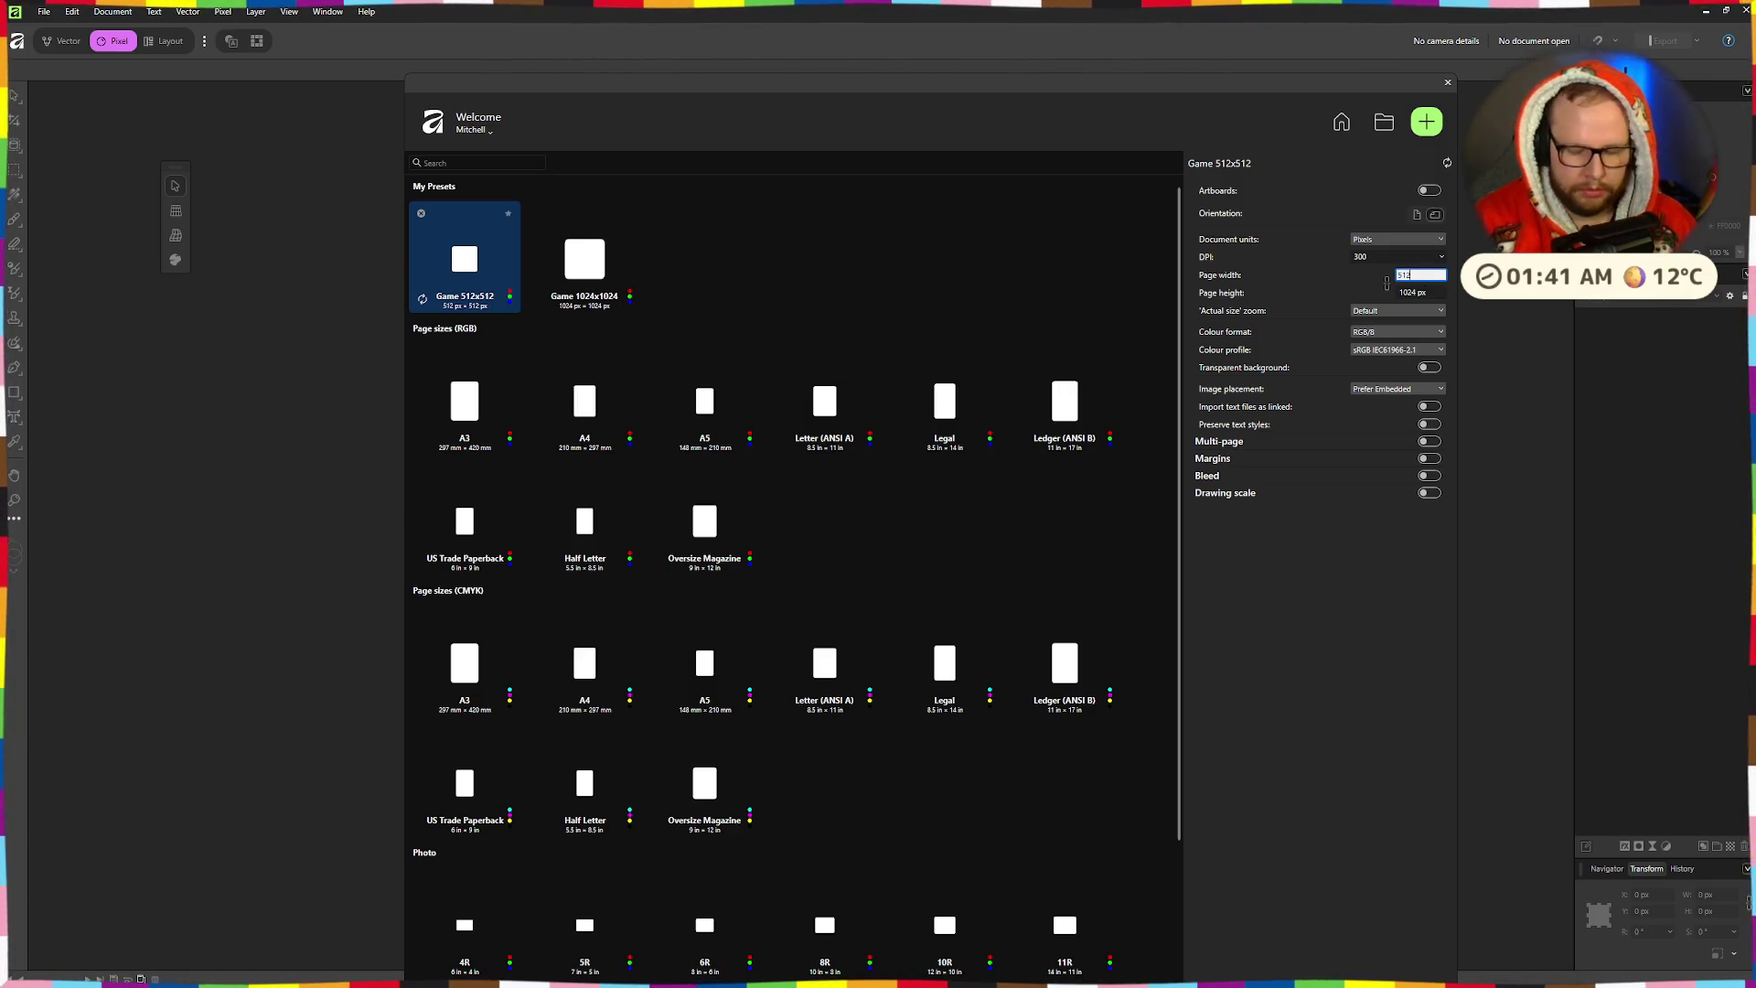
key(Tab)
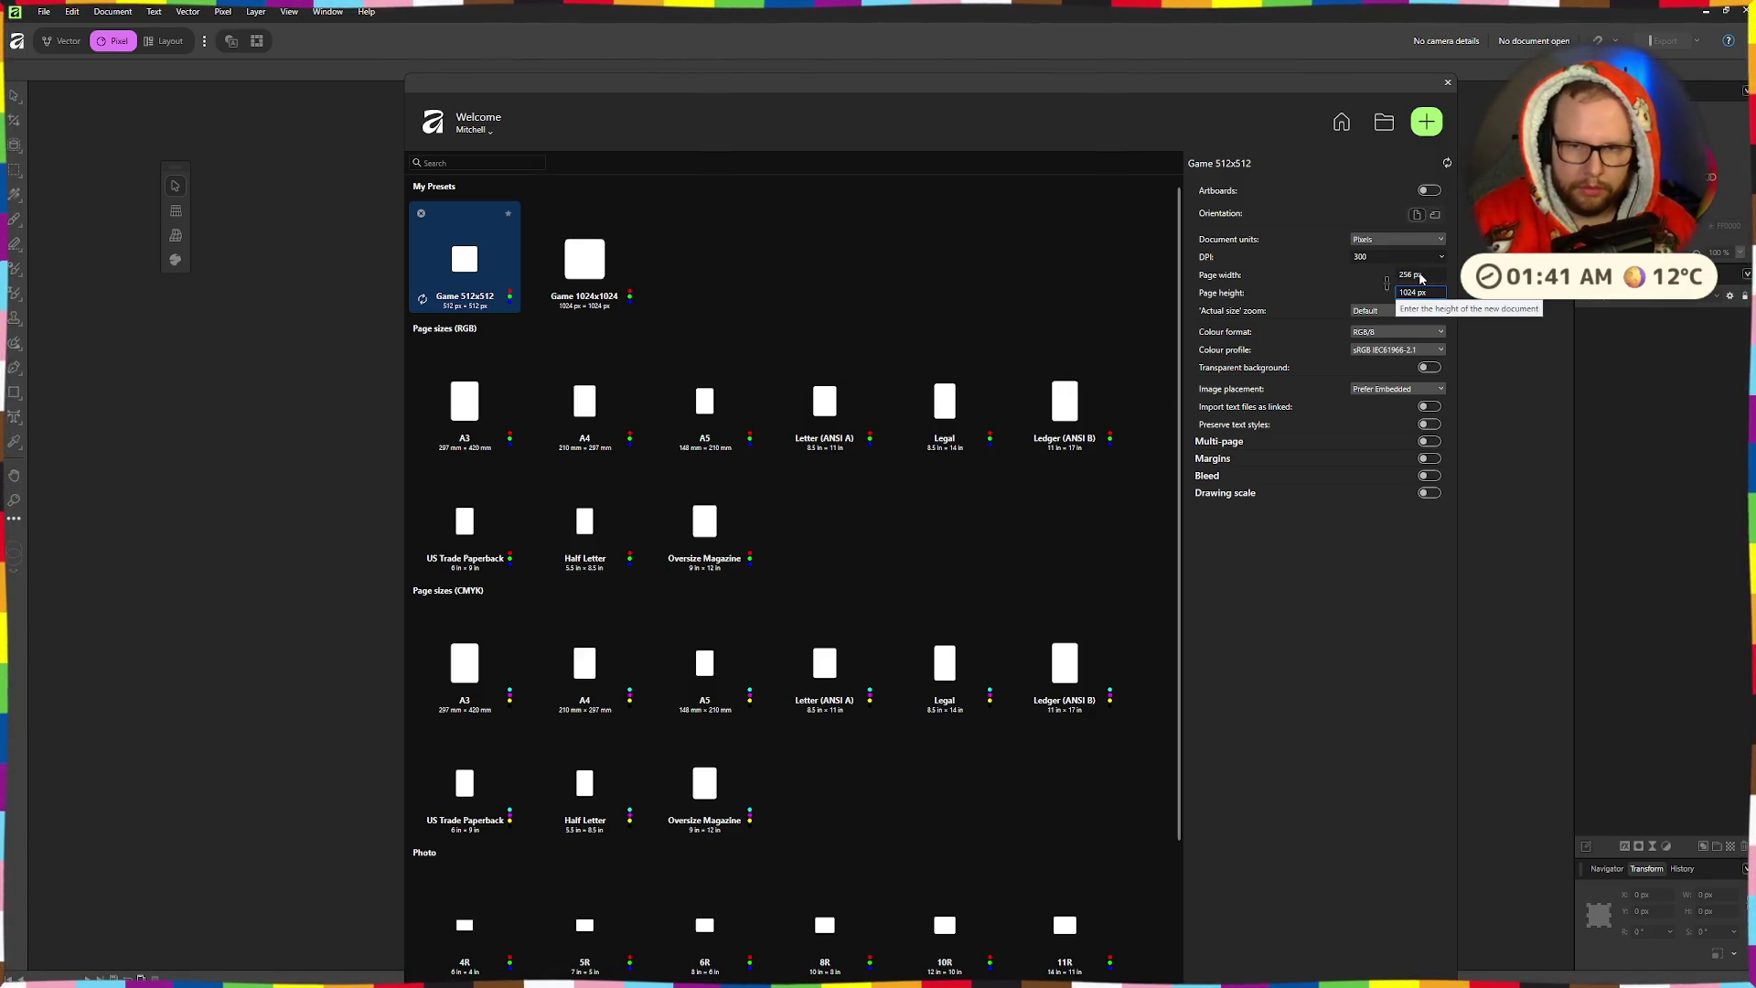
key(Return)
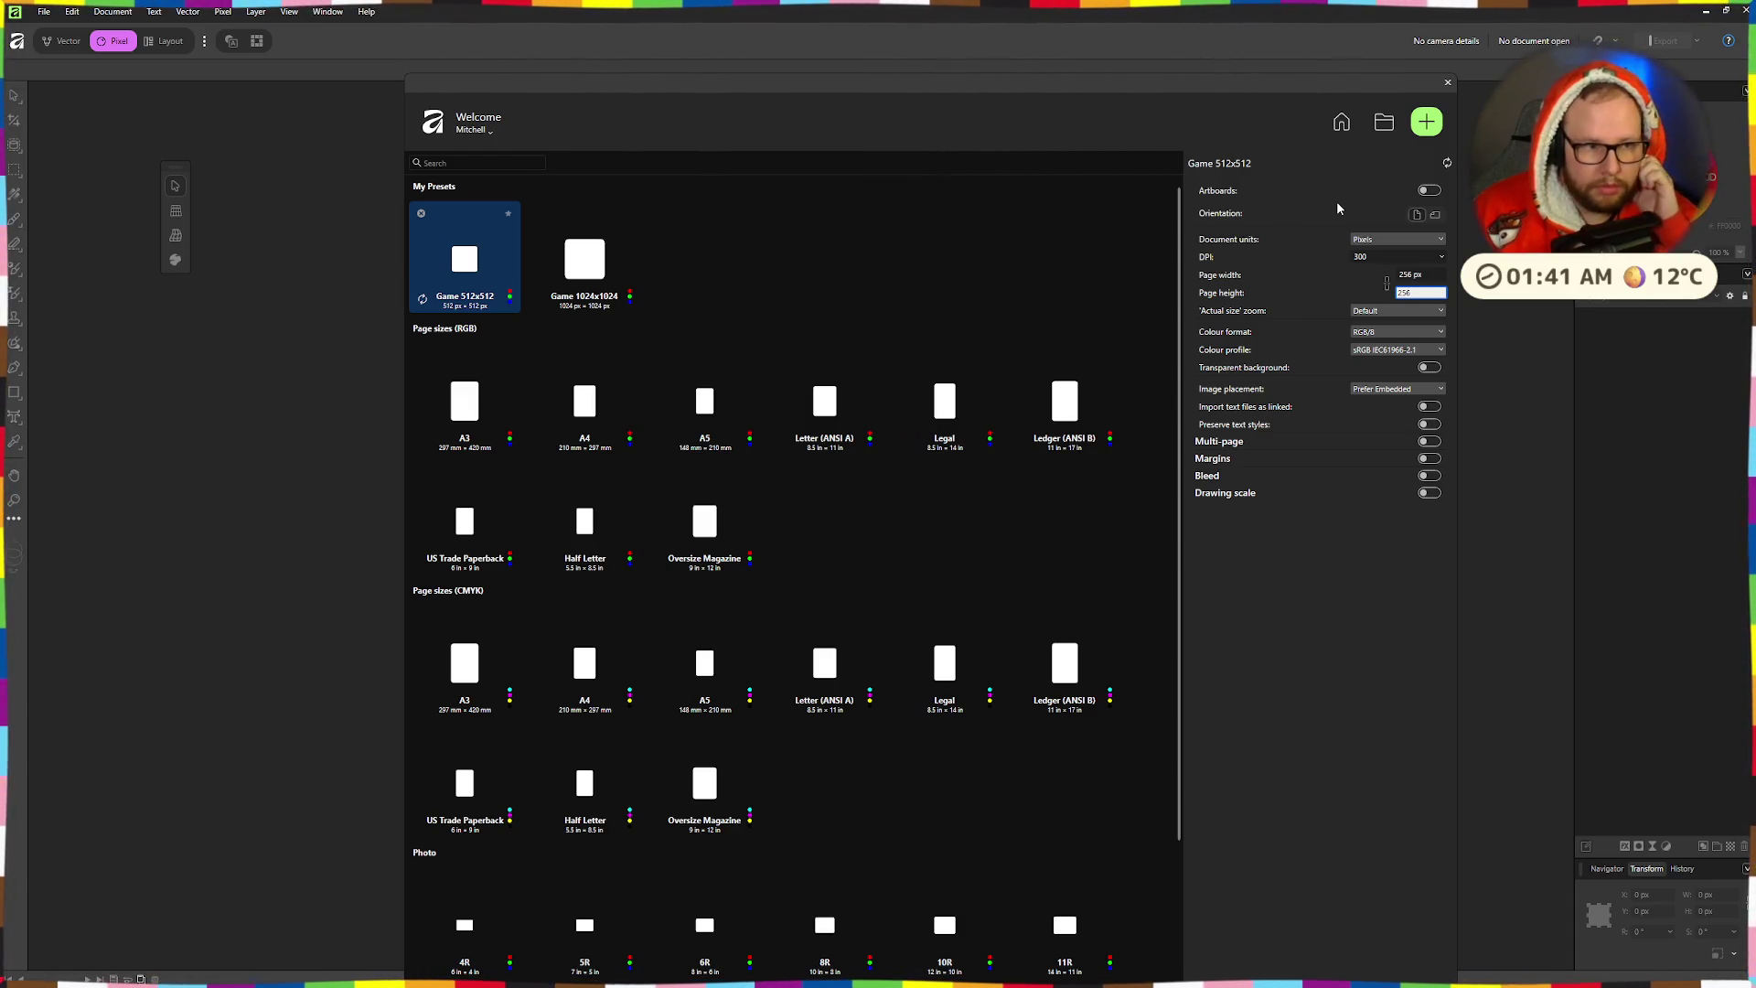
double_click(481, 247)
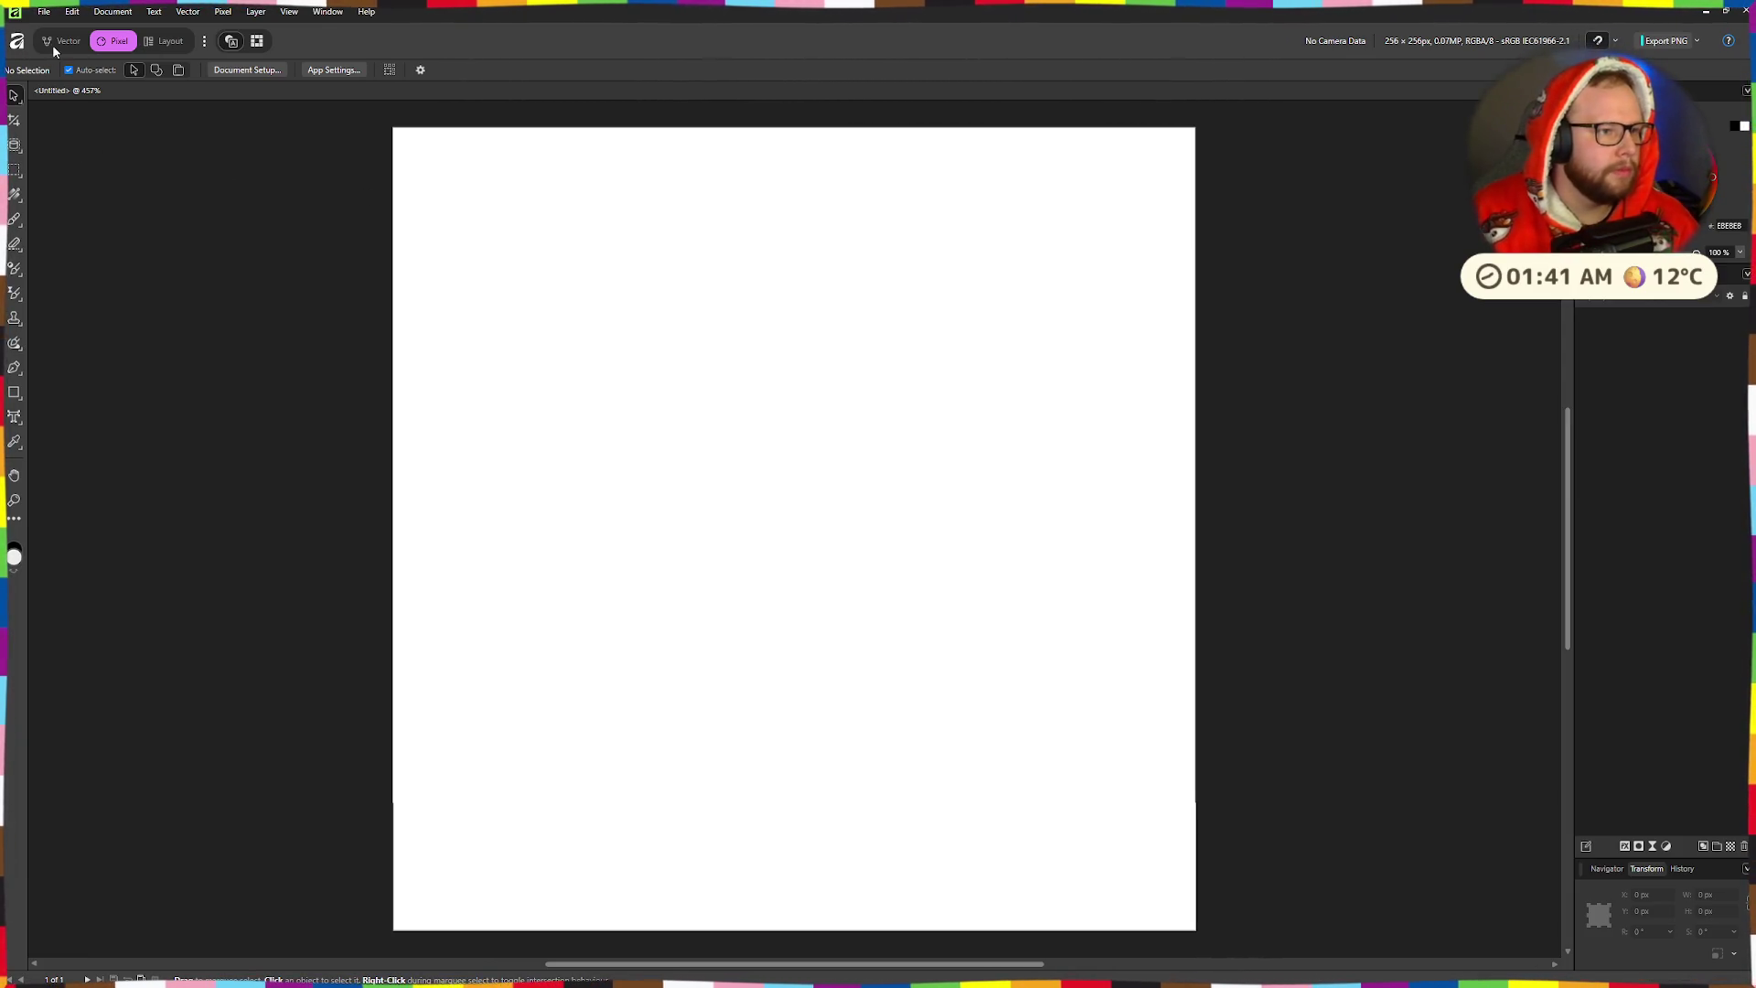
- Draw a circle with the Ellipse tool and snap it to the page's top-left corner
click(57, 42)
click(23, 322)
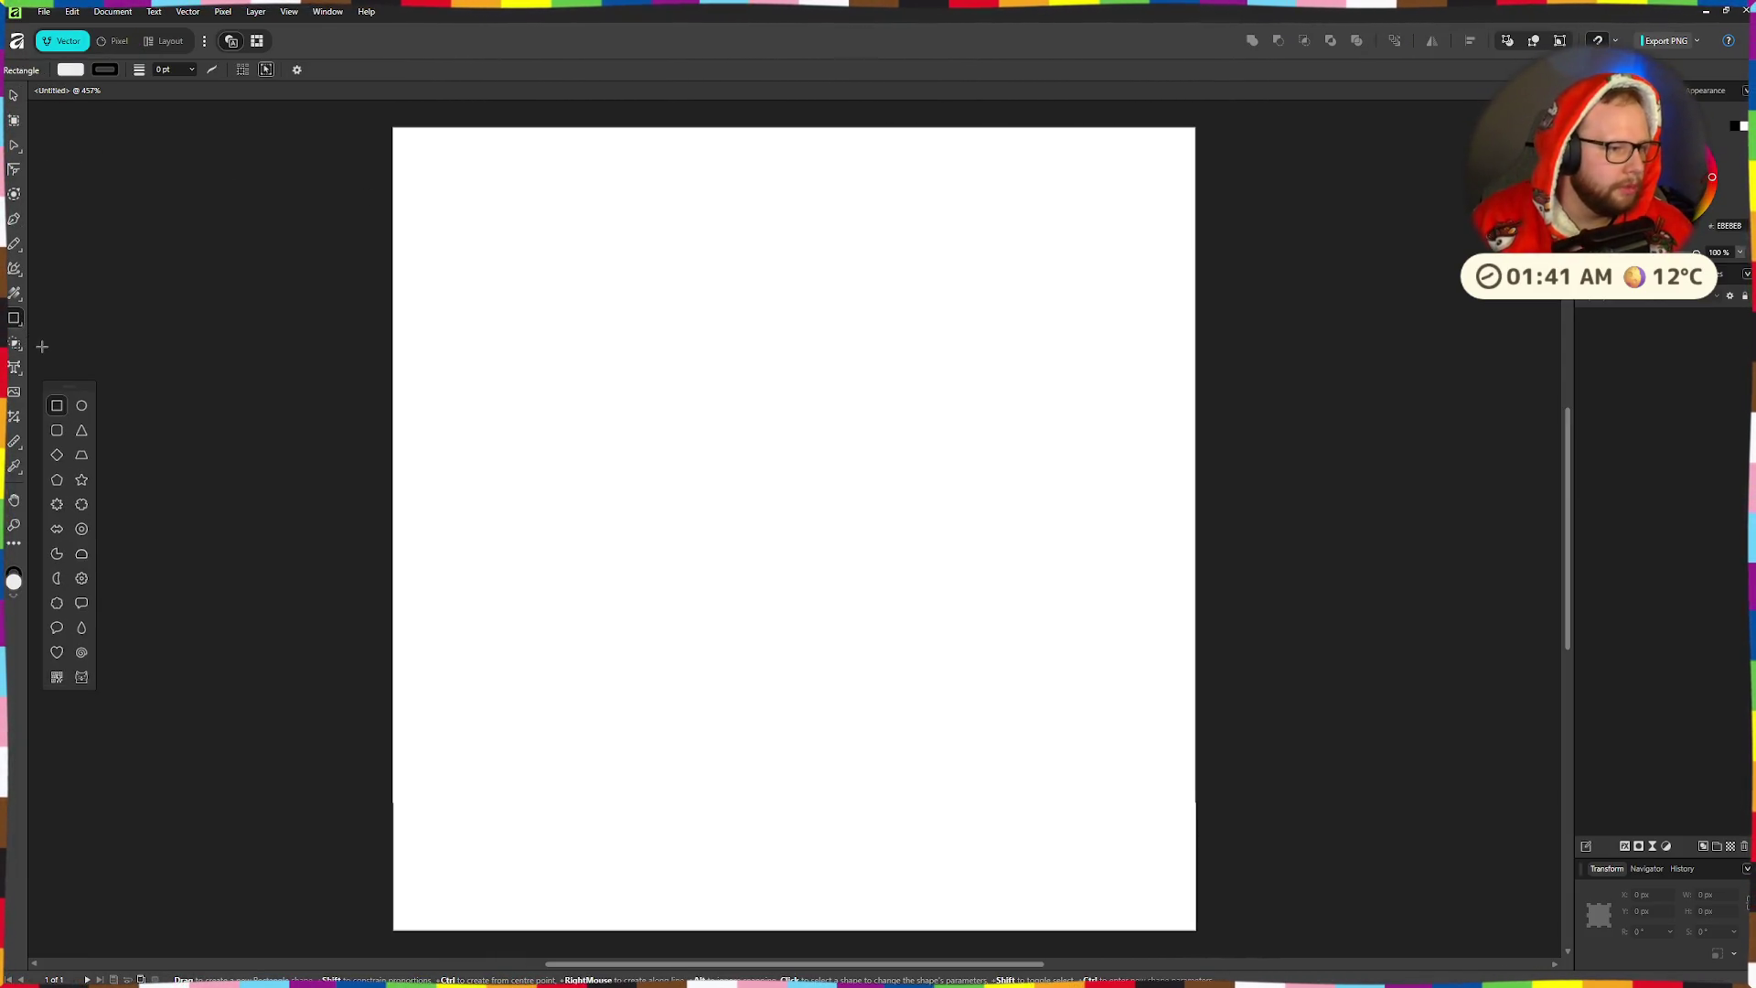
click(83, 411)
mouse_move(600, 275)
mouse_down()
mouse_move(1188, 854)
mouse_move(1139, 811)
mouse_up()
key(v)
mouse_move(937, 556)
mouse_down()
mouse_move(698, 388)
mouse_move(729, 412)
mouse_up()
- Resize the circle to fill the 256 px page and thicken its outline to 3 pt
scroll(921, 628, down, 2)
mouse_move(931, 581)
mouse_down()
mouse_move(1094, 812)
mouse_move(1195, 849)
mouse_up()
scroll(897, 514, down, 2)
scroll(834, 444, up, 2)
ctrl+scroll(833, 412, down, 4)
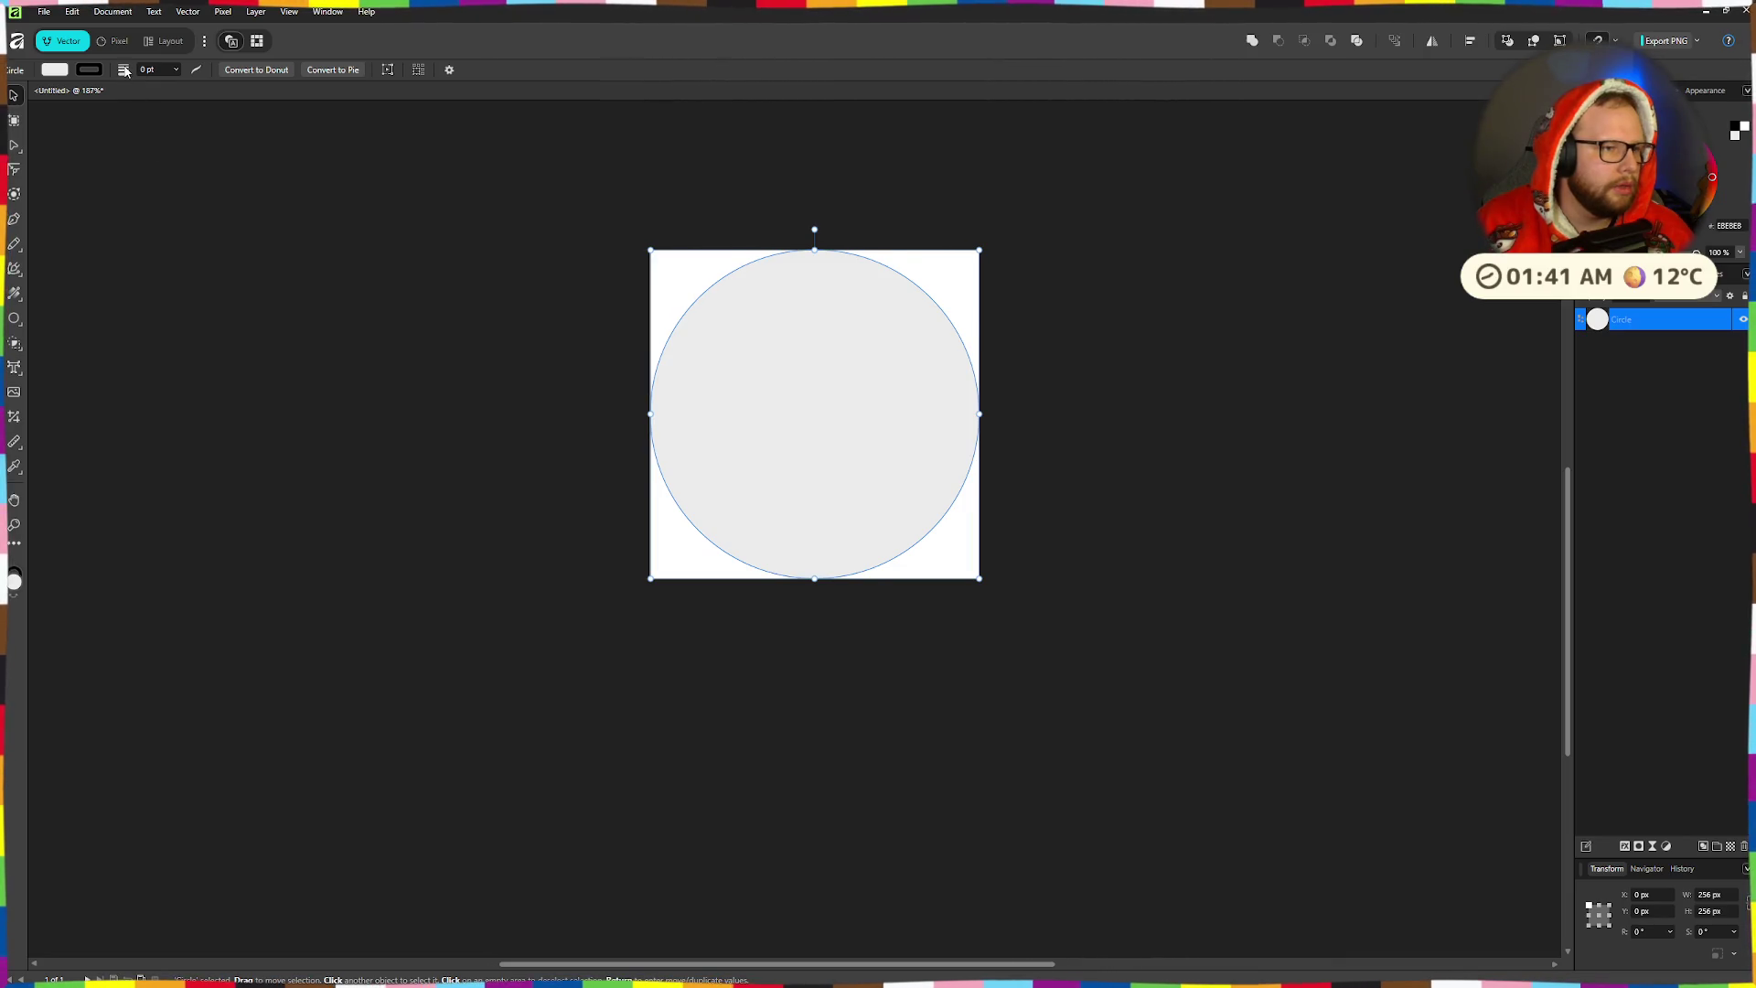
drag(126, 71, 134, 76)
scroll(742, 365, up, 2)
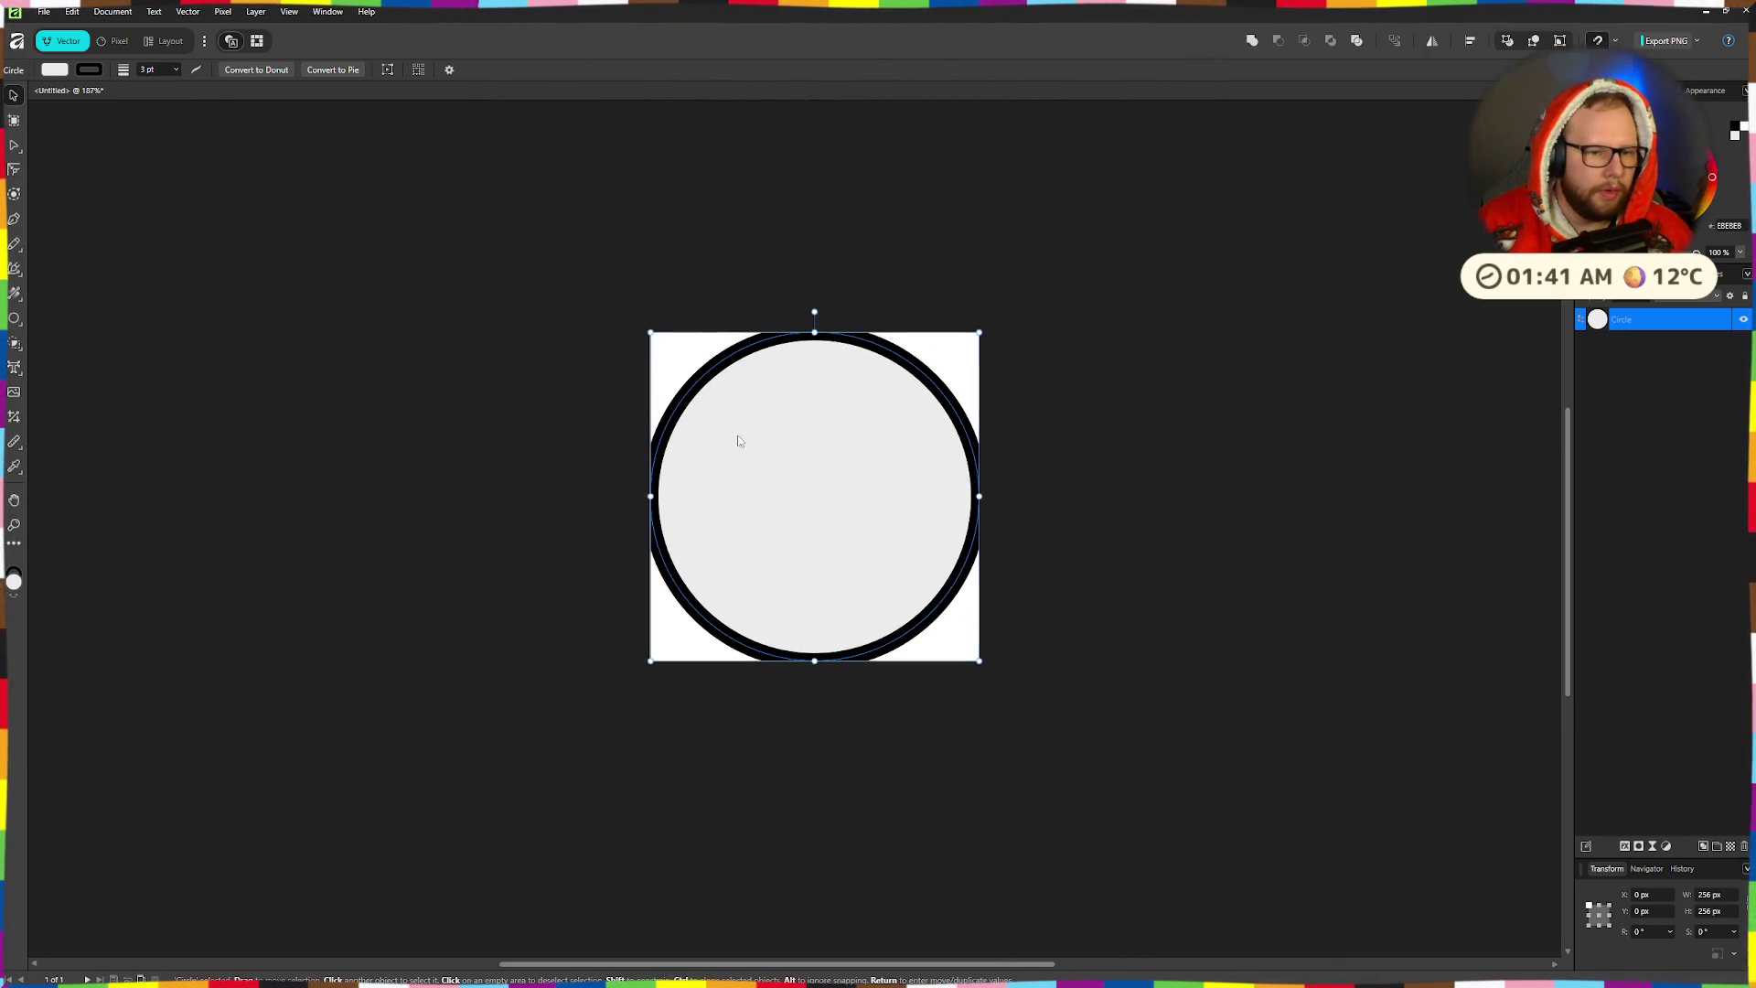
- Set the circle's stroke alignment to Inside in the Stroke panel
click(89, 70)
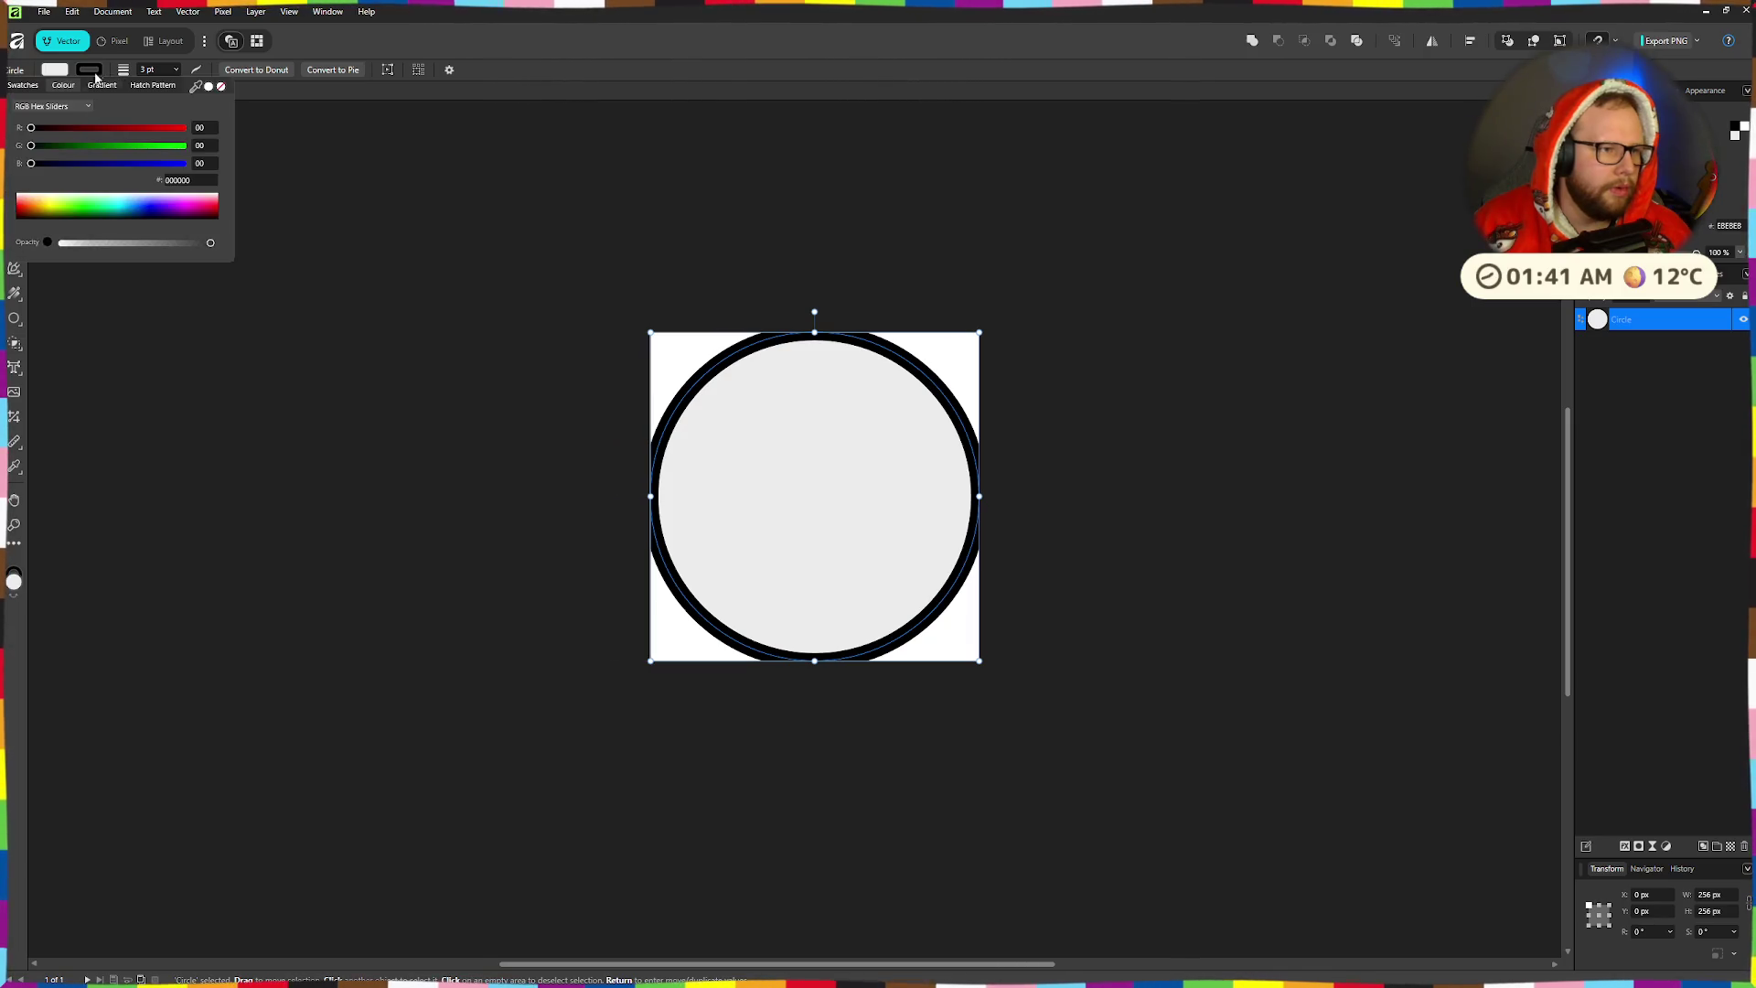
click(194, 71)
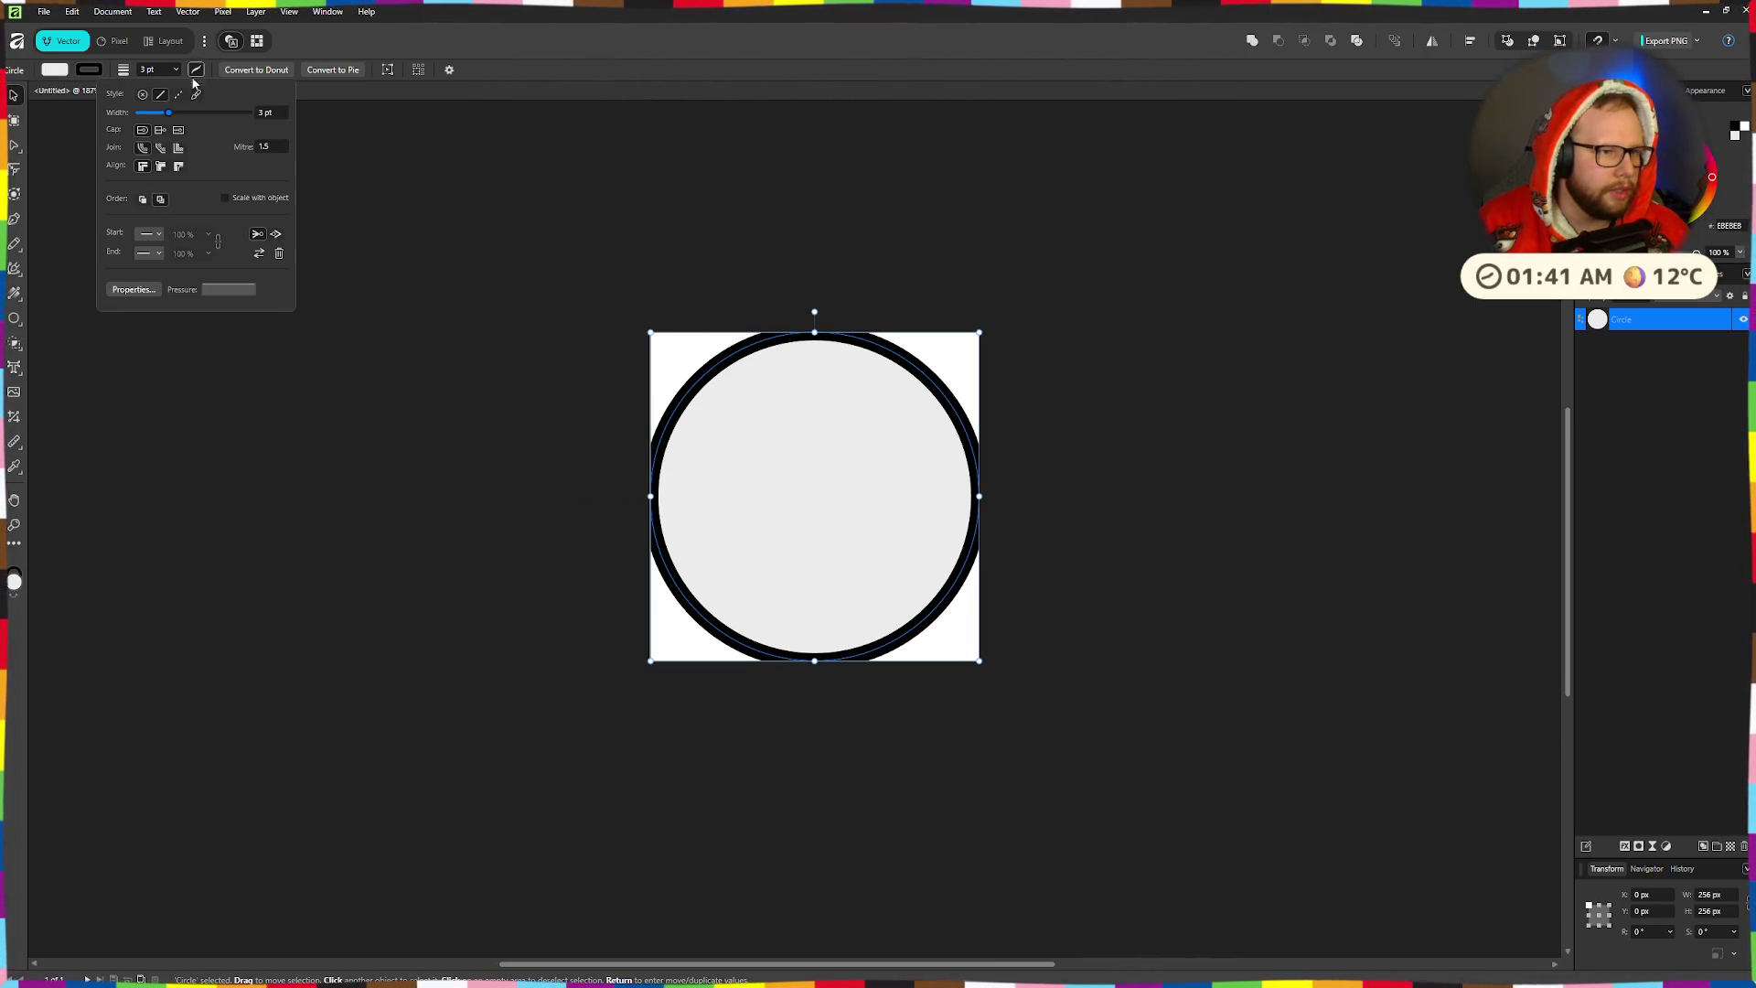
click(180, 169)
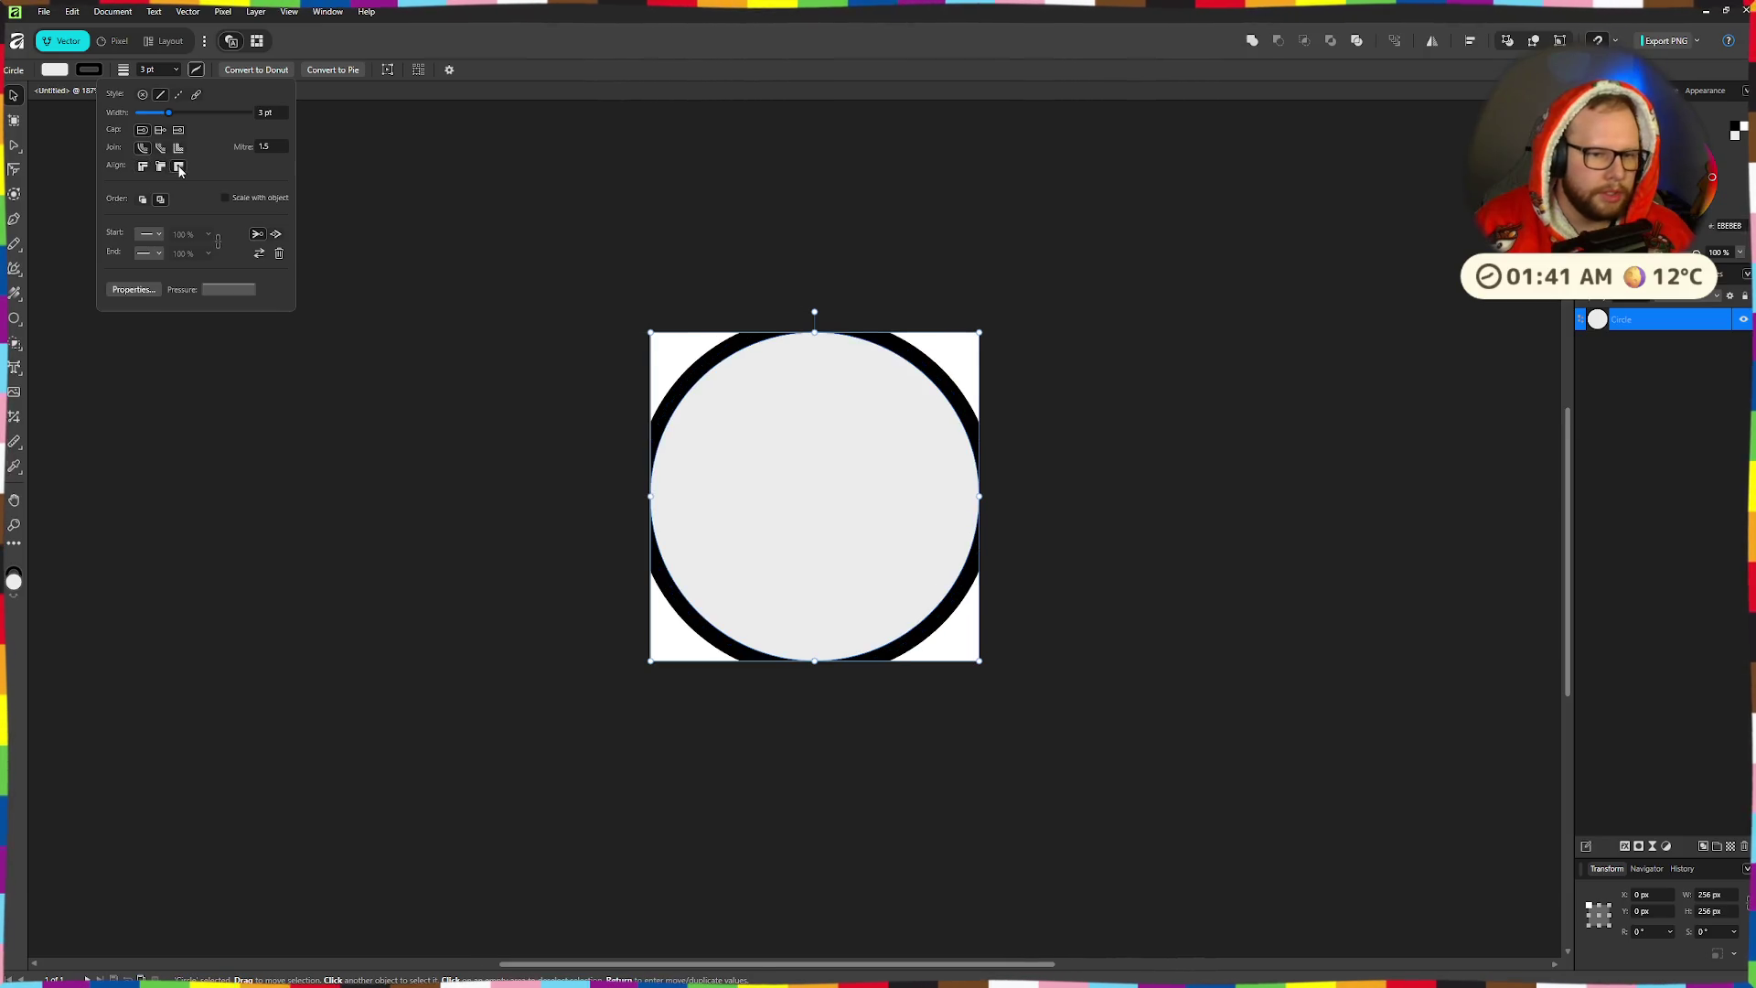
click(143, 168)
click(161, 169)
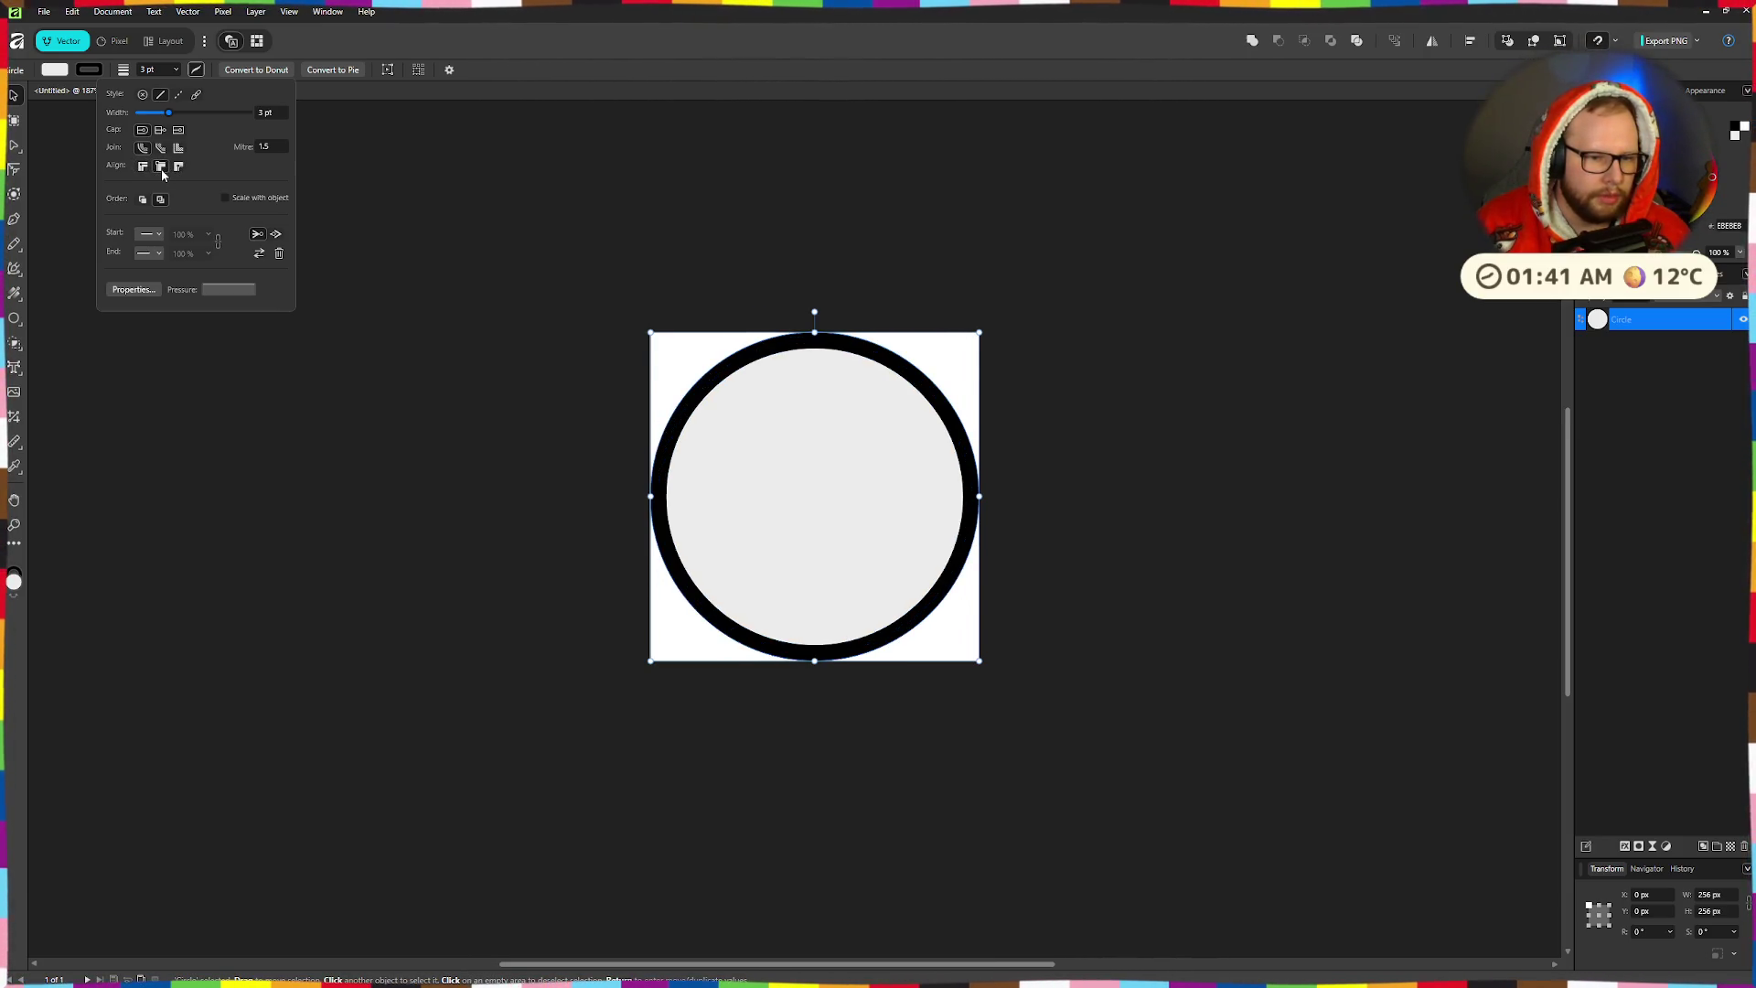
click(414, 412)
- Fade the circle's fill opacity to about 6% and deselect it
click(833, 466)
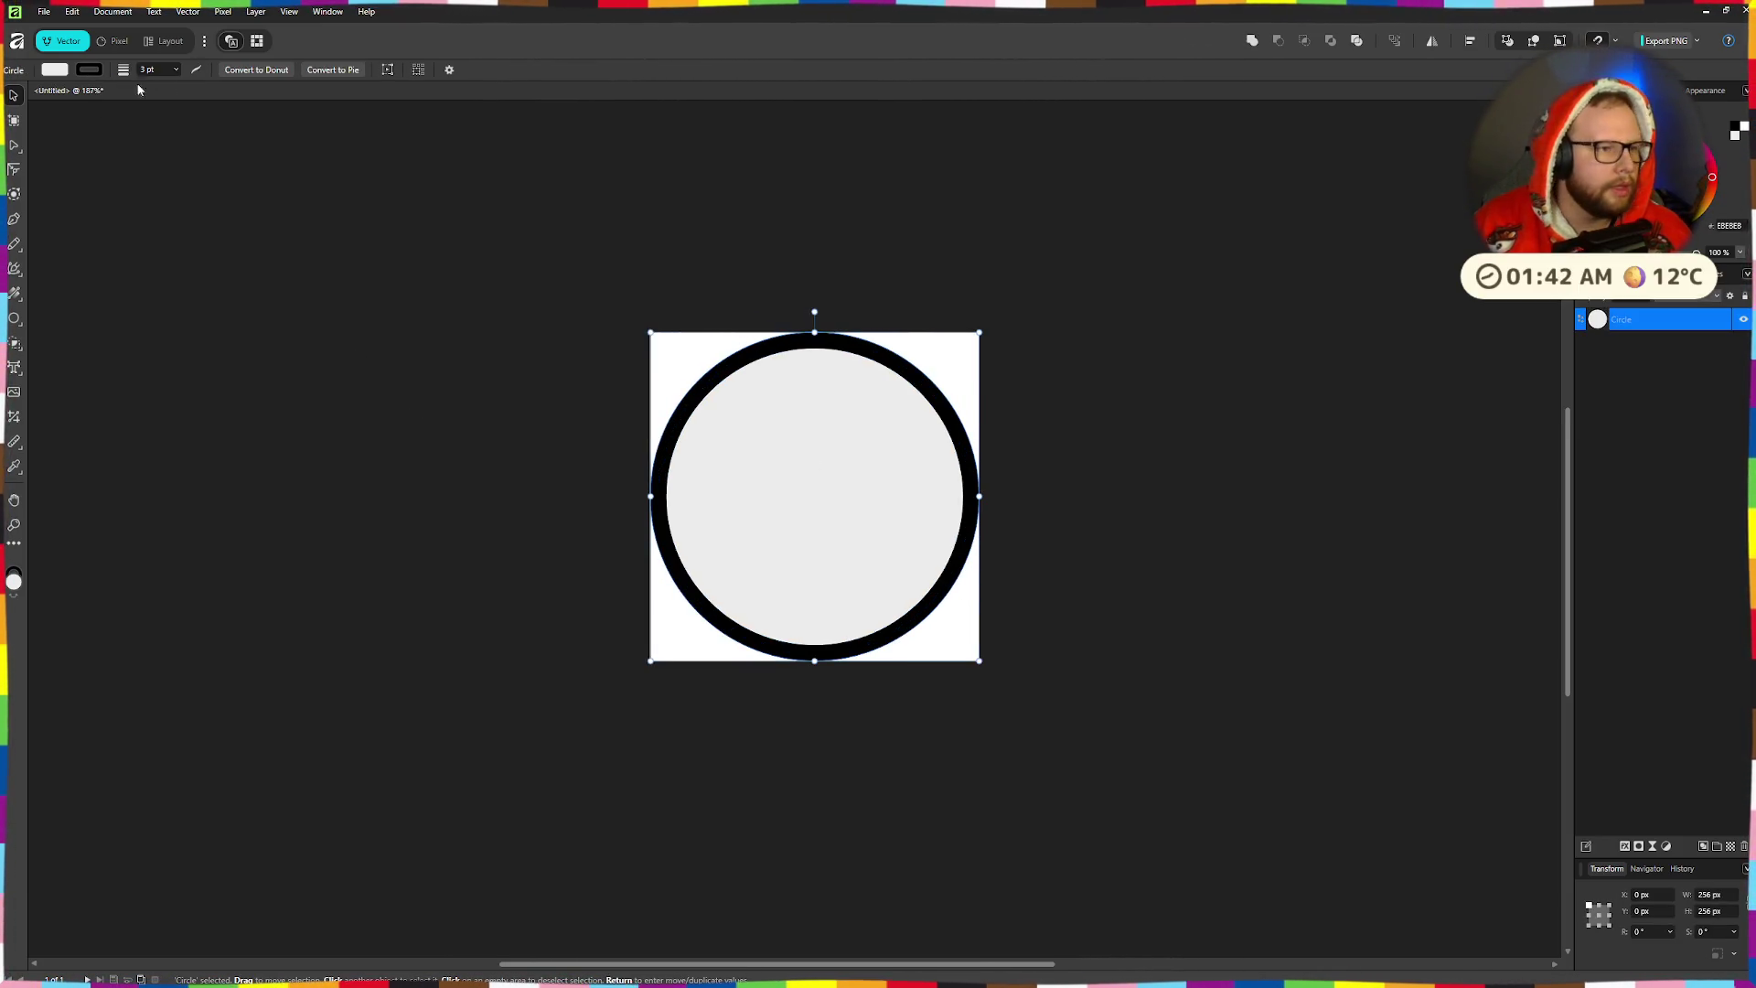
click(54, 70)
mouse_move(210, 242)
mouse_down()
mouse_move(263, 253)
mouse_move(17, 262)
mouse_up()
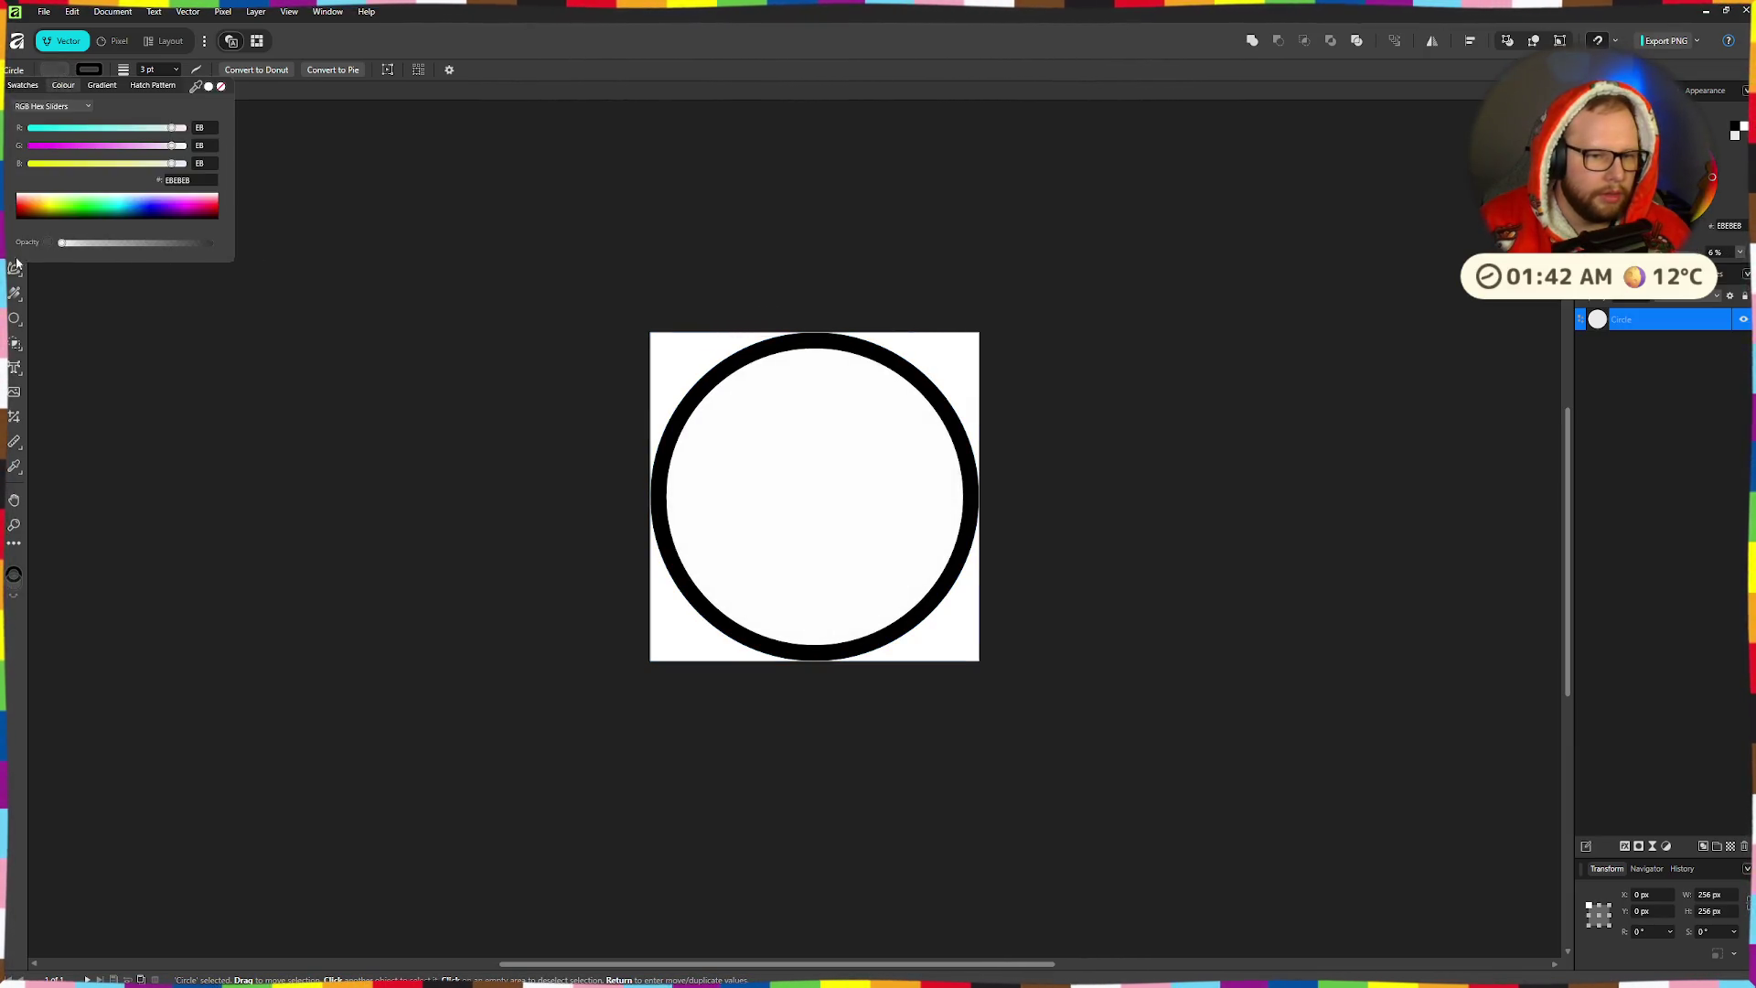
click(168, 281)
- Add a pixel layer, select the circle, and export it as helmet.png to Downloads
key(v)
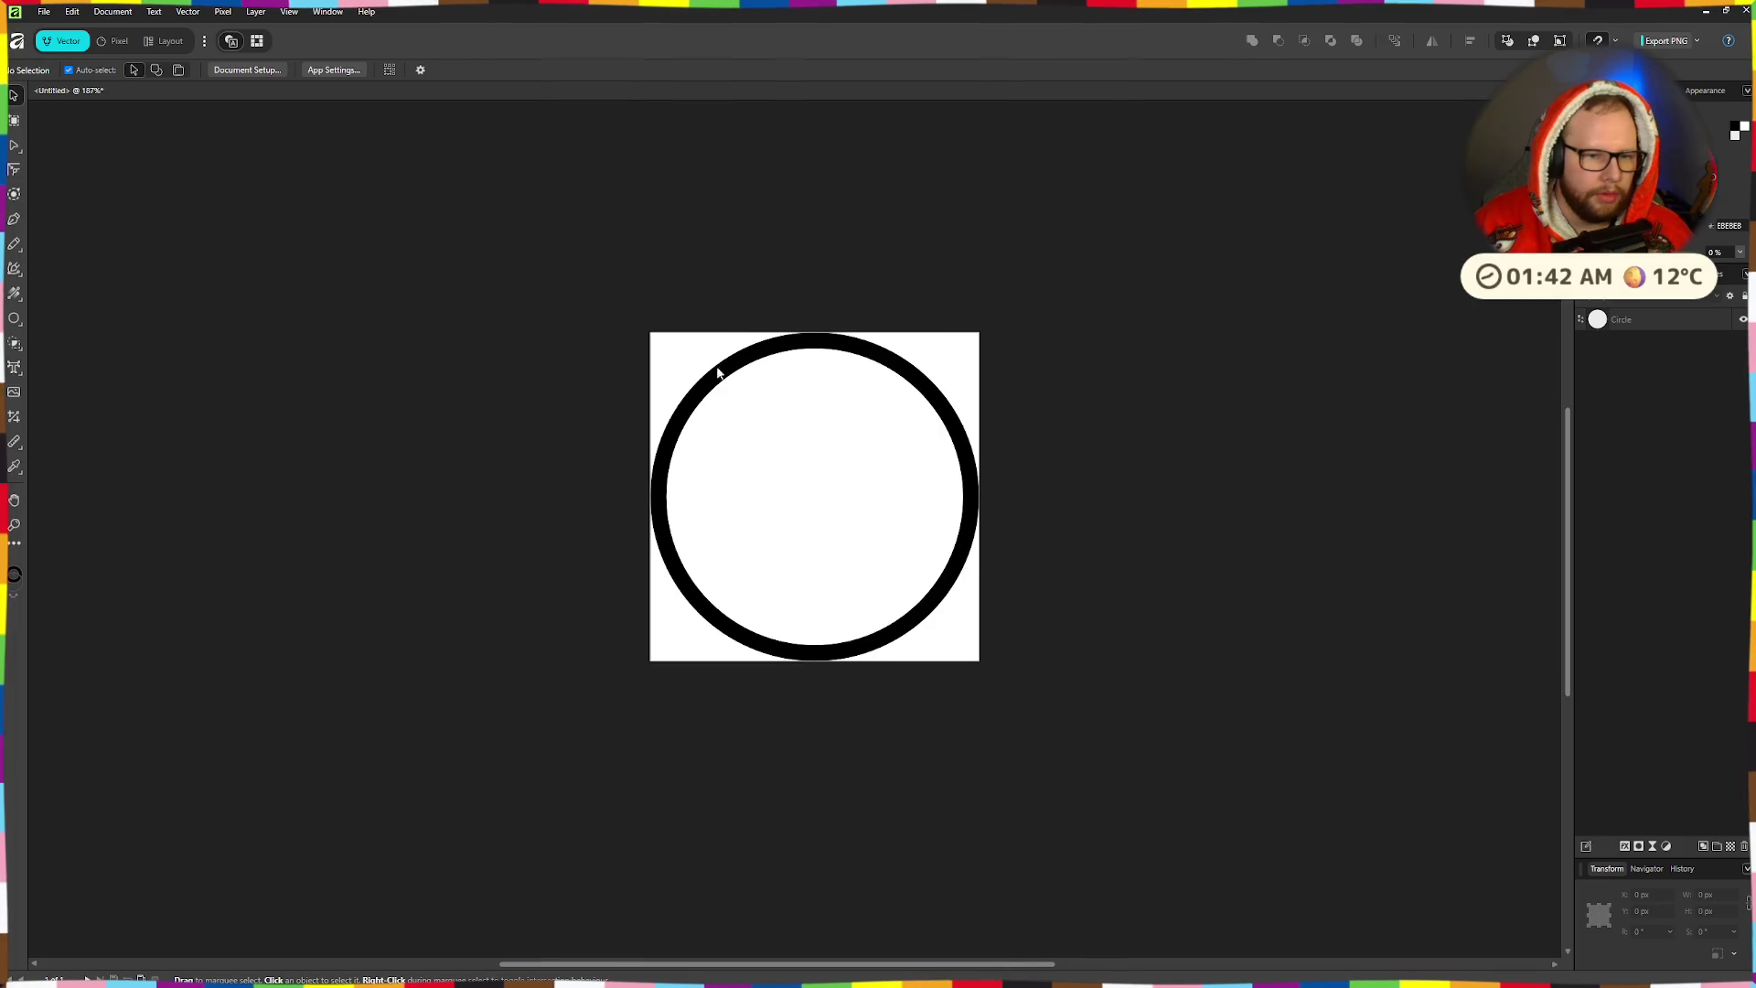
scroll(693, 360, up, 4)
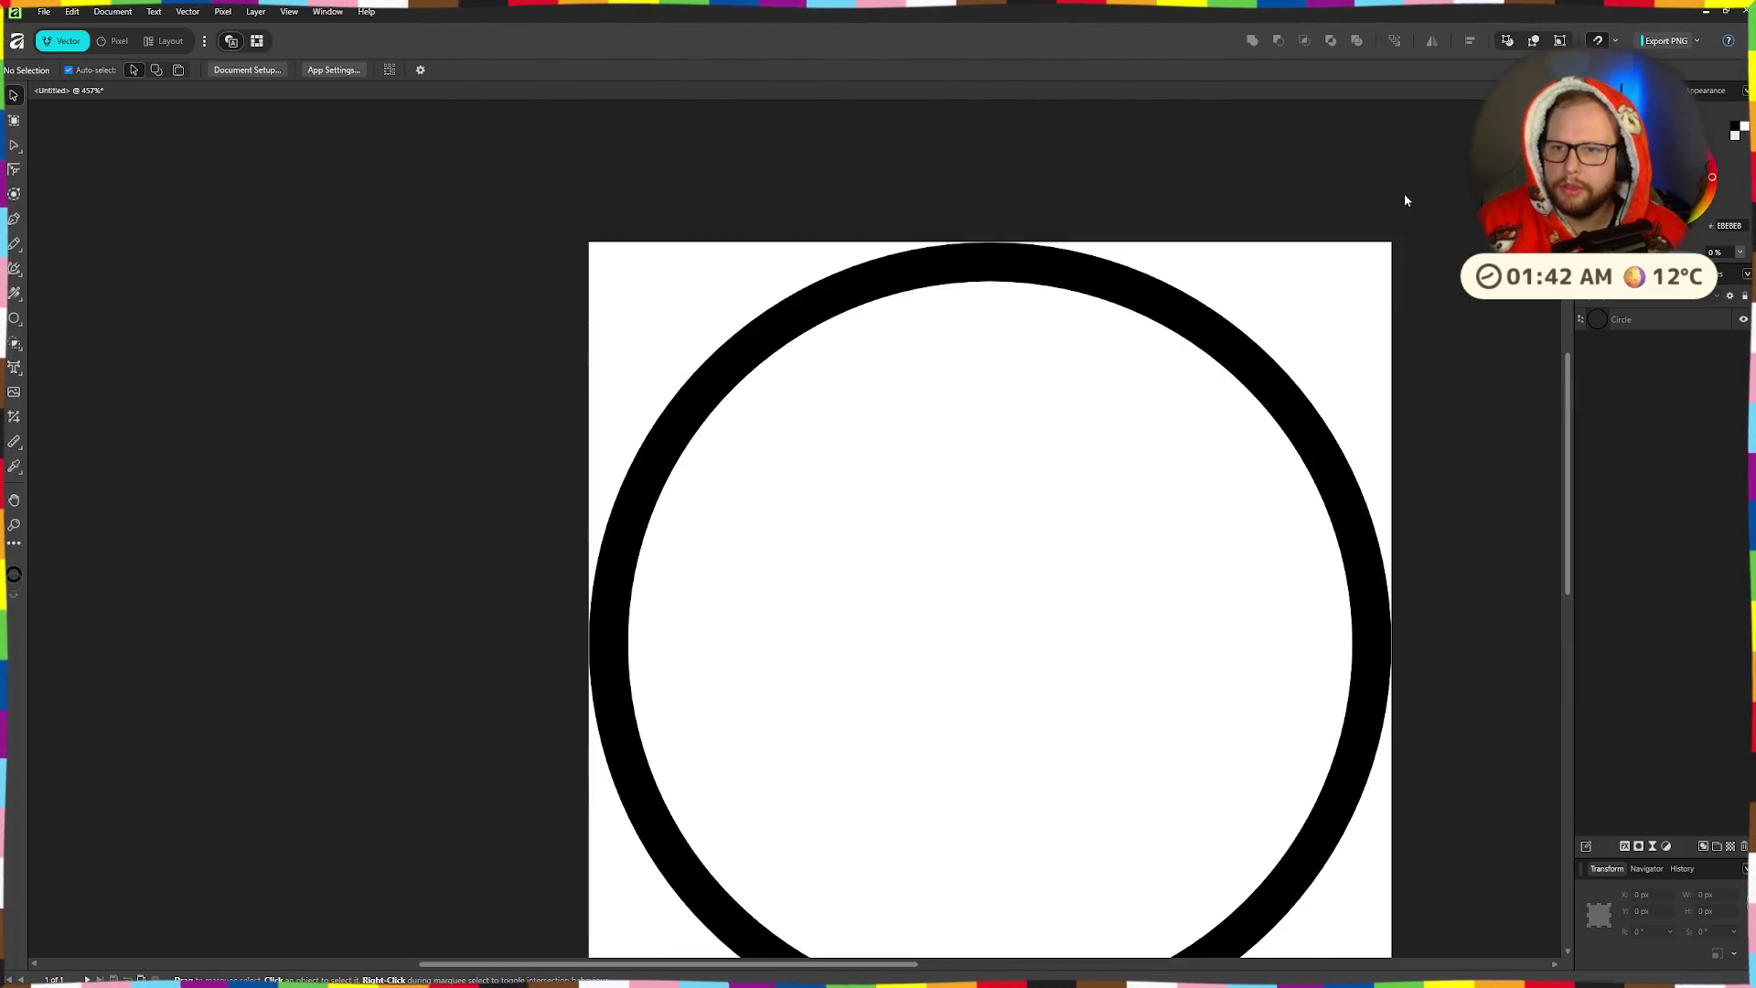
click(1730, 847)
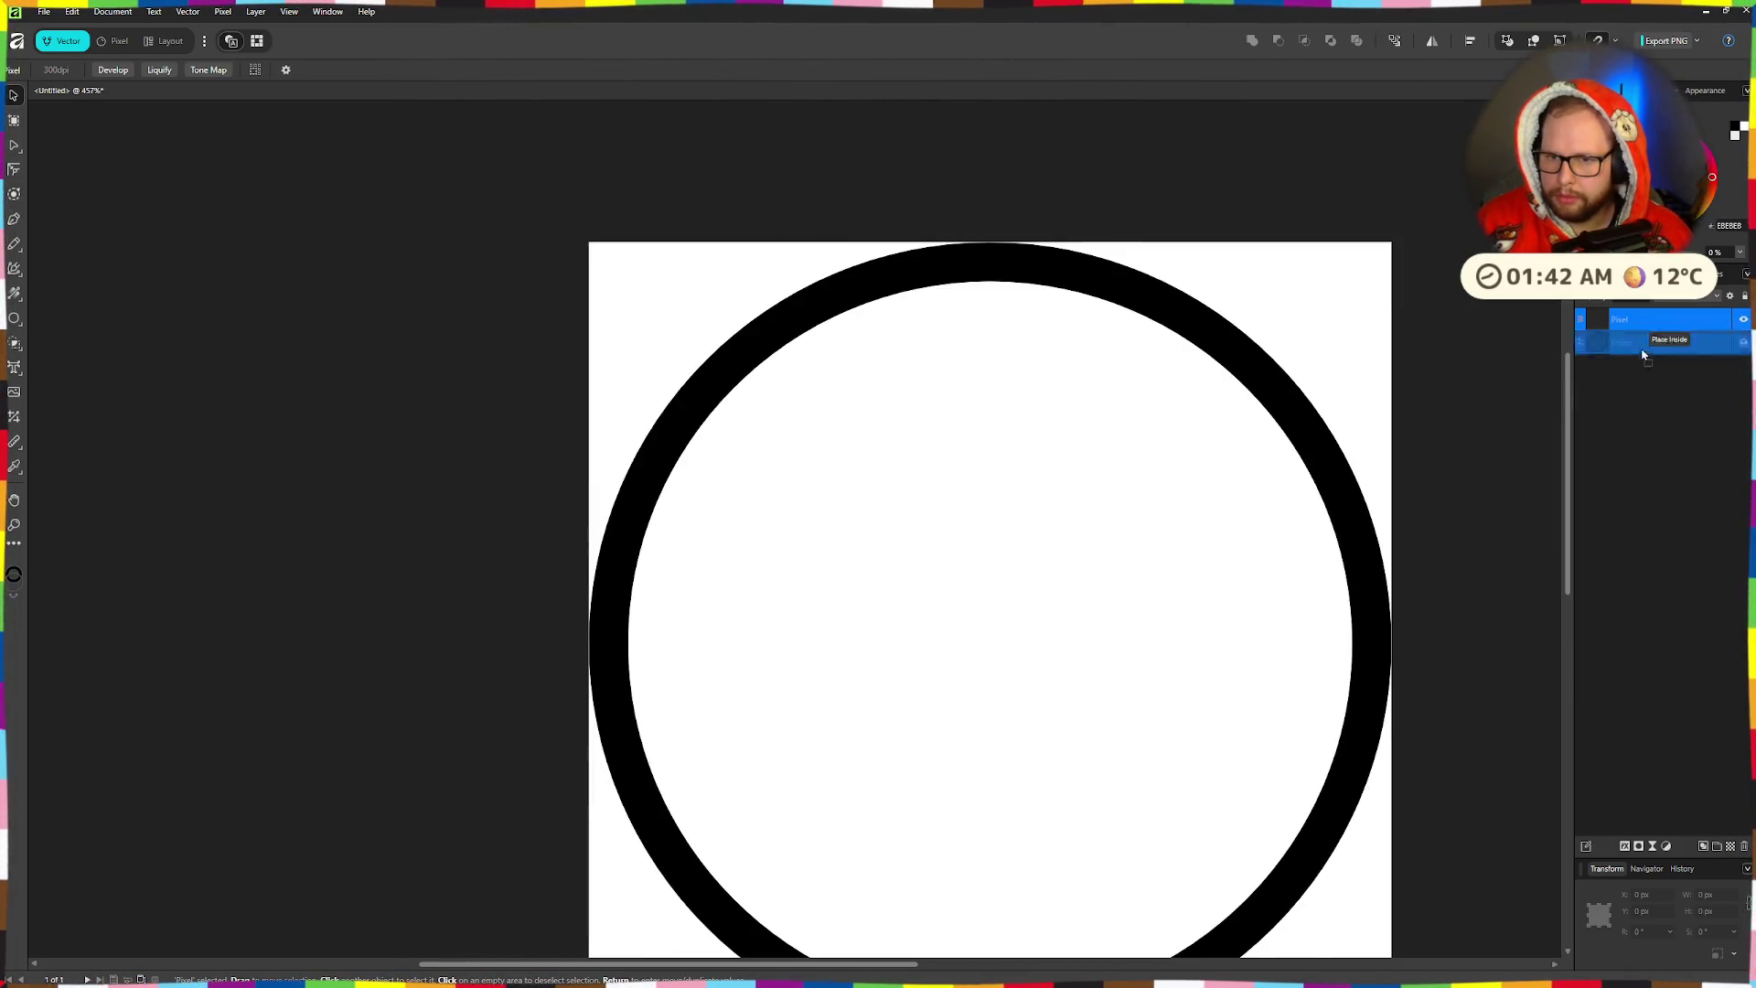
scroll(1214, 529, down, 2)
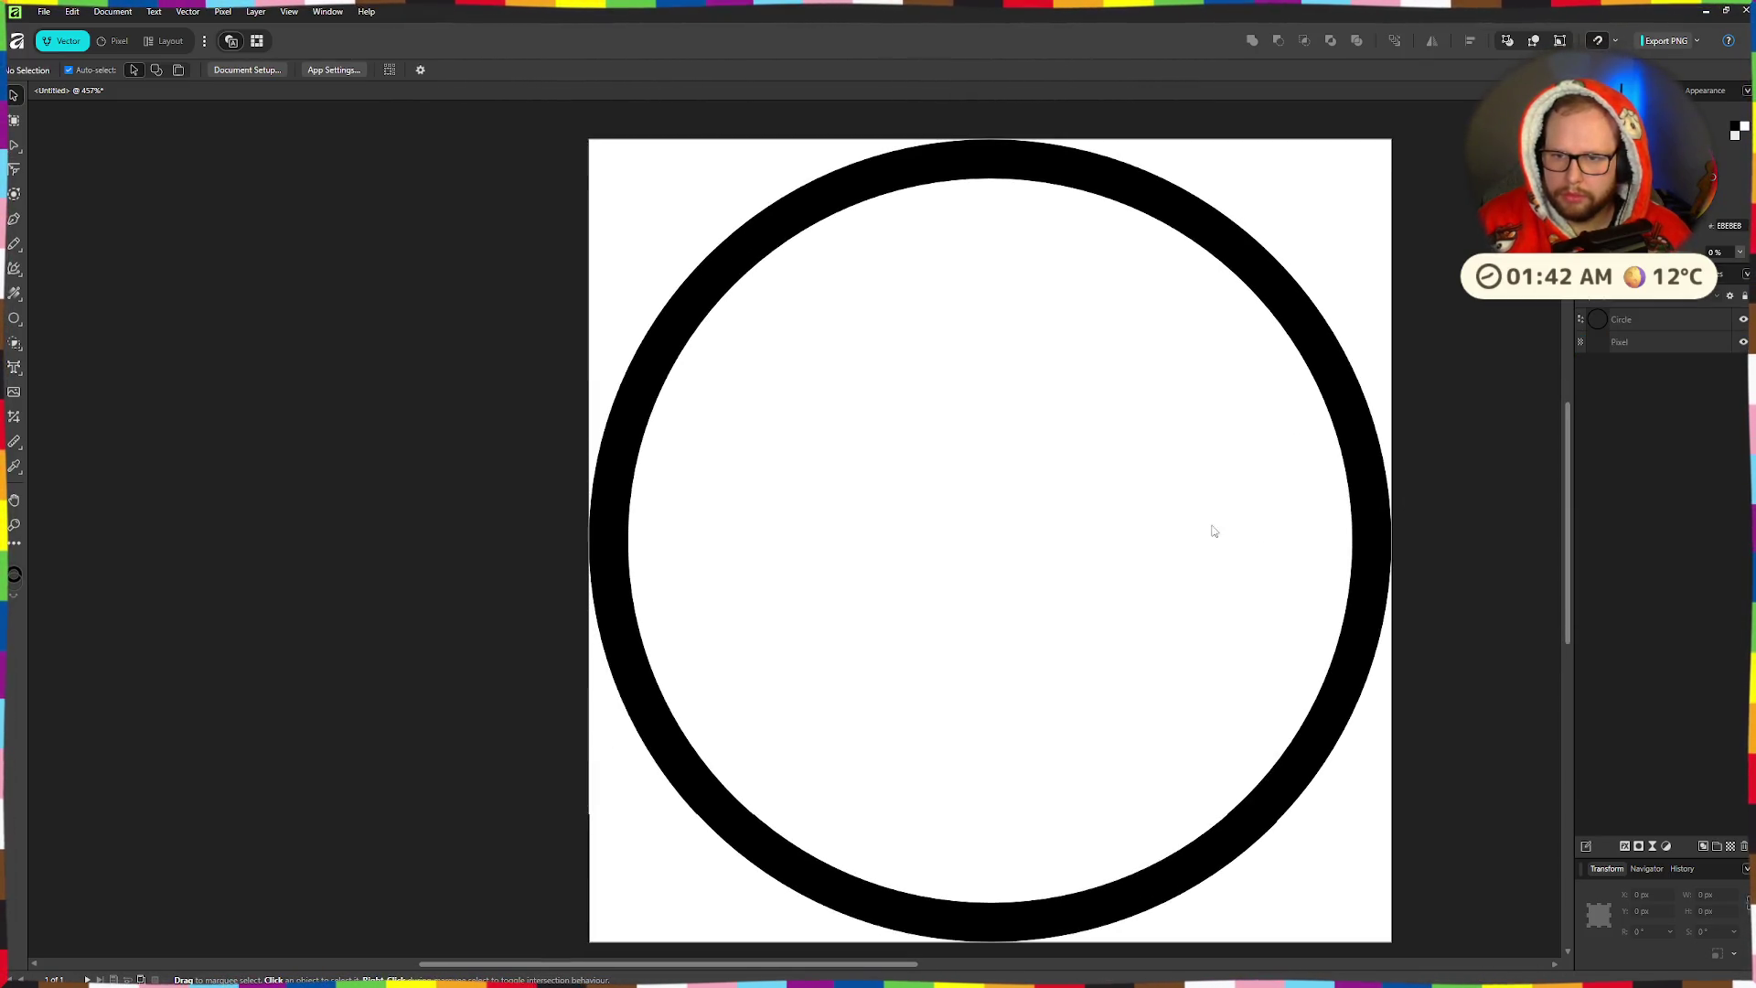
click(1155, 497)
scroll(1156, 498, down, 2)
scroll(1396, 326, down, 4)
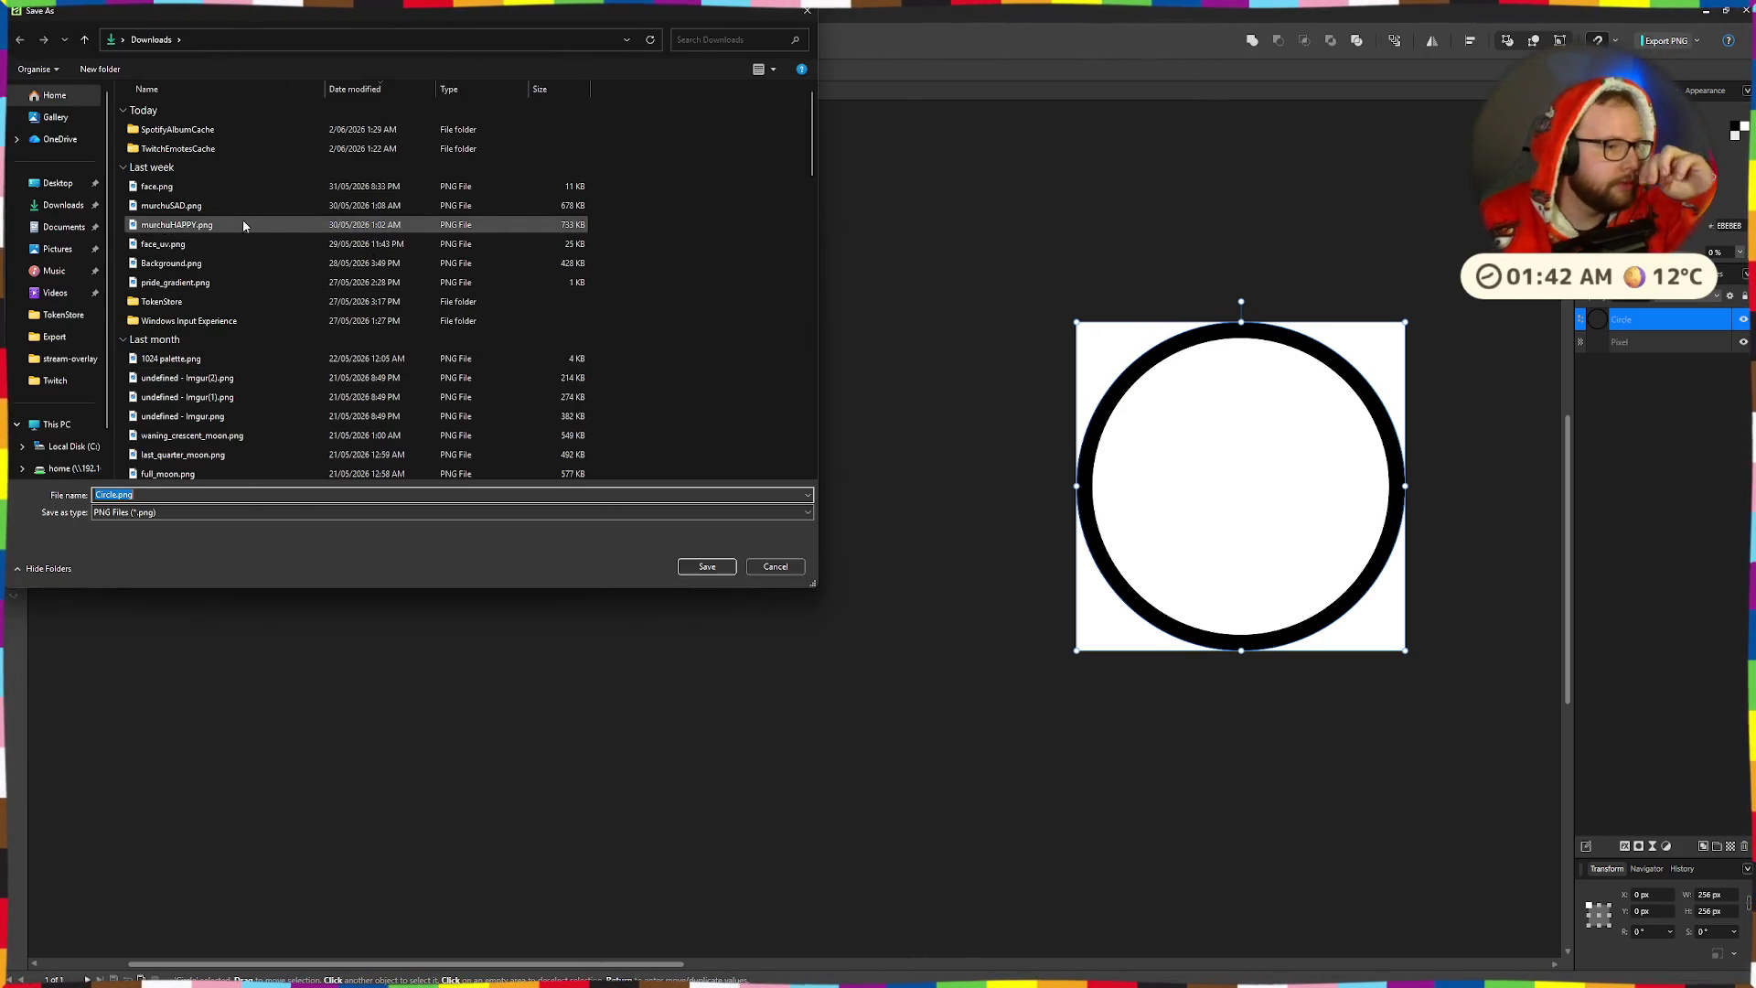
text(helmet.)
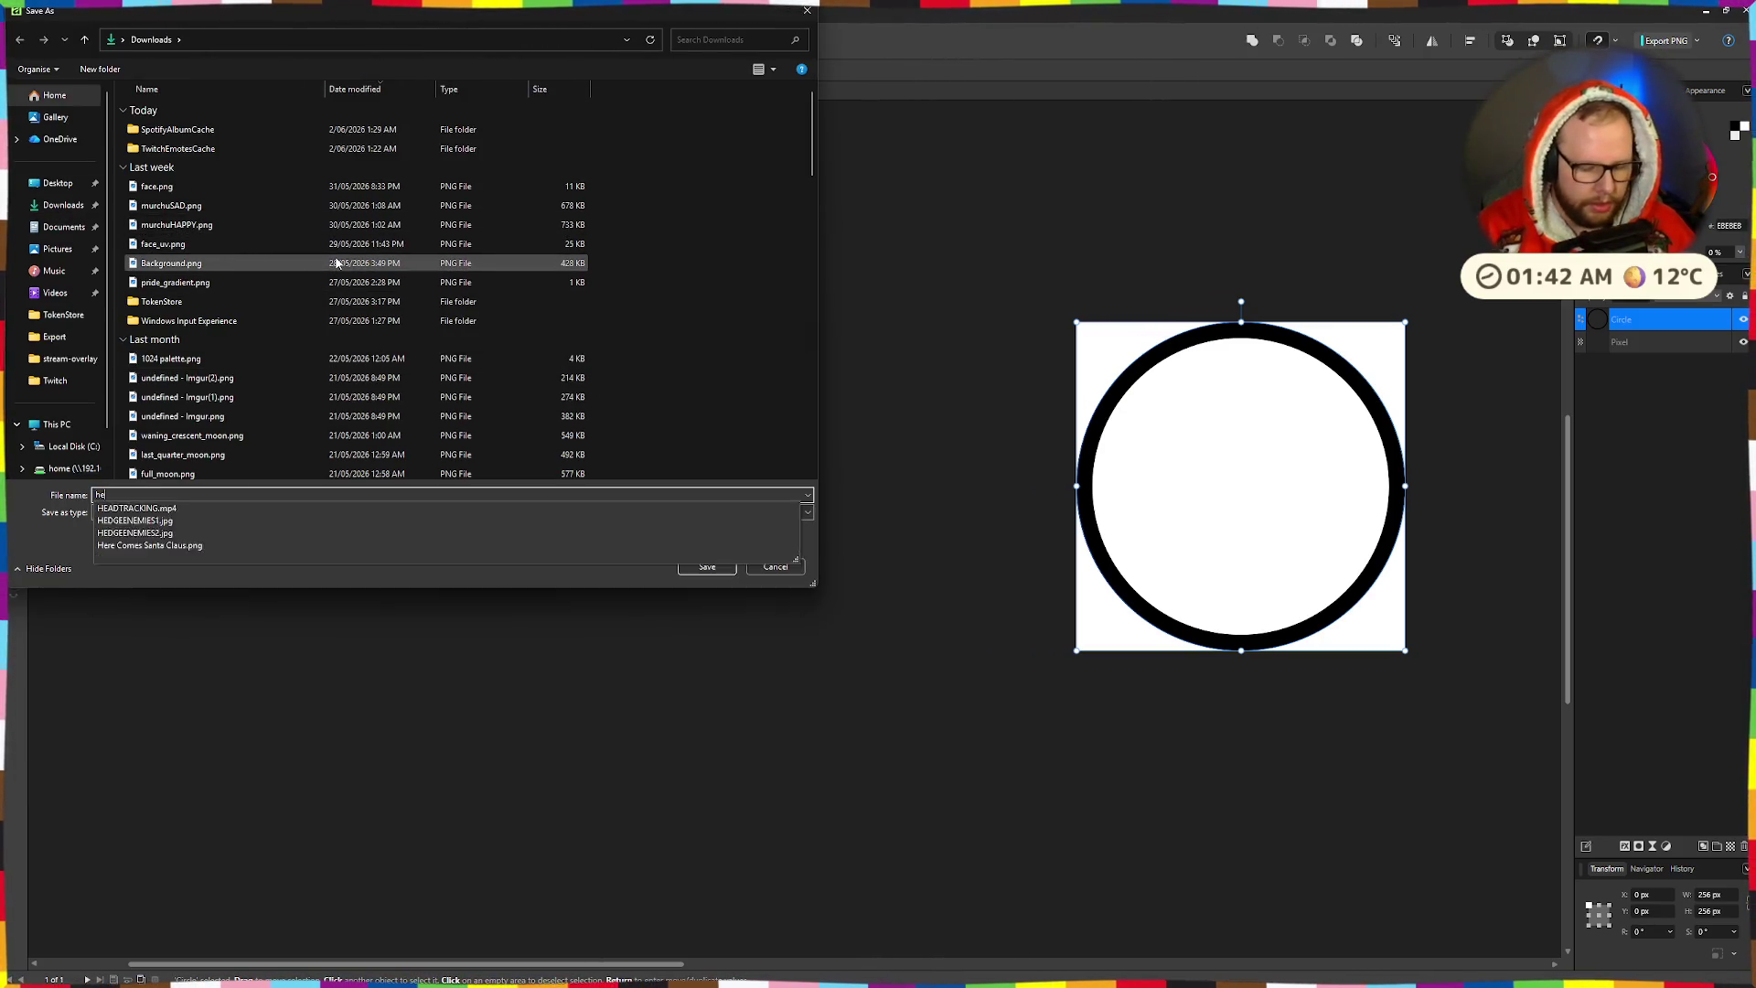
key(Return)
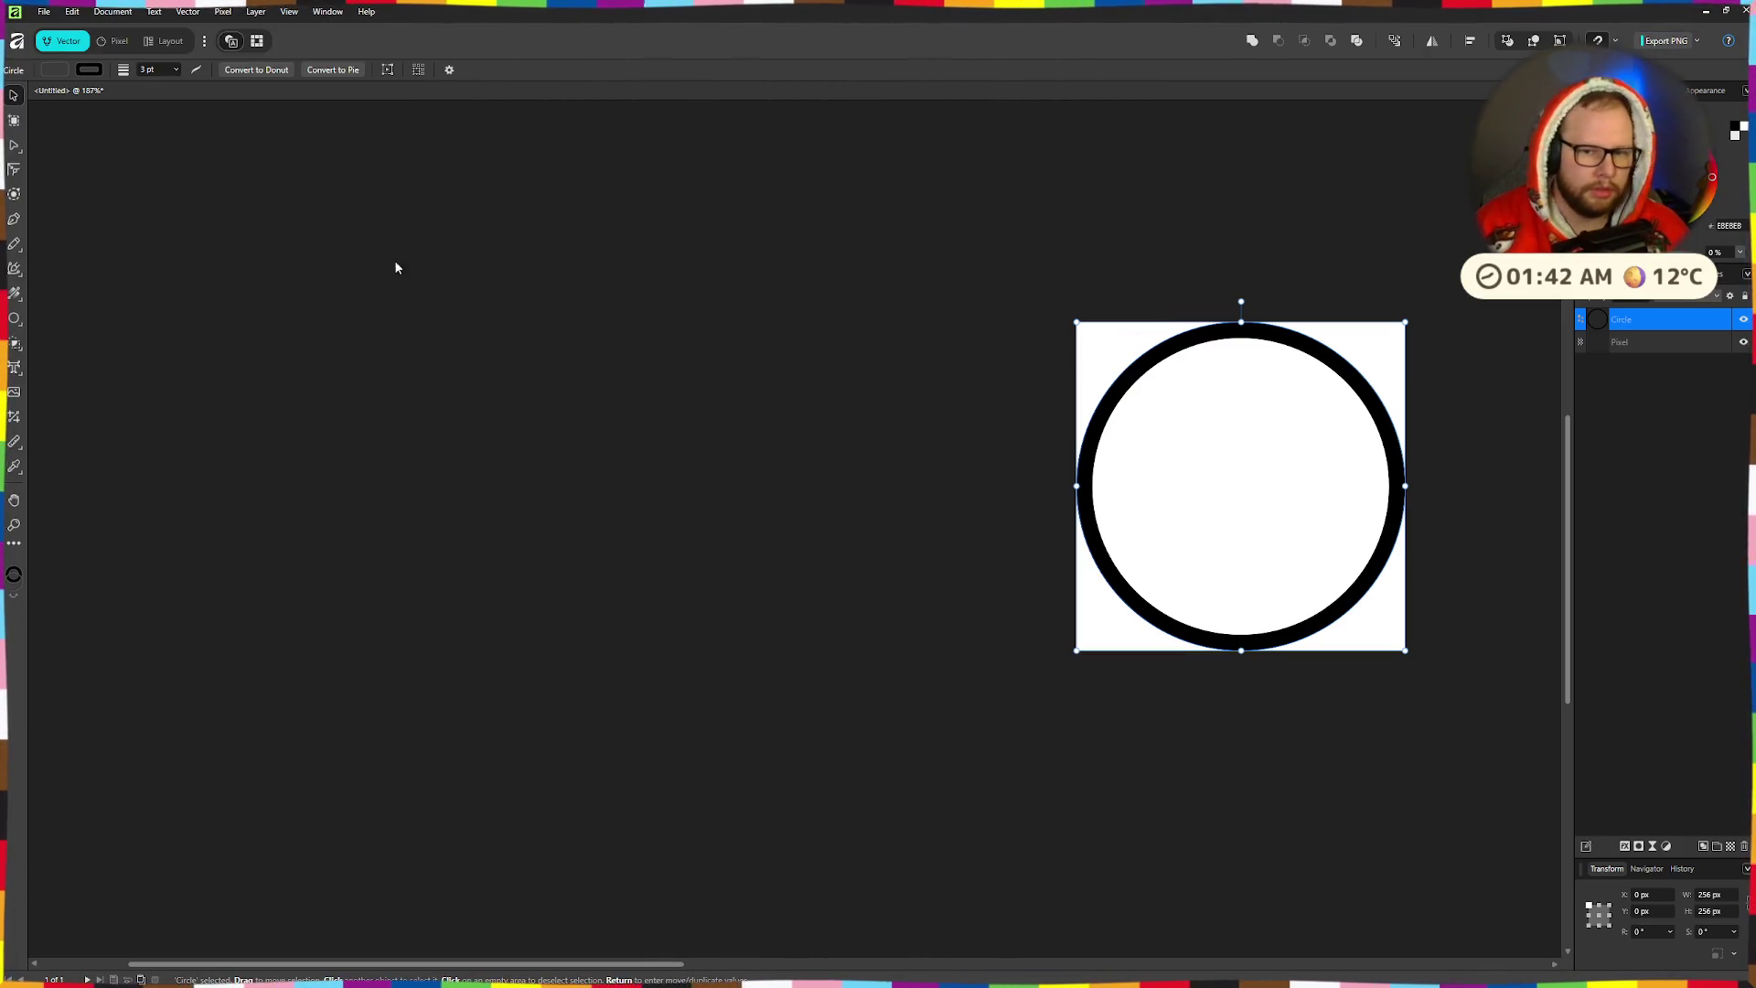
- Check helmet.png in the Downloads folder, then switch back to Godot
click(854, 967)
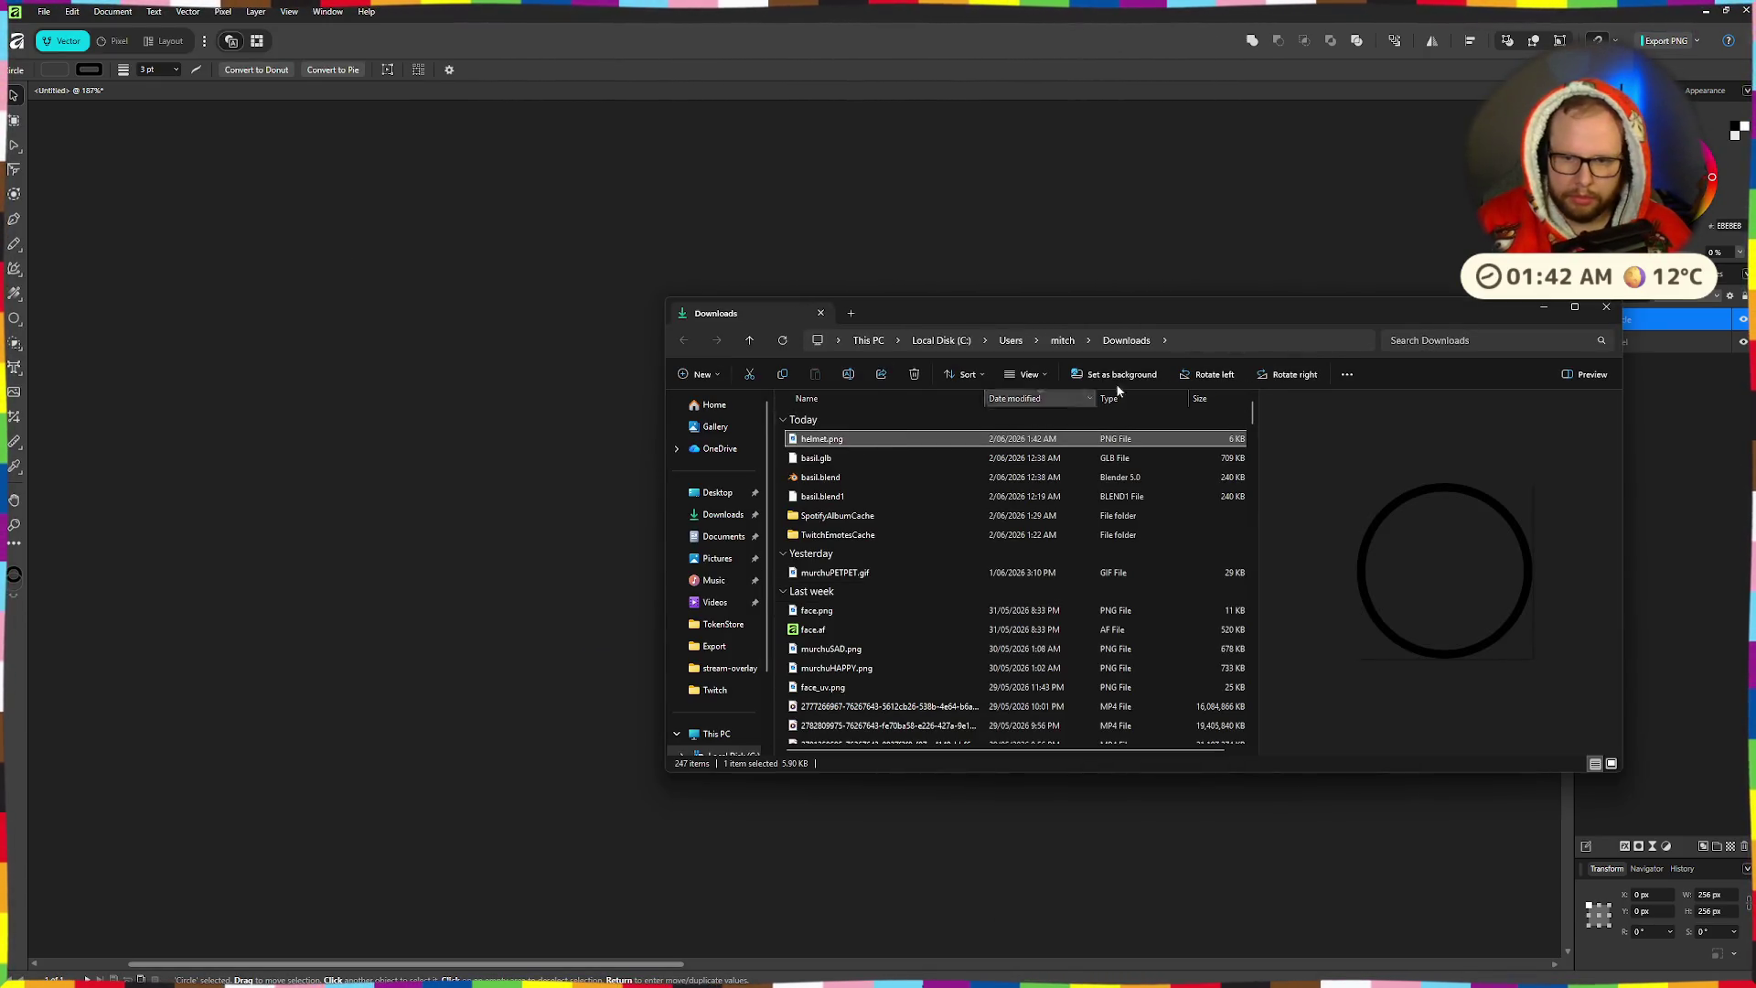
click(1606, 311)
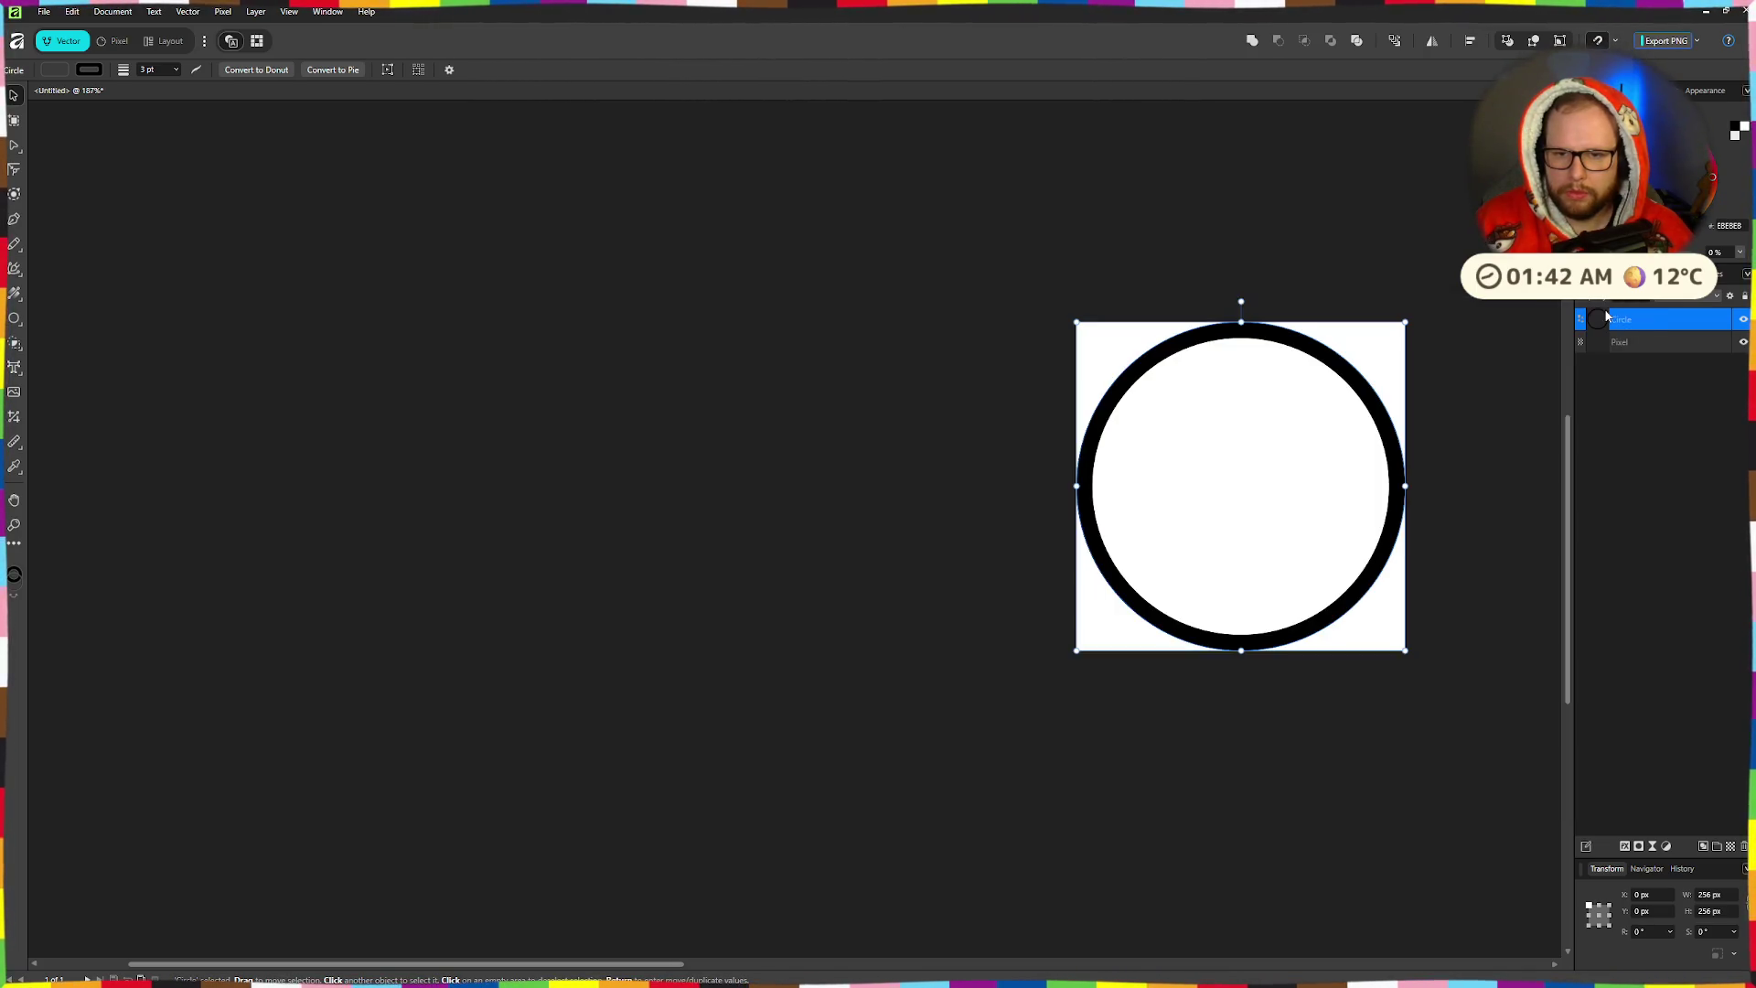
key(alt+Tab)
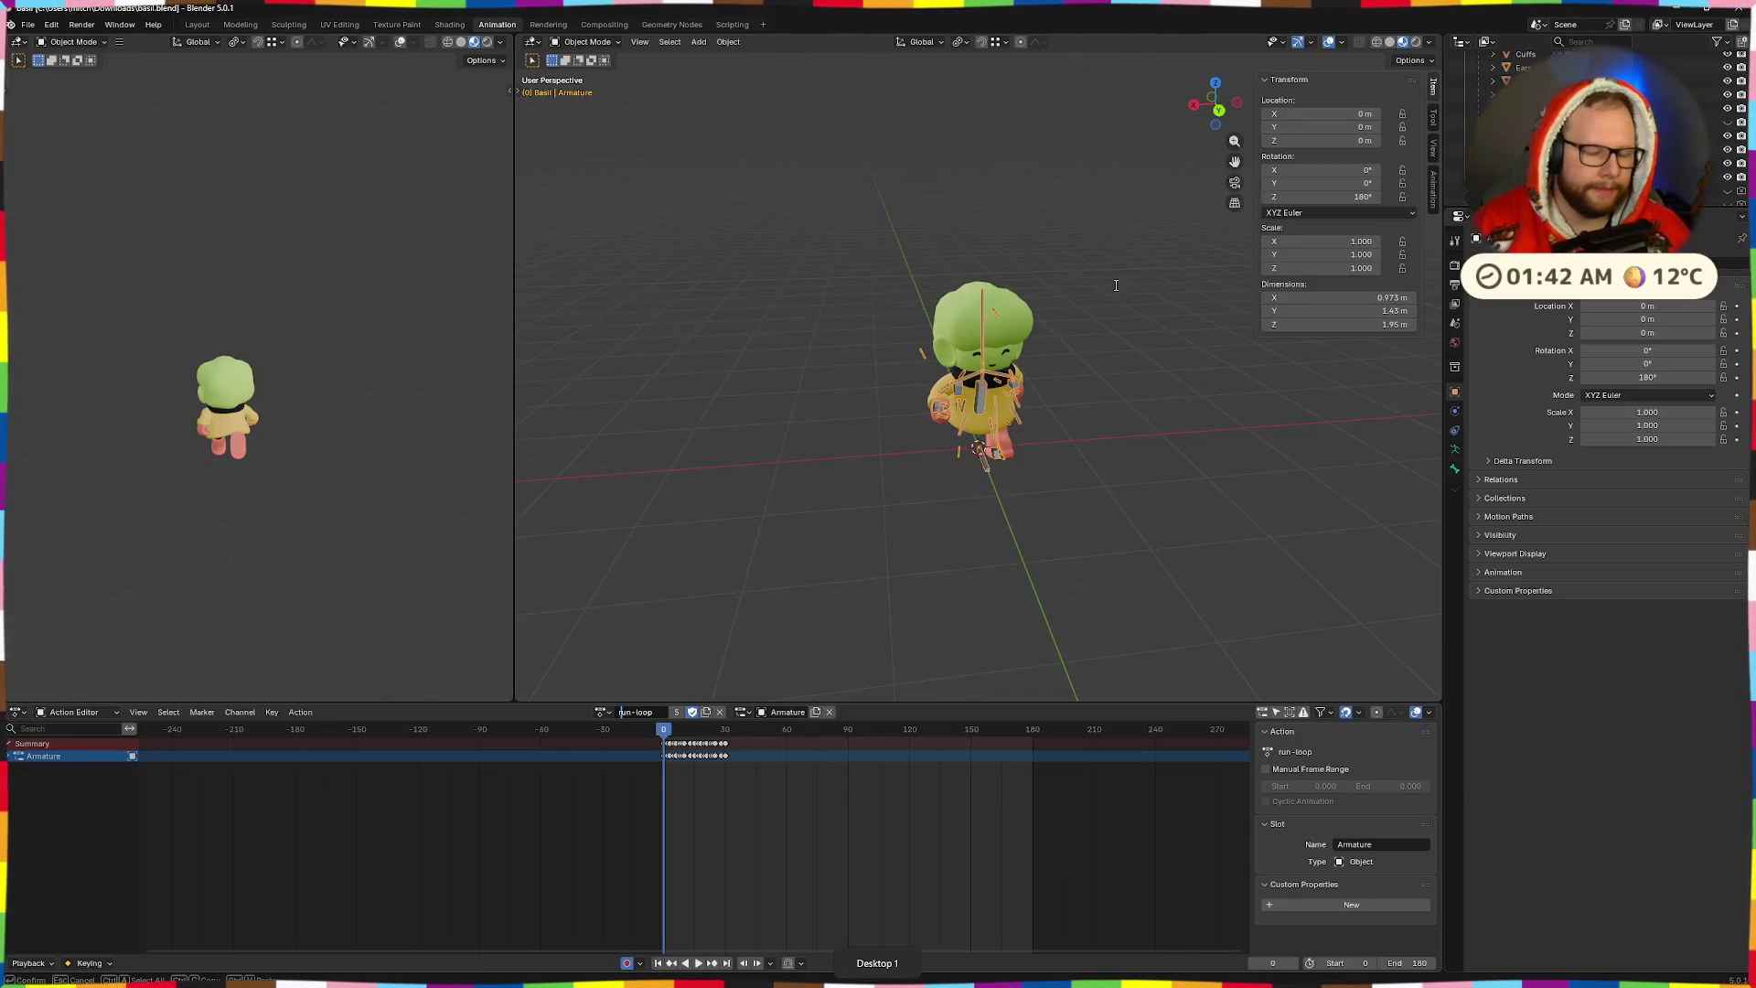
key(alt+Tab)
key(alt+Tab)
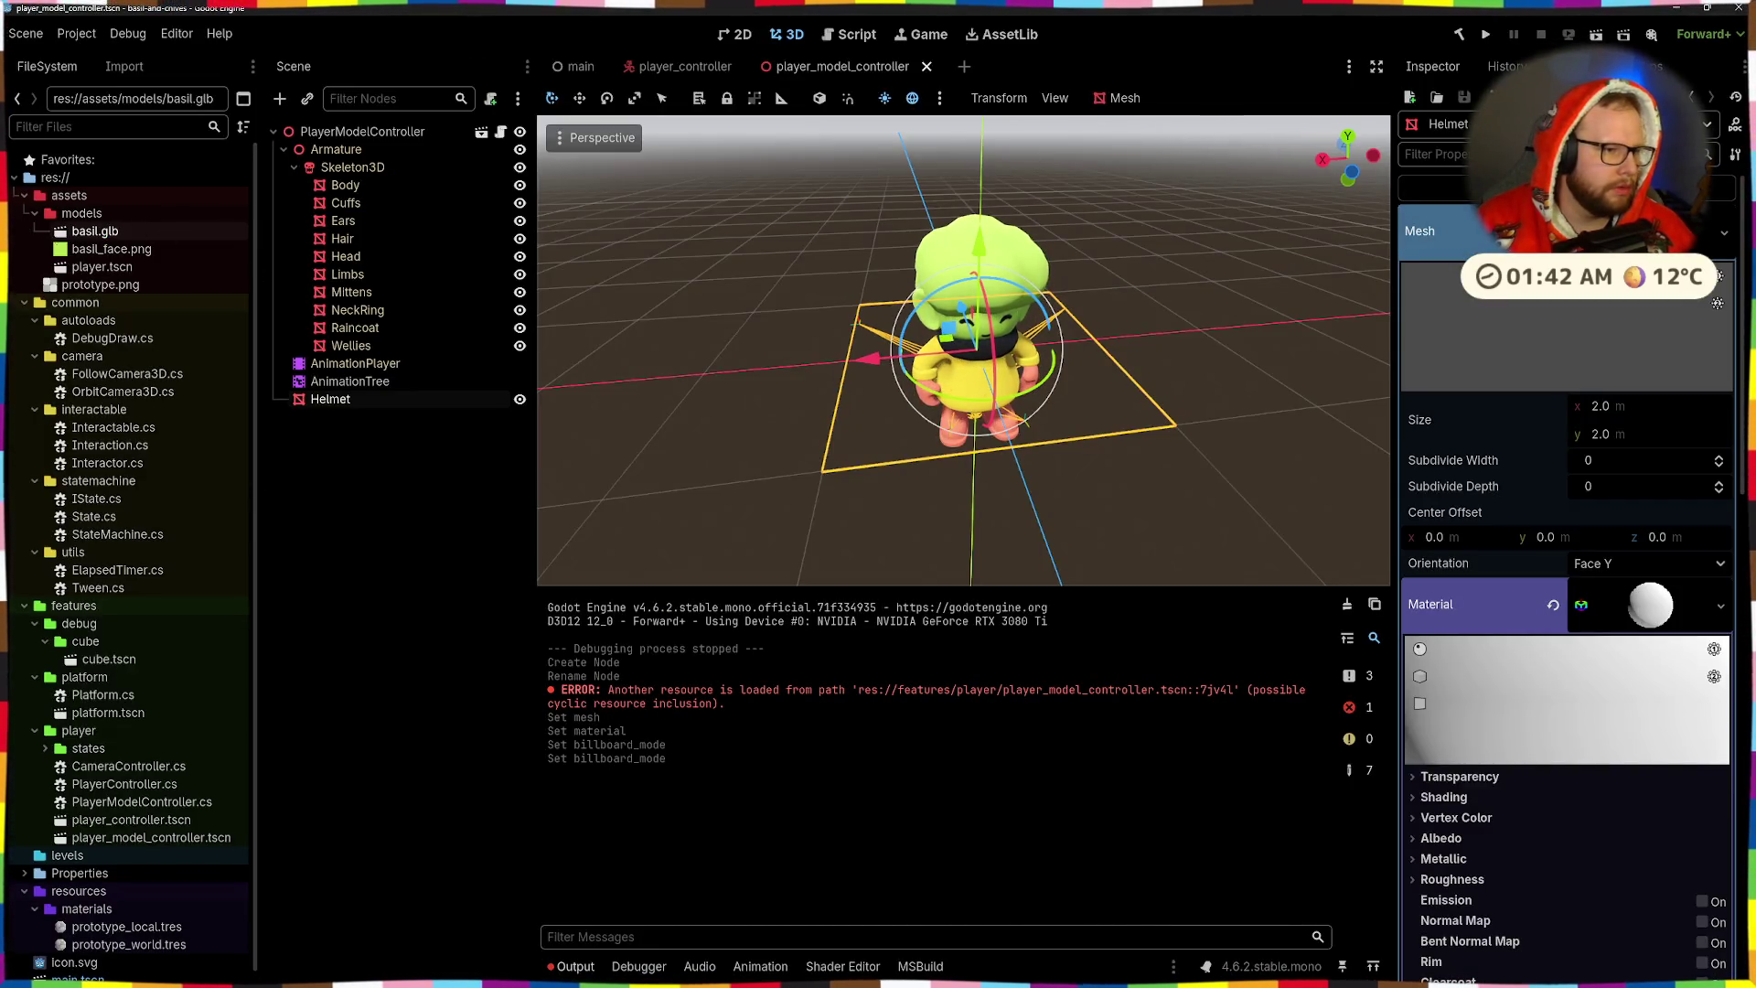
- Copy helmet.png from Downloads into the project's res://assets/models folder
key(super+e)
click(619, 379)
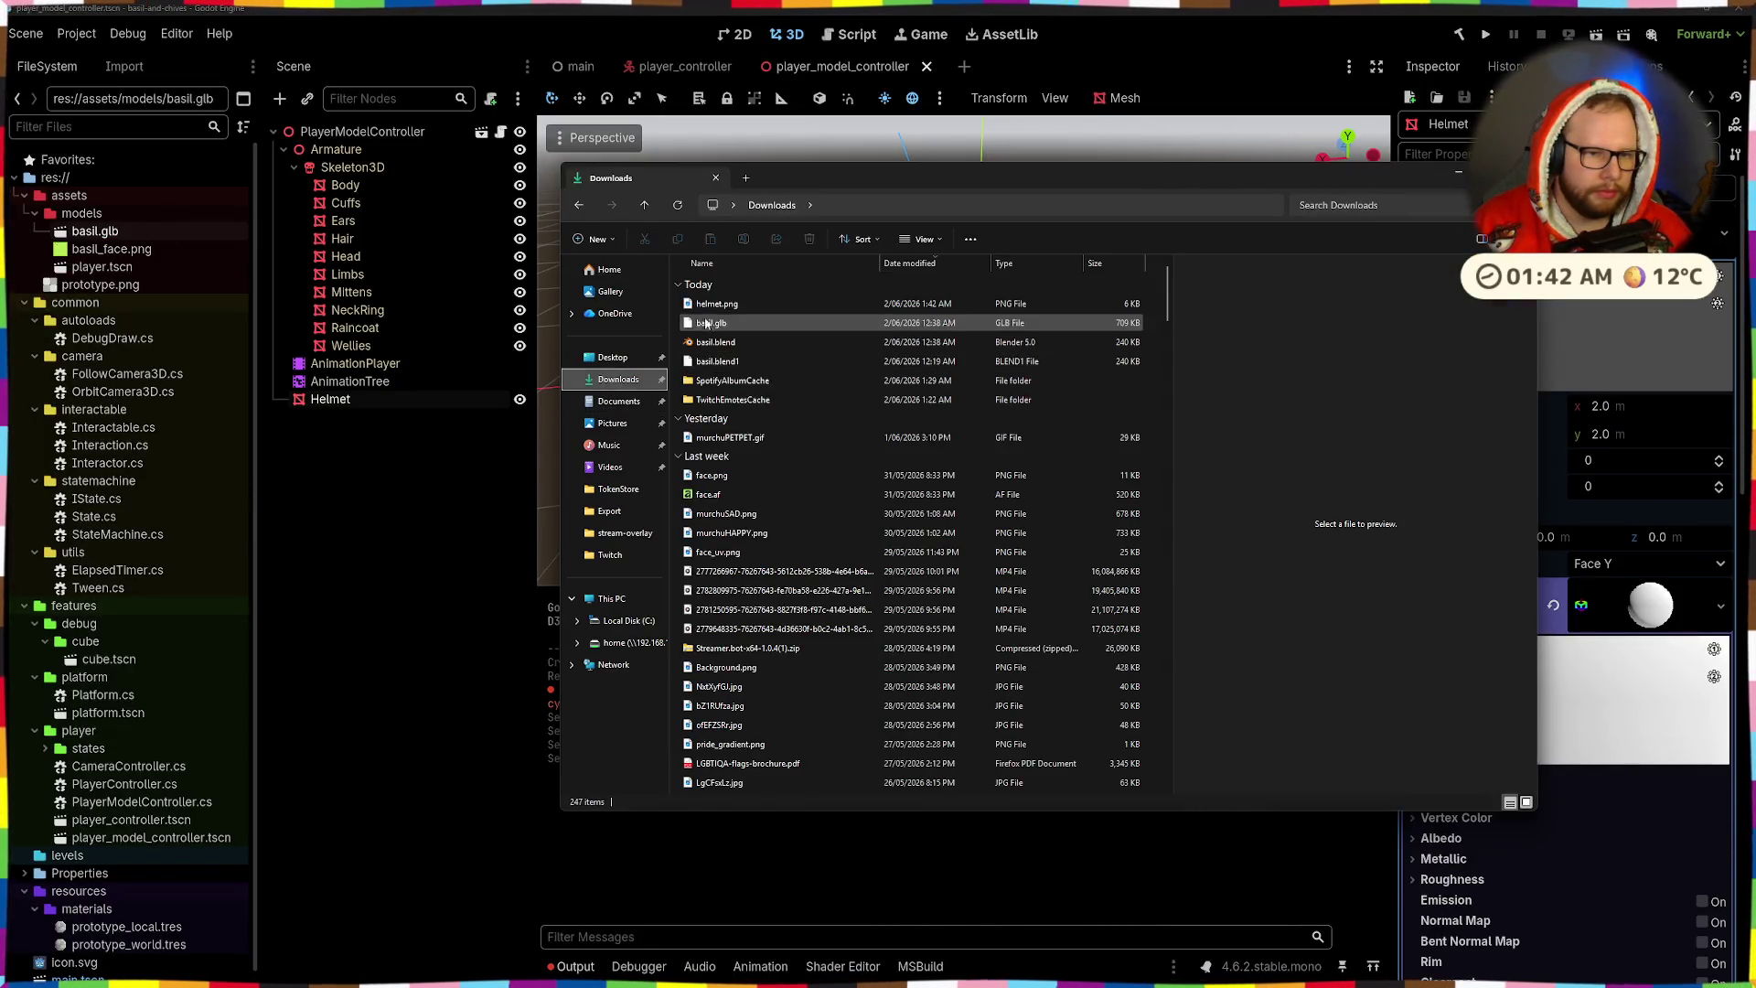
click(713, 304)
drag(73, 213, 72, 213)
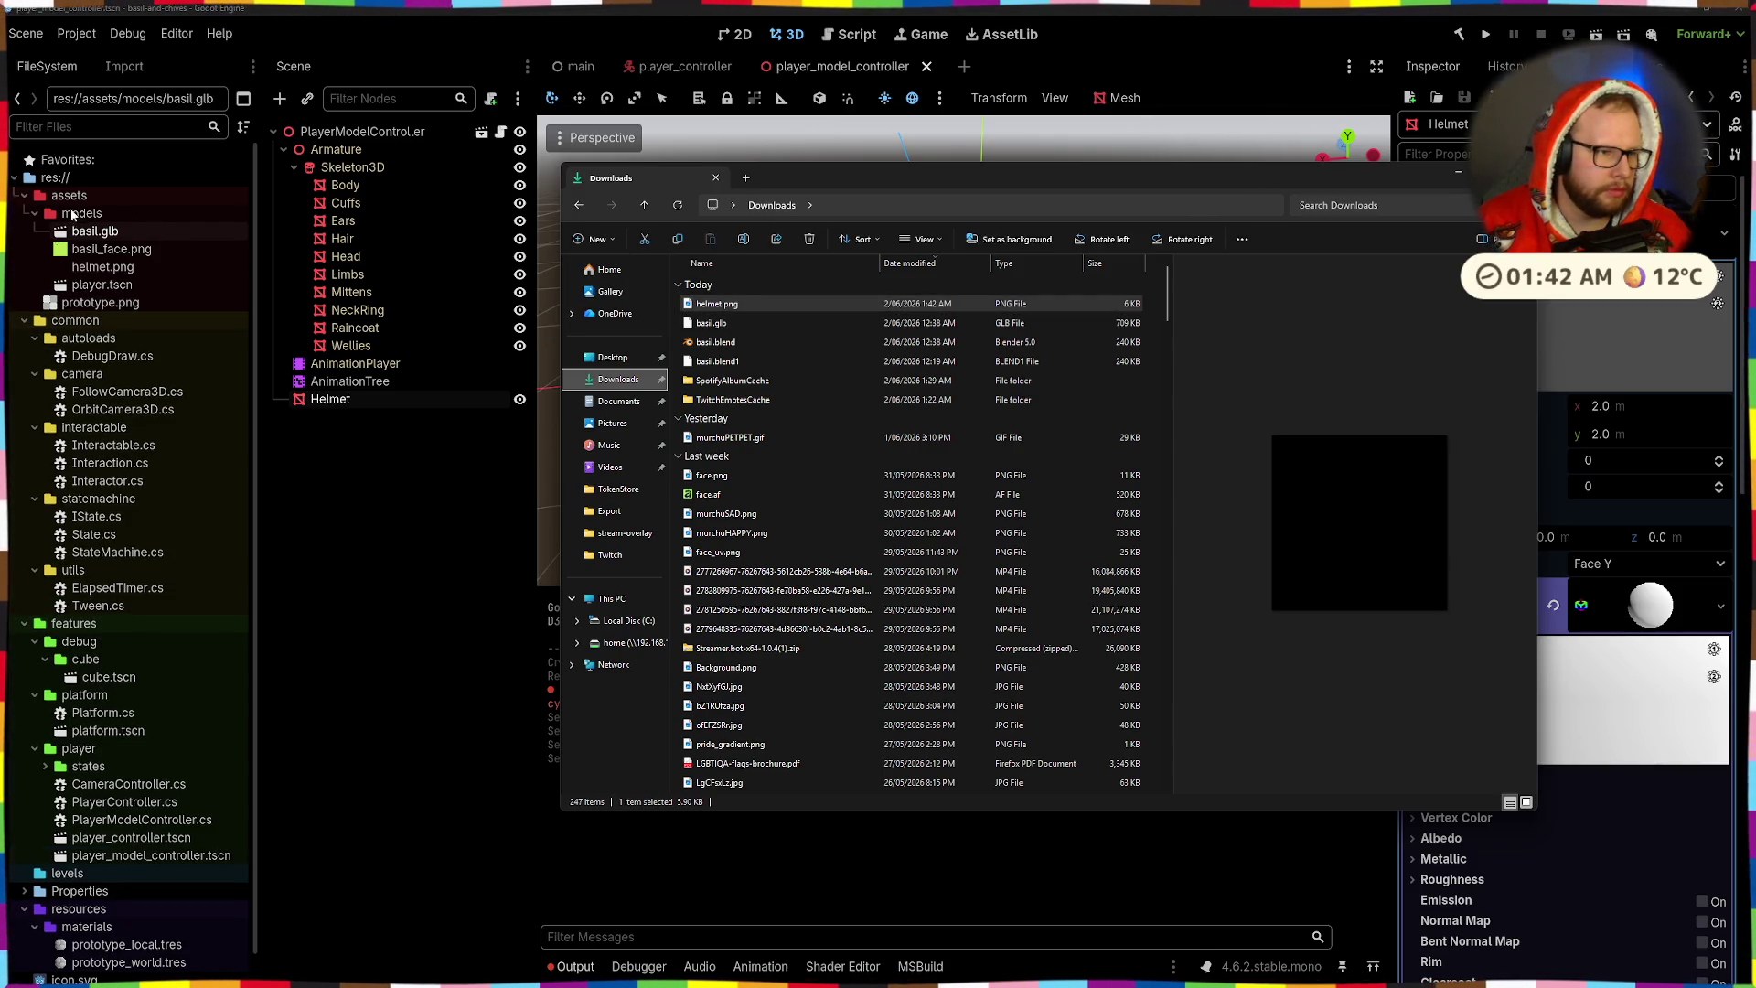
click(944, 479)
- Set the Helmet material's Transparency mode to Alpha
scroll(944, 480, up, 3)
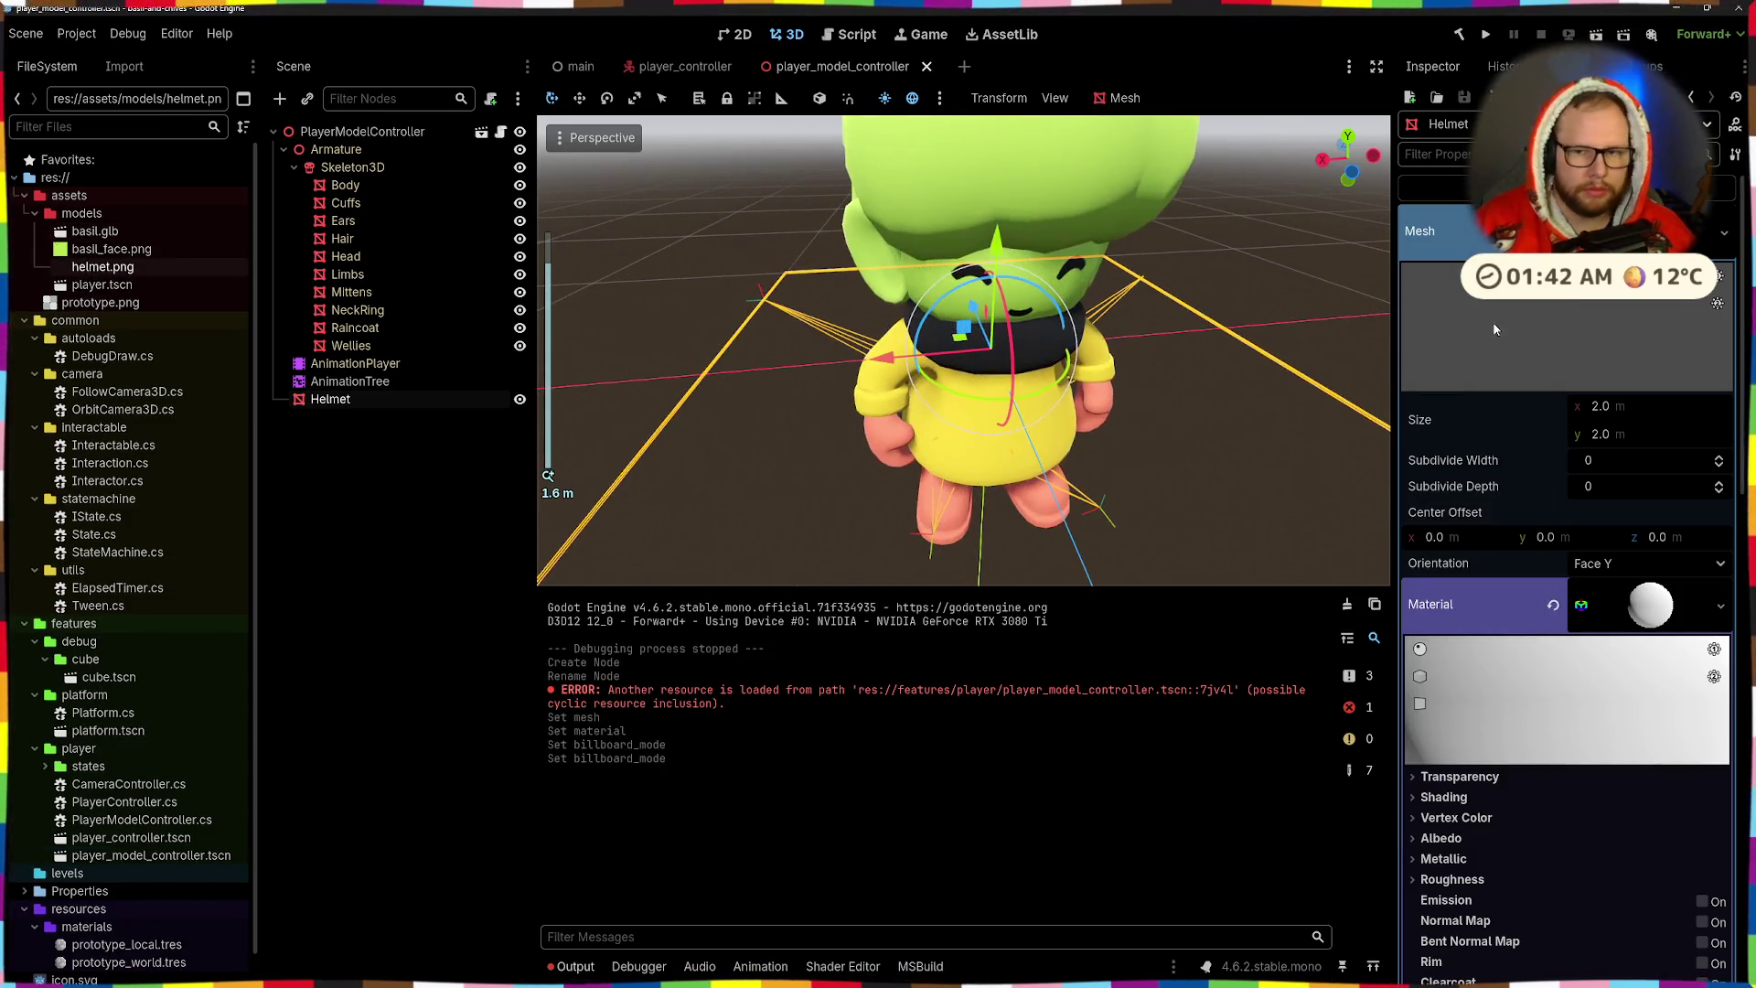
scroll(1573, 514, down, 5)
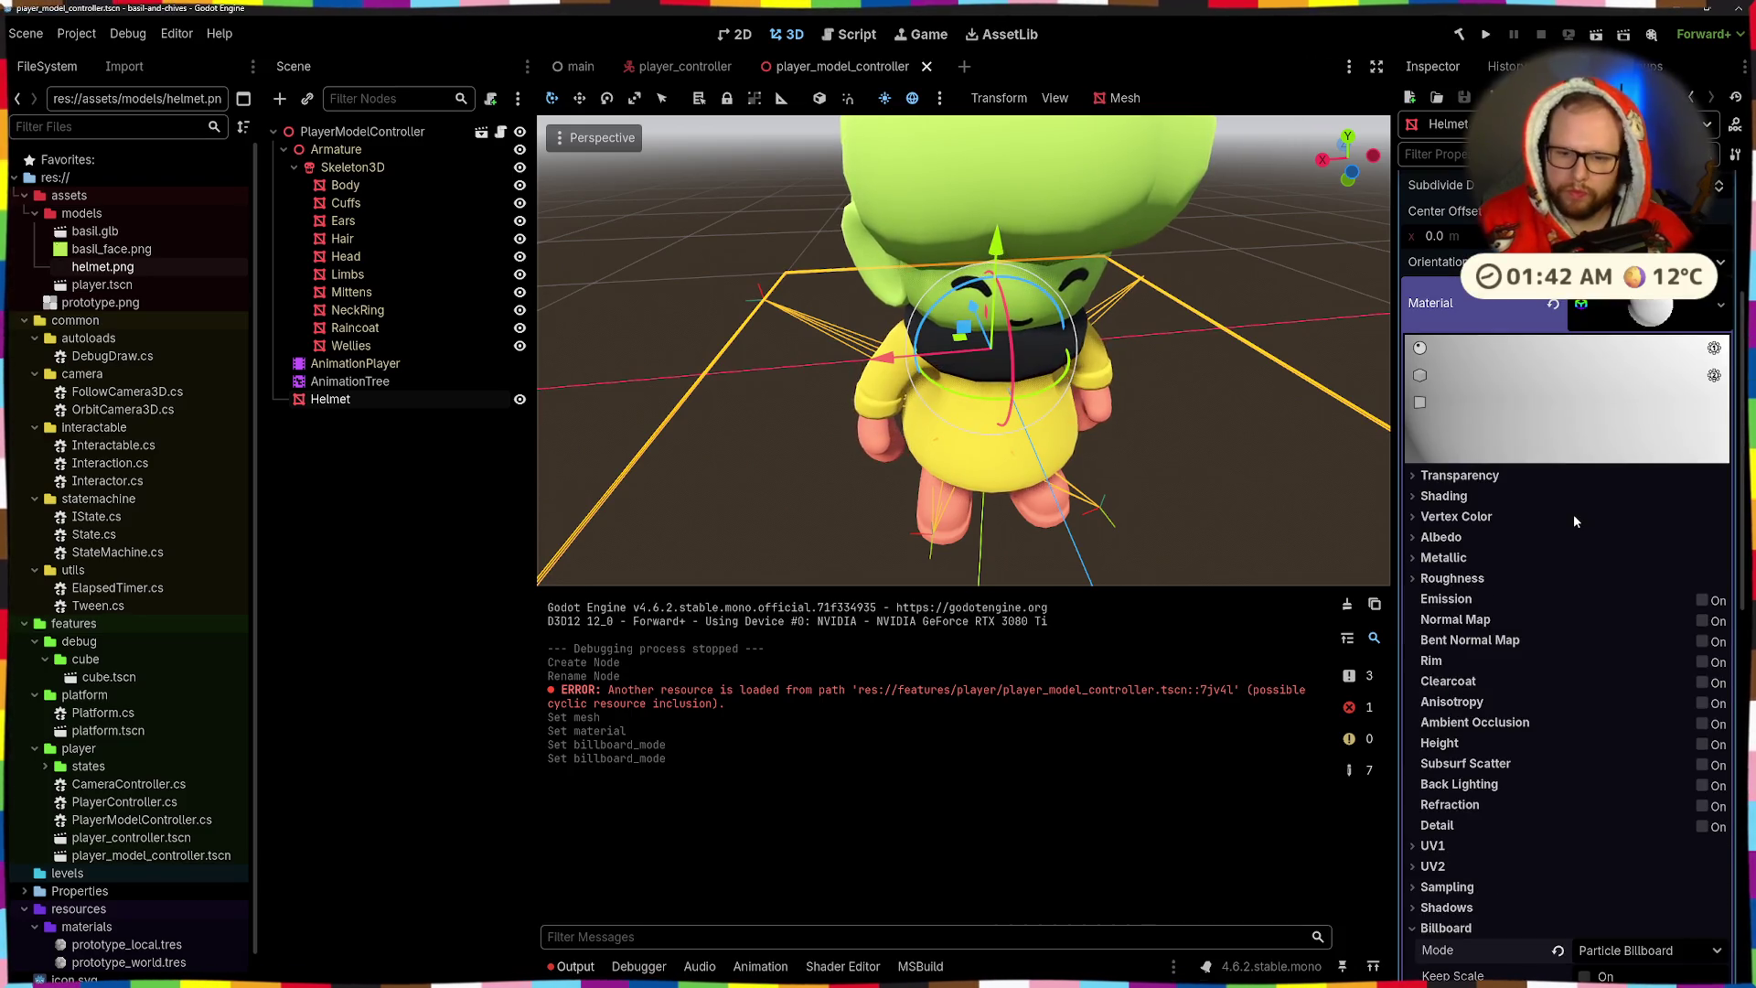
click(1459, 475)
click(1637, 497)
click(1625, 554)
- Expand Albedo and choose Quick Load for the albedo texture
scroll(1507, 706, down, 5)
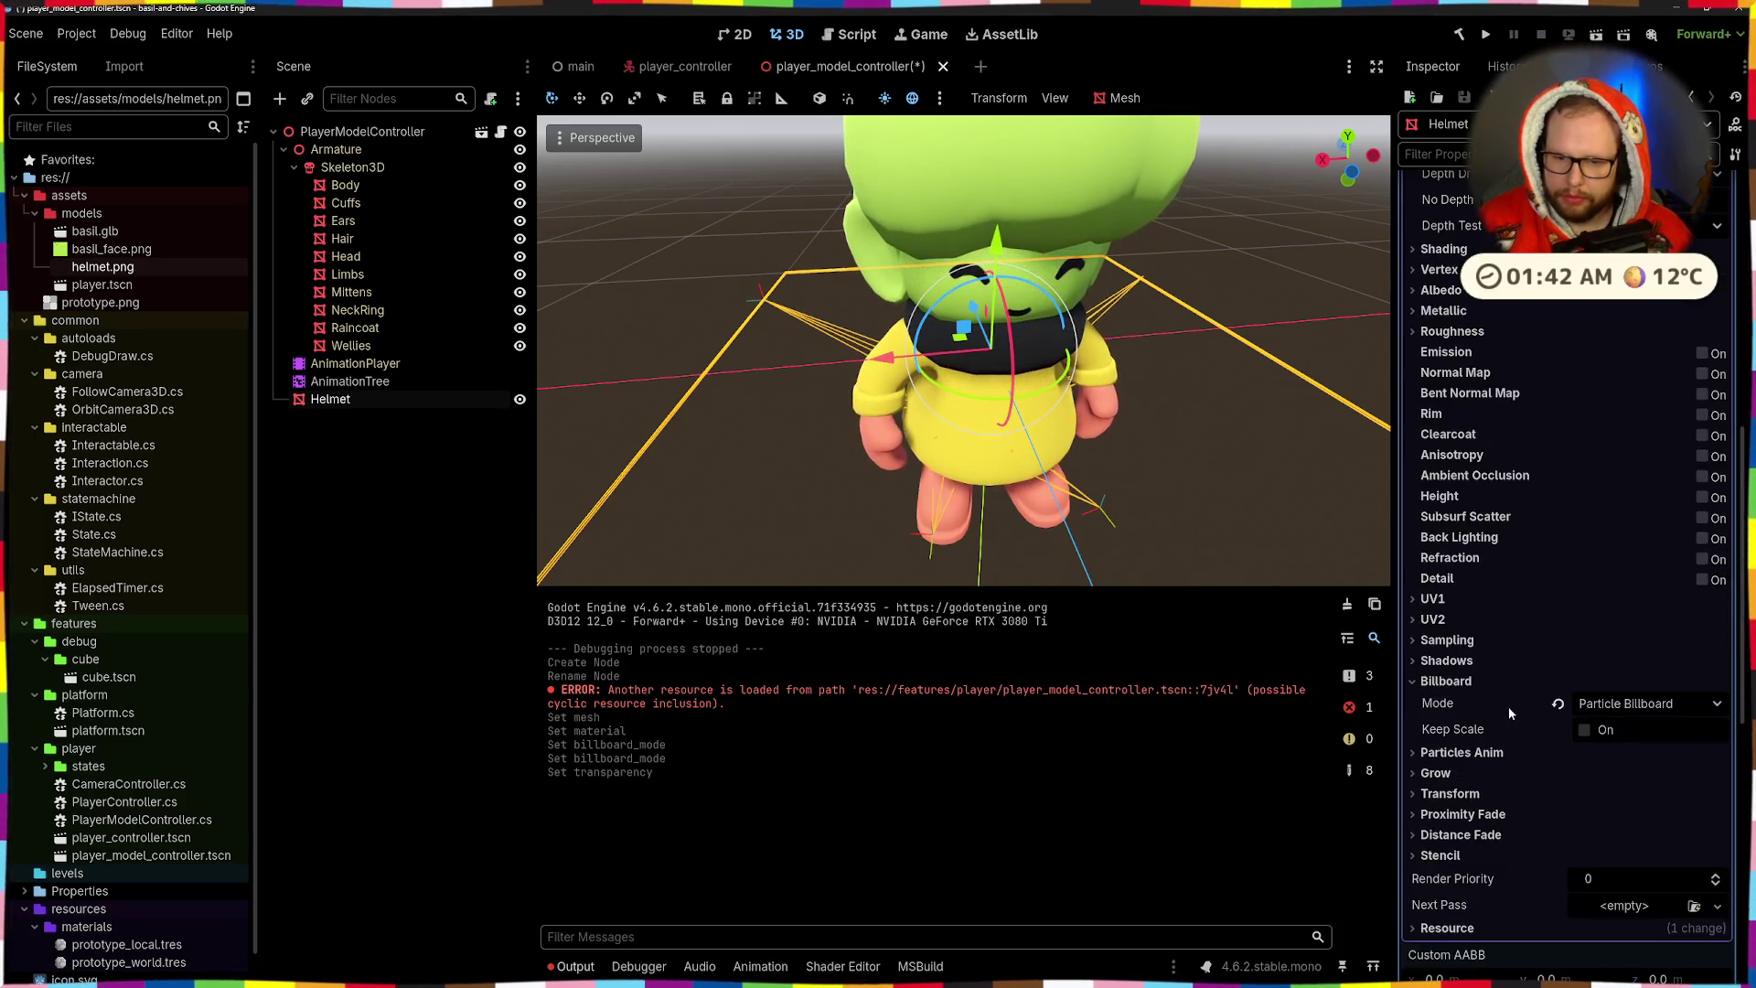
click(1443, 290)
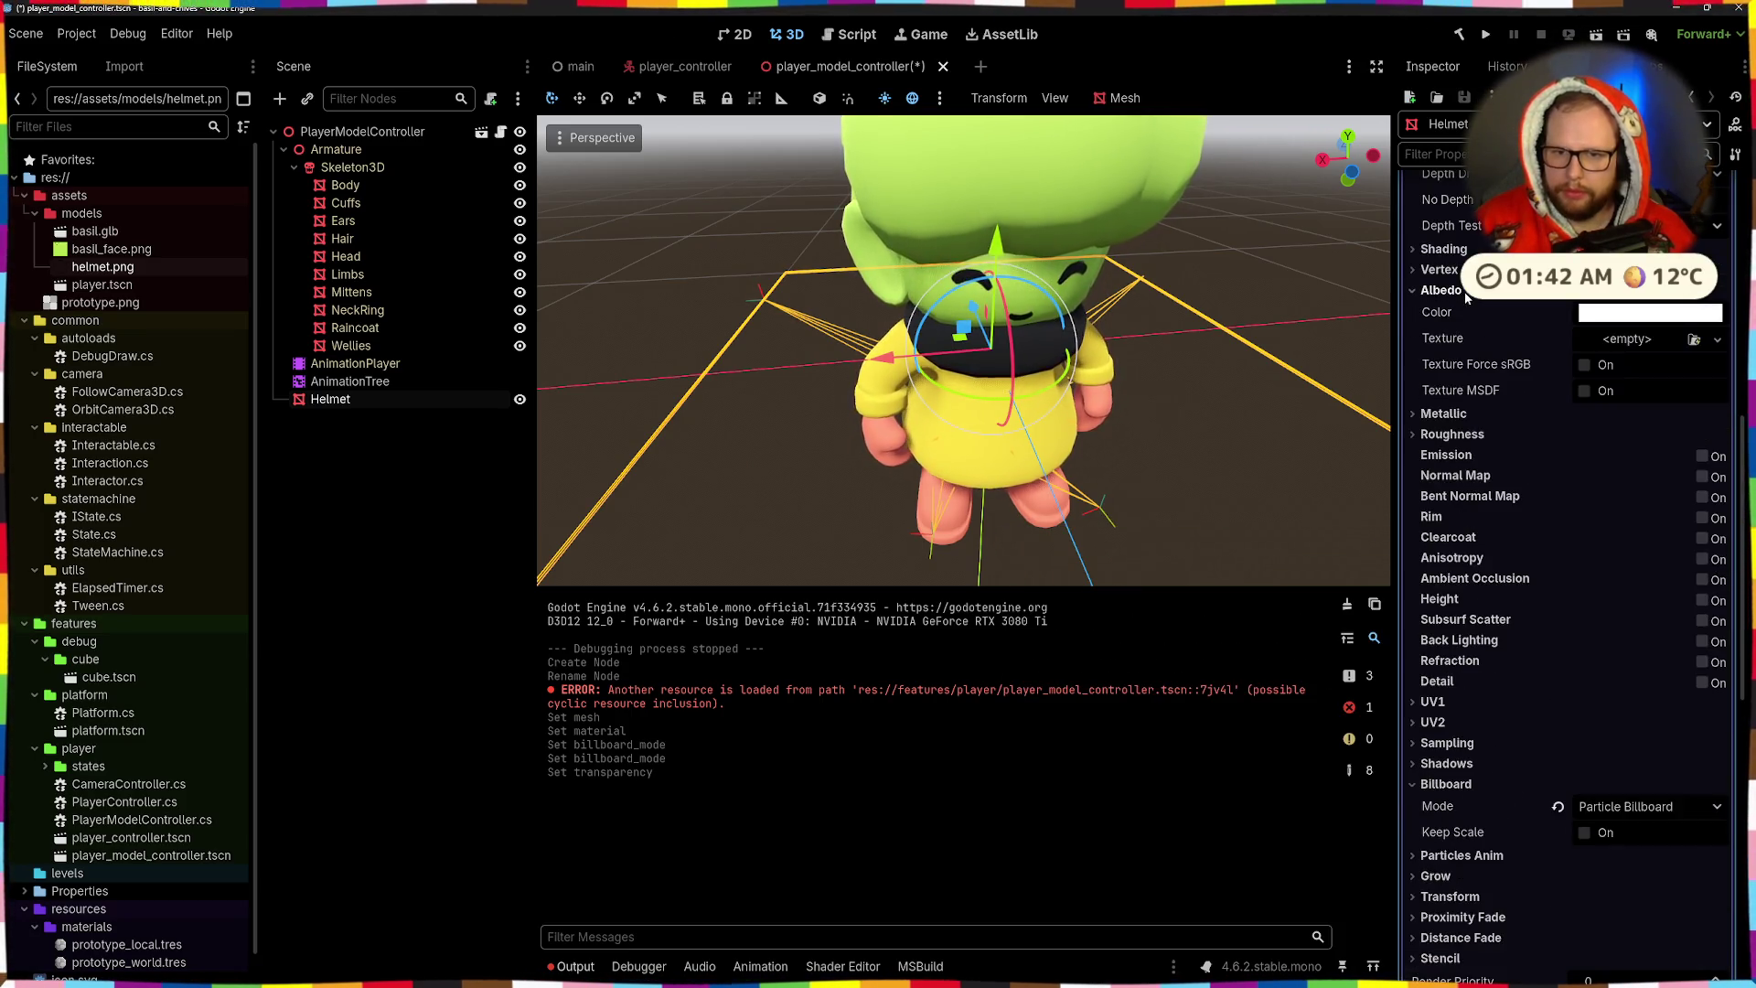
click(1671, 336)
click(1693, 339)
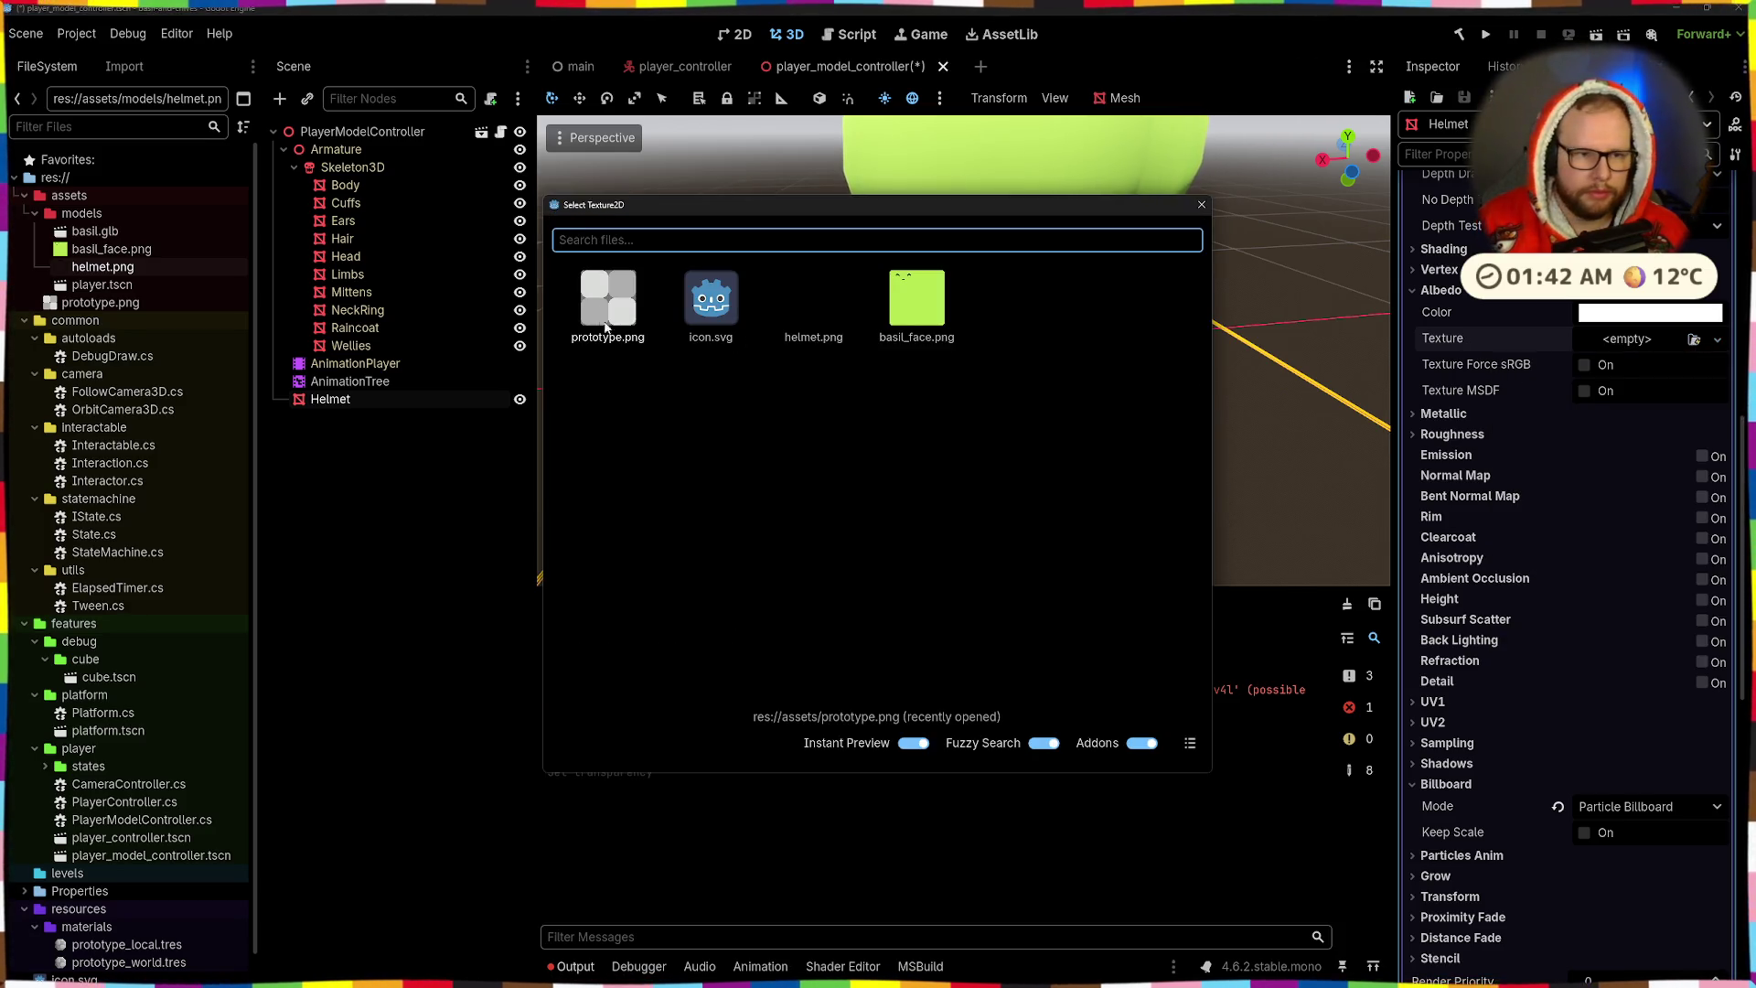
- Apply helmet.png as the albedo texture and orbit to view the helmet plane
double_click(814, 297)
mouse_move(1123, 491)
mouse_down()
mouse_move(1275, 509)
mouse_move(1320, 567)
mouse_up()
drag(1265, 442, 1143, 412)
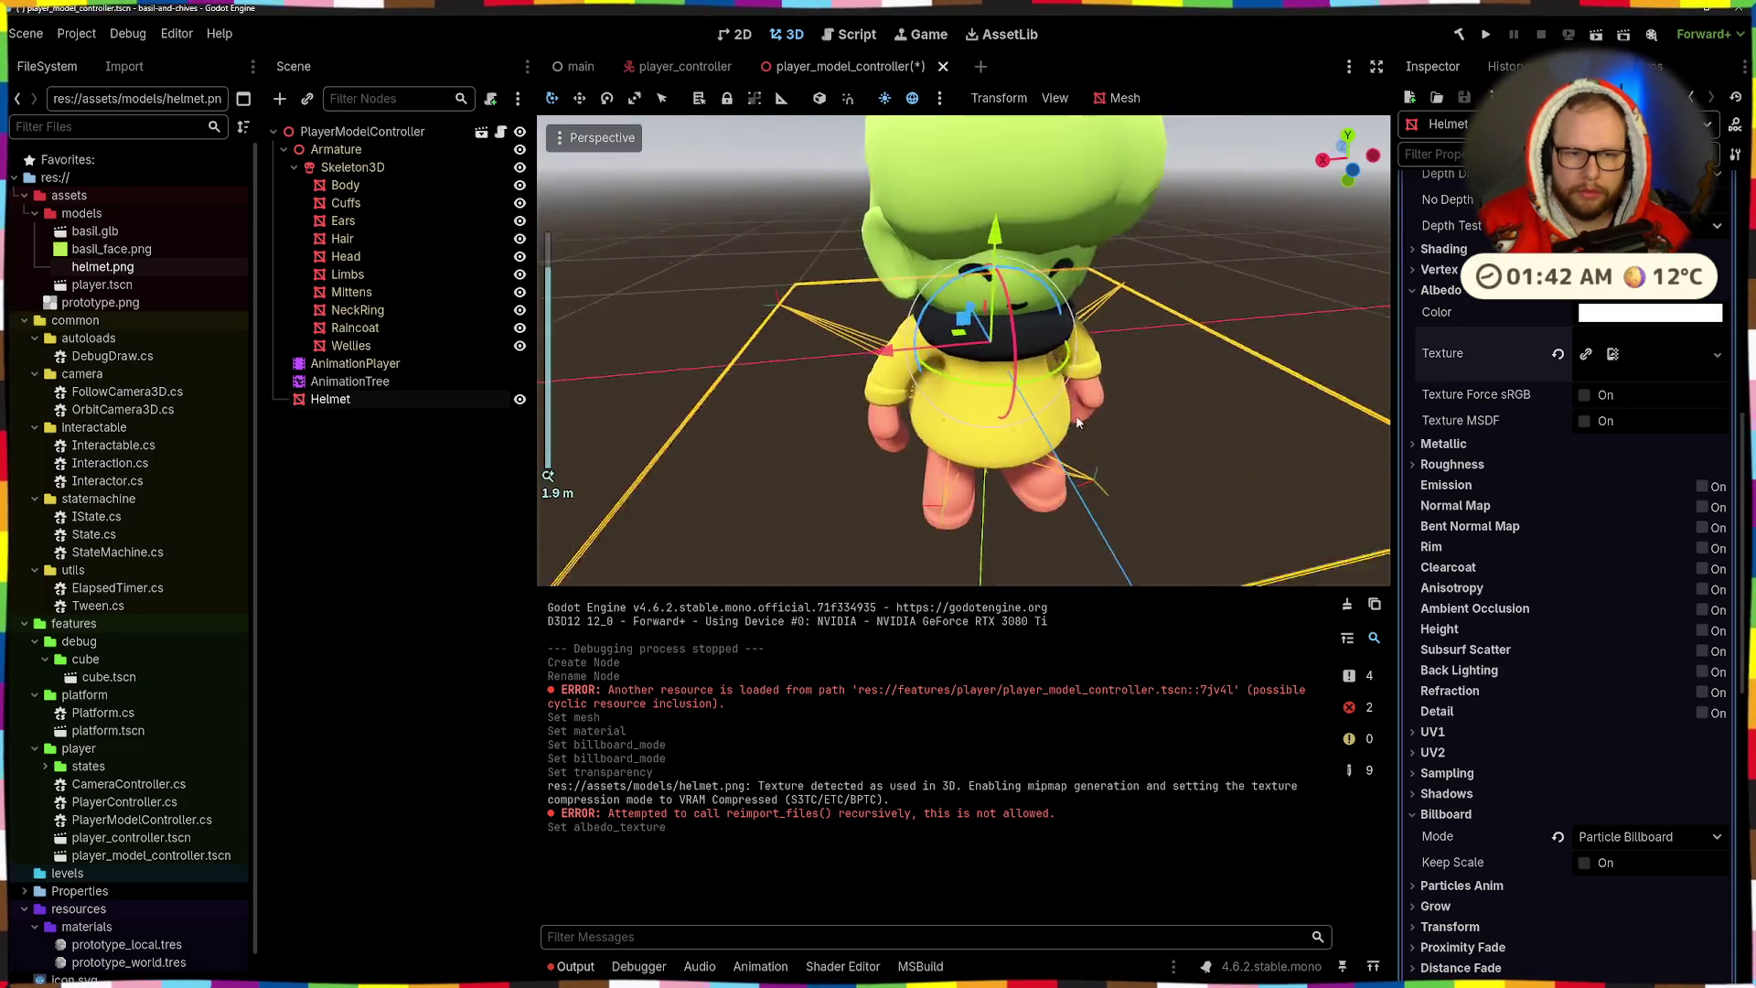
scroll(1034, 395, down, 3)
mouse_move(1001, 380)
mouse_down()
mouse_move(988, 412)
mouse_move(1077, 355)
mouse_move(1024, 366)
mouse_move(1003, 419)
mouse_move(1006, 306)
mouse_move(1204, 300)
mouse_move(1079, 310)
mouse_up()
scroll(1077, 355, down, 2)
key(e)
- Set the material's billboard mode to Enabled and orbit to confirm it faces the camera
click(1577, 840)
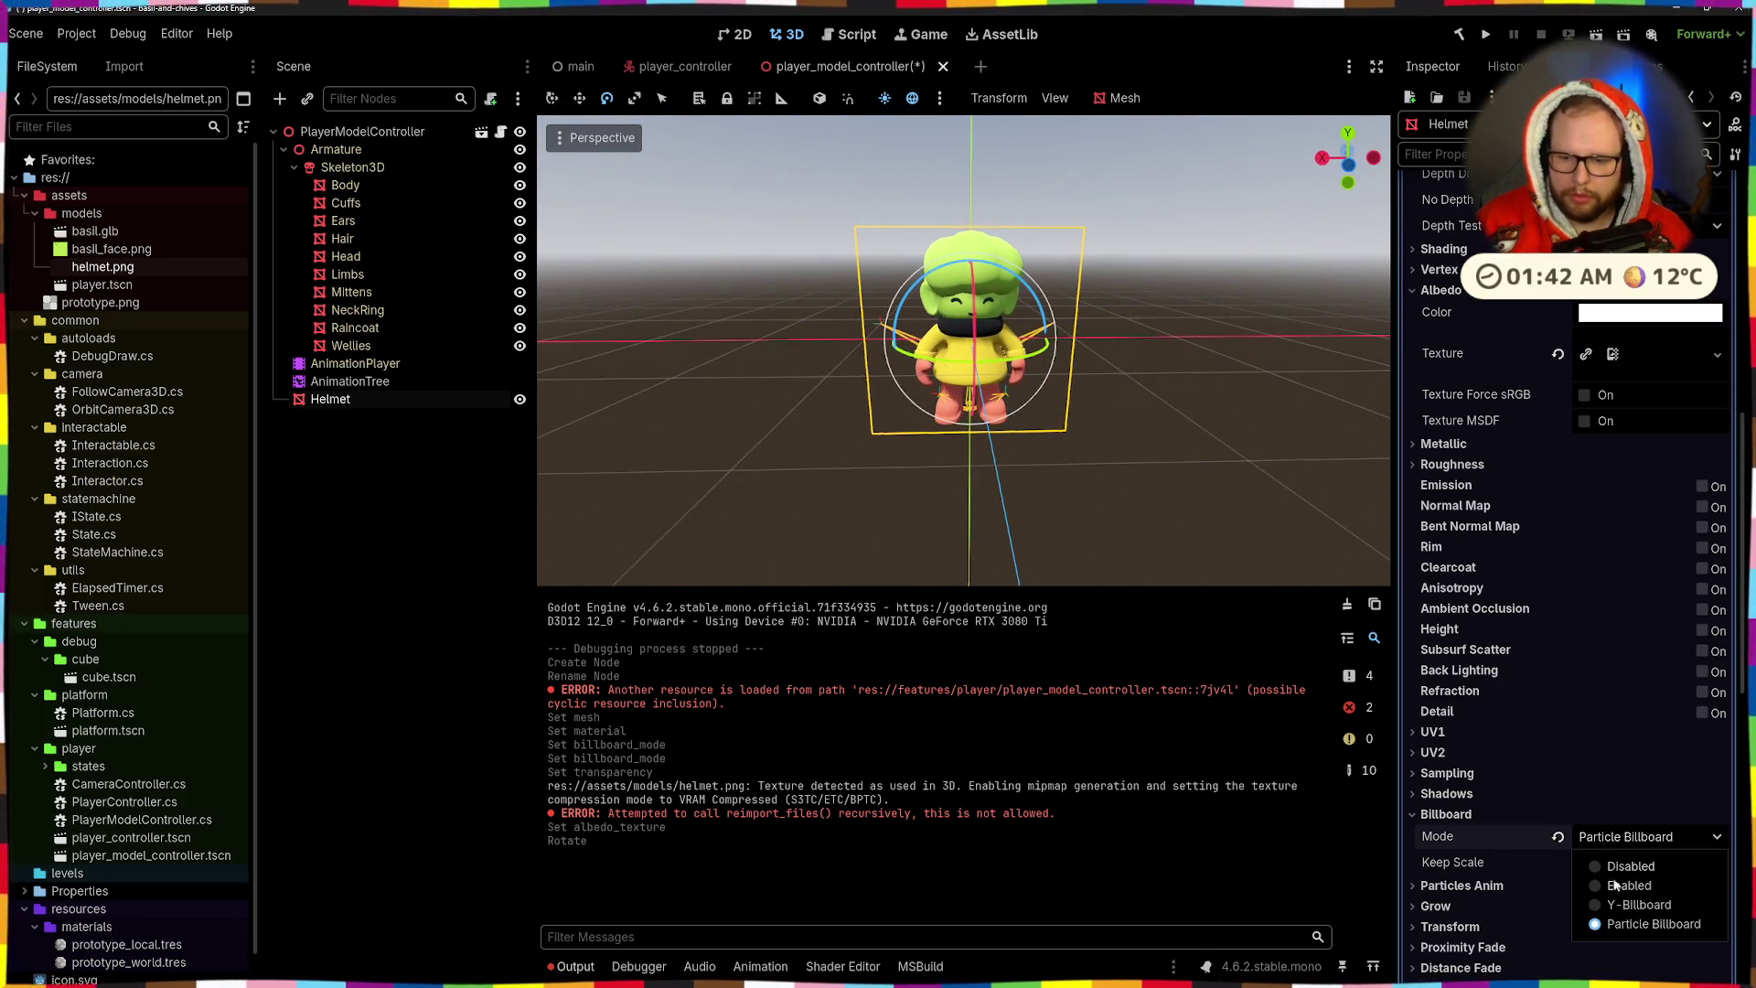
click(1594, 883)
mouse_move(1088, 475)
mouse_down()
mouse_move(1179, 446)
mouse_move(1058, 457)
mouse_move(937, 293)
mouse_move(920, 177)
mouse_move(979, 384)
mouse_up()
scroll(965, 471, up, 5)
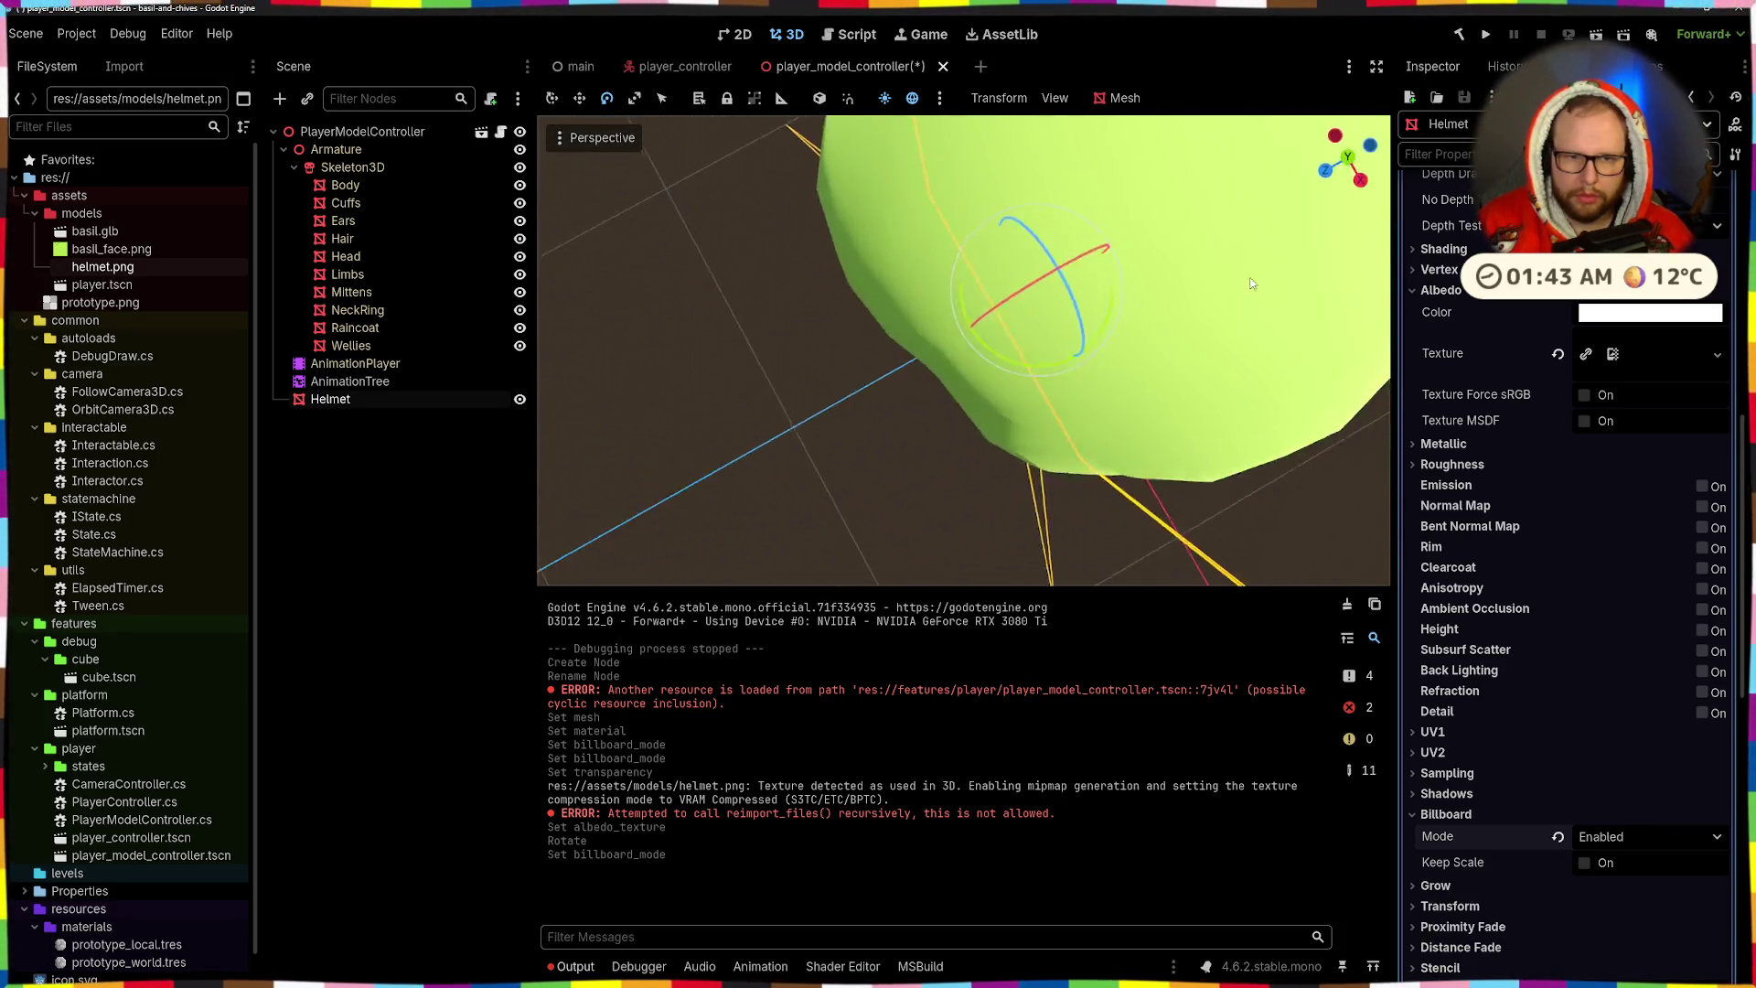
scroll(978, 384, down, 5)
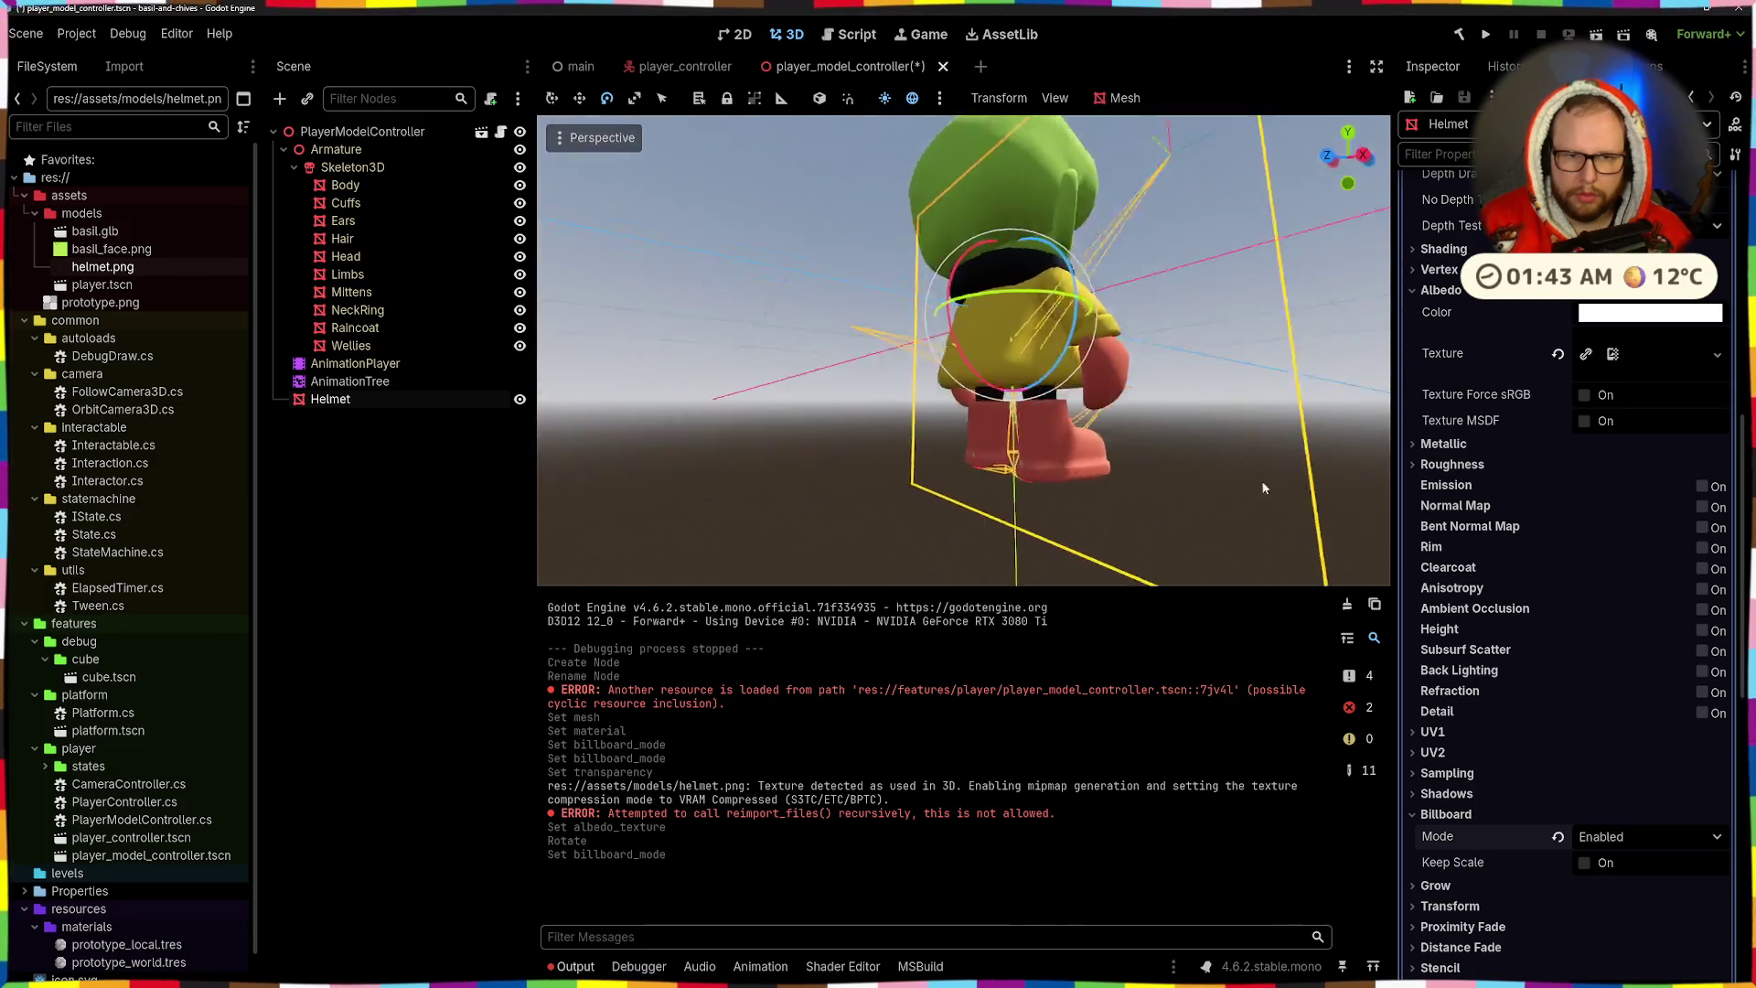
drag(993, 475, 1006, 546)
scroll(1438, 658, down, 4)
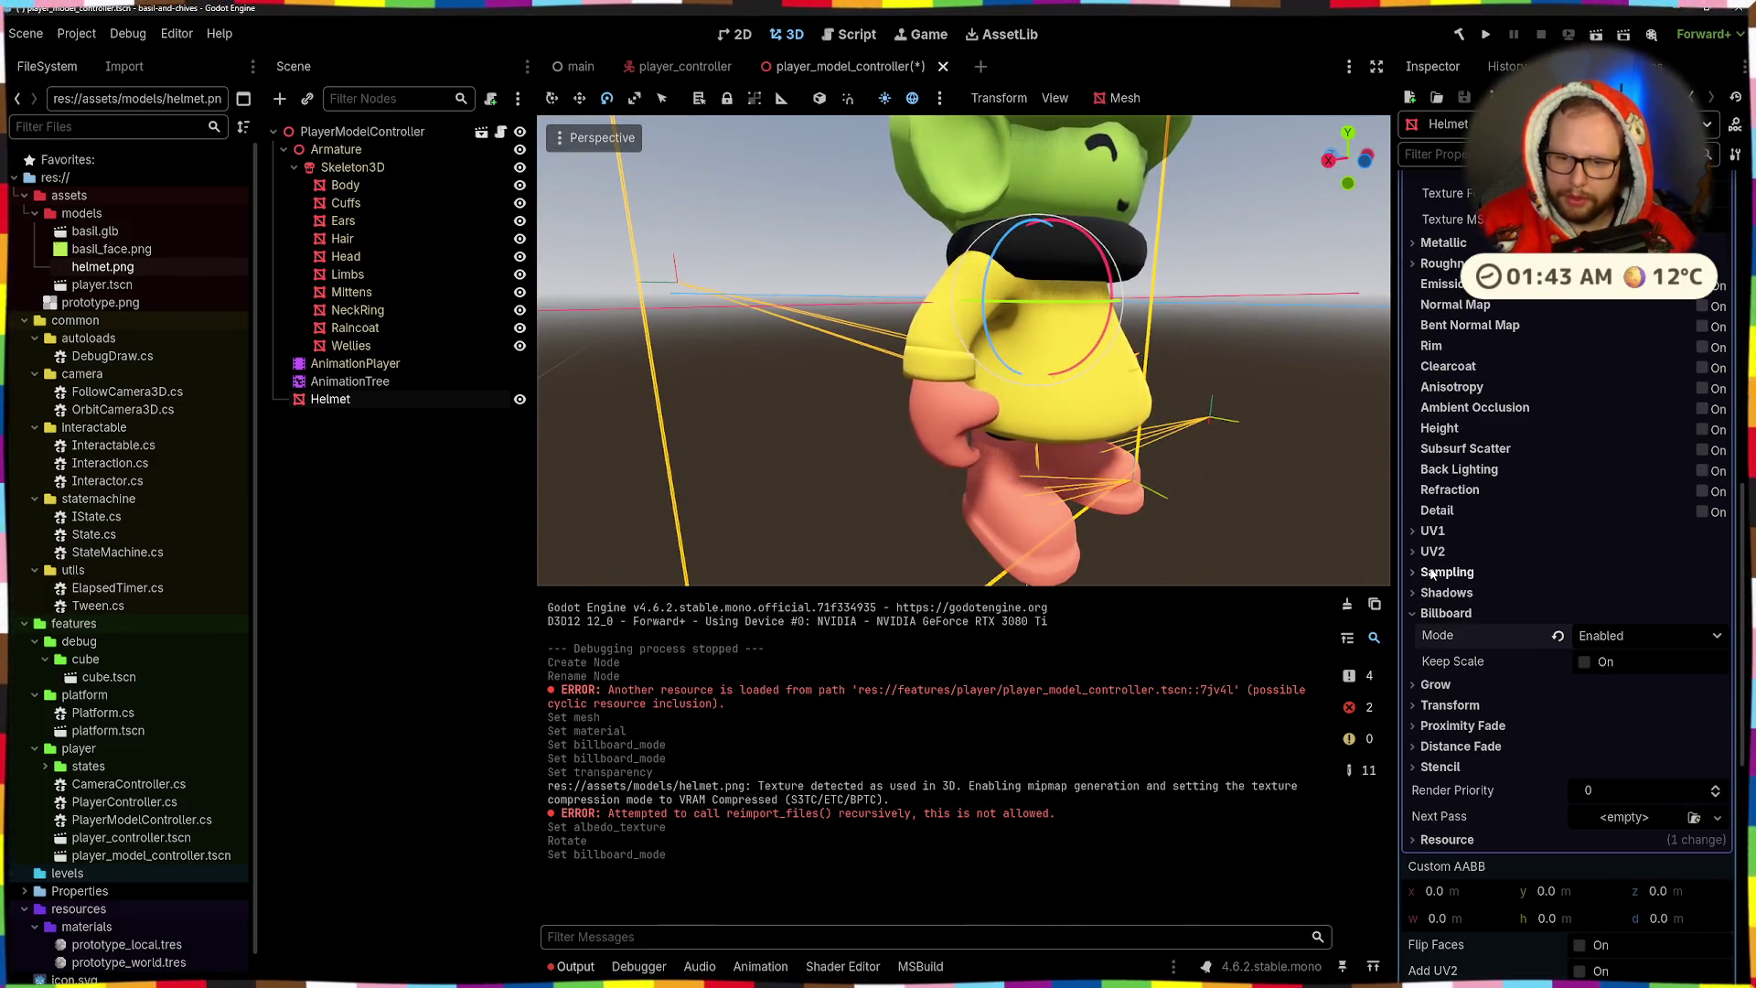
- Expand the material's Transform, Shadows and Sampling sections and collapse Billboard
click(1450, 708)
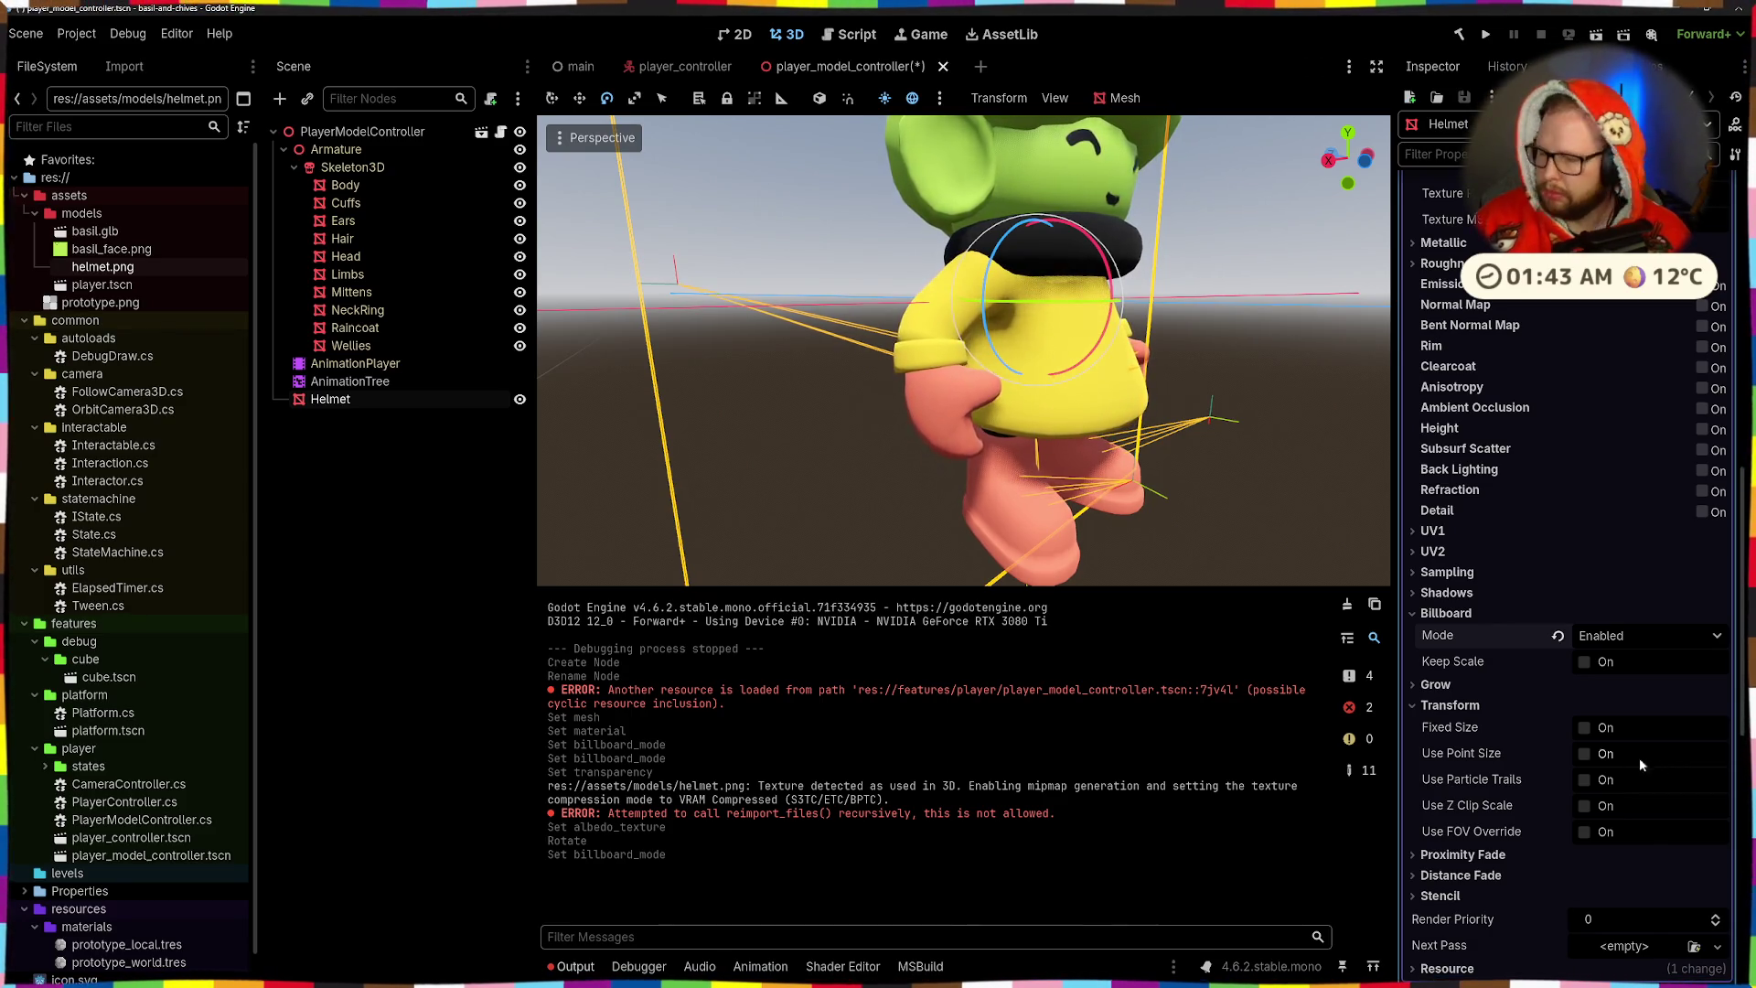
click(1445, 613)
click(1446, 592)
click(1447, 572)
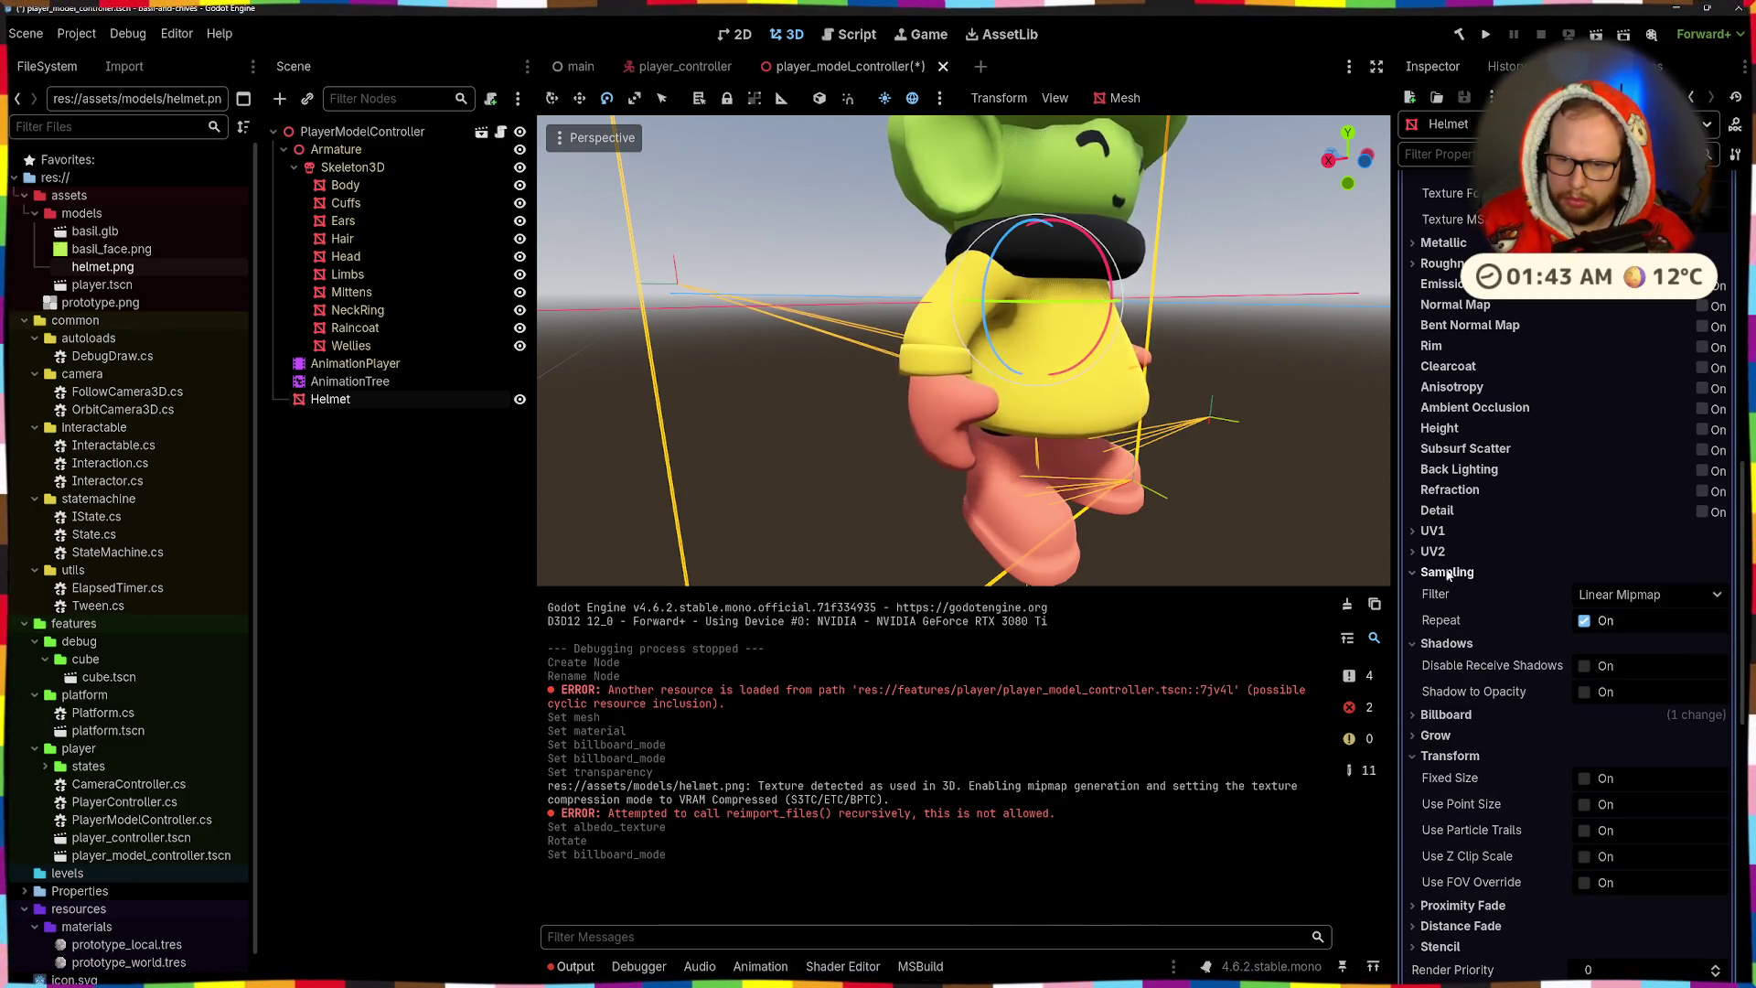
- Set the Helmet material's cull mode to Disabled so both sides of the plane render
scroll(1500, 572, up, 10)
scroll(1505, 574, up, 5)
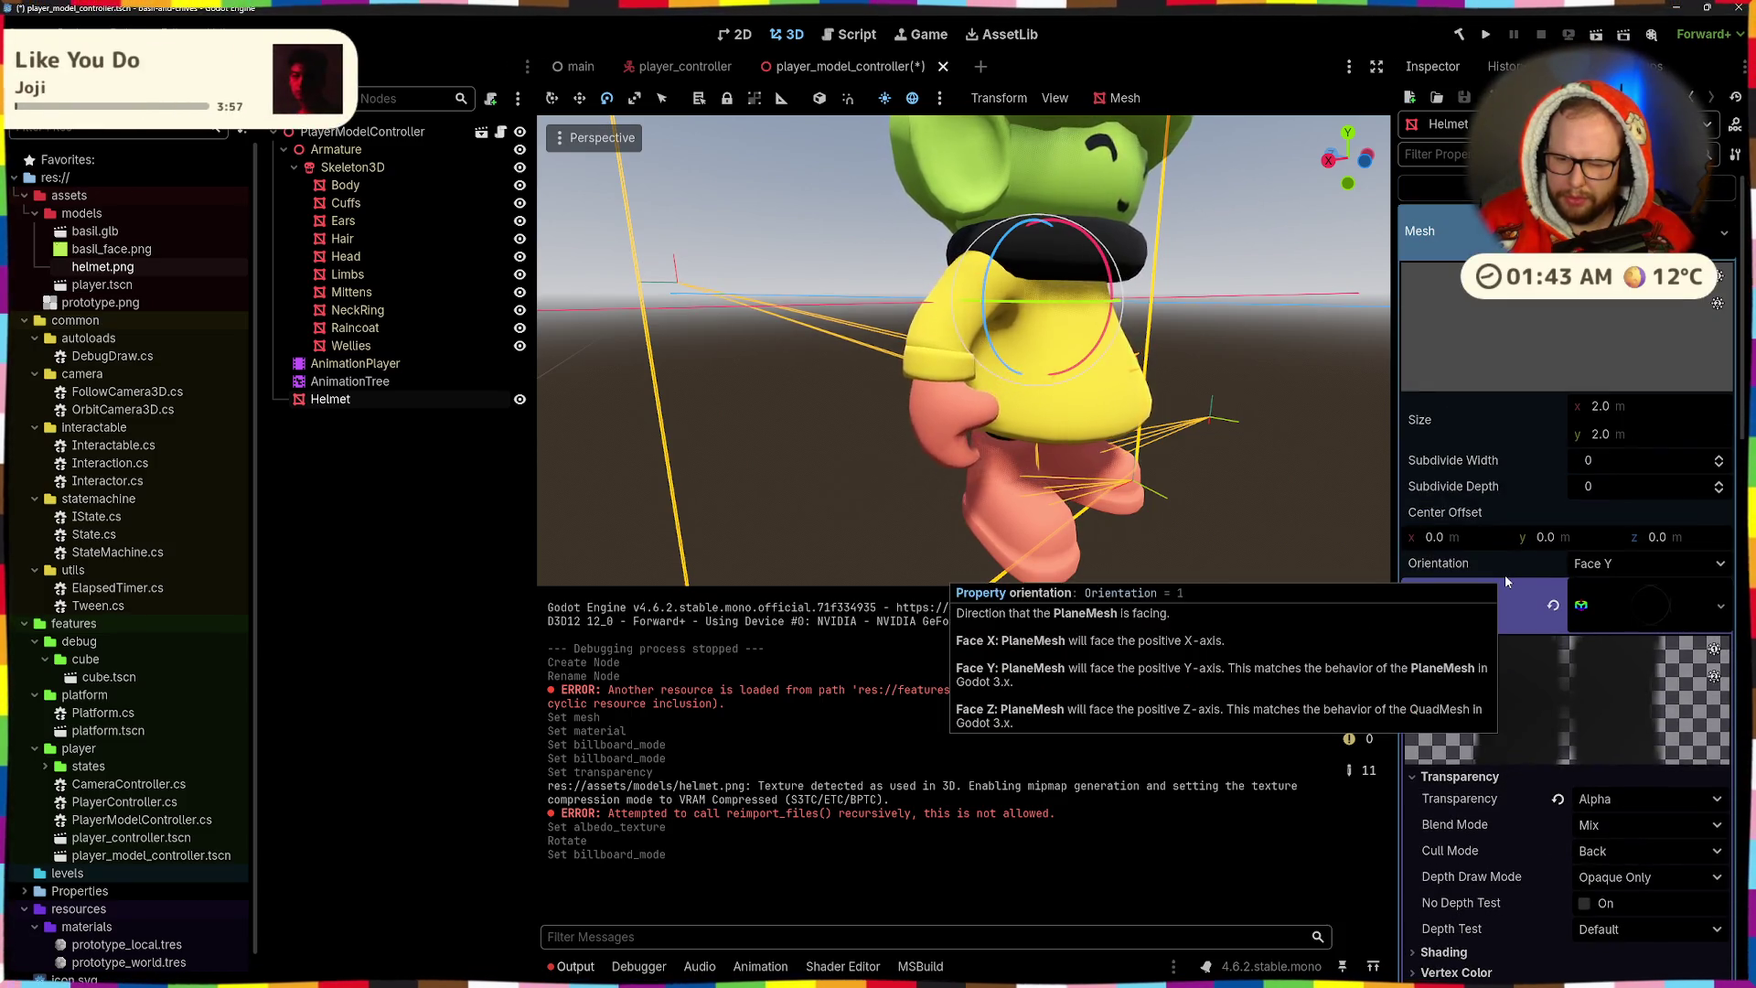
scroll(1533, 726, down, 2)
click(1580, 751)
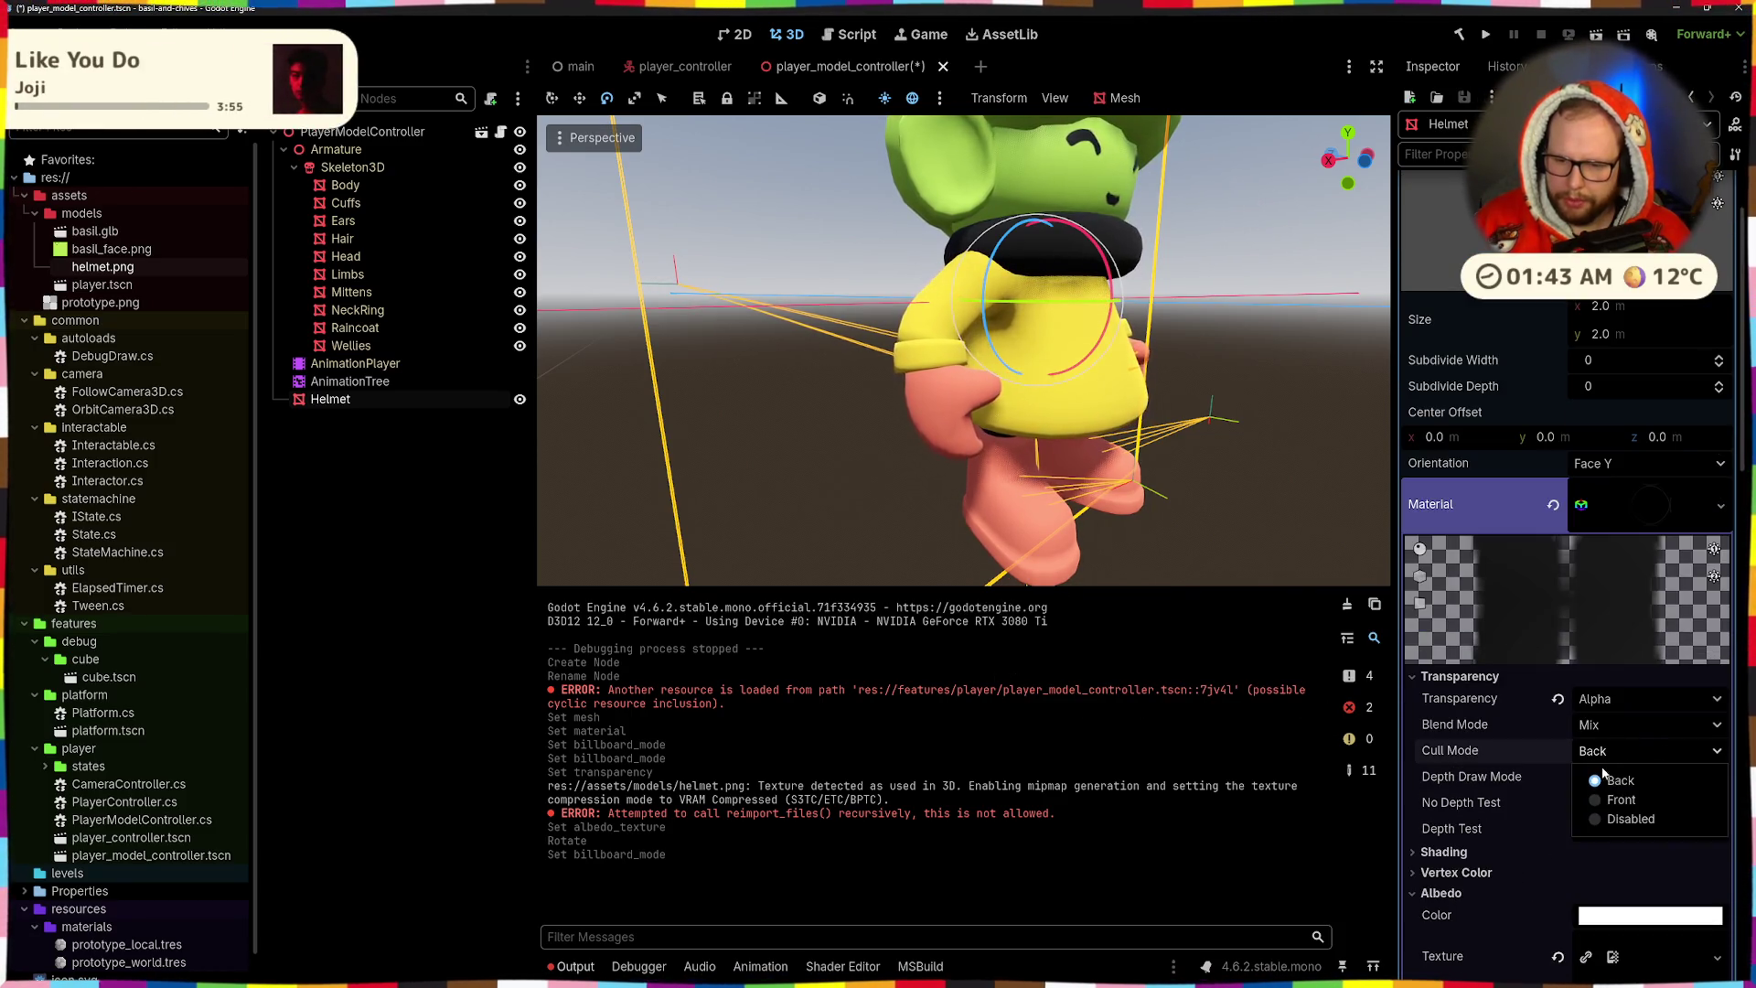
click(1595, 820)
- Tilt the Helmet plane nearly flat in the viewport, then undo that rotation
scroll(1127, 409, down, 5)
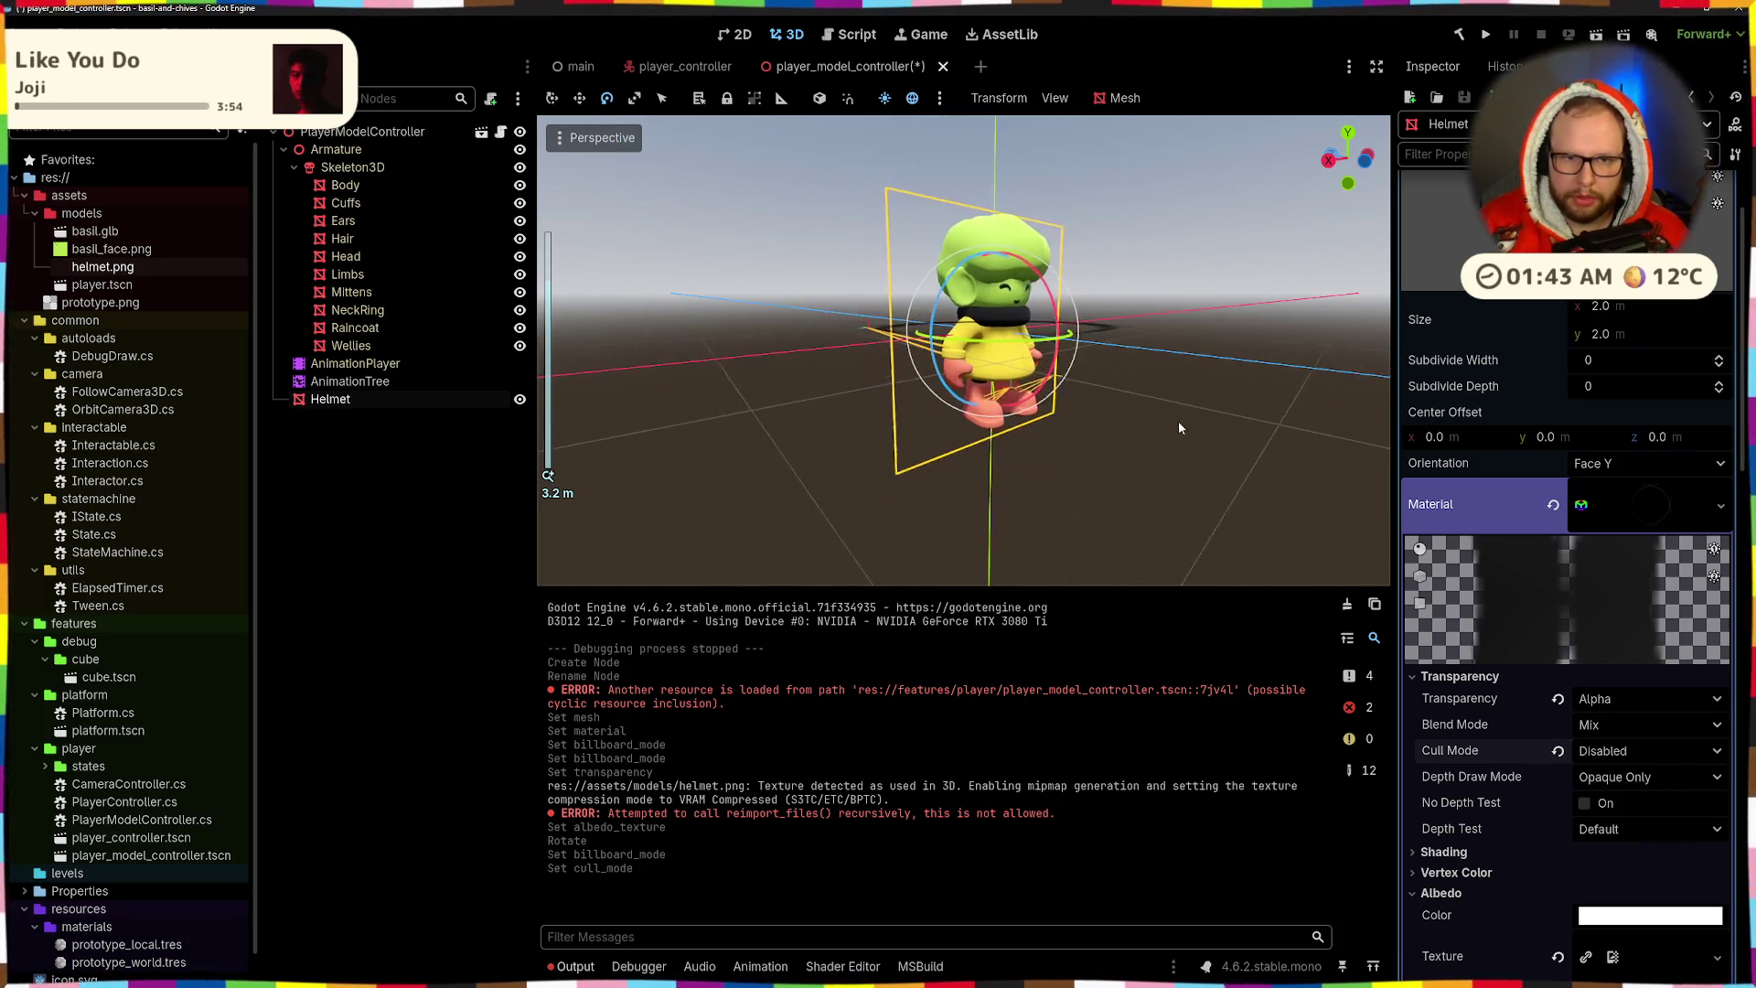
mouse_move(1066, 351)
mouse_down()
mouse_move(1084, 439)
mouse_move(1090, 417)
mouse_up()
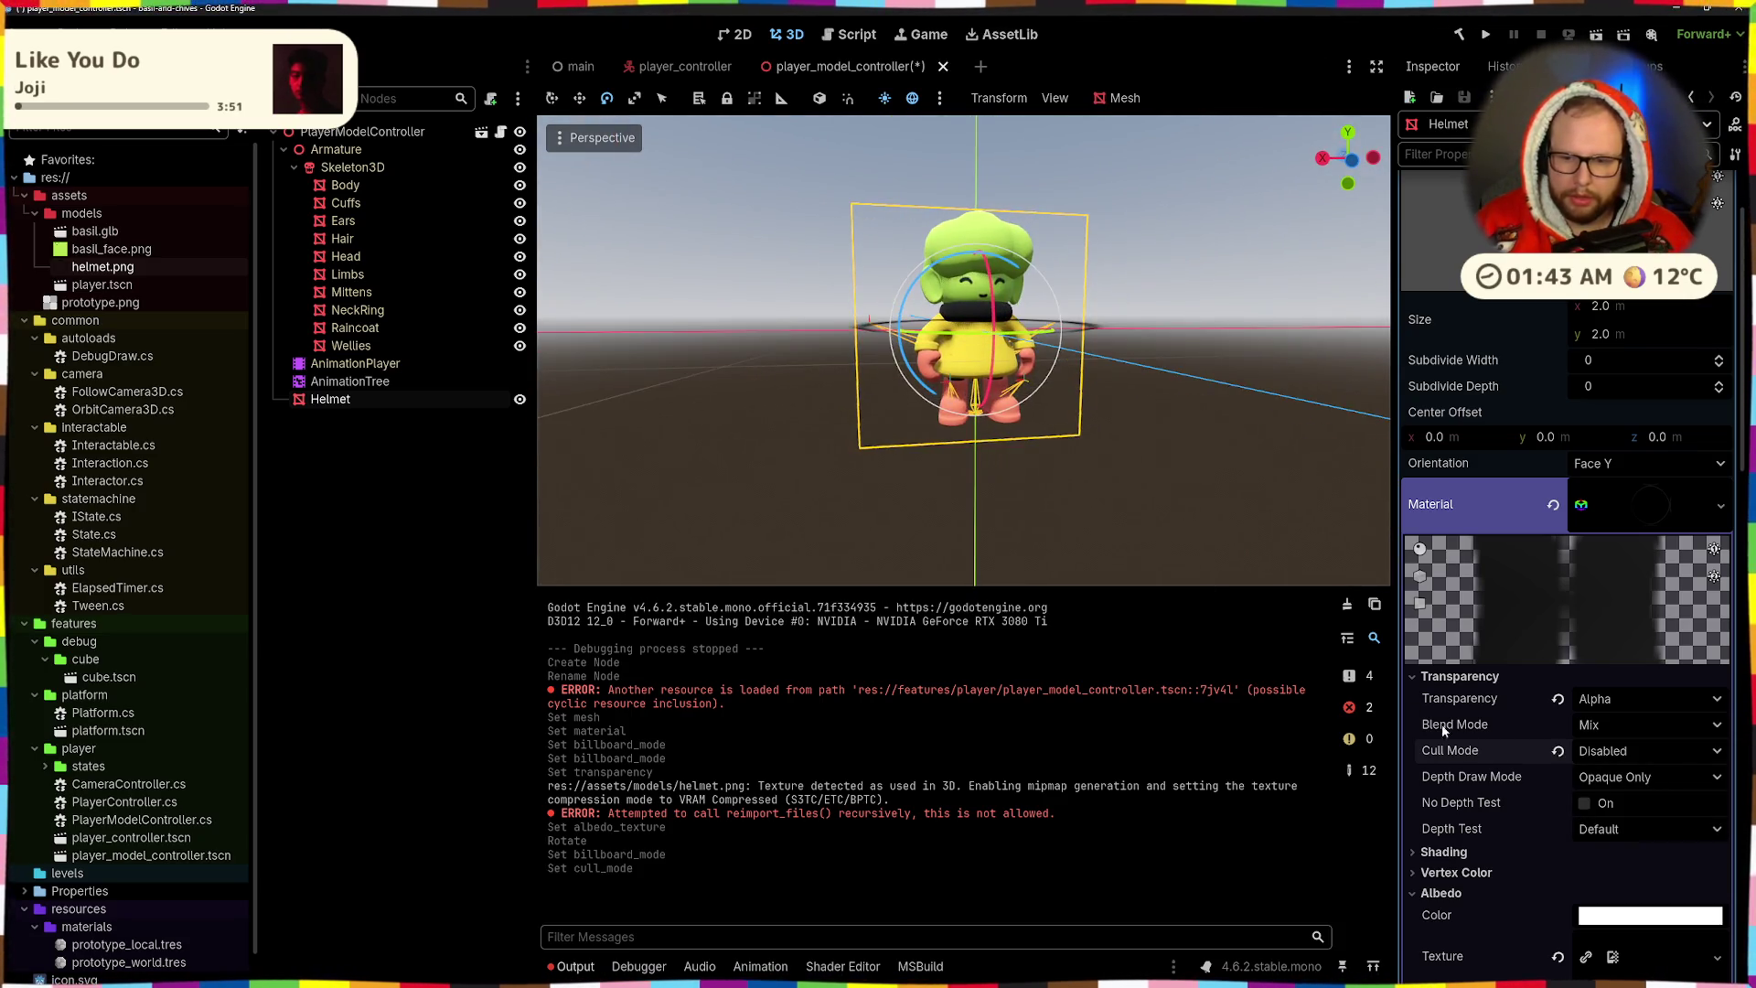
scroll(1480, 762, down, 2)
scroll(1480, 762, down, 10)
mouse_move(1097, 549)
mouse_down()
mouse_move(996, 506)
mouse_move(1096, 368)
mouse_up()
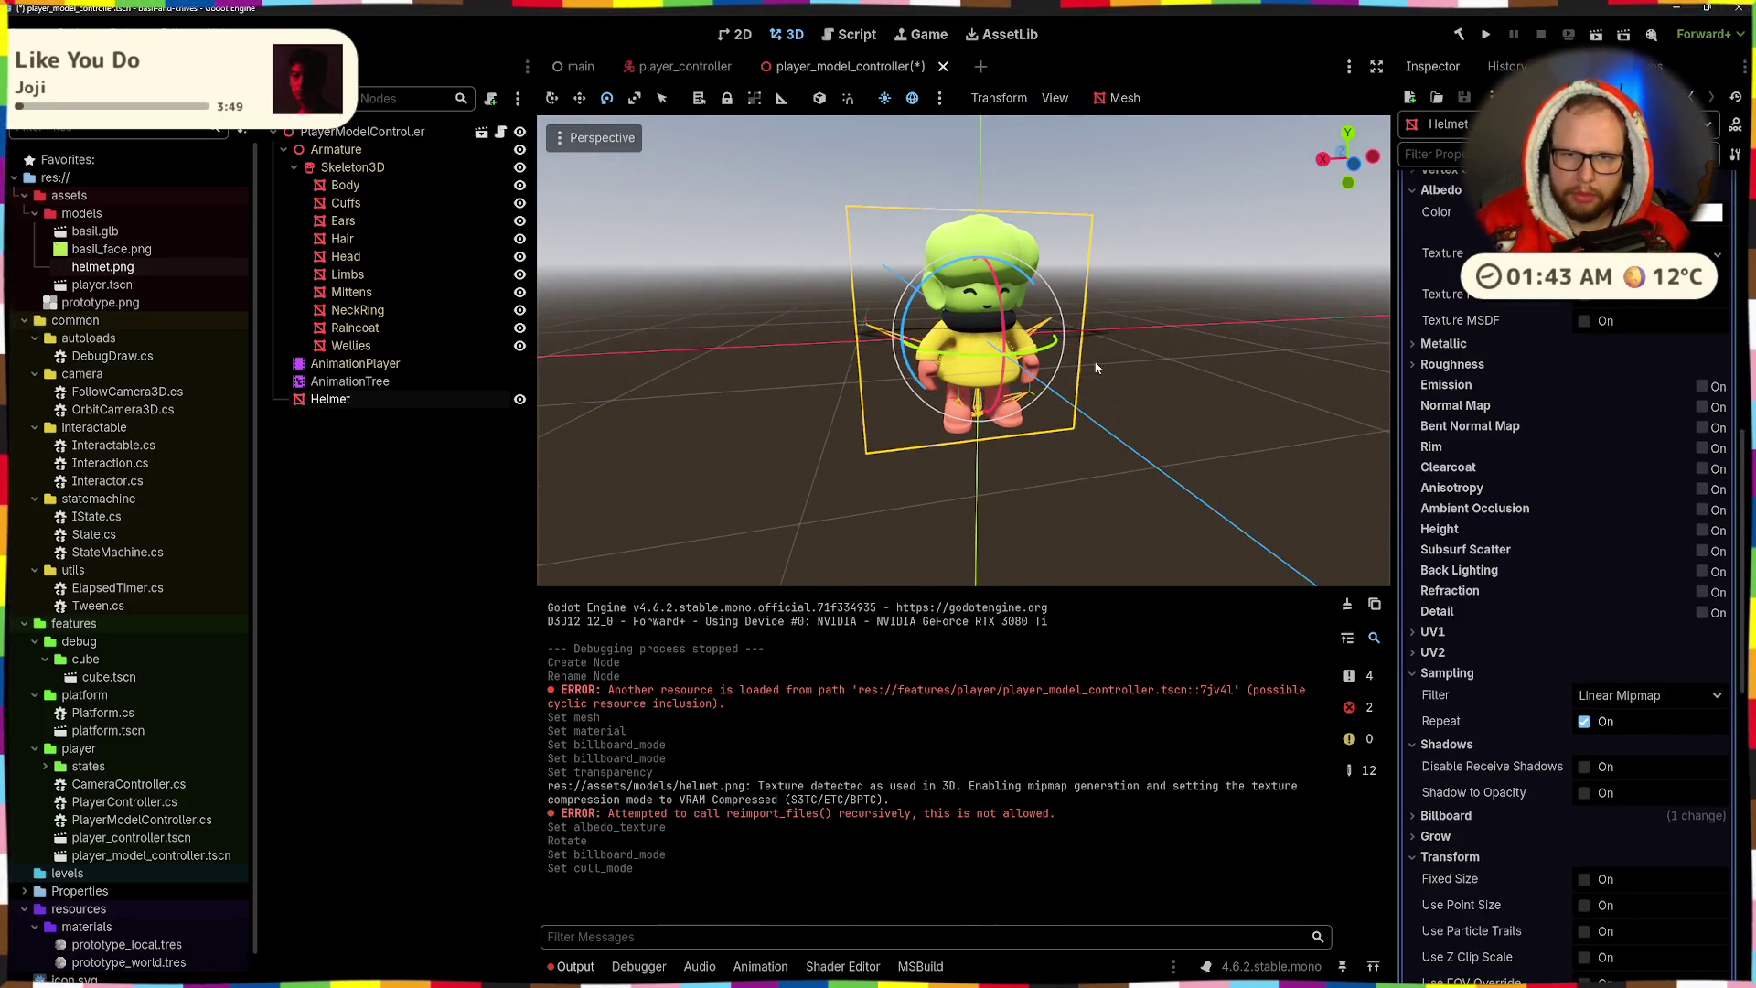
drag(1026, 420, 1011, 326)
key(ctrl+z)
scroll(1582, 589, down, 5)
scroll(1582, 589, up, 3)
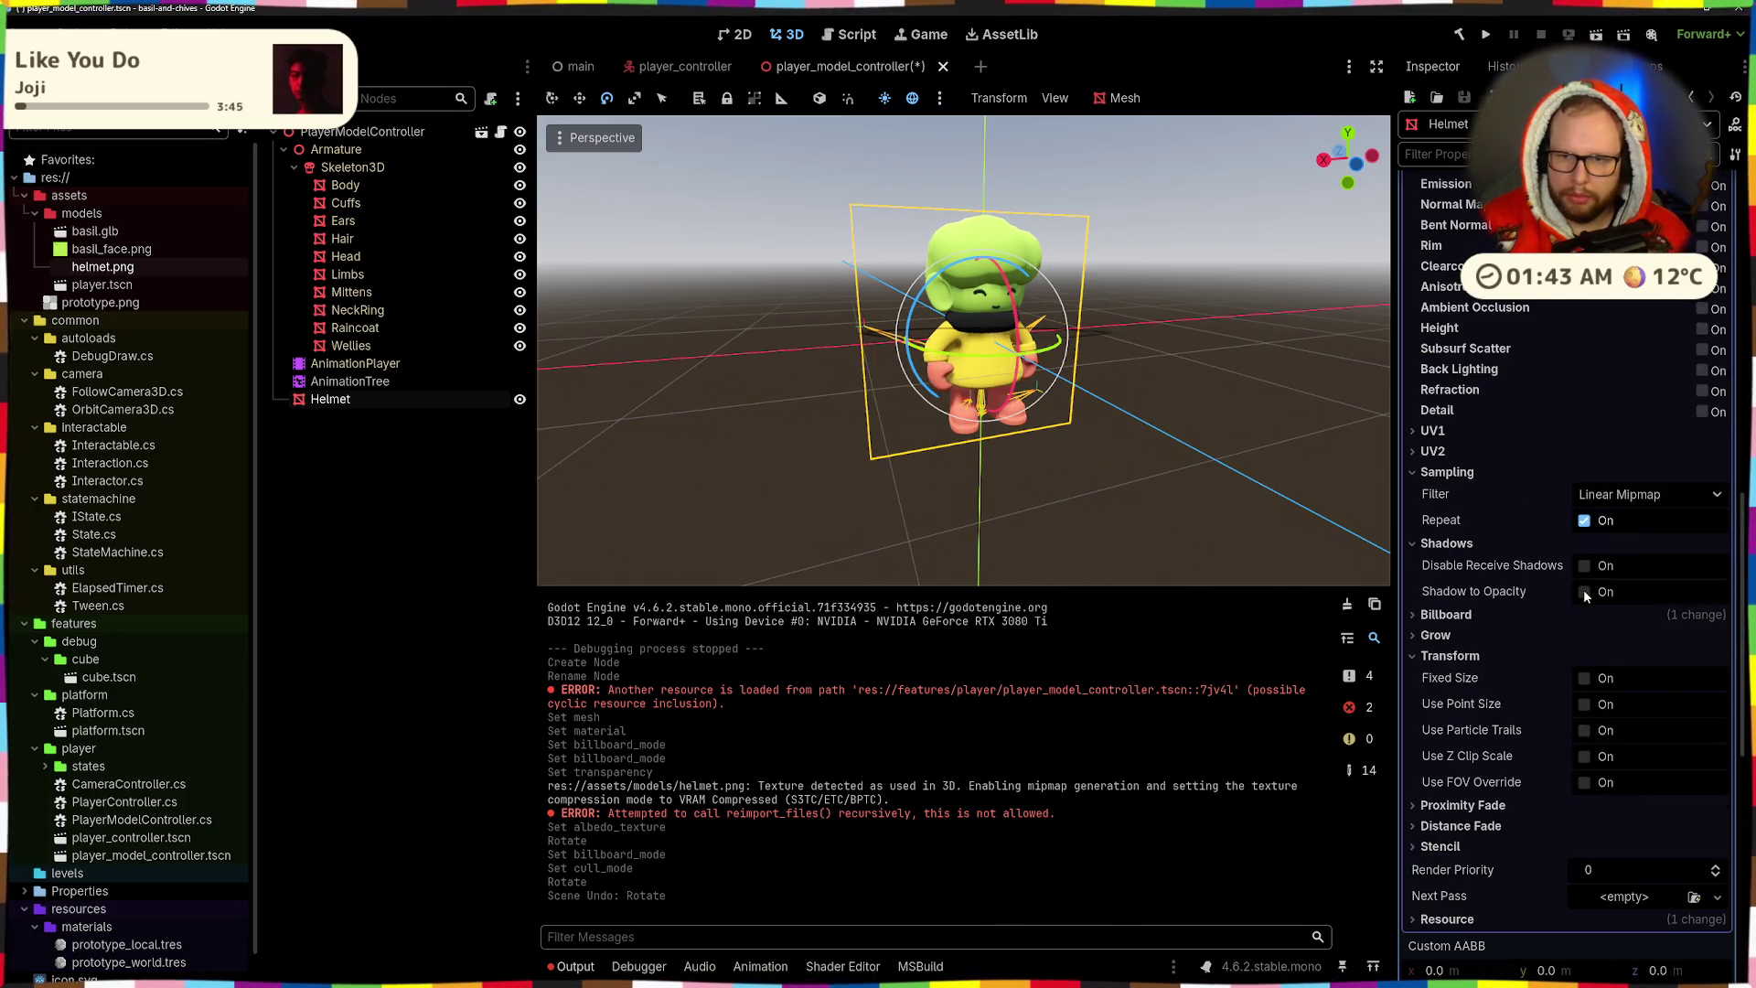
- Set the material's Billboard mode to Enabled, then try Y-Billboard and check it in the view
click(1550, 615)
click(1609, 637)
click(1599, 684)
click(1646, 636)
click(1610, 706)
drag(960, 412, 1325, 587)
- Try Particle Billboard, then set the billboard mode back to Enabled
click(1636, 636)
click(1626, 728)
mouse_move(1251, 512)
mouse_down()
mouse_move(1143, 396)
mouse_move(1129, 188)
mouse_move(1143, 397)
mouse_move(1087, 415)
mouse_move(1051, 344)
mouse_move(1134, 366)
mouse_up()
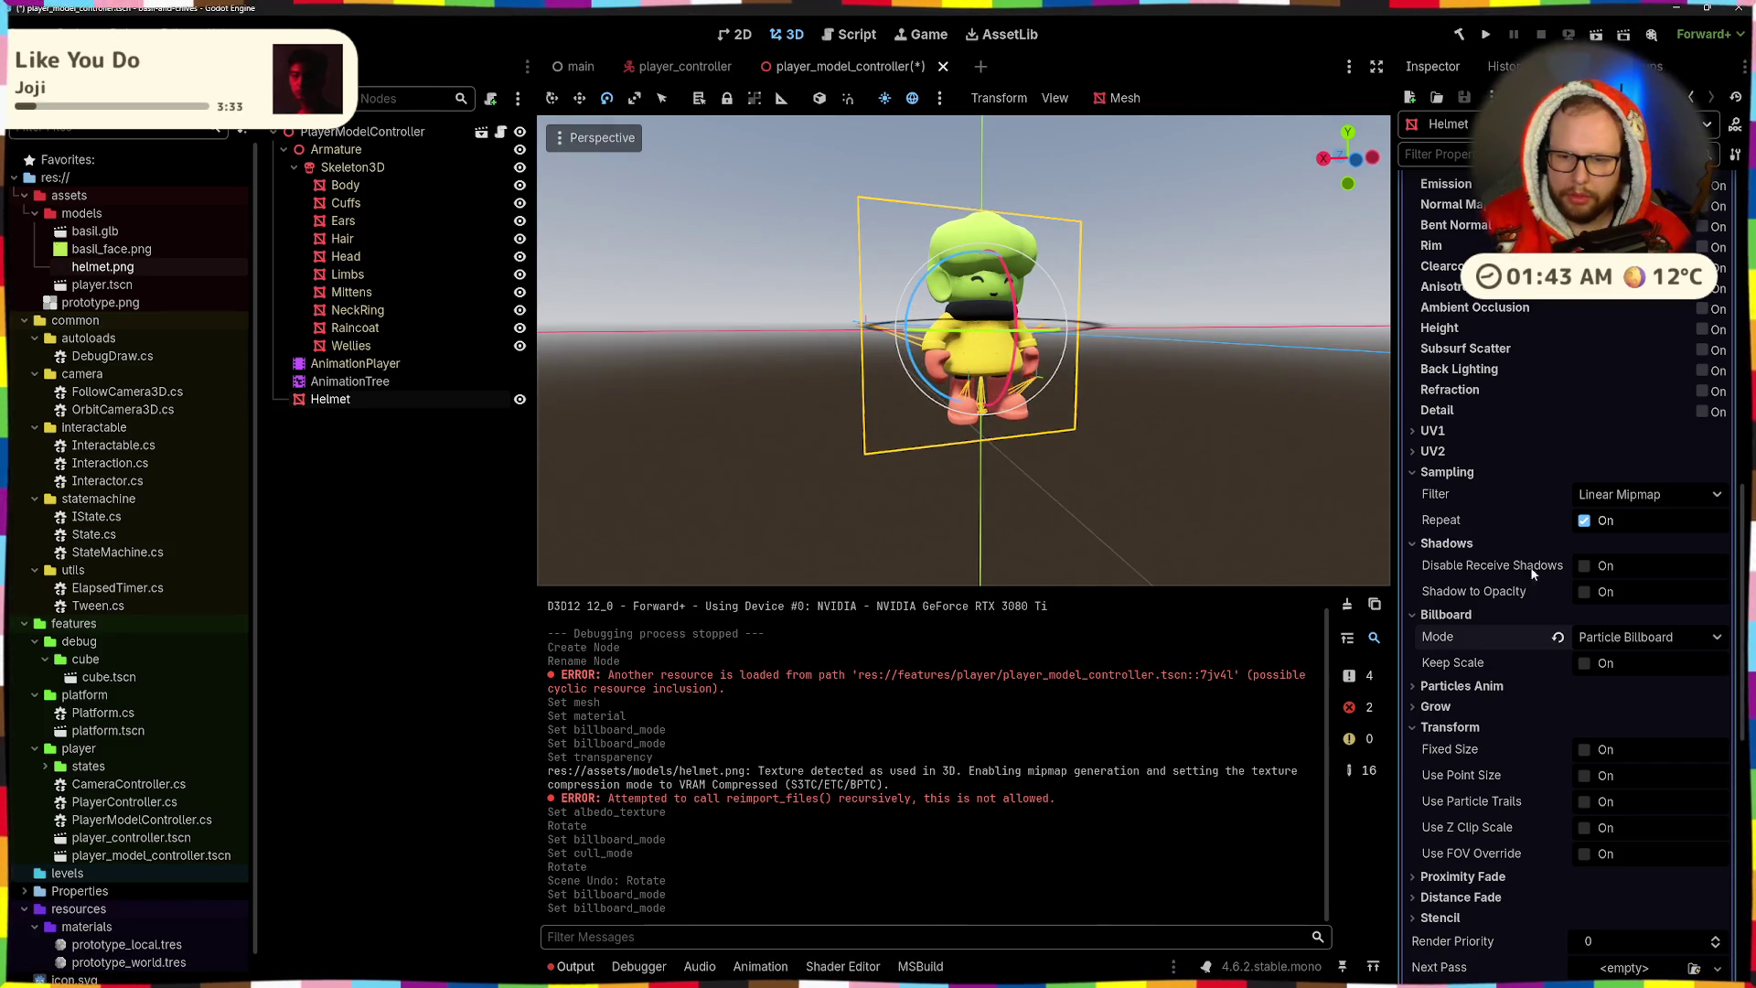
click(1612, 642)
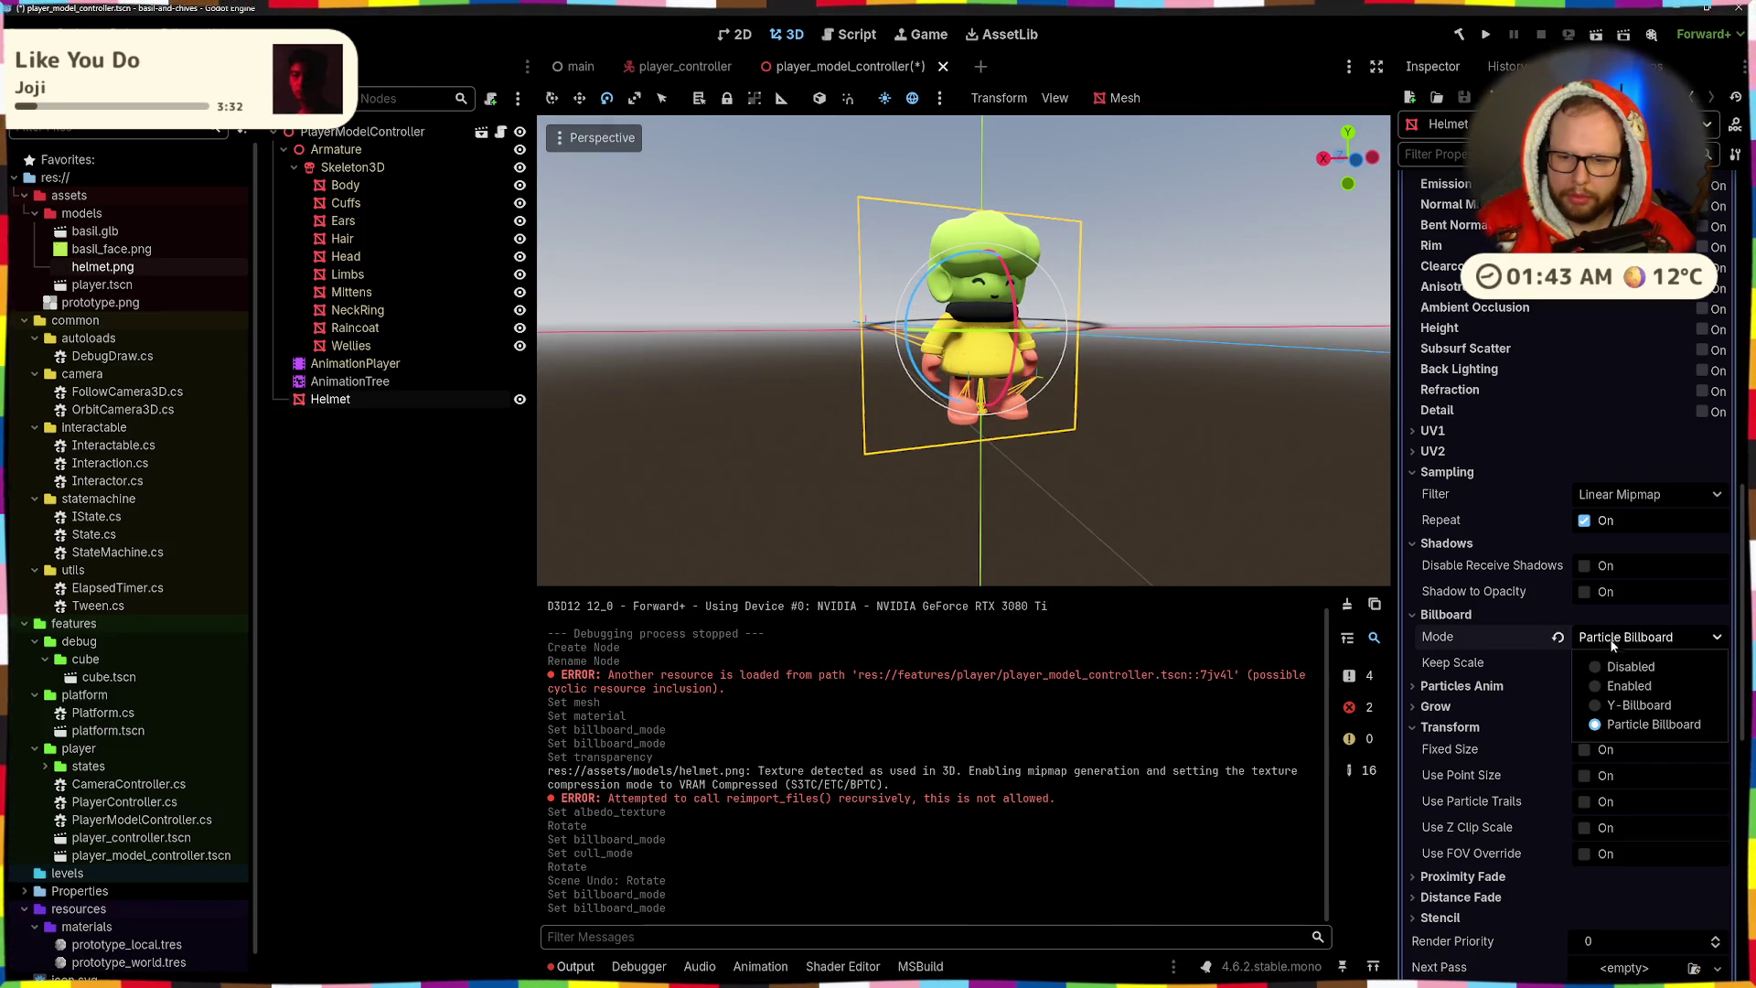
click(1591, 686)
mouse_move(1234, 439)
mouse_down()
mouse_move(1189, 457)
mouse_move(1205, 474)
mouse_move(1326, 466)
mouse_up()
scroll(1554, 466, up, 5)
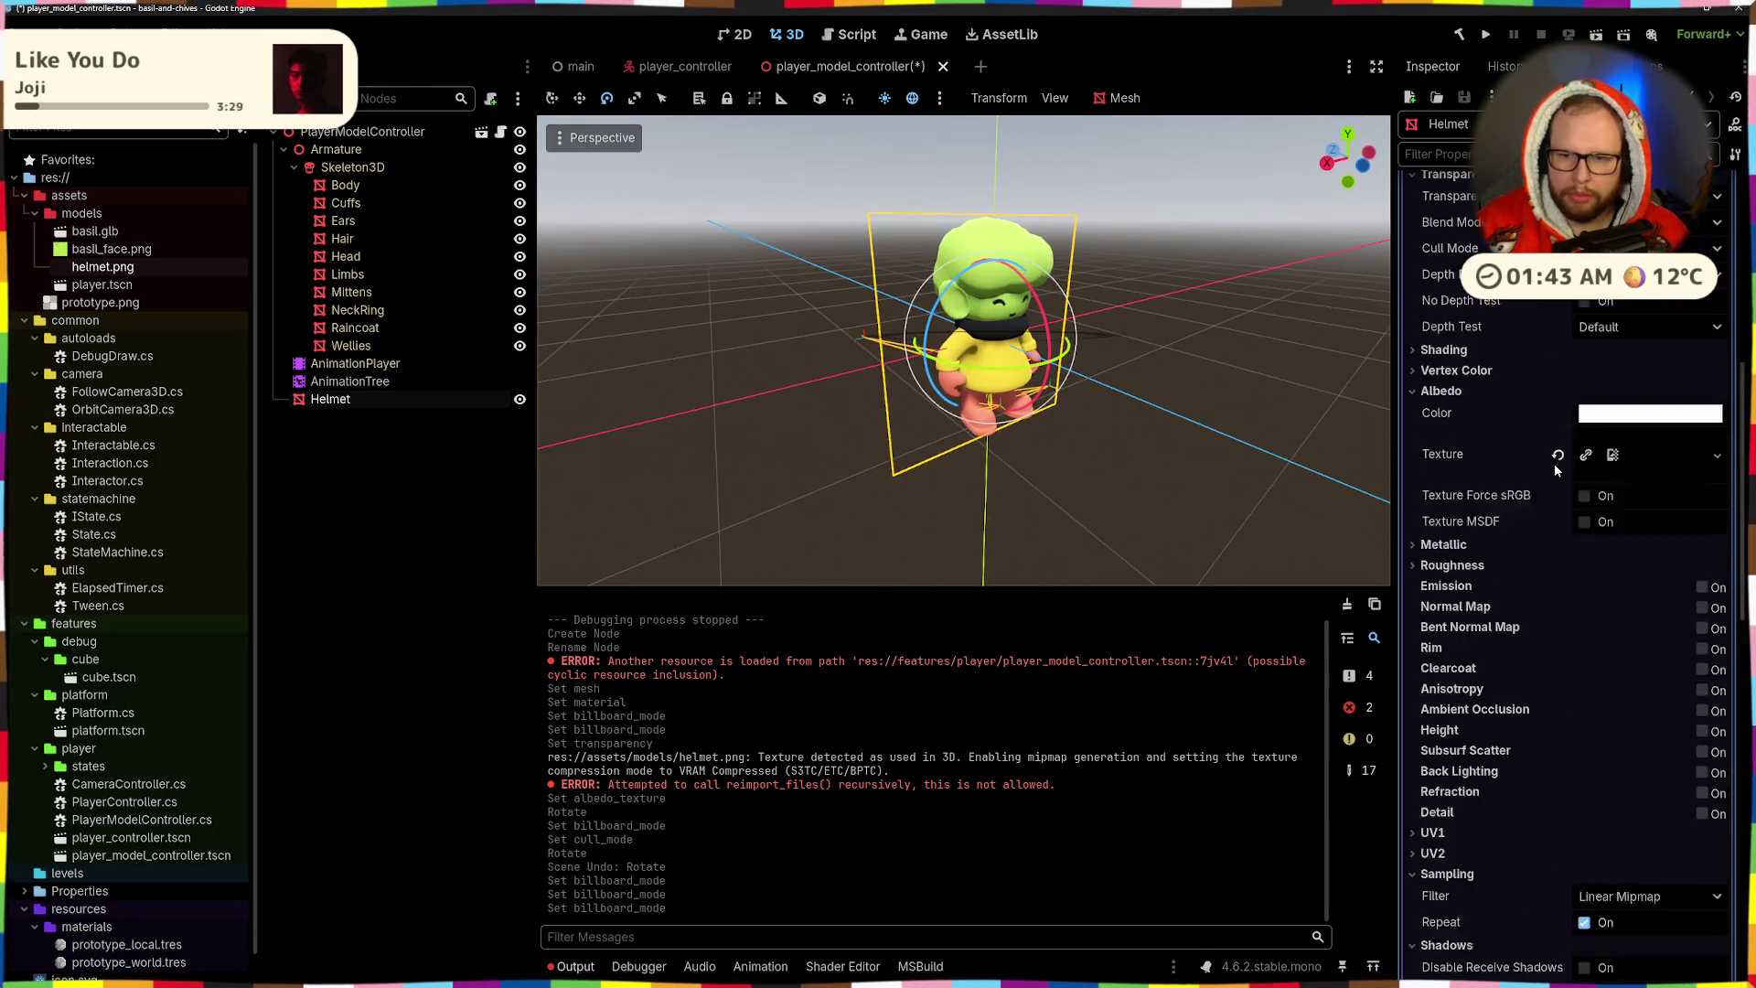
- Revert the Helmet's -90 X rotation to zero under Transform and save the player_model_controller scene
scroll(1555, 463, up, 5)
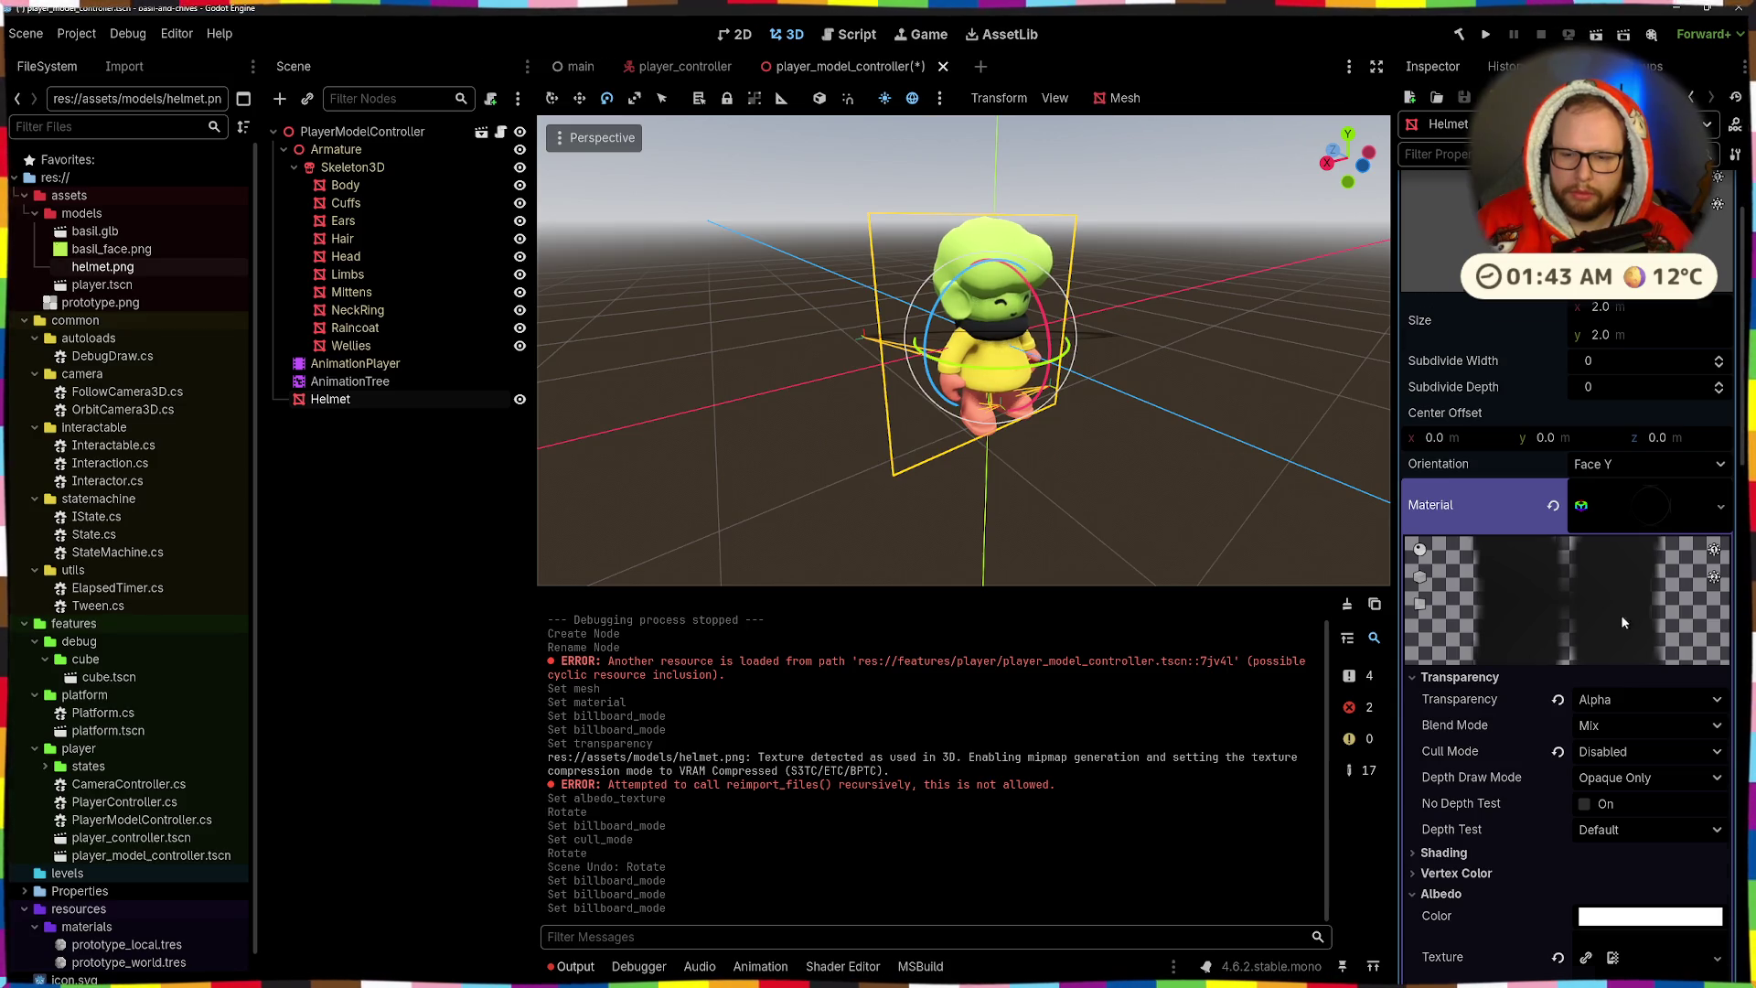
scroll(1622, 622, down, 10)
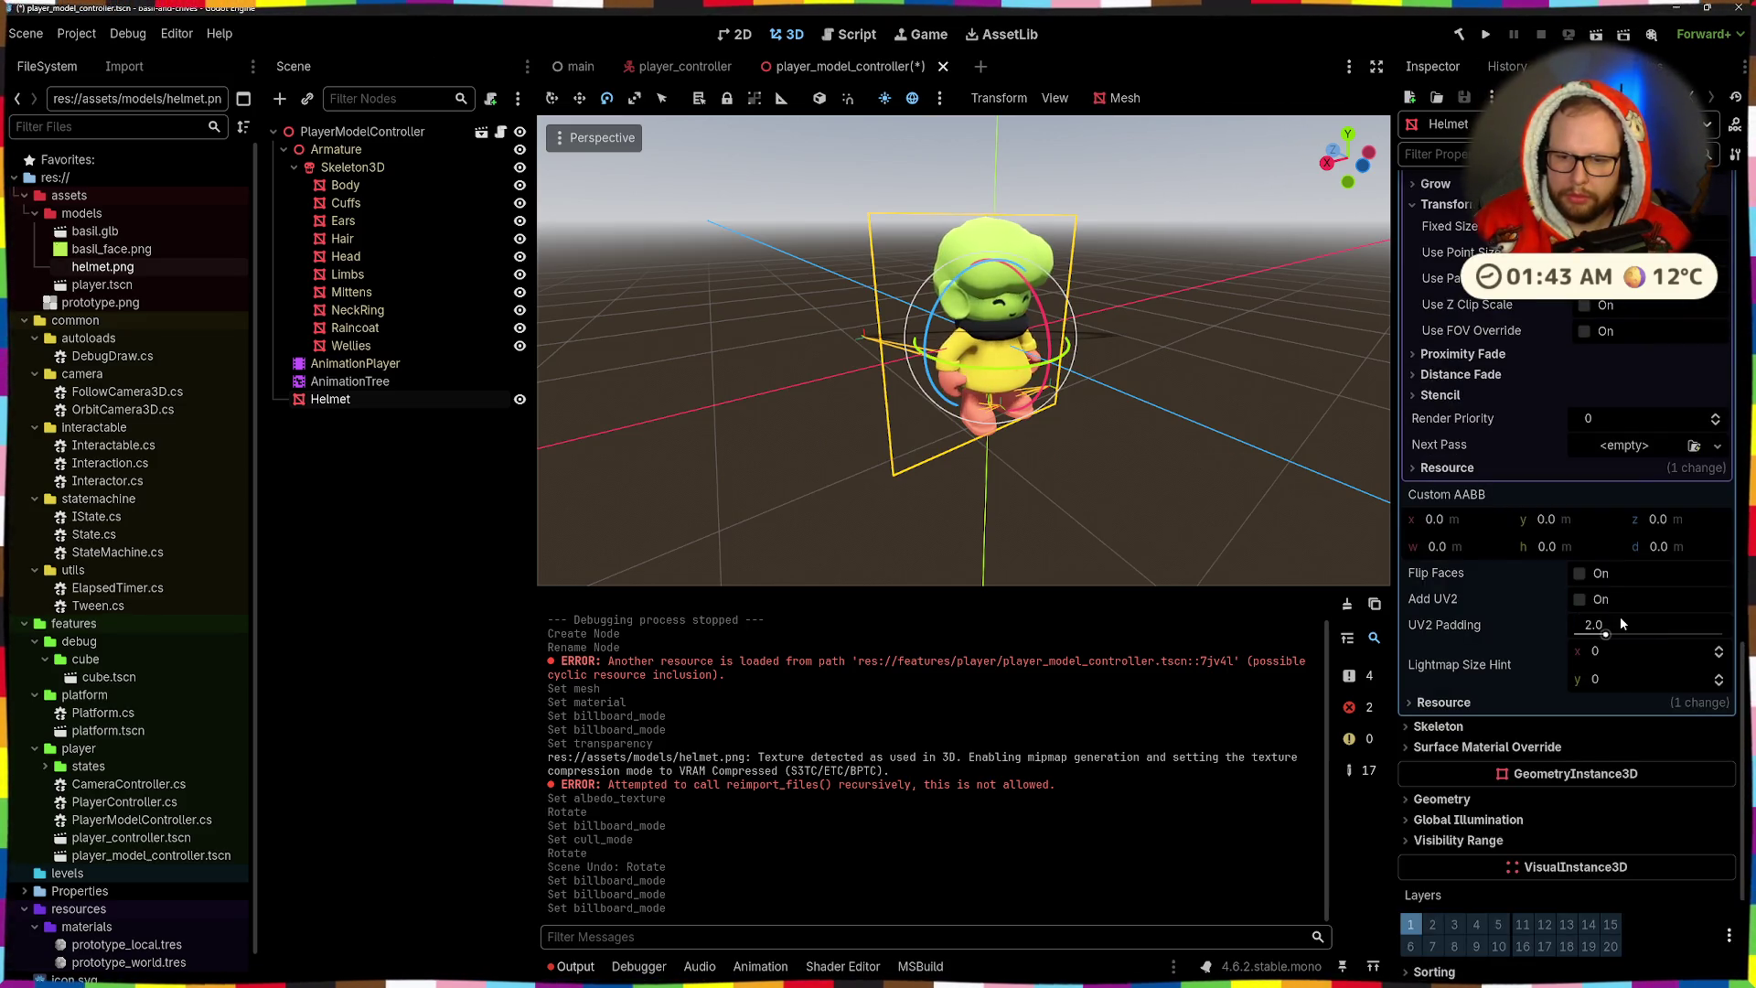
scroll(1527, 524, down, 3)
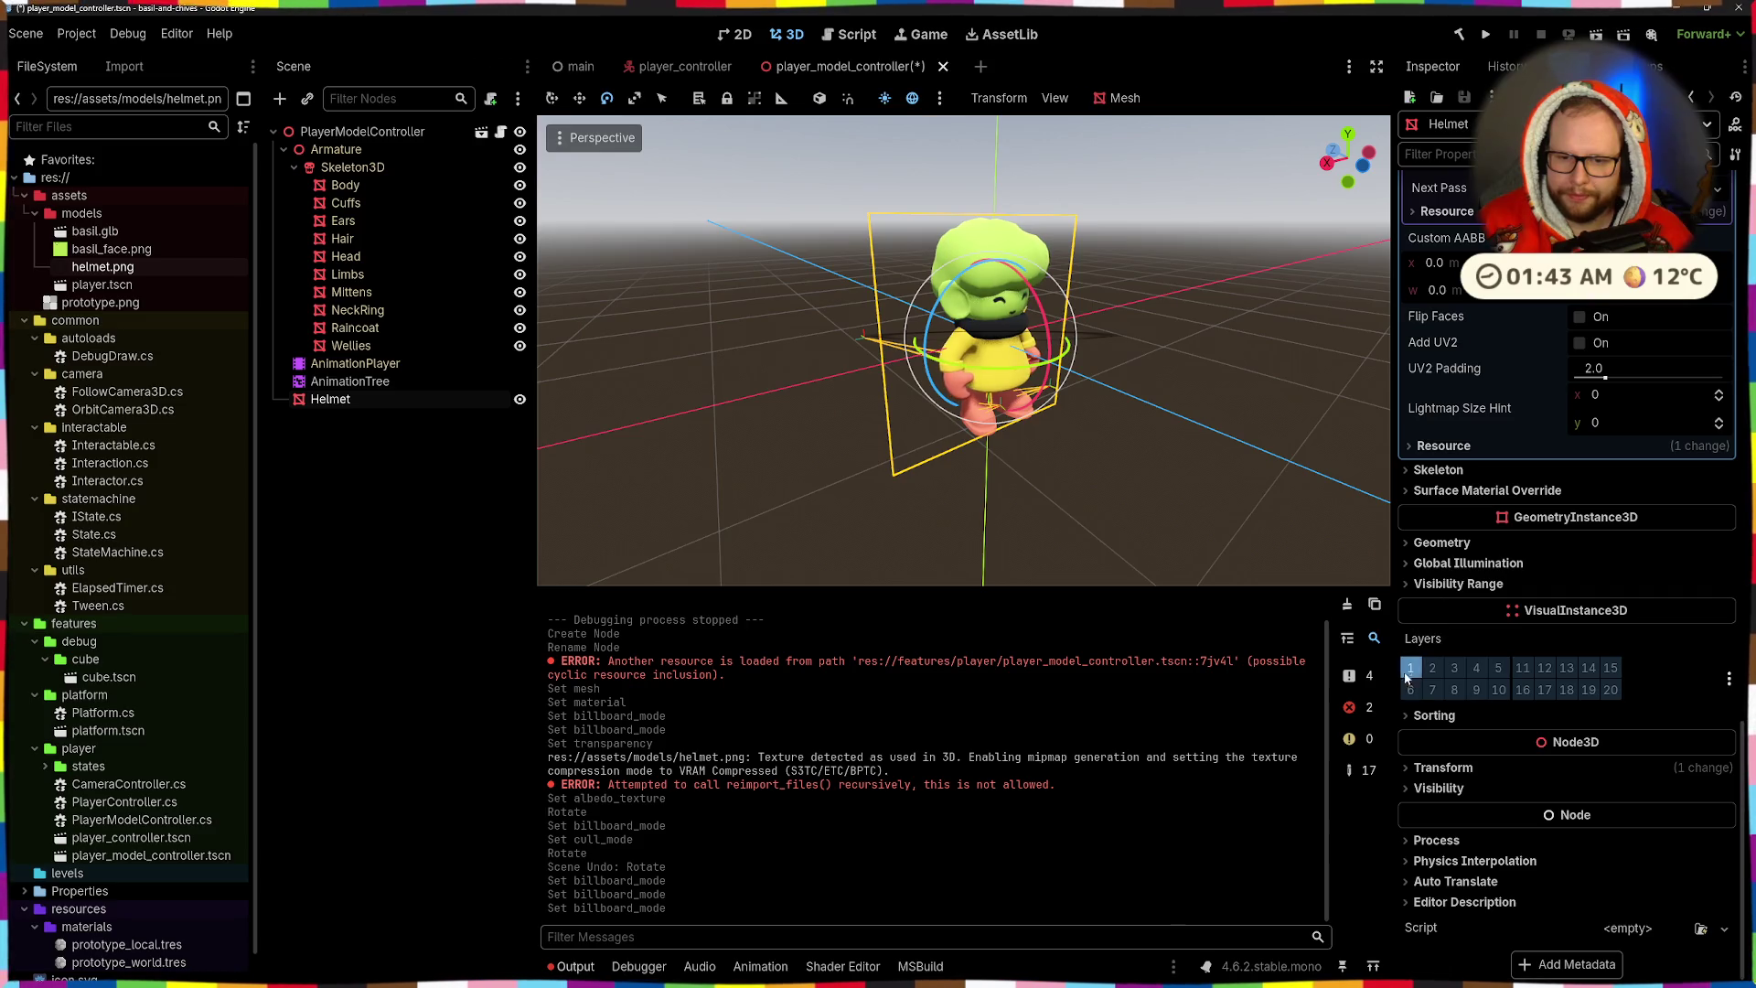
click(1445, 767)
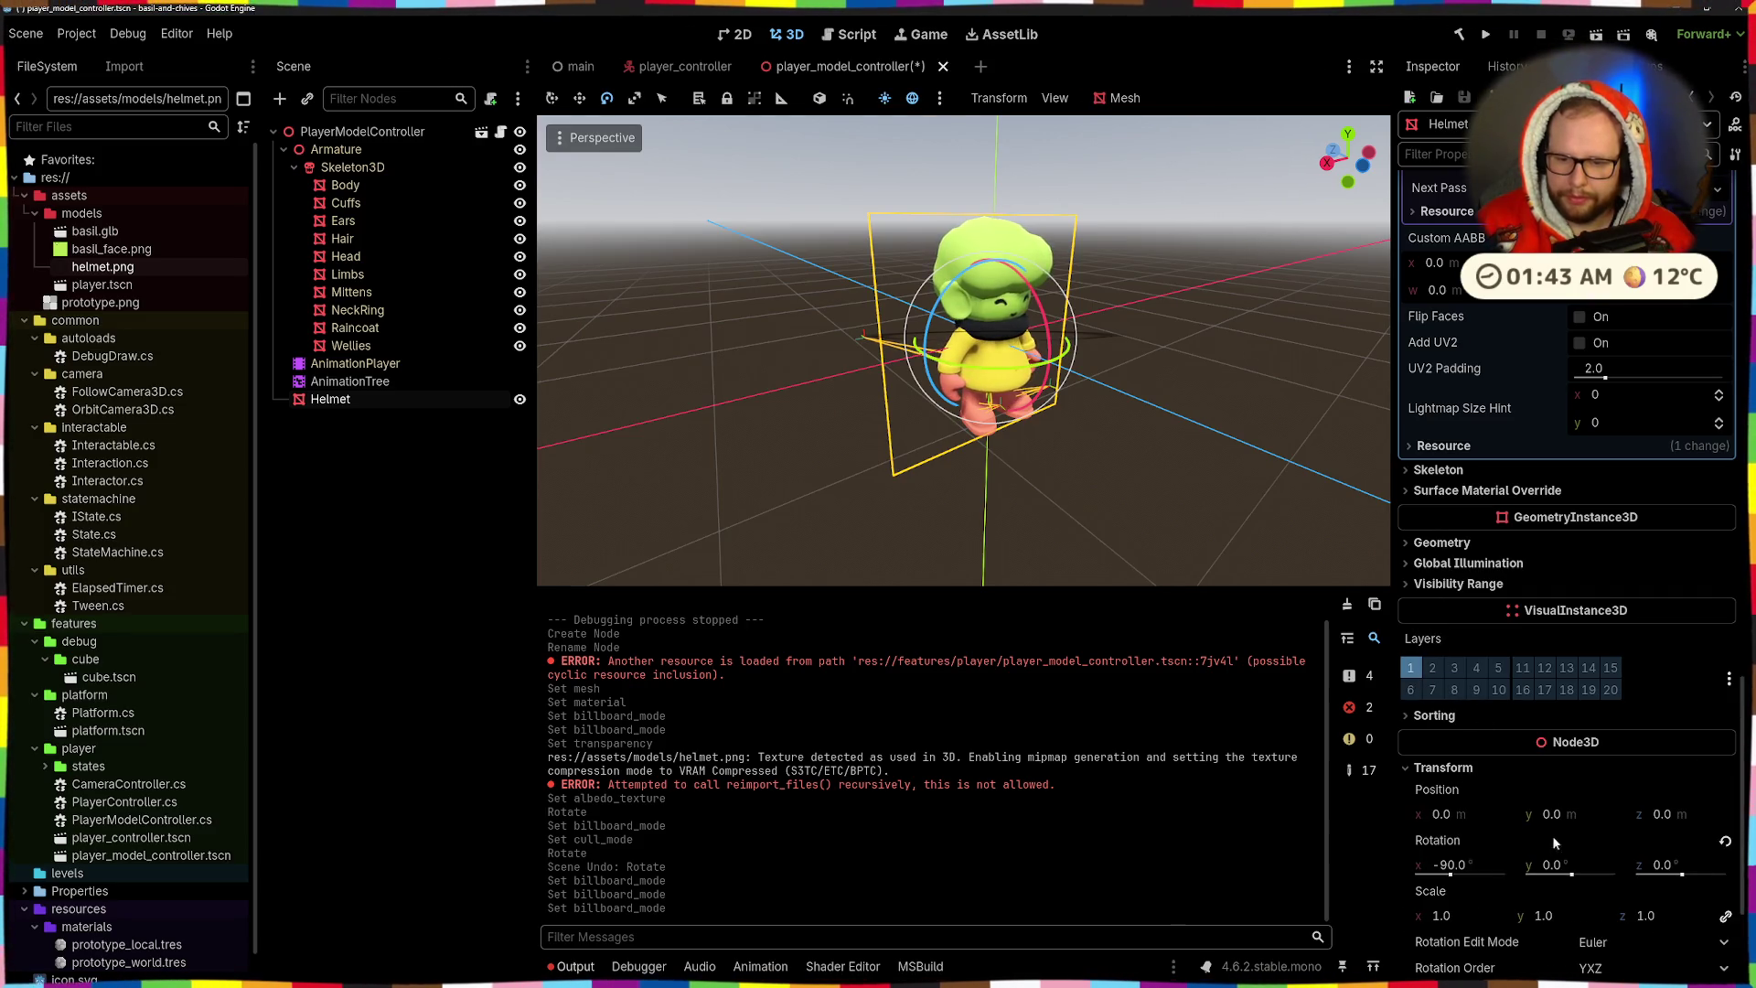
click(1724, 841)
mouse_move(1156, 513)
mouse_down()
mouse_move(1281, 408)
mouse_move(1130, 190)
mouse_move(1177, 425)
mouse_move(1163, 504)
mouse_move(1126, 563)
mouse_move(1139, 430)
mouse_move(1162, 513)
mouse_move(1117, 554)
mouse_up()
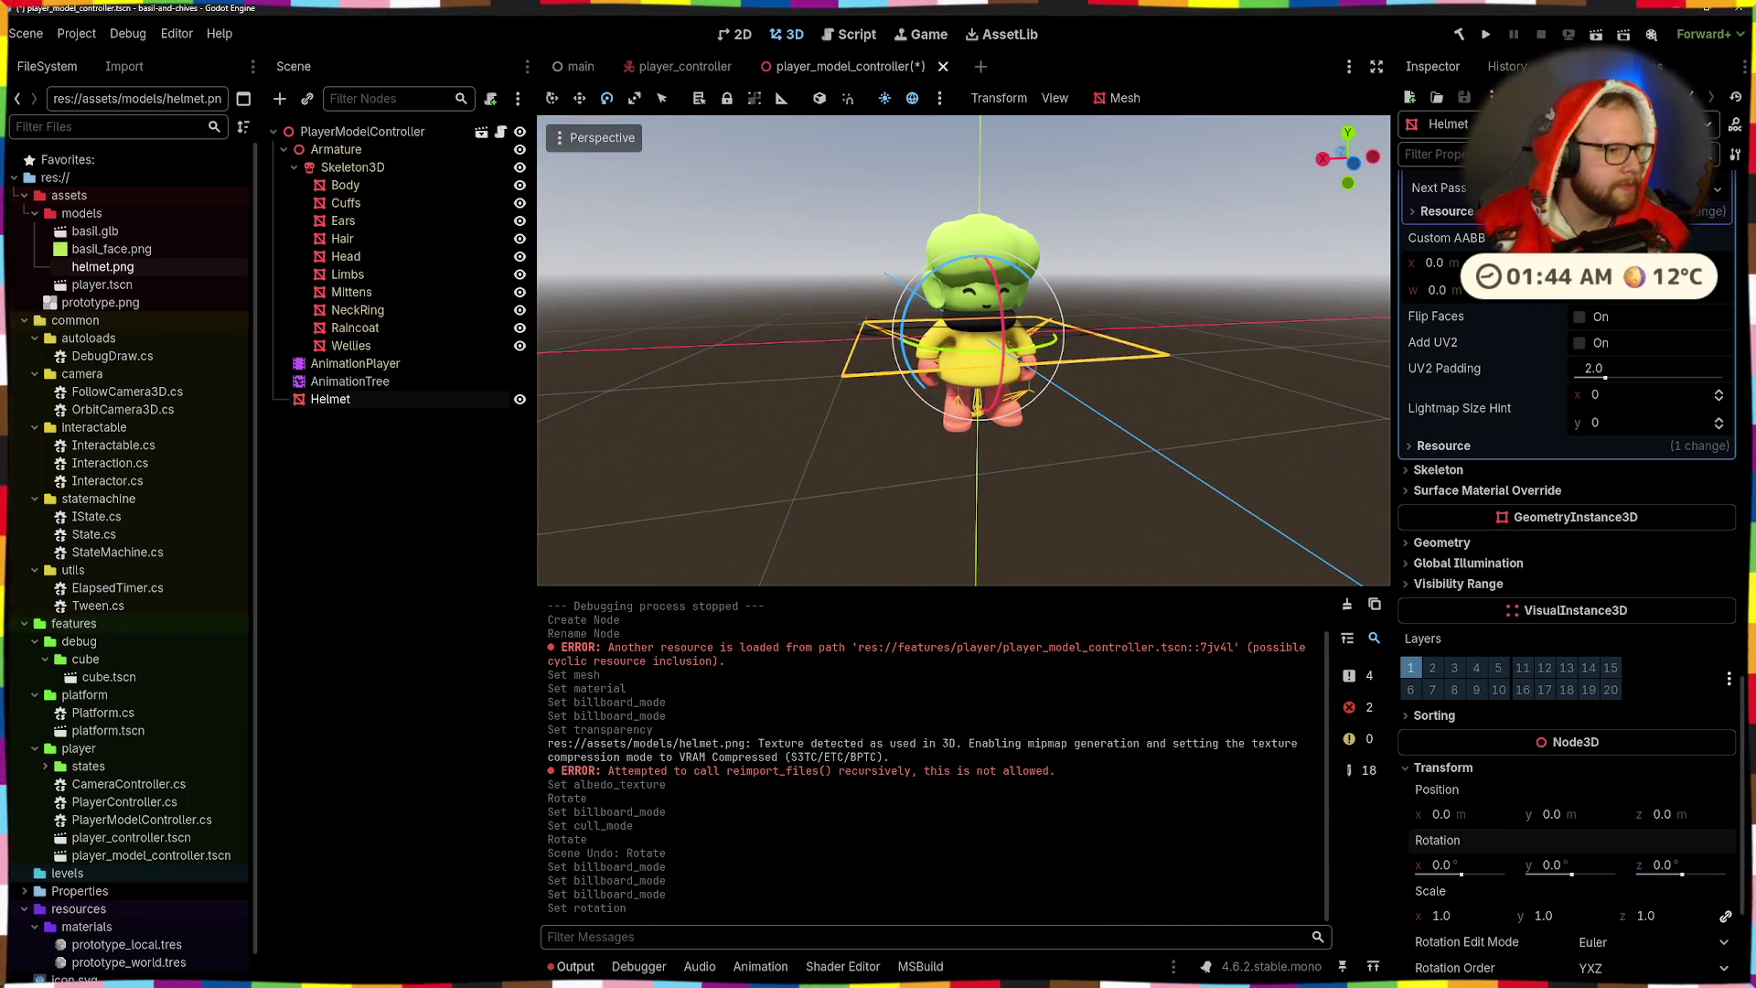
key(ctrl+s)
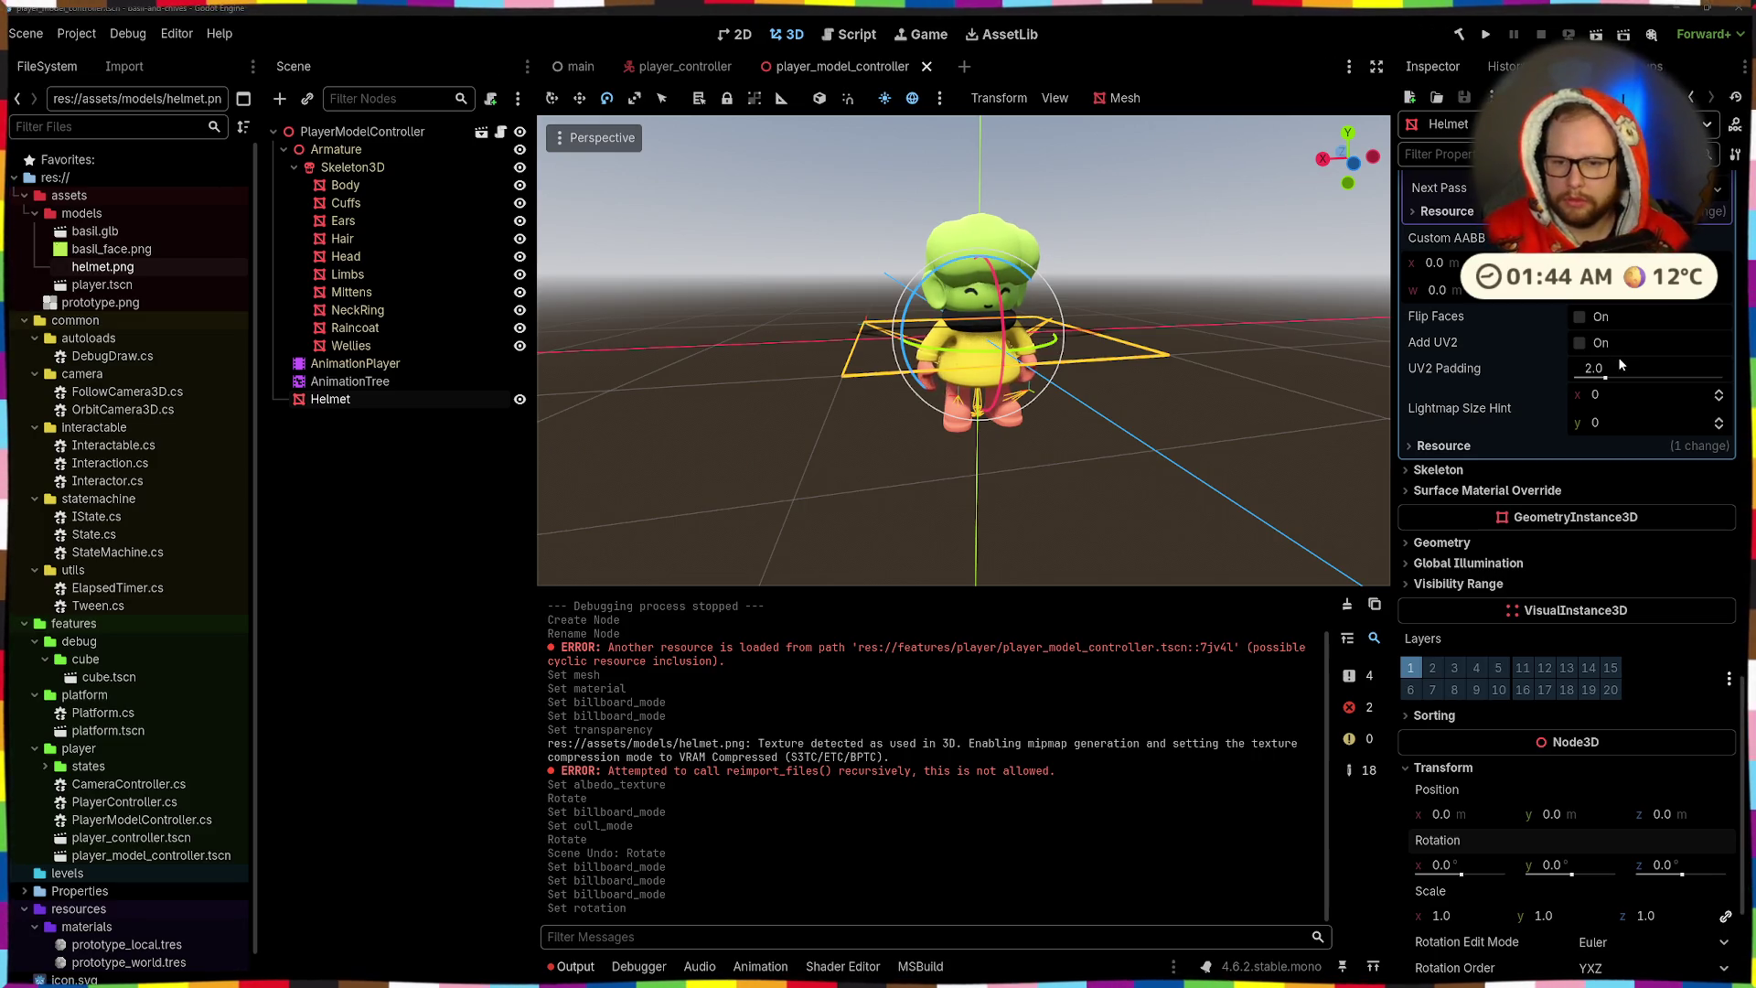
scroll(1628, 457, up, 5)
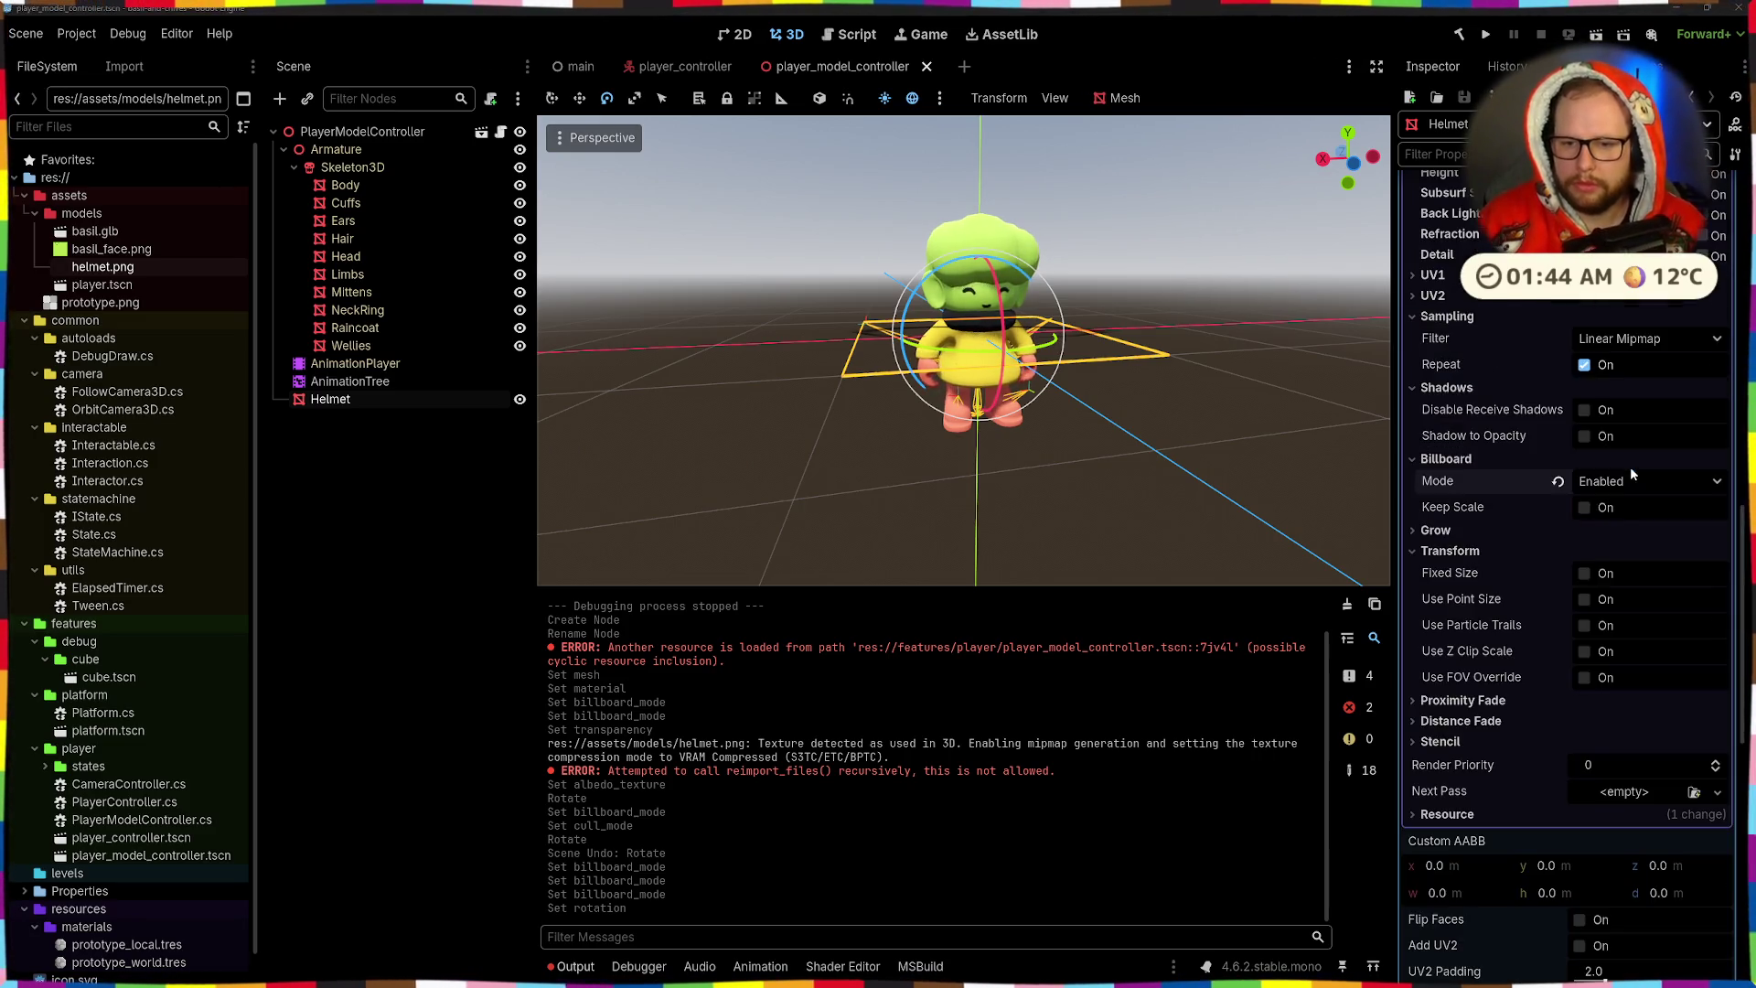
- Switch the Helmet material to Y-Billboard and test rotating the plane -120 degrees around X
click(1596, 483)
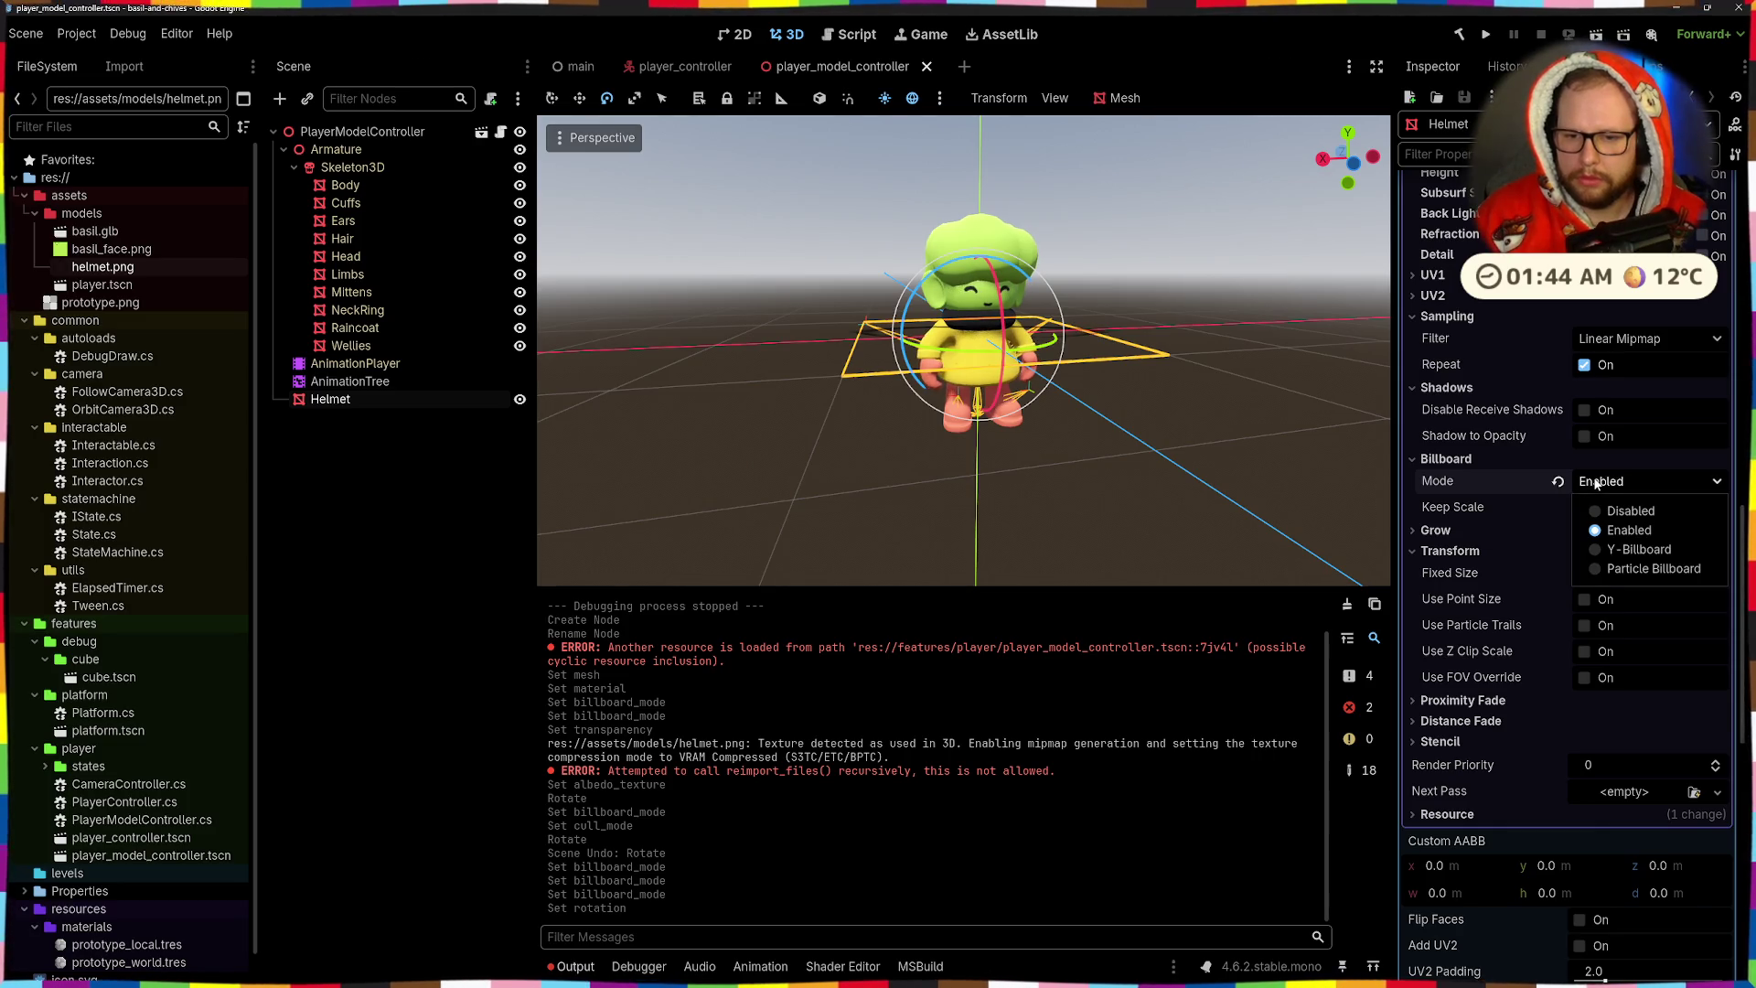
click(1597, 553)
mouse_move(1315, 501)
mouse_down()
mouse_move(1156, 511)
mouse_move(1271, 468)
mouse_move(1335, 398)
mouse_move(1260, 491)
mouse_move(1167, 497)
mouse_up()
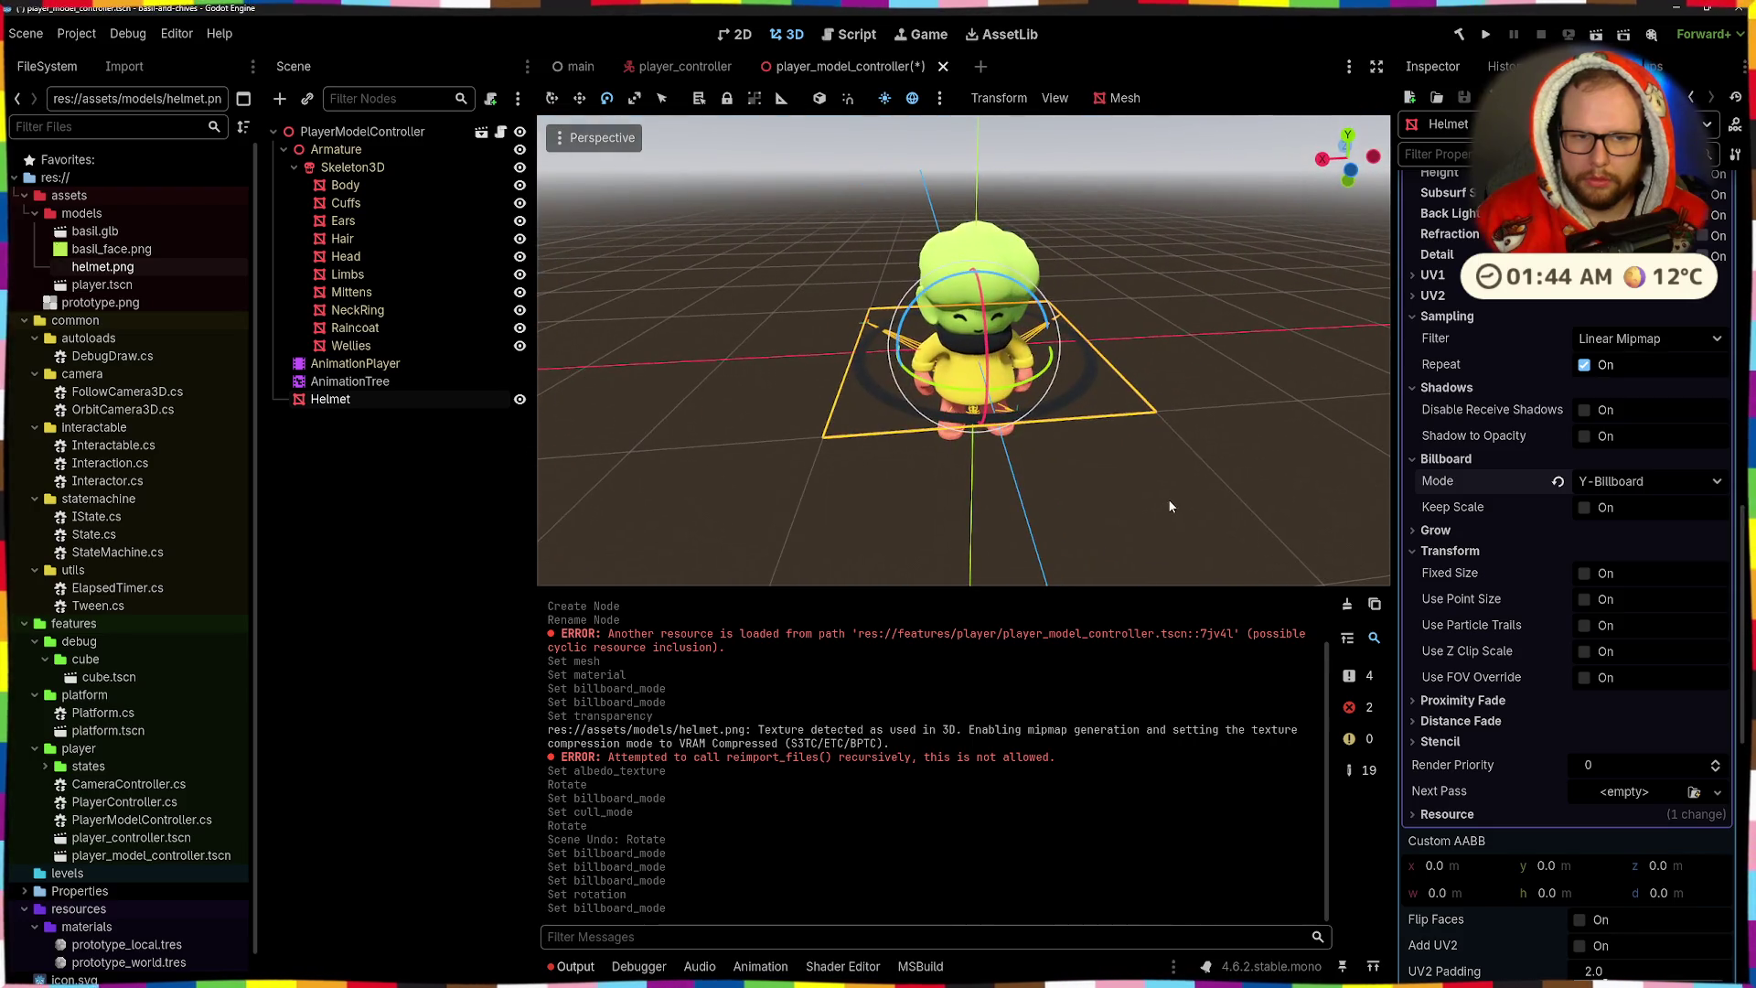
key(r)
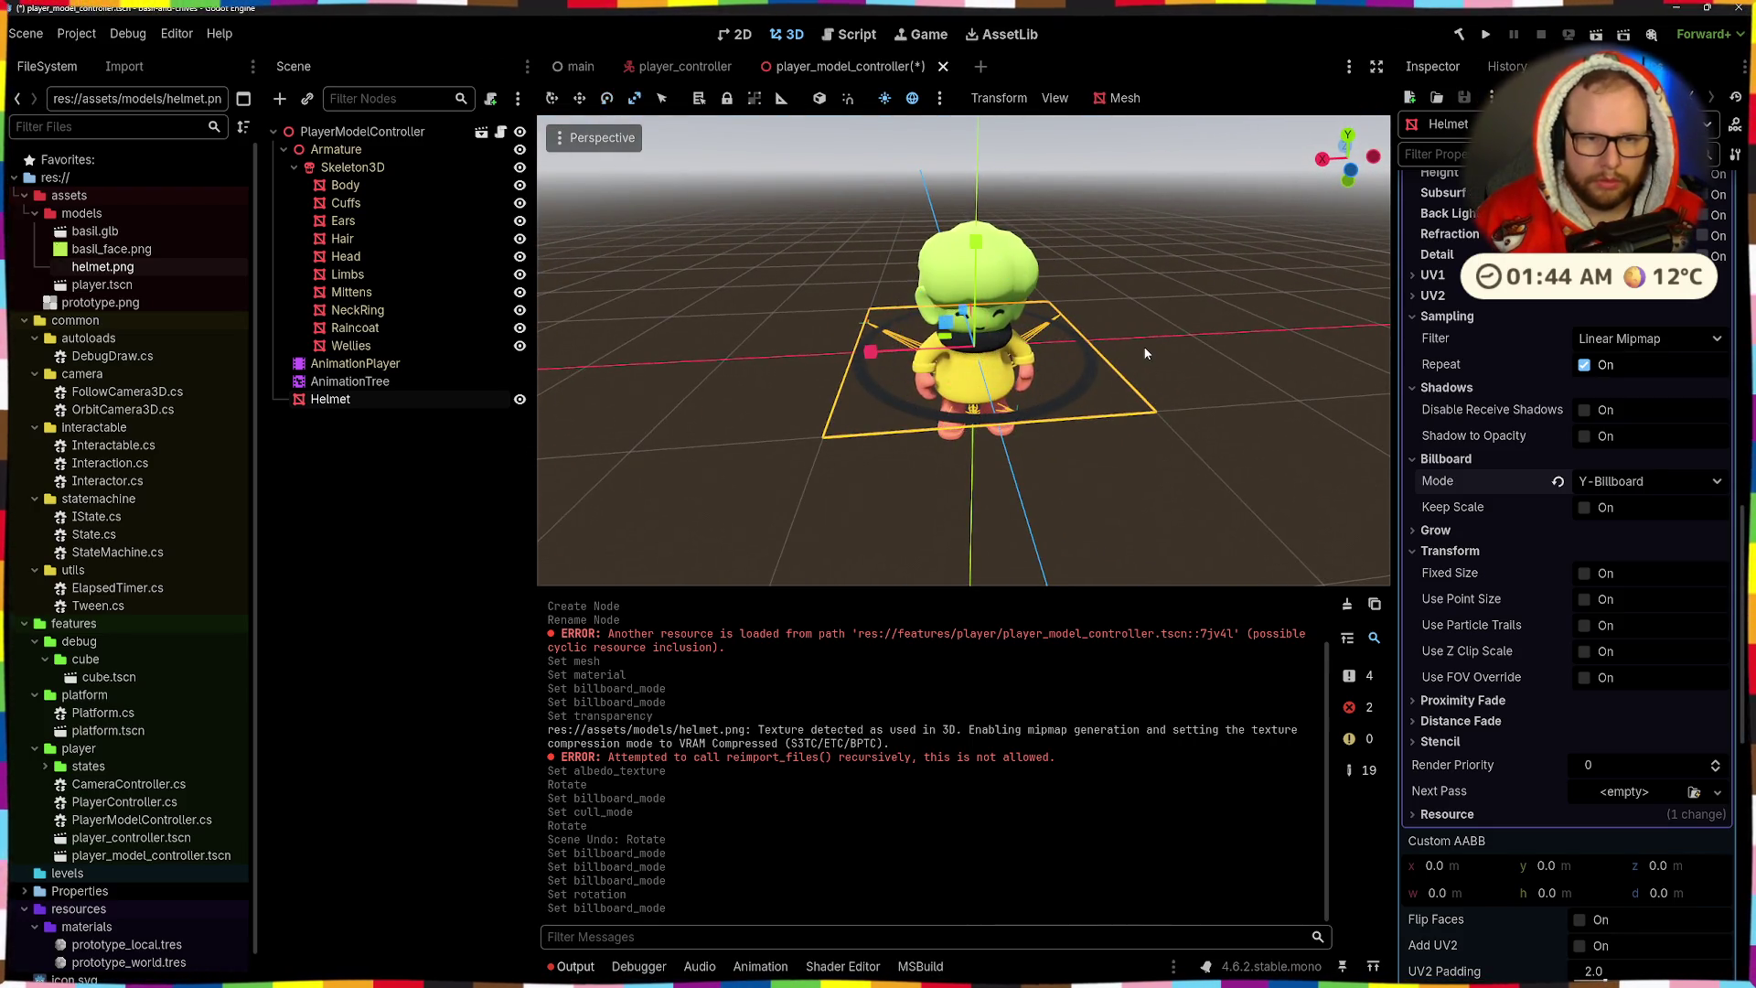
key(e)
mouse_move(980, 402)
mouse_down()
mouse_move(984, 359)
mouse_move(1132, 337)
mouse_move(1207, 347)
mouse_up()
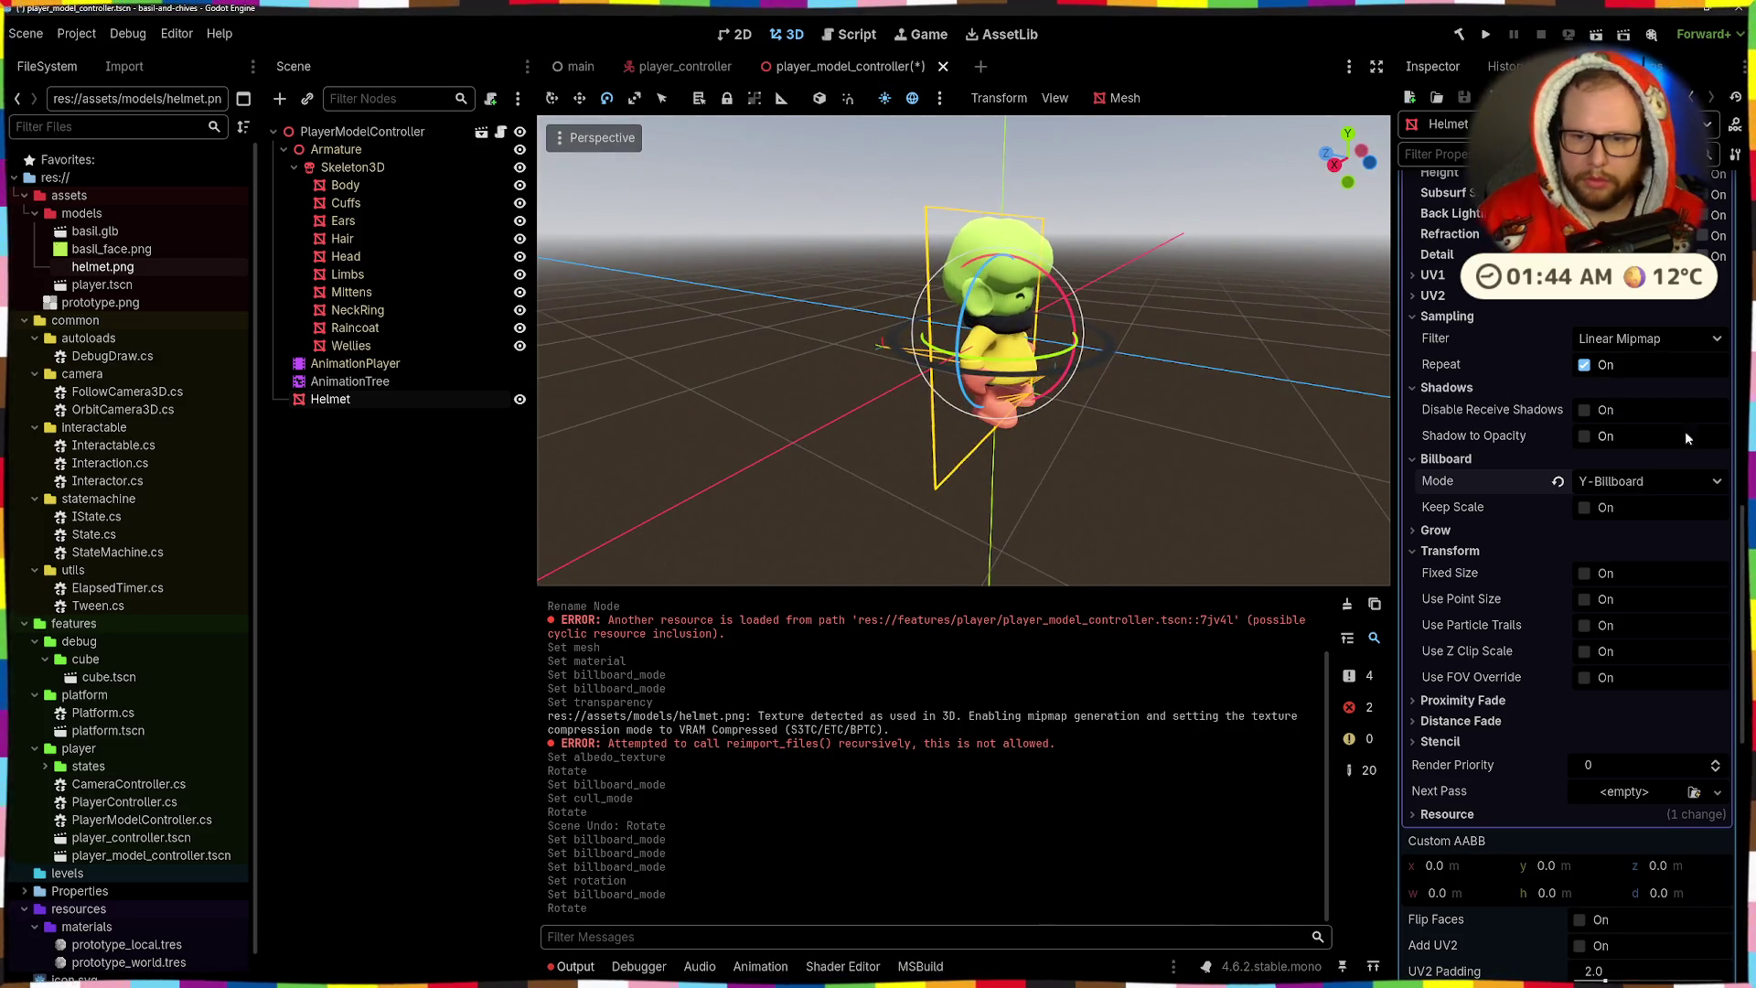
- Revert the billboard mode to Disabled and deselect the Helmet plane
click(1557, 482)
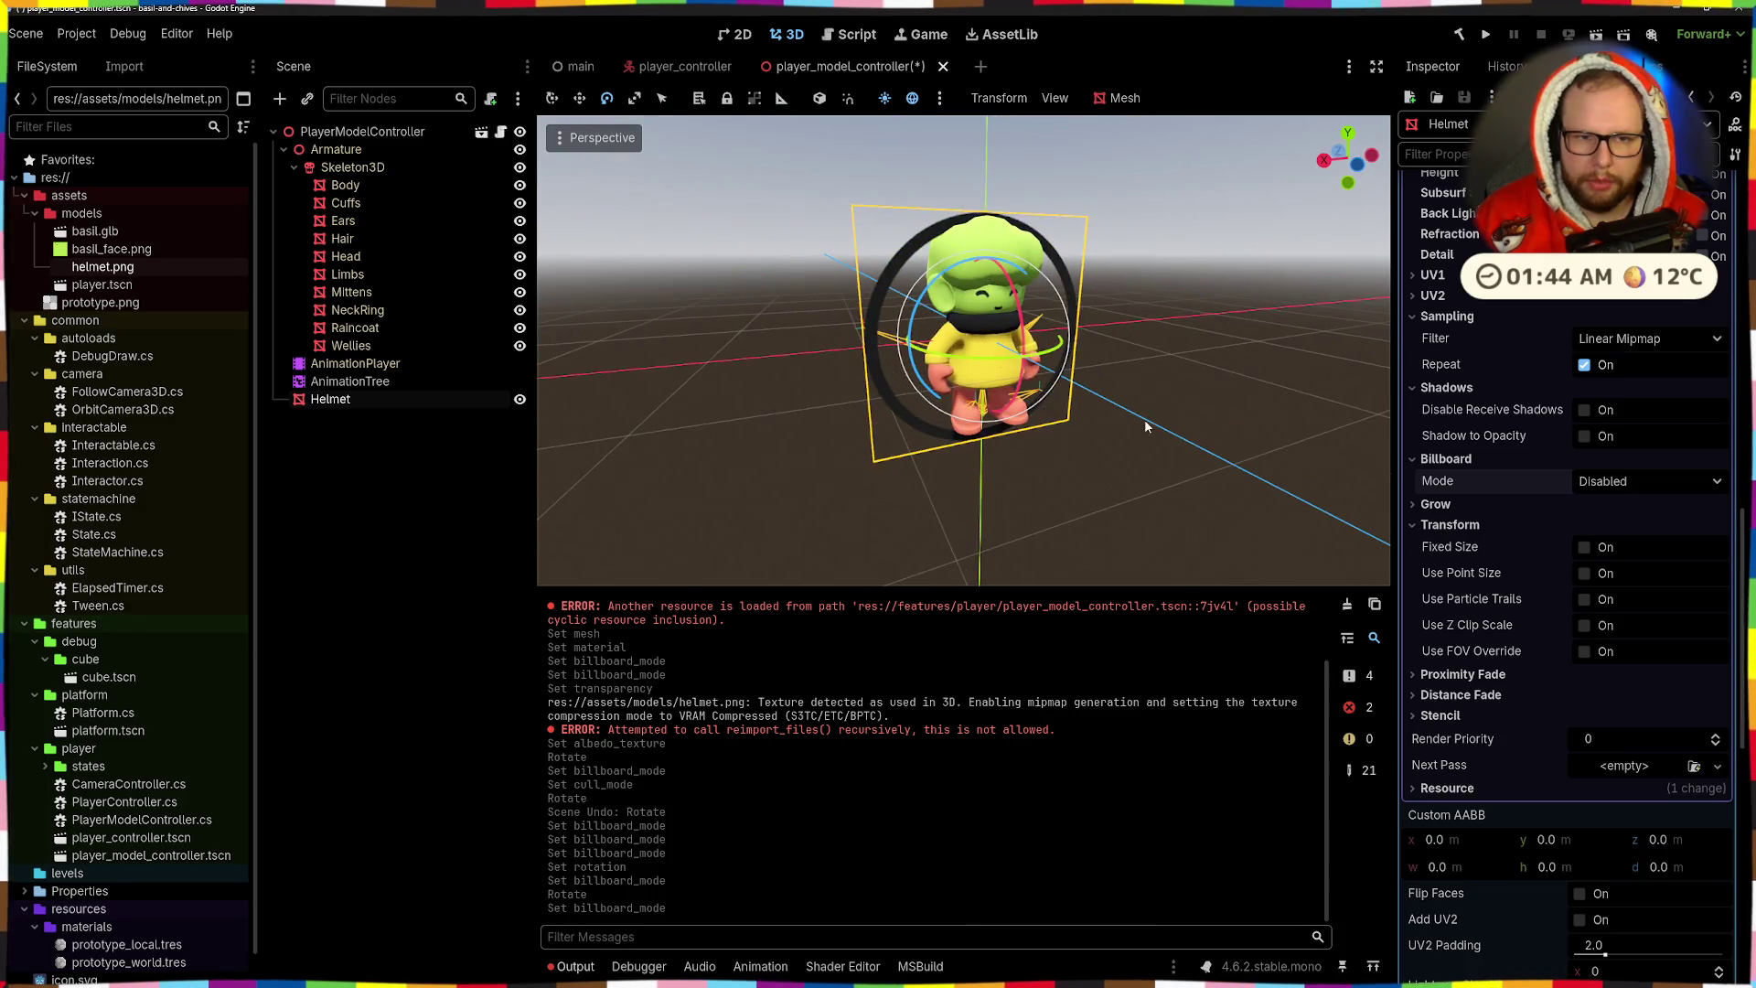
scroll(1171, 398, up, 5)
scroll(1202, 408, down, 4)
click(1210, 406)
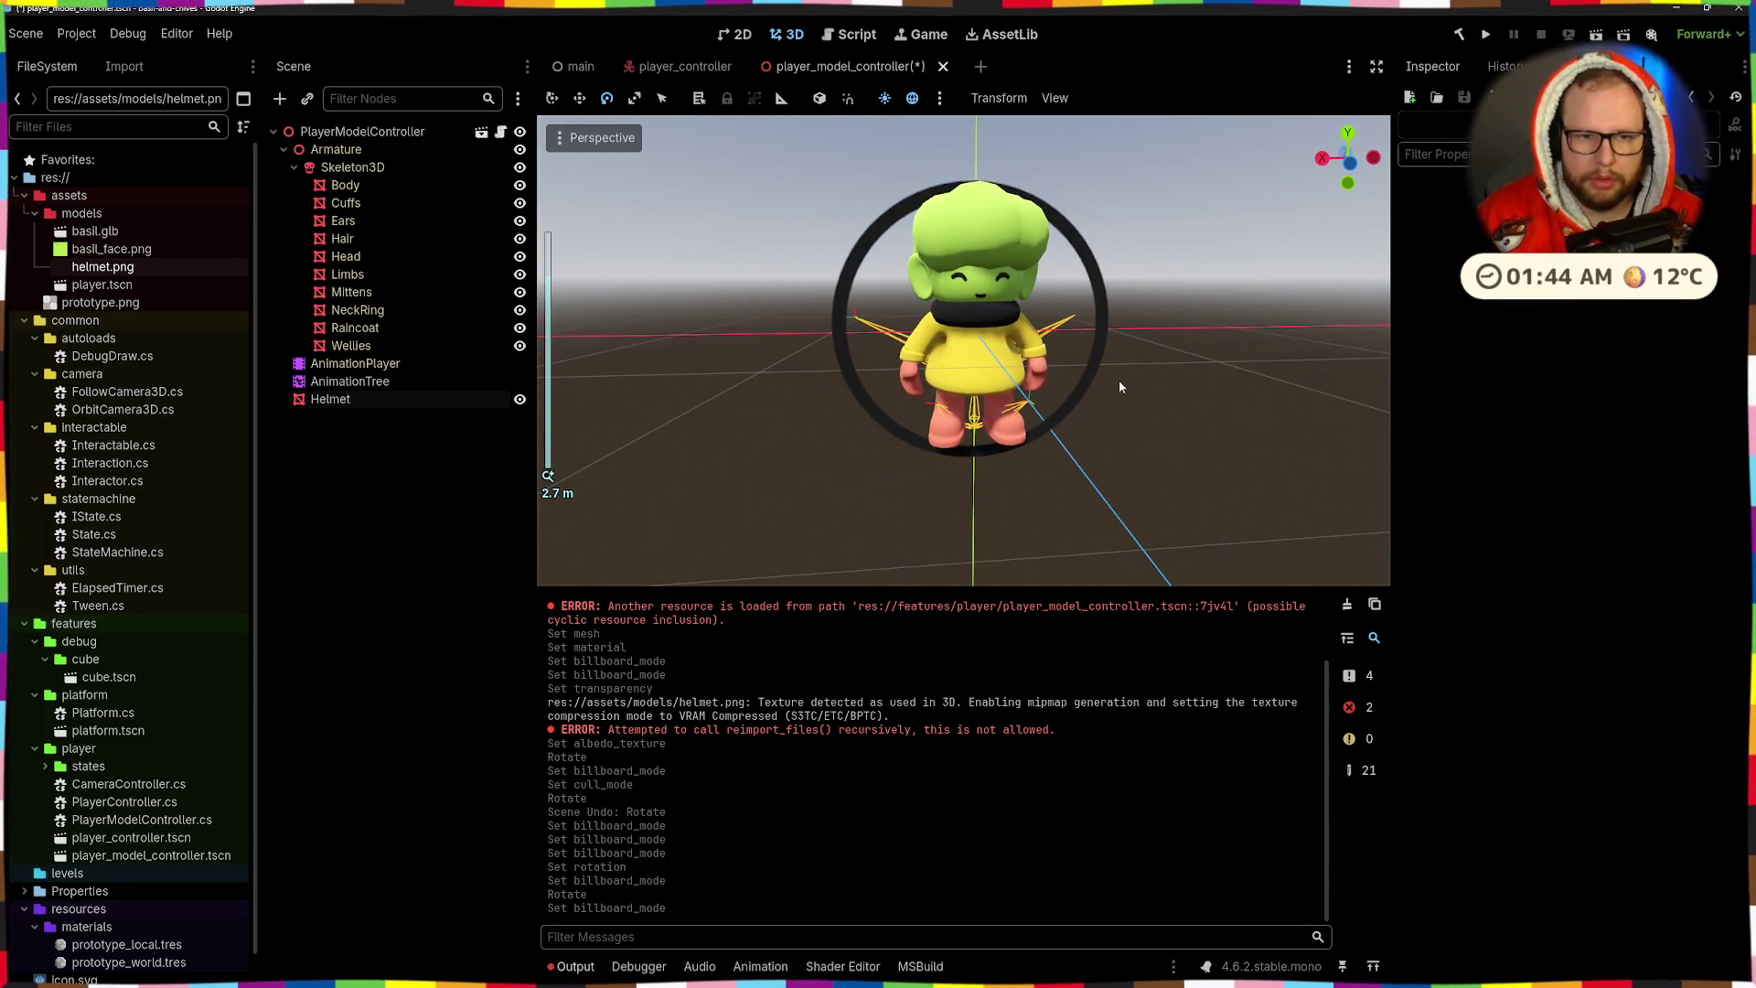
- Select the Helmet plane and frame it in a right-side orthographic view
click(1082, 387)
key(KP_3)
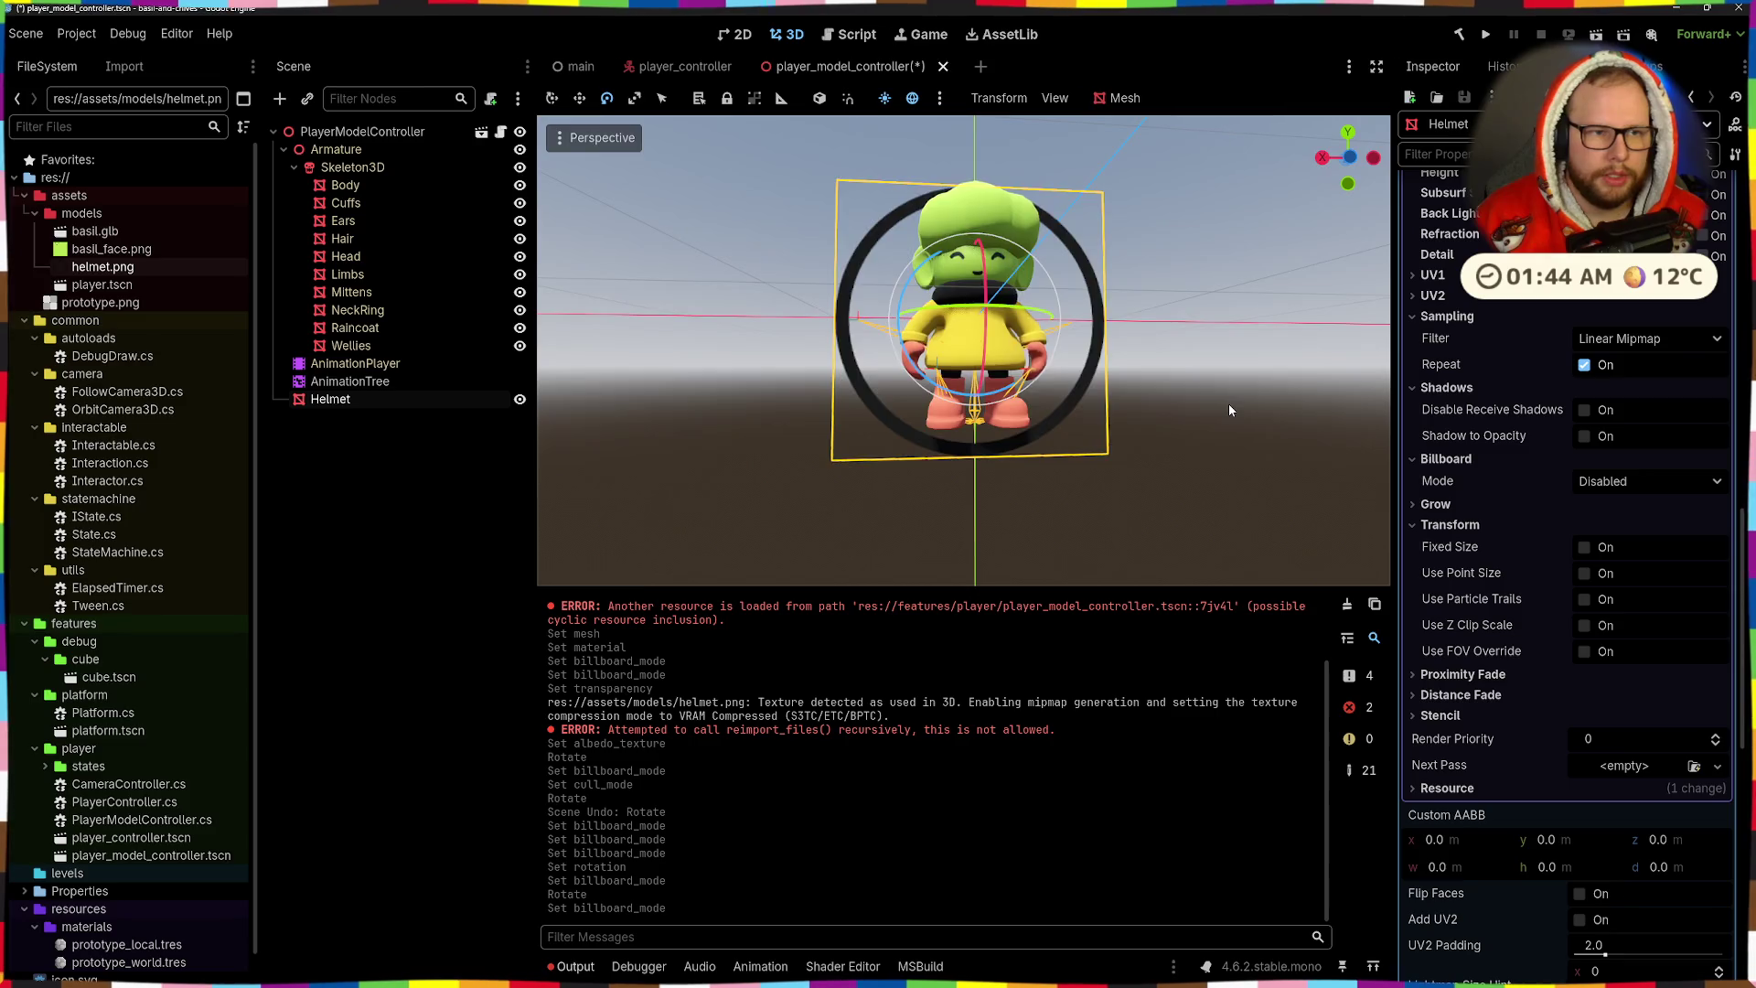
mouse_move(1253, 398)
mouse_down()
mouse_move(1099, 409)
mouse_move(1141, 408)
mouse_move(1078, 431)
mouse_up()
key(KP_3)
key(KP_5)
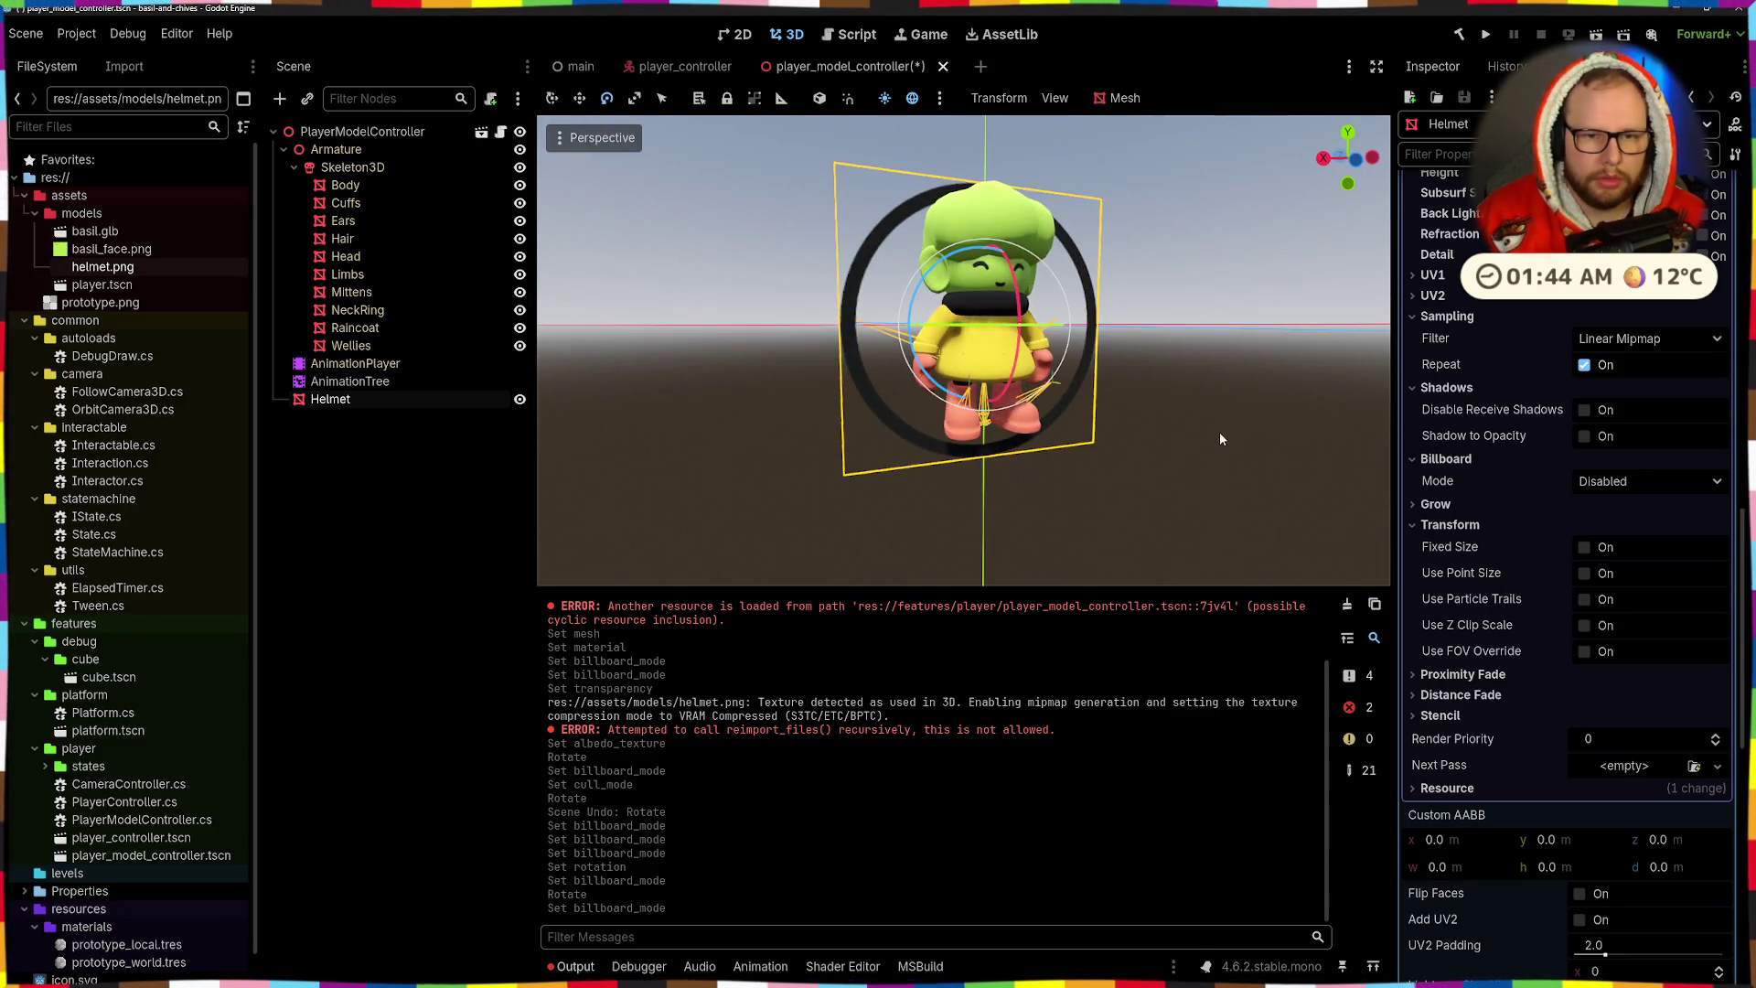
click(1117, 440)
click(1105, 406)
mouse_move(1105, 406)
mouse_down()
mouse_move(1215, 416)
mouse_move(1148, 439)
mouse_move(1180, 412)
mouse_move(1216, 289)
mouse_move(1112, 354)
mouse_move(1213, 281)
mouse_move(1198, 364)
mouse_move(1104, 333)
mouse_up()
scroll(1216, 289, up, 3)
scroll(1132, 353, down, 3)
- Scale the Helmet ring to about half size, raise it to head height, fine-tune, and save
key(r)
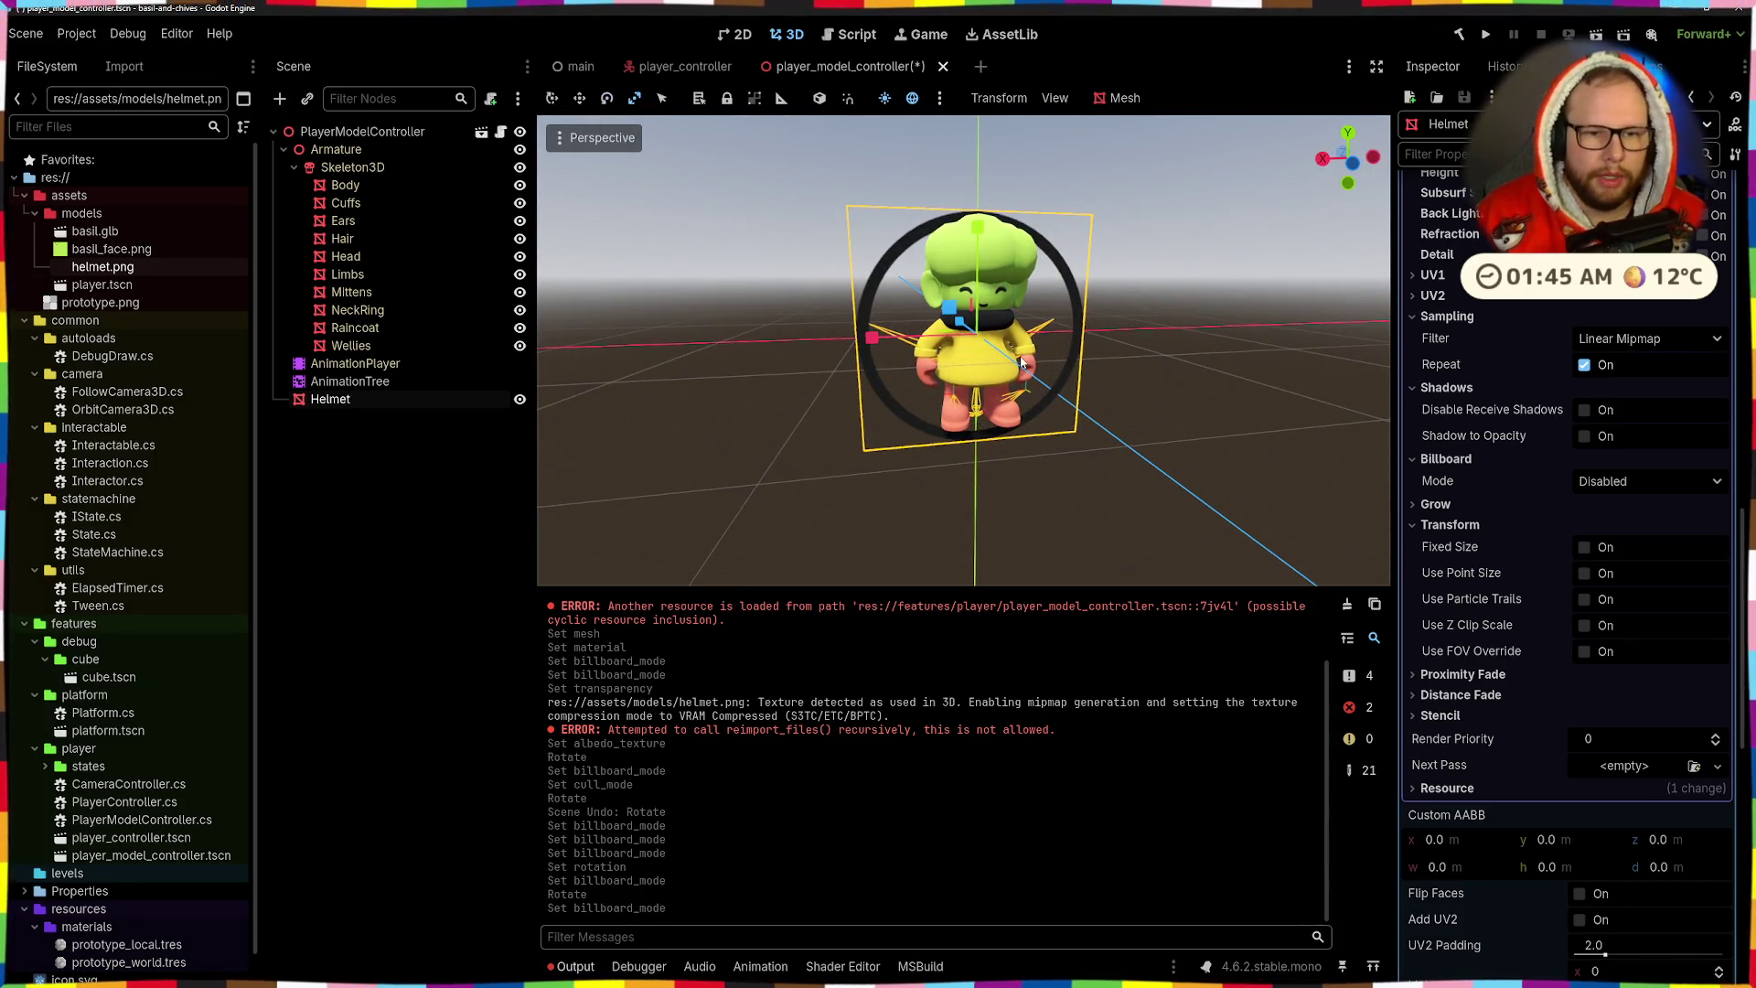
mouse_move(868, 340)
mouse_down()
mouse_move(979, 331)
mouse_move(958, 322)
mouse_up()
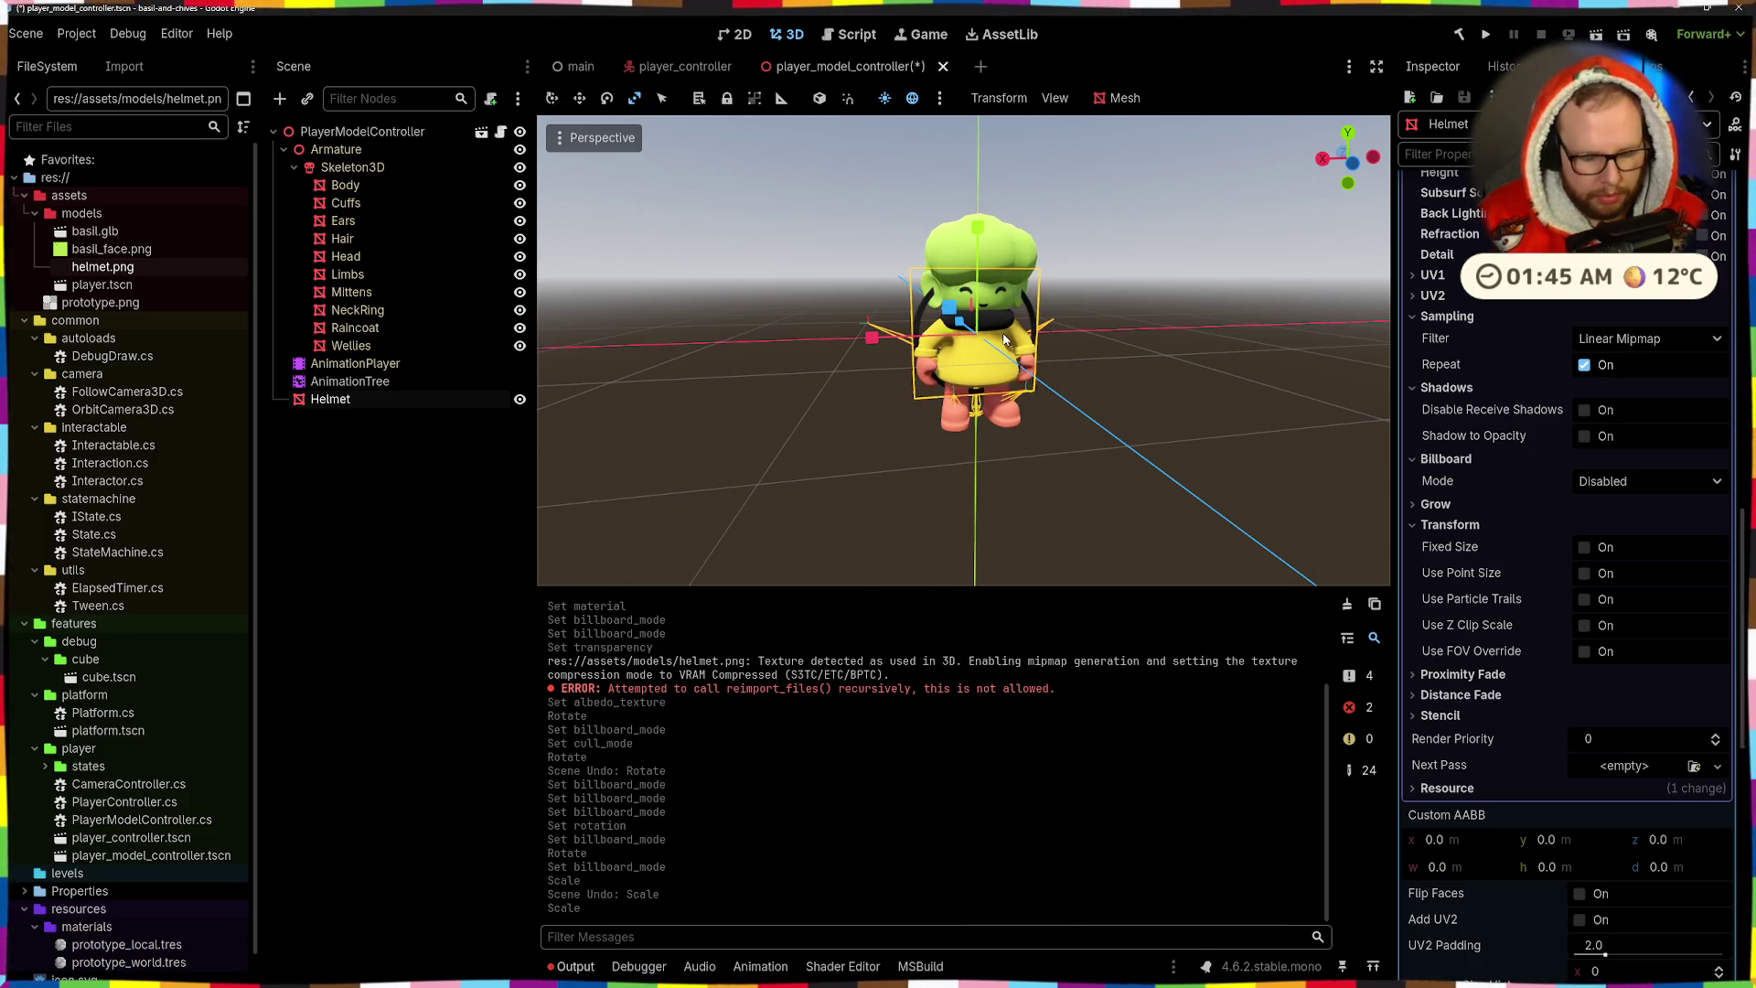
mouse_move(980, 161)
mouse_down()
mouse_move(982, 131)
mouse_move(1066, 245)
mouse_move(936, 263)
mouse_move(1062, 207)
mouse_move(1121, 212)
mouse_move(1134, 234)
mouse_move(1061, 260)
mouse_move(1024, 231)
mouse_move(1044, 205)
mouse_up()
key(r)
drag(937, 238, 989, 221)
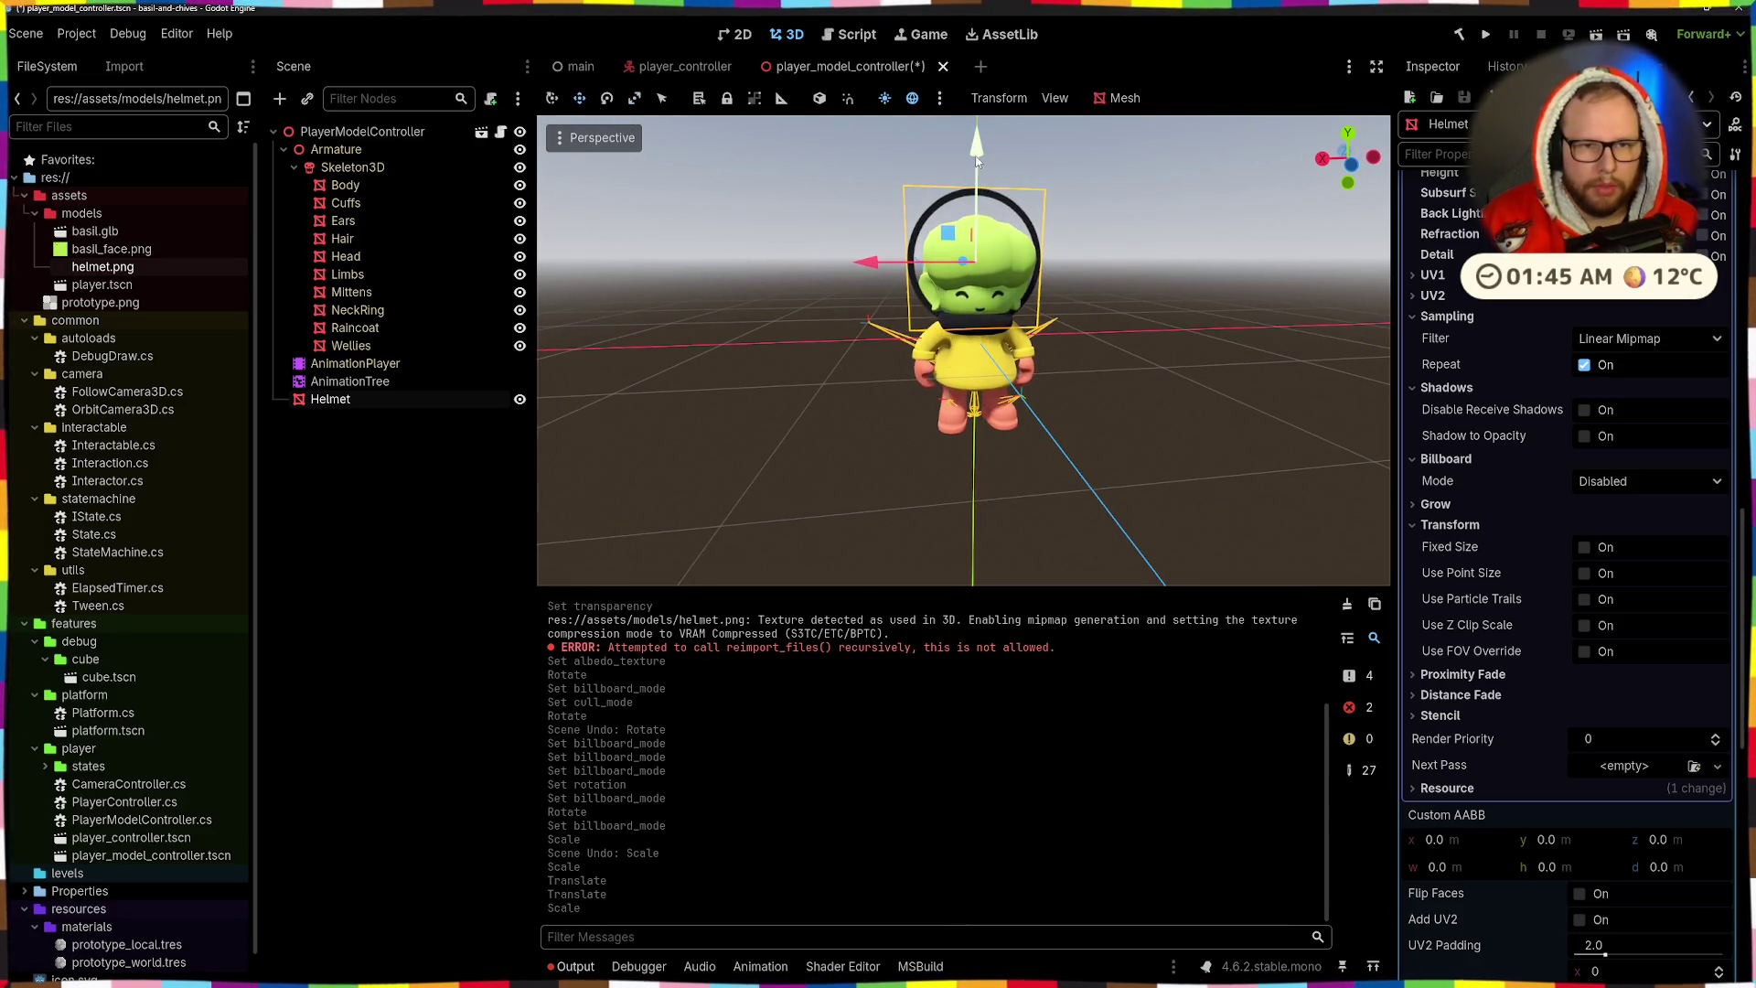
drag(975, 161, 979, 151)
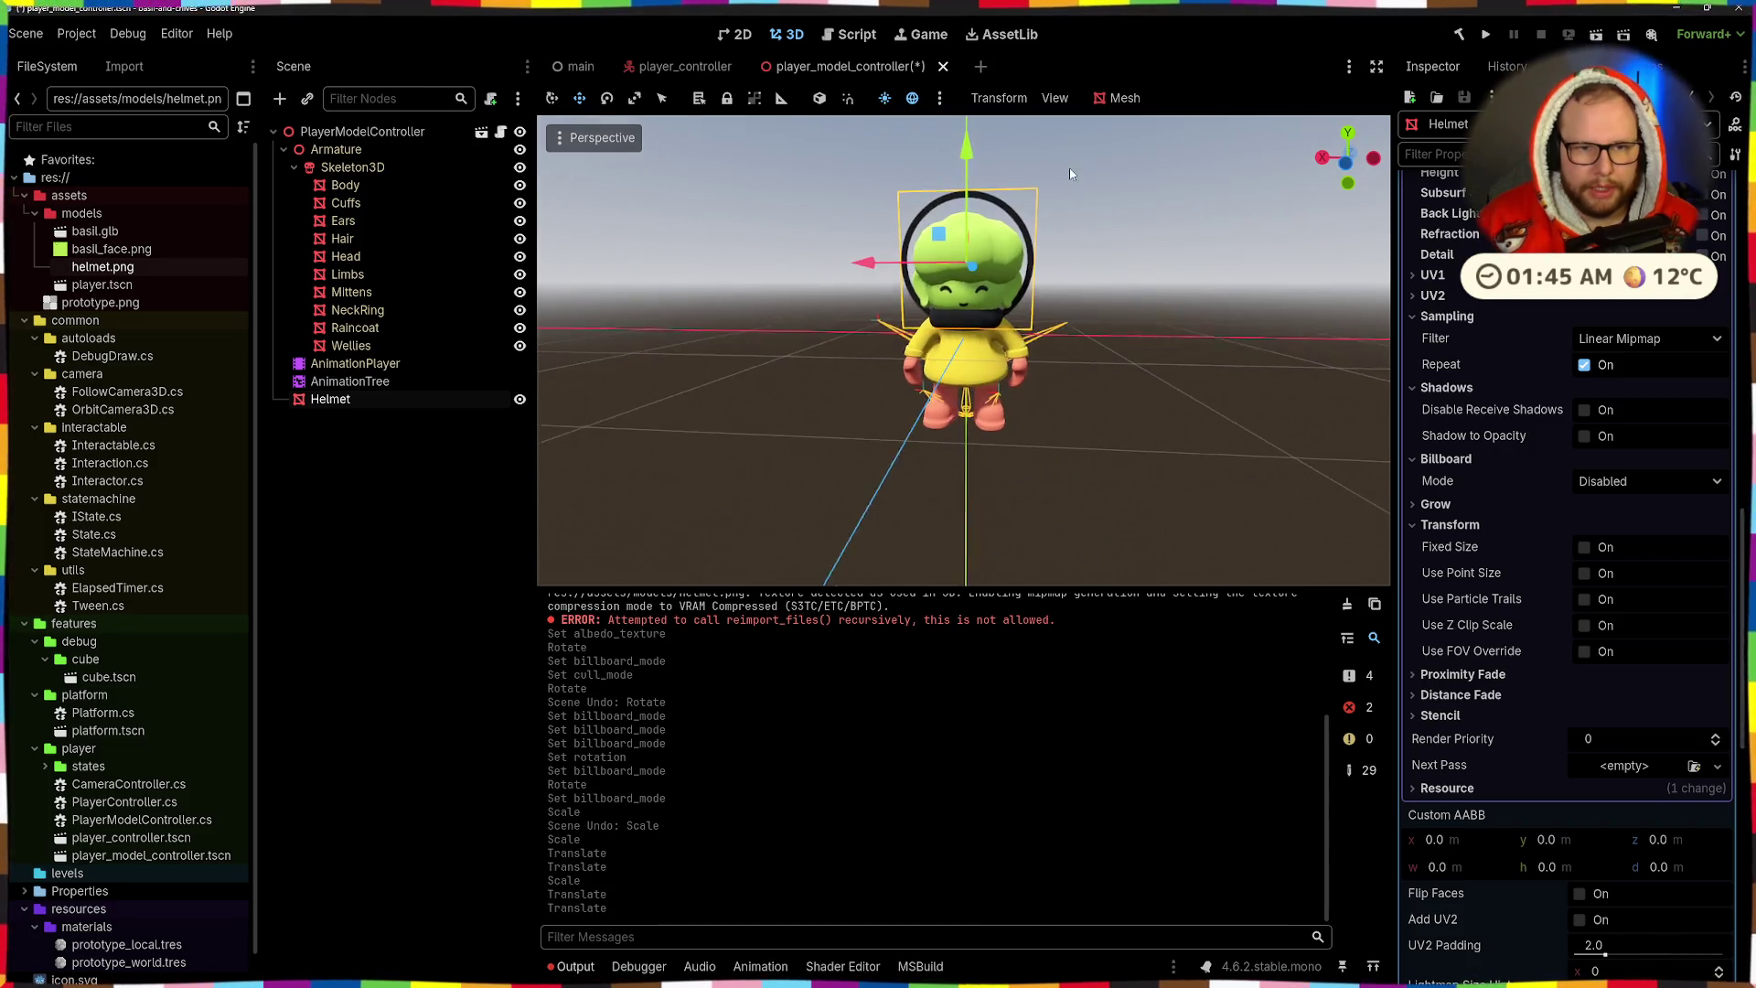
scroll(1149, 305, up, 3)
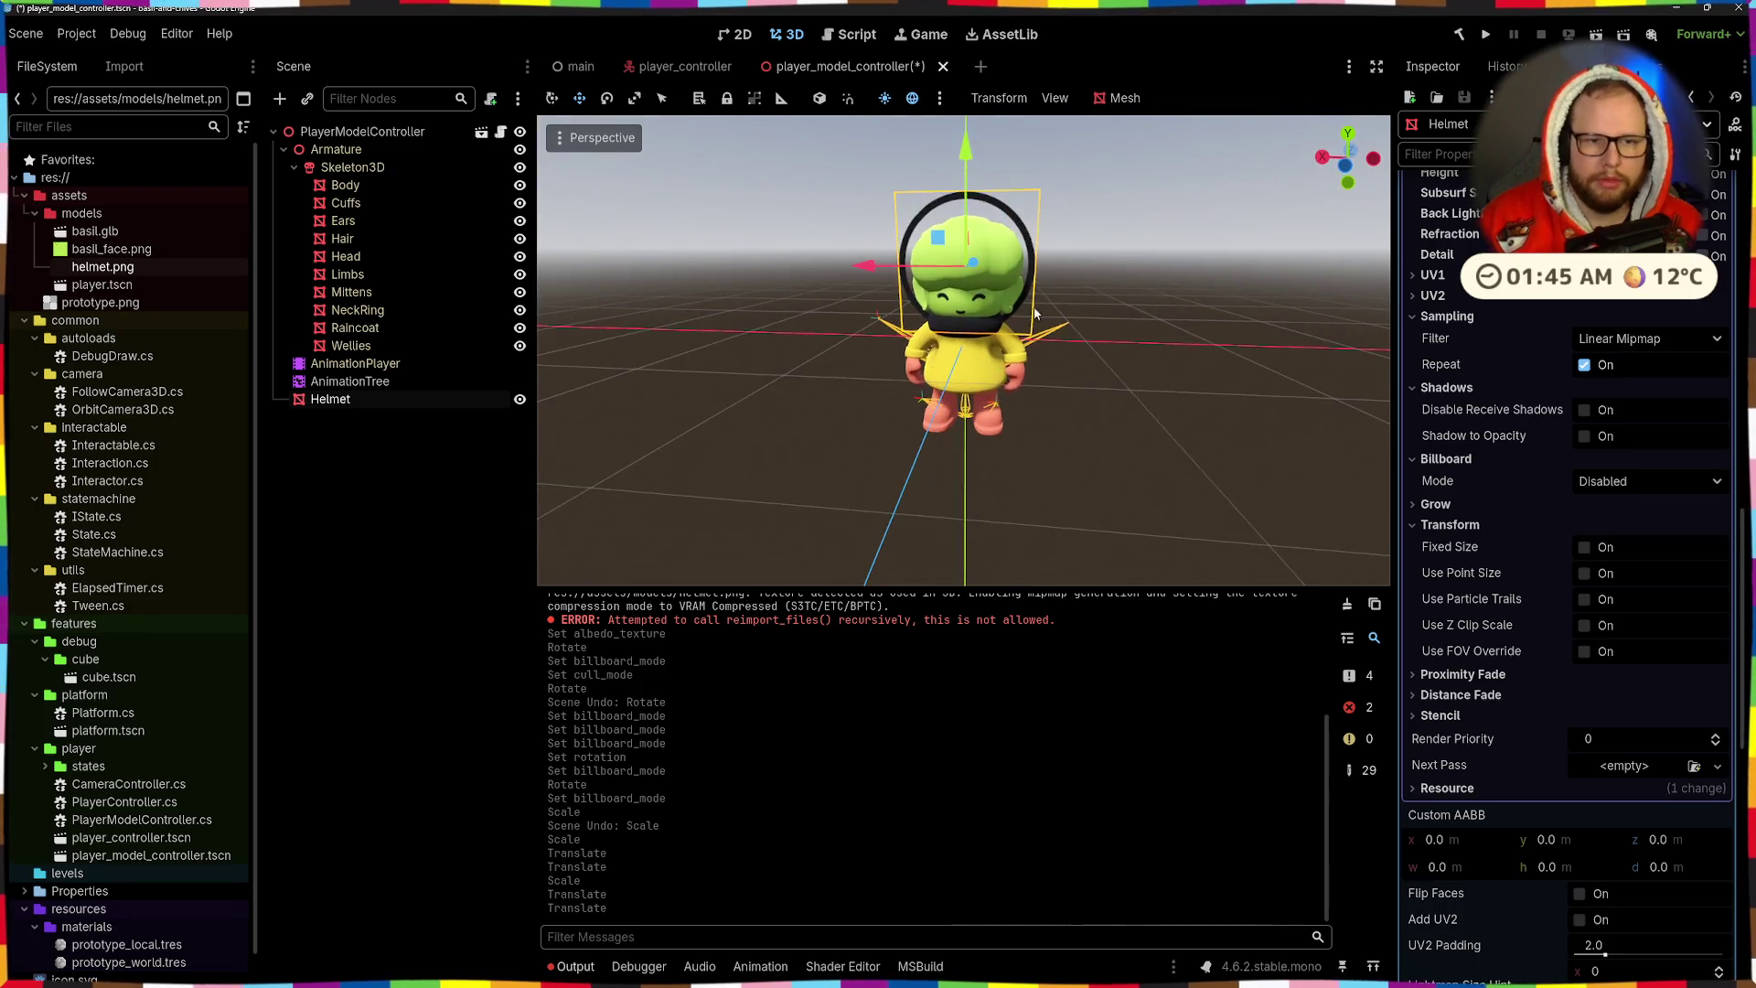
key(ctrl+s)
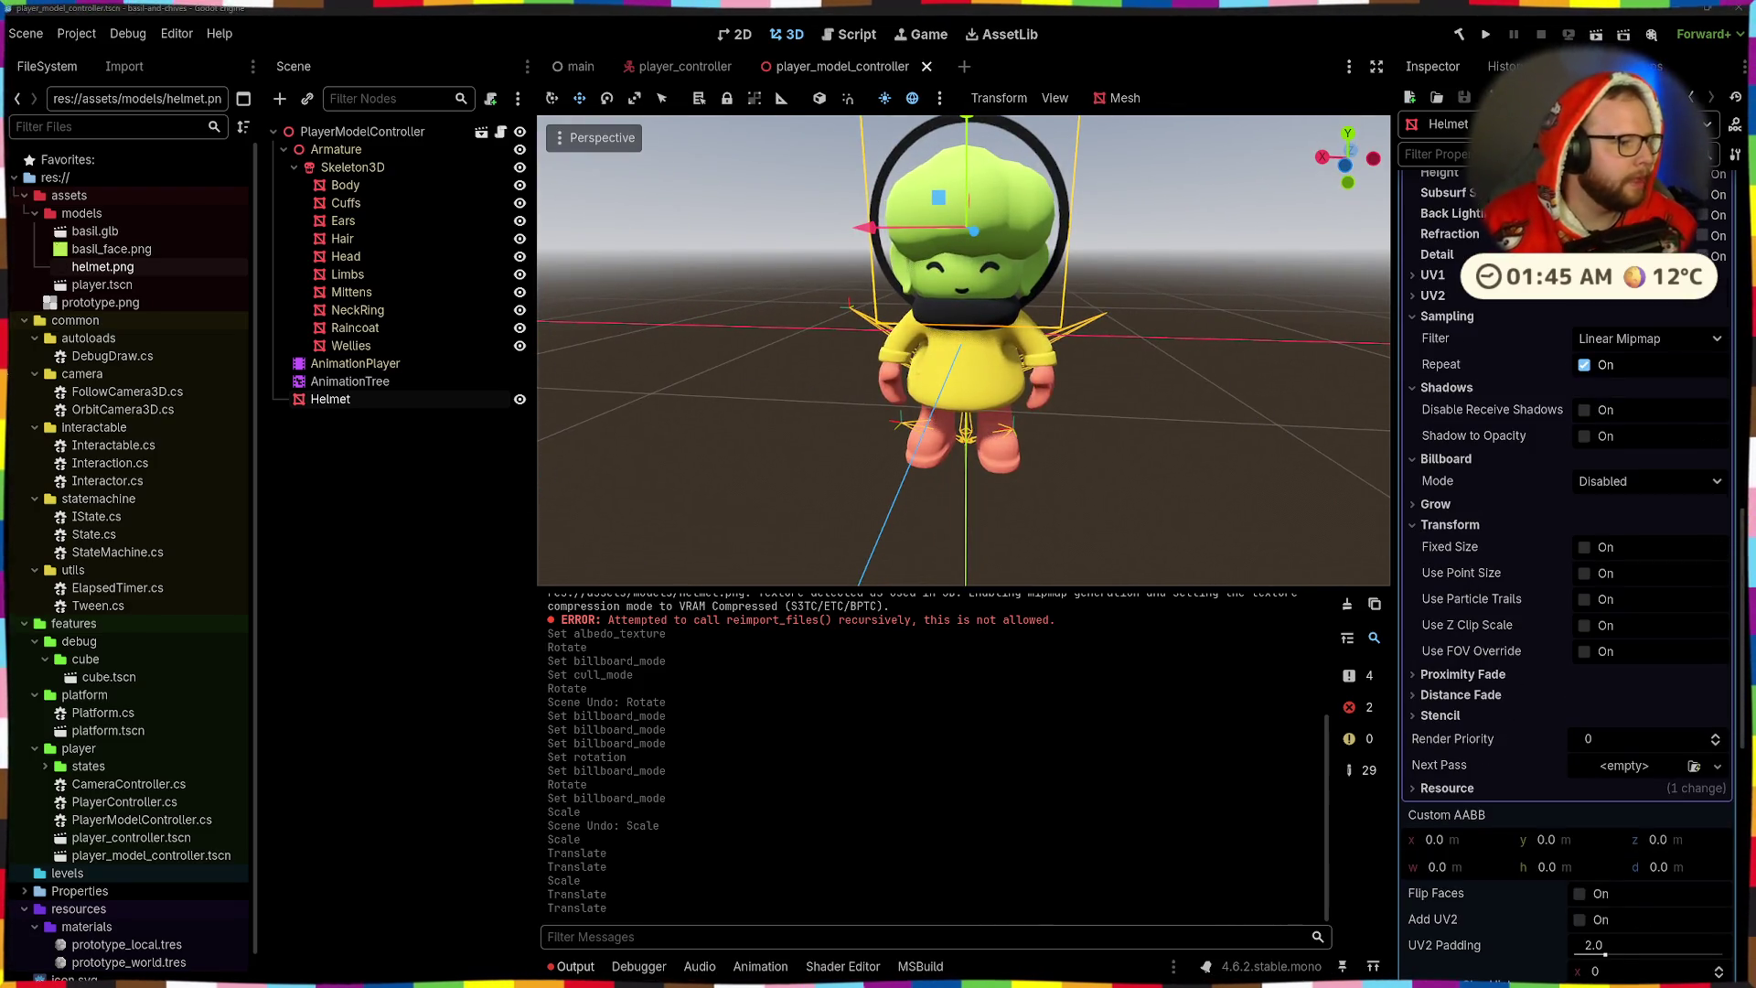
- Reselect the Helmet plane and turn on No Depth Test for its material
click(1024, 250)
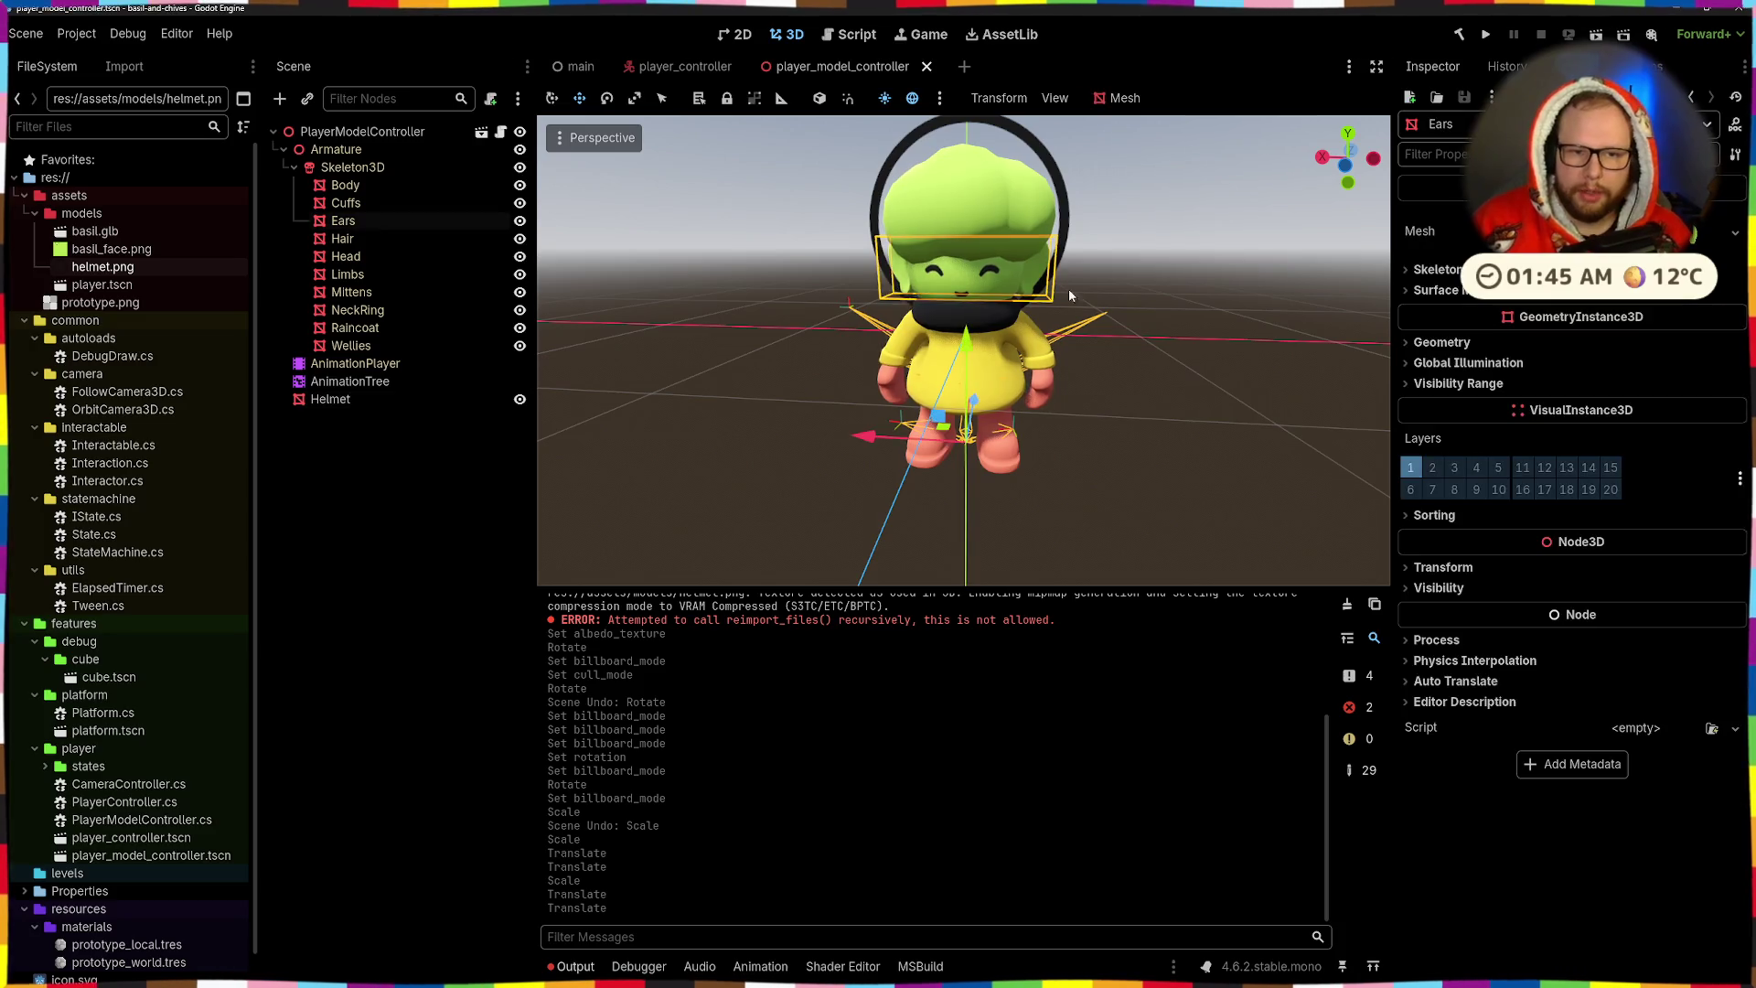
click(1105, 279)
scroll(1615, 438, up, 10)
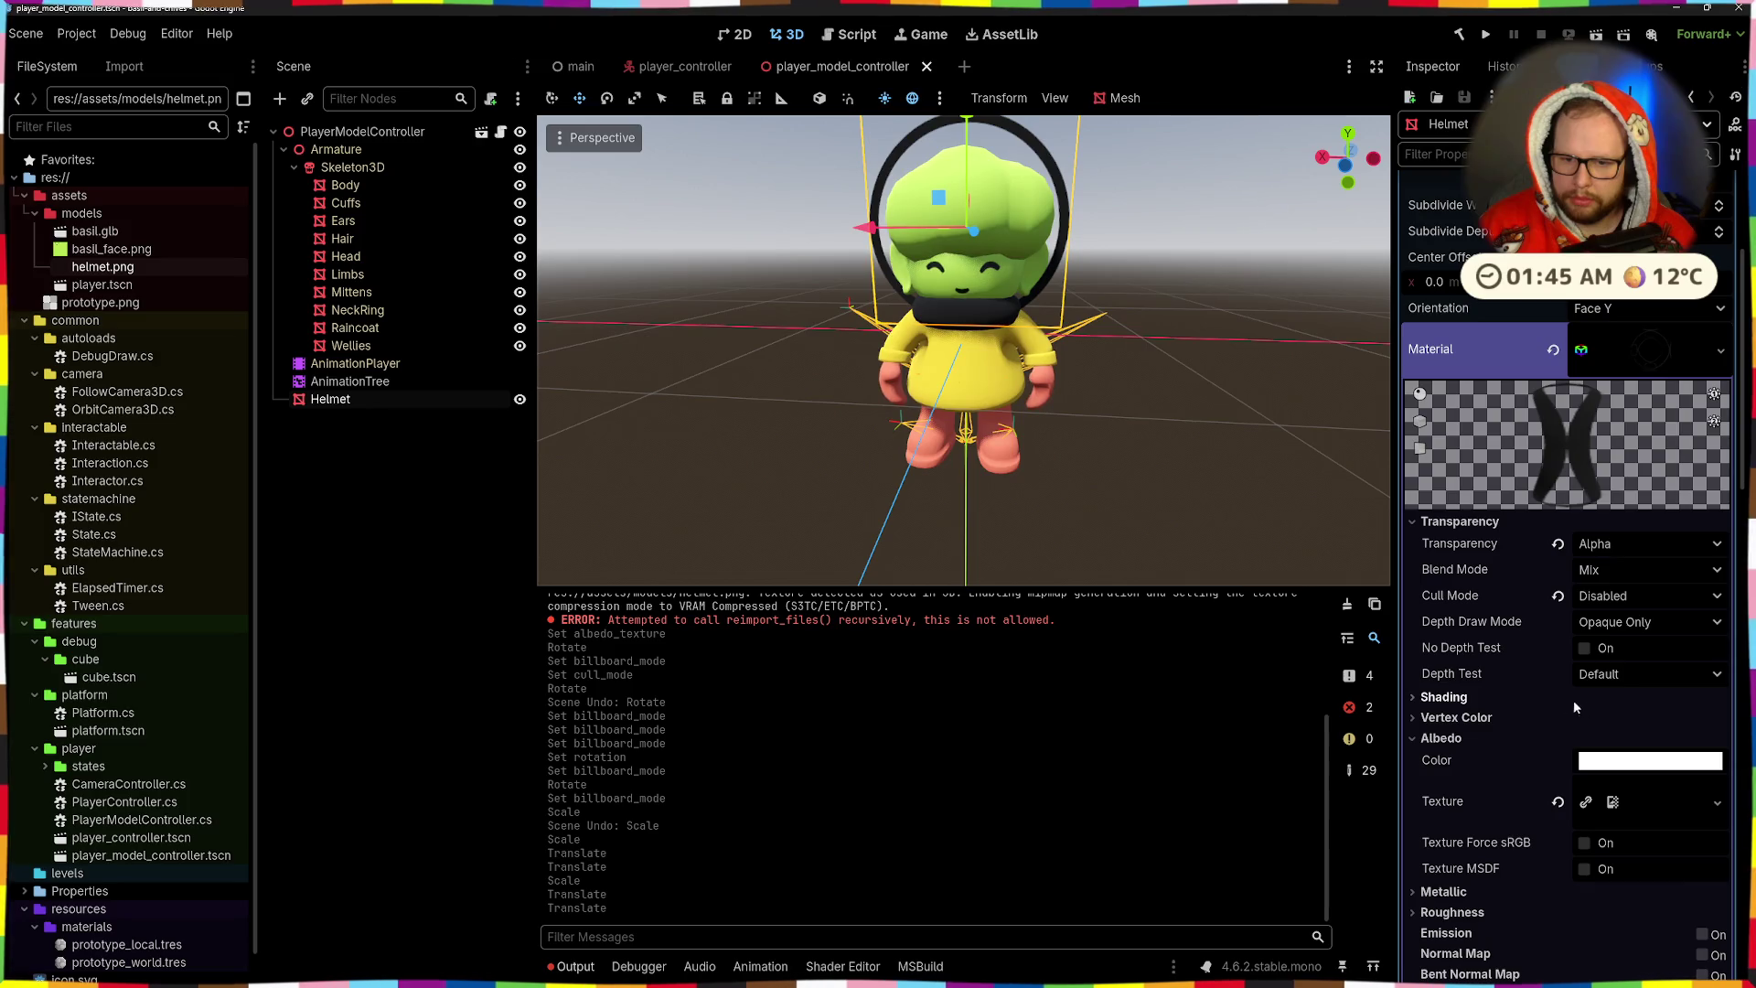
click(1611, 569)
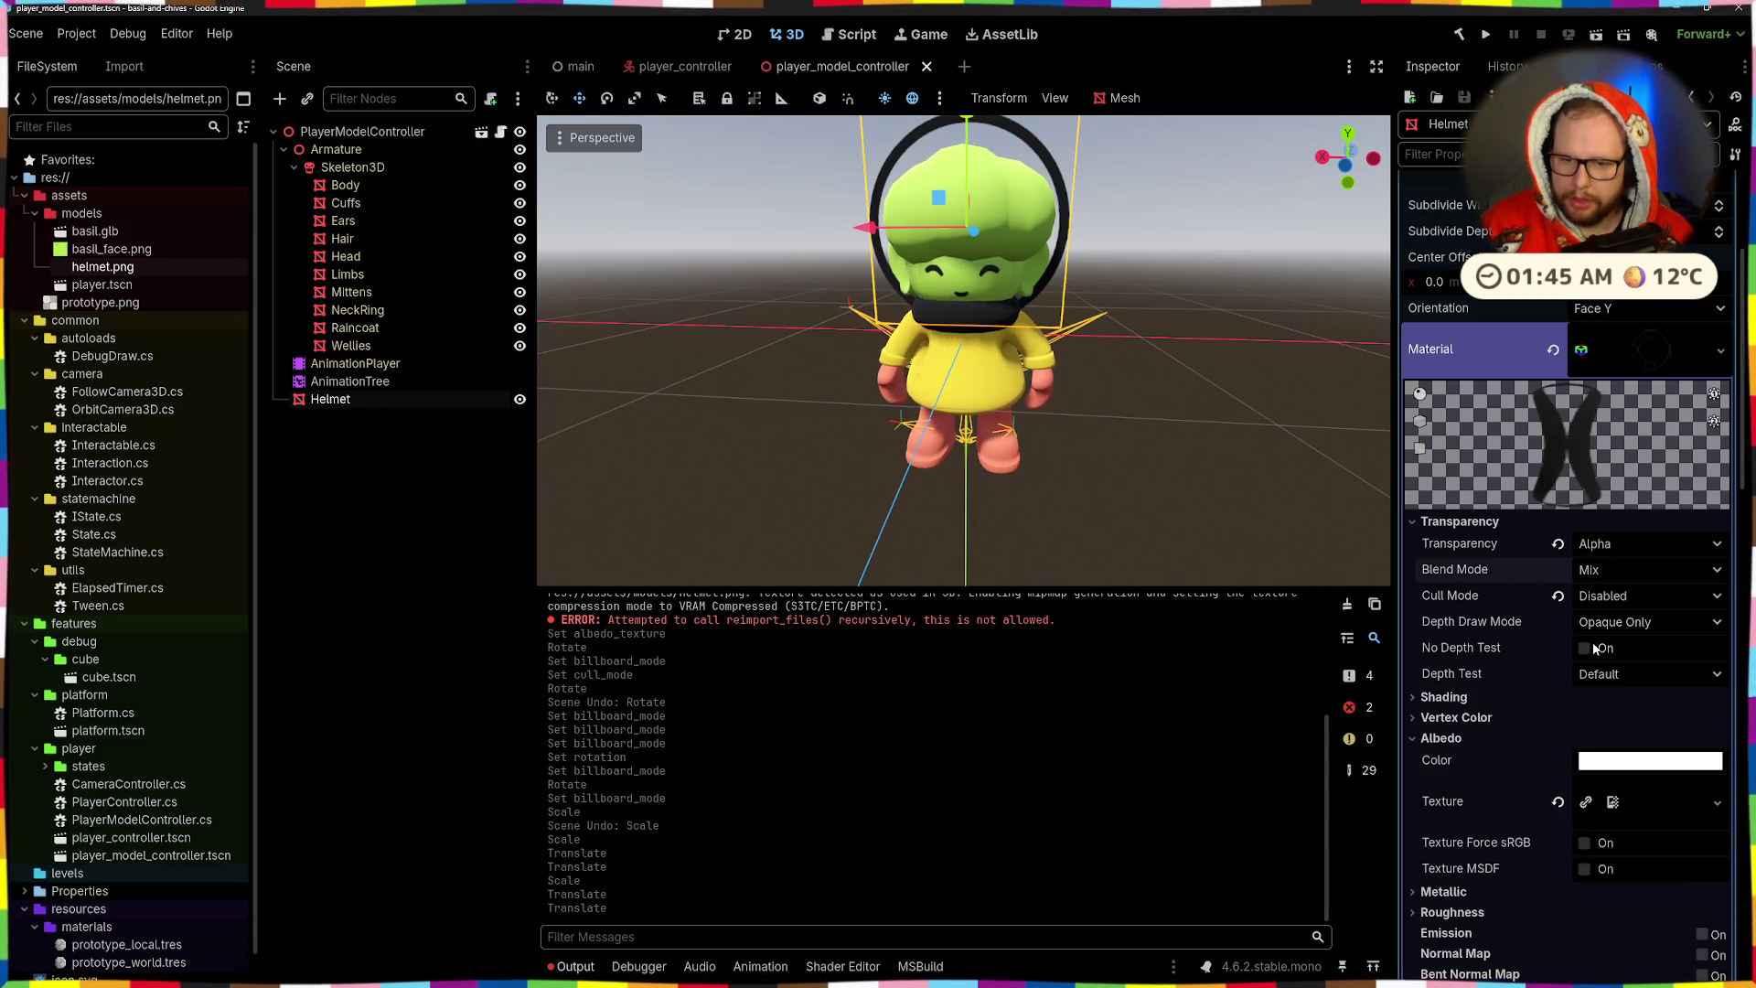
click(1587, 649)
mouse_move(1037, 431)
mouse_down()
mouse_move(1170, 422)
mouse_move(1157, 437)
mouse_move(1048, 350)
mouse_move(1068, 393)
mouse_move(1051, 429)
mouse_up()
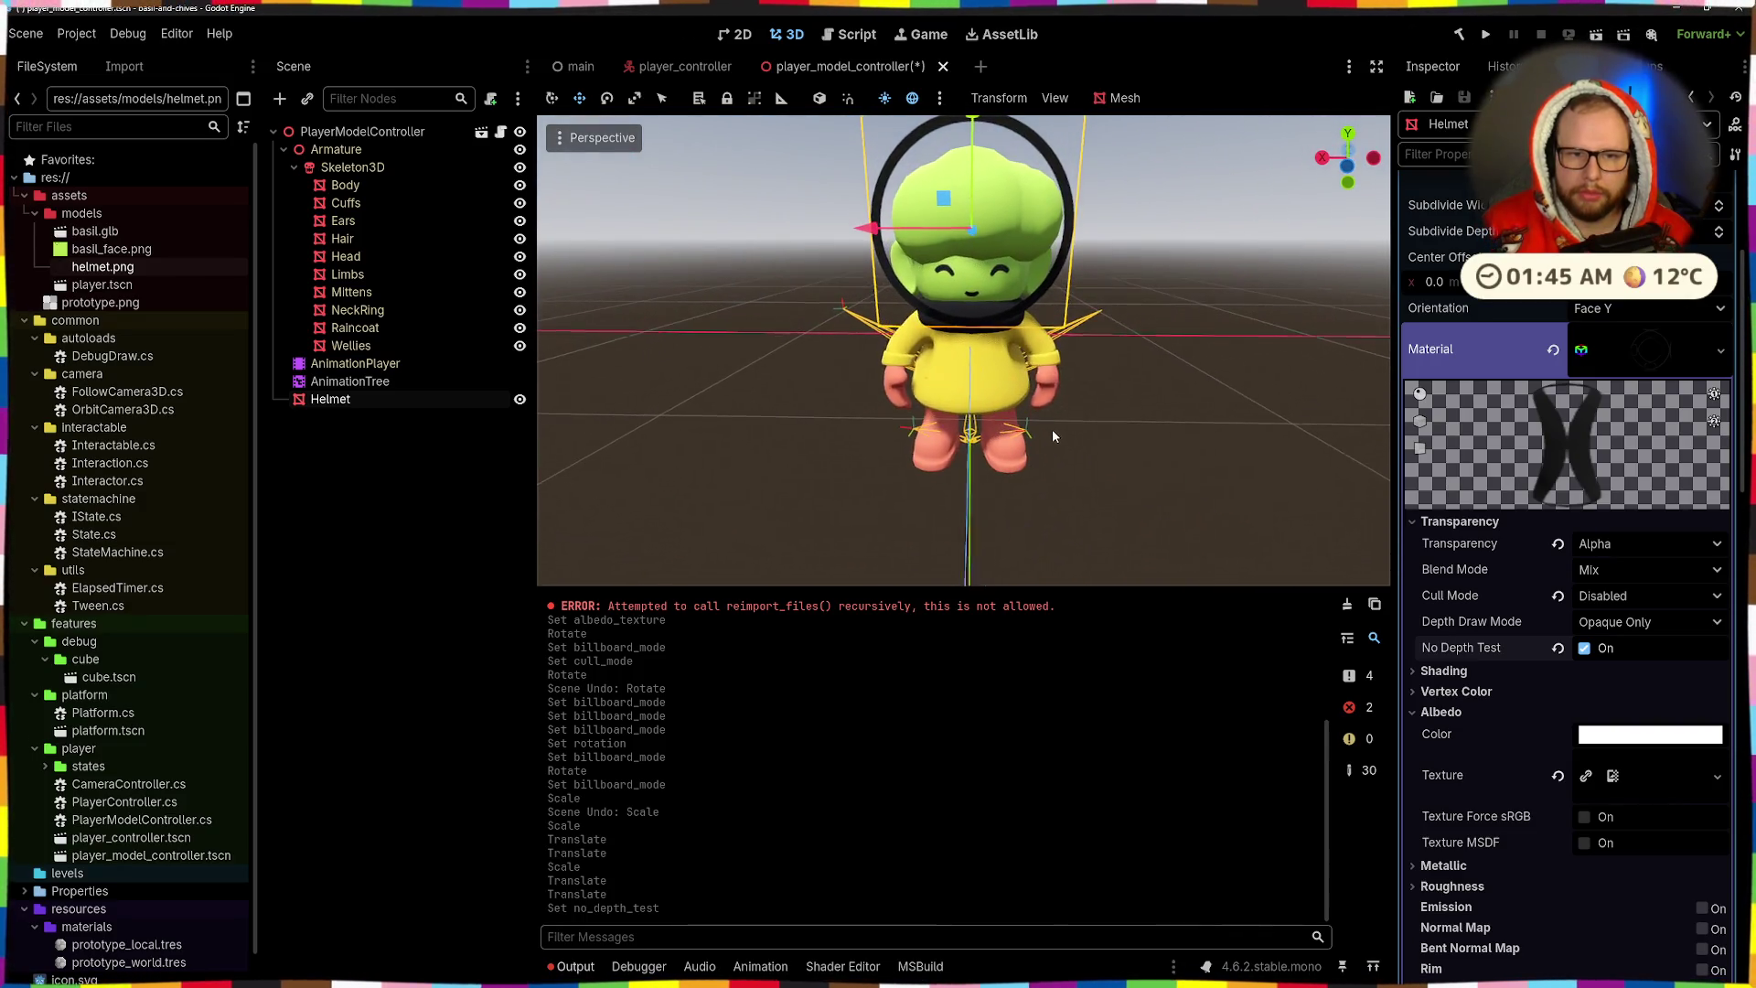
- Set the Helmet material's Shading Mode to Unshaded and turn depth testing back on
click(1467, 675)
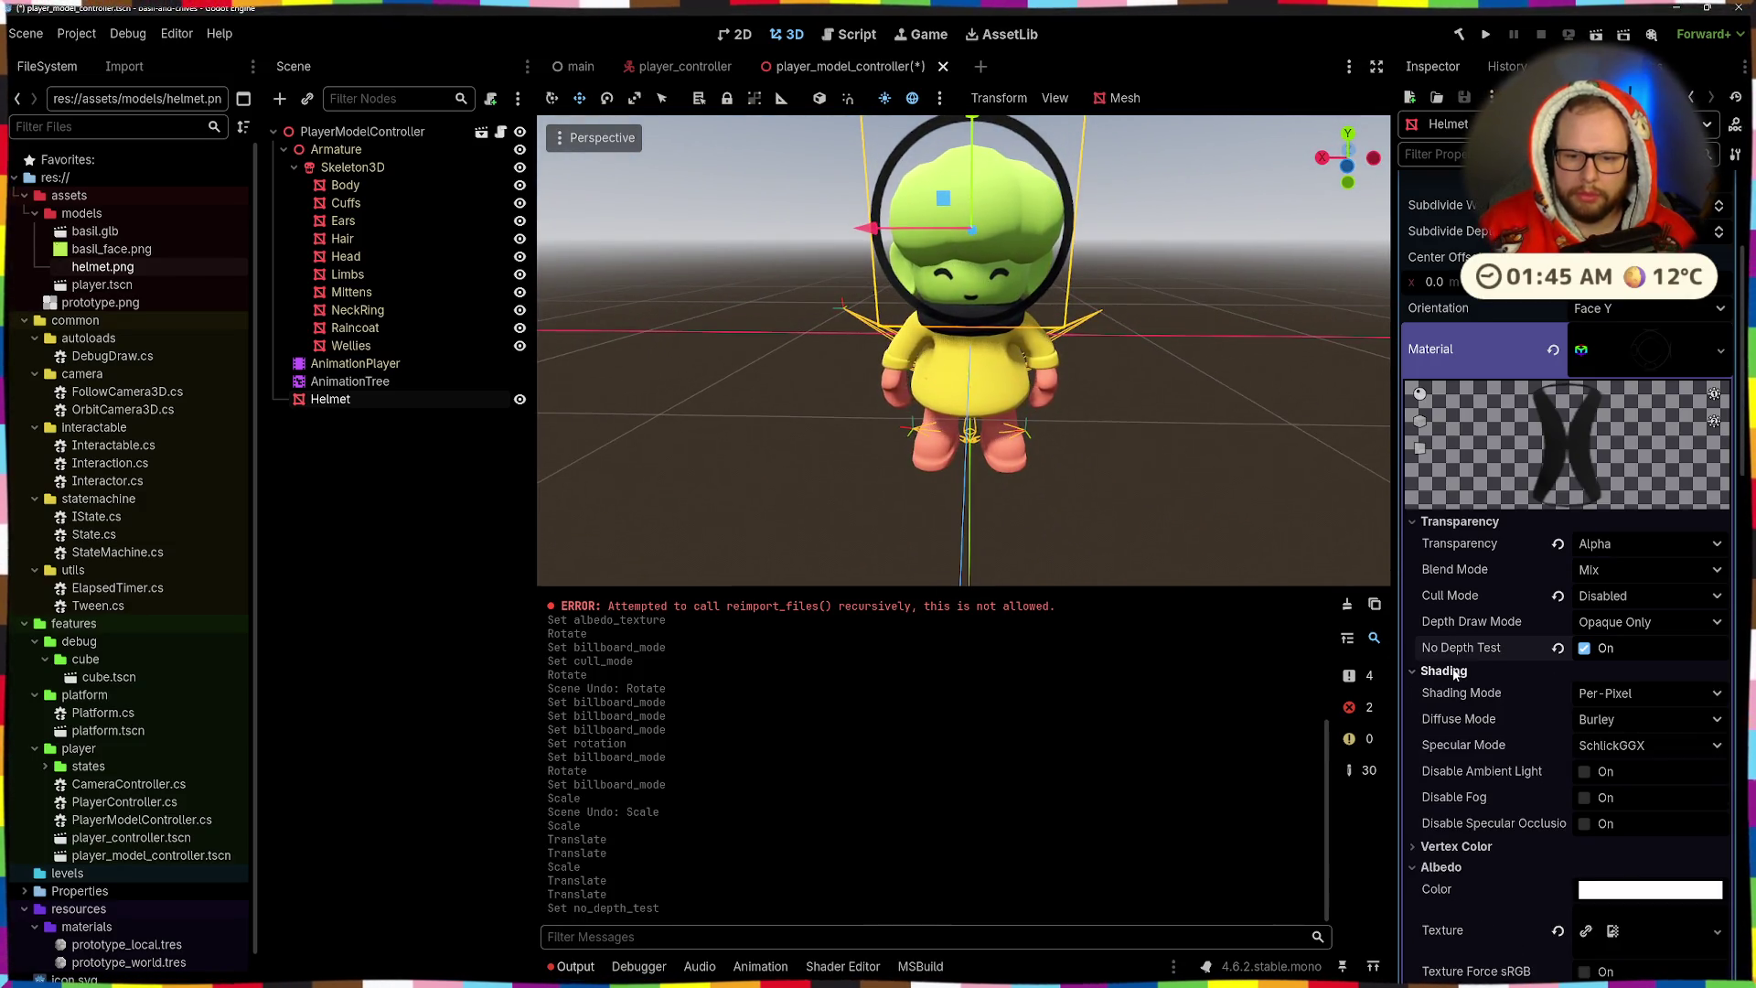
click(1627, 693)
click(1632, 722)
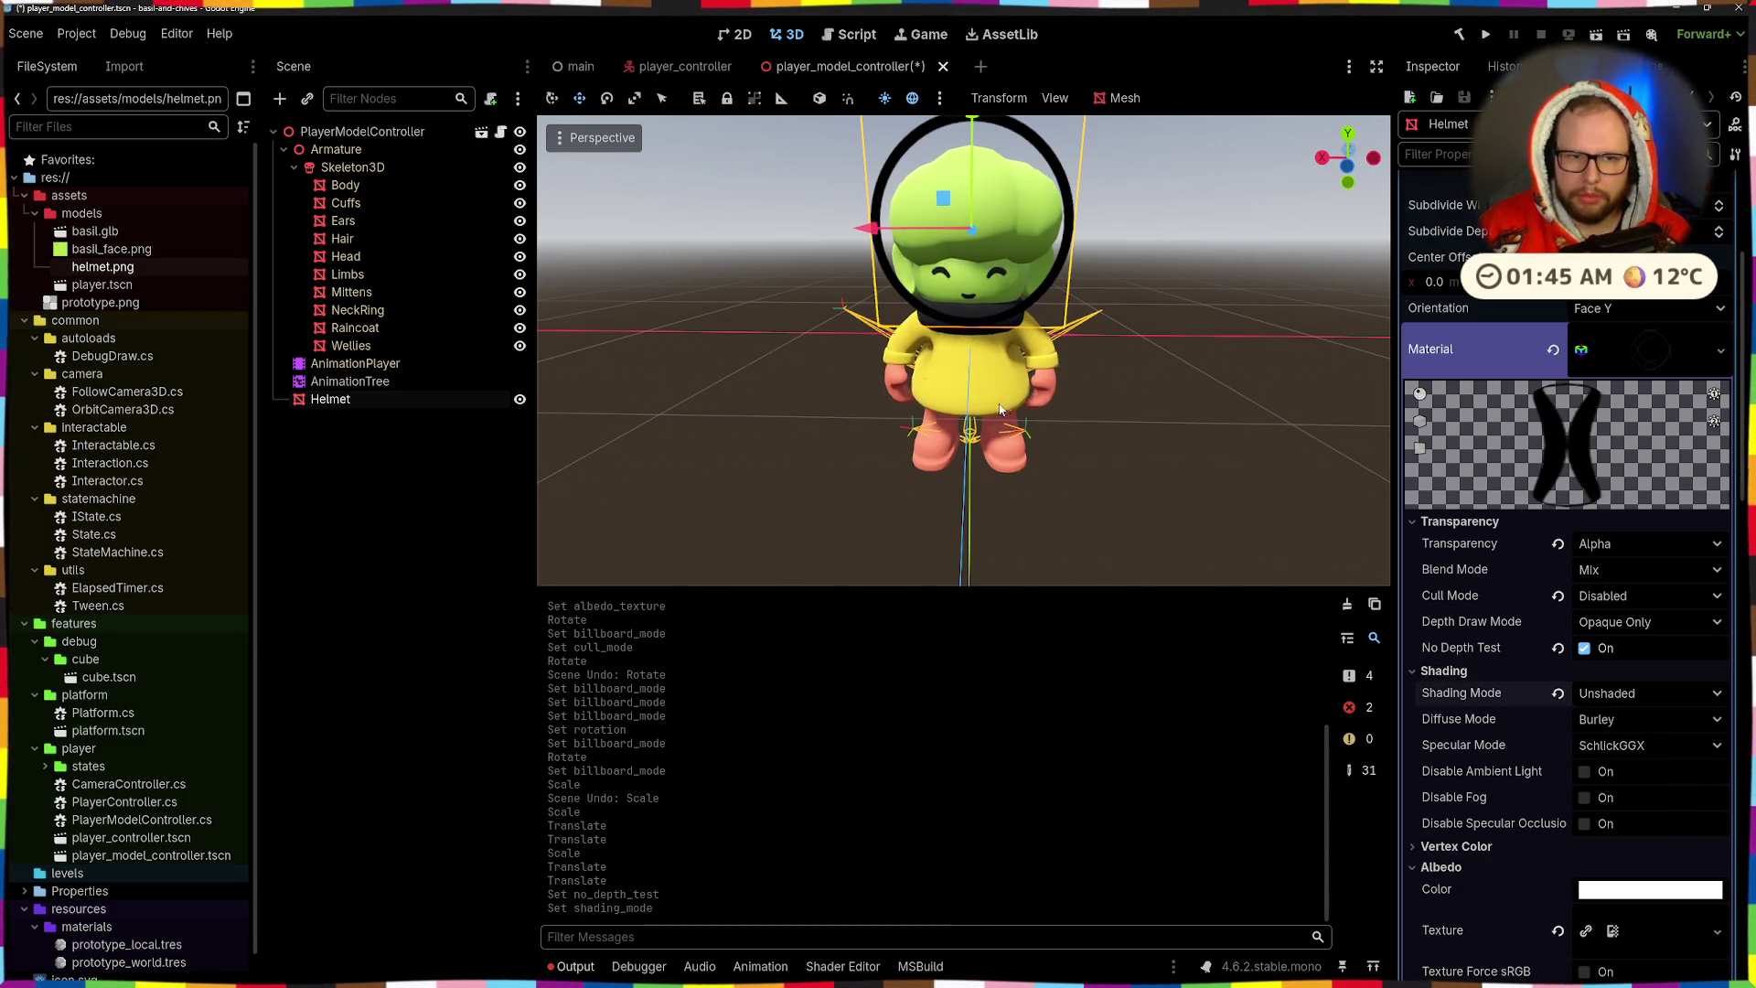
click(1586, 648)
mouse_move(1015, 430)
mouse_down()
mouse_move(1134, 437)
mouse_move(918, 466)
mouse_move(1171, 458)
mouse_move(1177, 353)
mouse_move(1009, 342)
mouse_move(1094, 276)
mouse_move(1050, 345)
mouse_up()
scroll(1168, 433, down, 3)
scroll(1143, 347, up, 3)
scroll(1008, 342, down, 2)
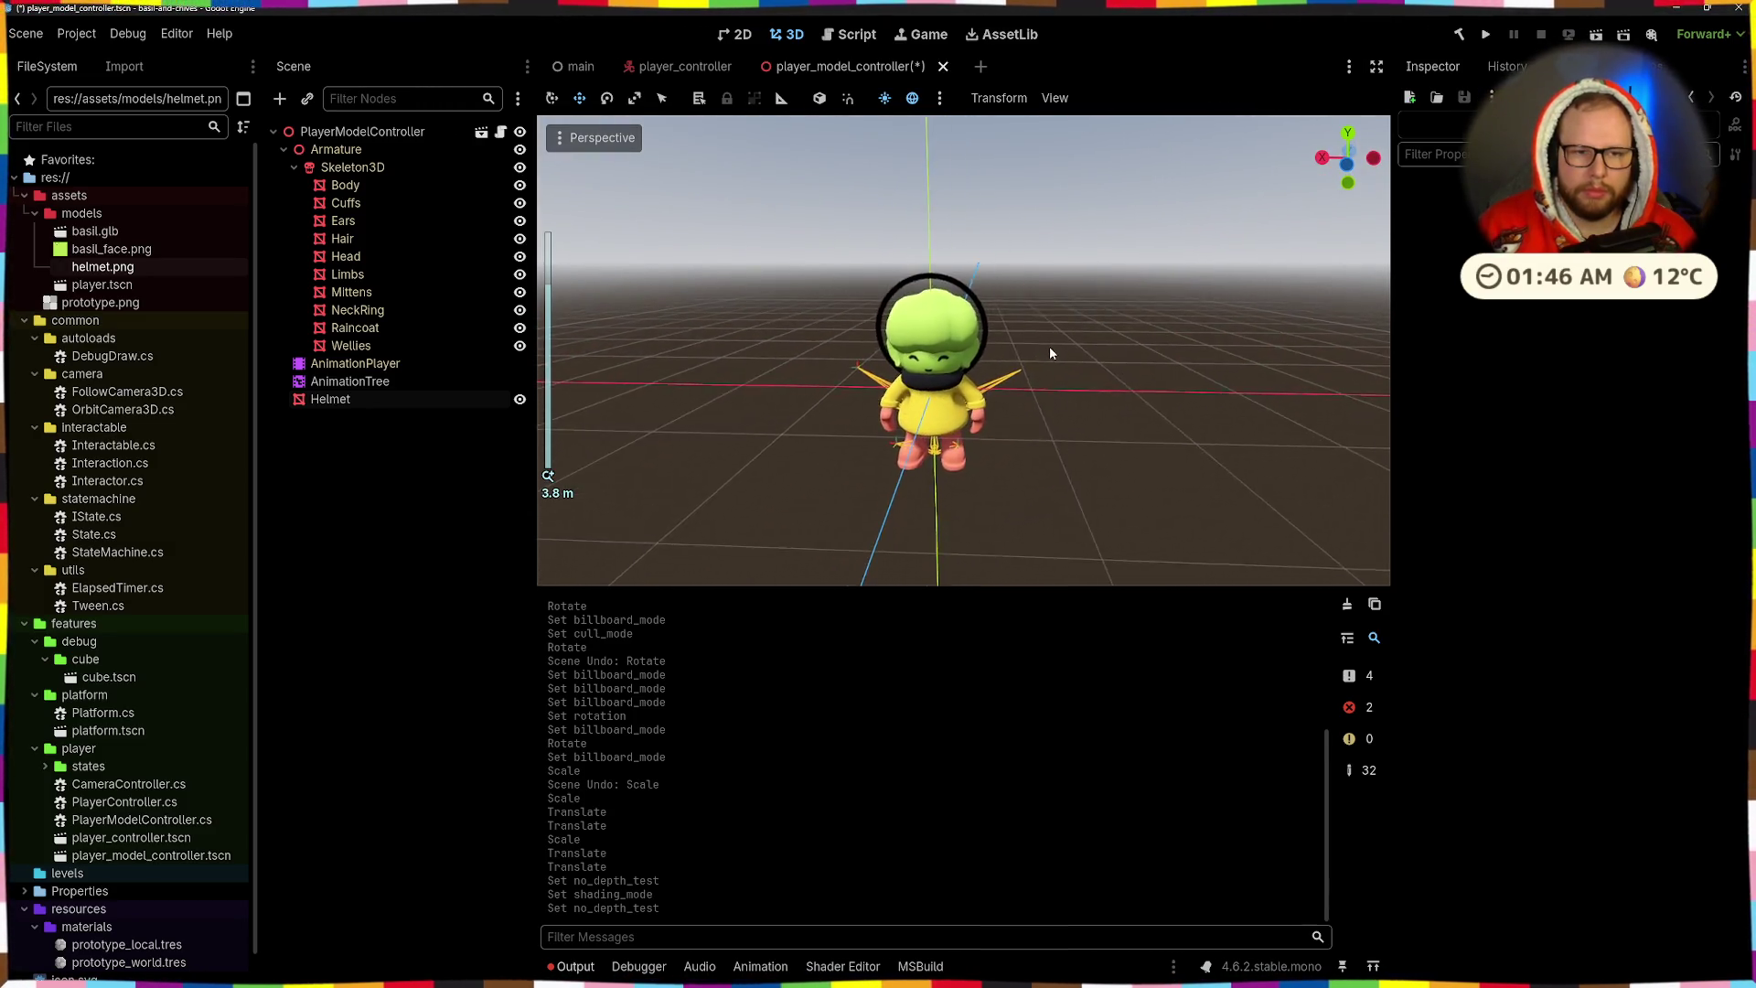
scroll(1050, 346, up, 4)
- Set the Helmet material's Albedo Color to pure white, hex ffffff
click(990, 230)
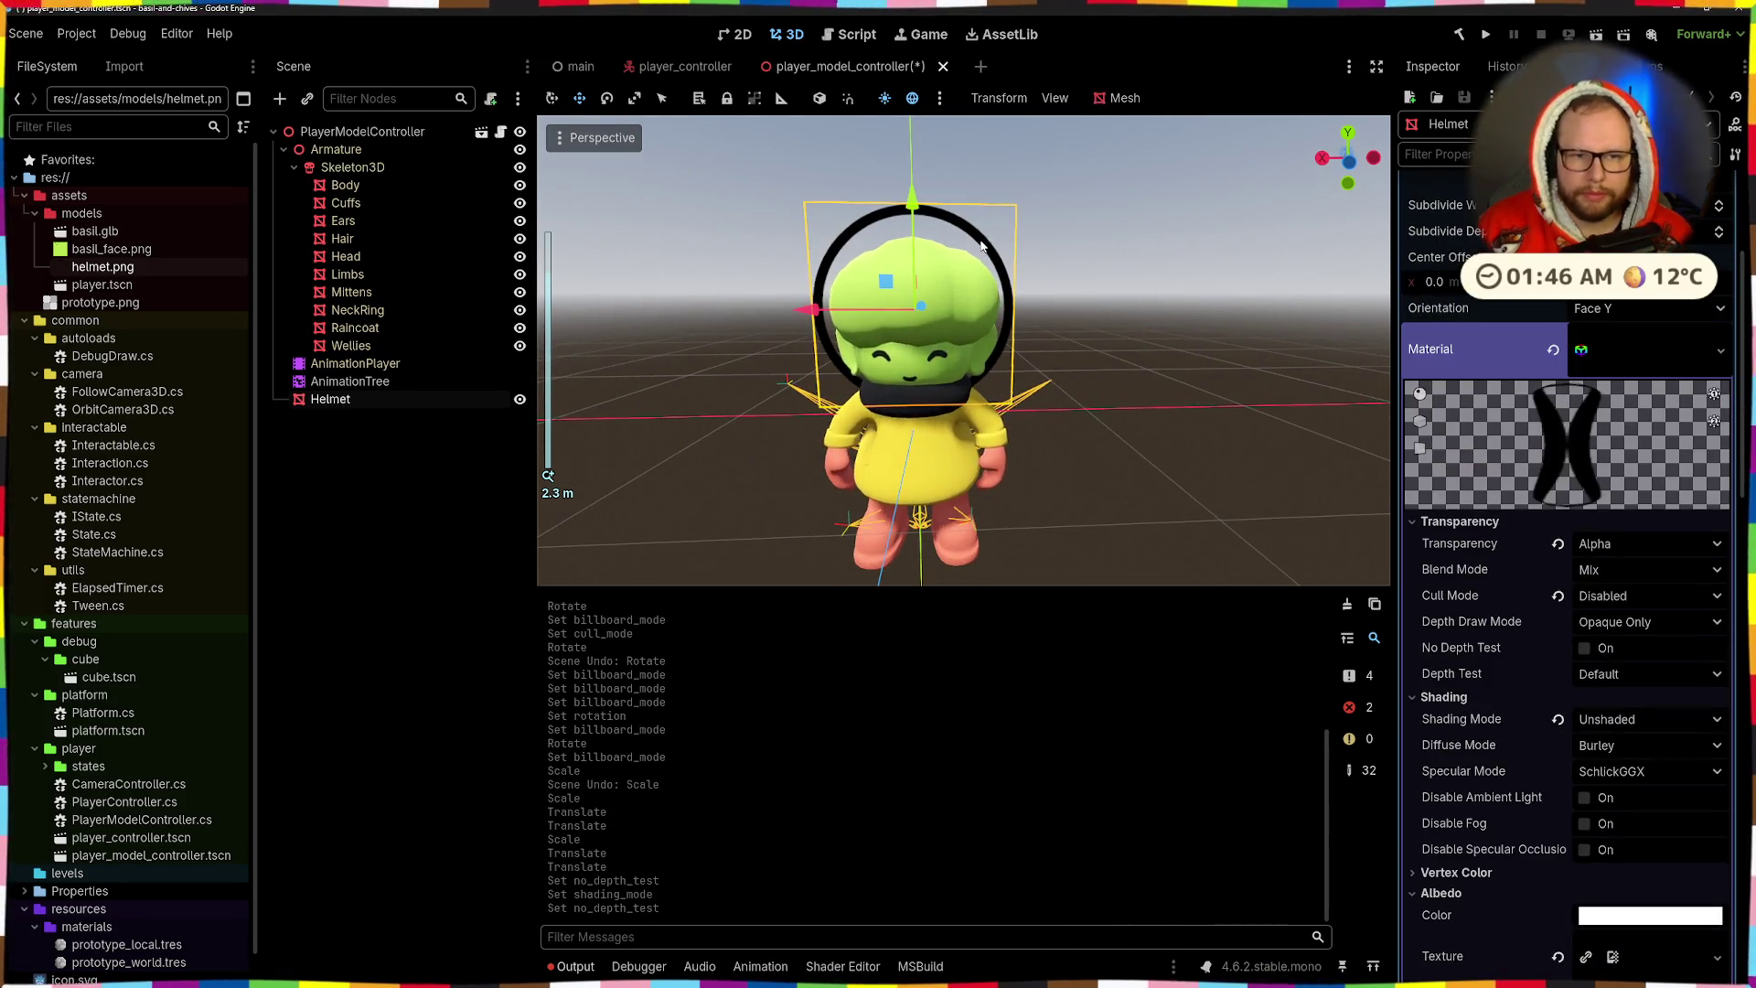
scroll(1620, 634, down, 5)
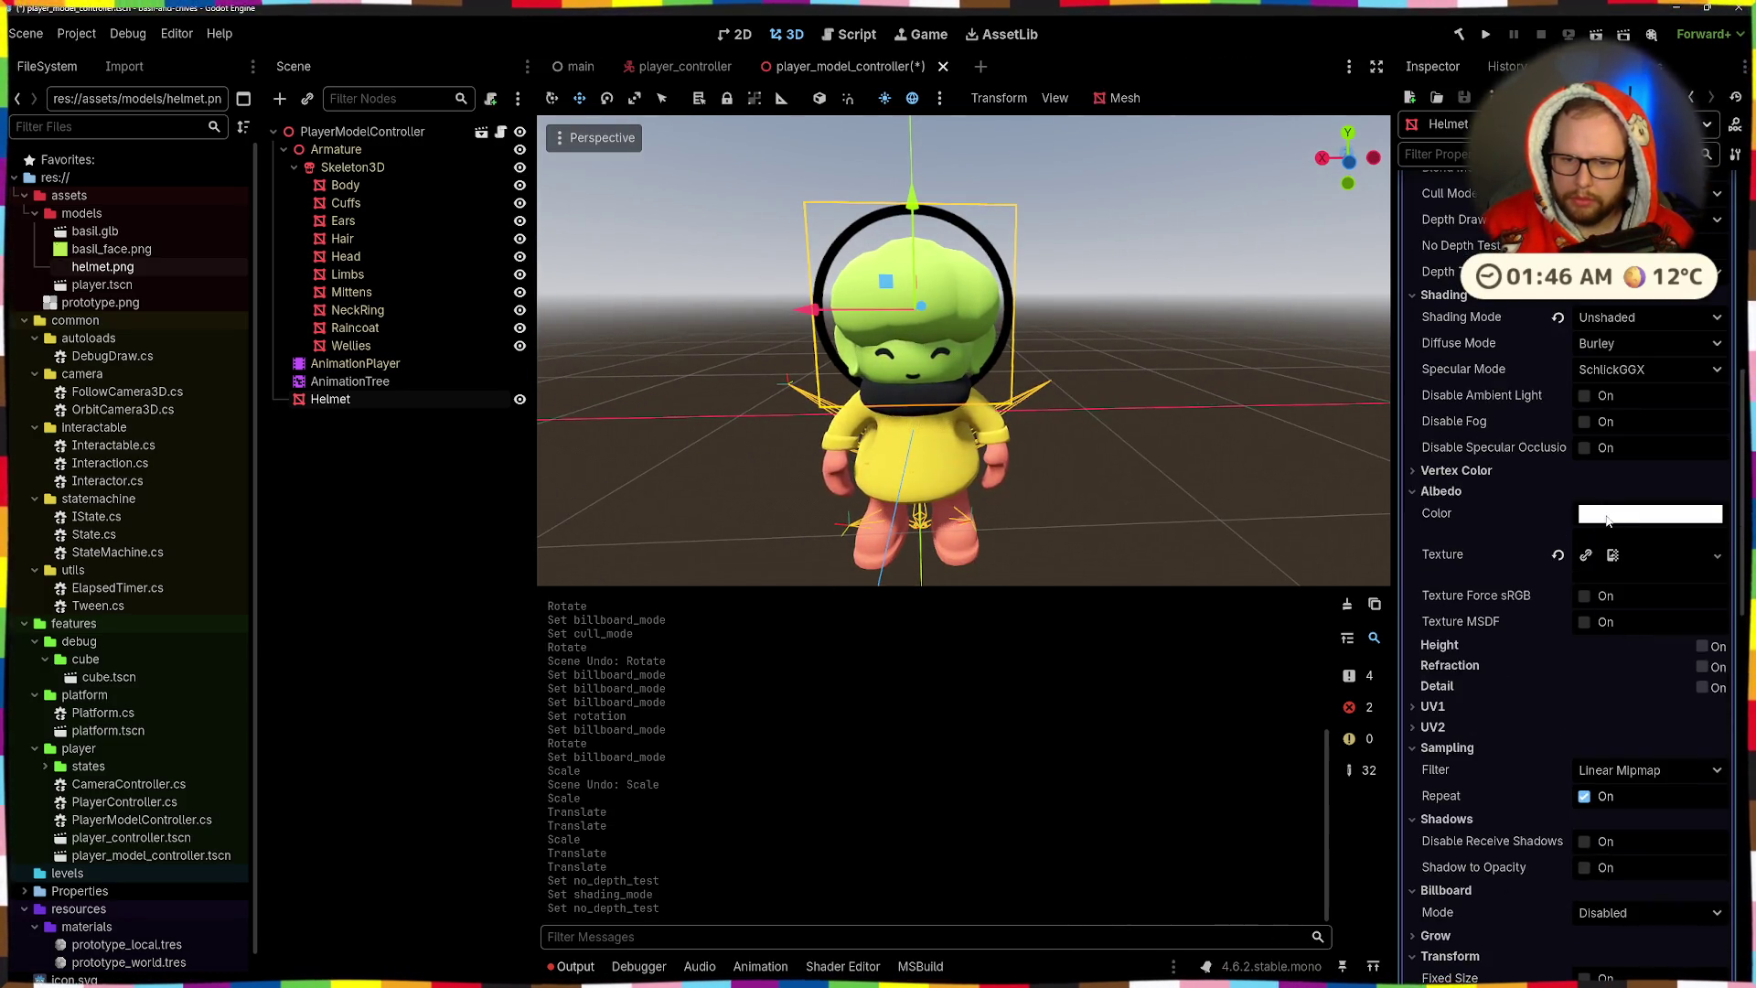
click(1610, 515)
key(Delete)
key(Delete)
text(ff)
key(Return)
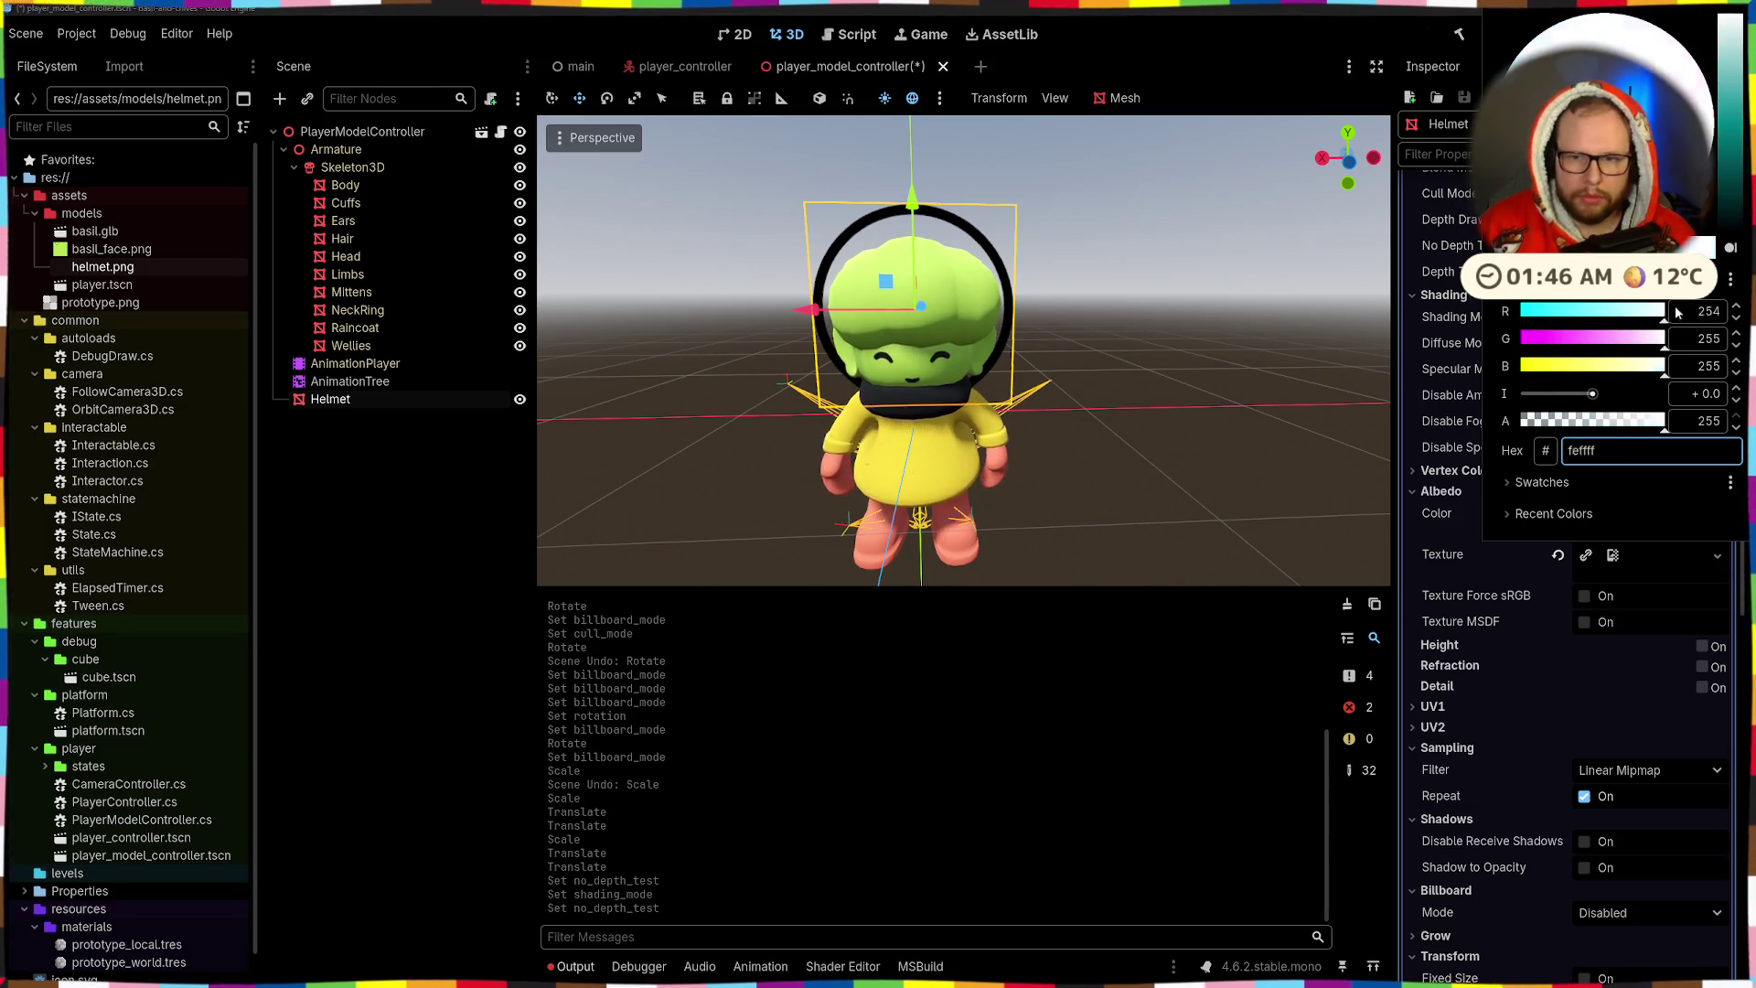
key(Escape)
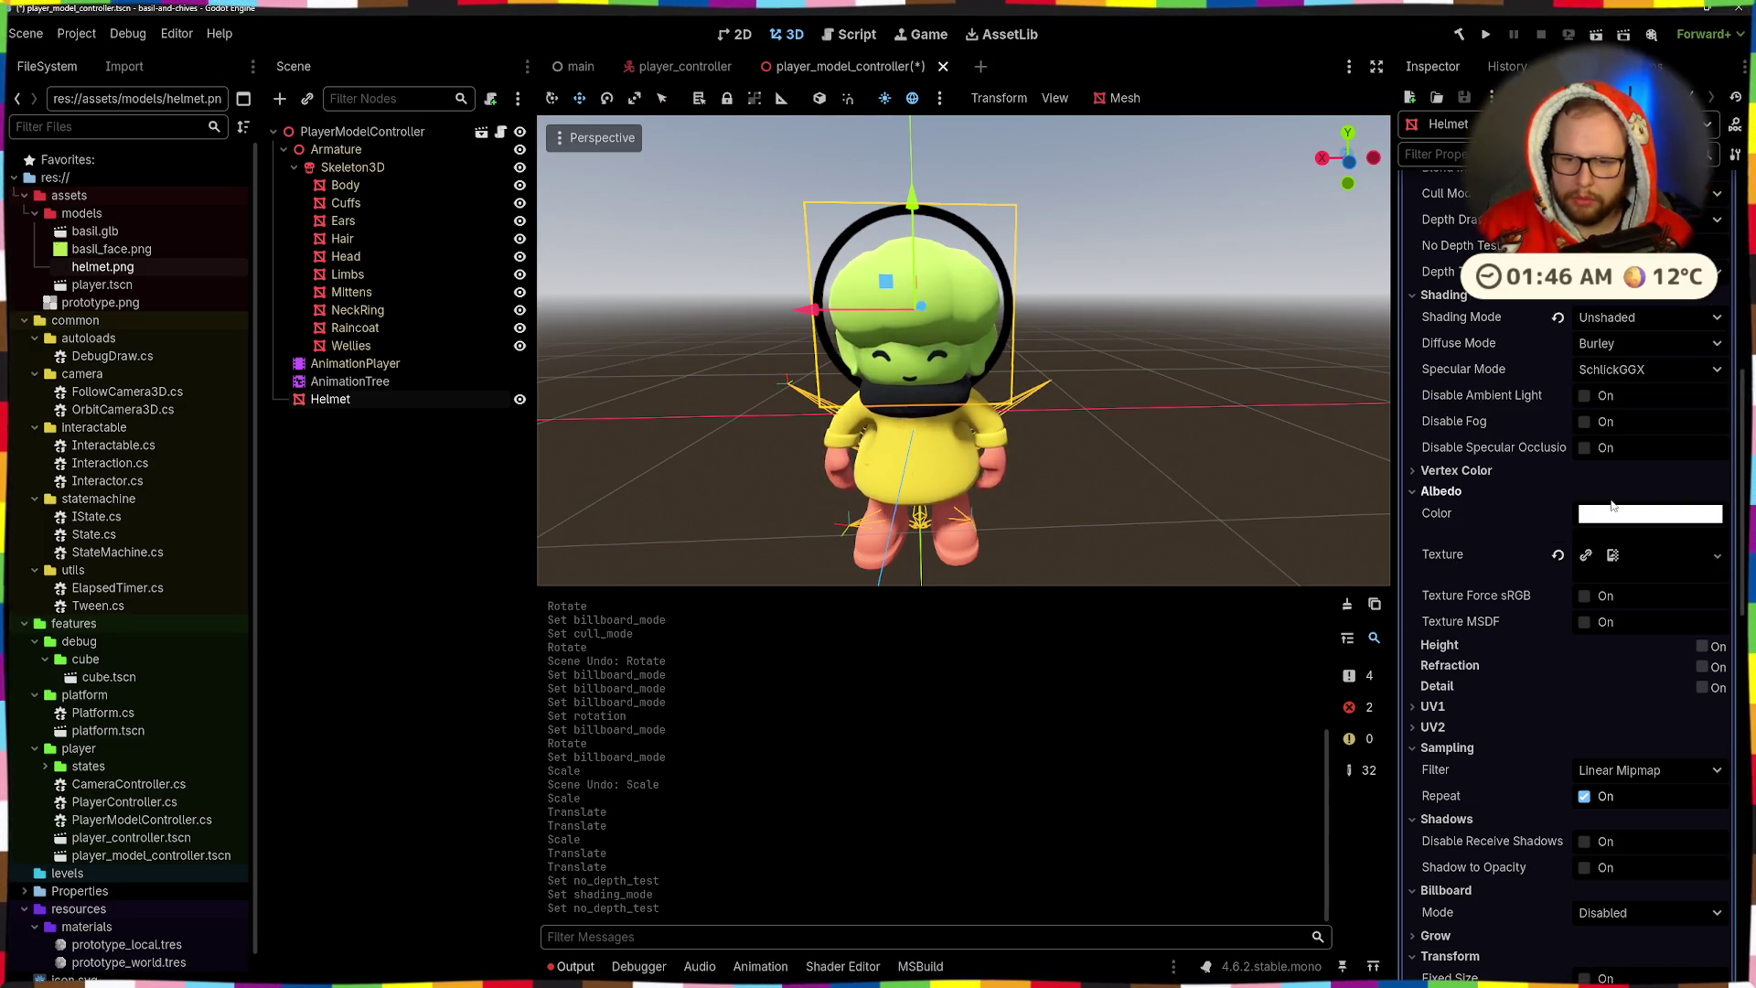
scroll(1504, 586, down, 6)
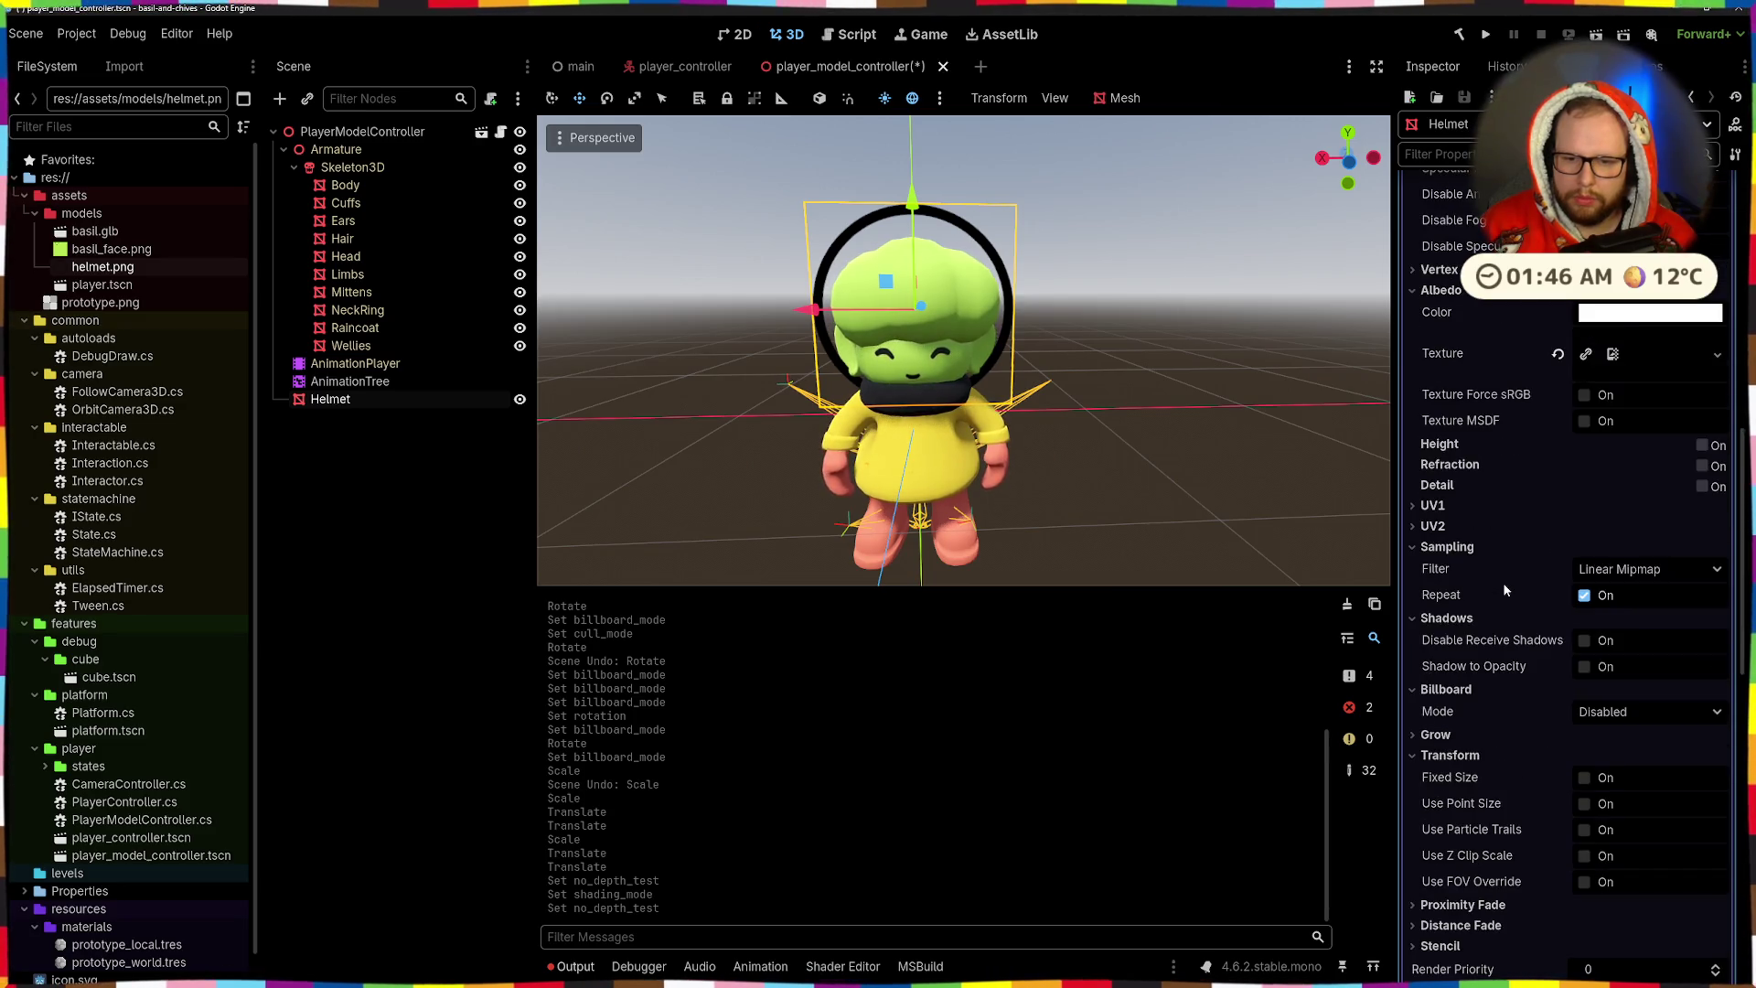
click(1649, 410)
click(1593, 476)
mouse_move(1100, 452)
mouse_down()
mouse_move(1204, 556)
mouse_move(1084, 135)
mouse_move(1061, 189)
mouse_move(1181, 454)
mouse_move(1215, 482)
mouse_move(1443, 523)
mouse_up()
click(1650, 410)
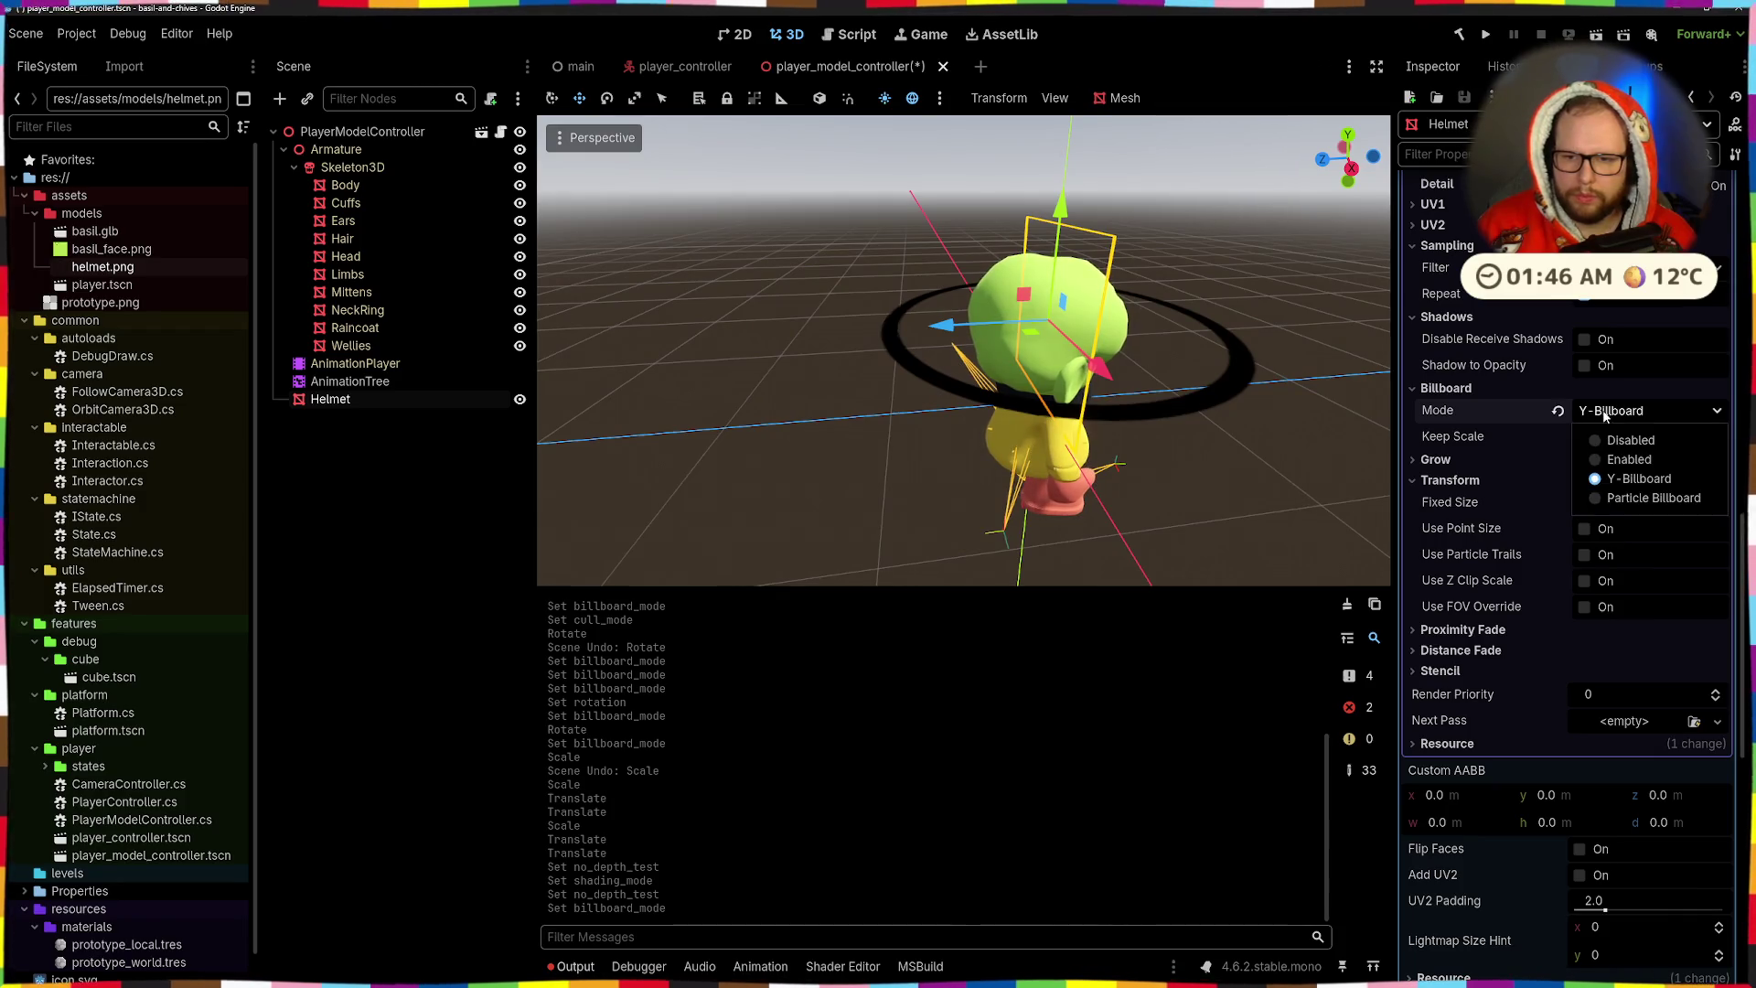
click(1593, 458)
mouse_move(1280, 503)
mouse_down()
mouse_move(1077, 450)
mouse_move(1050, 573)
mouse_move(1031, 315)
mouse_move(1064, 189)
mouse_move(1077, 580)
mouse_move(1129, 518)
mouse_up()
click(1557, 410)
click(1637, 410)
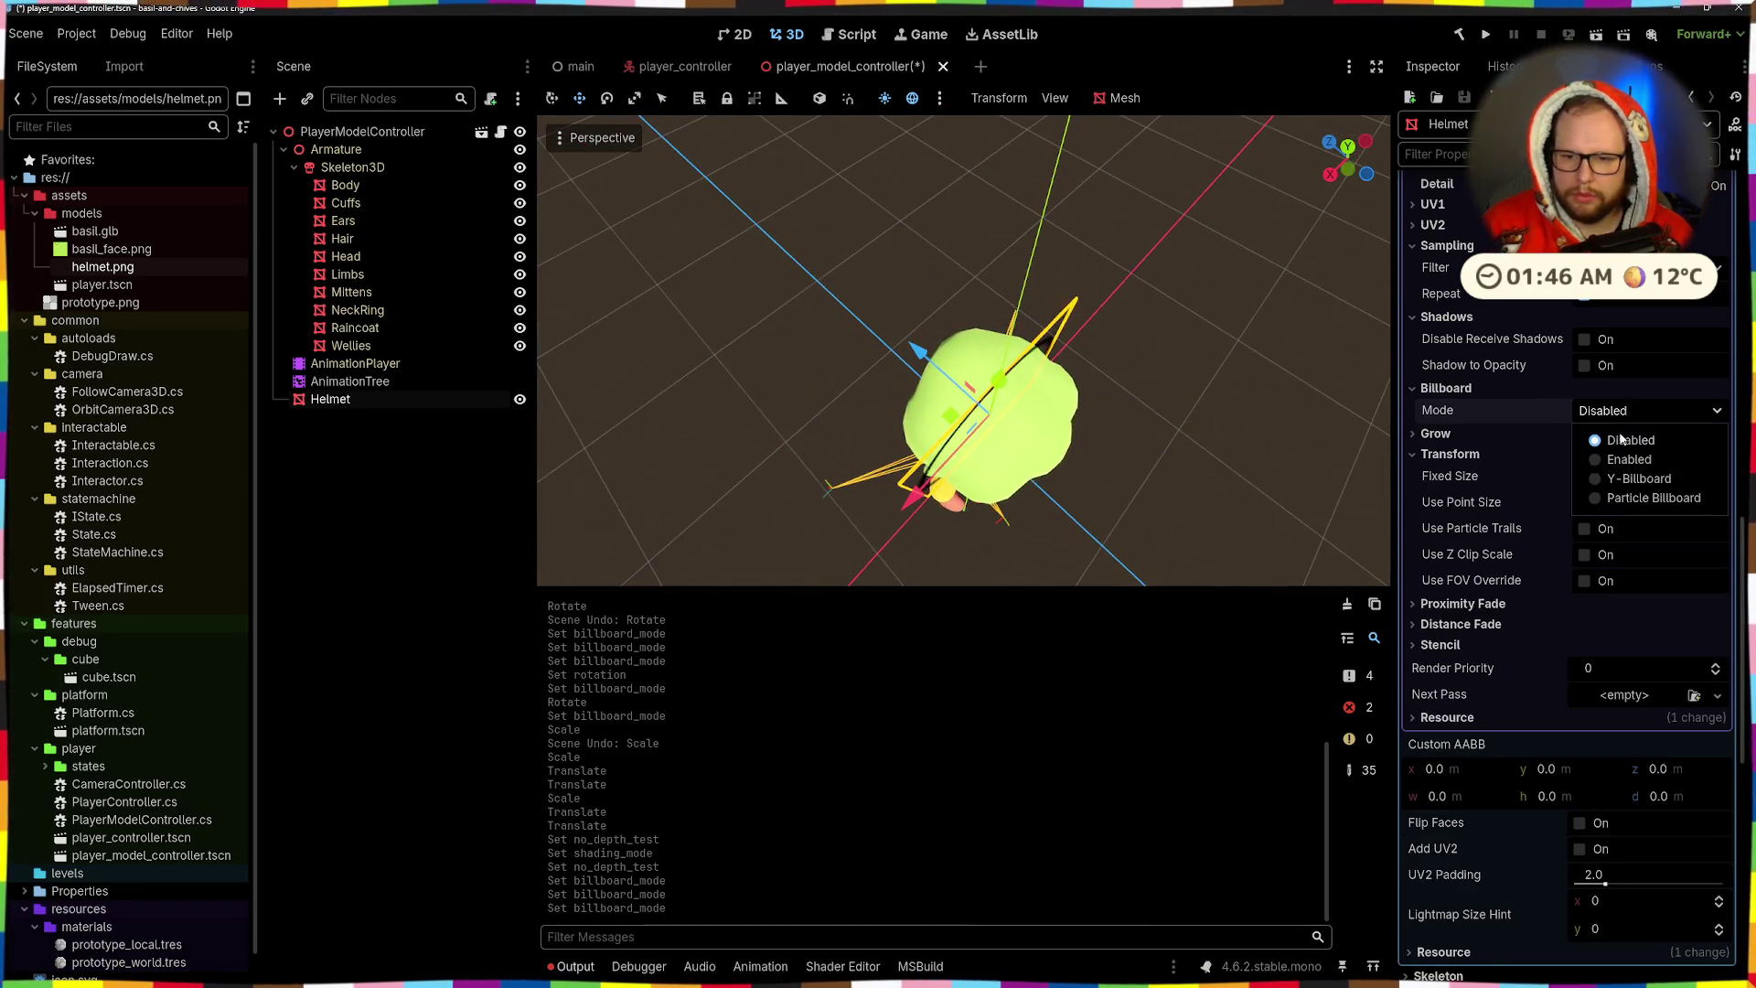
click(1595, 496)
drag(1227, 492, 1184, 332)
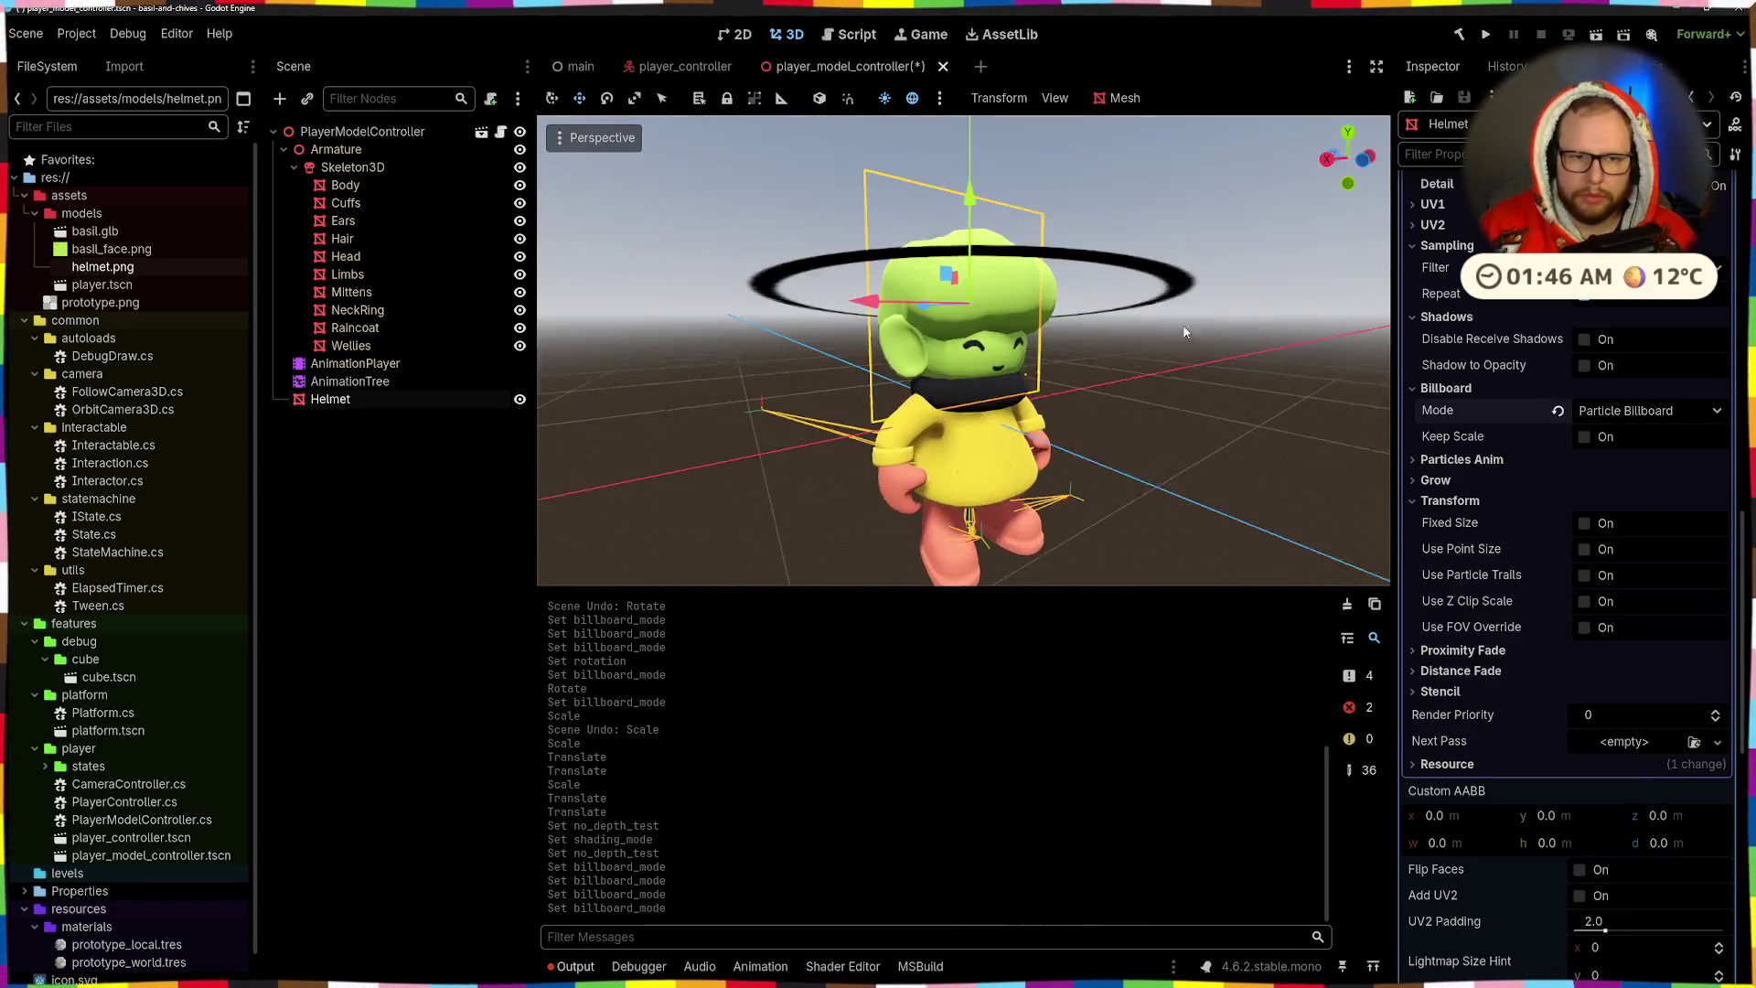
click(1557, 409)
scroll(1474, 403, down, 10)
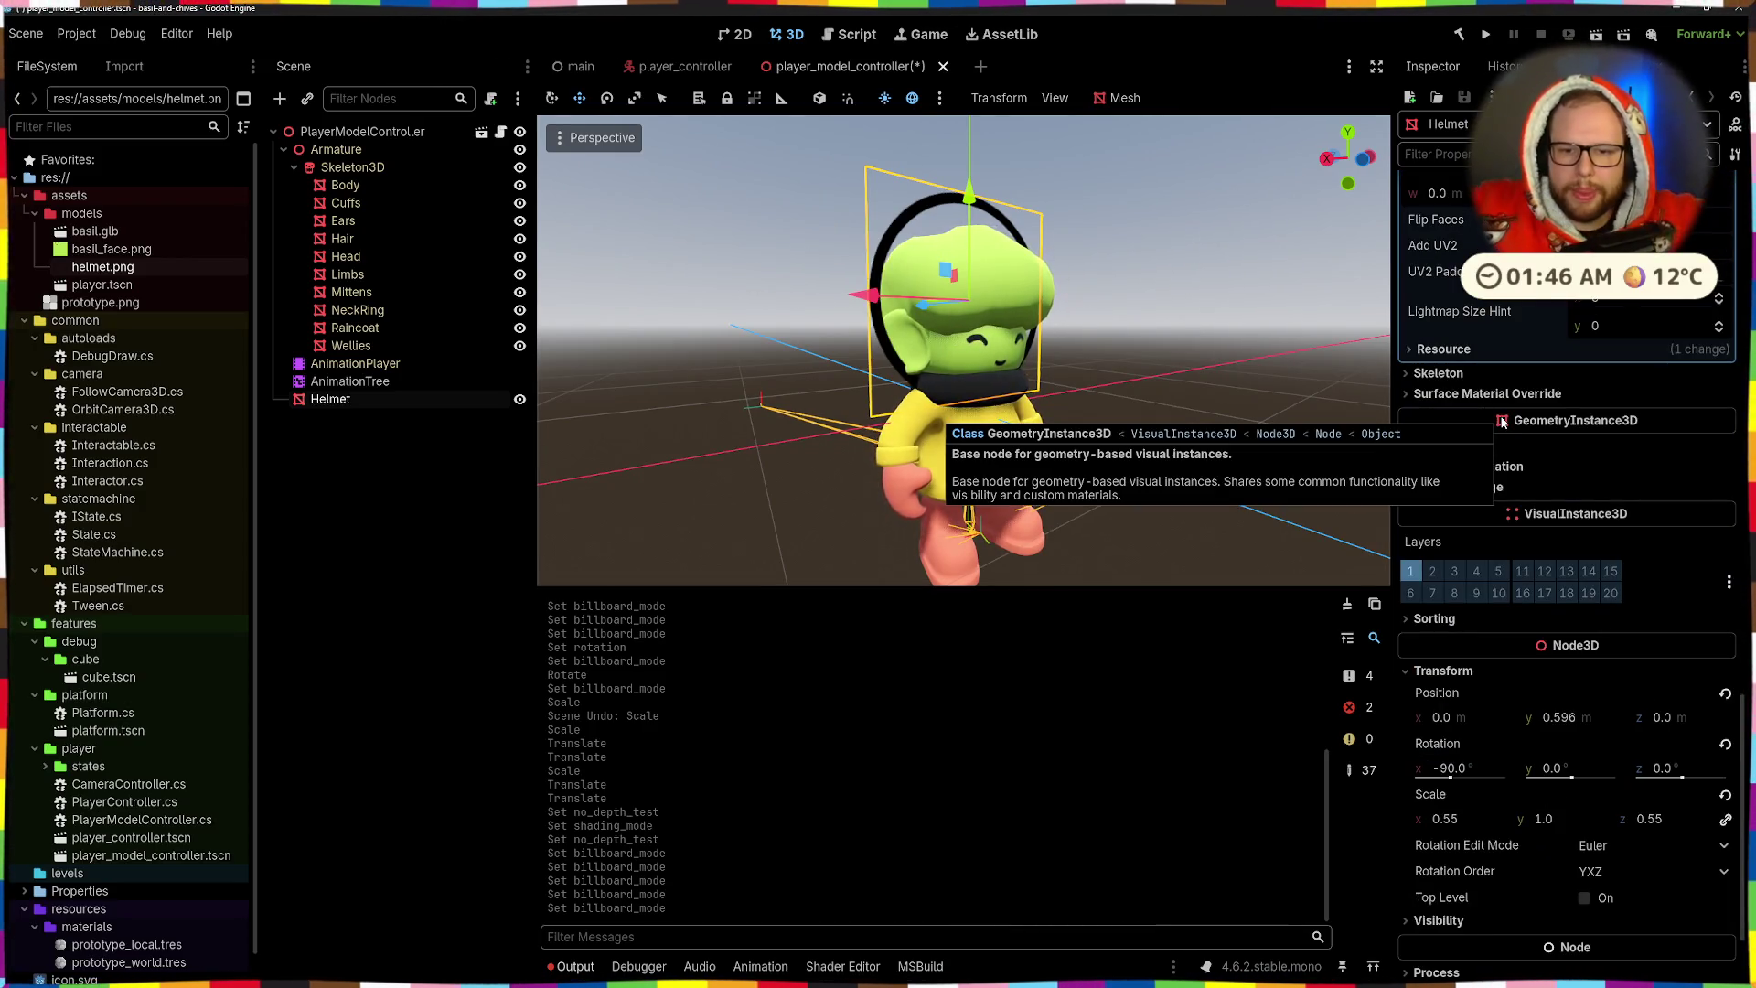
scroll(137, 457, down, 1)
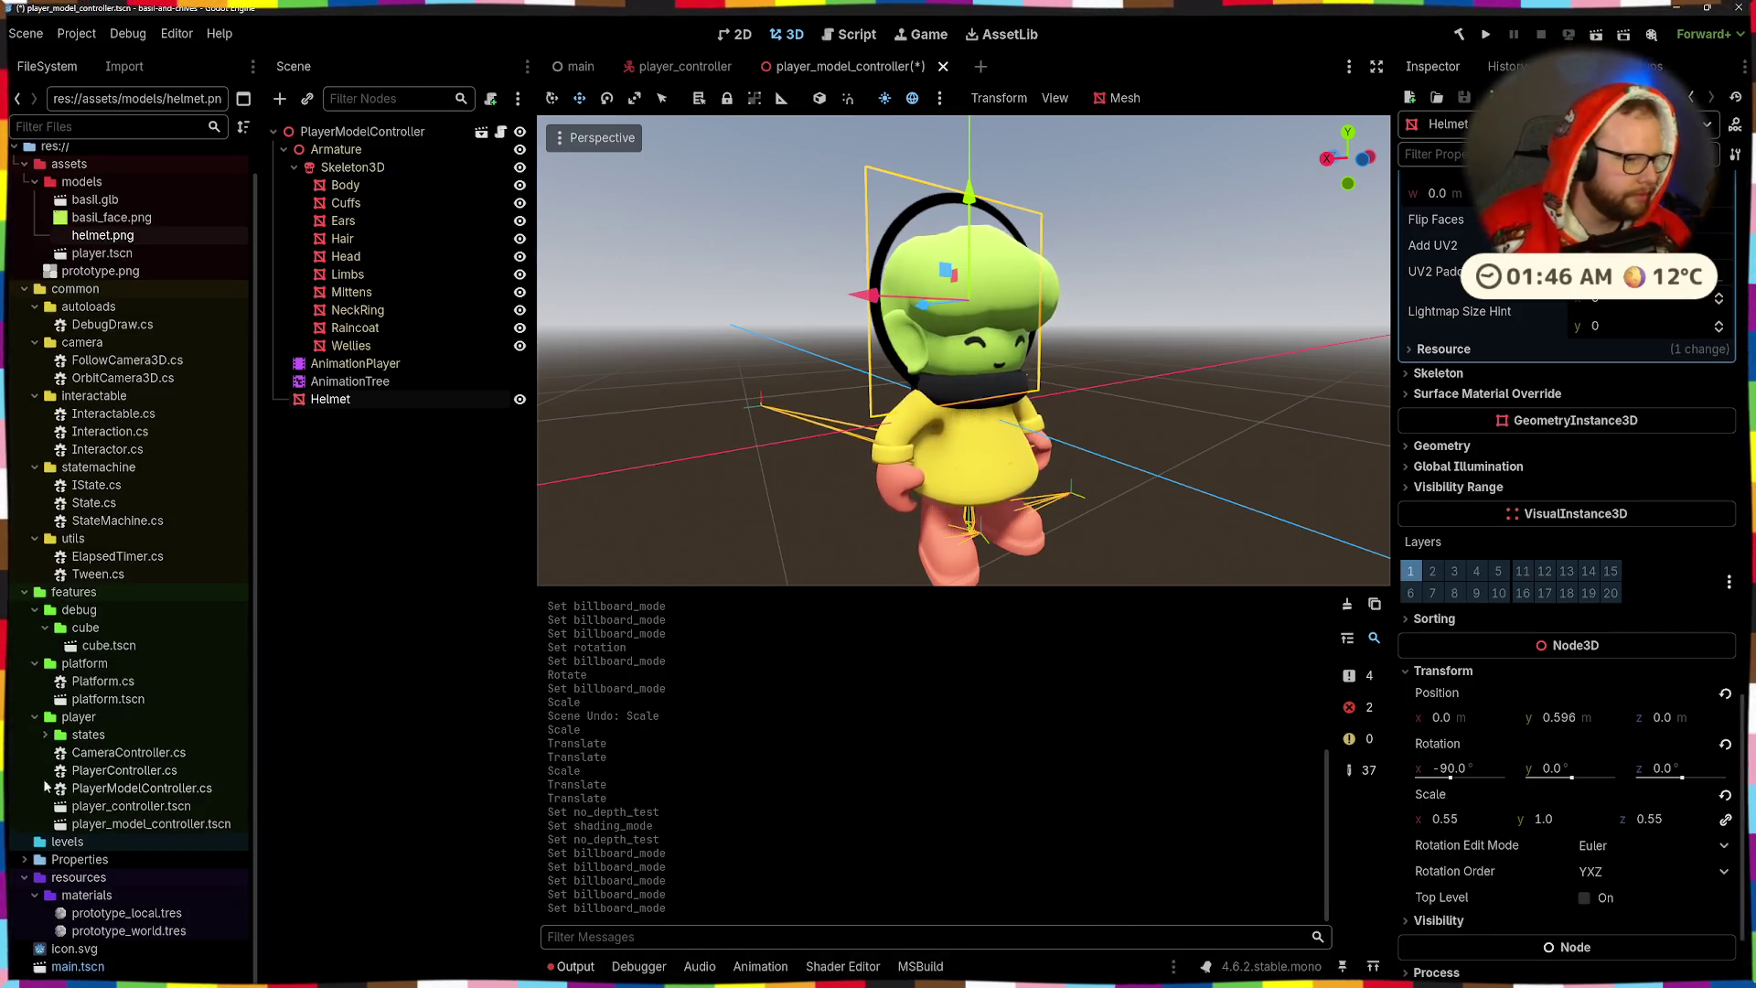
right_click(88, 877)
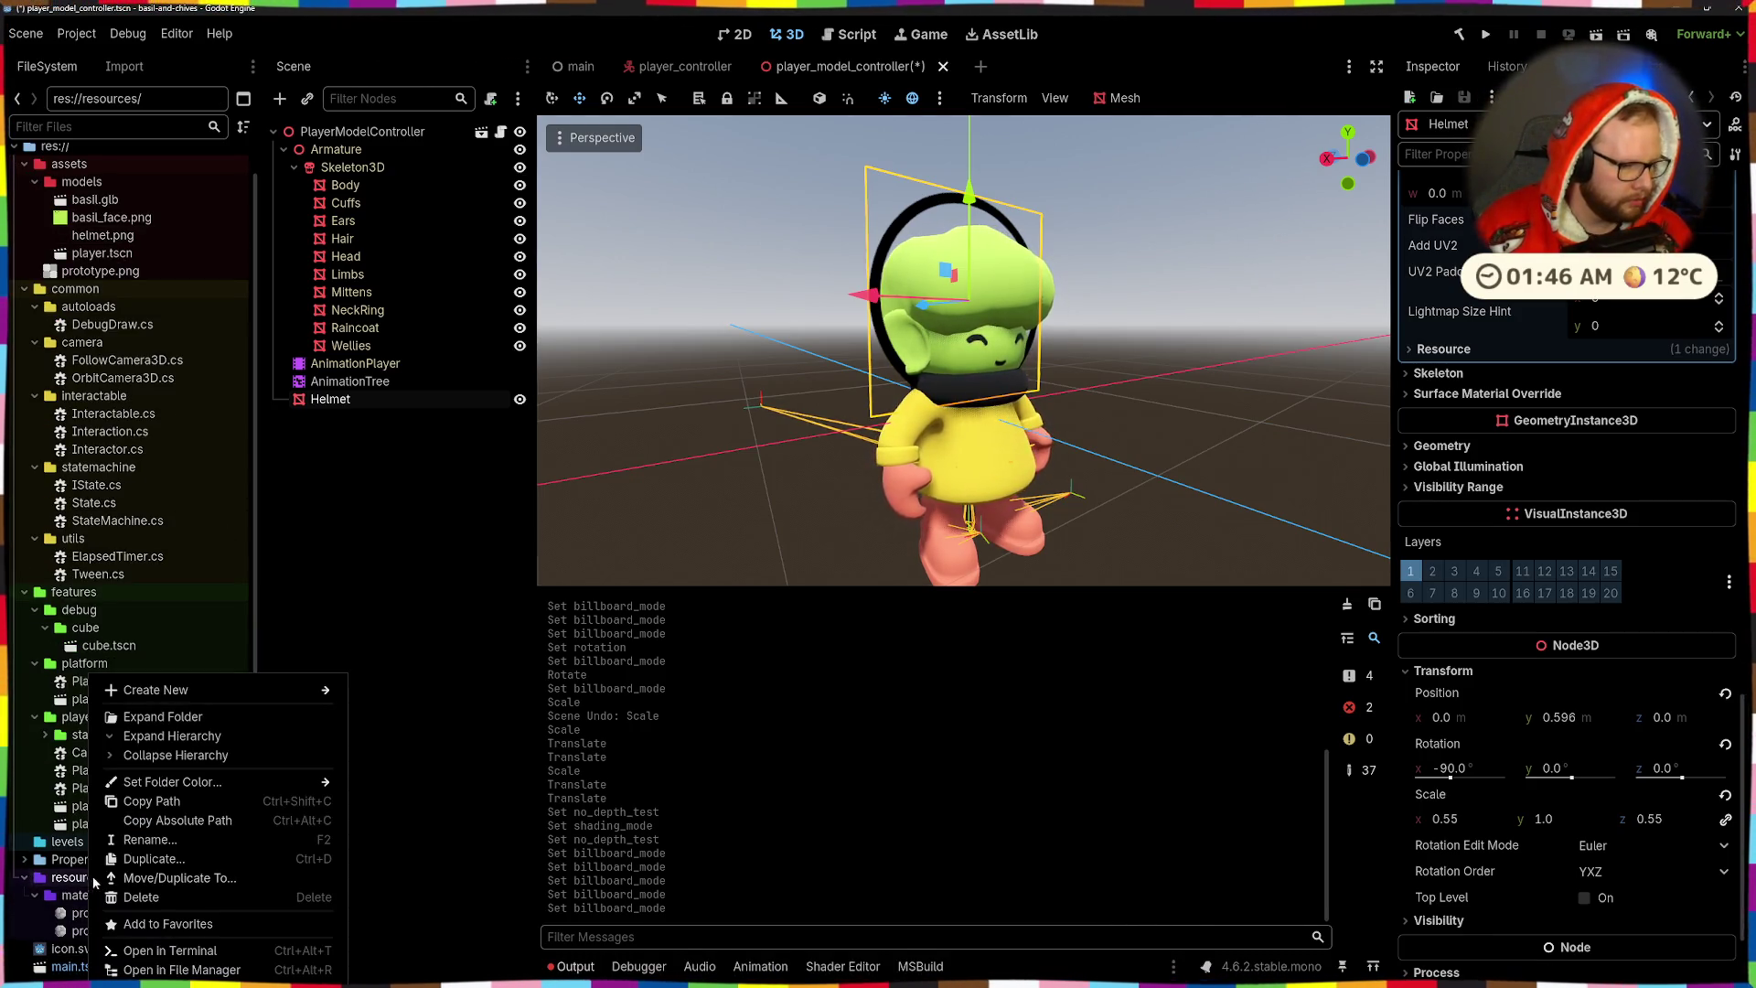
- Create a new folder named shaders inside resources
mouse_move(128, 713)
click(390, 693)
text(shaders)
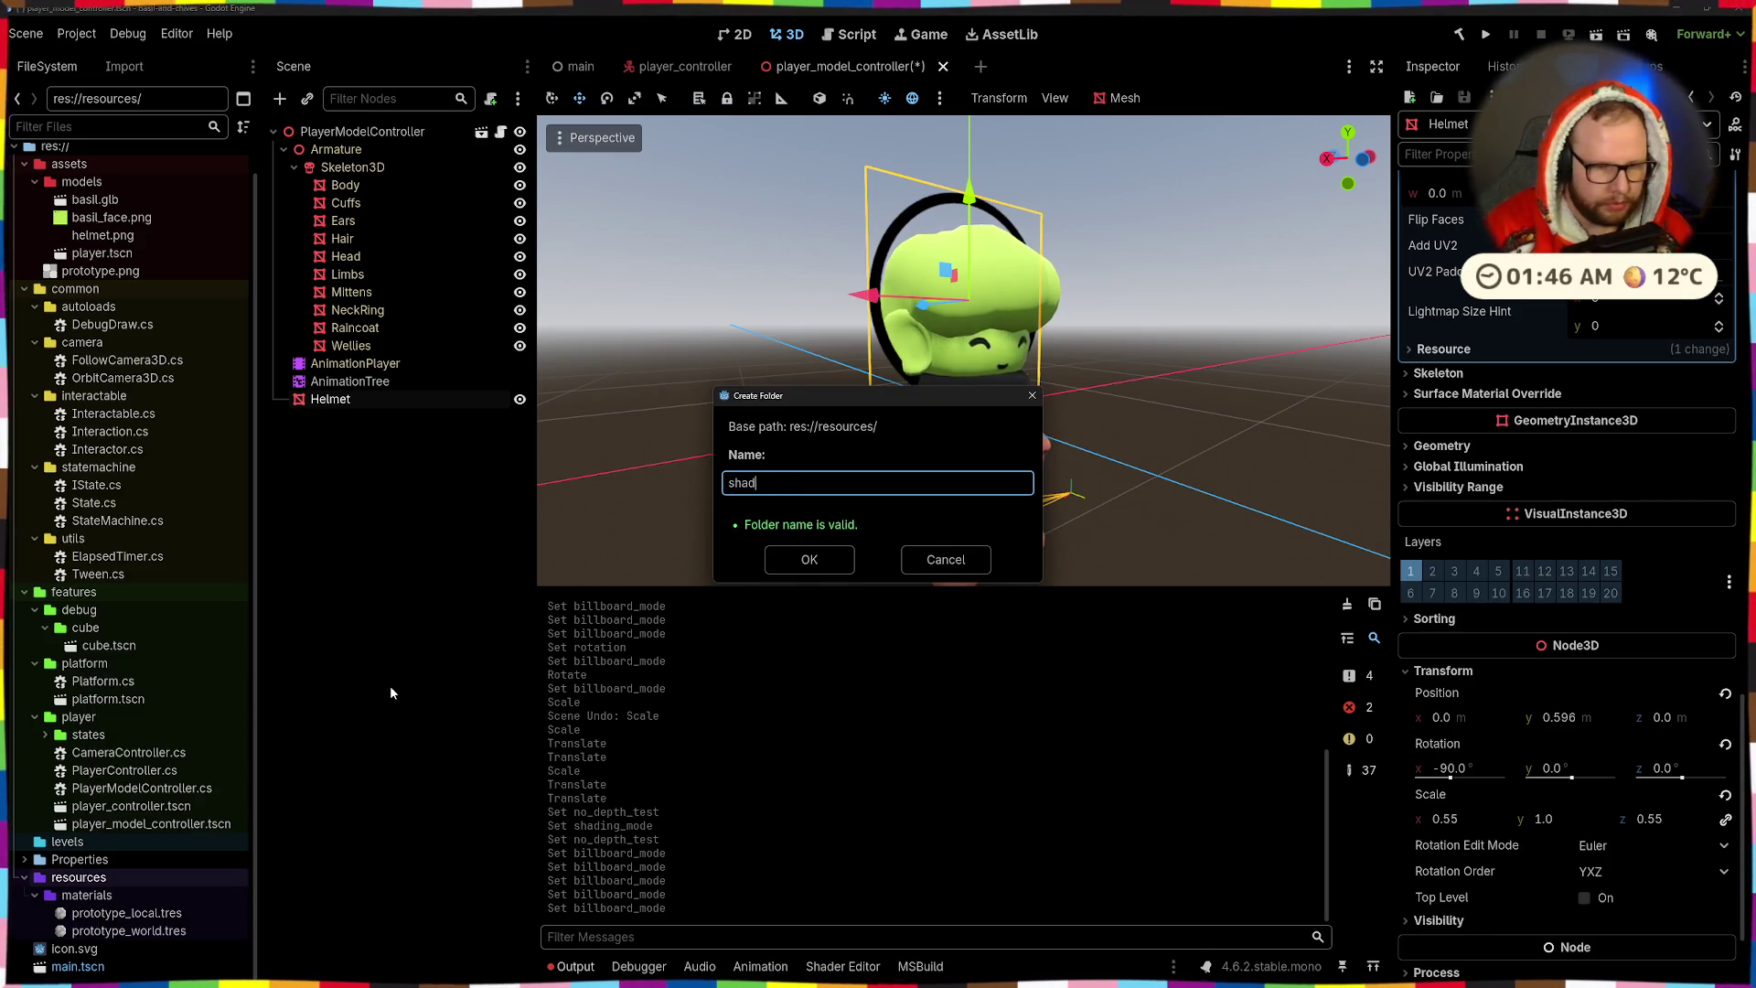
key(Return)
- Create a new Shader resource in the shaders folder named billboard.gdshader
right_click(95, 951)
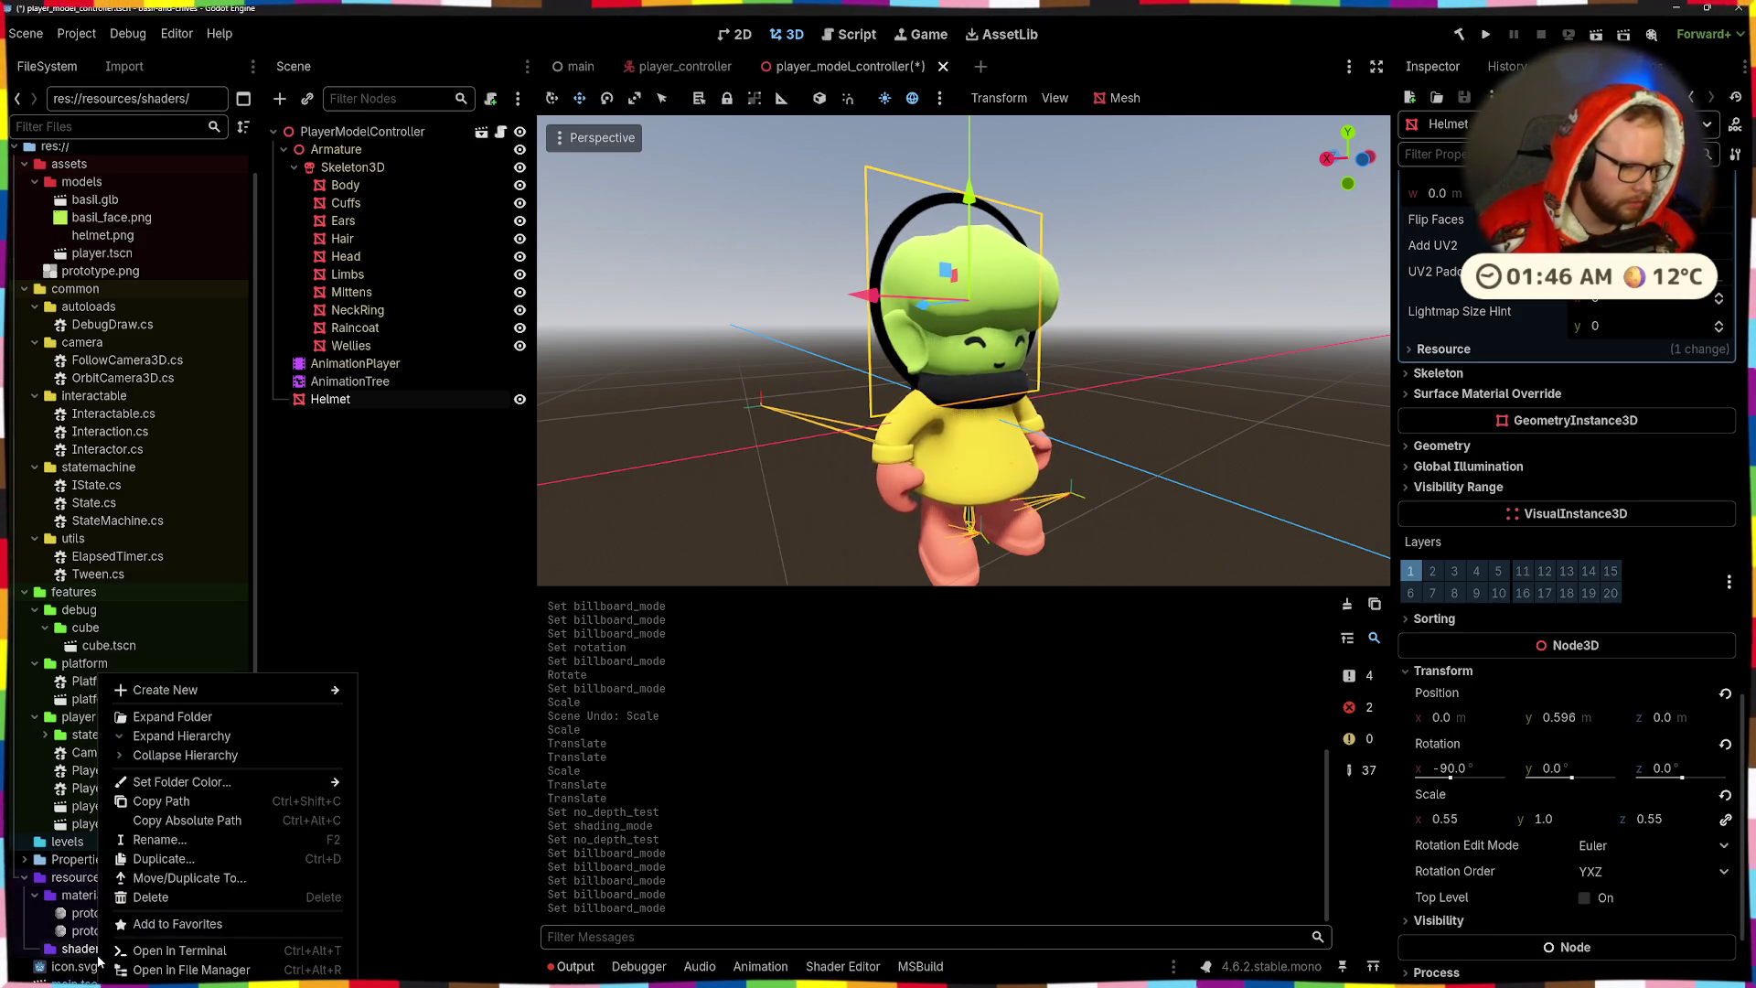
mouse_move(178, 692)
click(420, 748)
text(sahder)
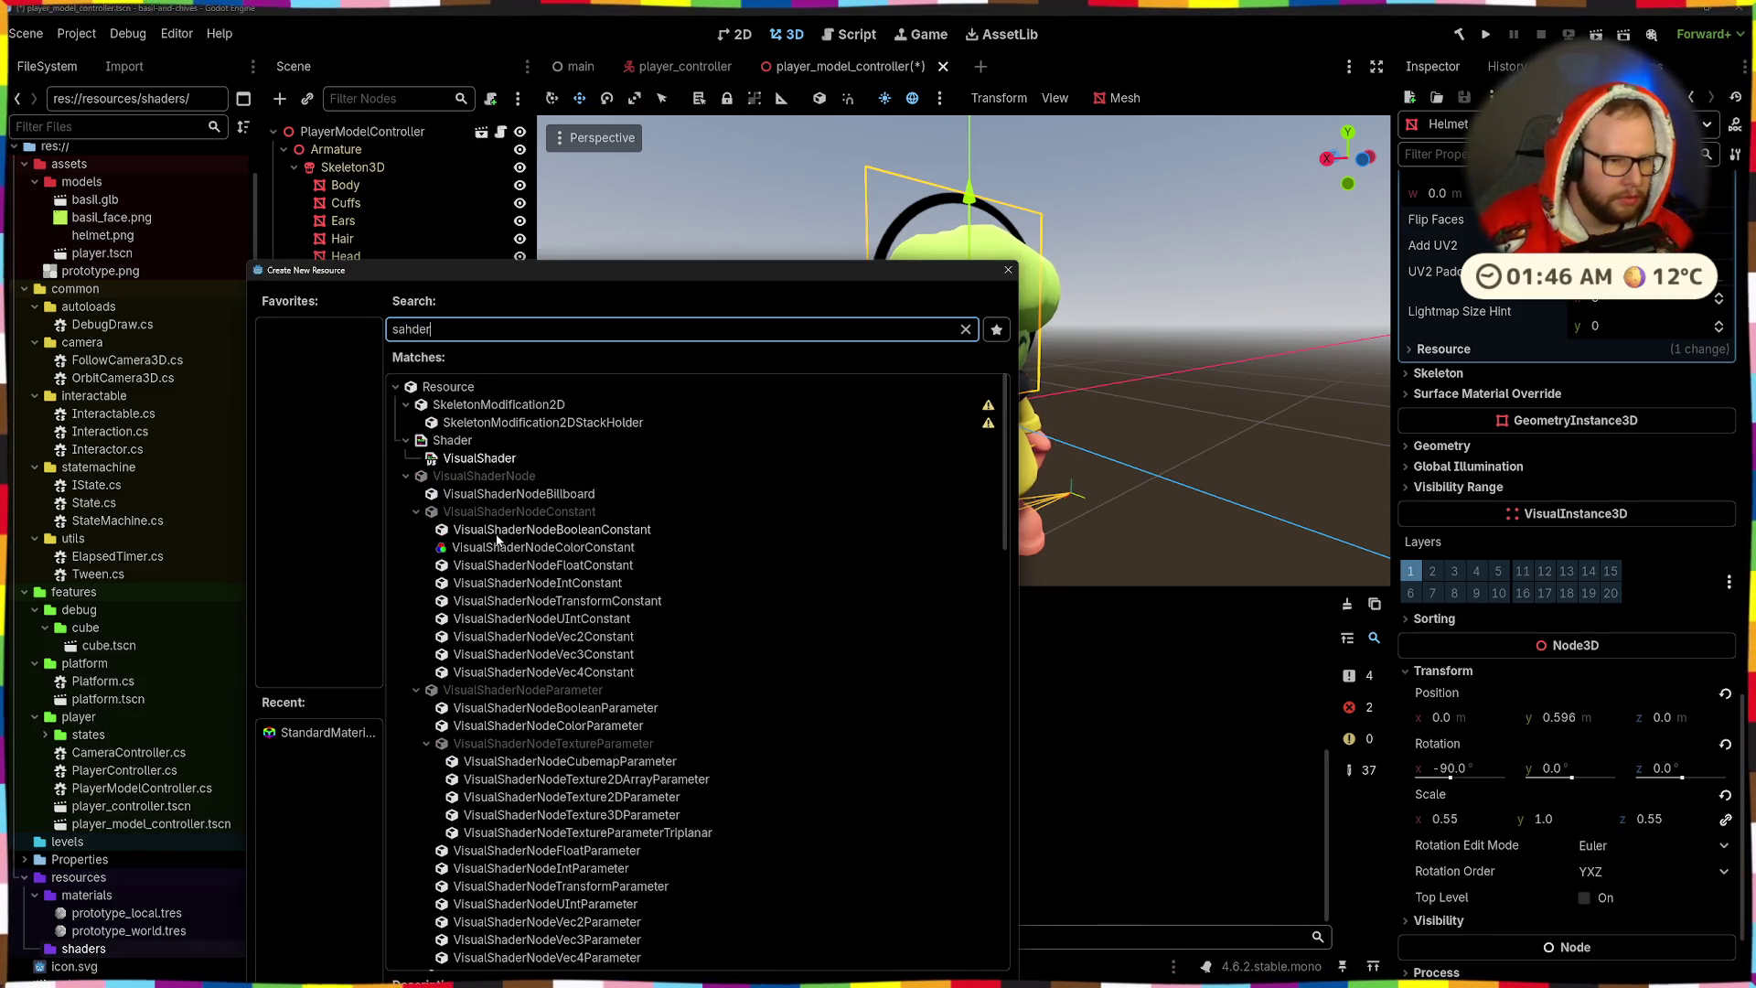
double_click(453, 441)
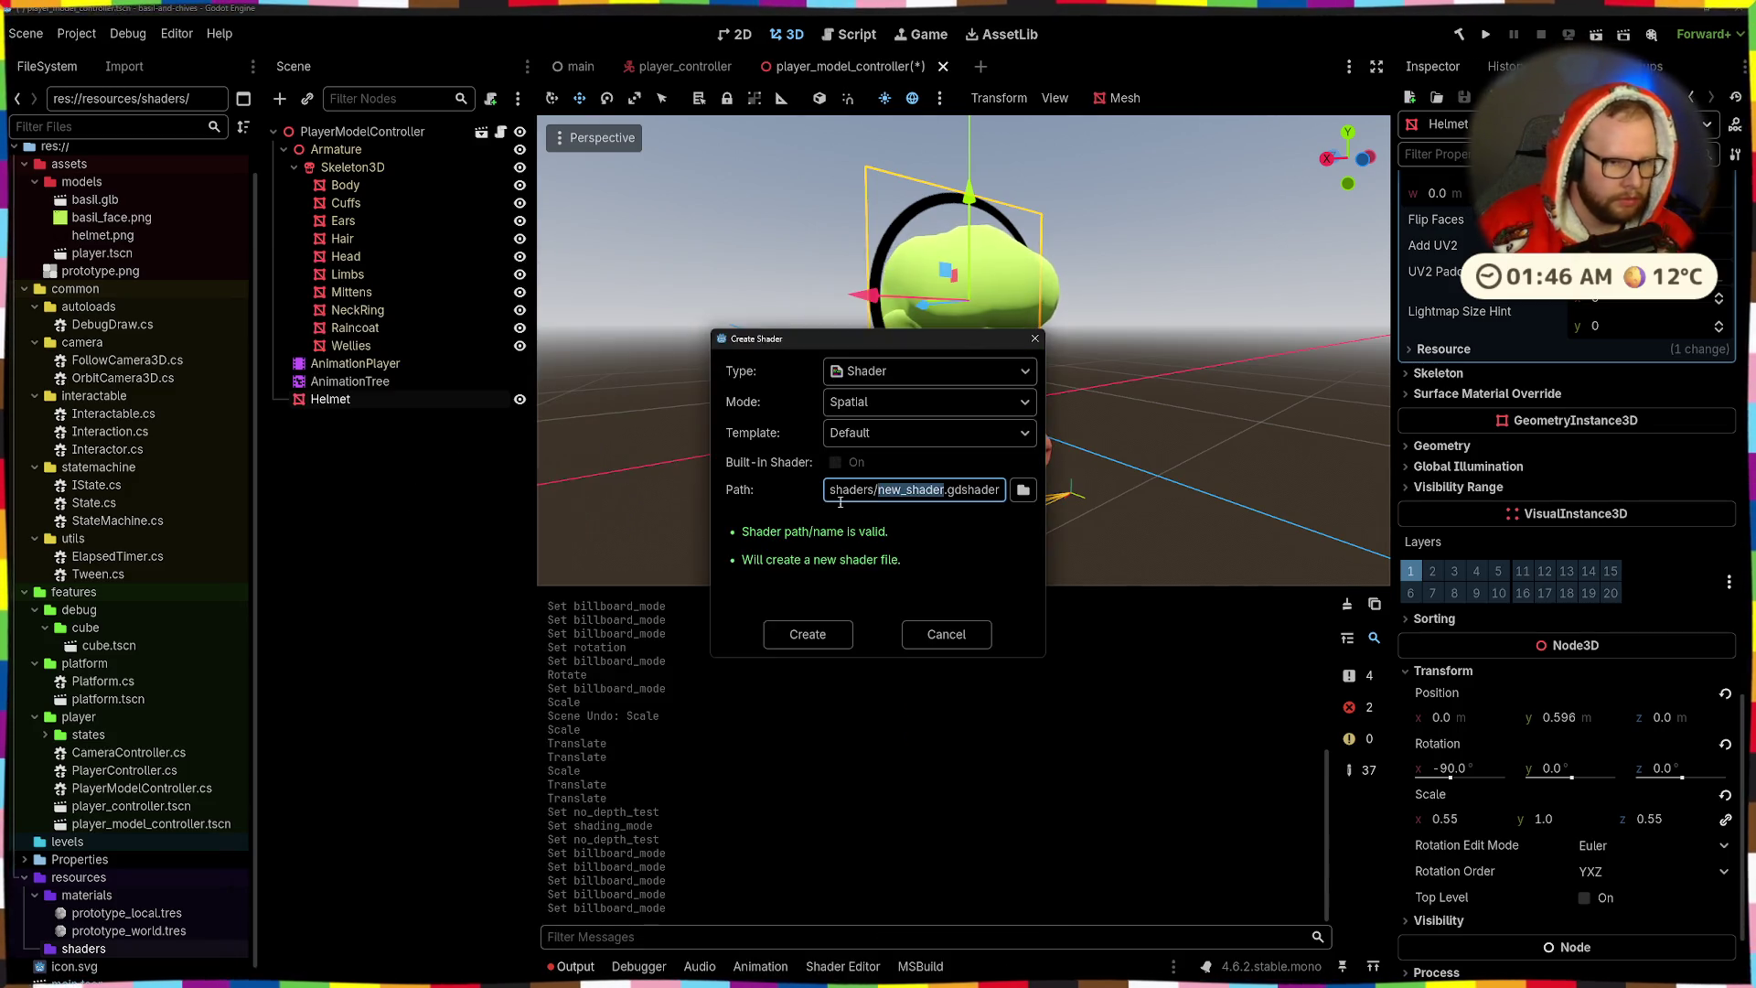
text(basil_hel)
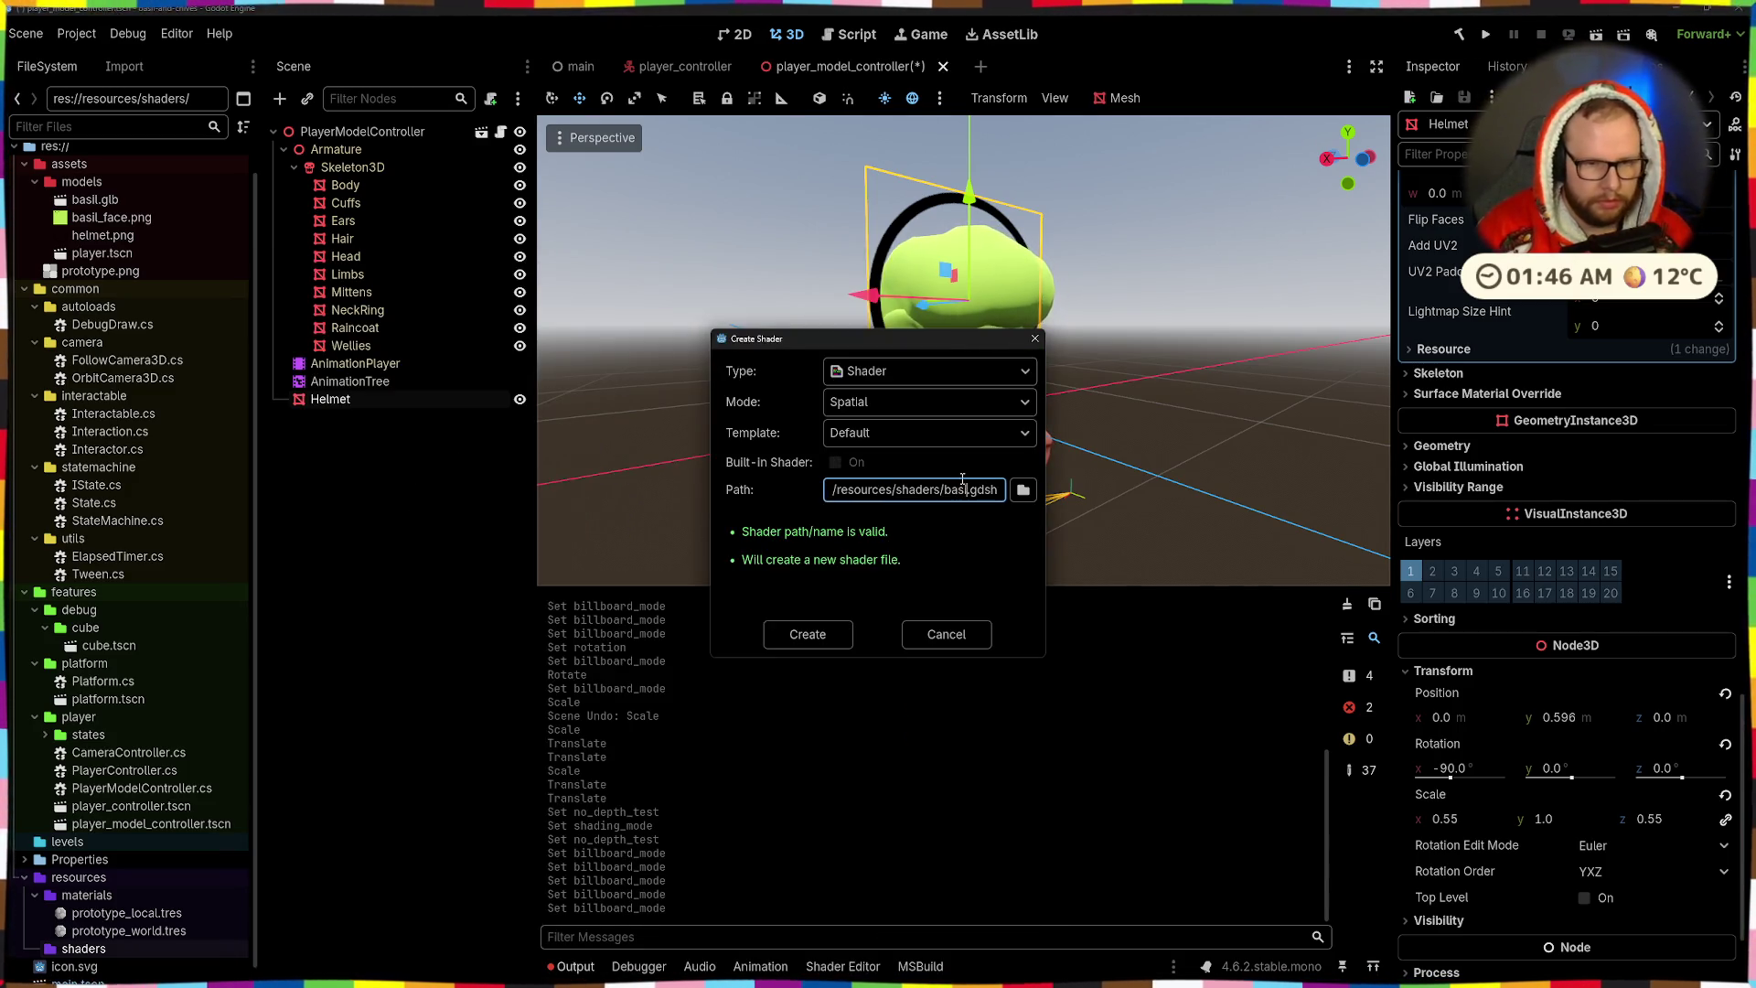
text(mt)
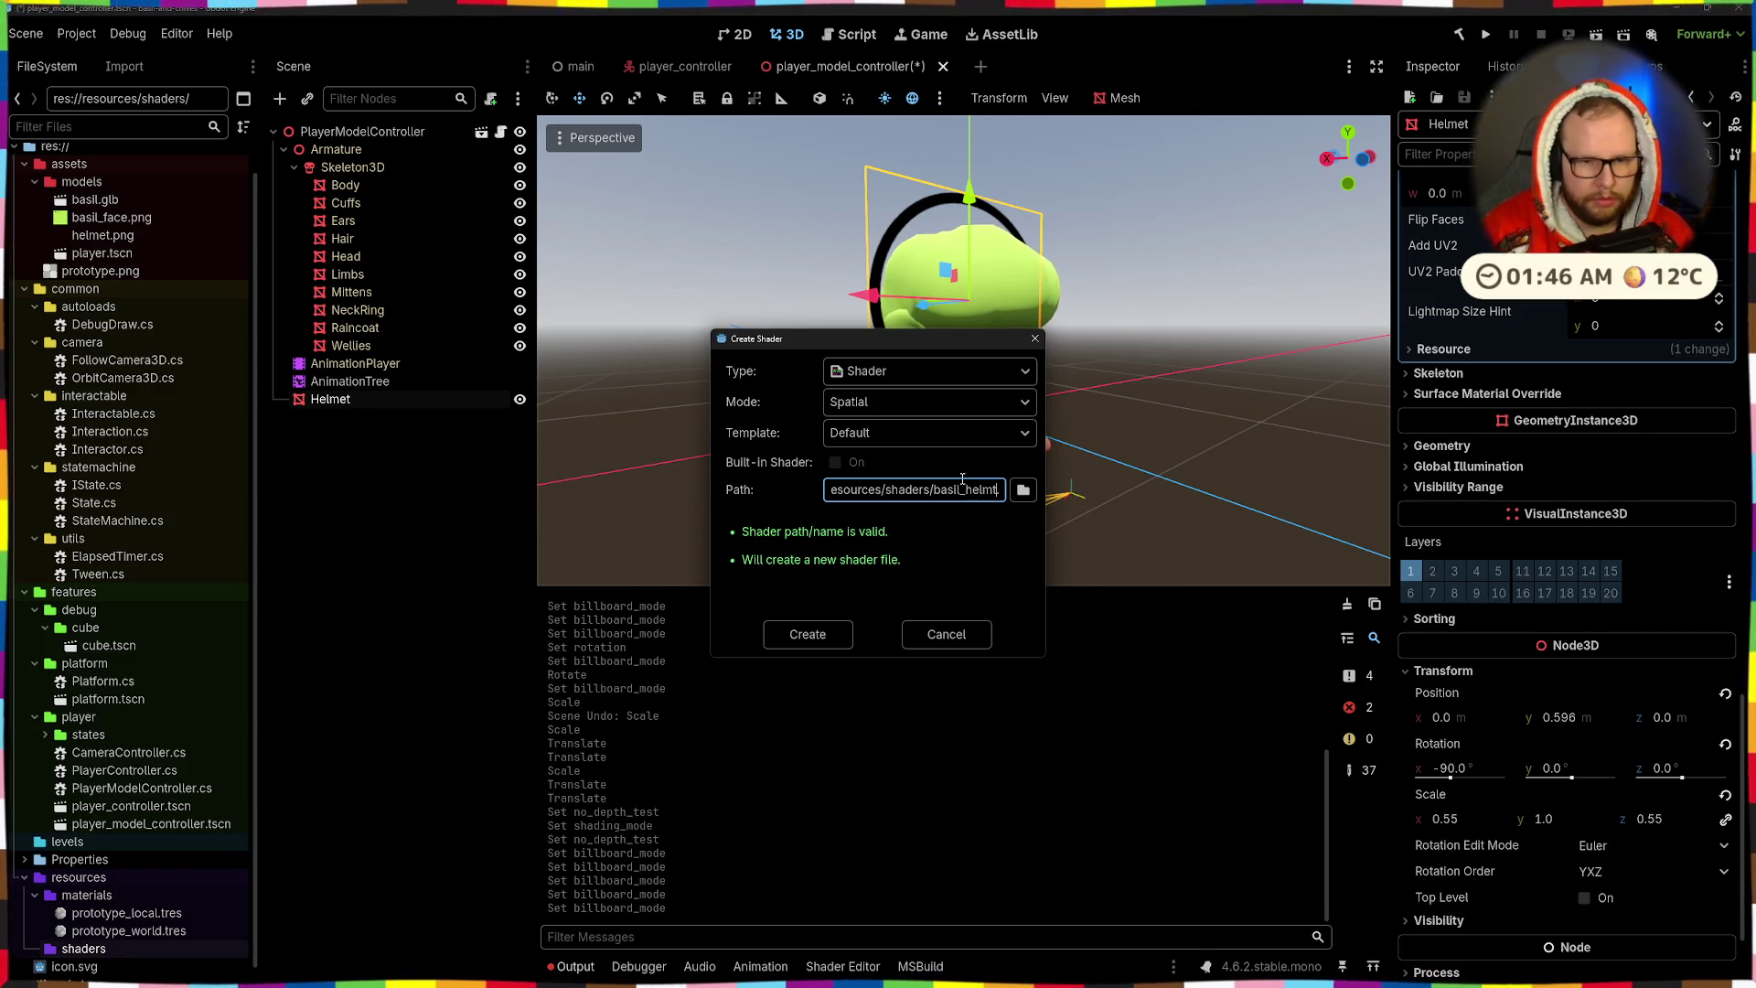
key(ctrl+BackSpace)
text(helmet.gd)
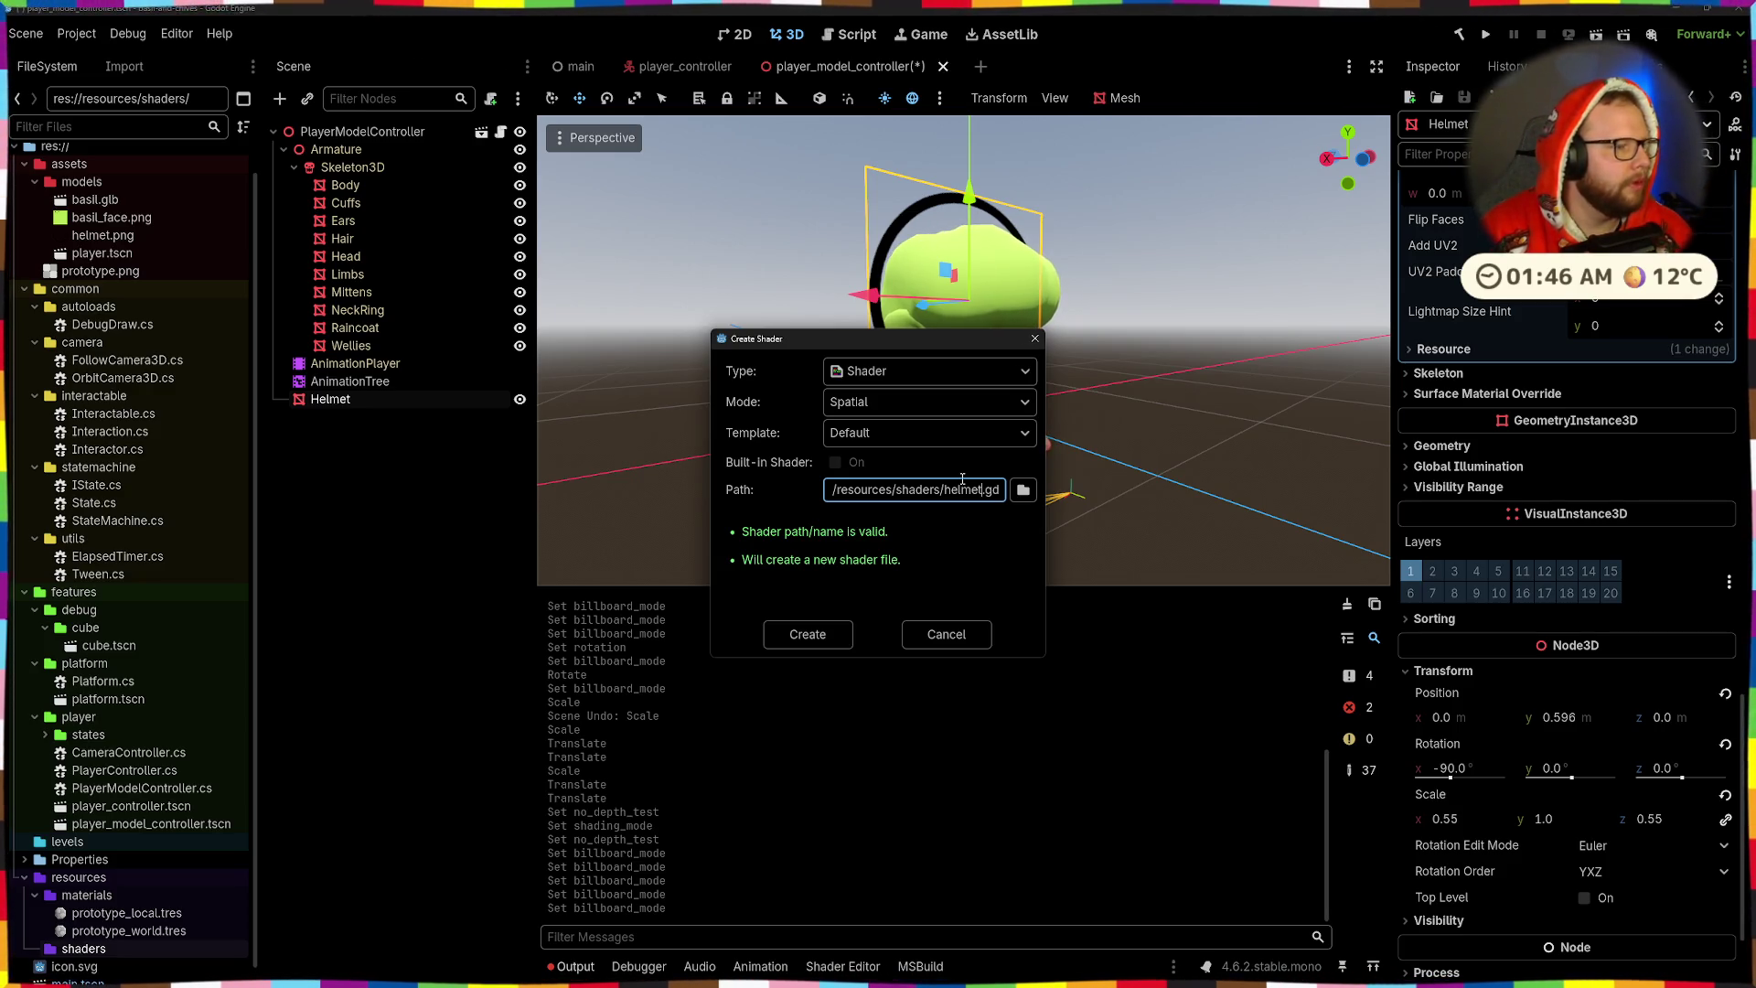
key(ctrl+BackSpace)
text(billboard)
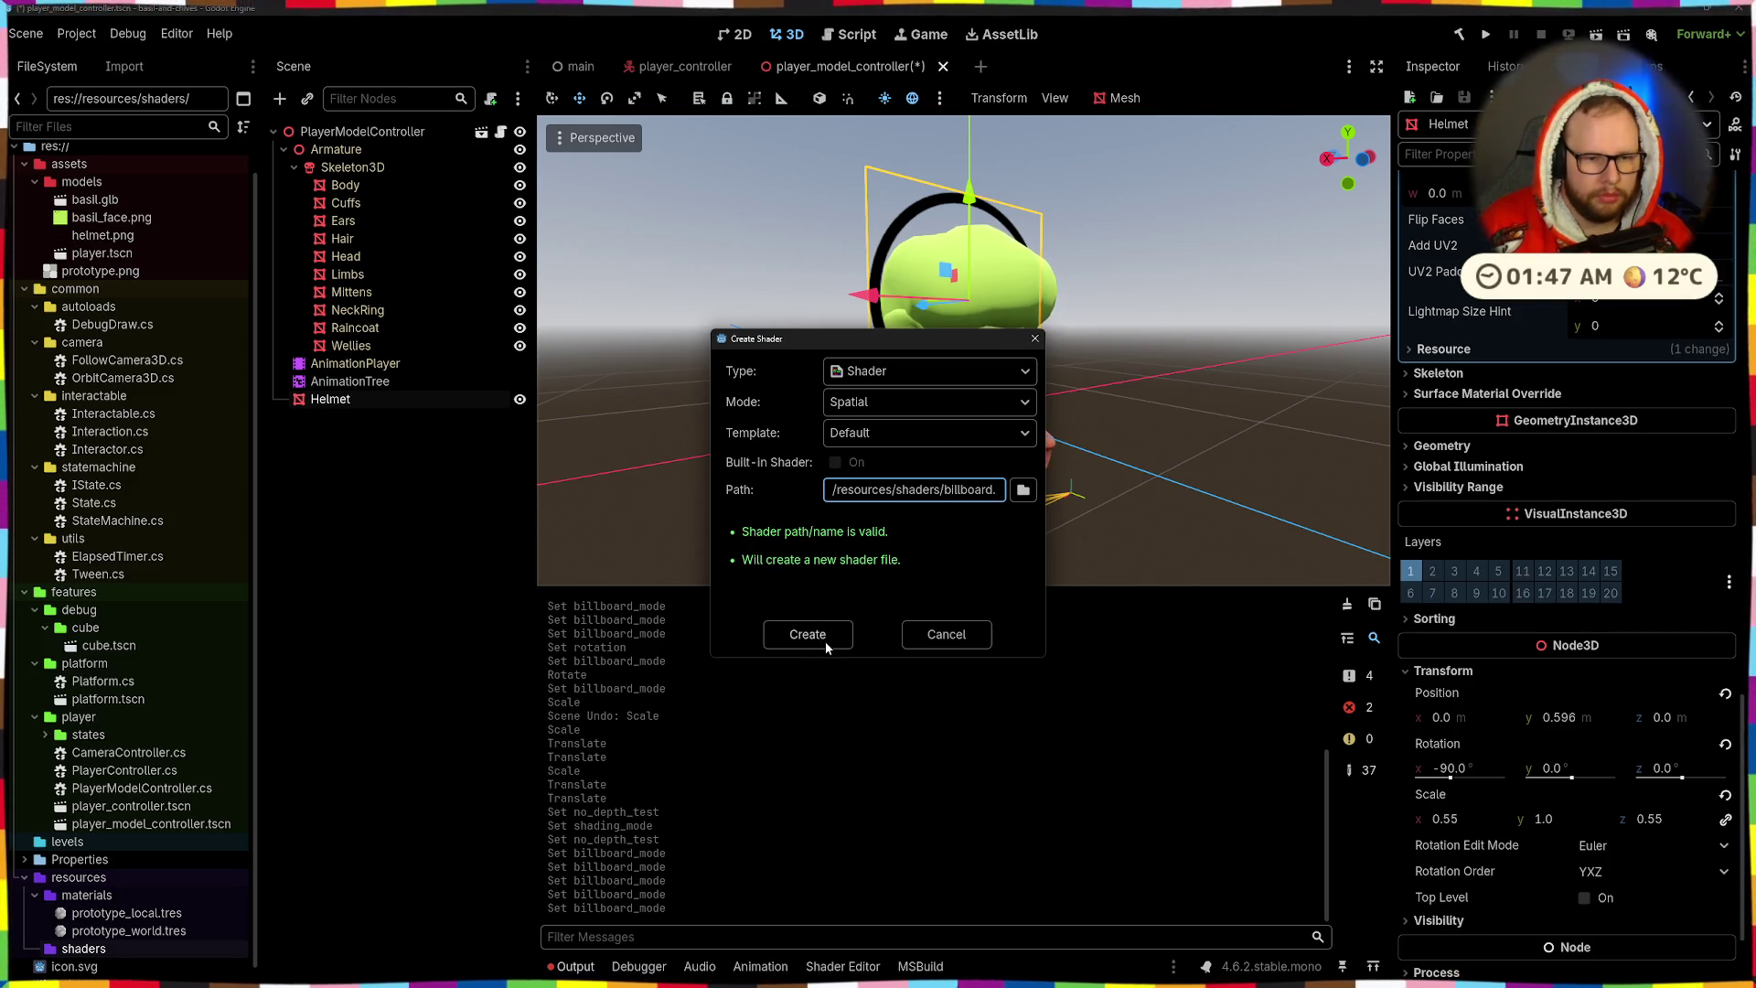
click(825, 642)
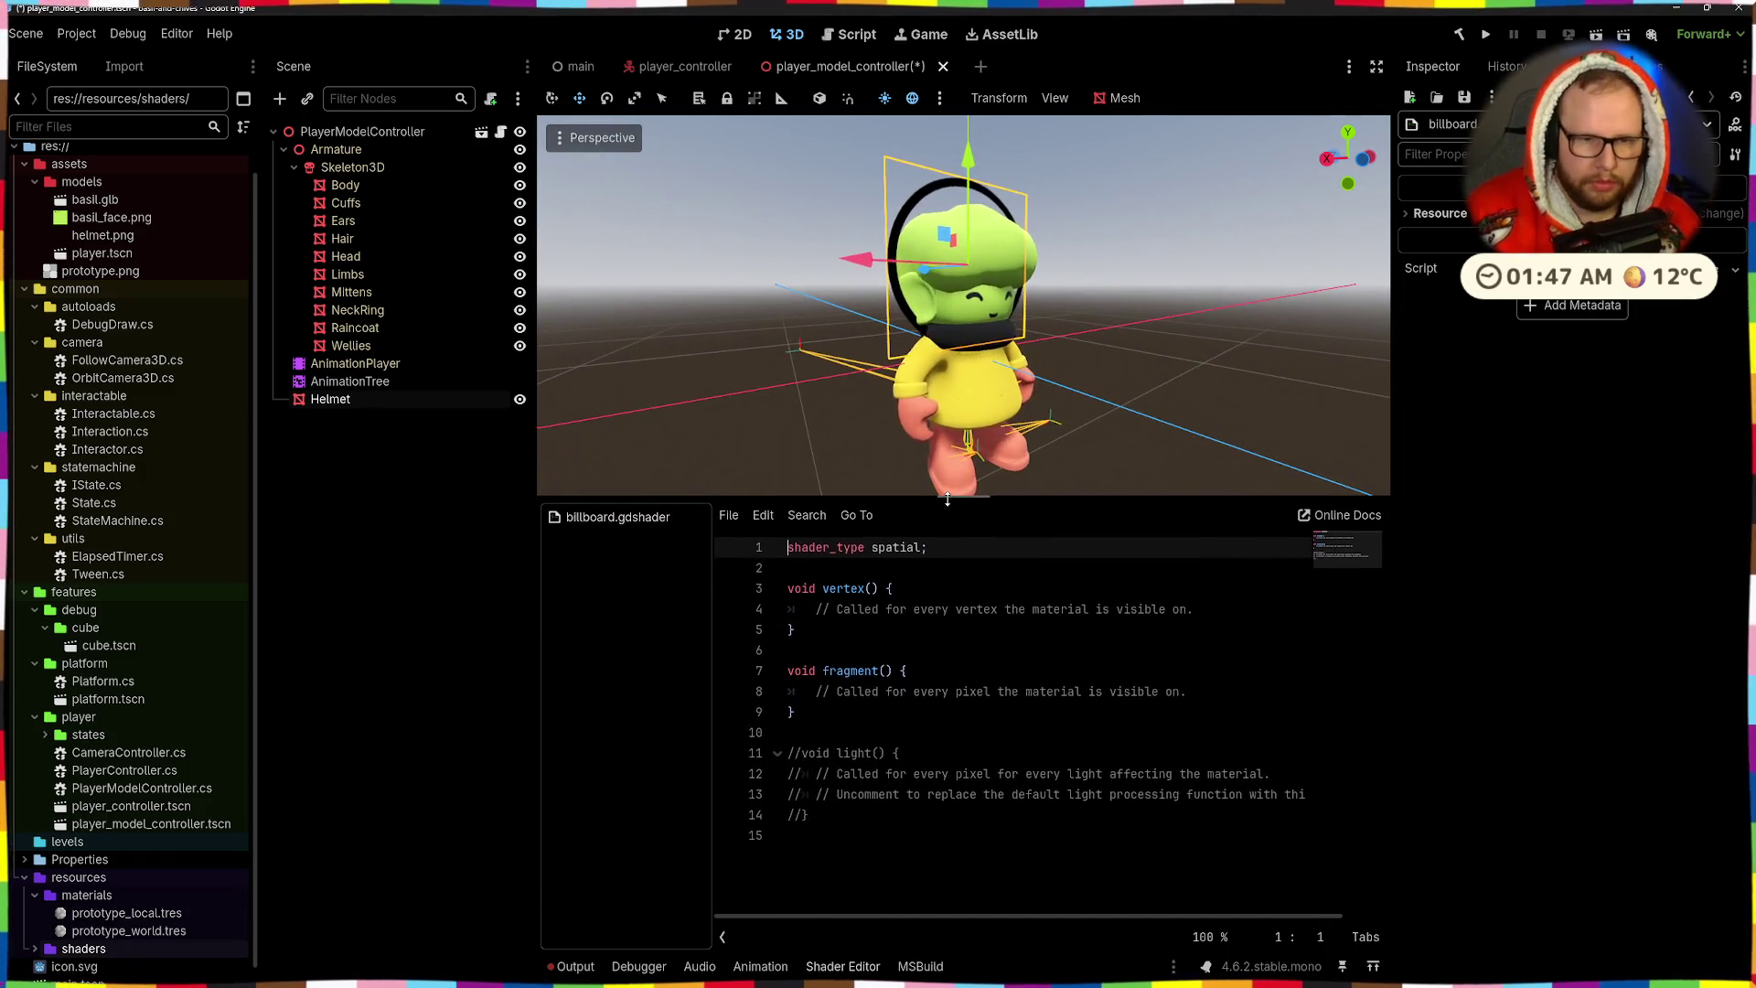
- Delete the vertex and fragment placeholder comments and the commented-out light function
mouse_move(823, 631)
mouse_down()
mouse_move(914, 609)
mouse_move(697, 604)
mouse_up()
drag(816, 609, 1197, 610)
key(BackSpace)
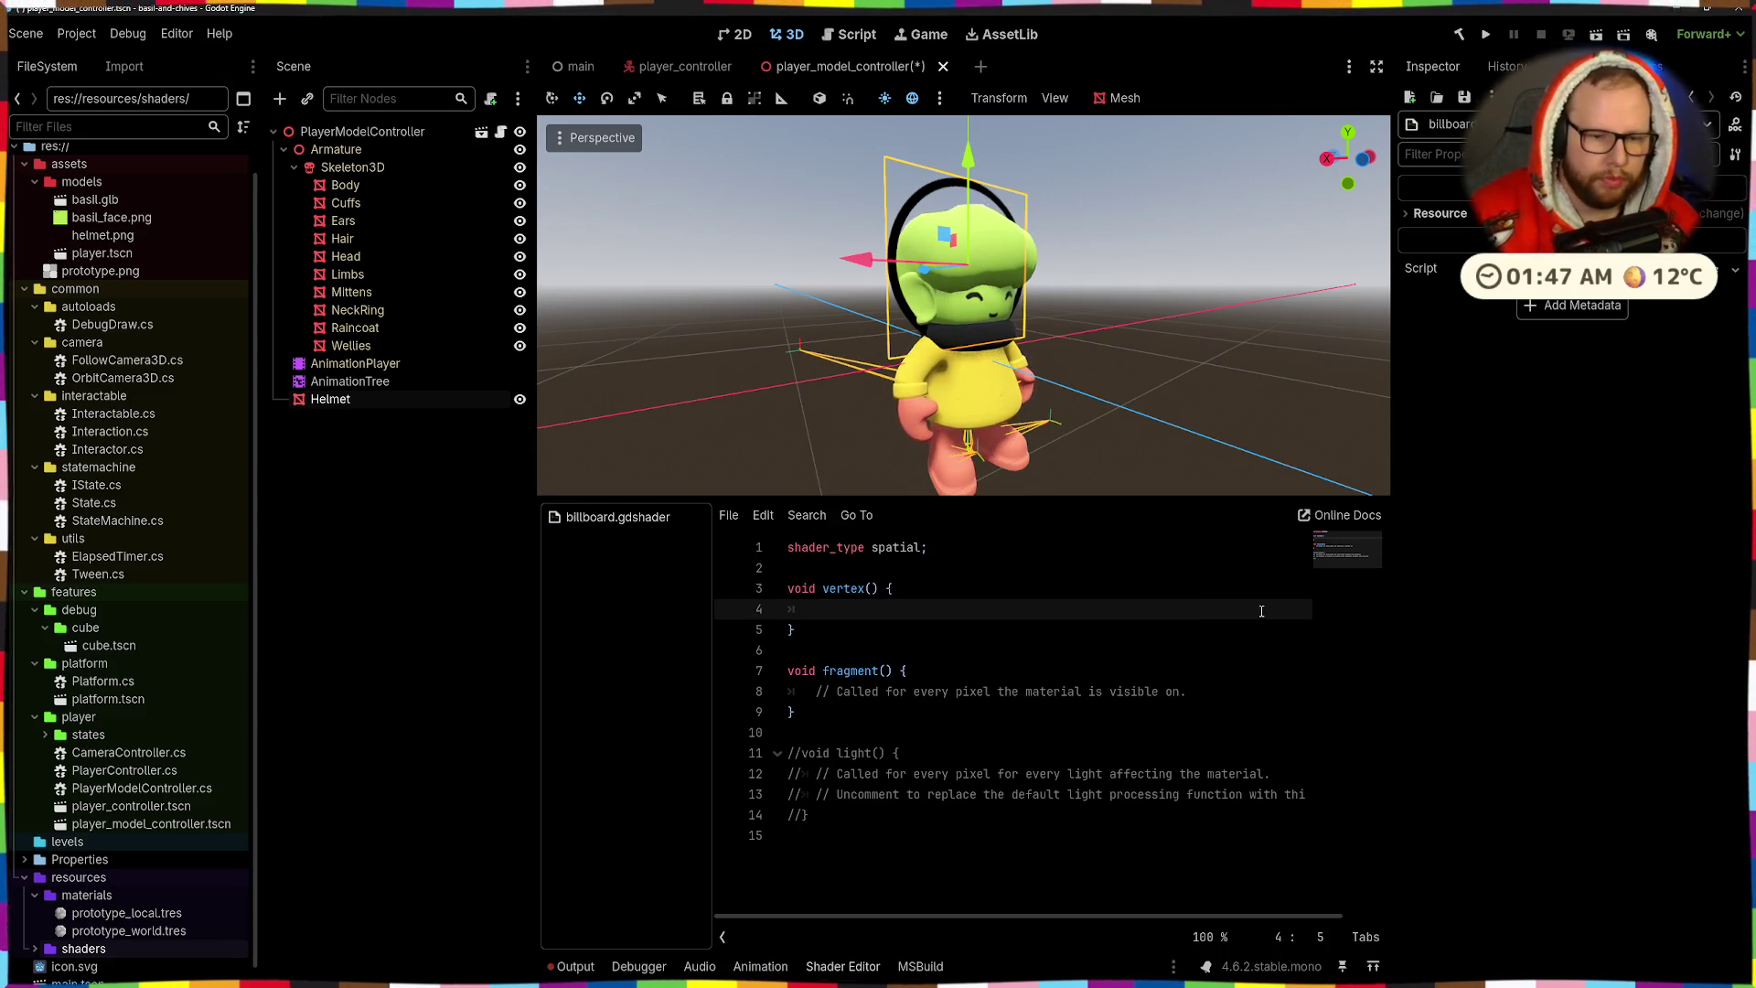
drag(856, 834, 737, 742)
key(BackSpace)
key(BackSpace)
key(BackSpace)
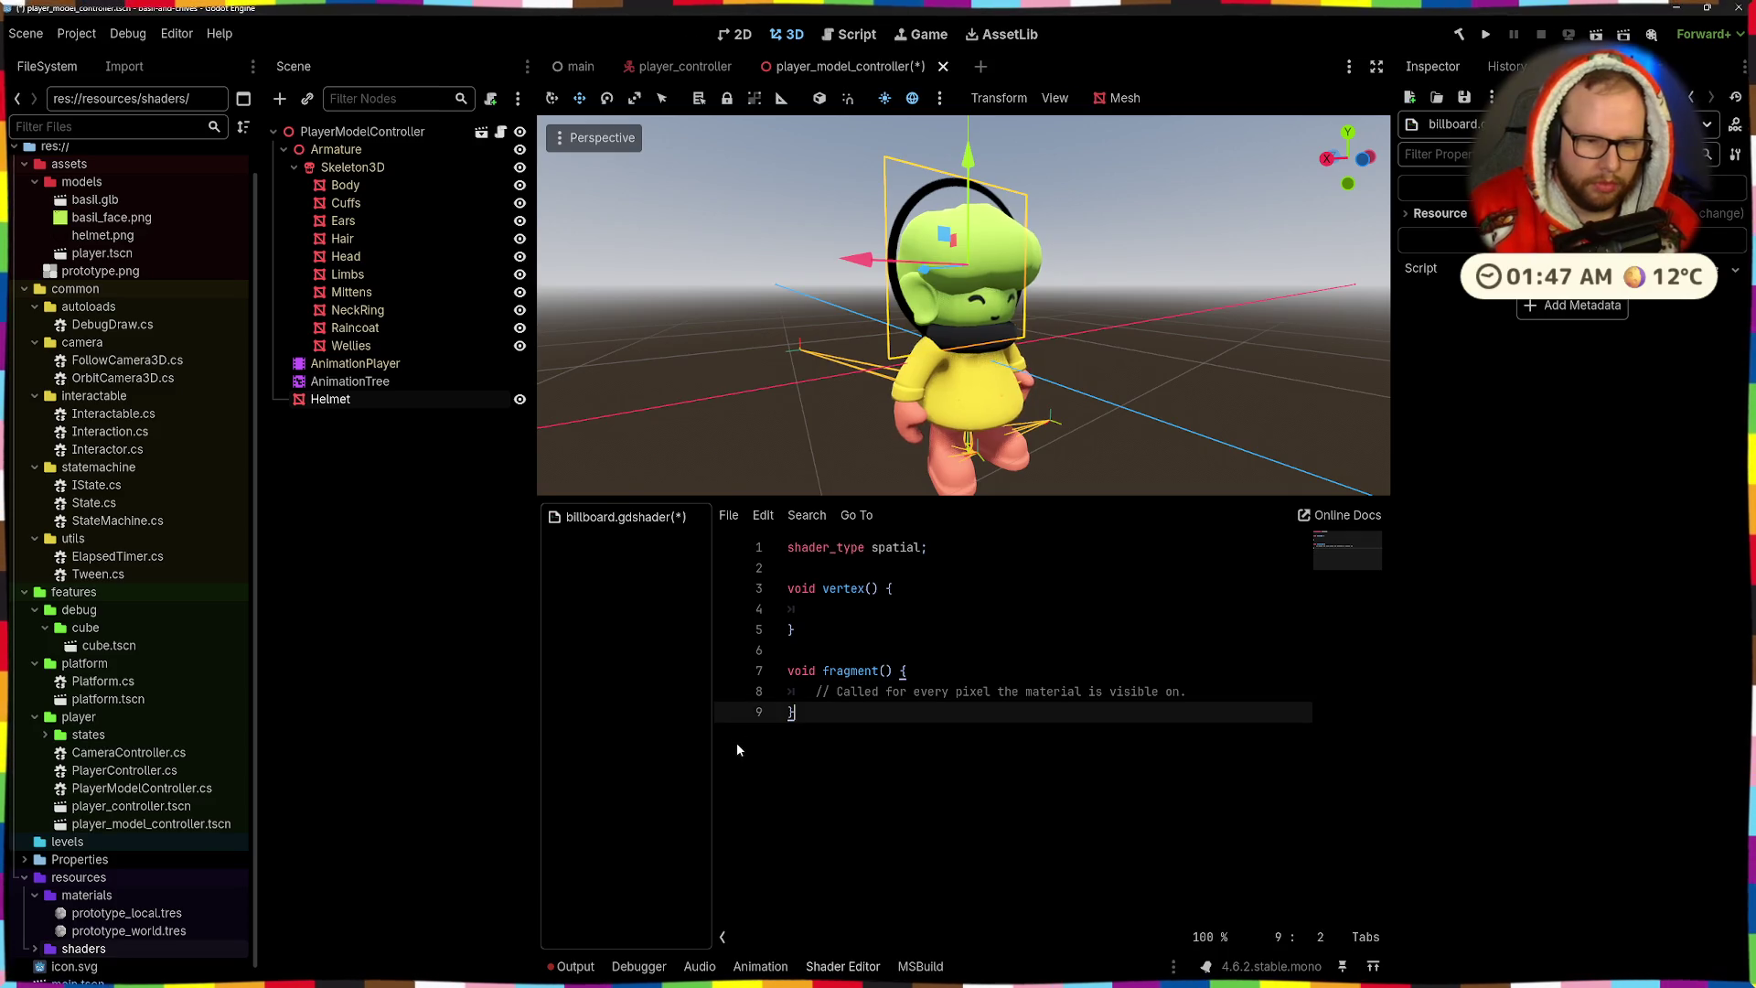
drag(816, 691, 1189, 693)
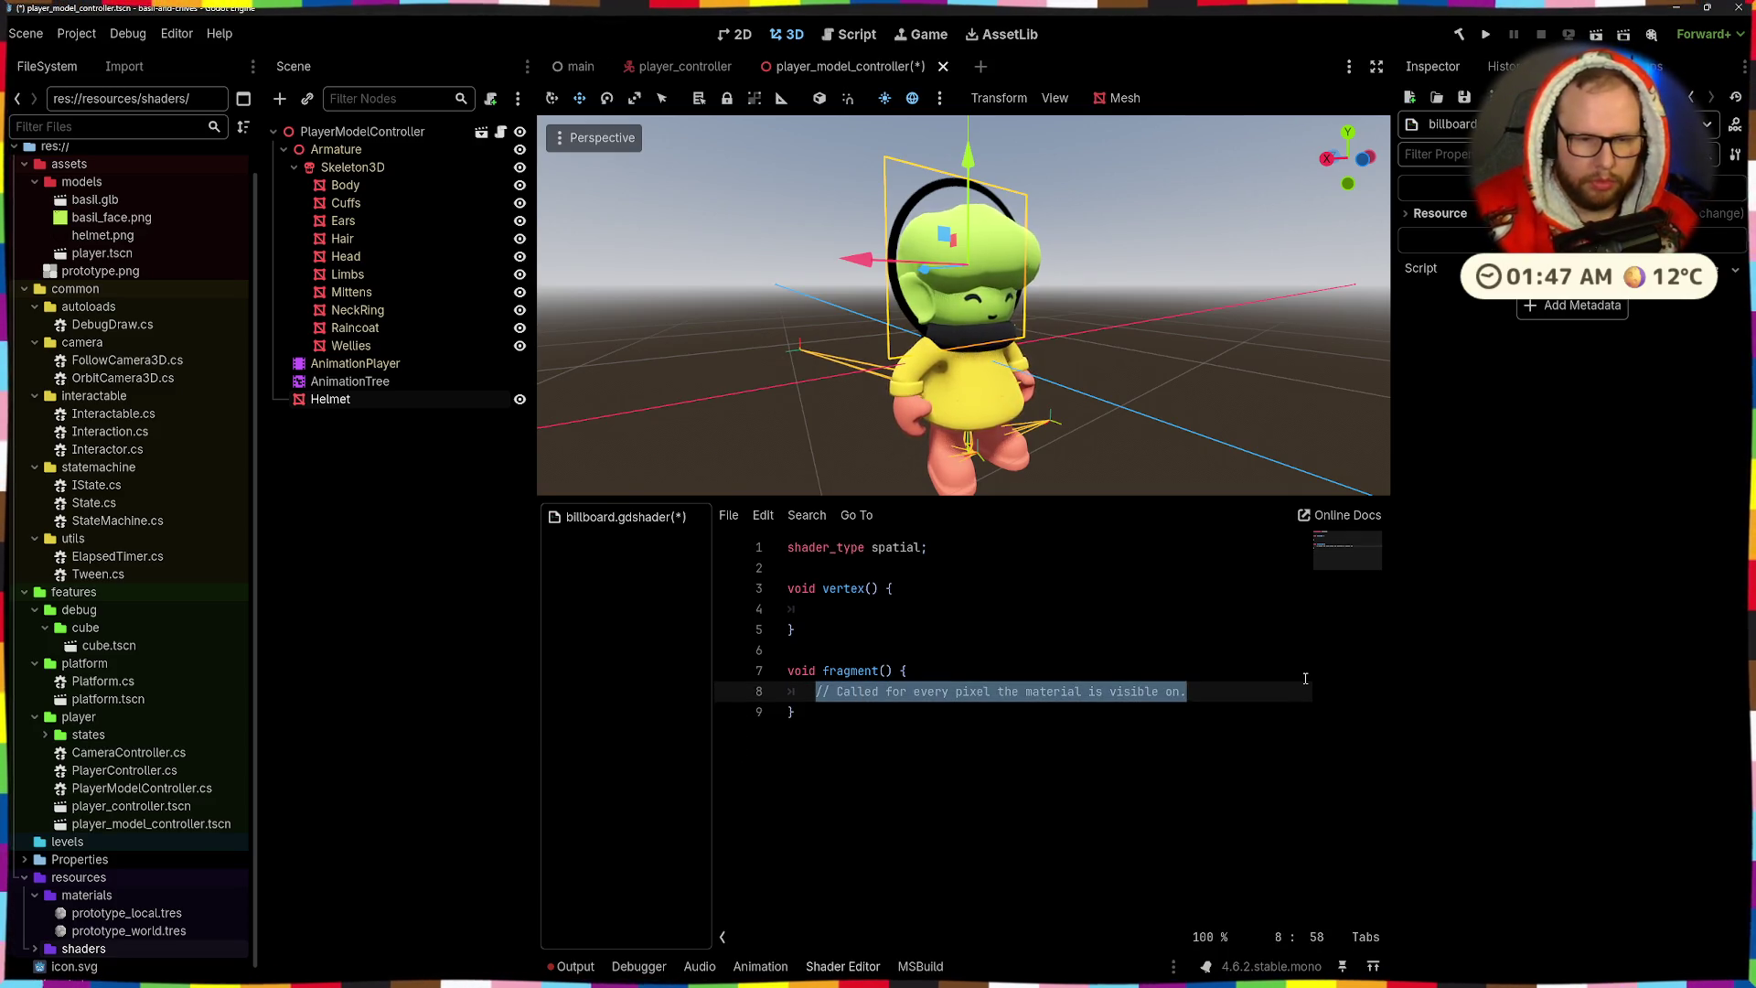
key(BackSpace)
- Add 'uniform sampler2D tex : source_color;' below shader_type and save the shader
click(816, 570)
key(Return)
key(Return)
key(Up)
text(uni)
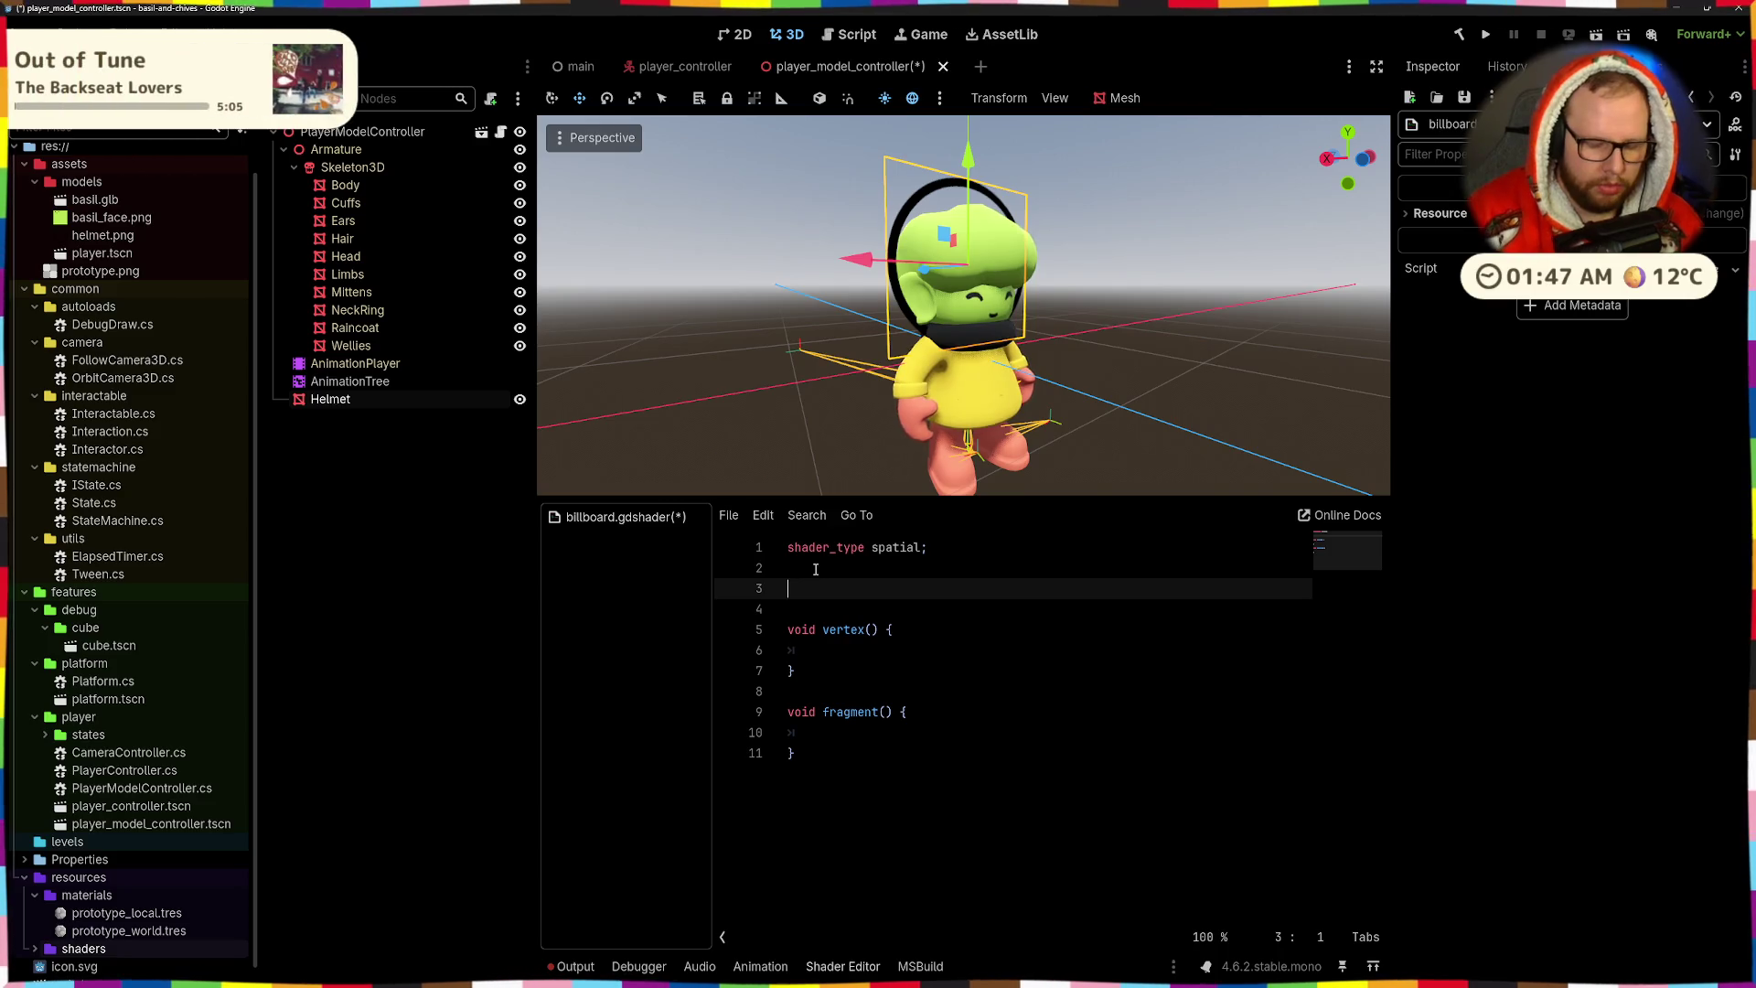
text(form )
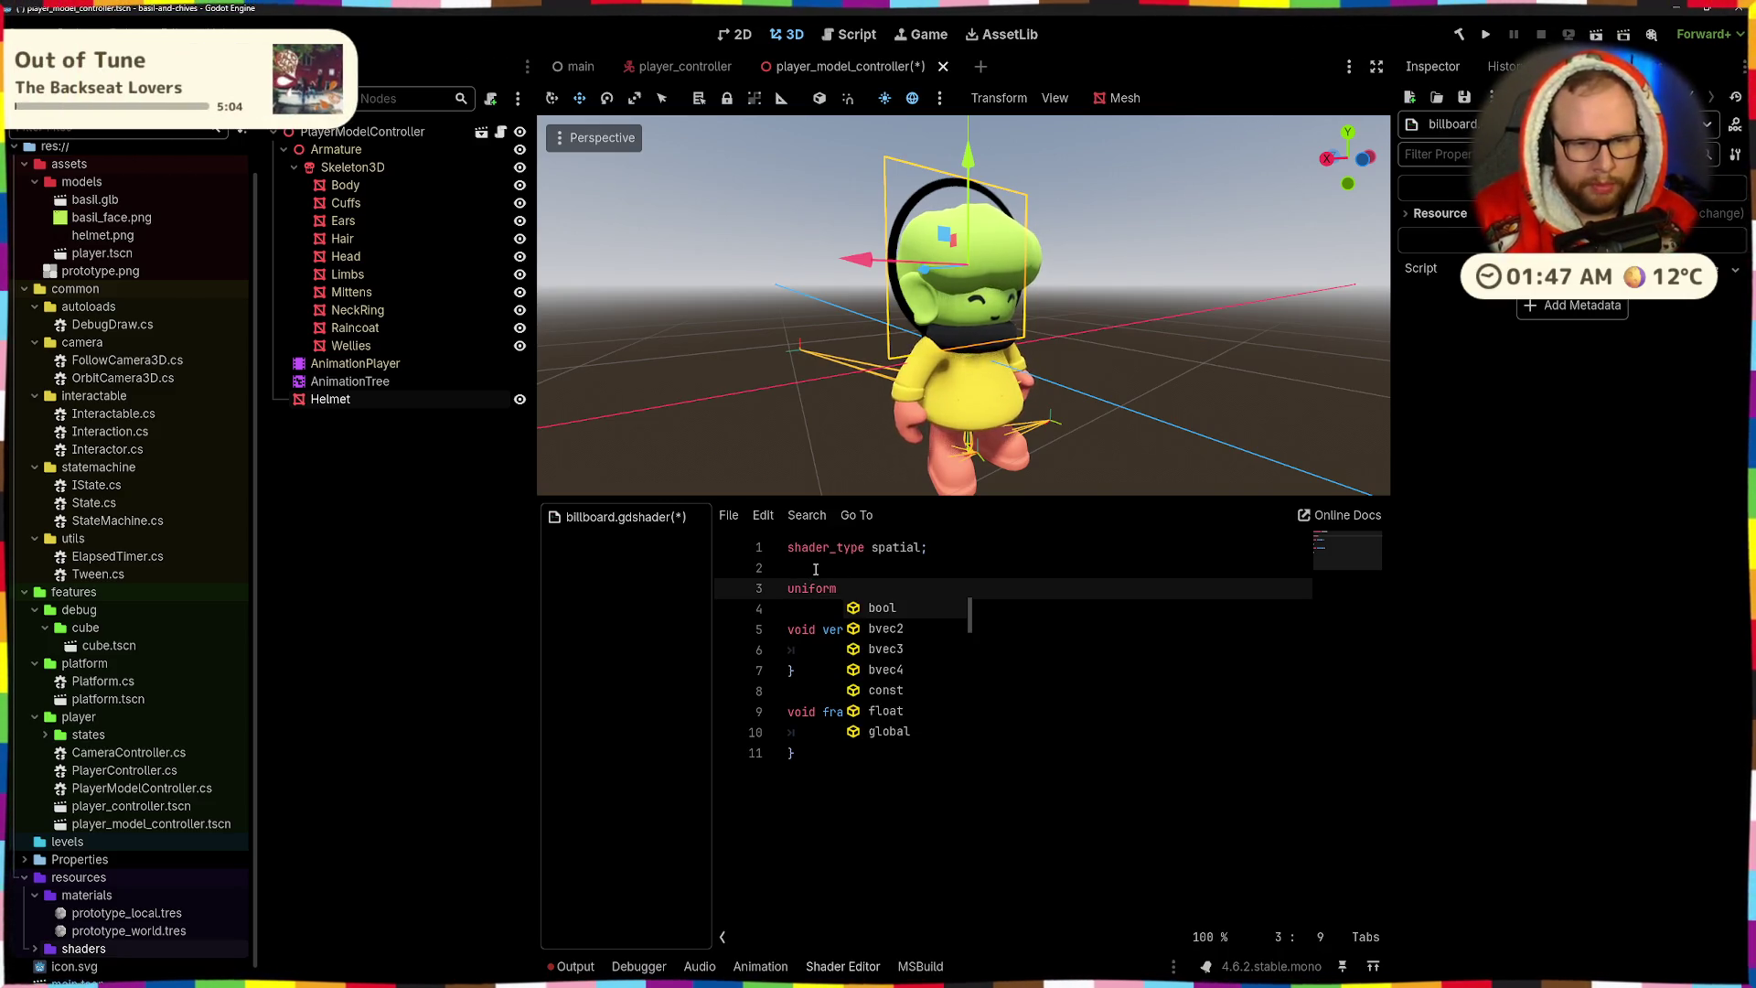
text(sampler)
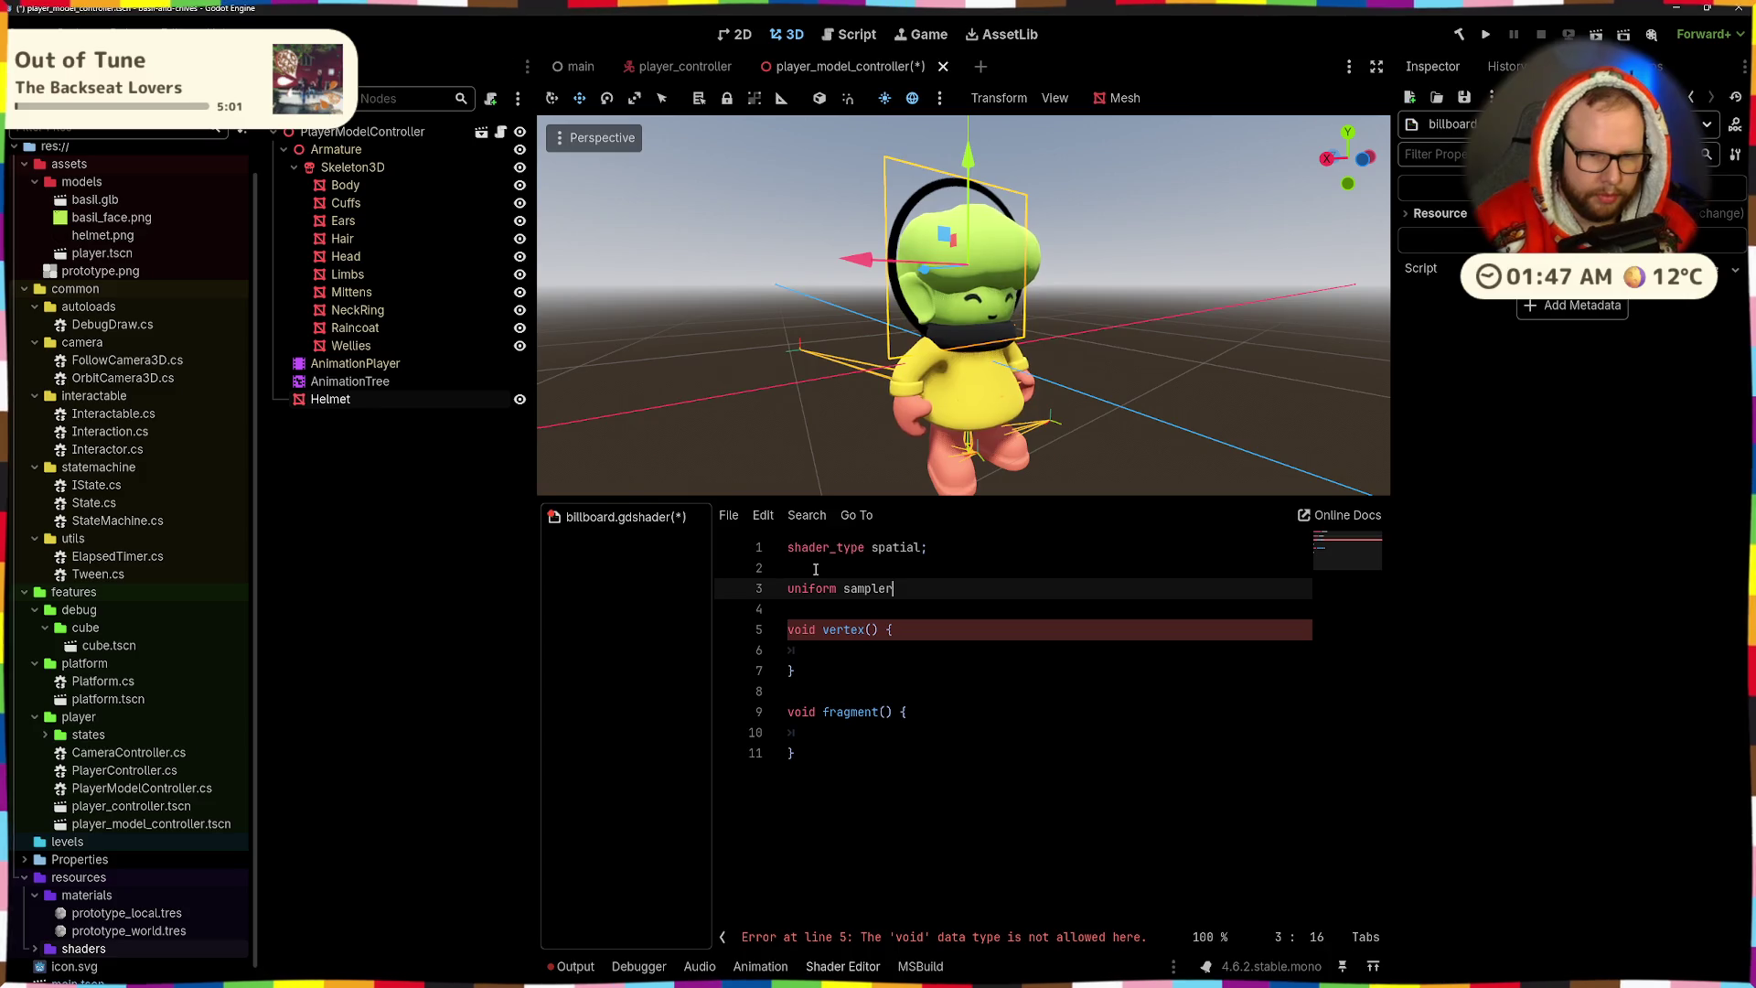
text(2D )
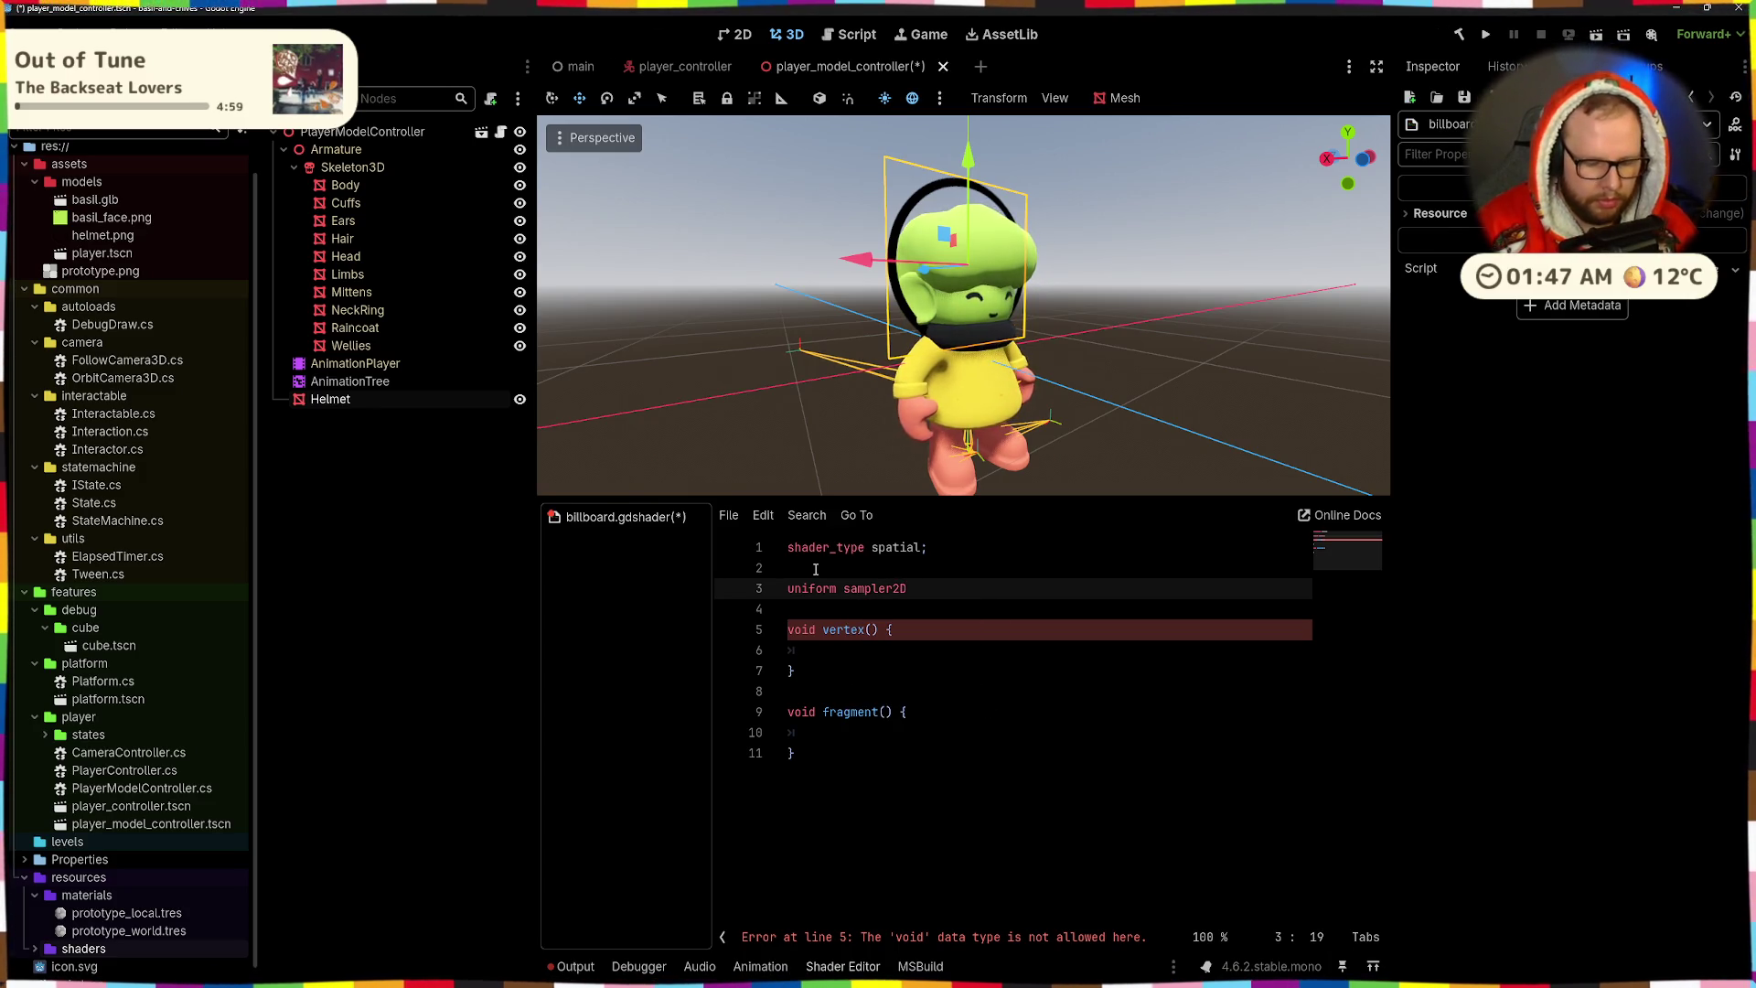
text(texture)
key(BackSpace)
key(BackSpace)
key(BackSpace)
text(: s)
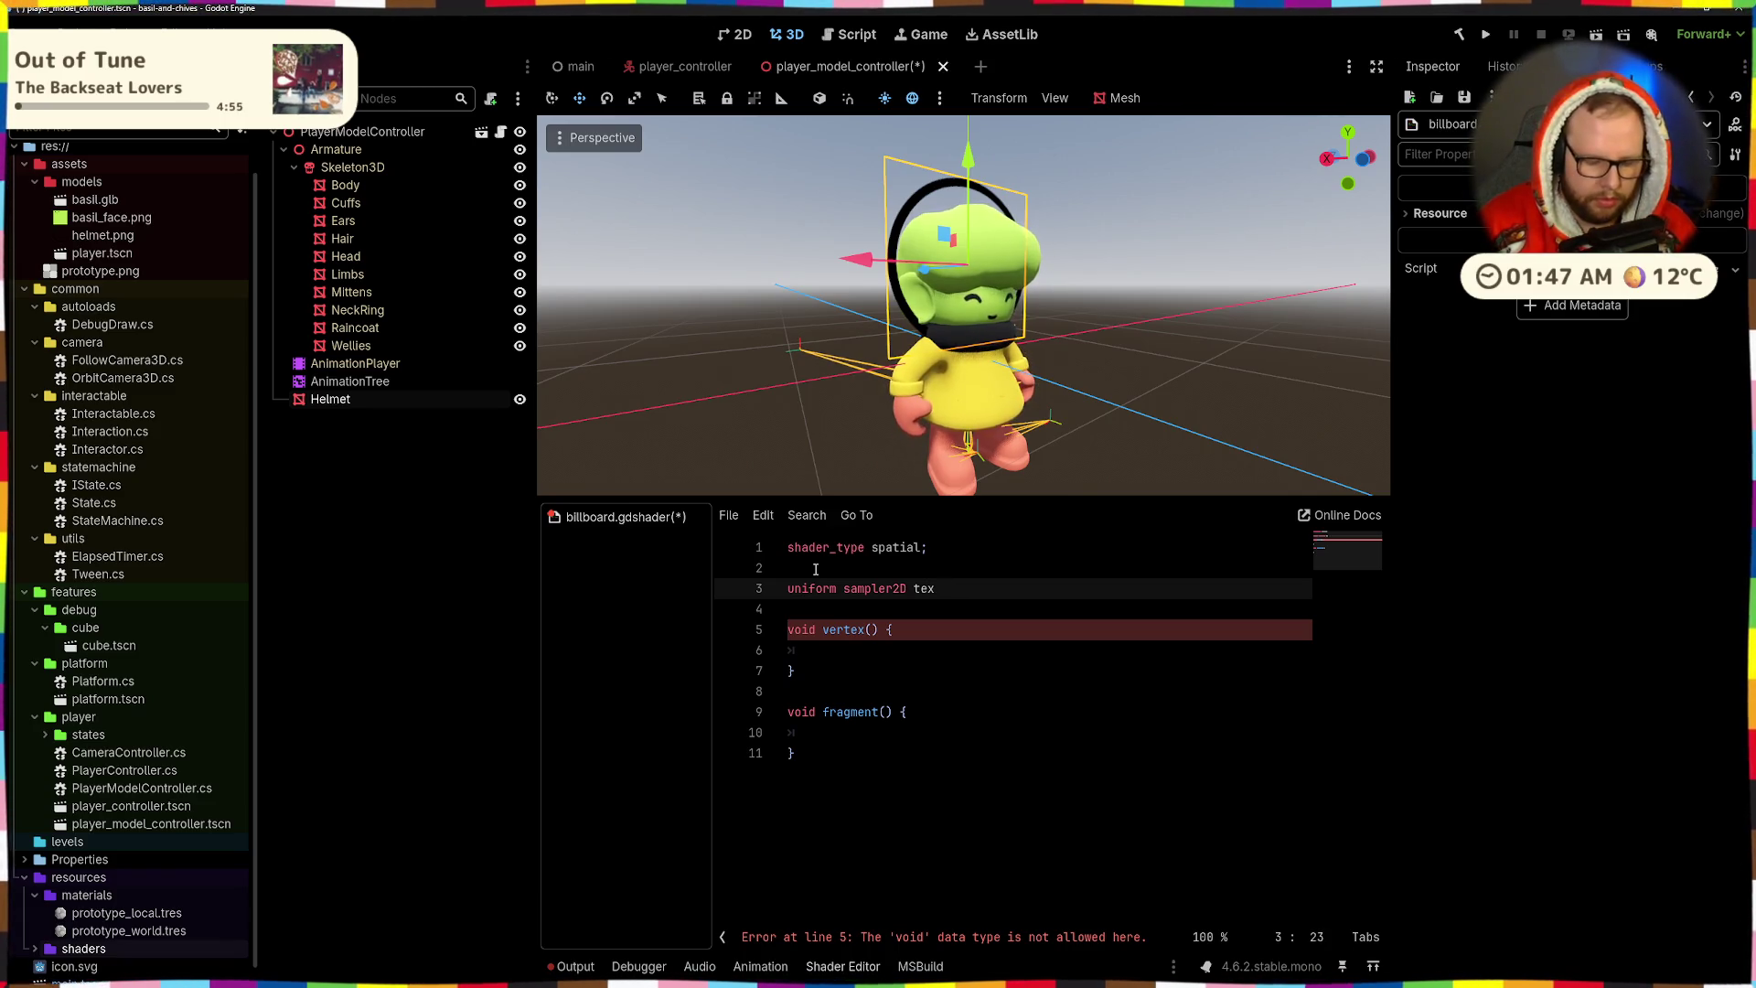
text(ource_color;)
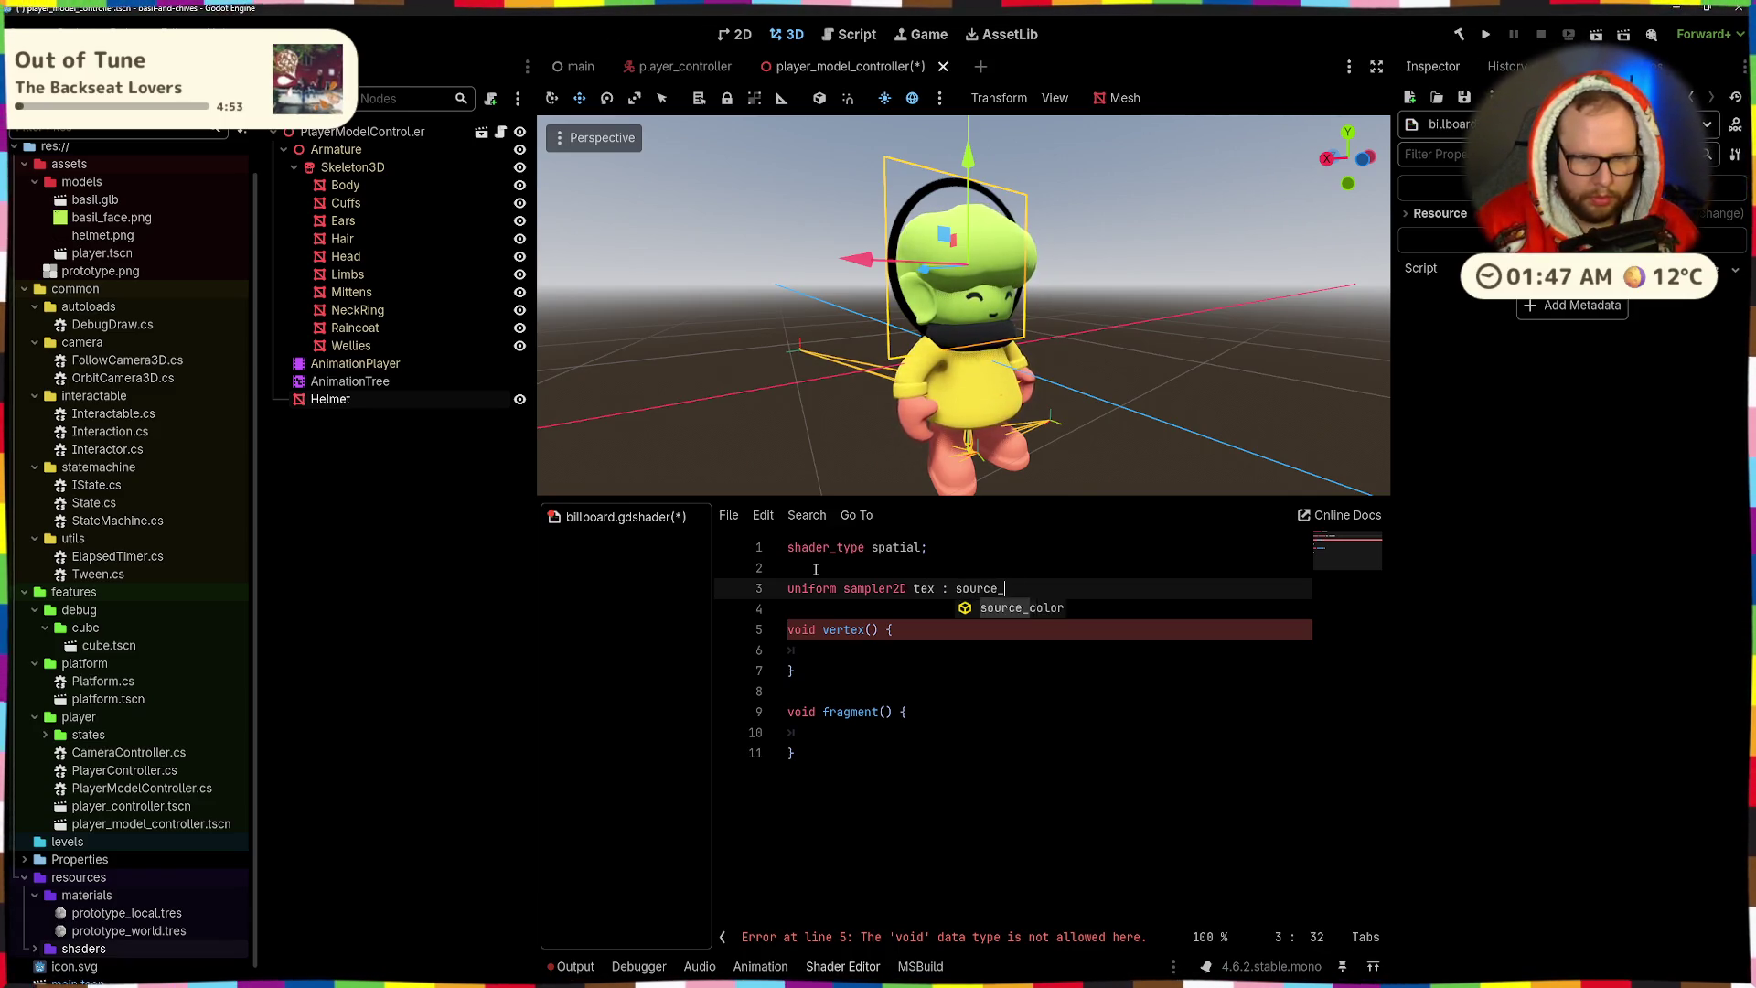
key(ctrl+s)
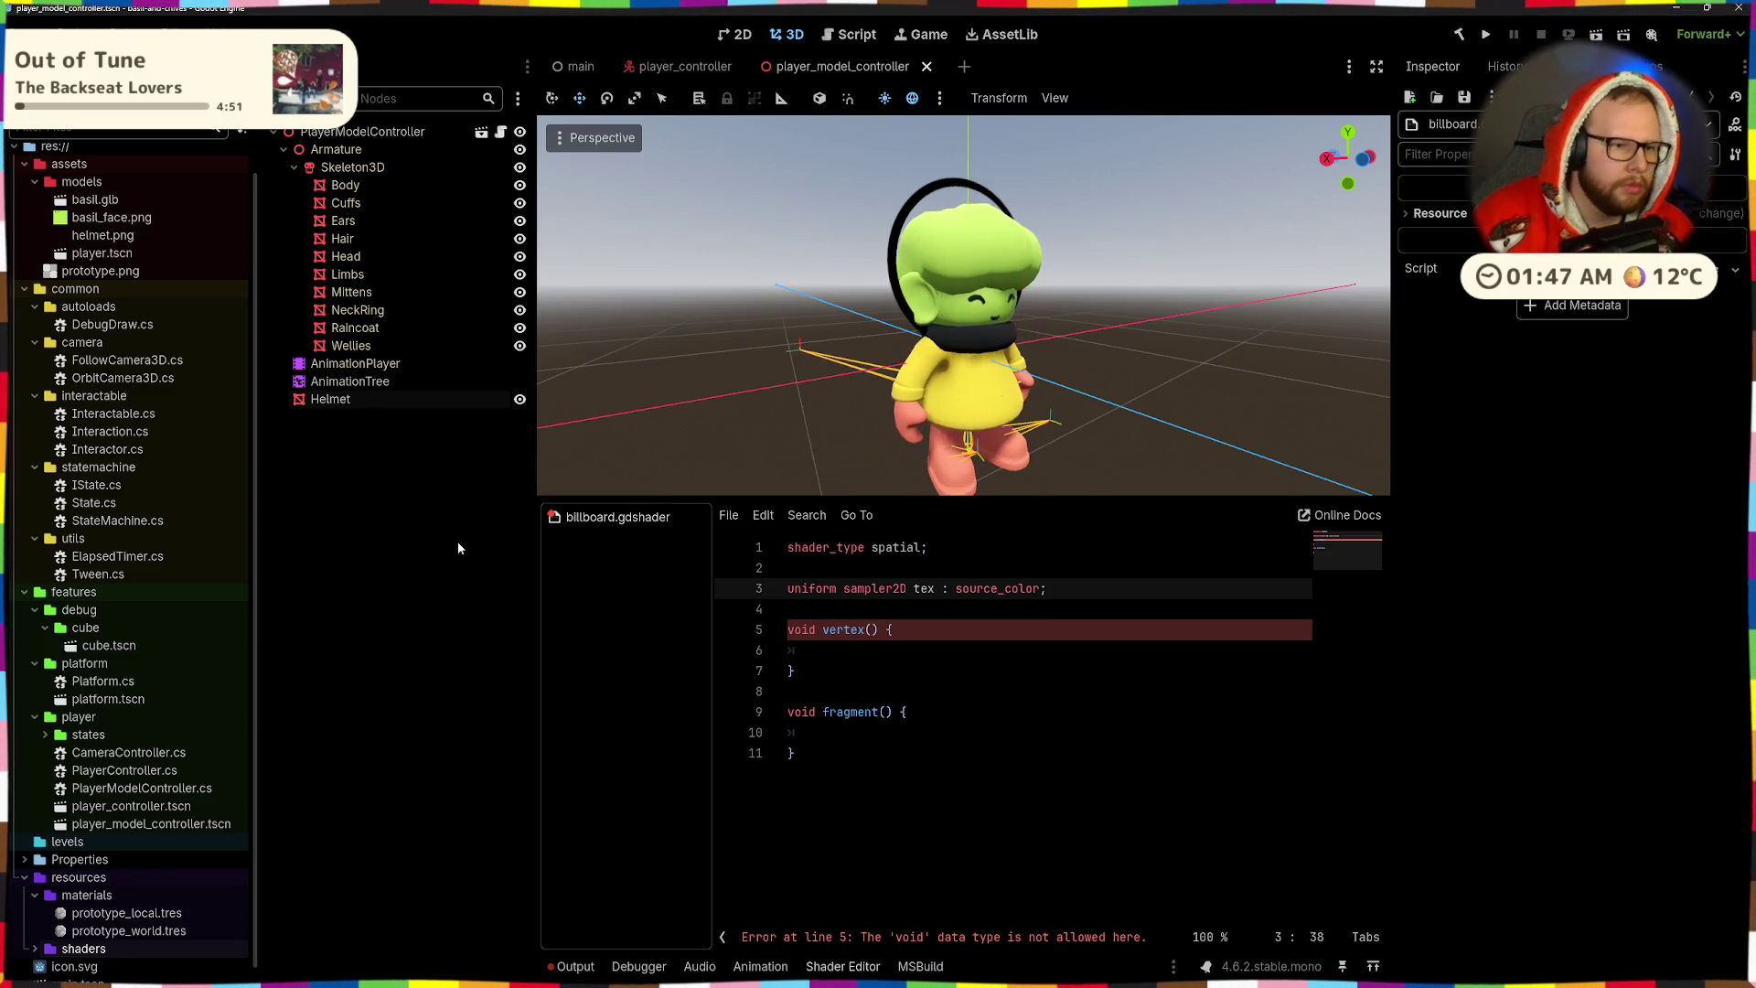
- Start fragment() with the line ALBEDO = tex.rgb
click(942, 734)
text(ALBEDO = )
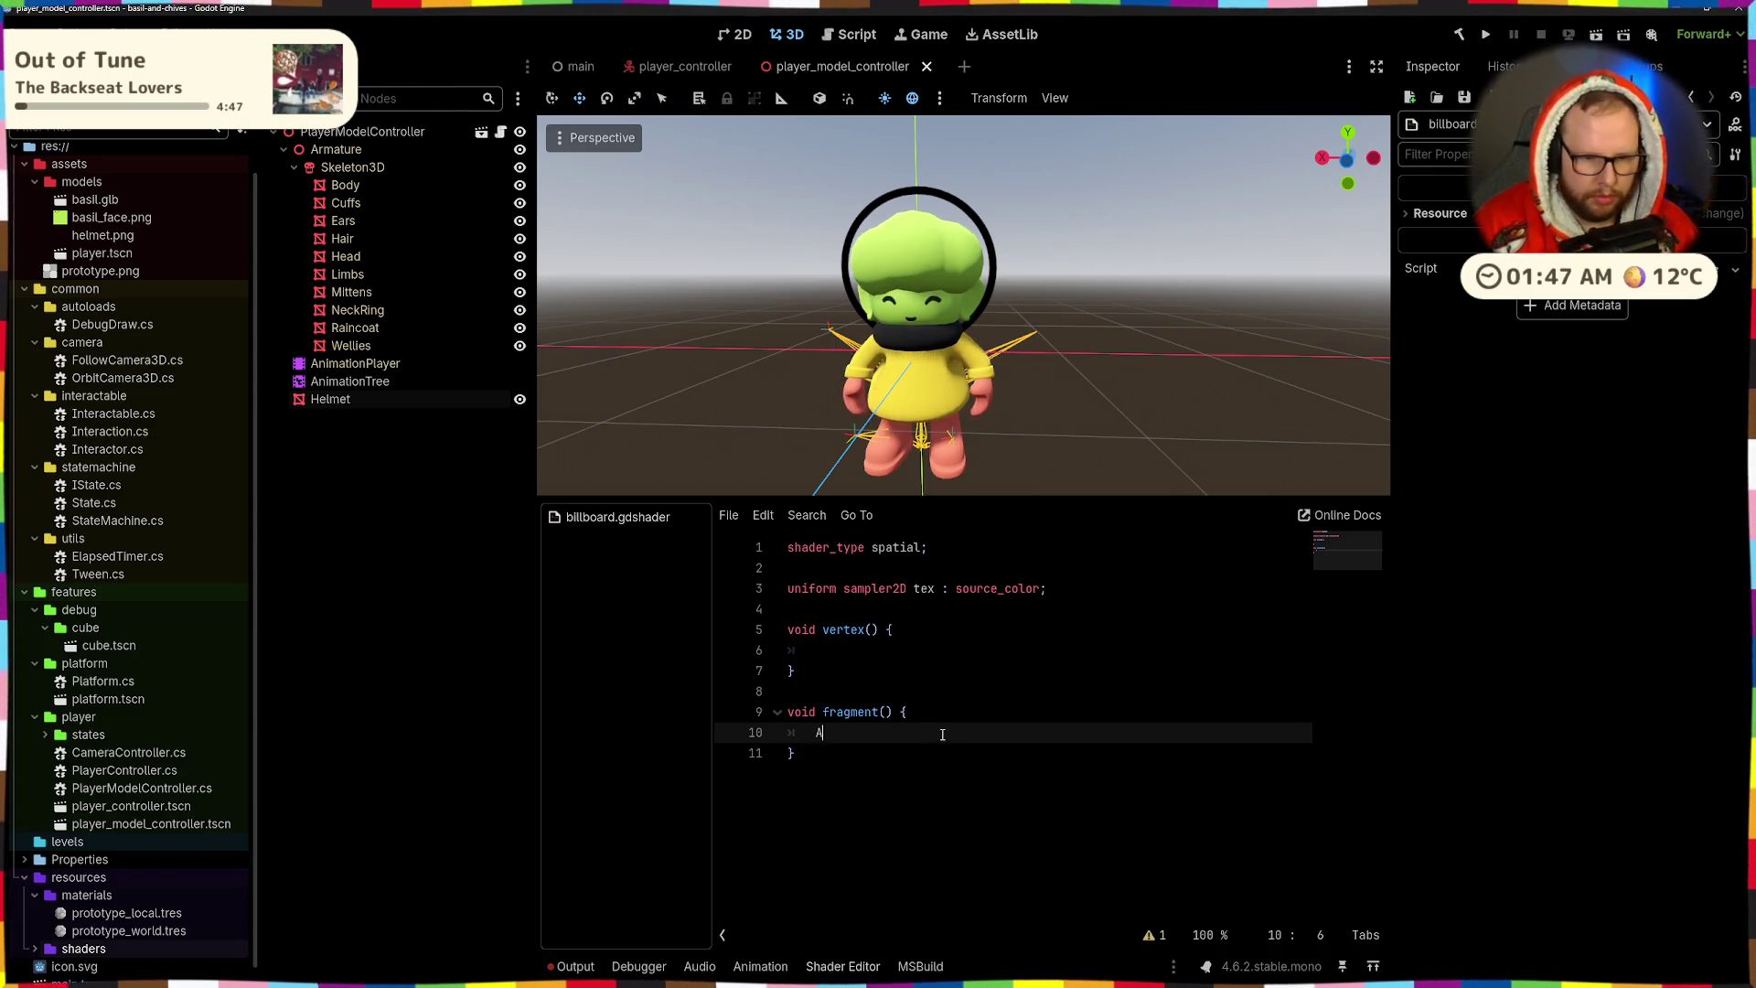
text(tex.rgb;)
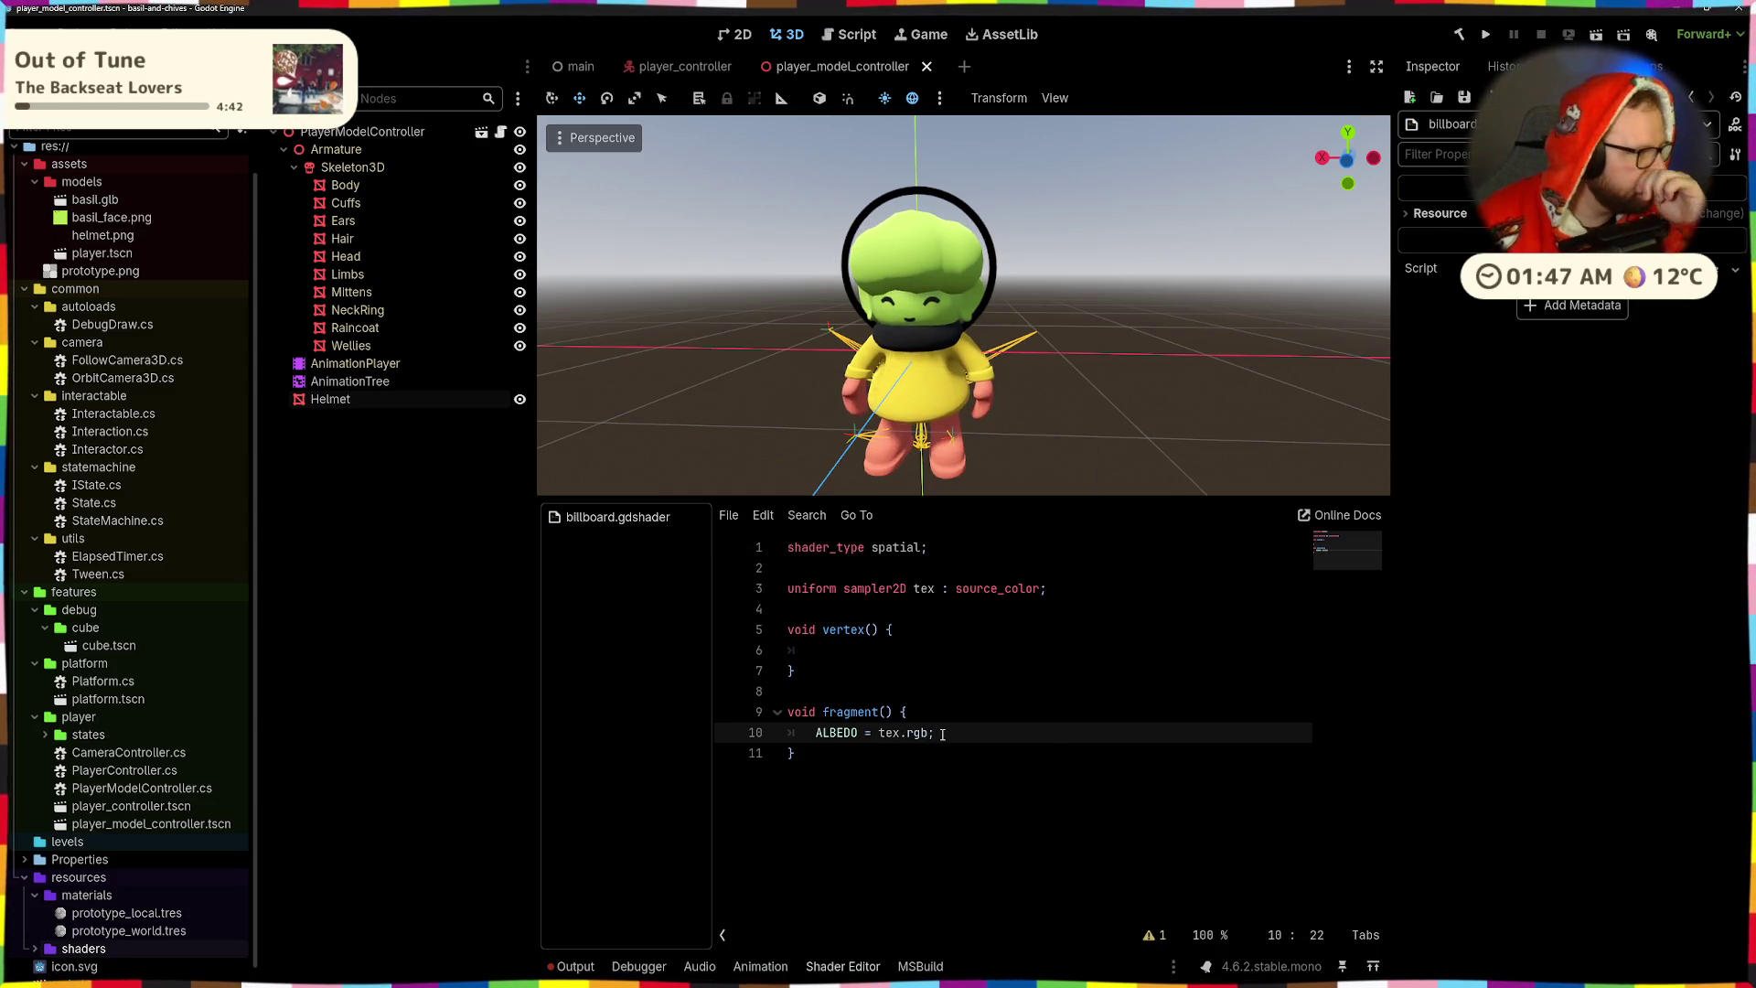
key(Return)
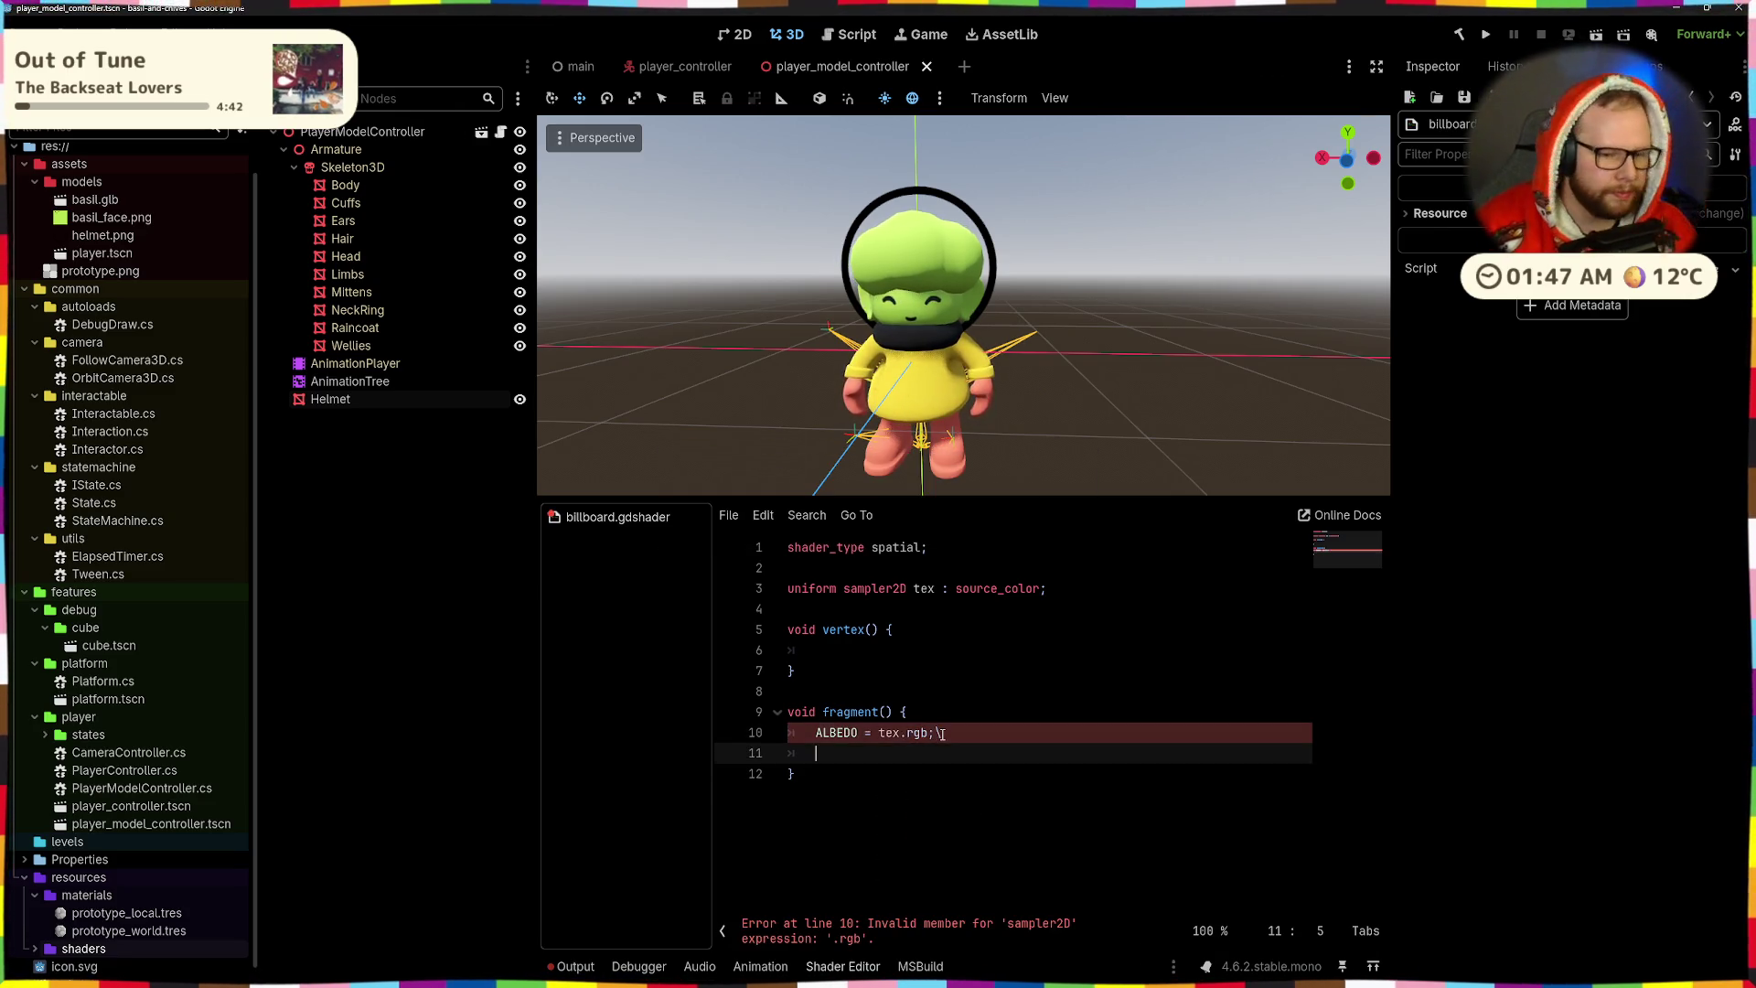
key(Tab)
text(TRAN)
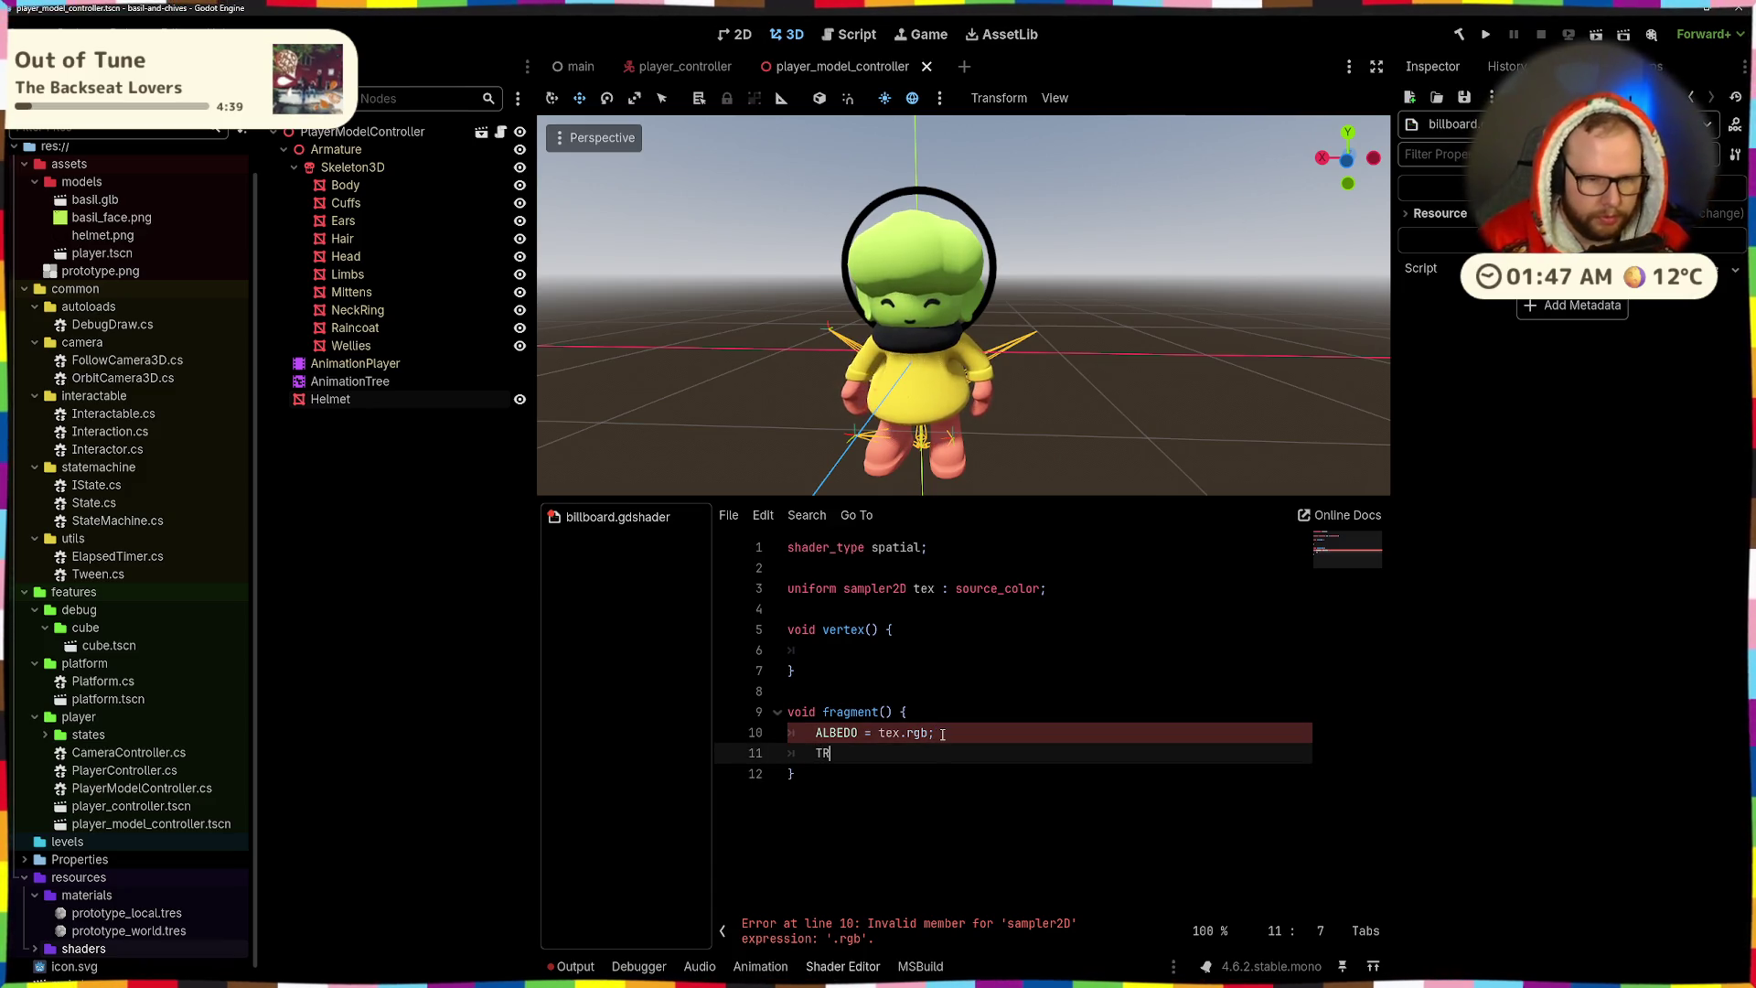
key(BackSpace)
key(BackSpace)
key(BackSpace)
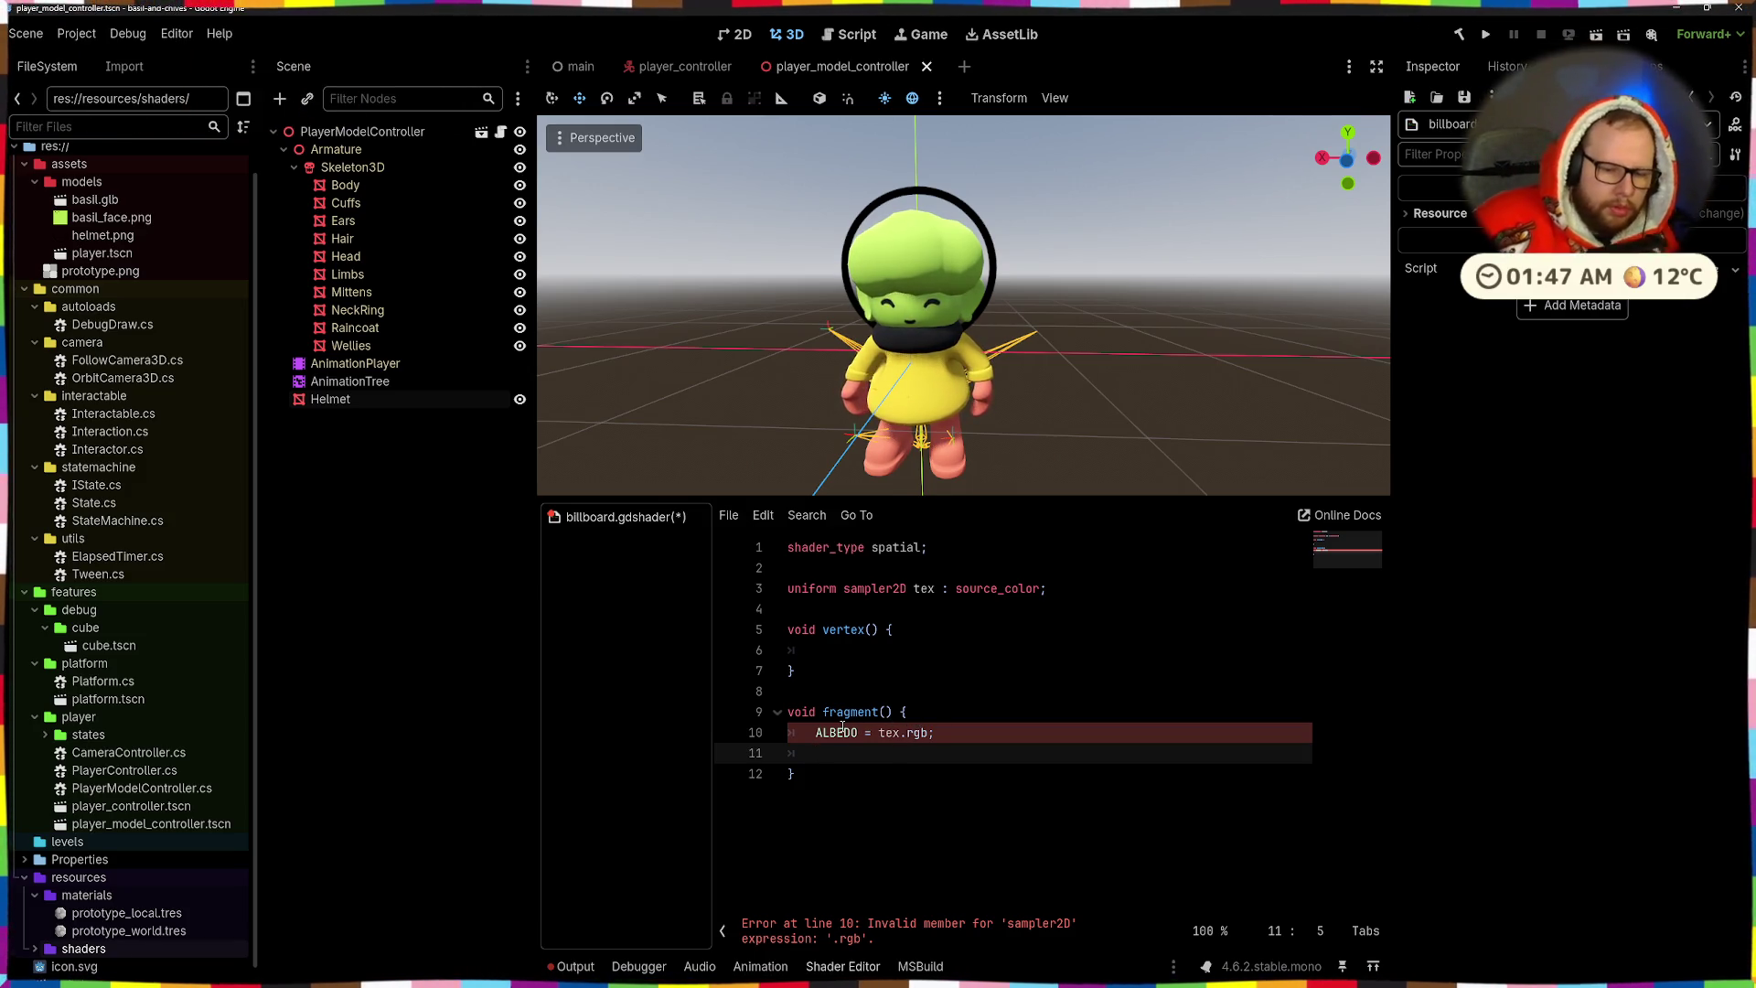
- Add a line above ALBEDO that samples the texture with texture(tex, UV)
click(1004, 725)
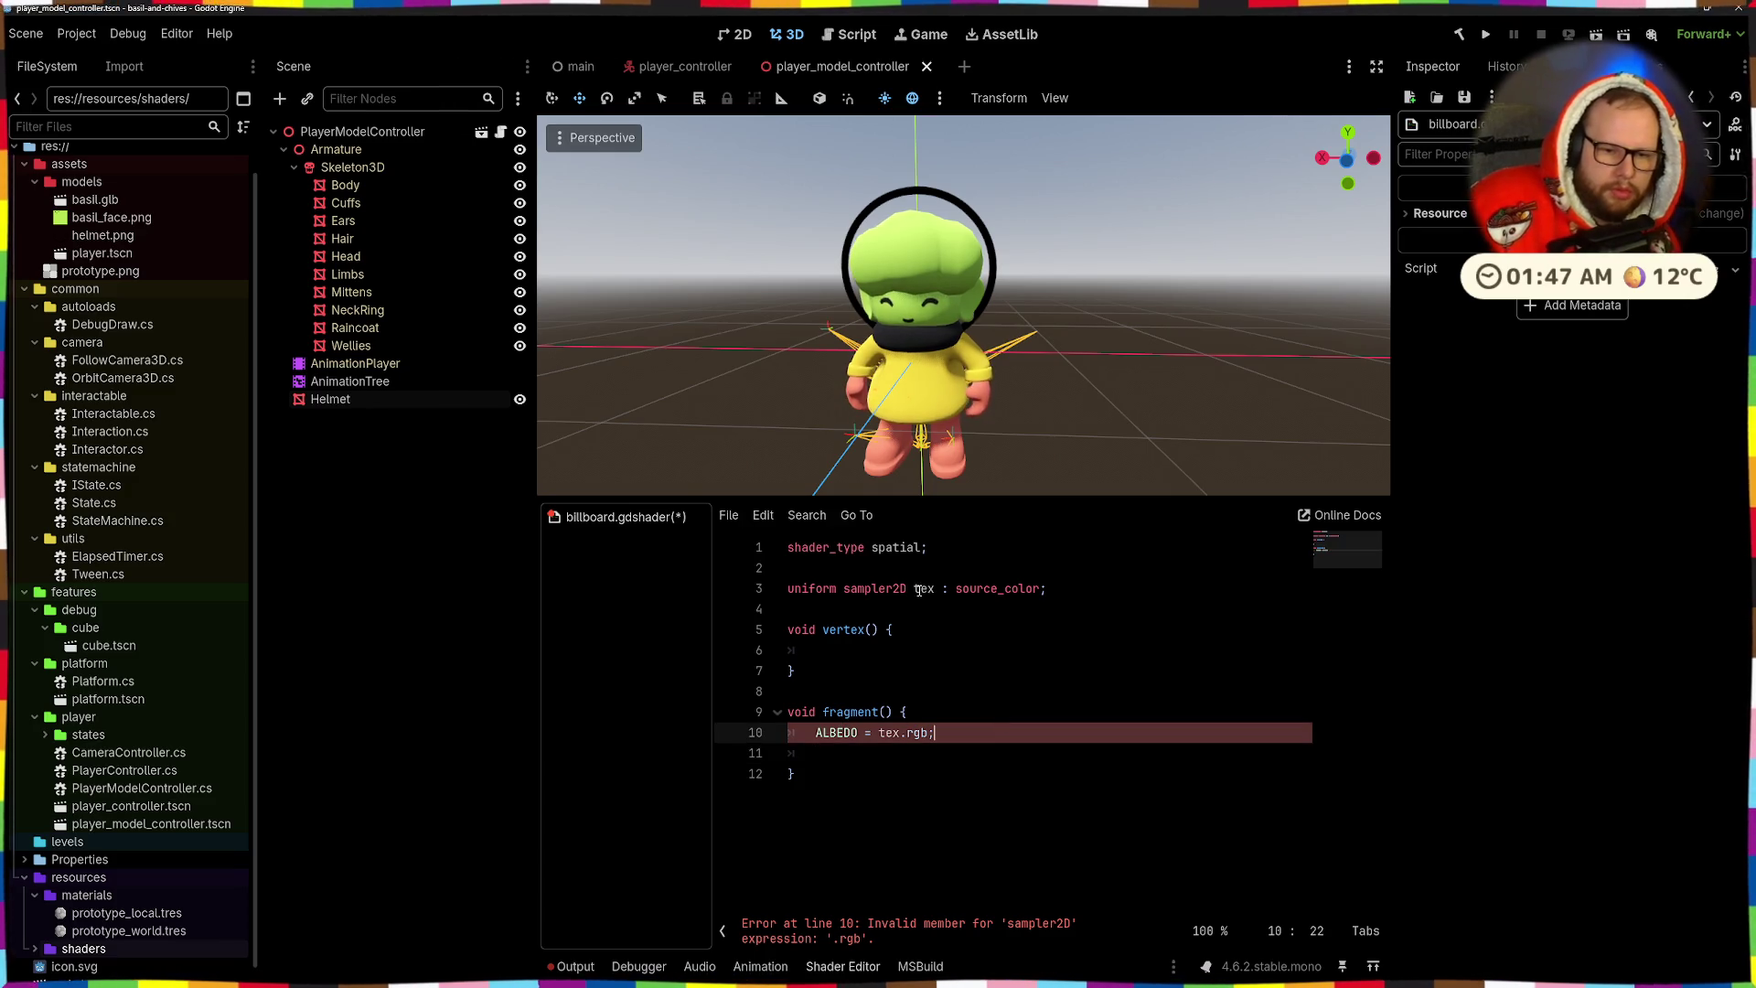
click(1028, 551)
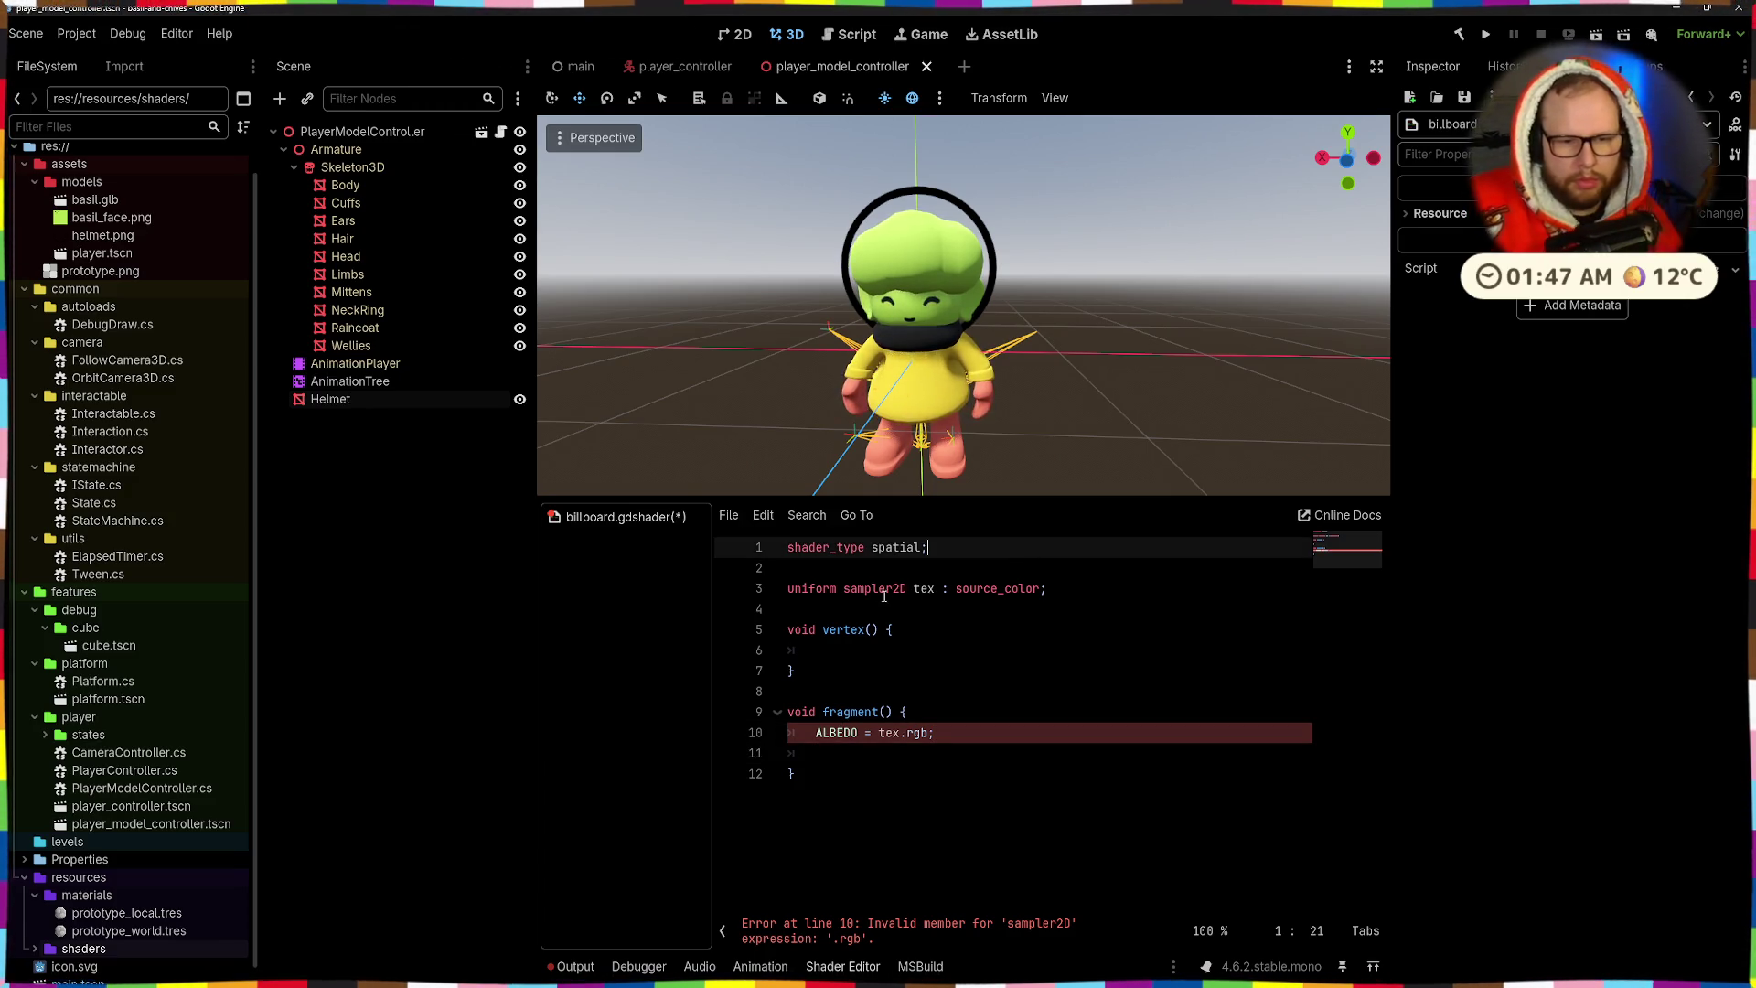
click(964, 714)
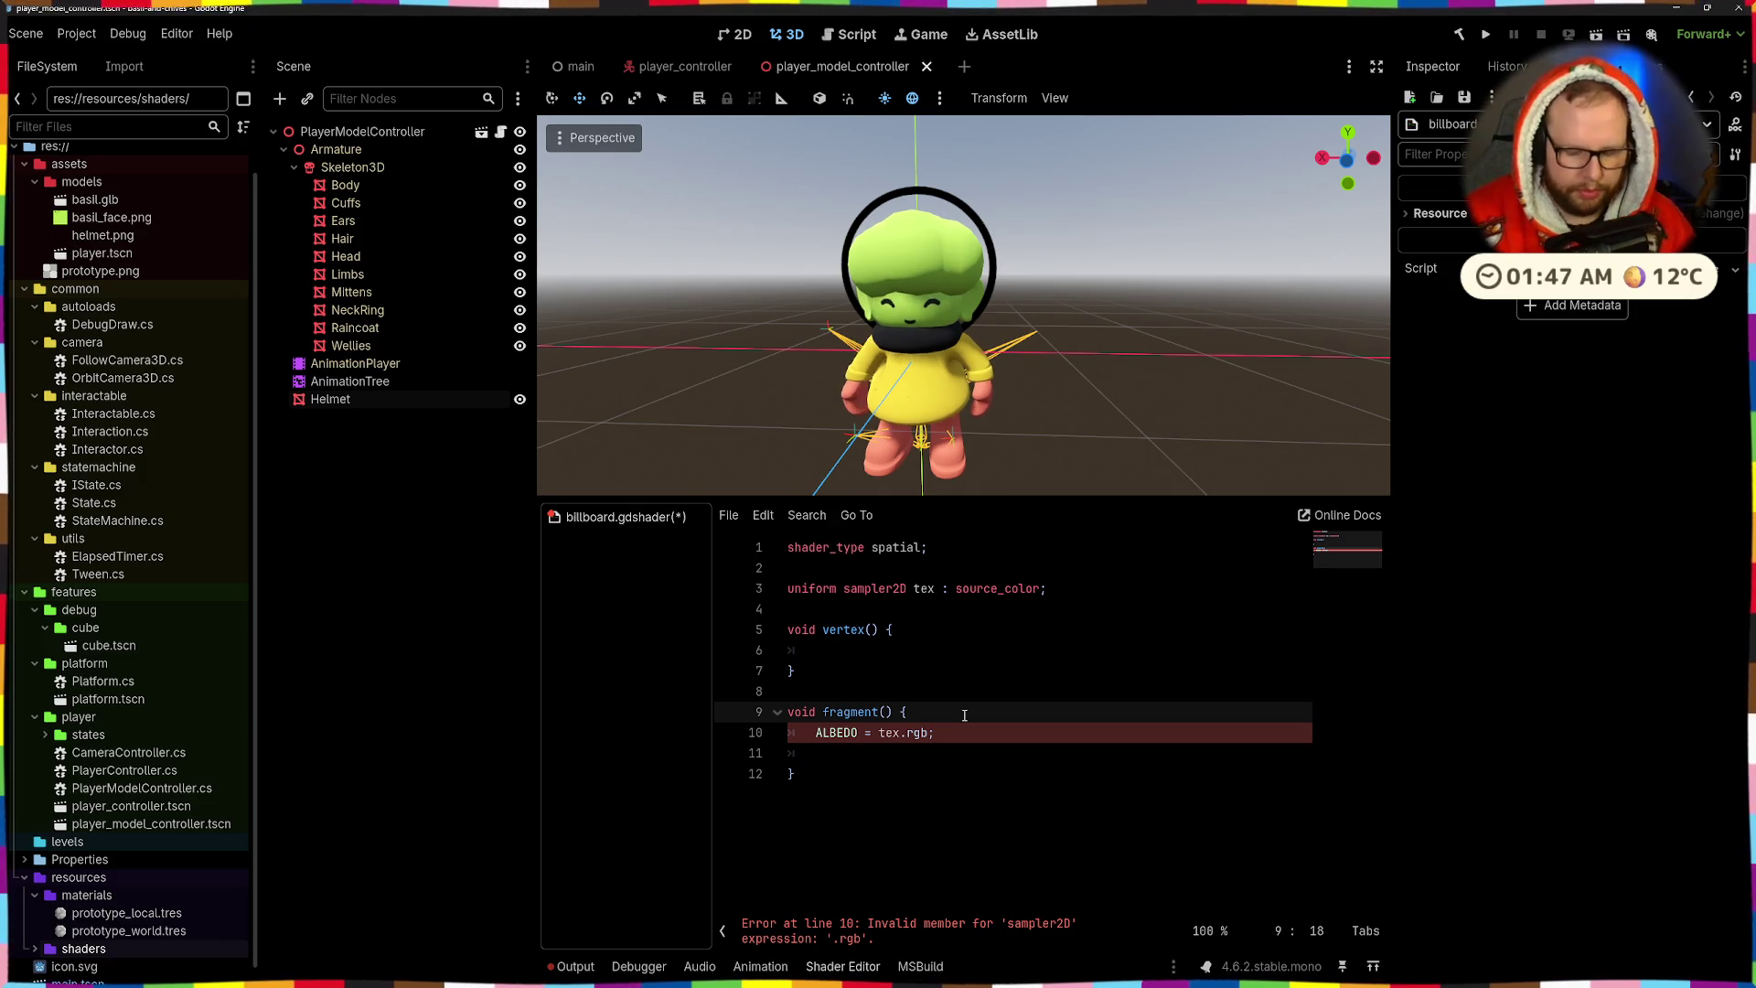
key(Return)
key(Return)
key(Up)
key(BackSpace)
text(vec)
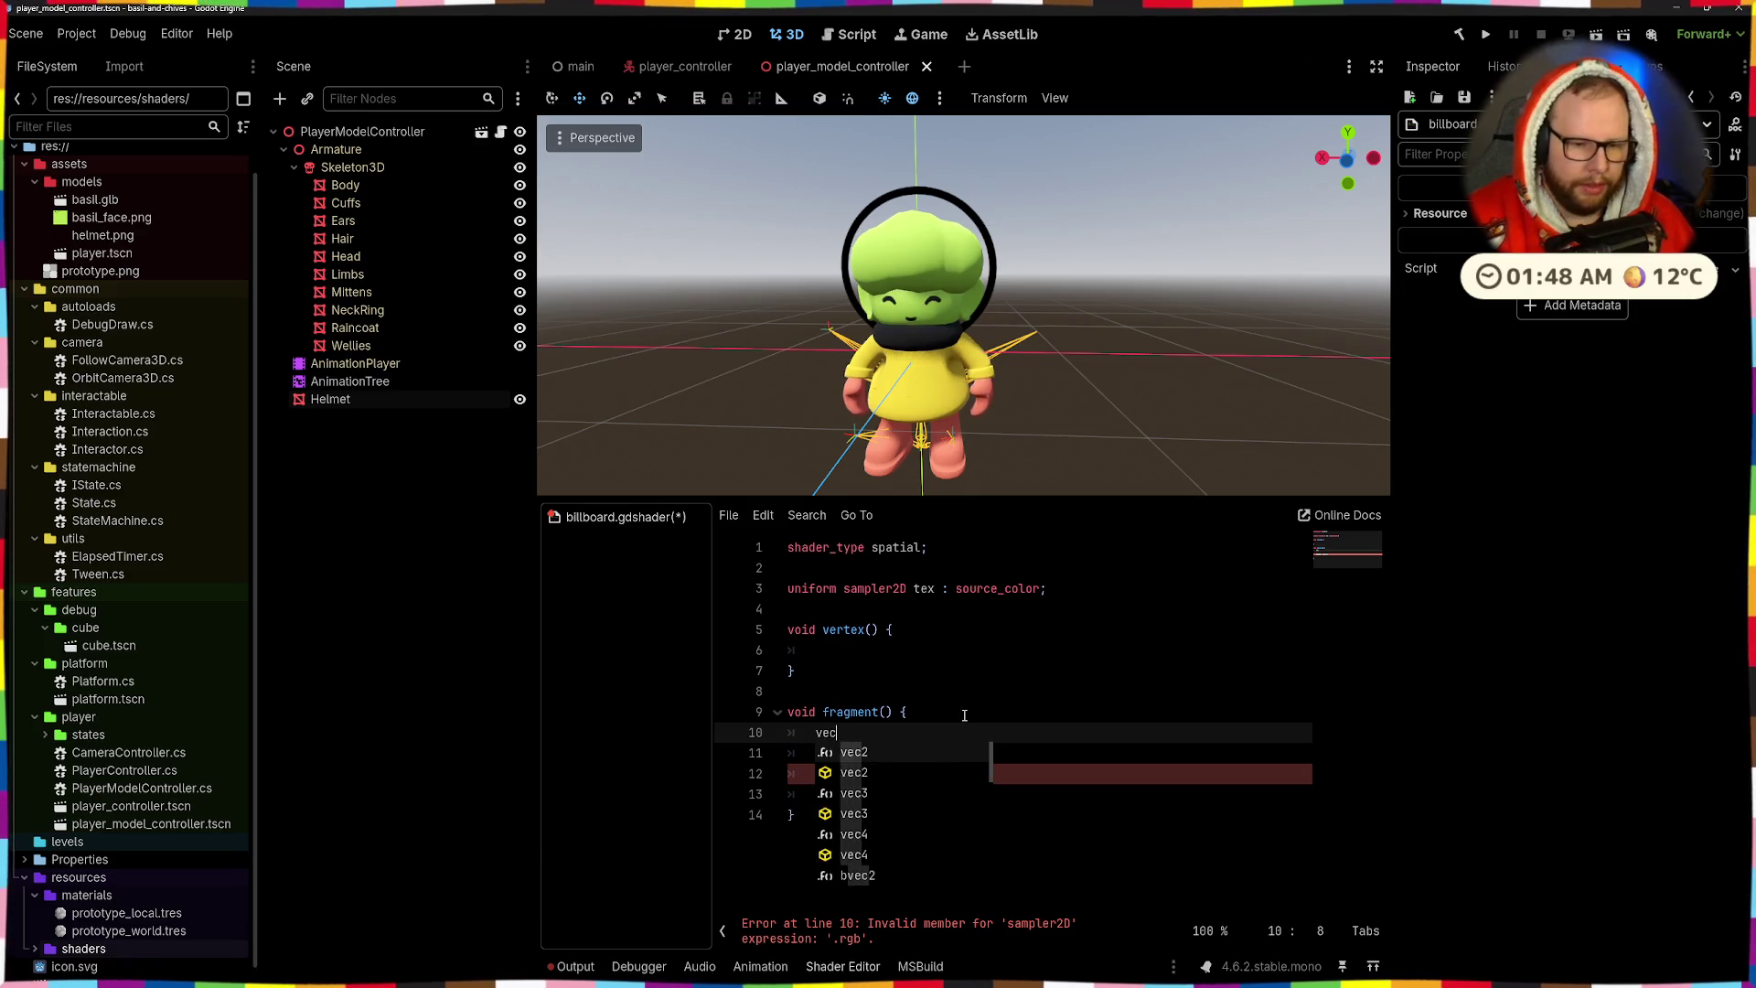
text(3 color = )
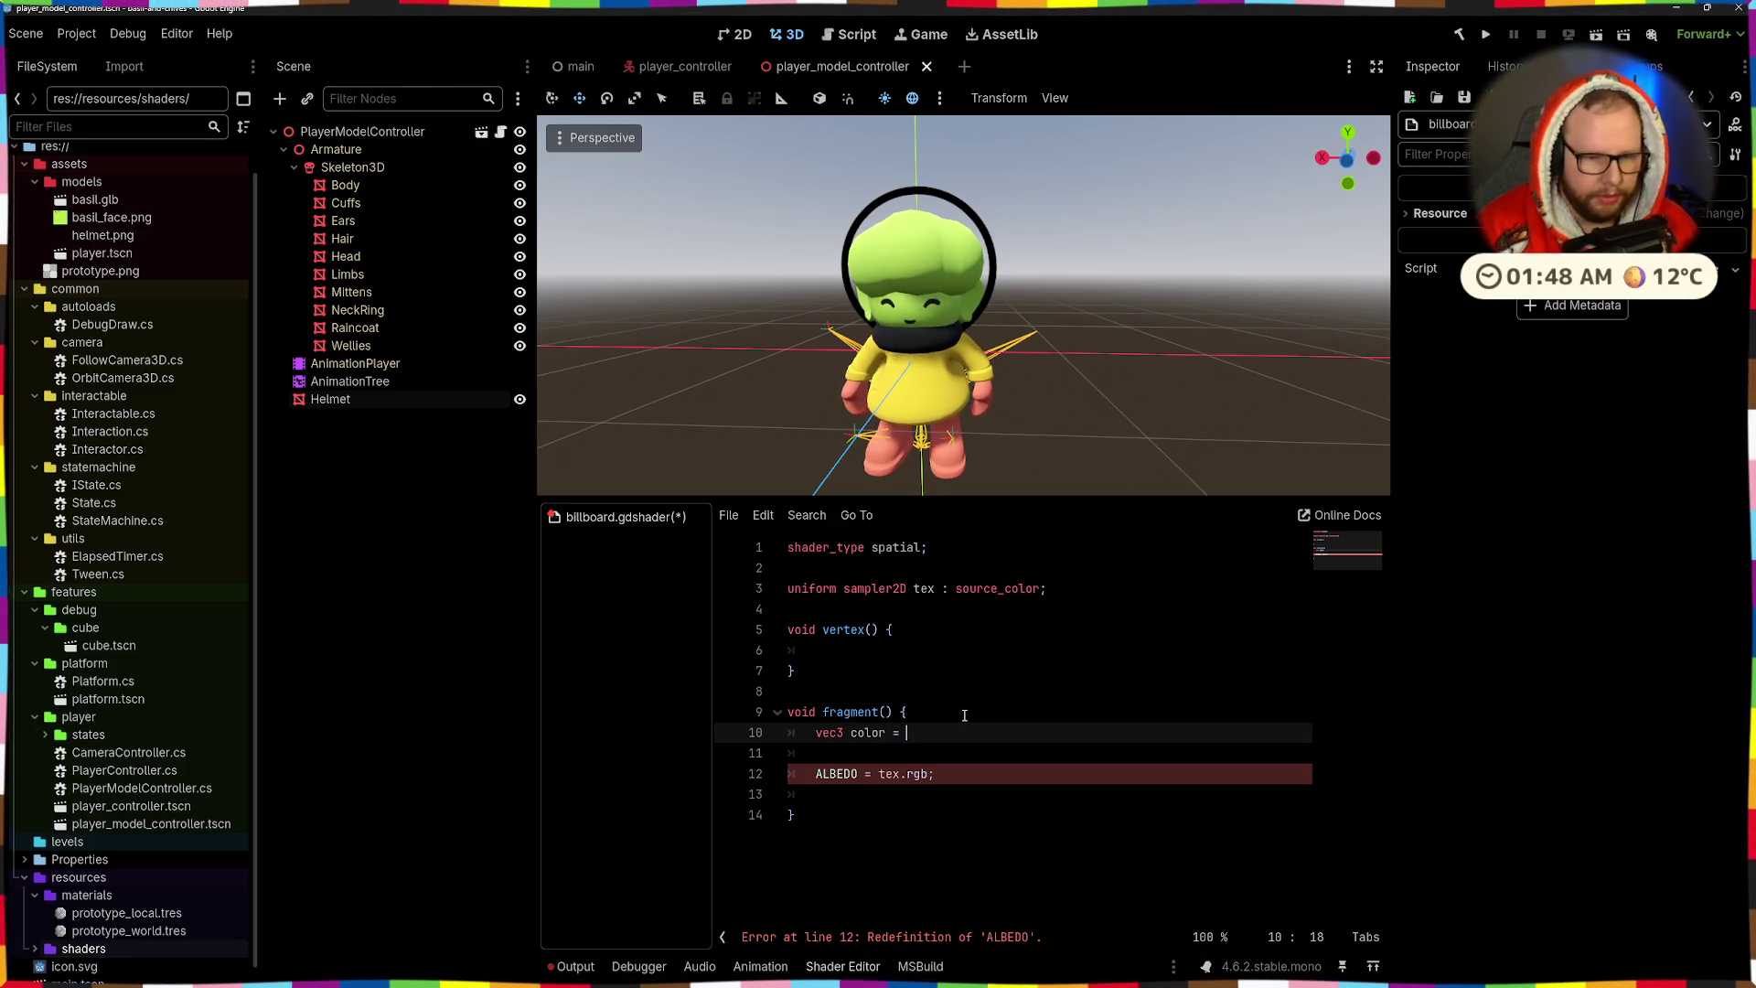
text(texture)
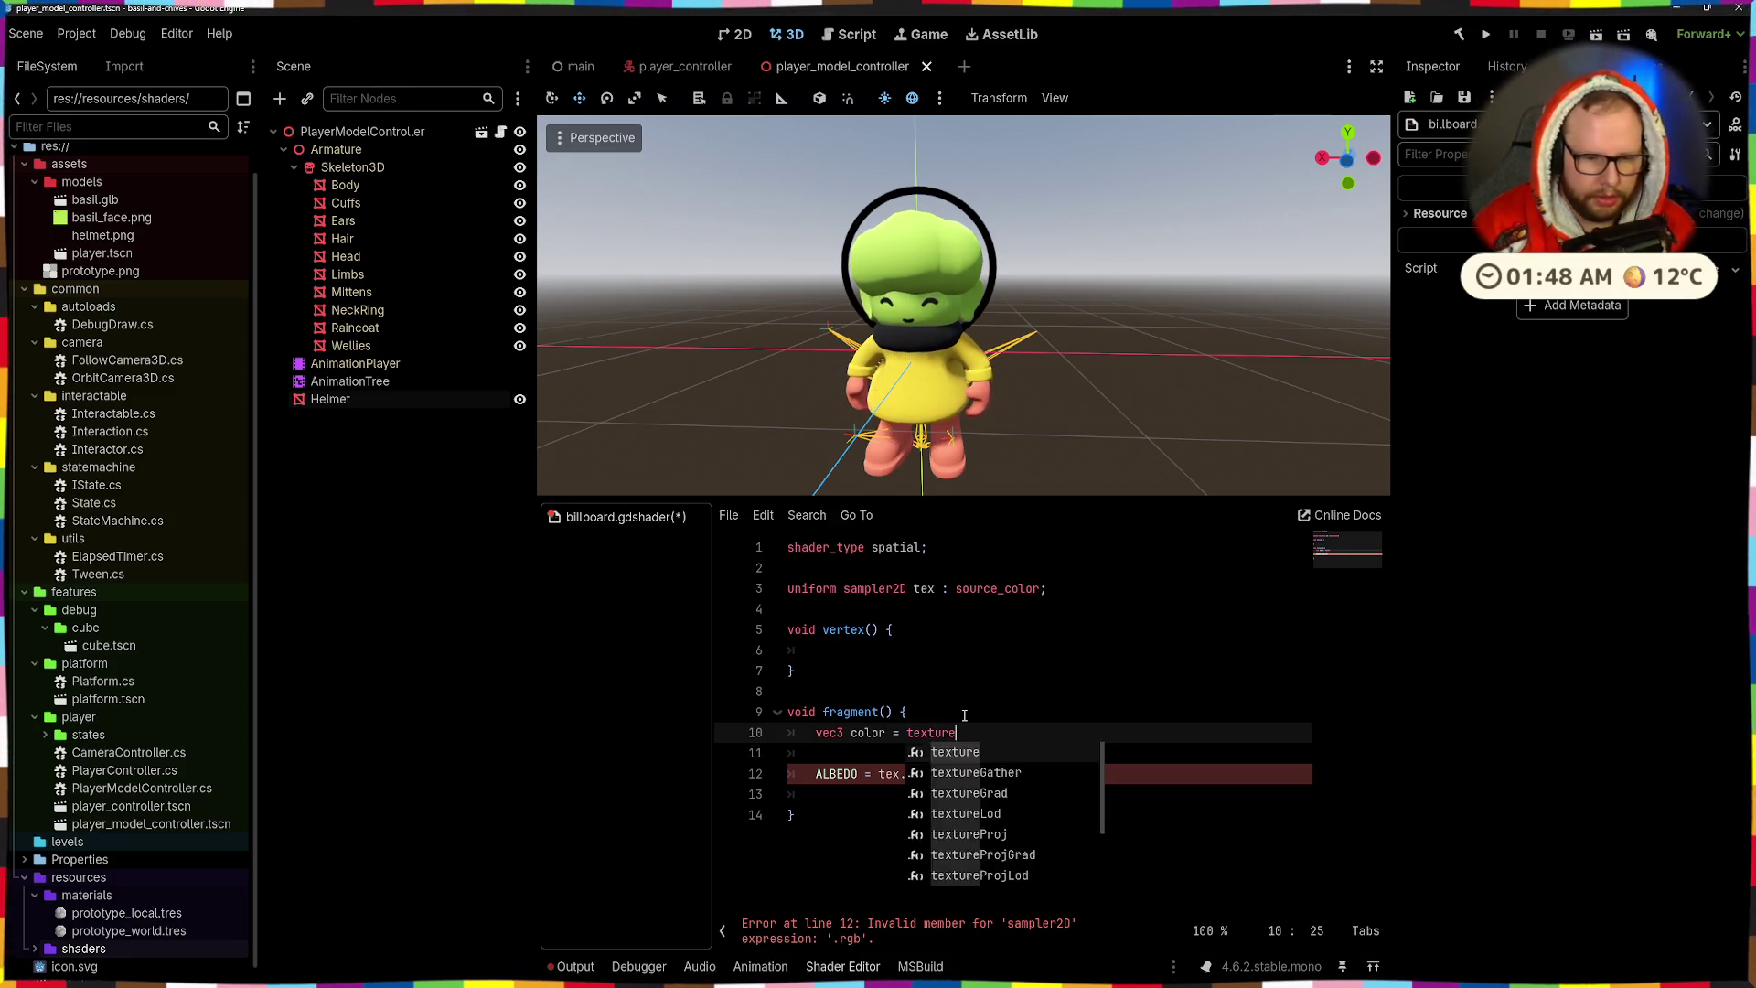
text((tex)
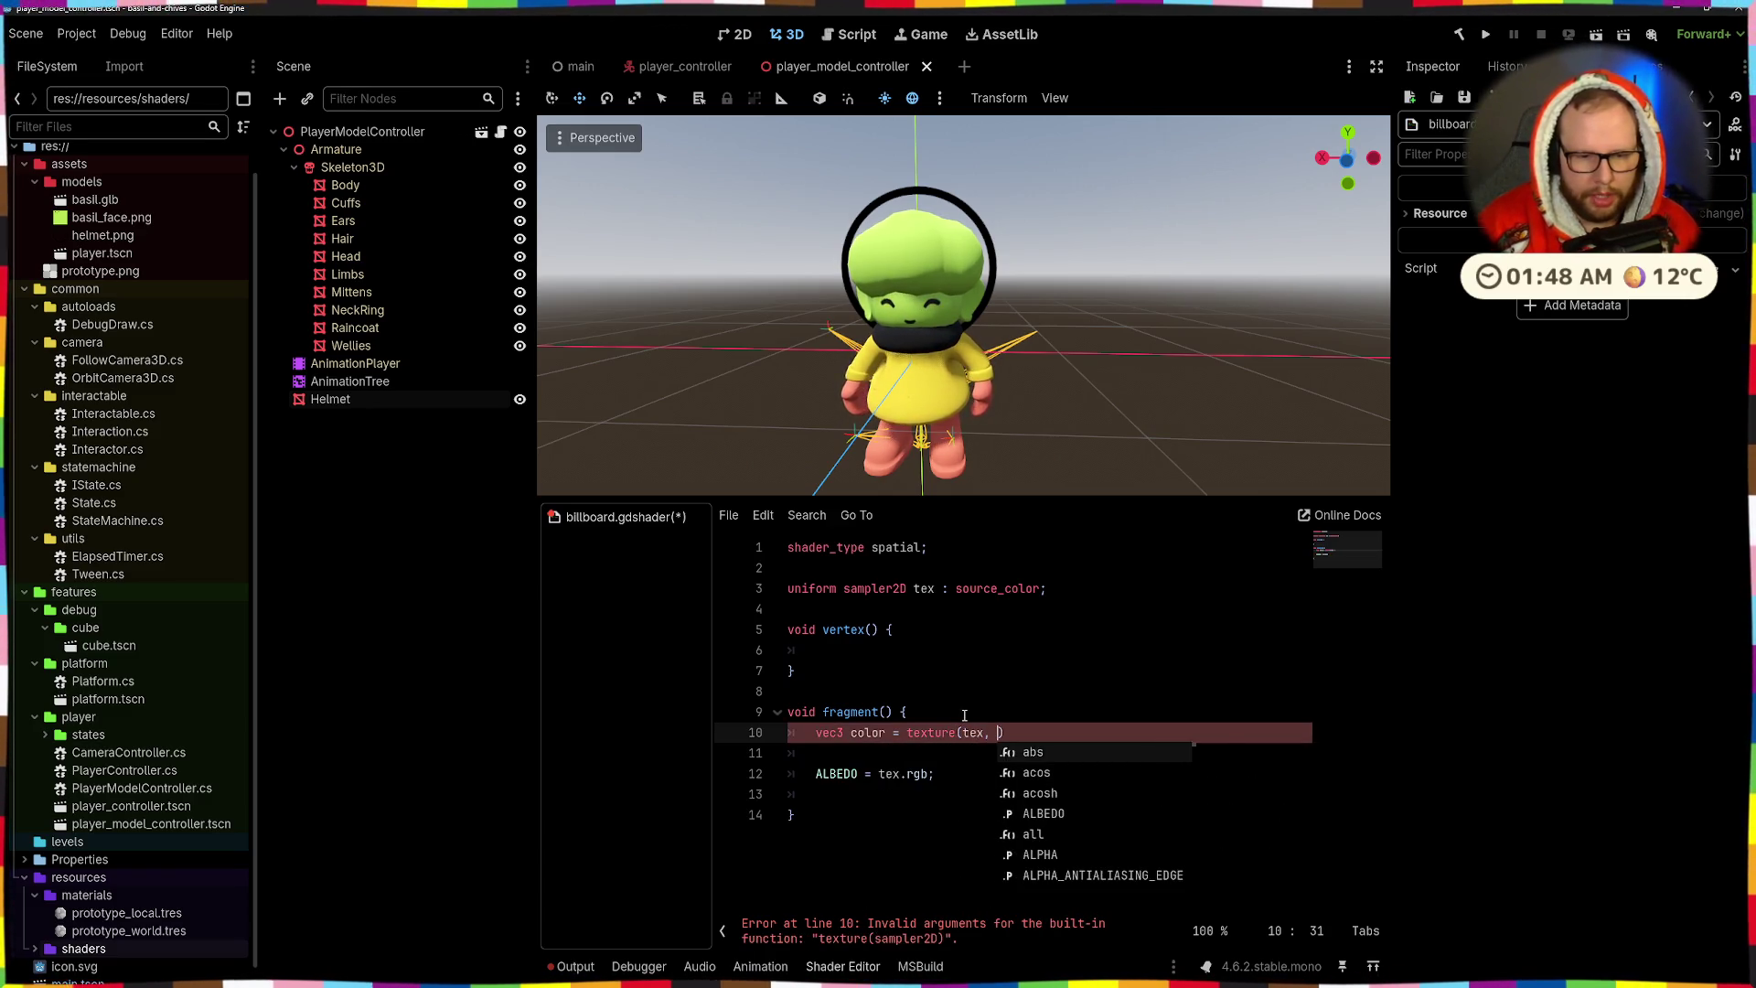
text(,)
key(BackSpace)
text(UV)
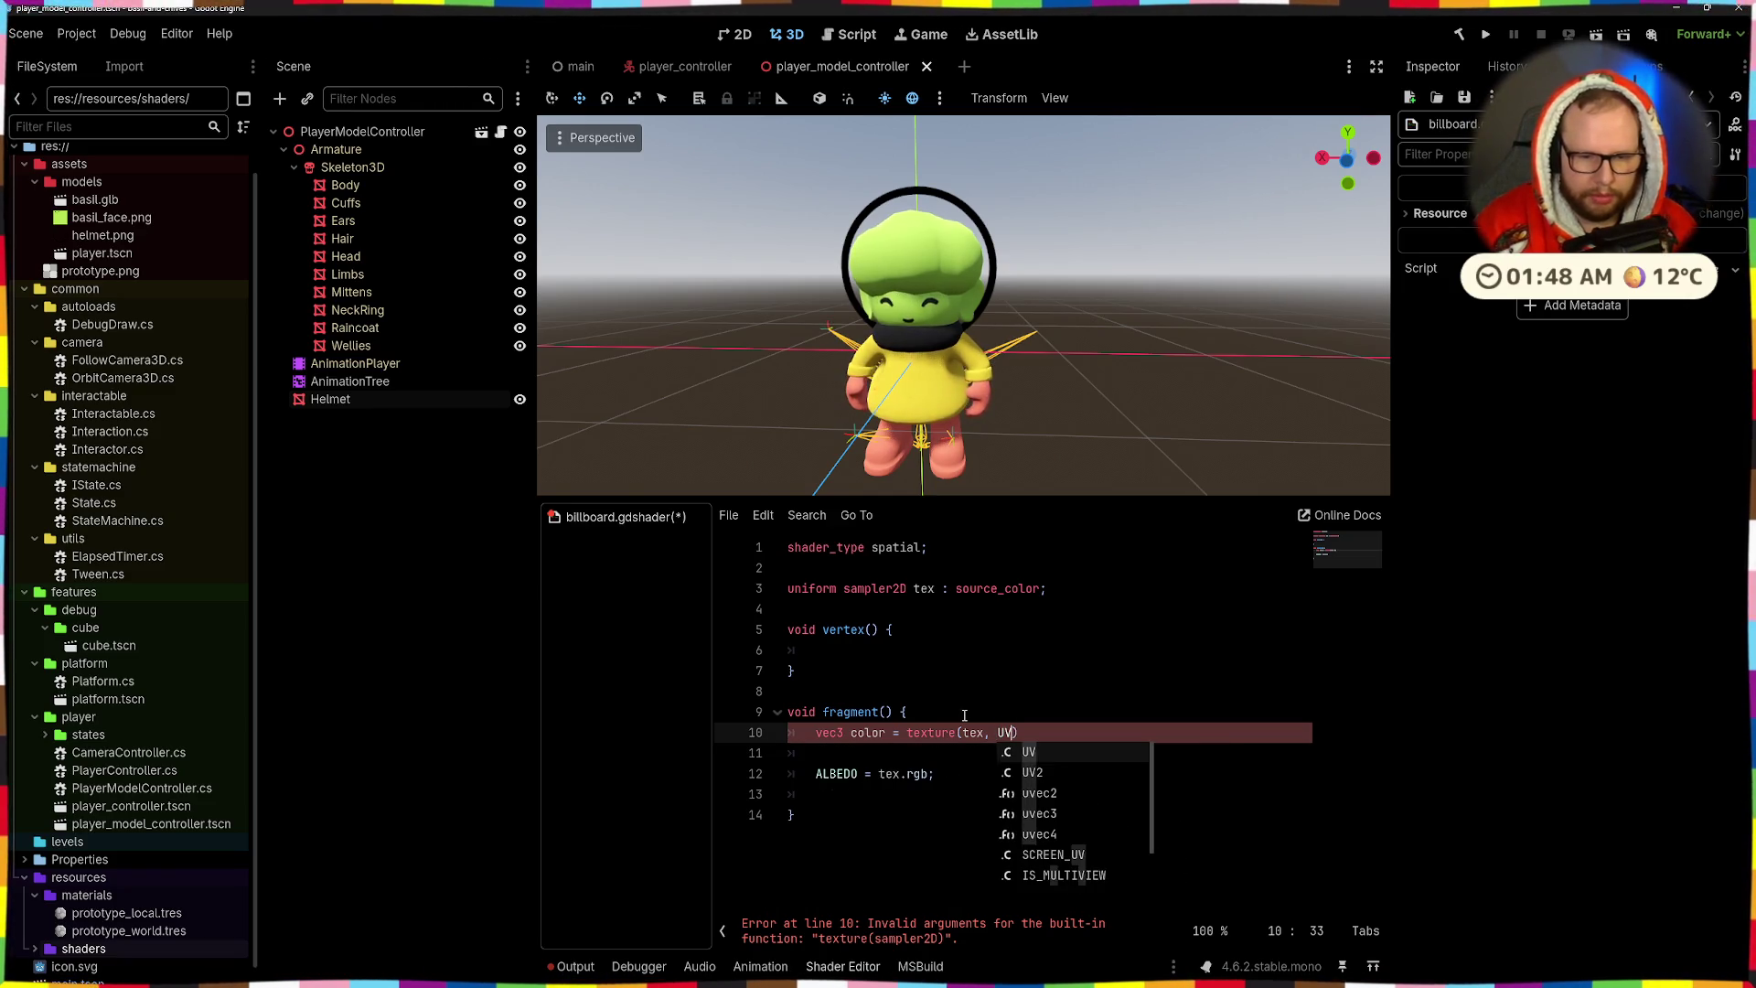
text())
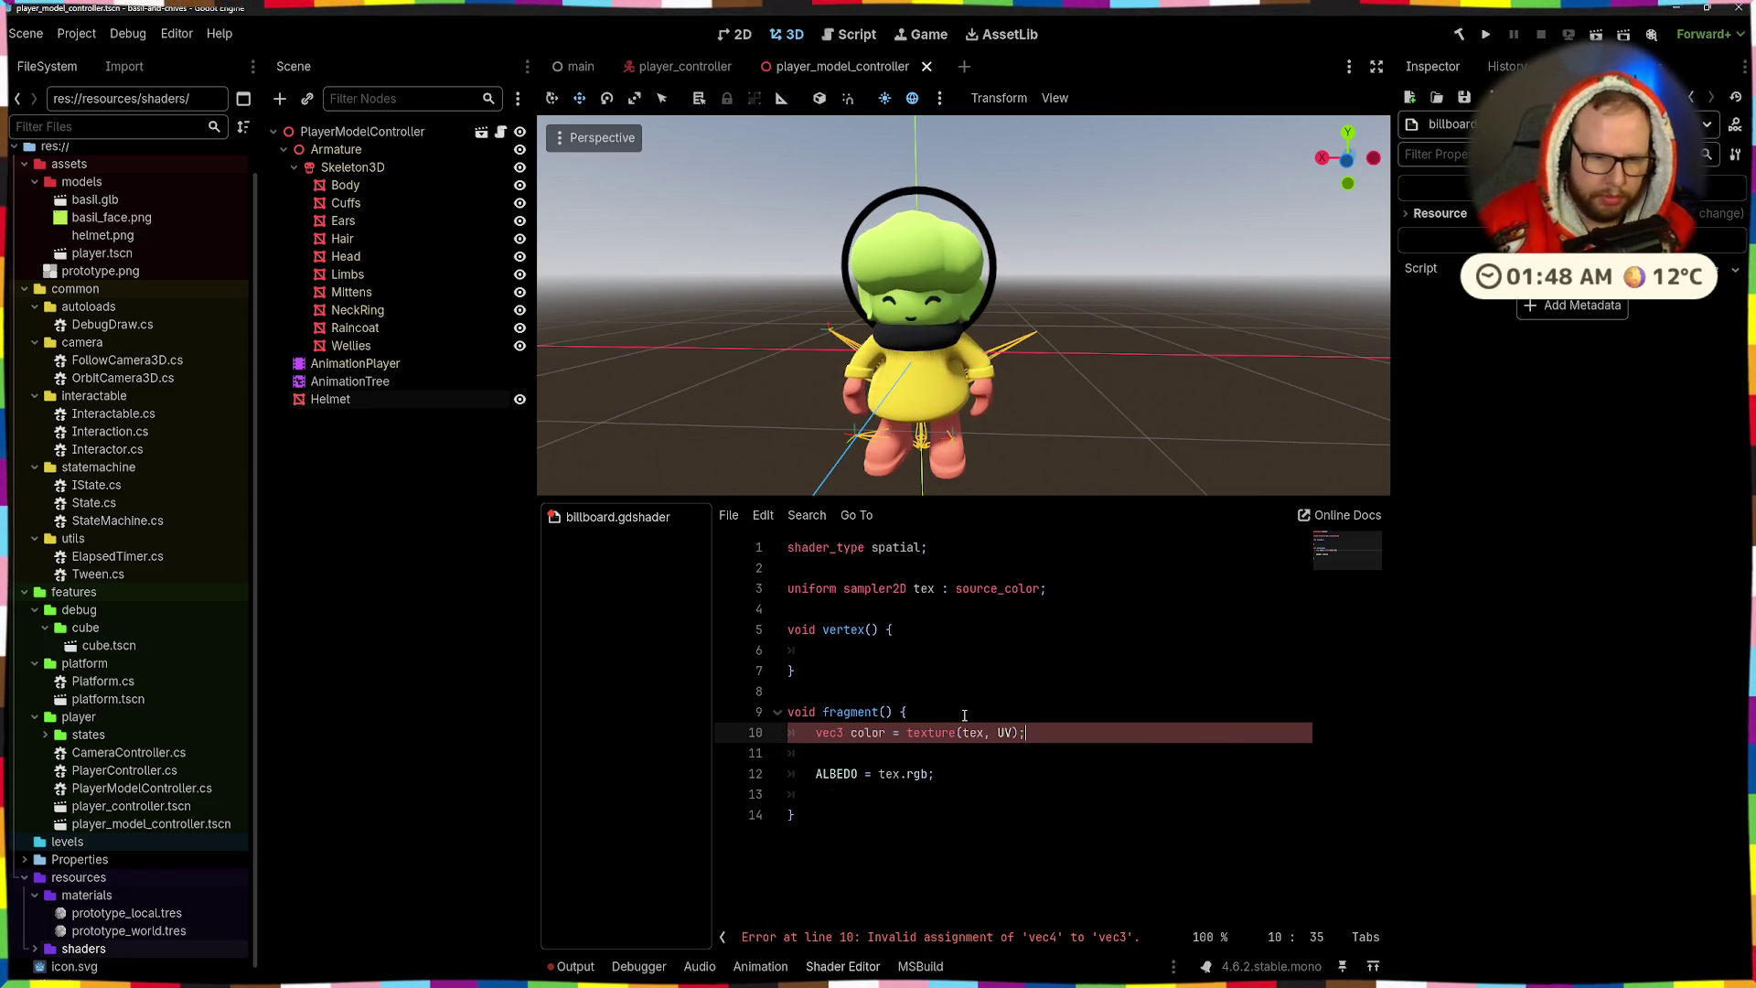
- Declare the sampled colour variable as vec4 instead of vec3
click(896, 774)
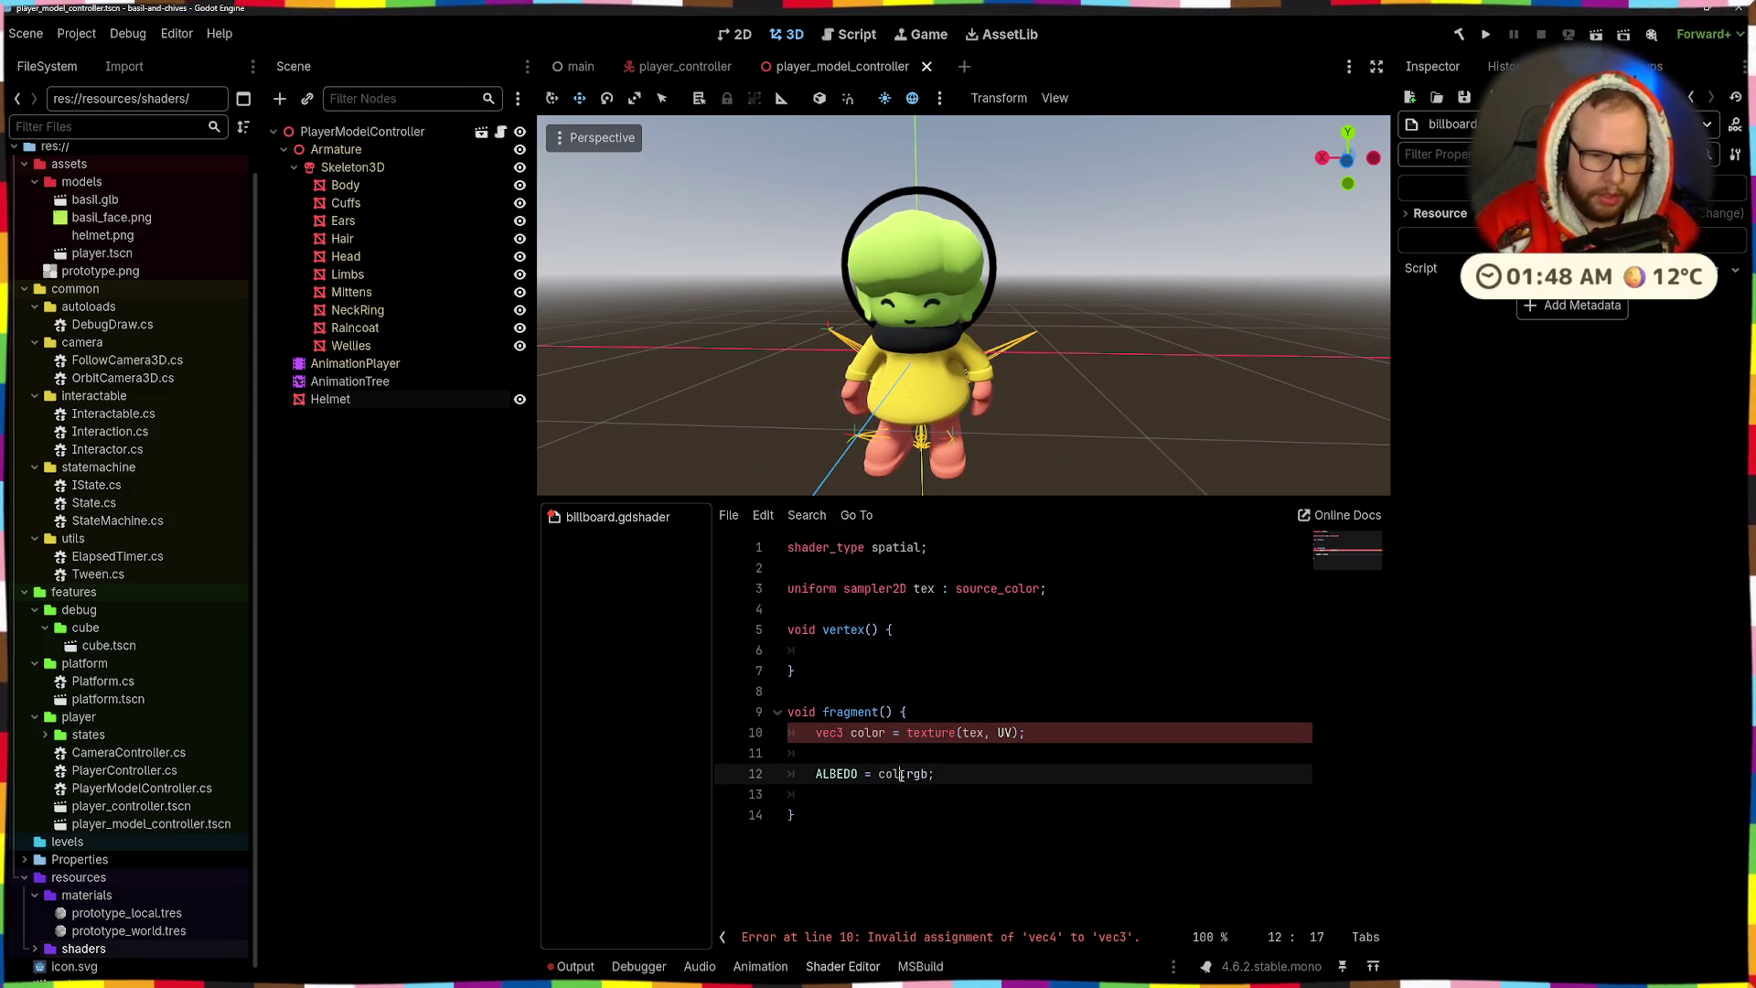
click(843, 732)
key(BackSpace)
text(4)
click(1006, 711)
- Add ALPHA = color.a below the ALBEDO line and save the shader
click(888, 795)
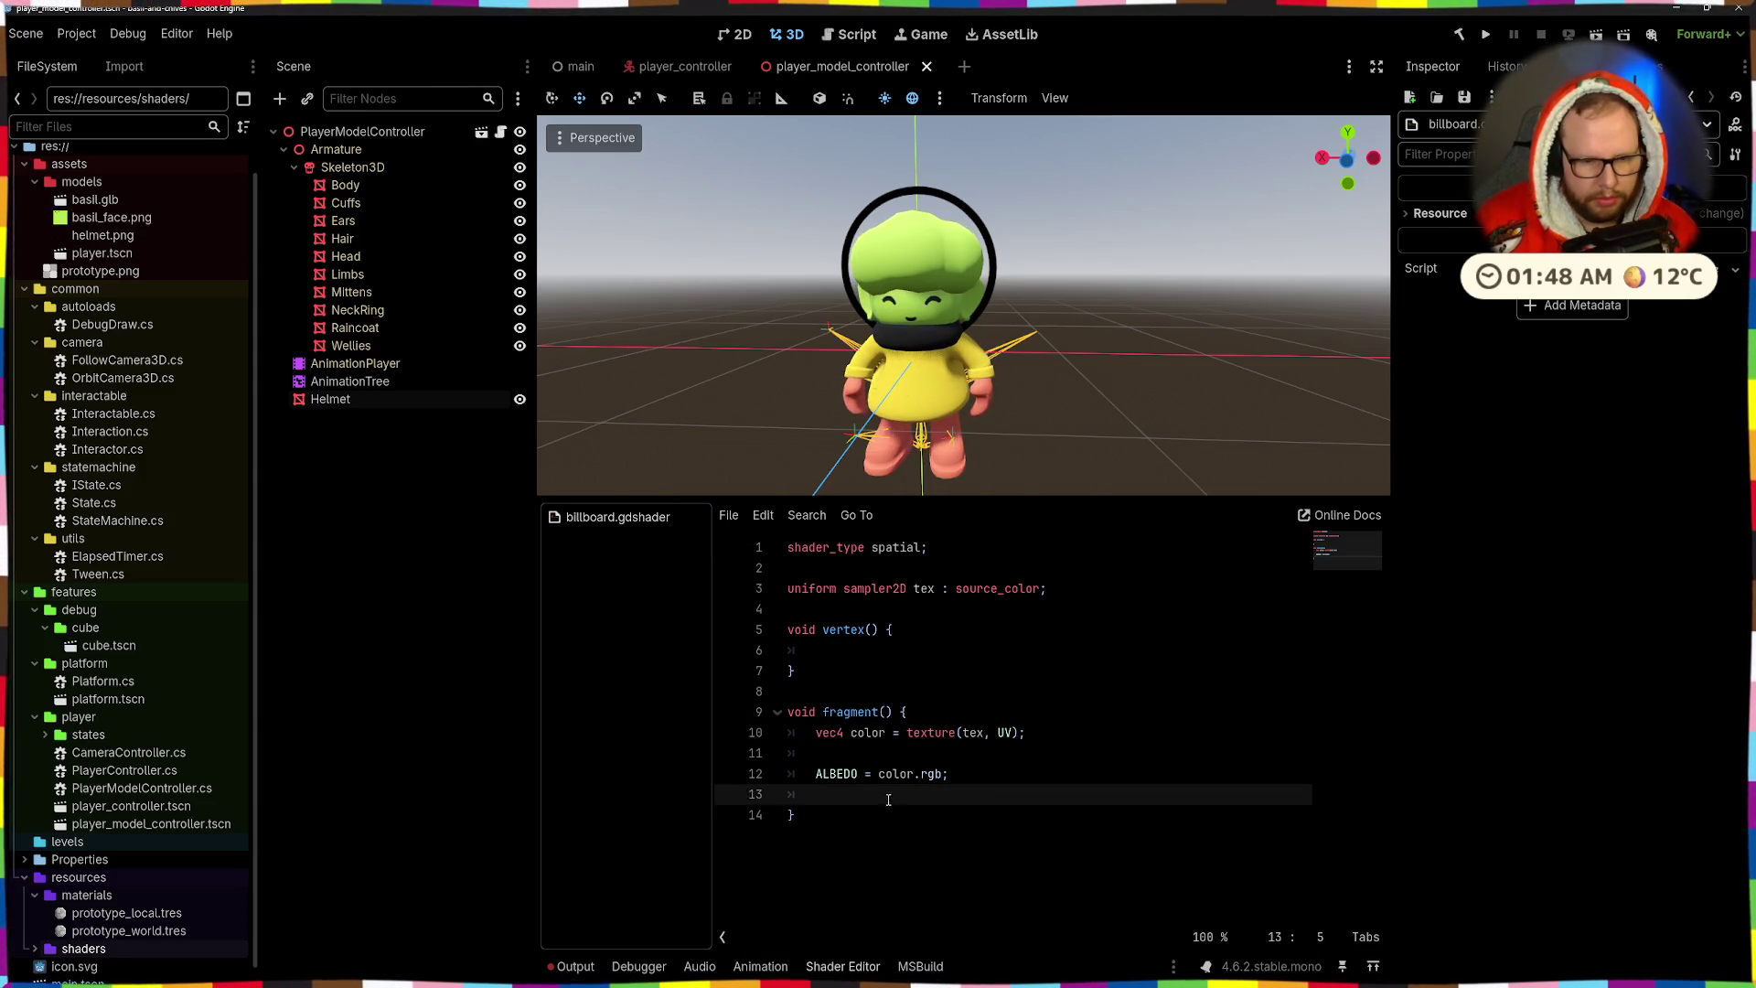
text(Tra)
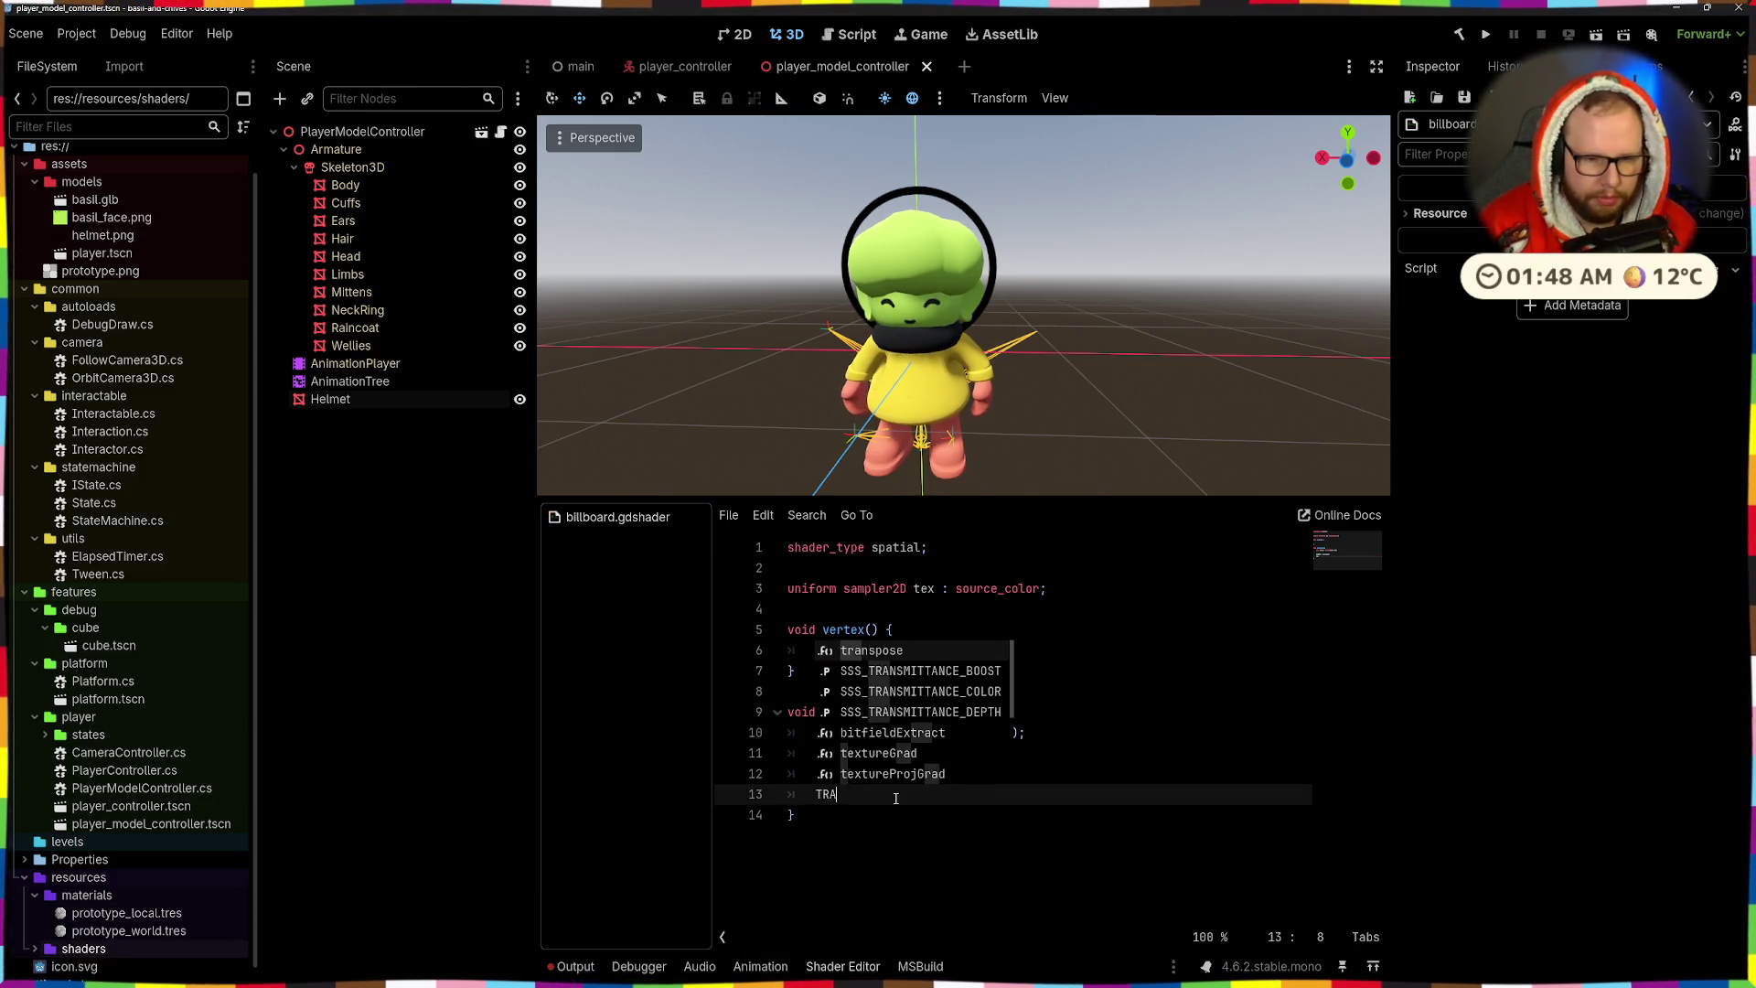
key(Return)
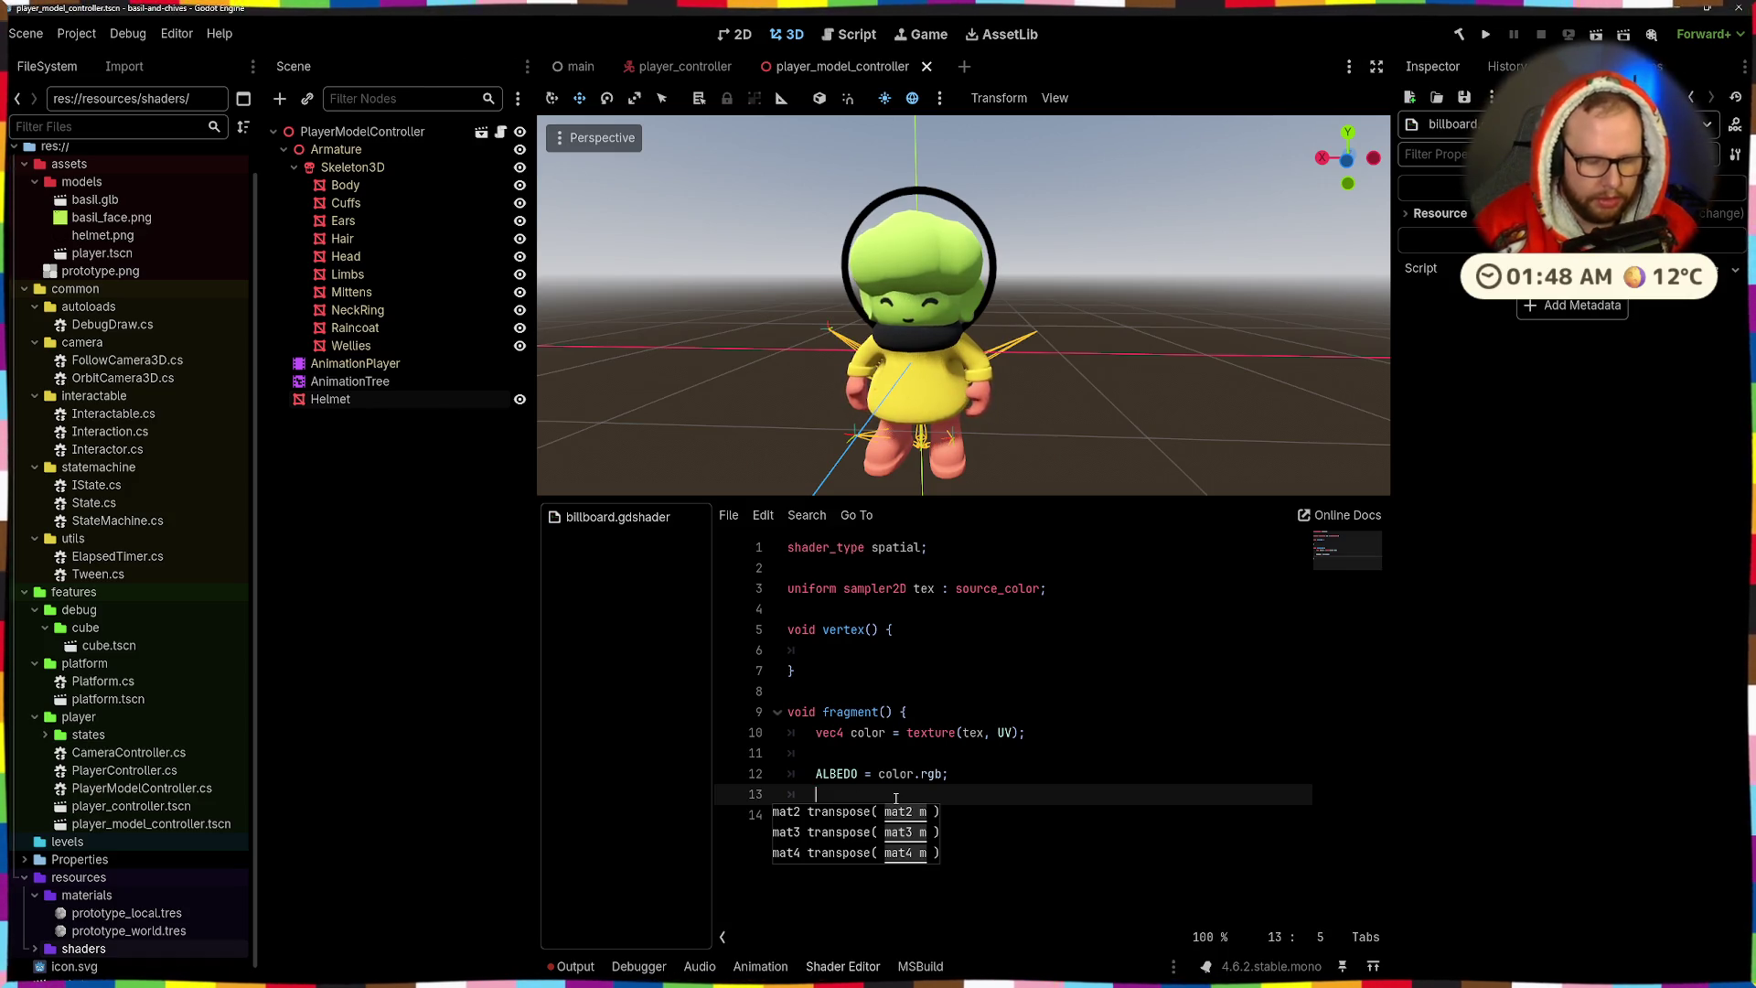
key(BackSpace)
key(BackSpace)
text(ALP)
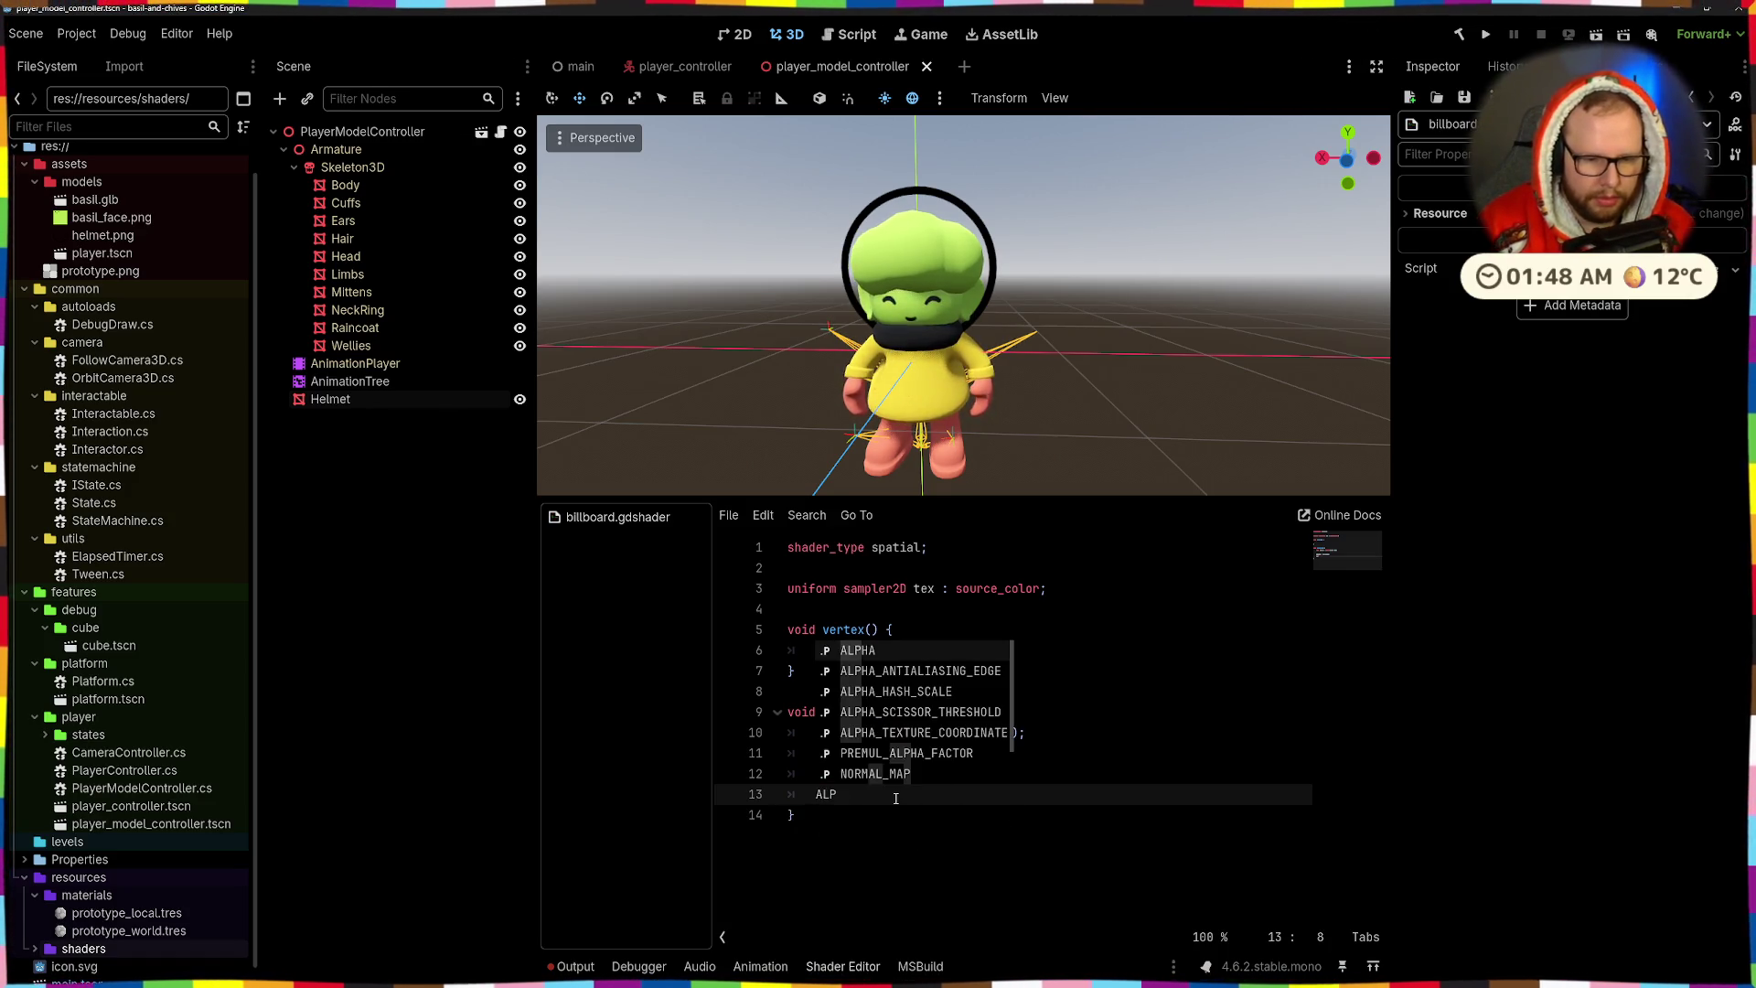
key(Return)
text(= color.a;)
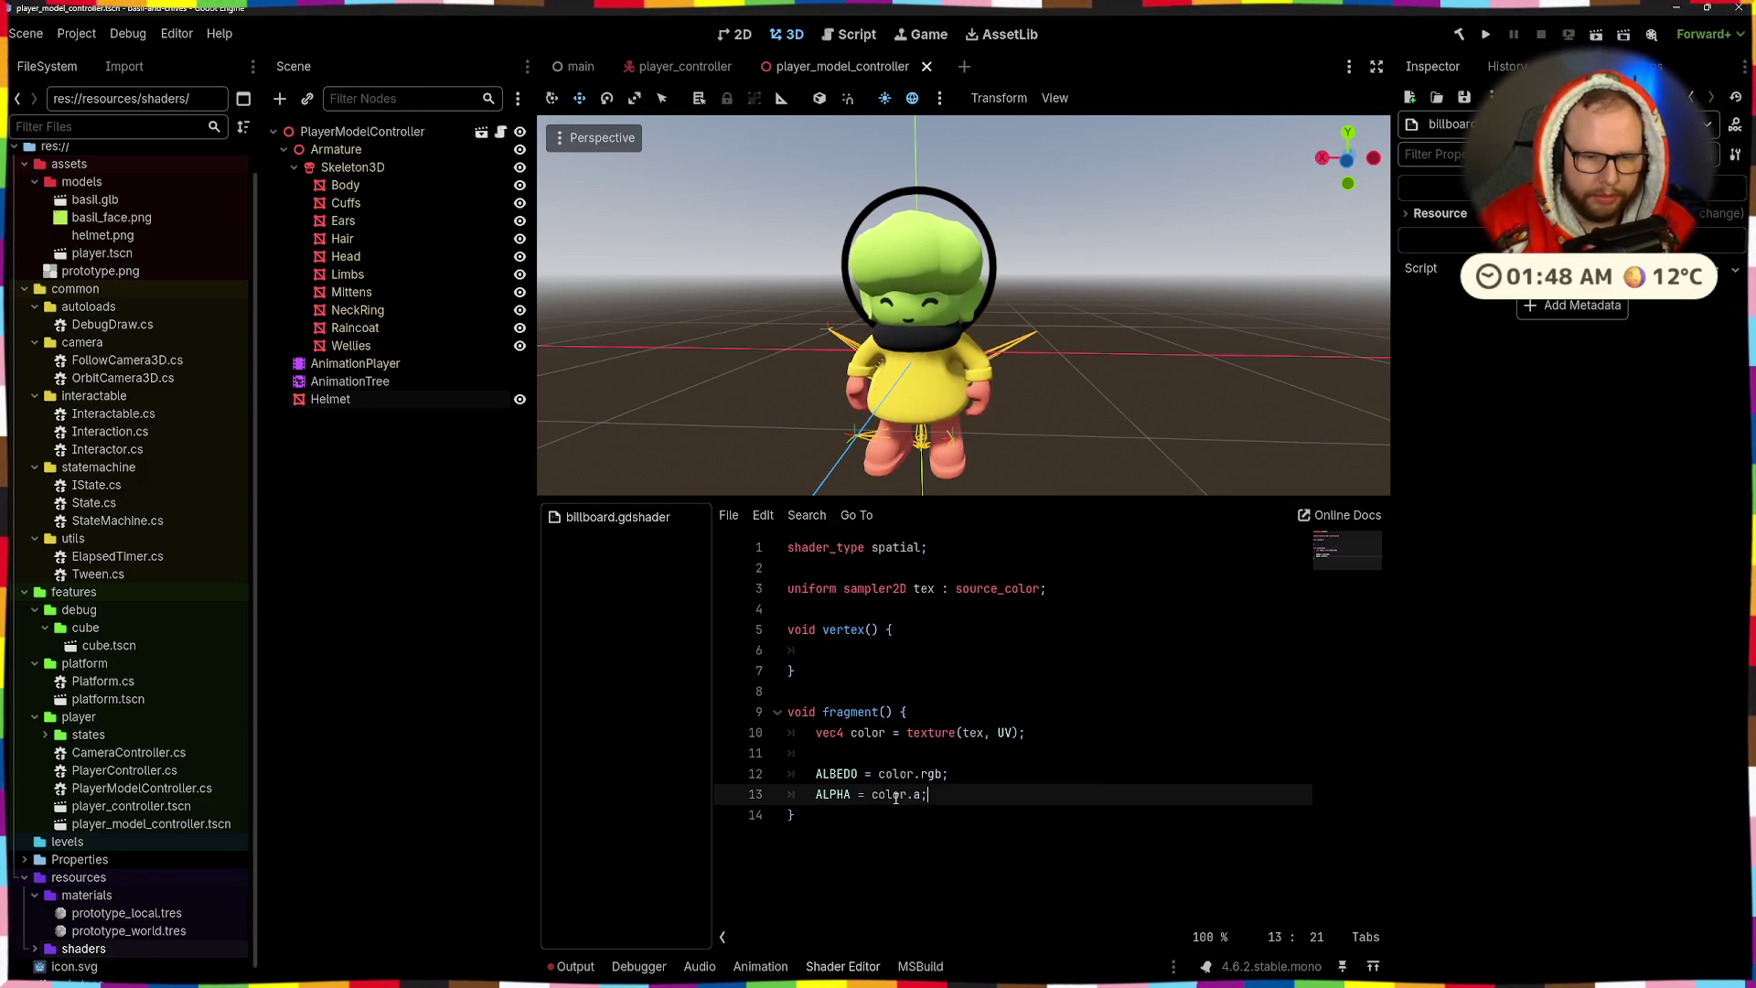
key(Up)
key(Up)
key(Up)
key(ctrl+s)
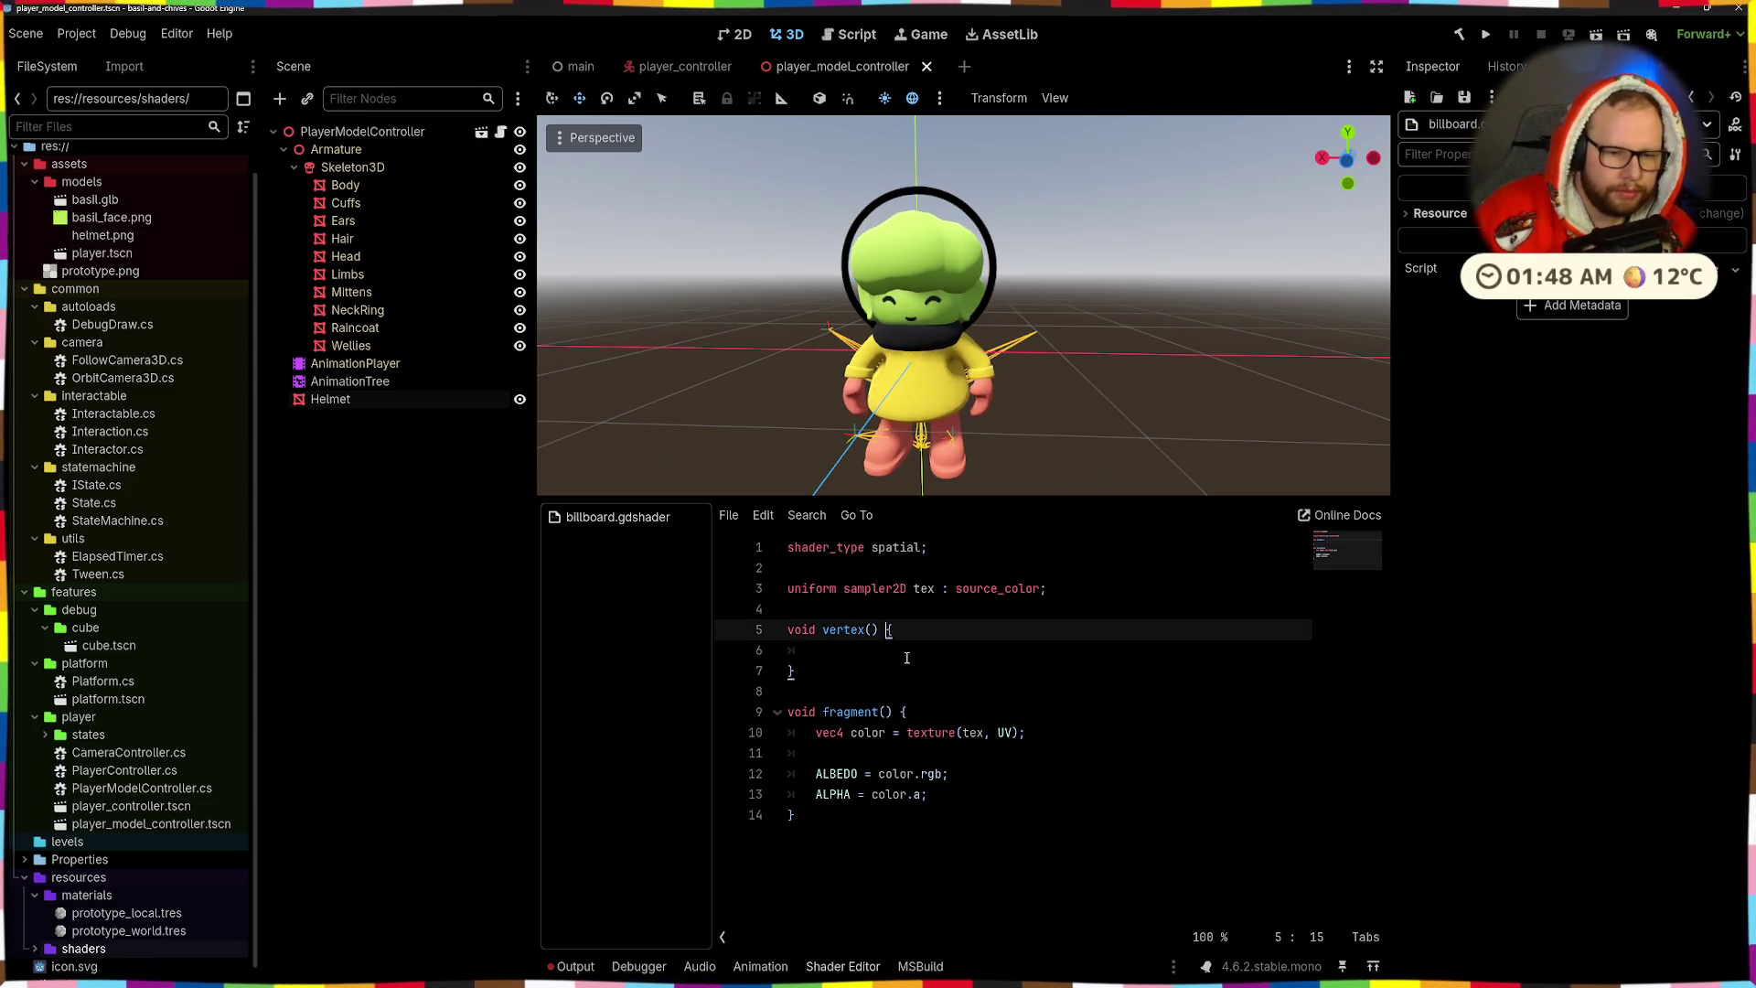
key(Down)
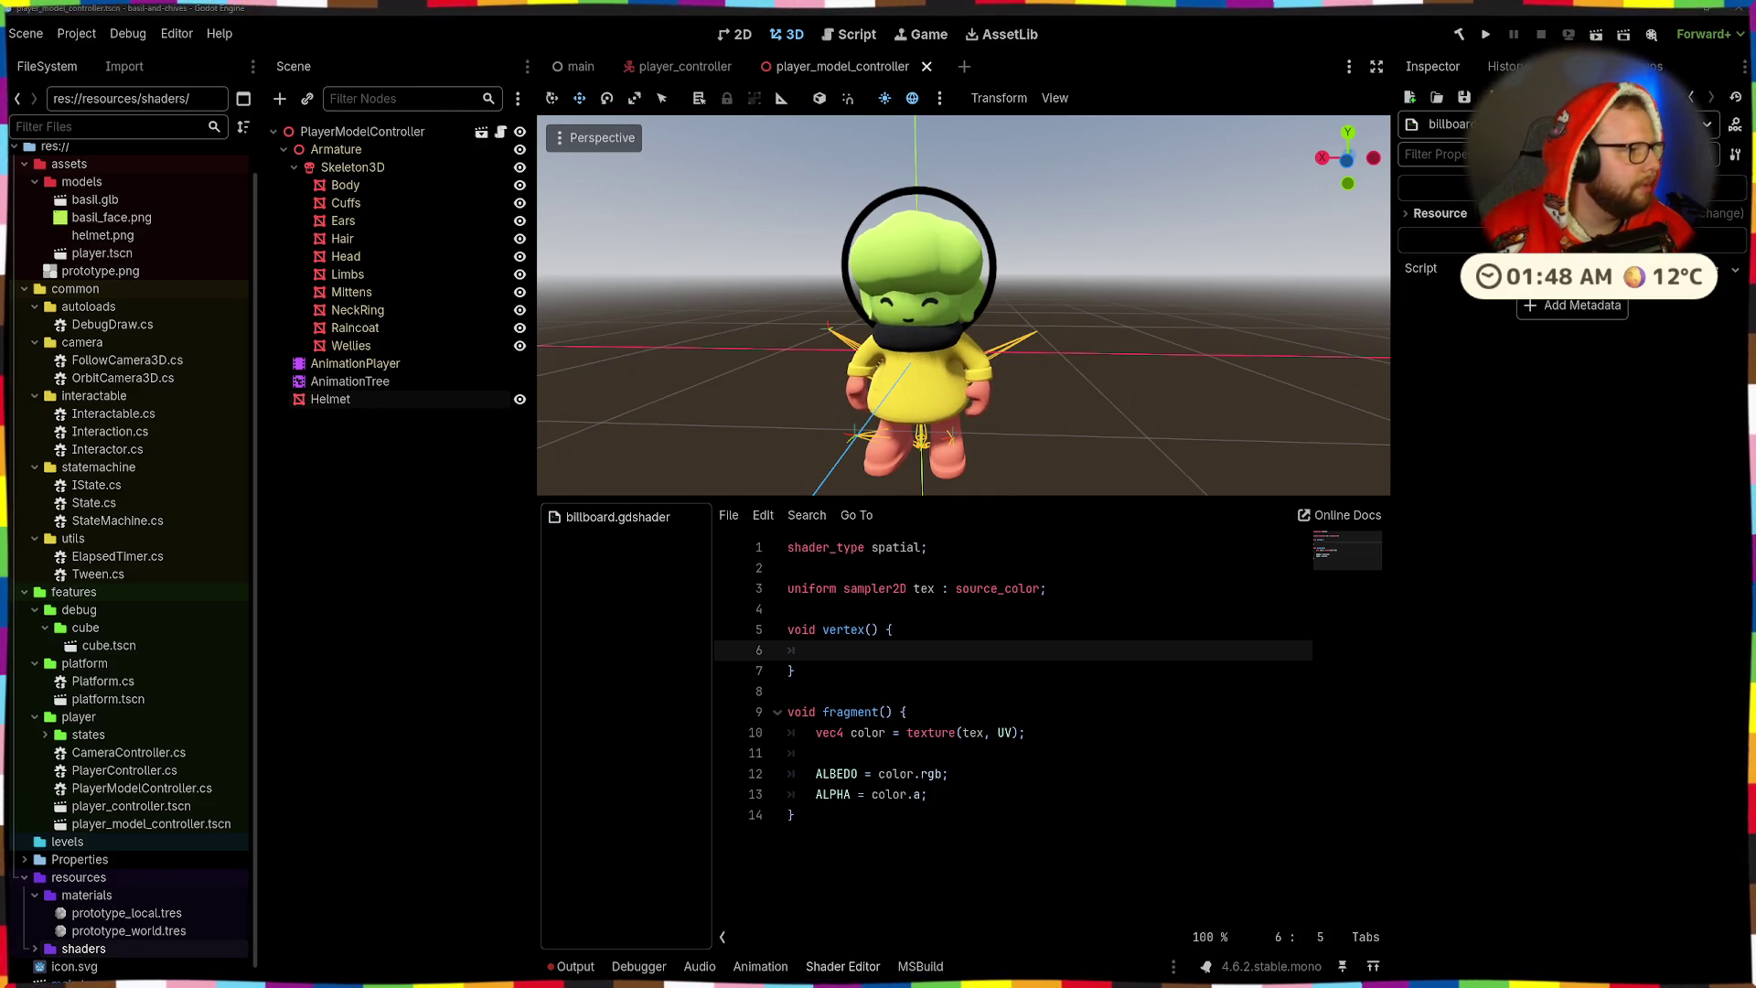
- Bring up the Downloads window and browse it, previewing sun_3d.png and SLIDEDOOR.mp4
mouse_move(937, 974)
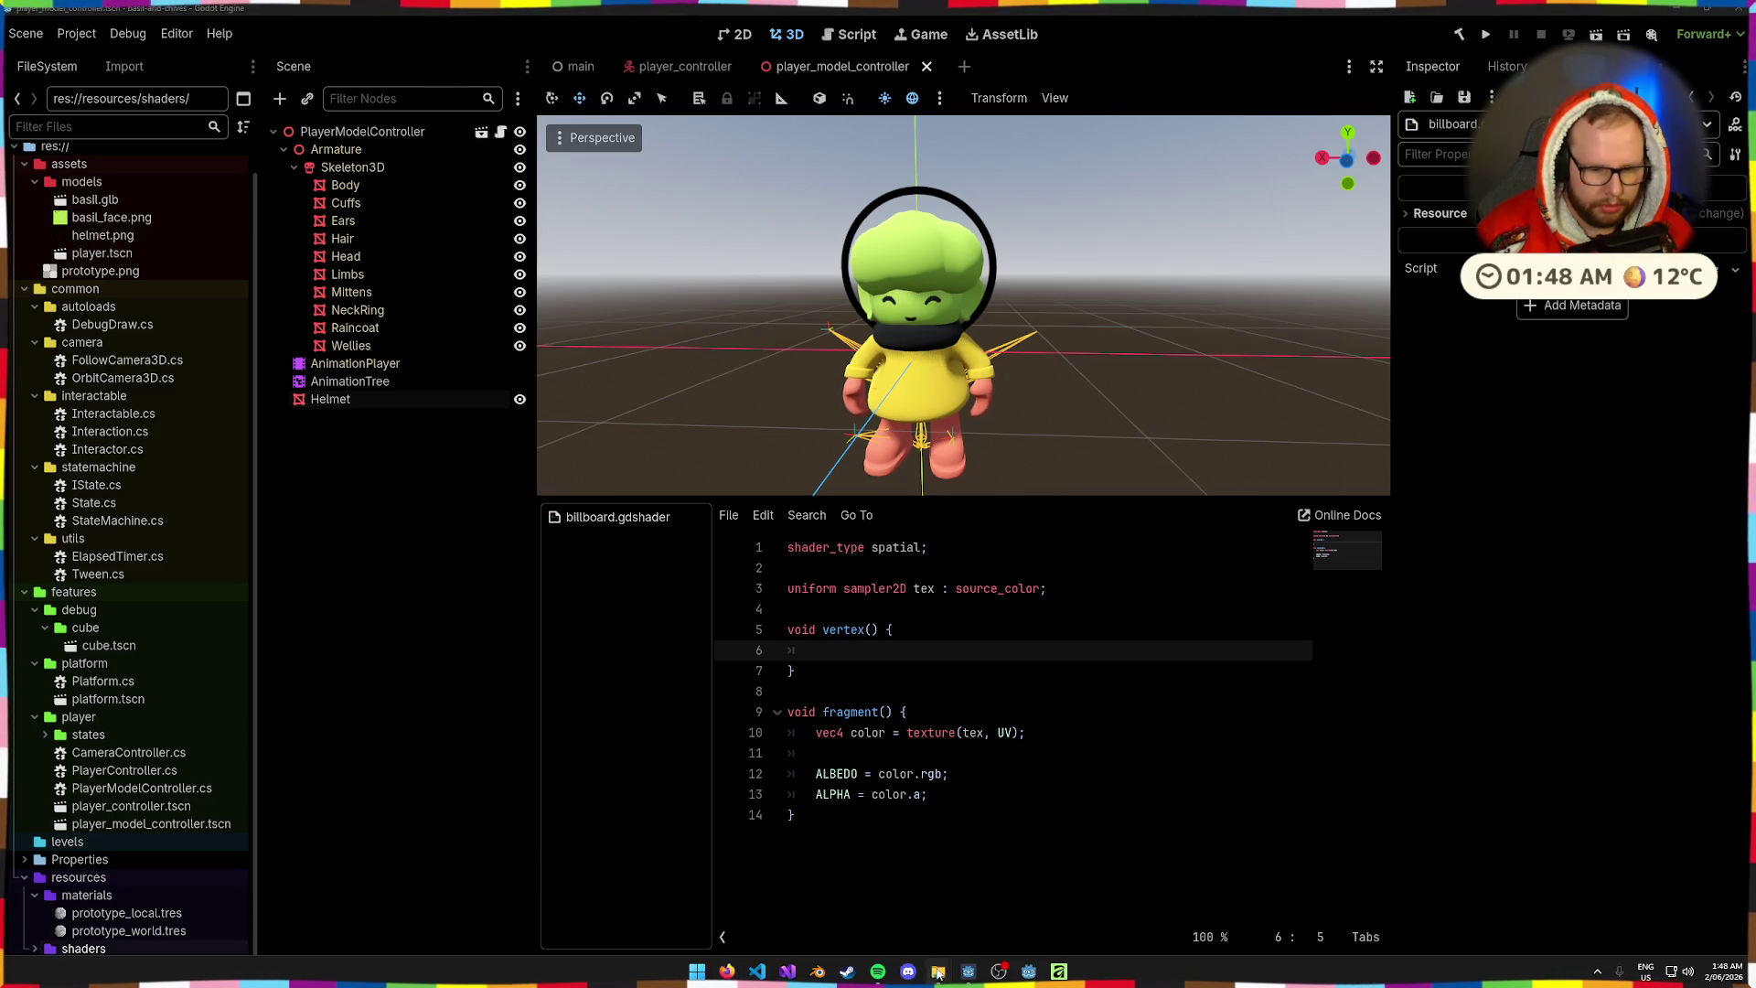
click(803, 905)
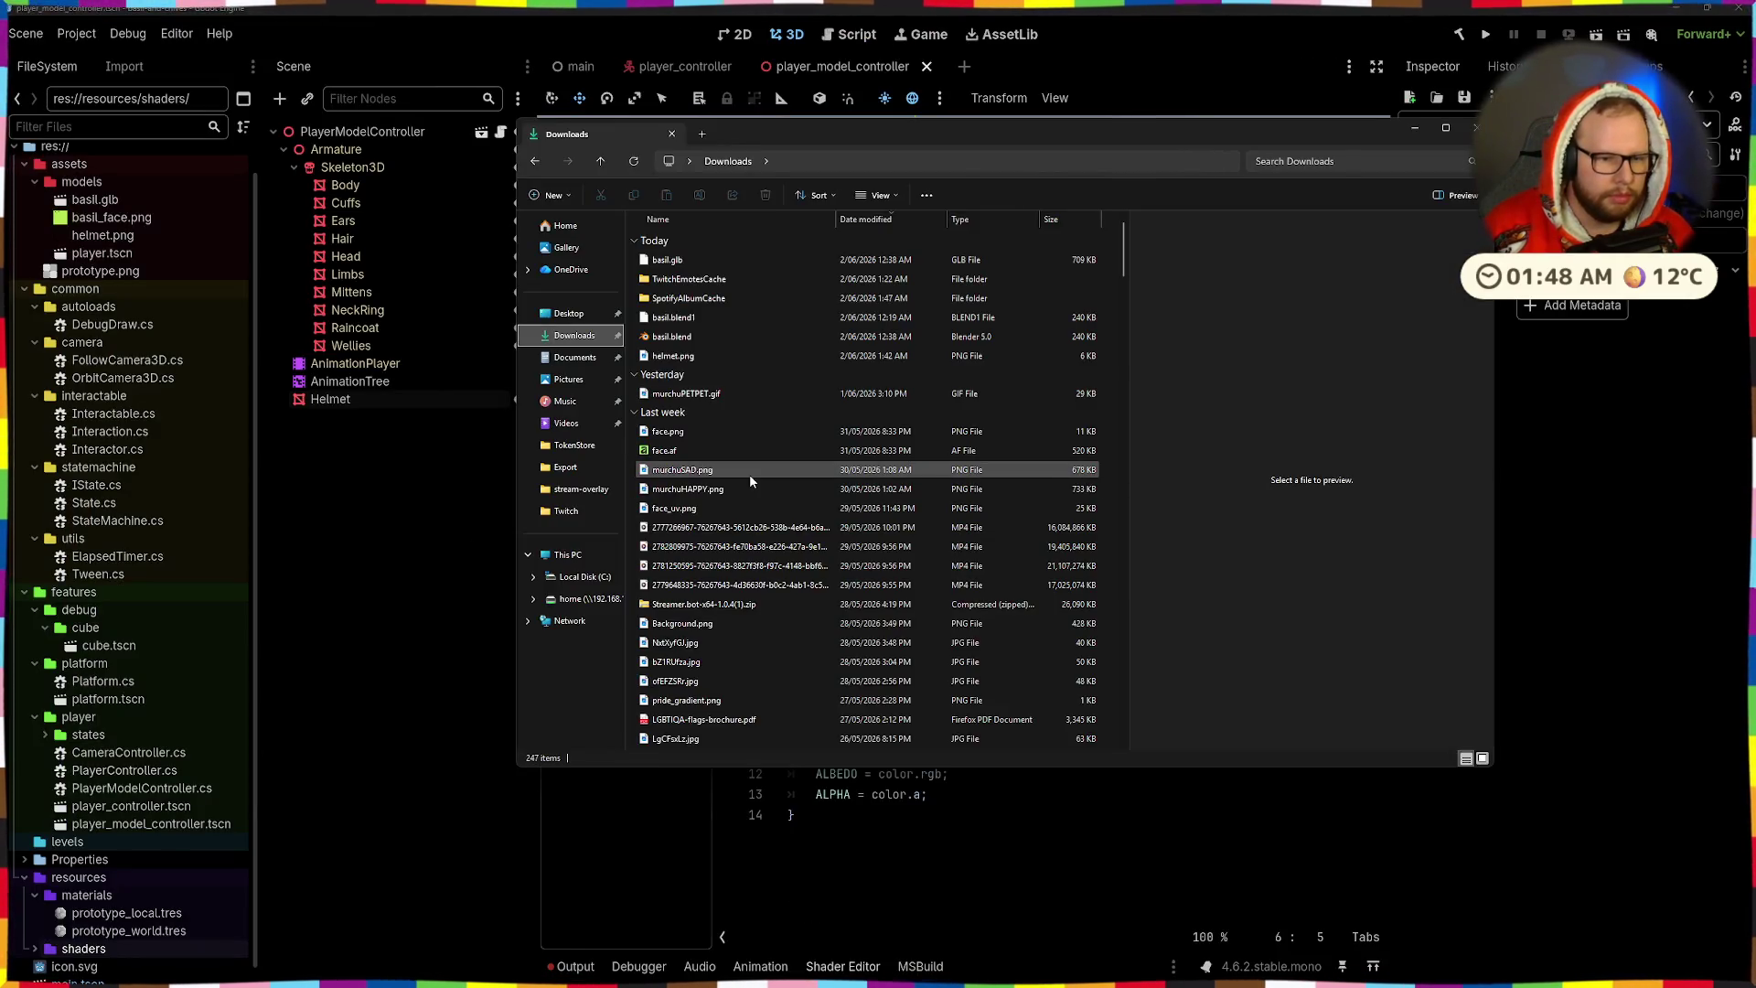
scroll(750, 477, down, 6)
scroll(750, 482, down, 8)
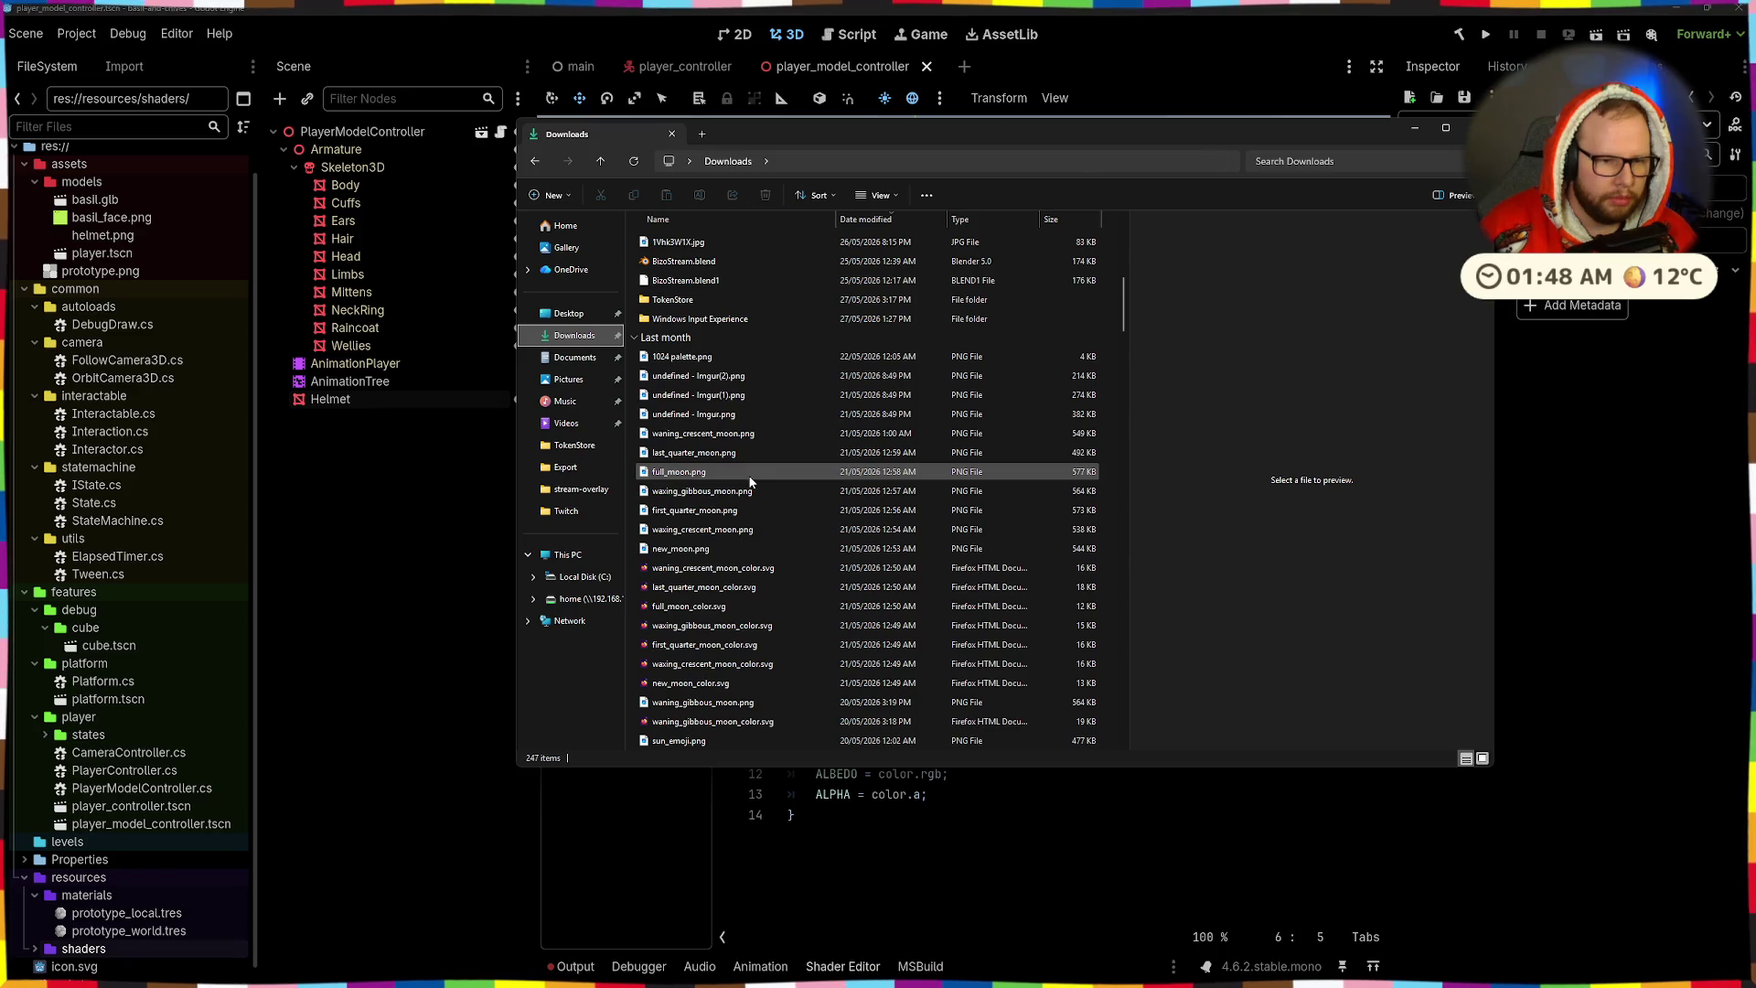
click(747, 476)
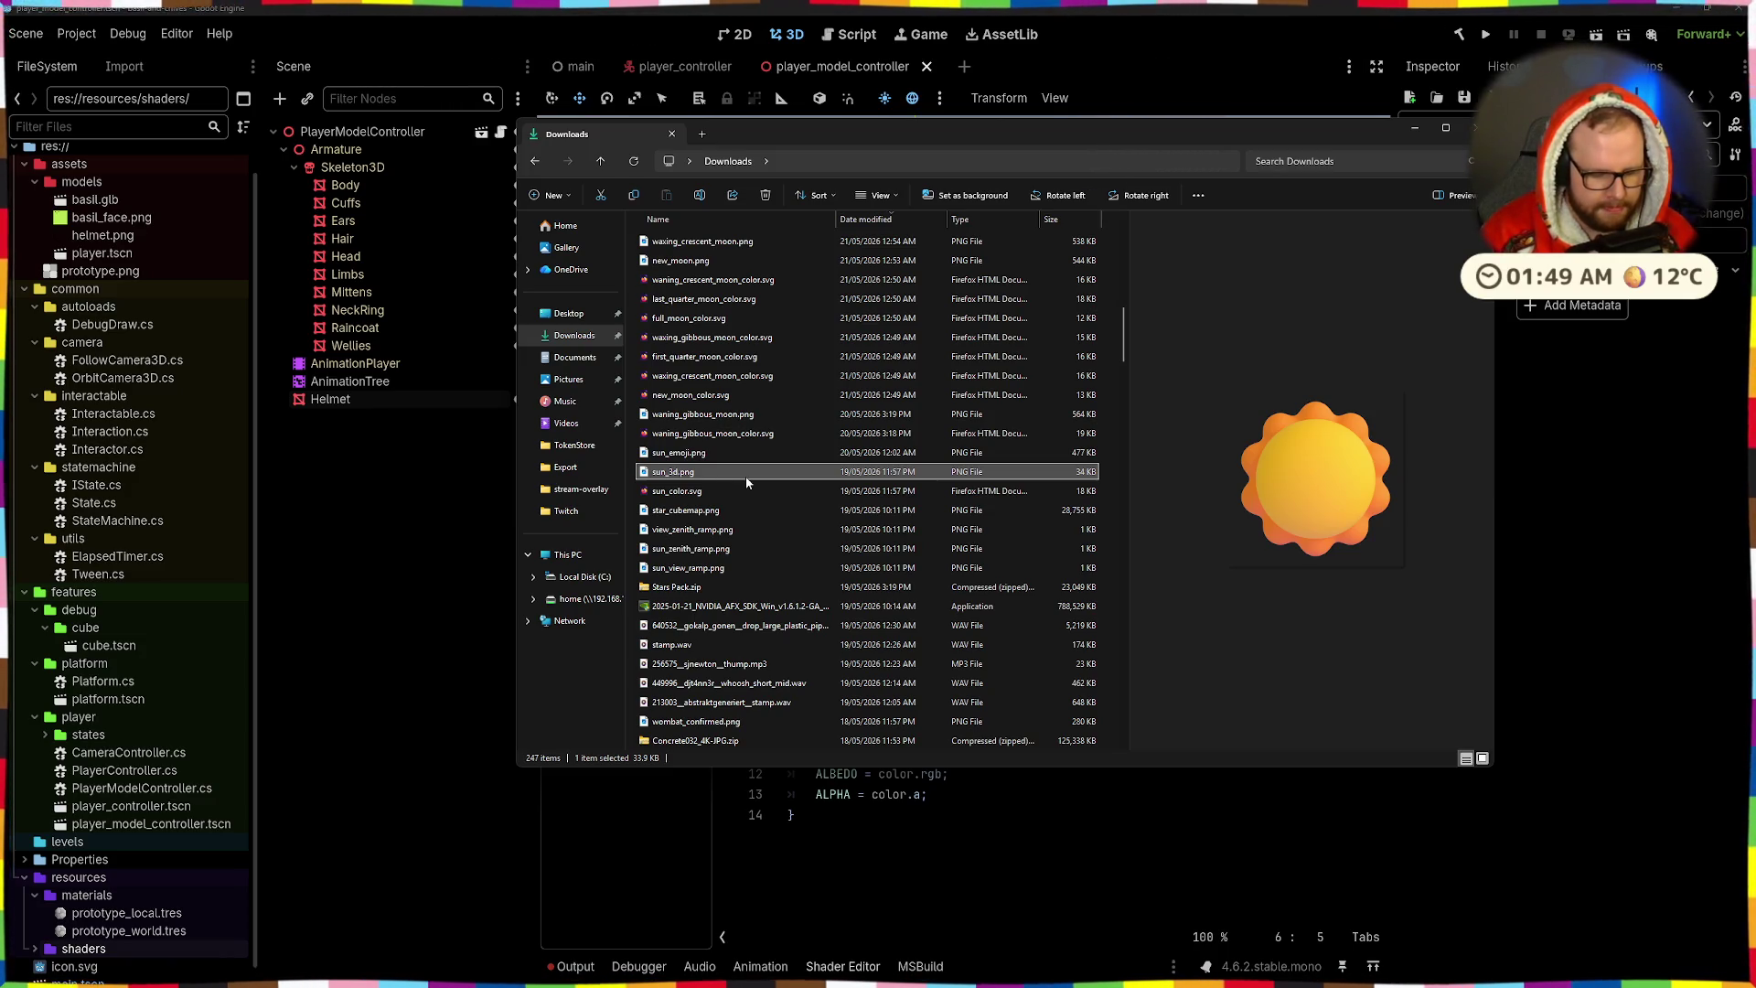
text(godot)
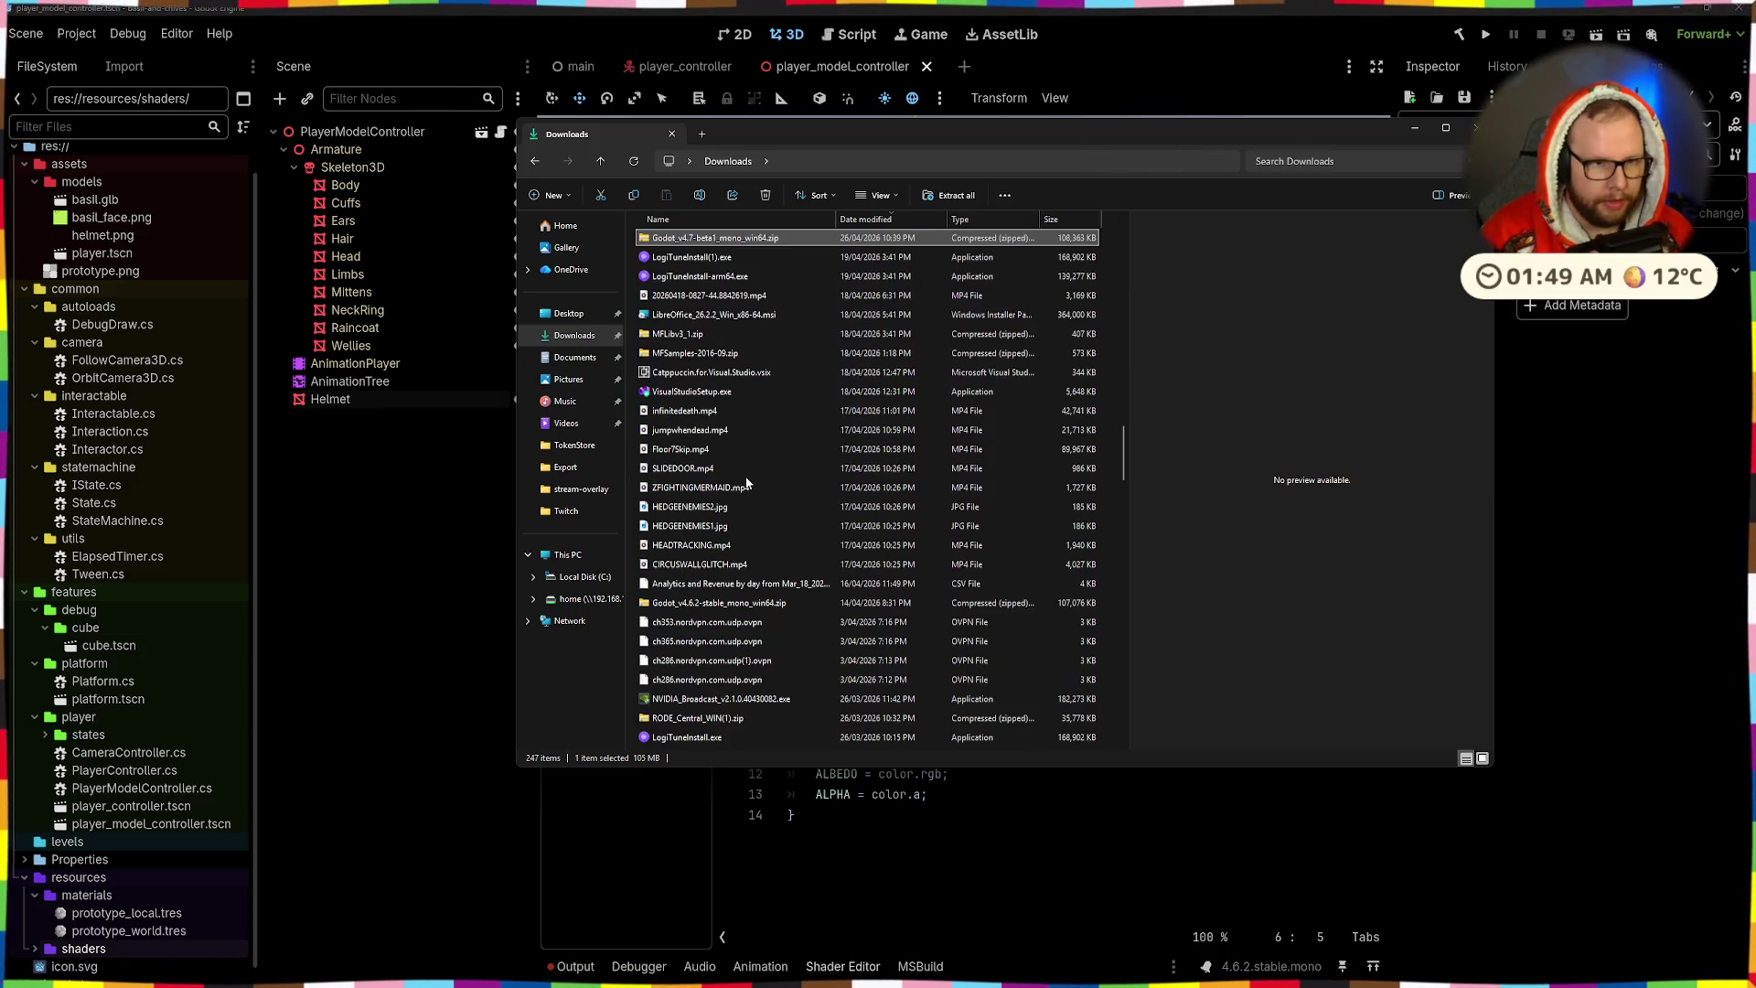
click(744, 474)
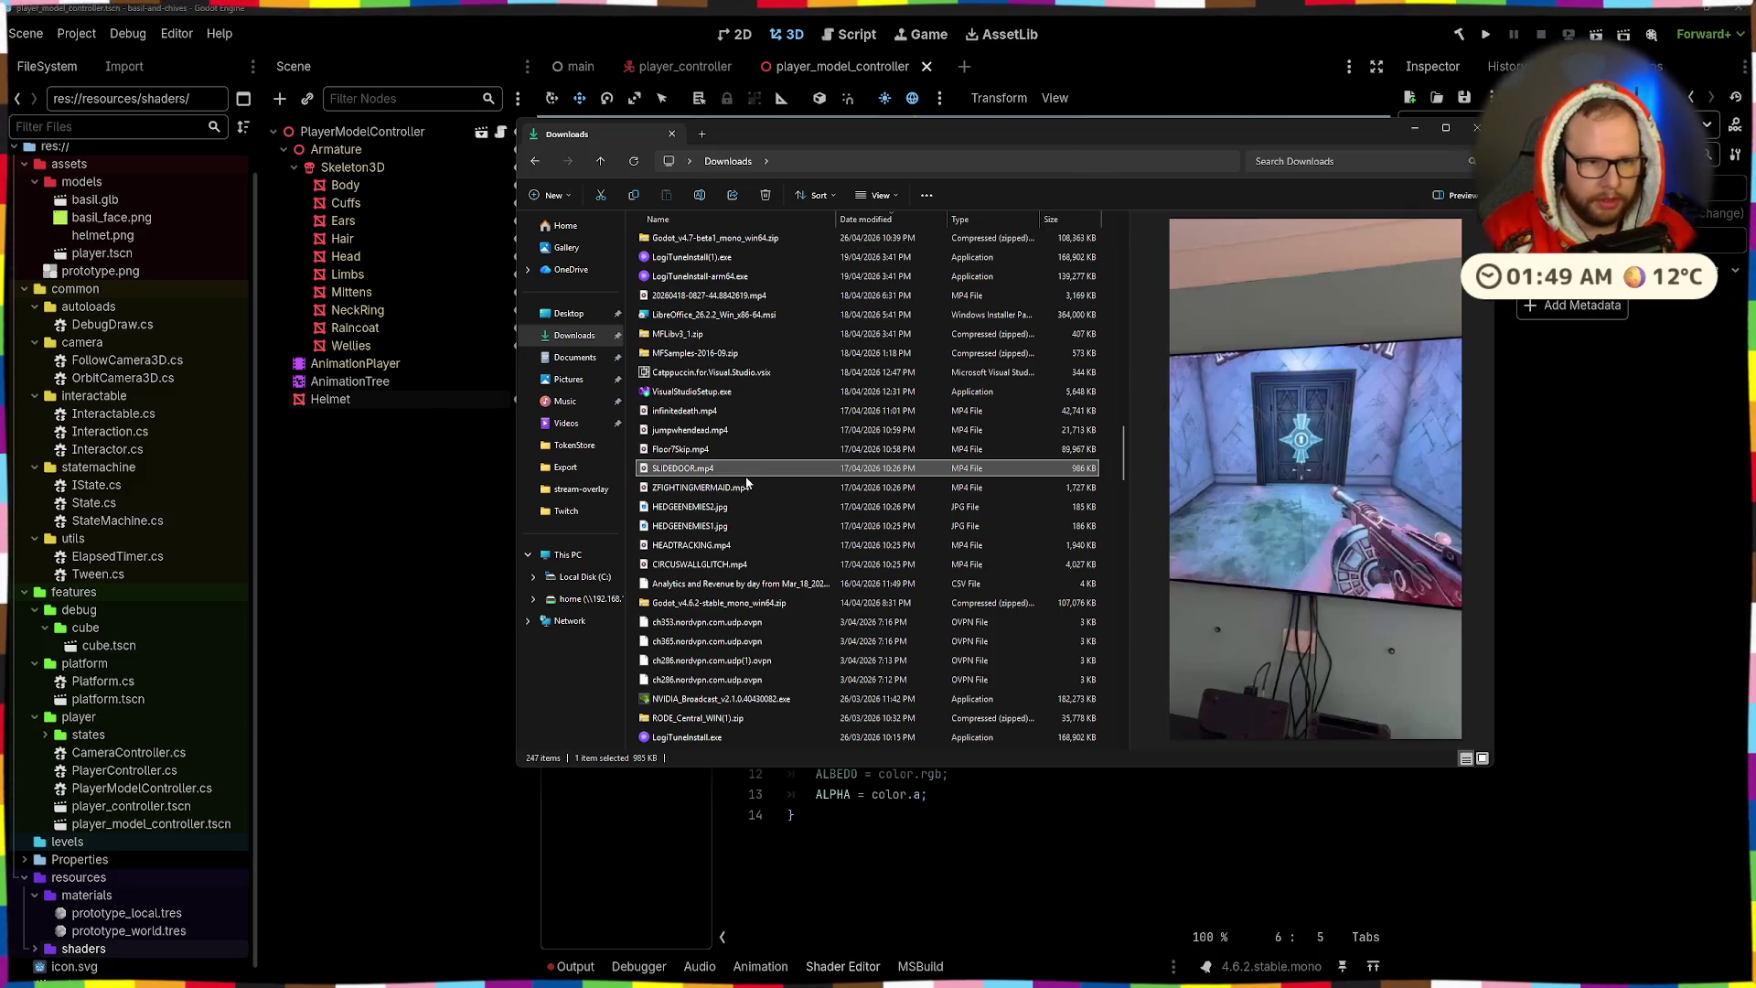
scroll(747, 484, down, 2)
click(776, 512)
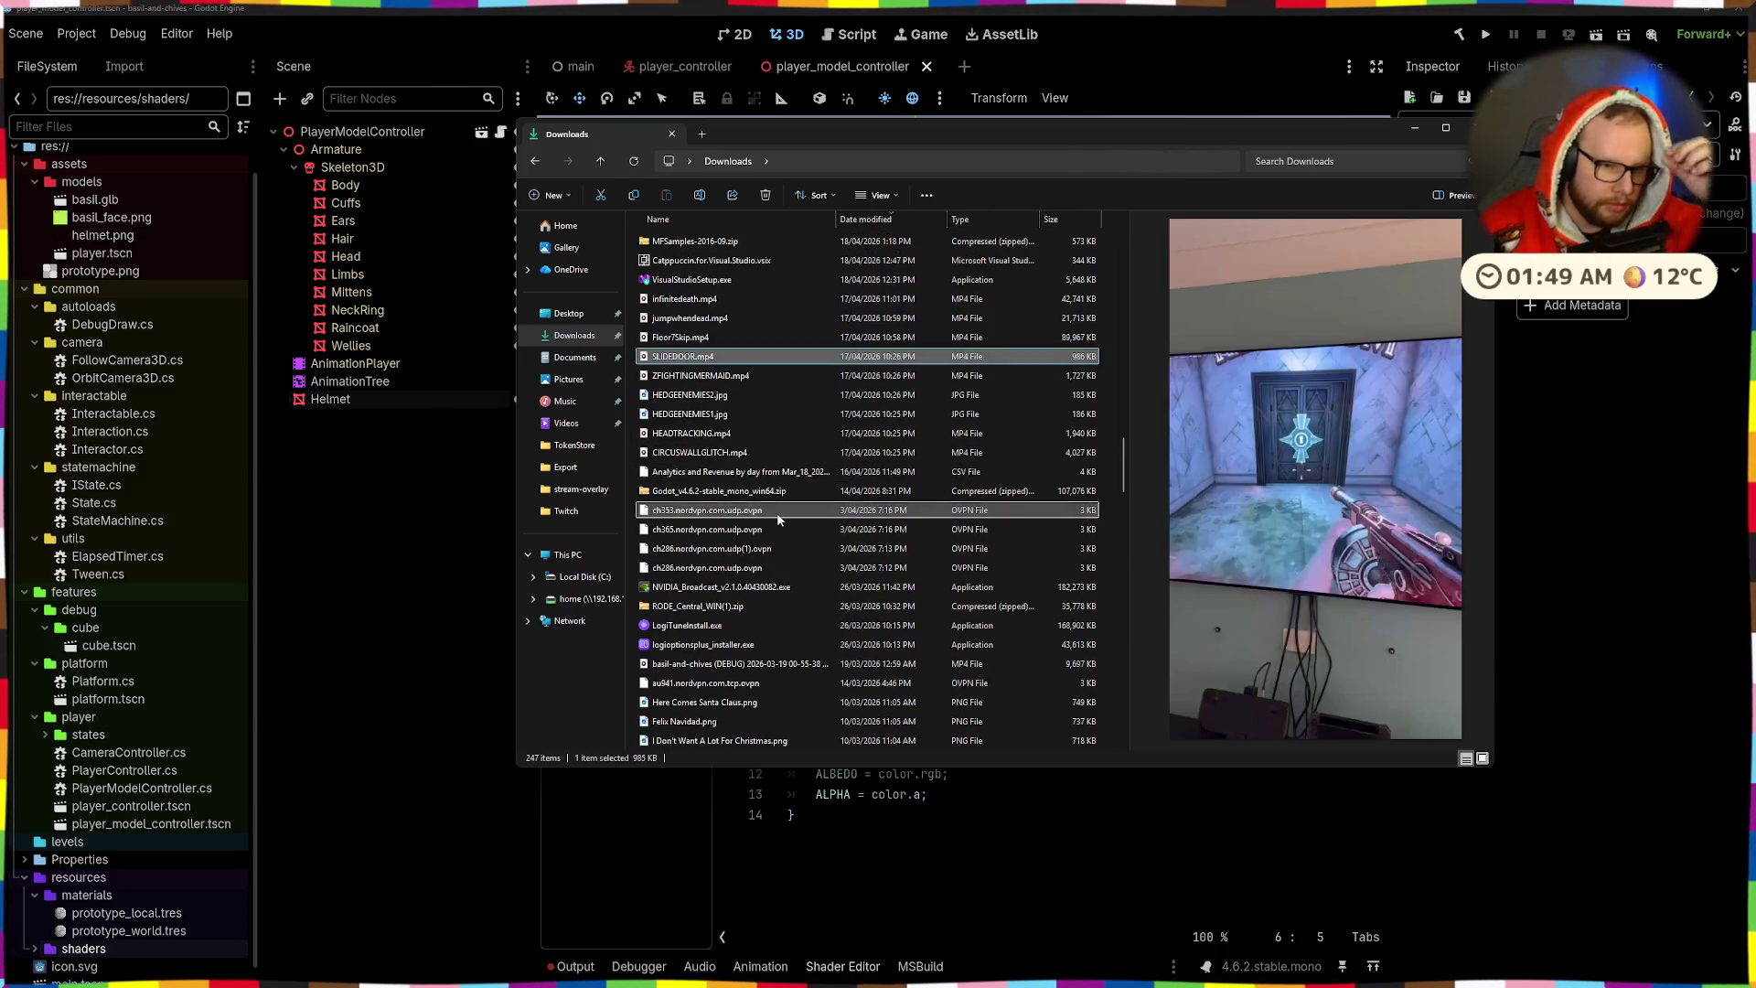
scroll(776, 513, down, 3)
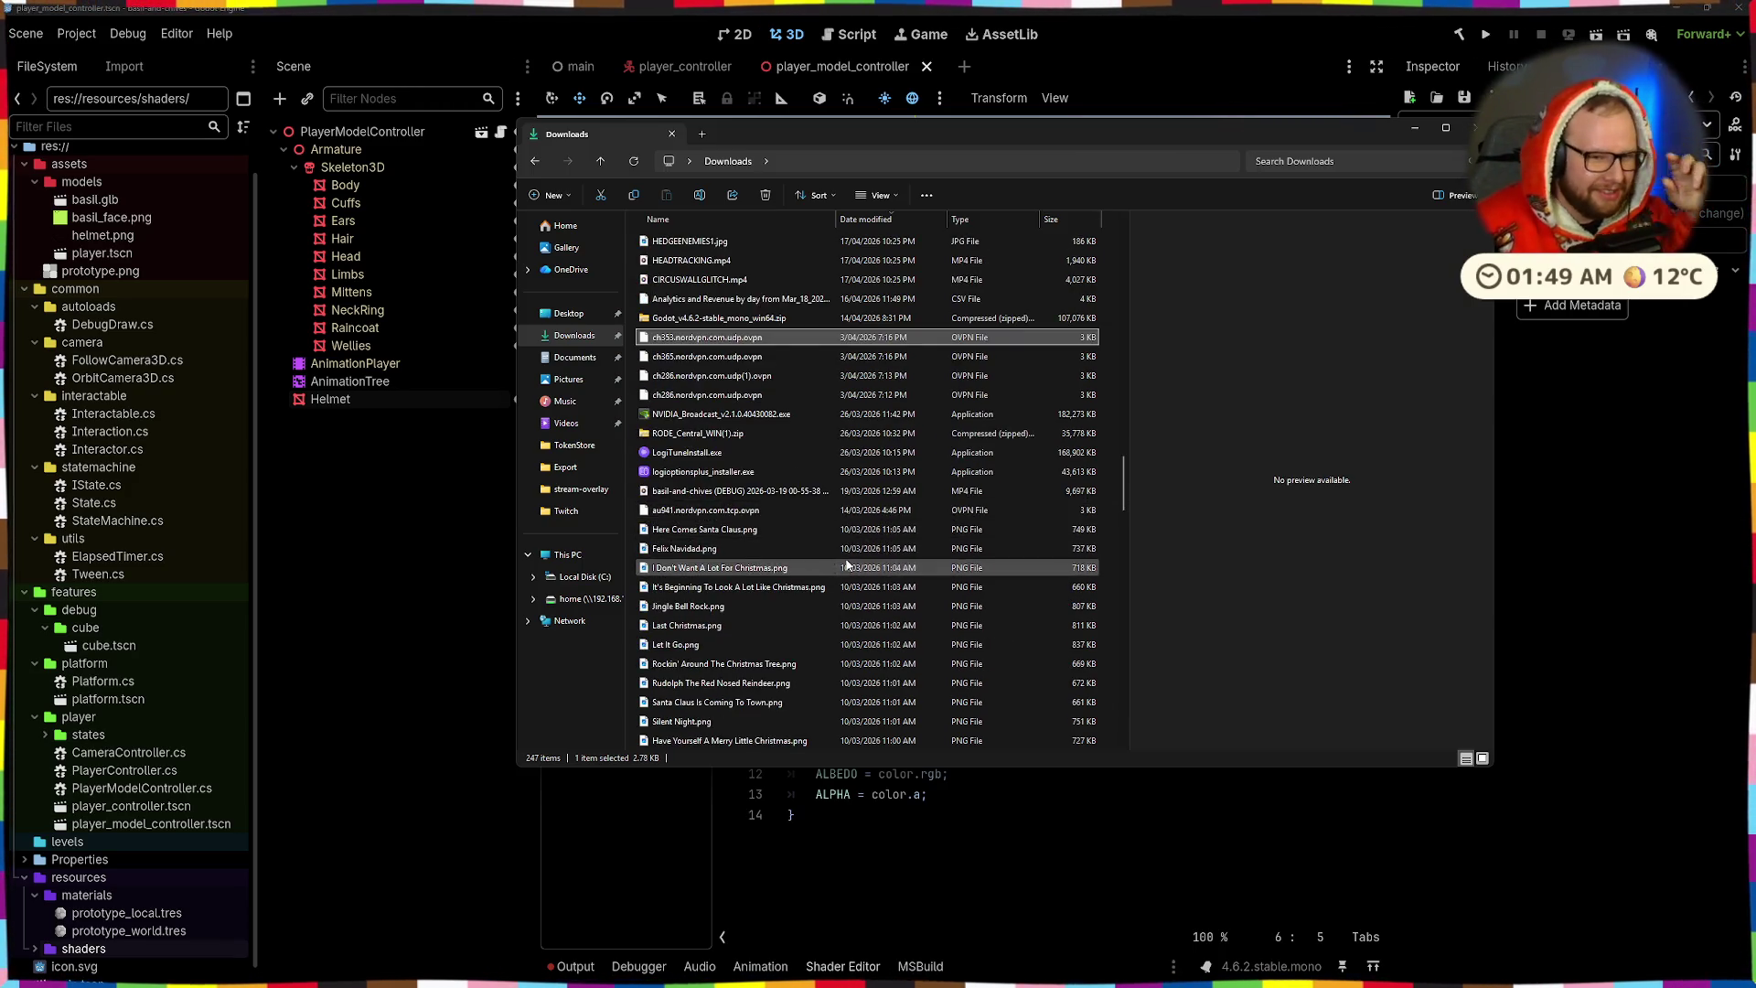
scroll(847, 564, down, 5)
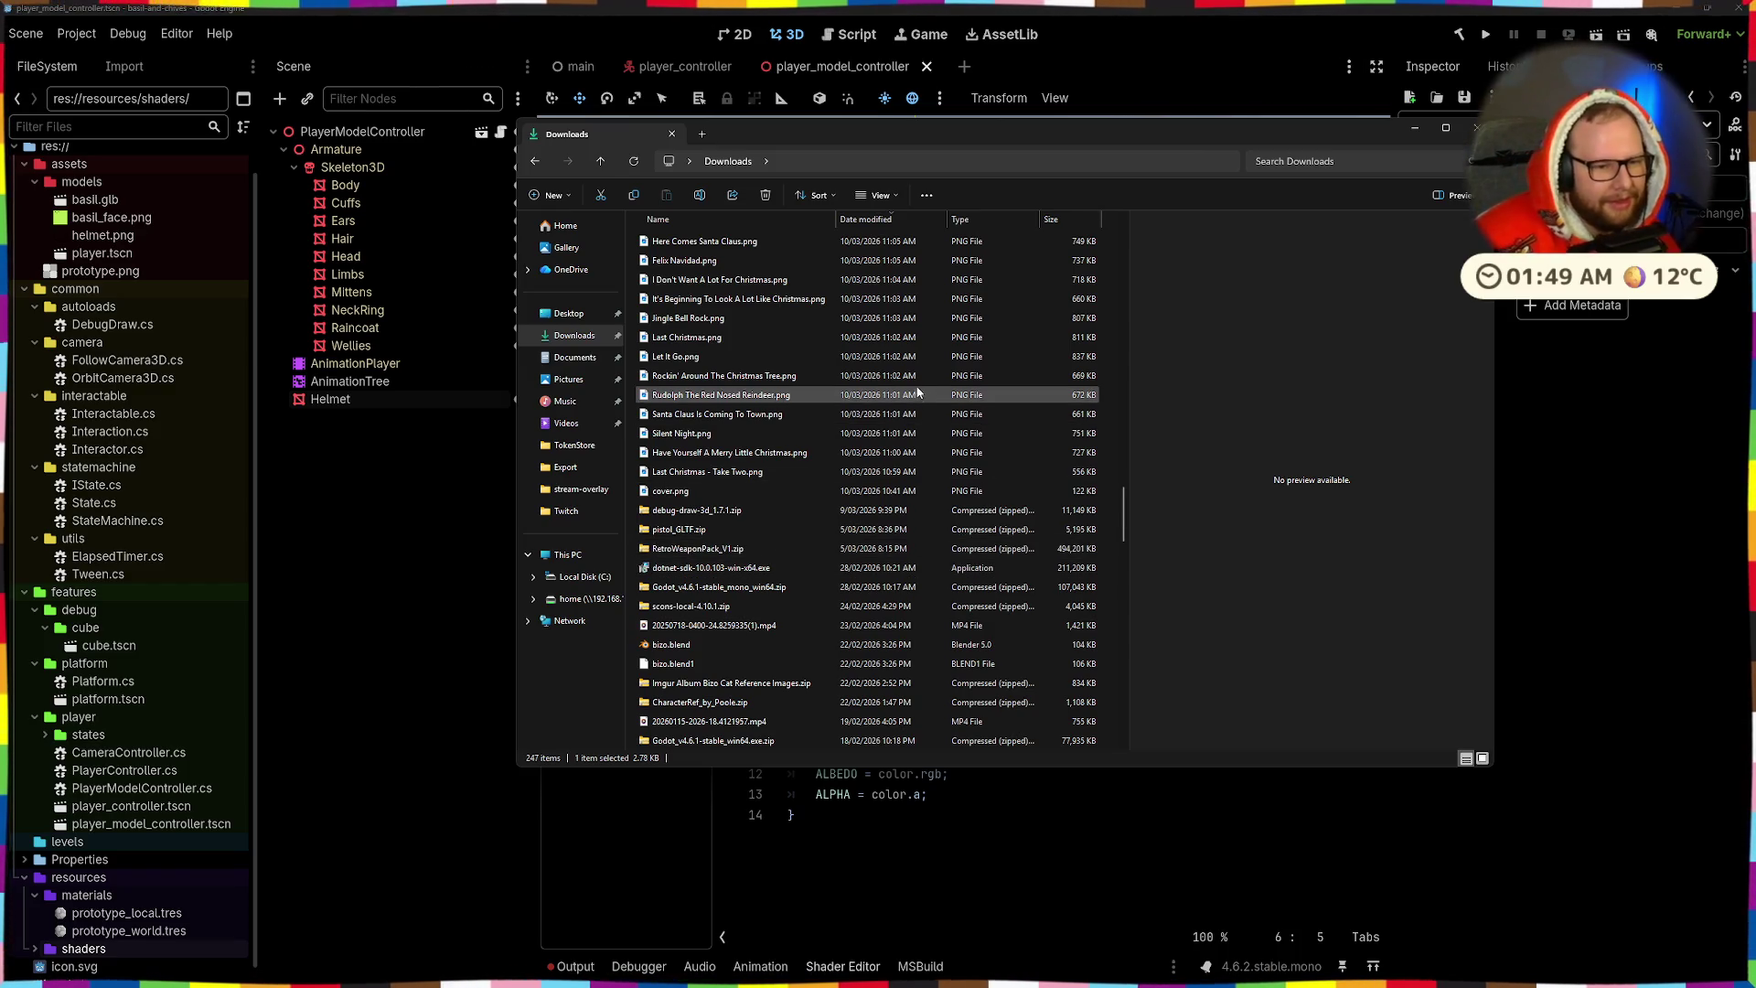
scroll(910, 382, up, 2)
scroll(903, 371, down, 5)
scroll(904, 371, up, 5)
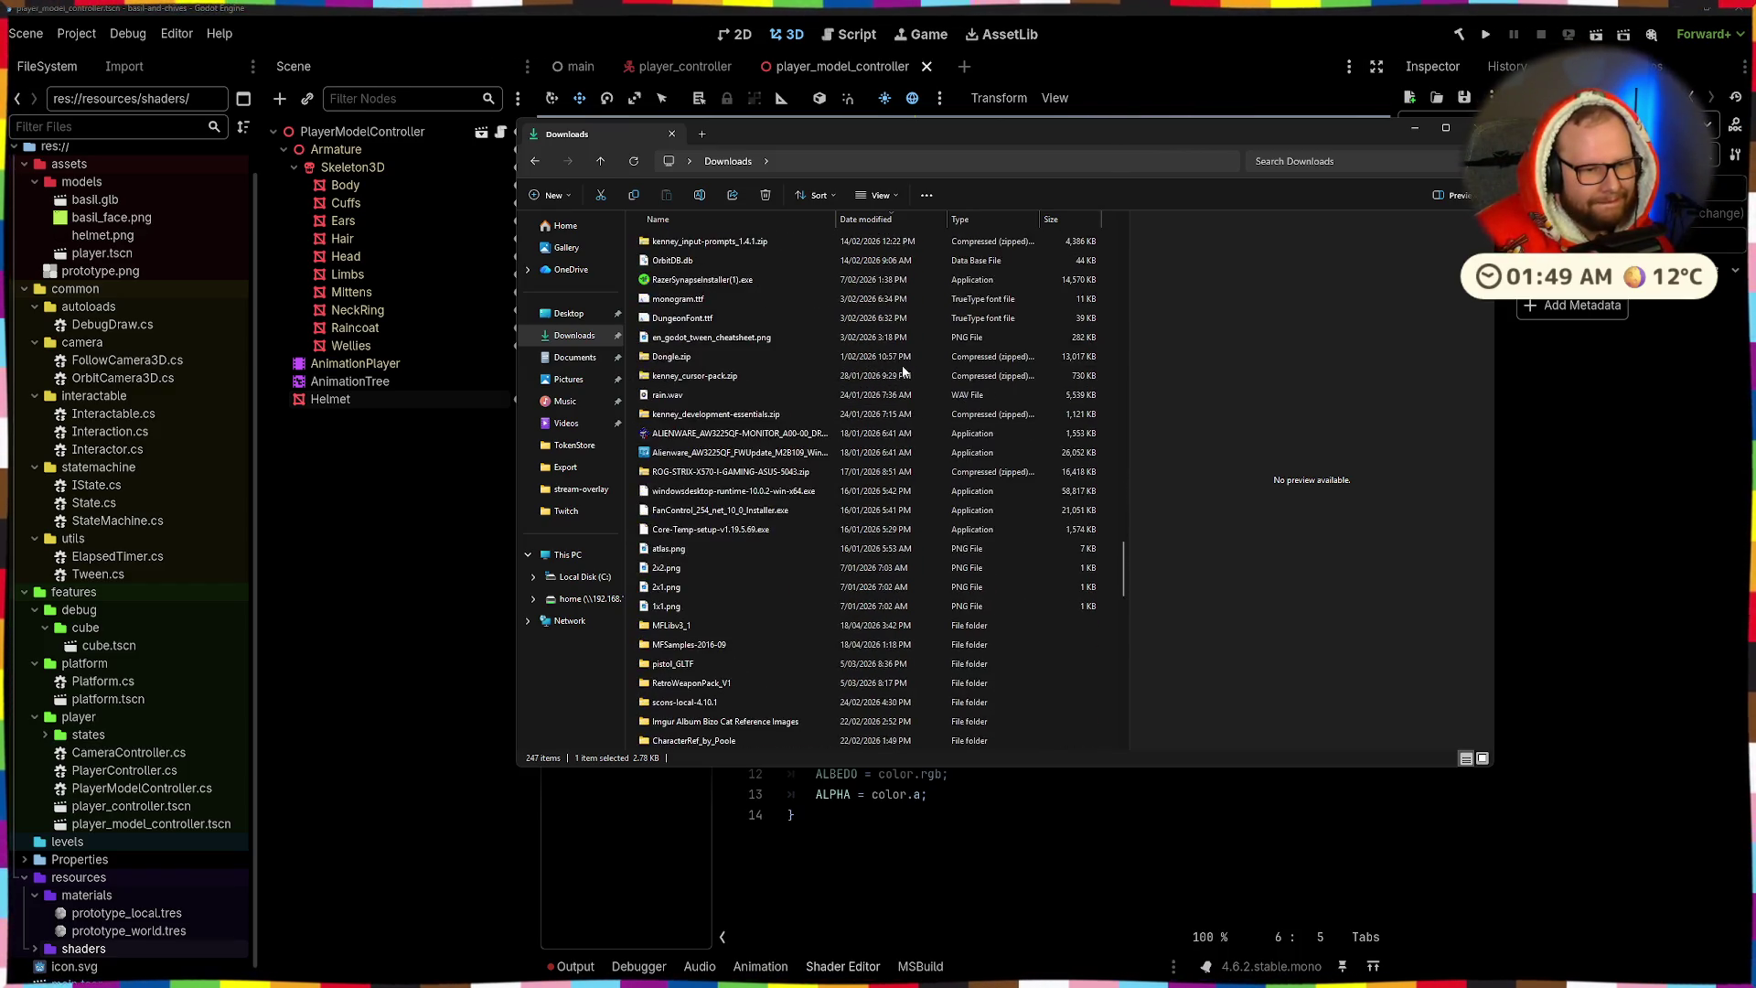
scroll(904, 370, up, 10)
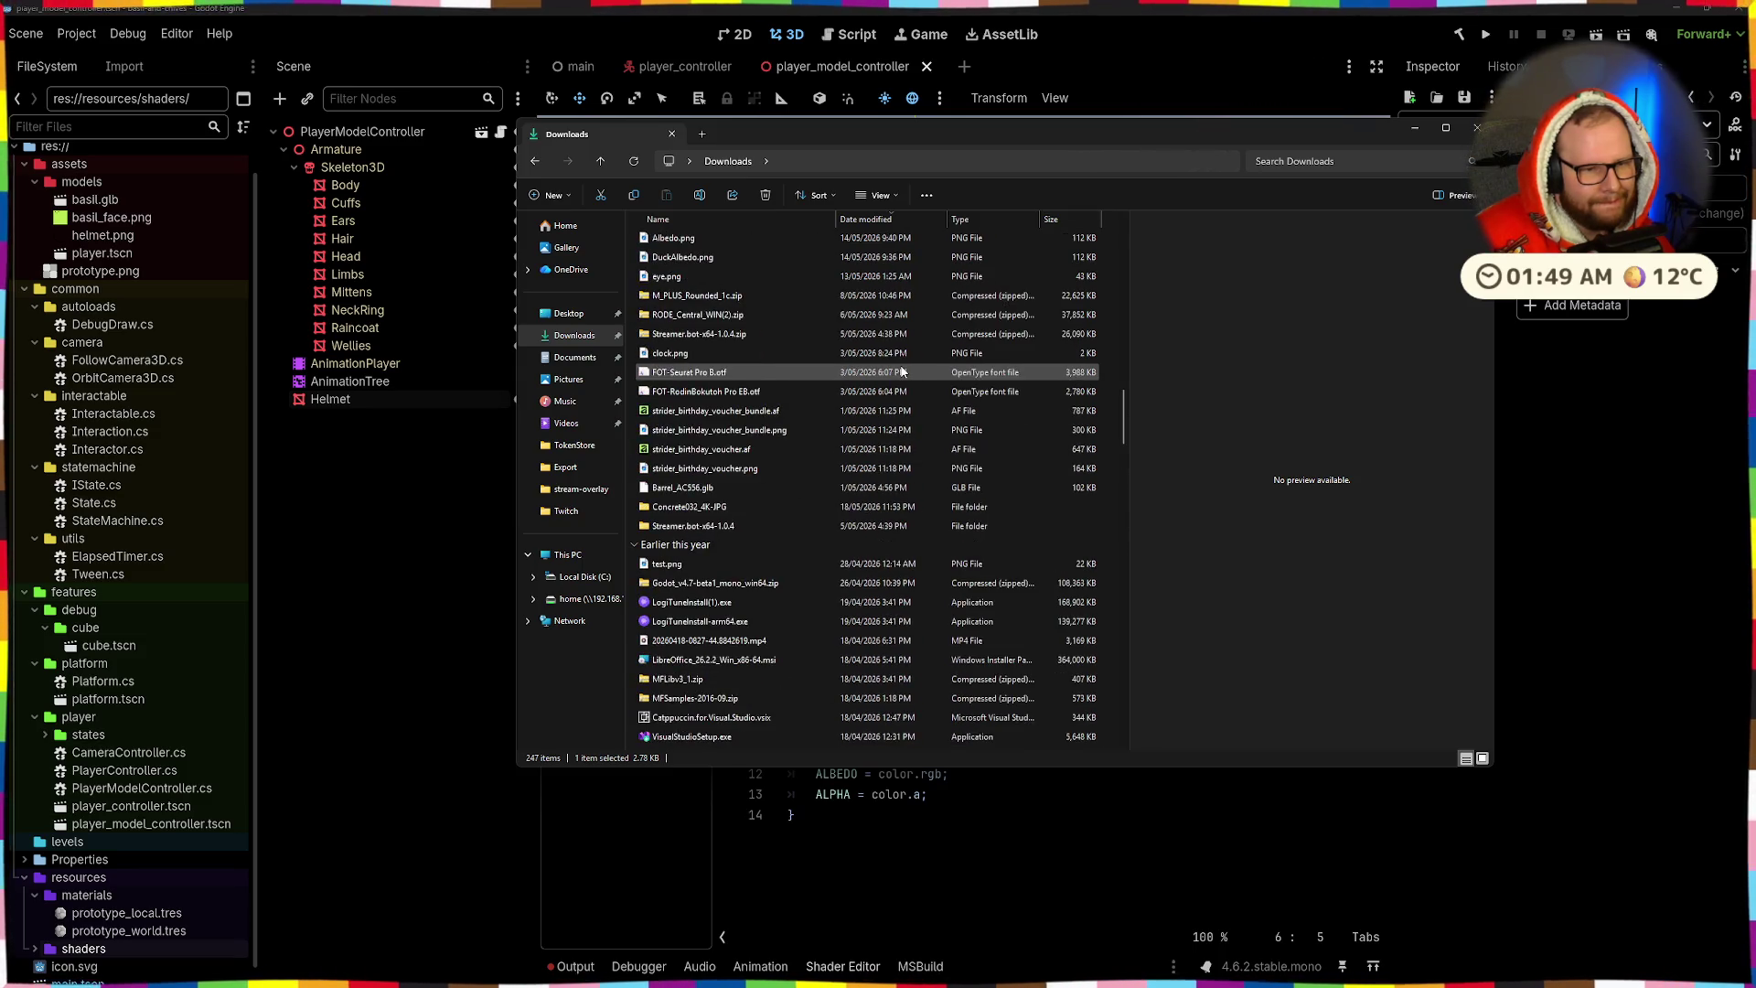
scroll(902, 371, up, 15)
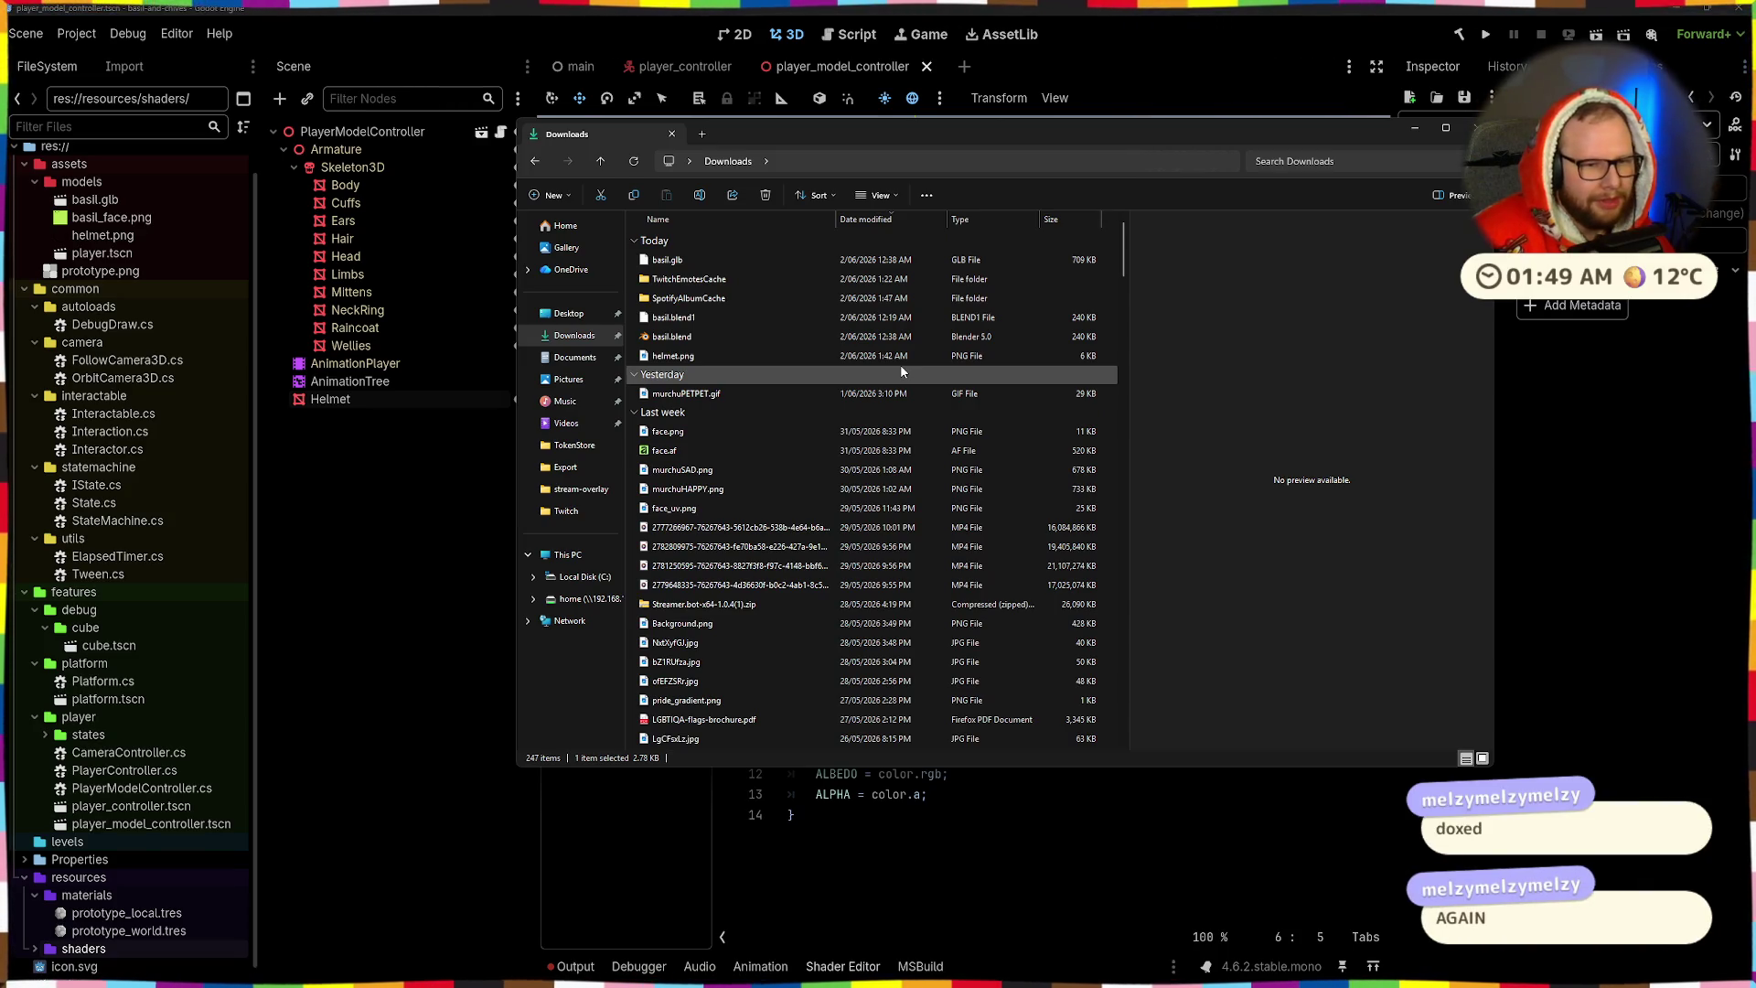
scroll(901, 370, down, 4)
scroll(900, 371, up, 4)
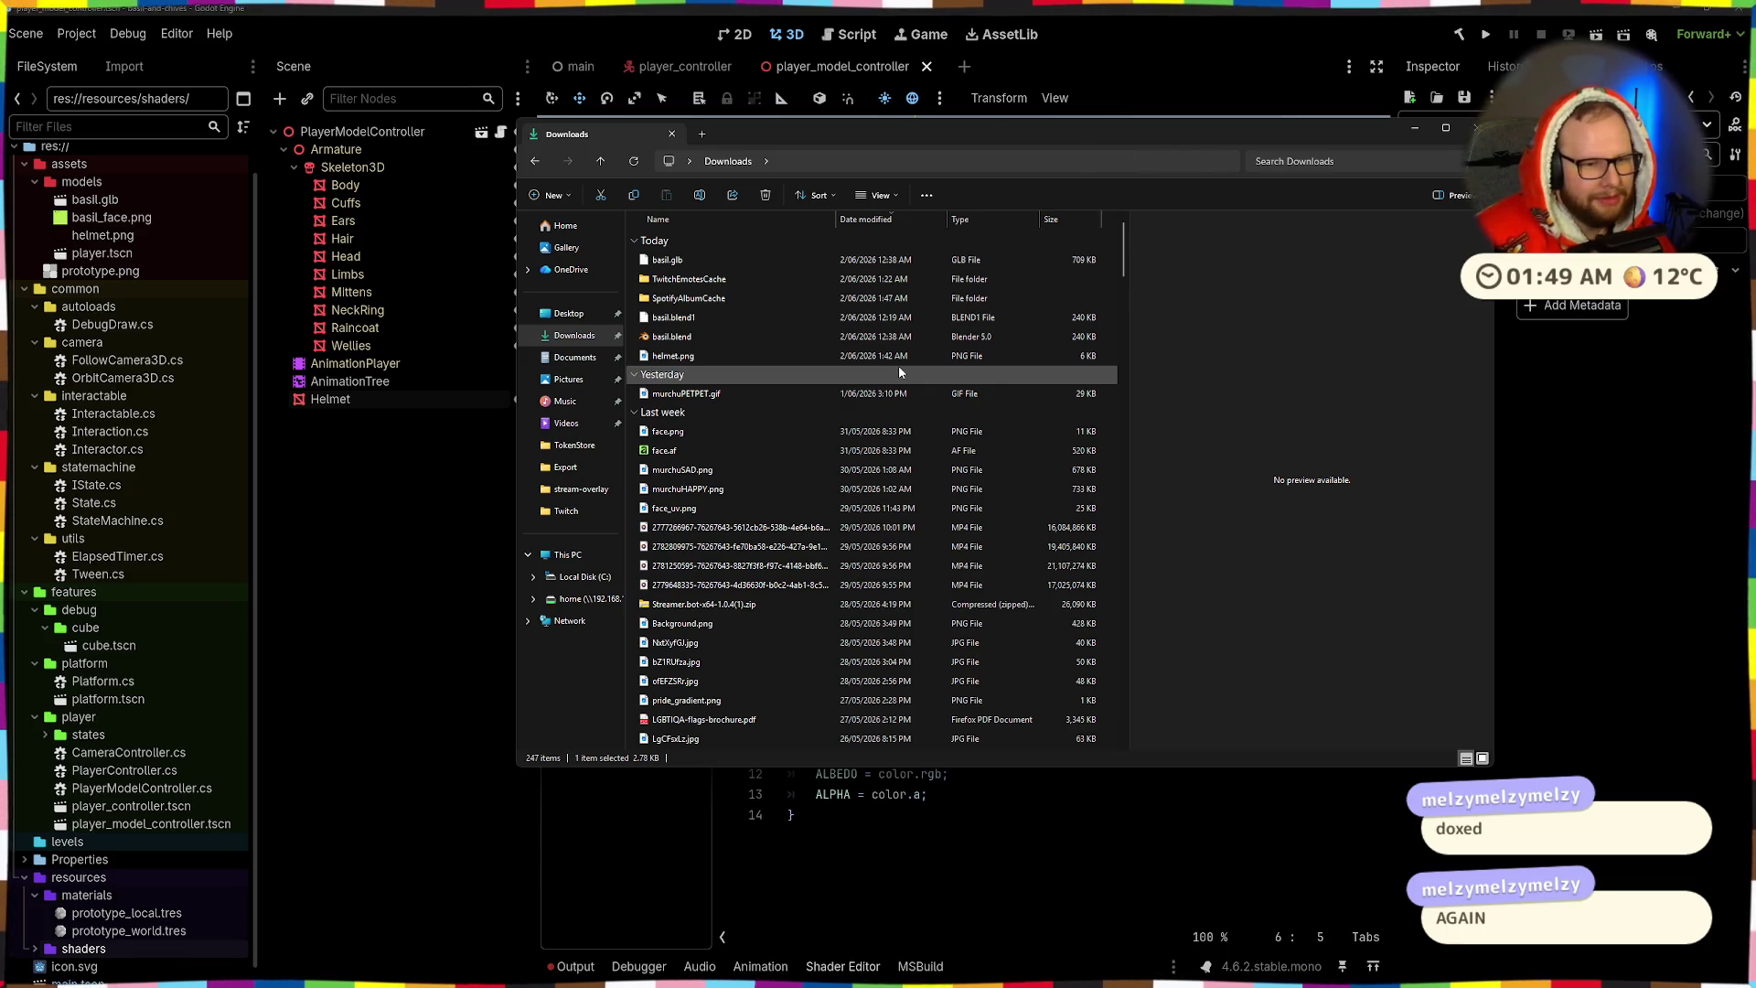
scroll(891, 375, down, 15)
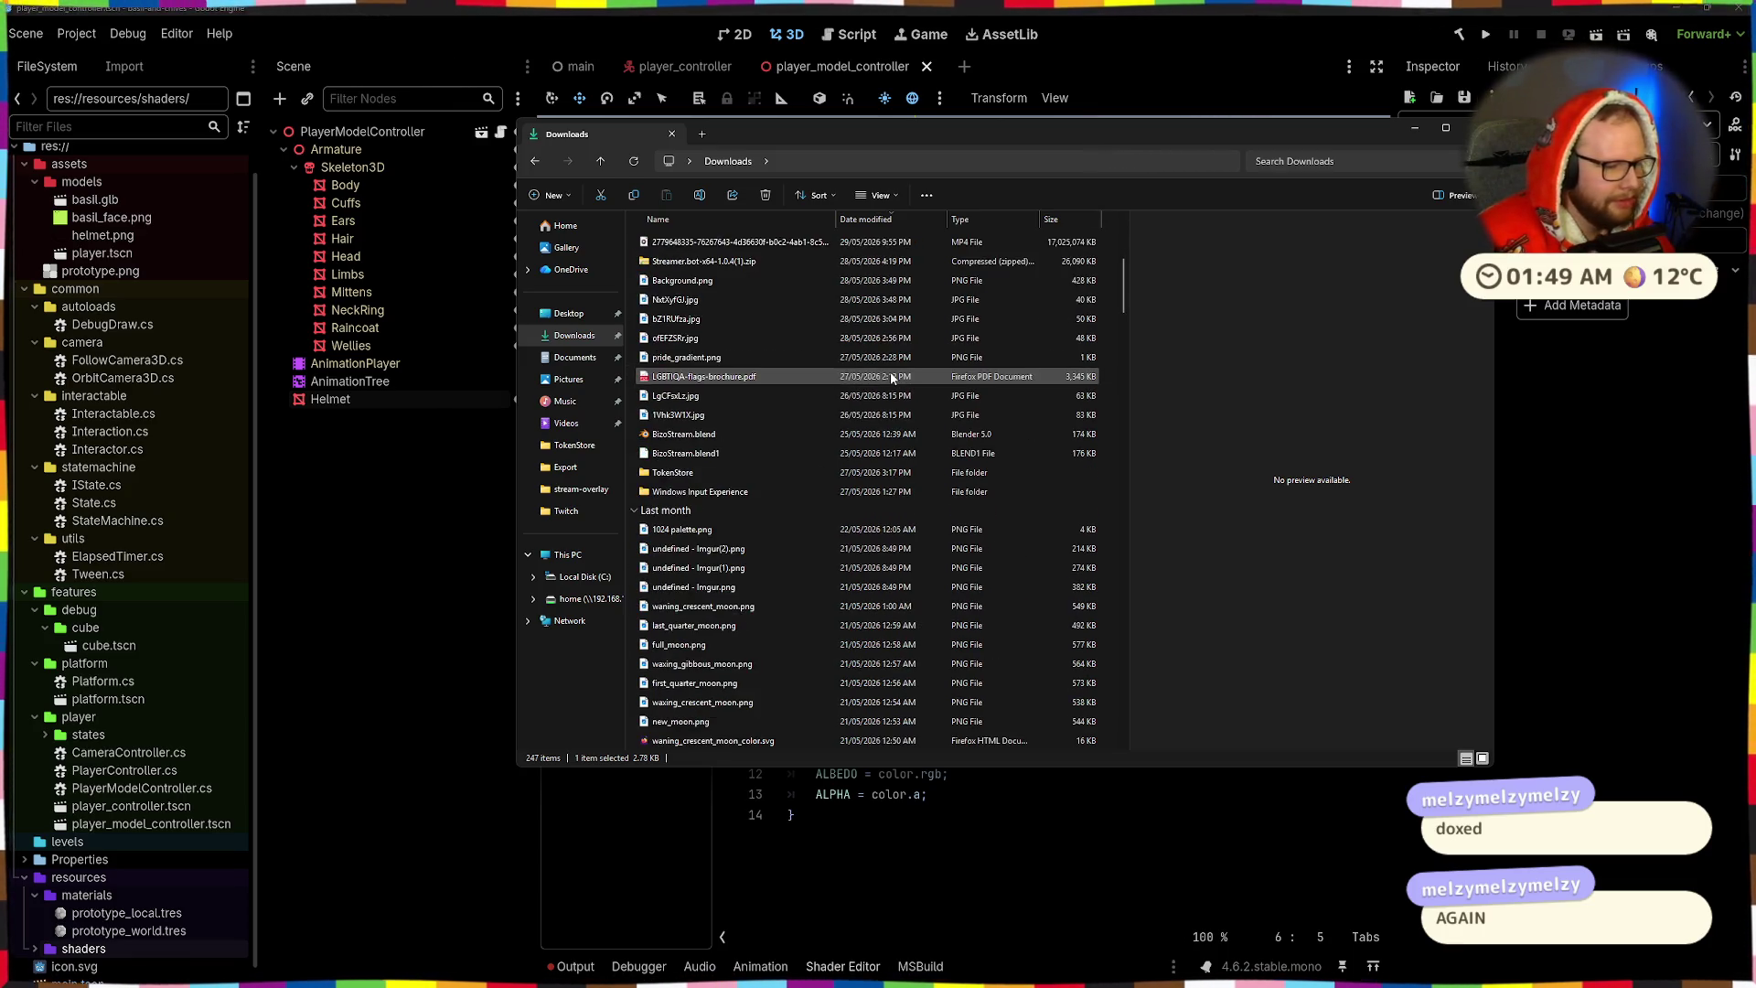
scroll(890, 375, down, 5)
scroll(891, 376, down, 4)
- Preview the DuckAlbedo.png and eye.png images further down Downloads
click(885, 339)
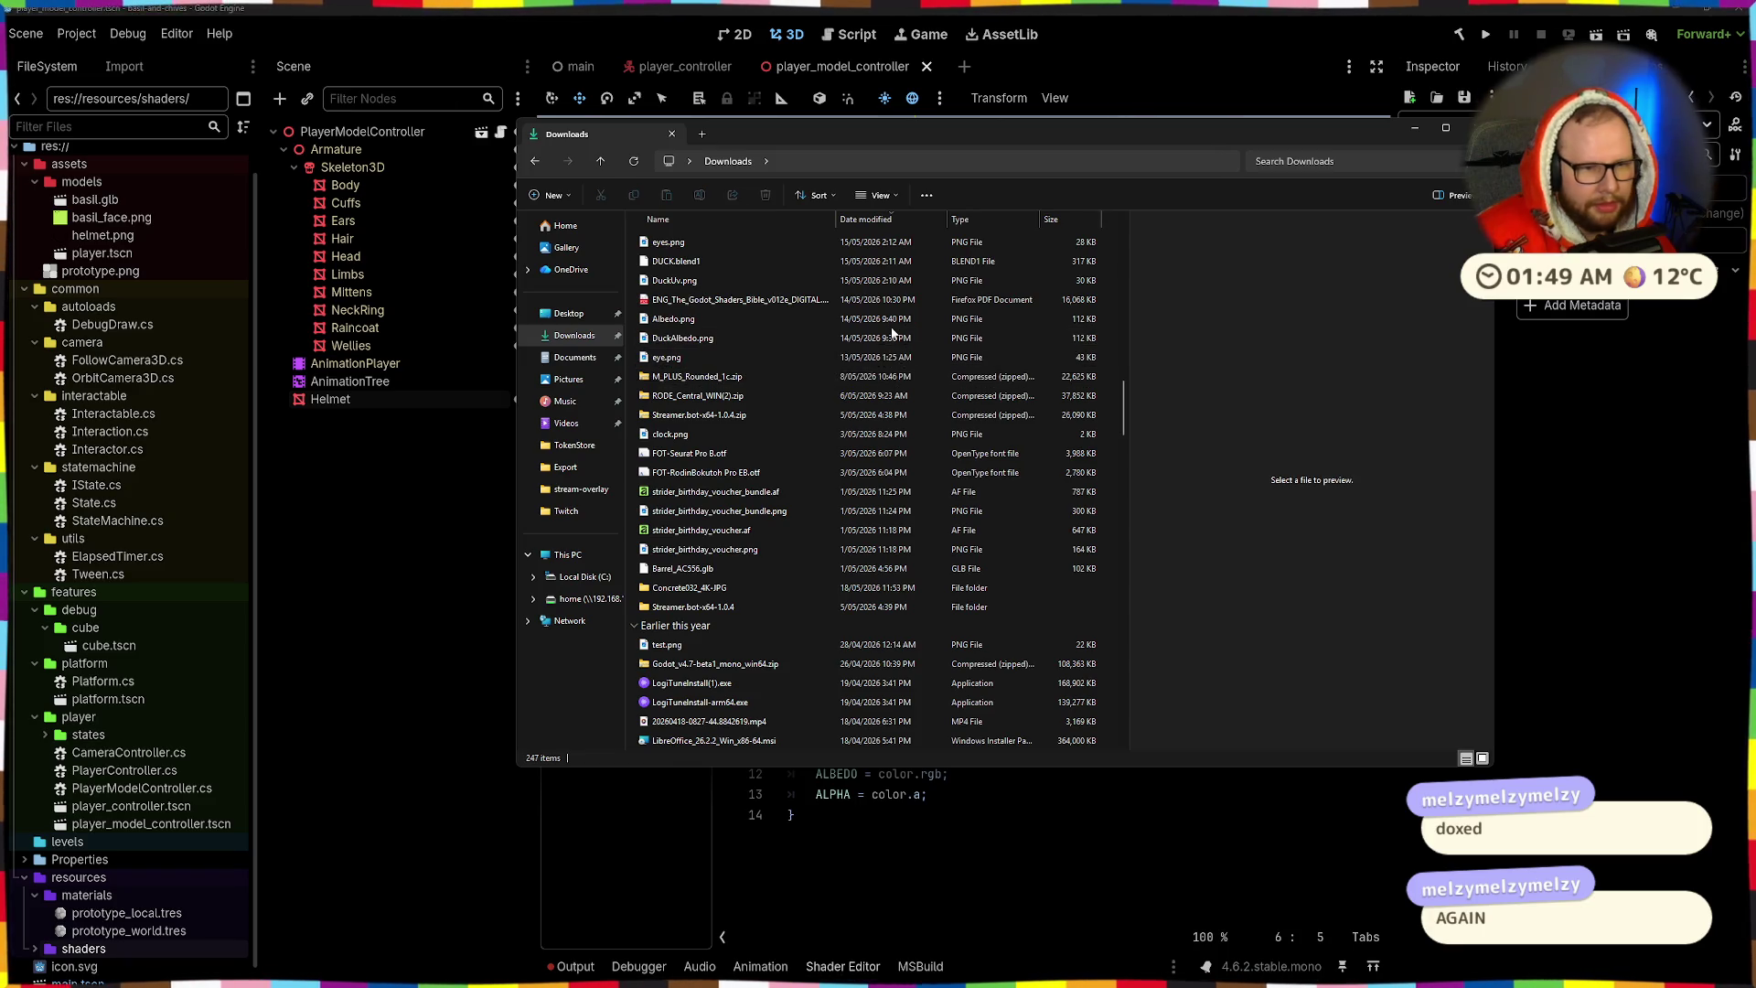
click(725, 359)
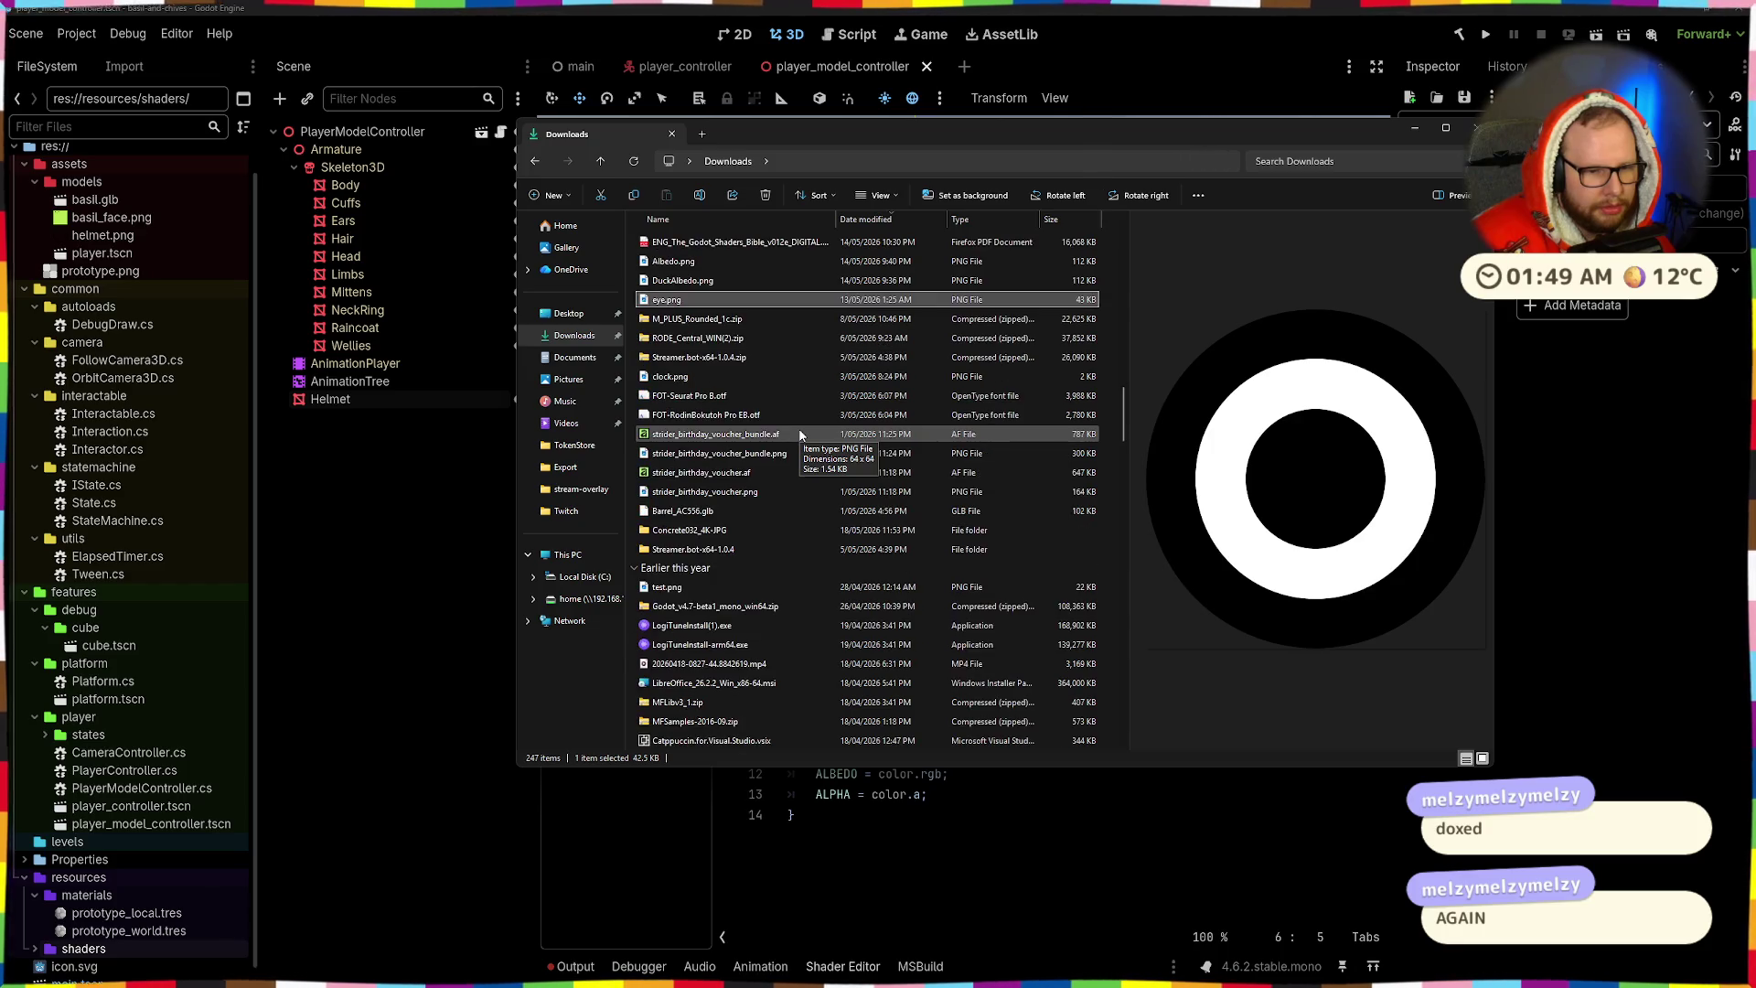
scroll(800, 434, down, 4)
scroll(800, 435, down, 2)
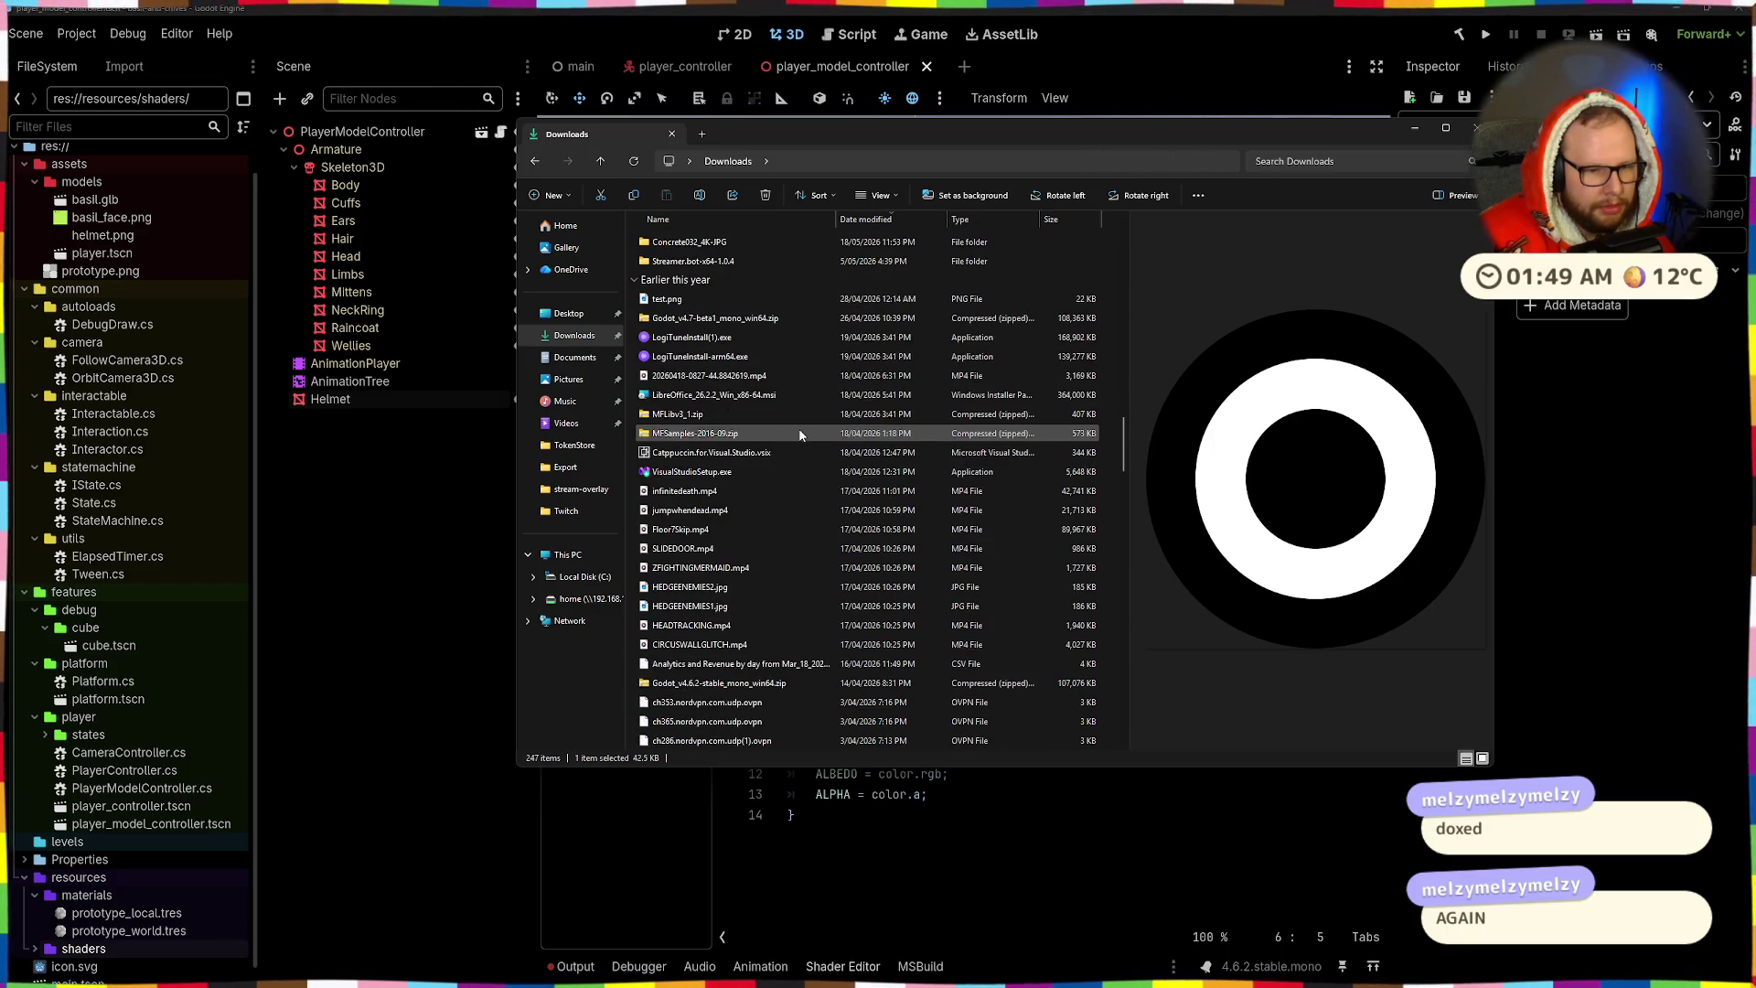
scroll(800, 435, down, 2)
scroll(800, 434, down, 2)
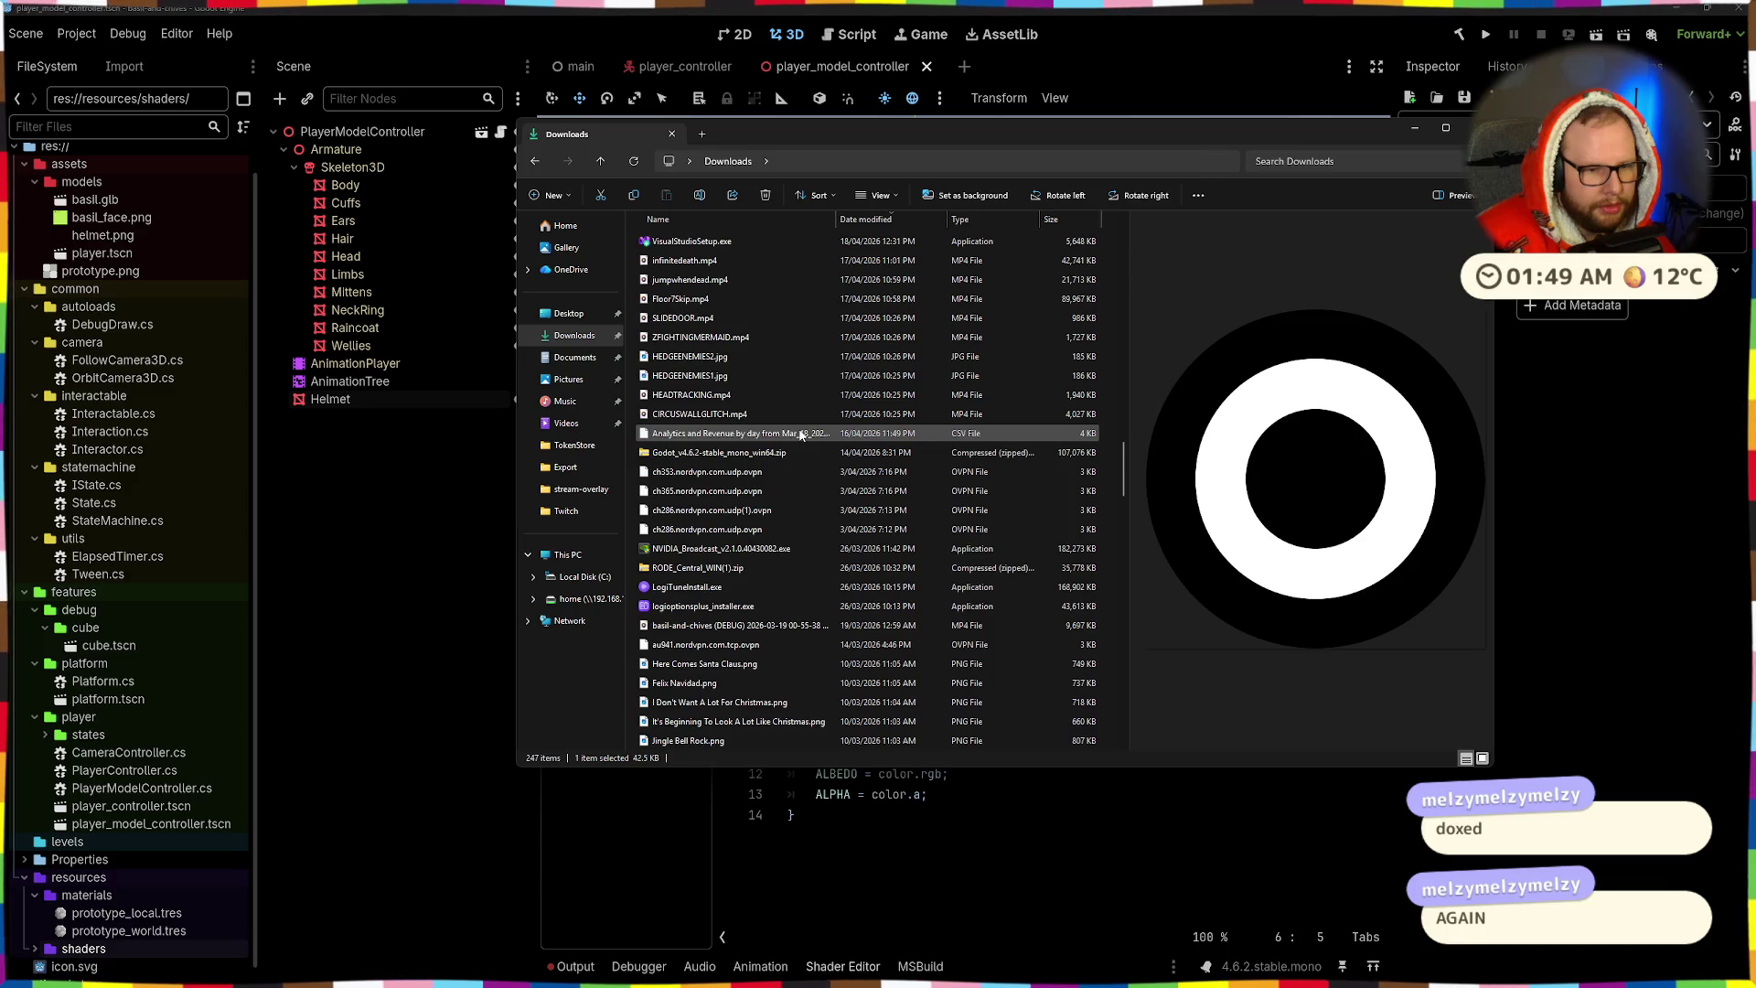
scroll(801, 435, down, 2)
scroll(800, 434, up, 7)
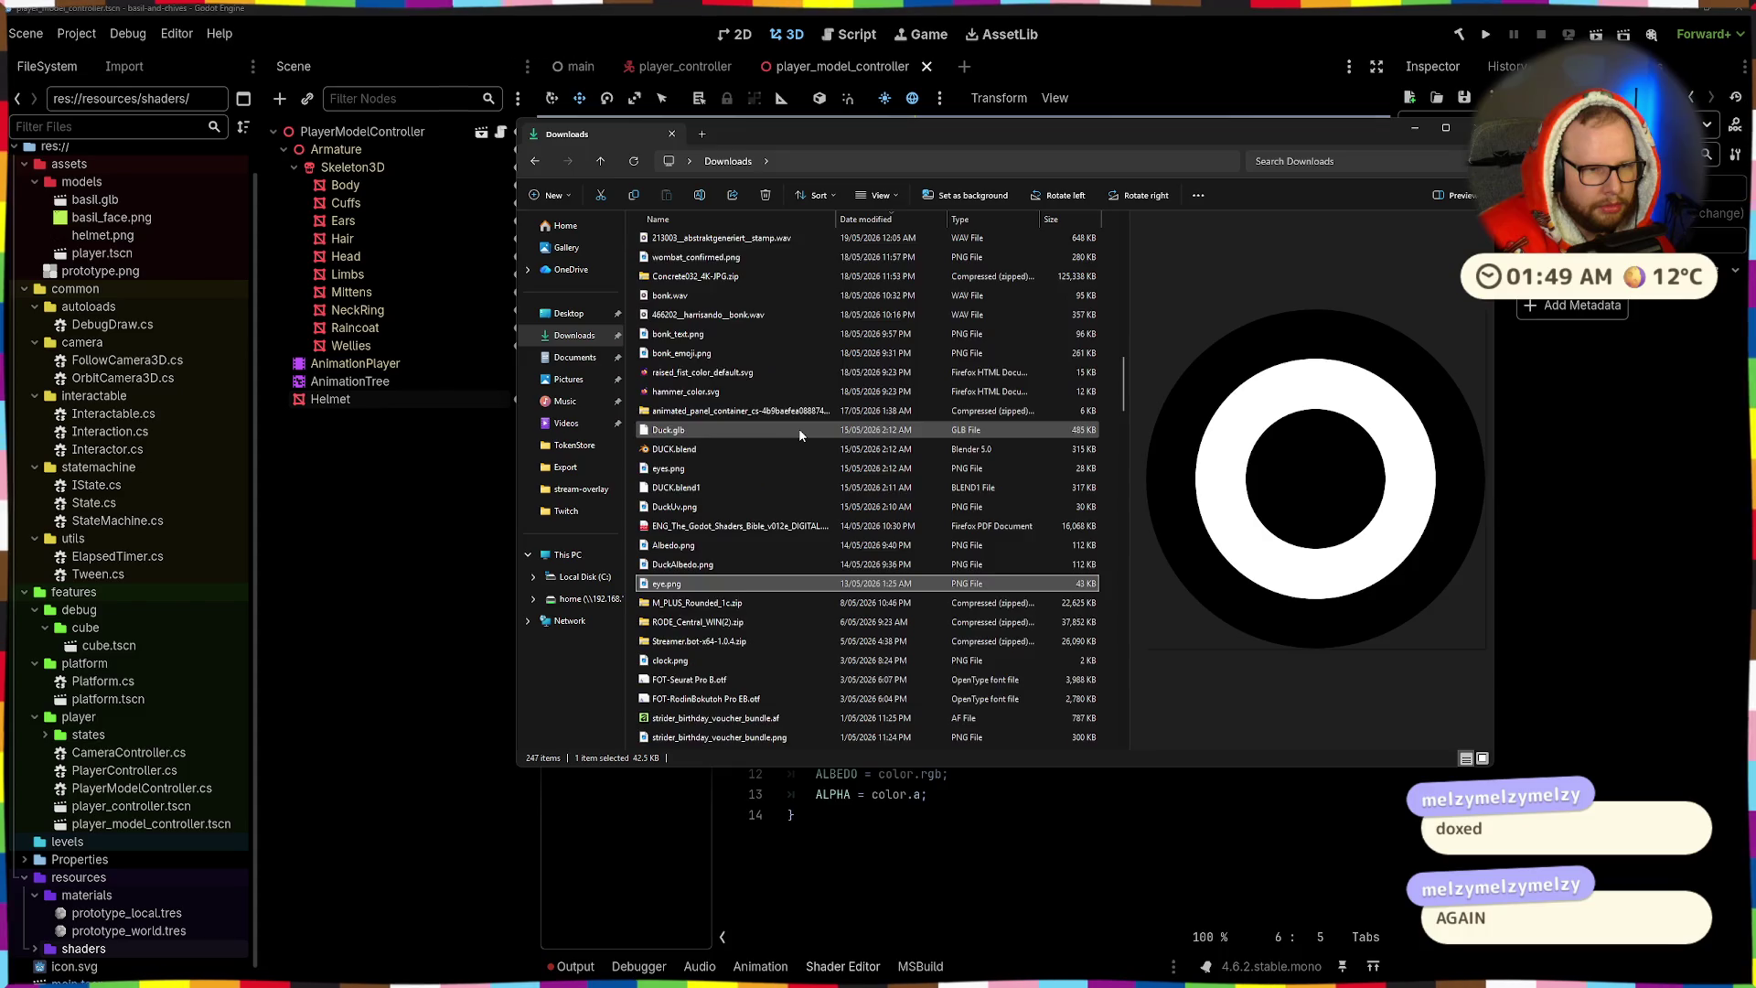
- Visit Documents, return to Downloads, select the Godot Shaders Bible PDF, and close Explorer
click(561, 358)
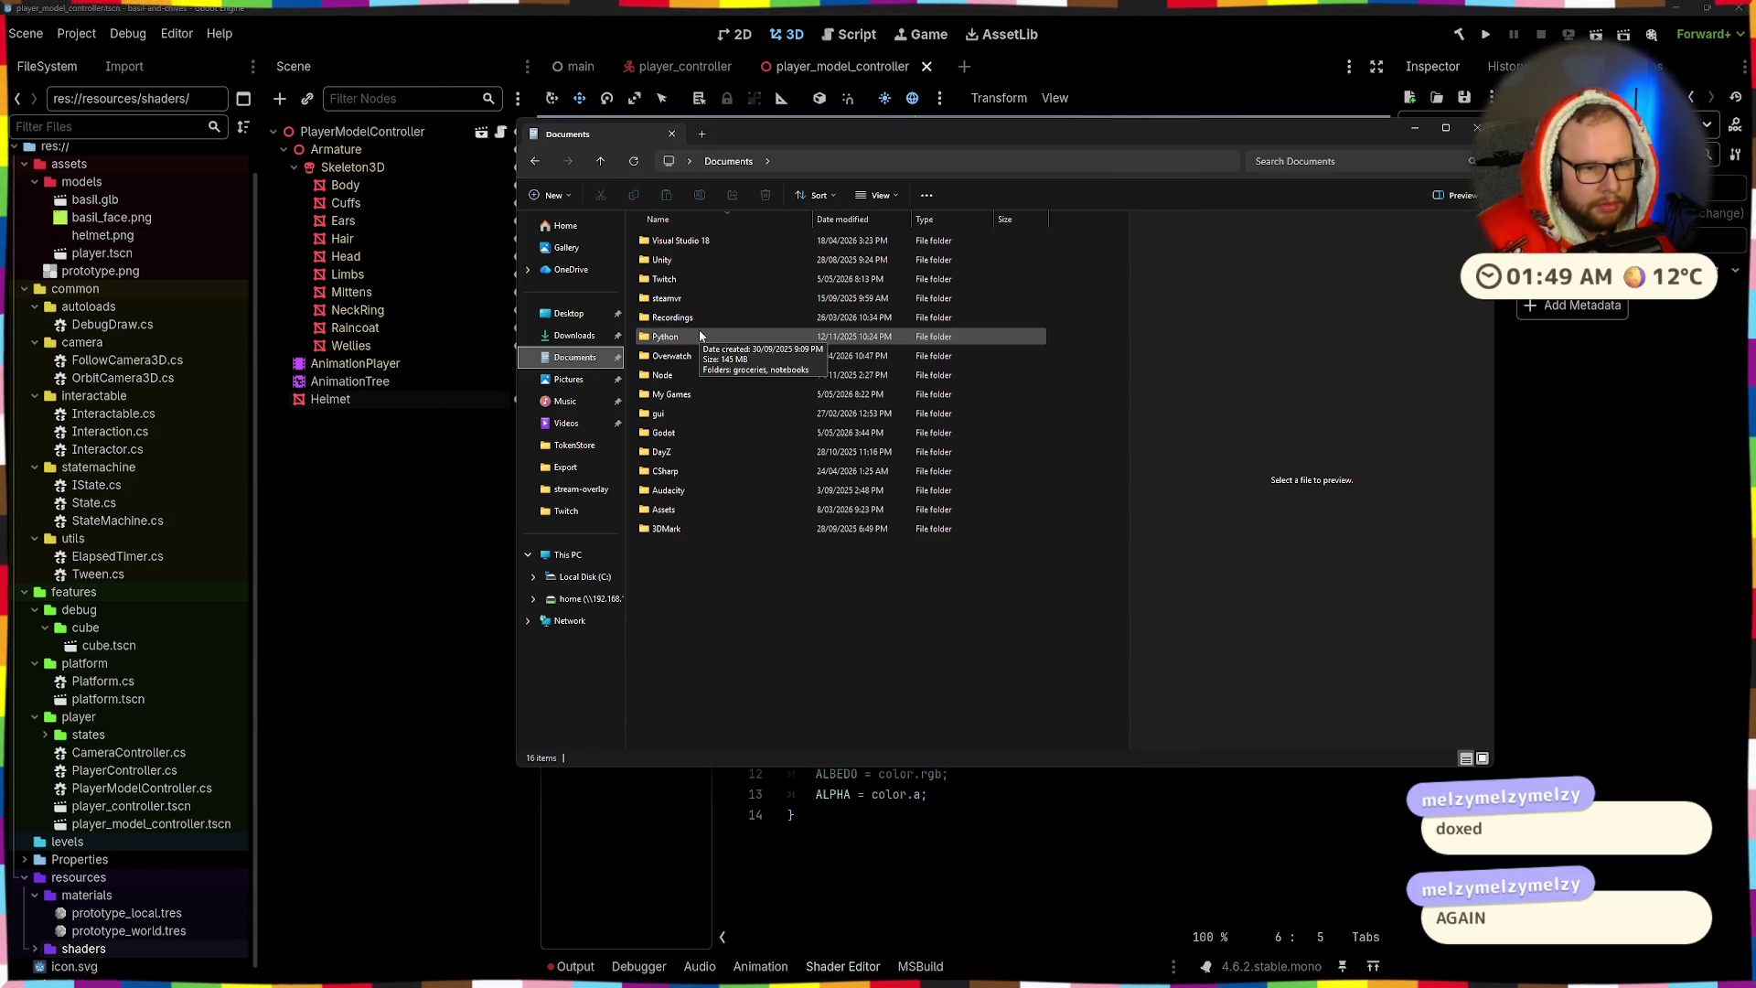
click(575, 336)
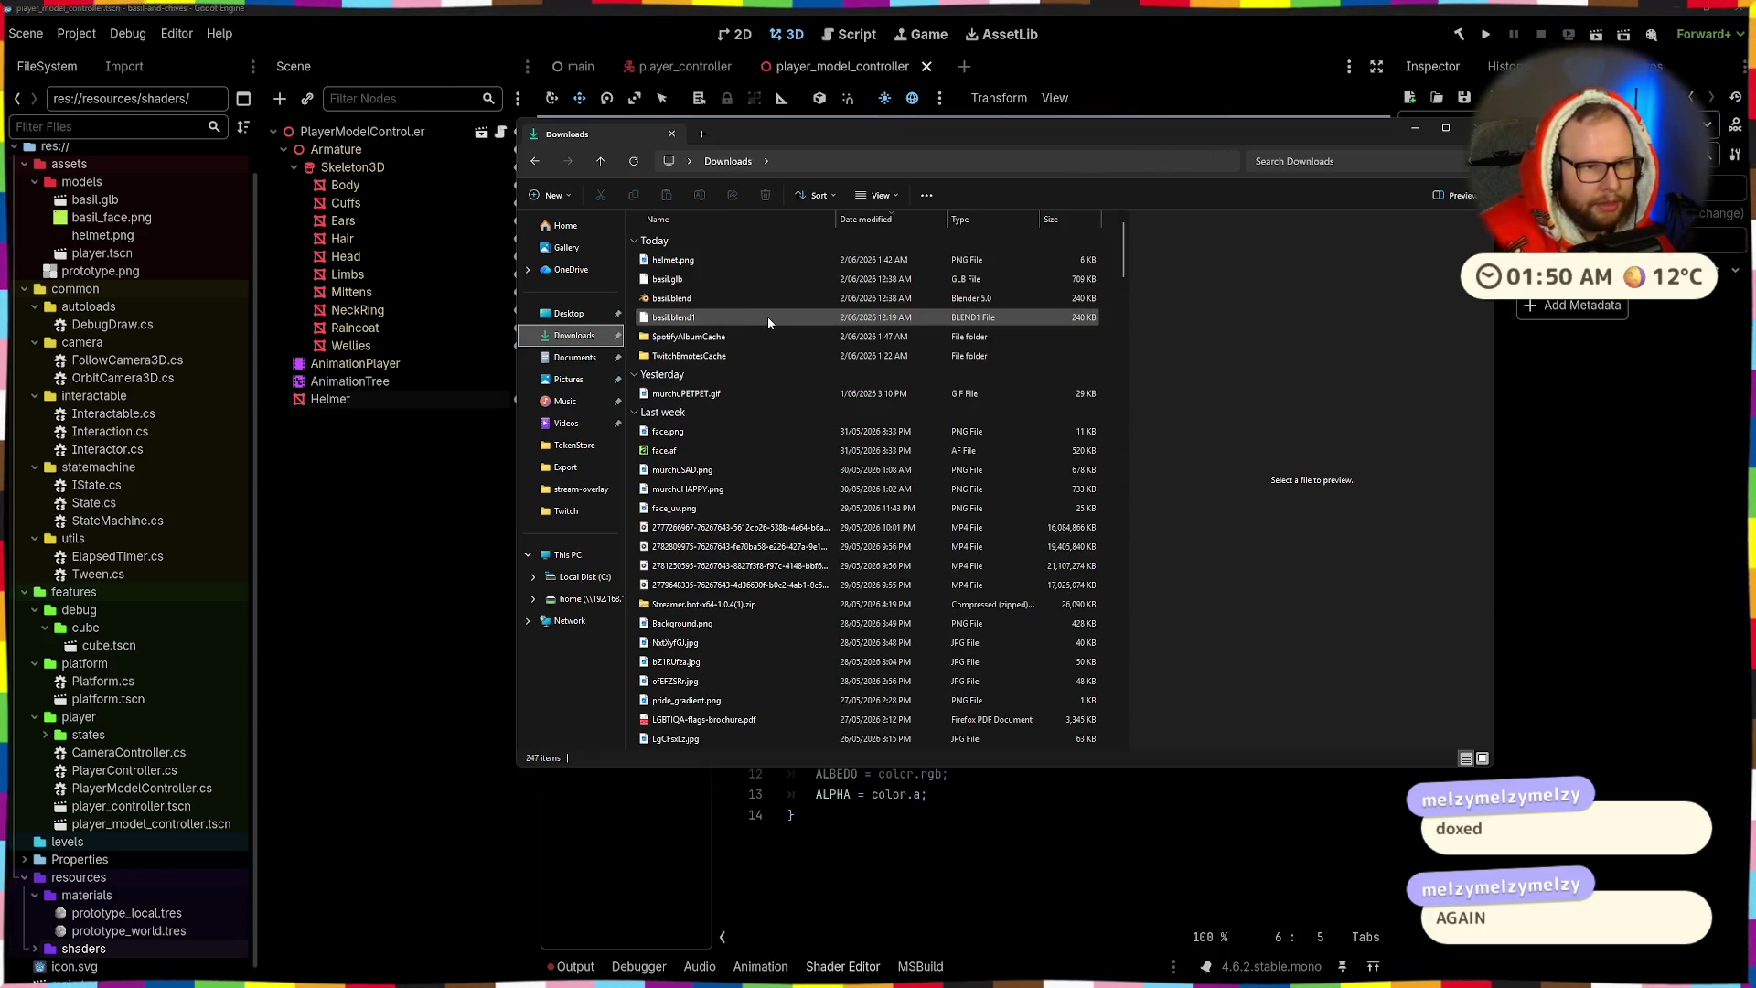
scroll(767, 317, down, 10)
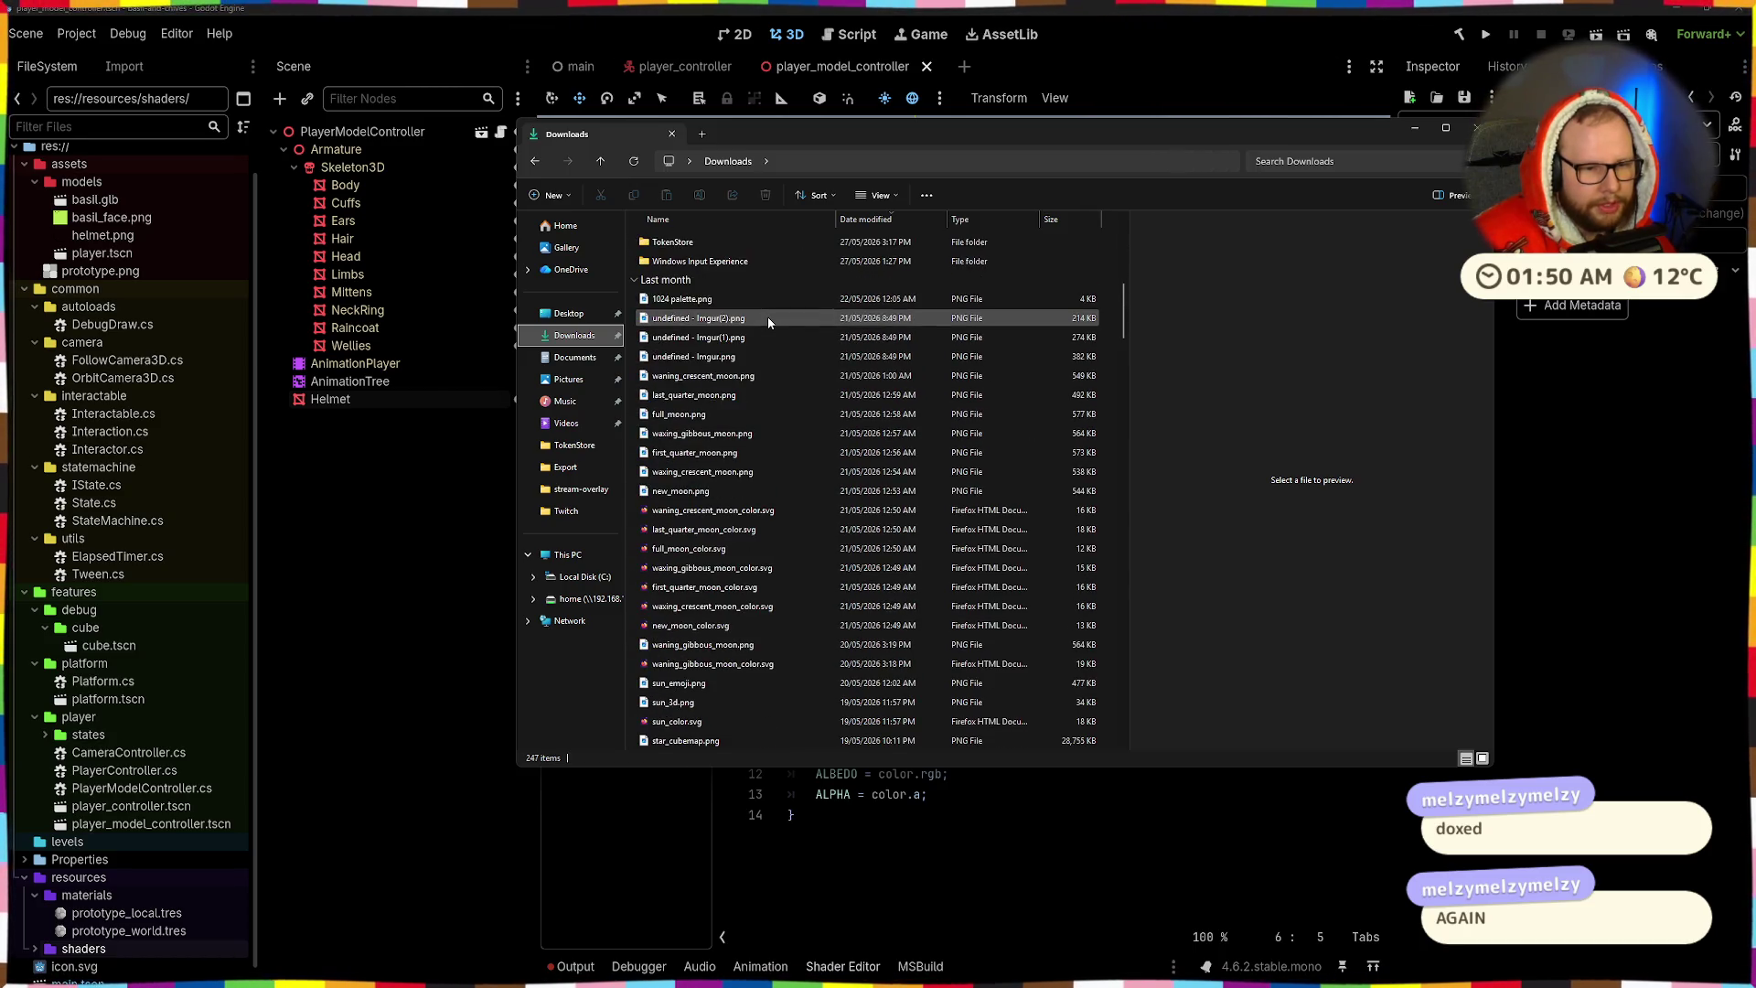
scroll(766, 316, down, 10)
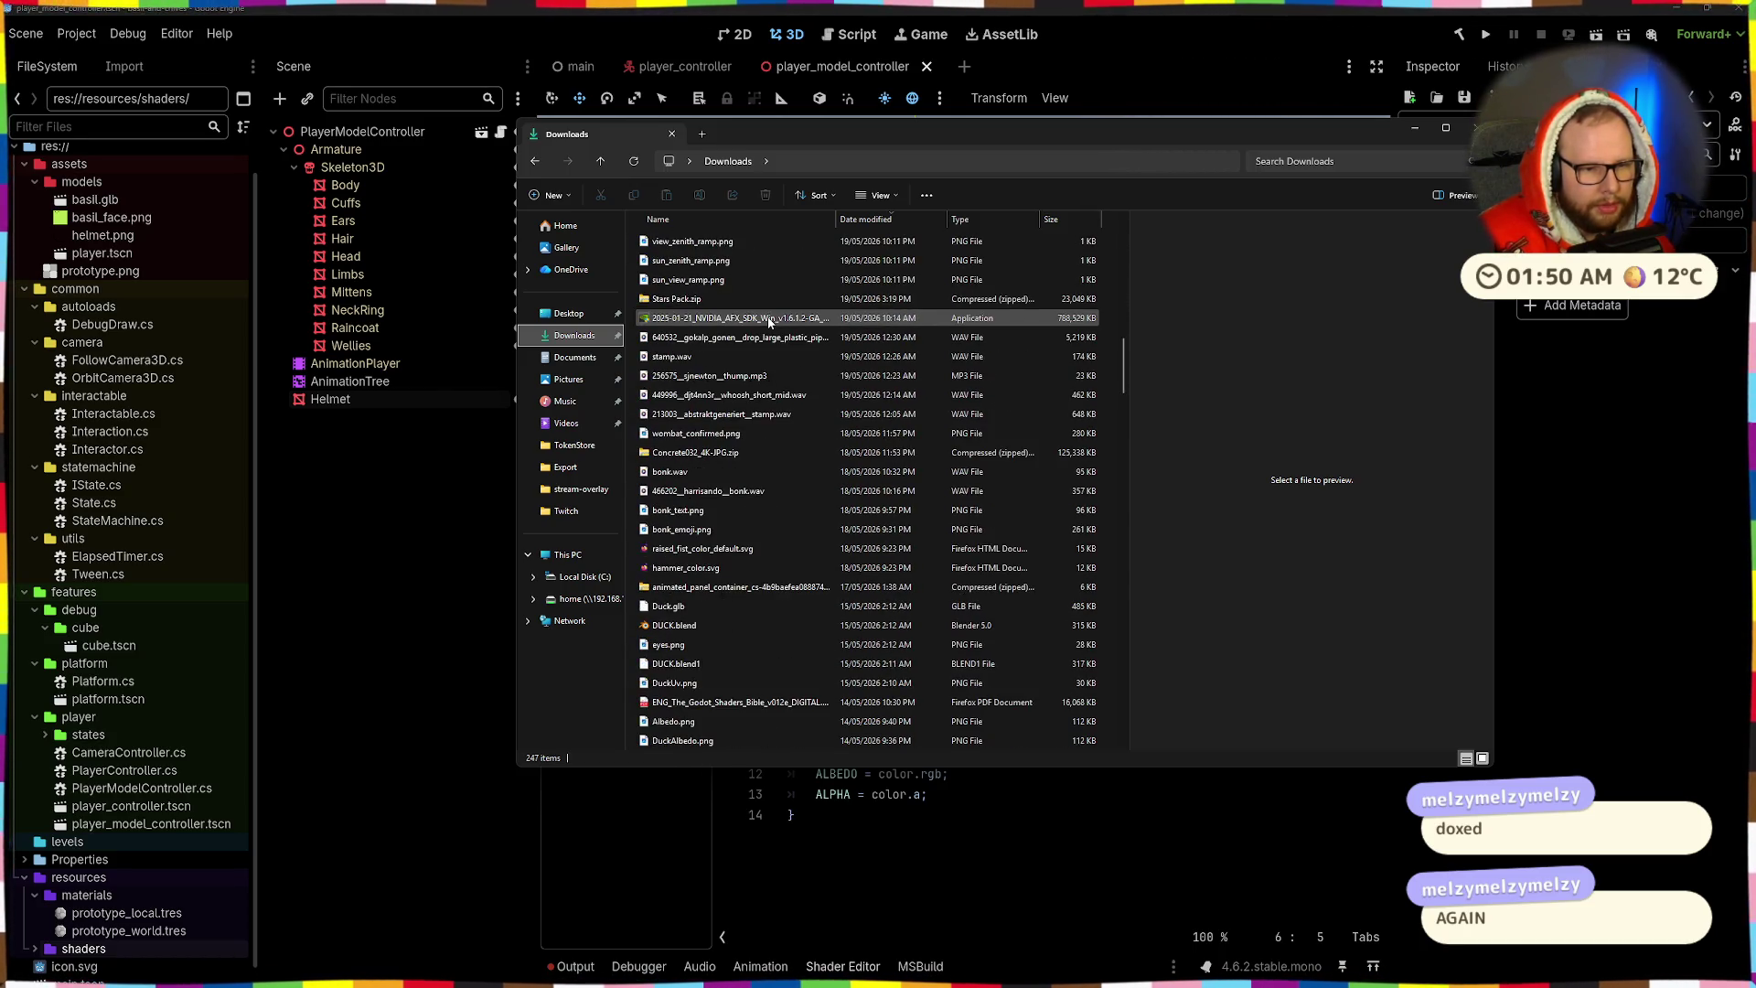
scroll(768, 320, down, 4)
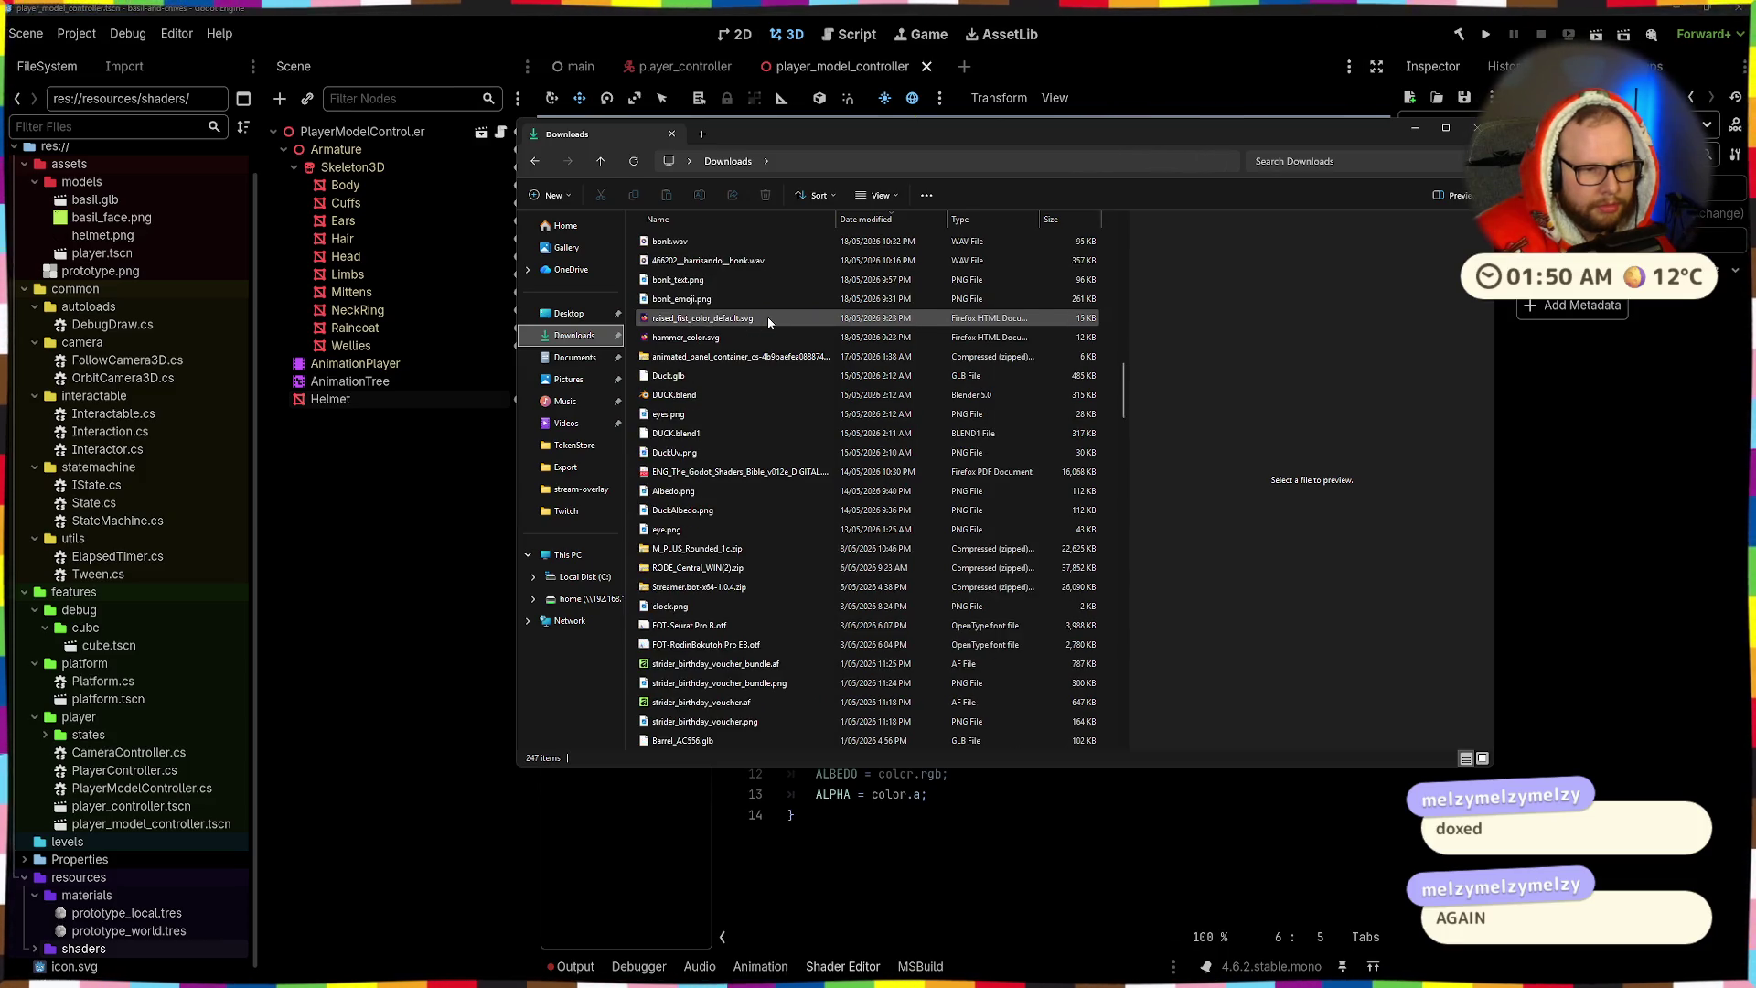
click(779, 472)
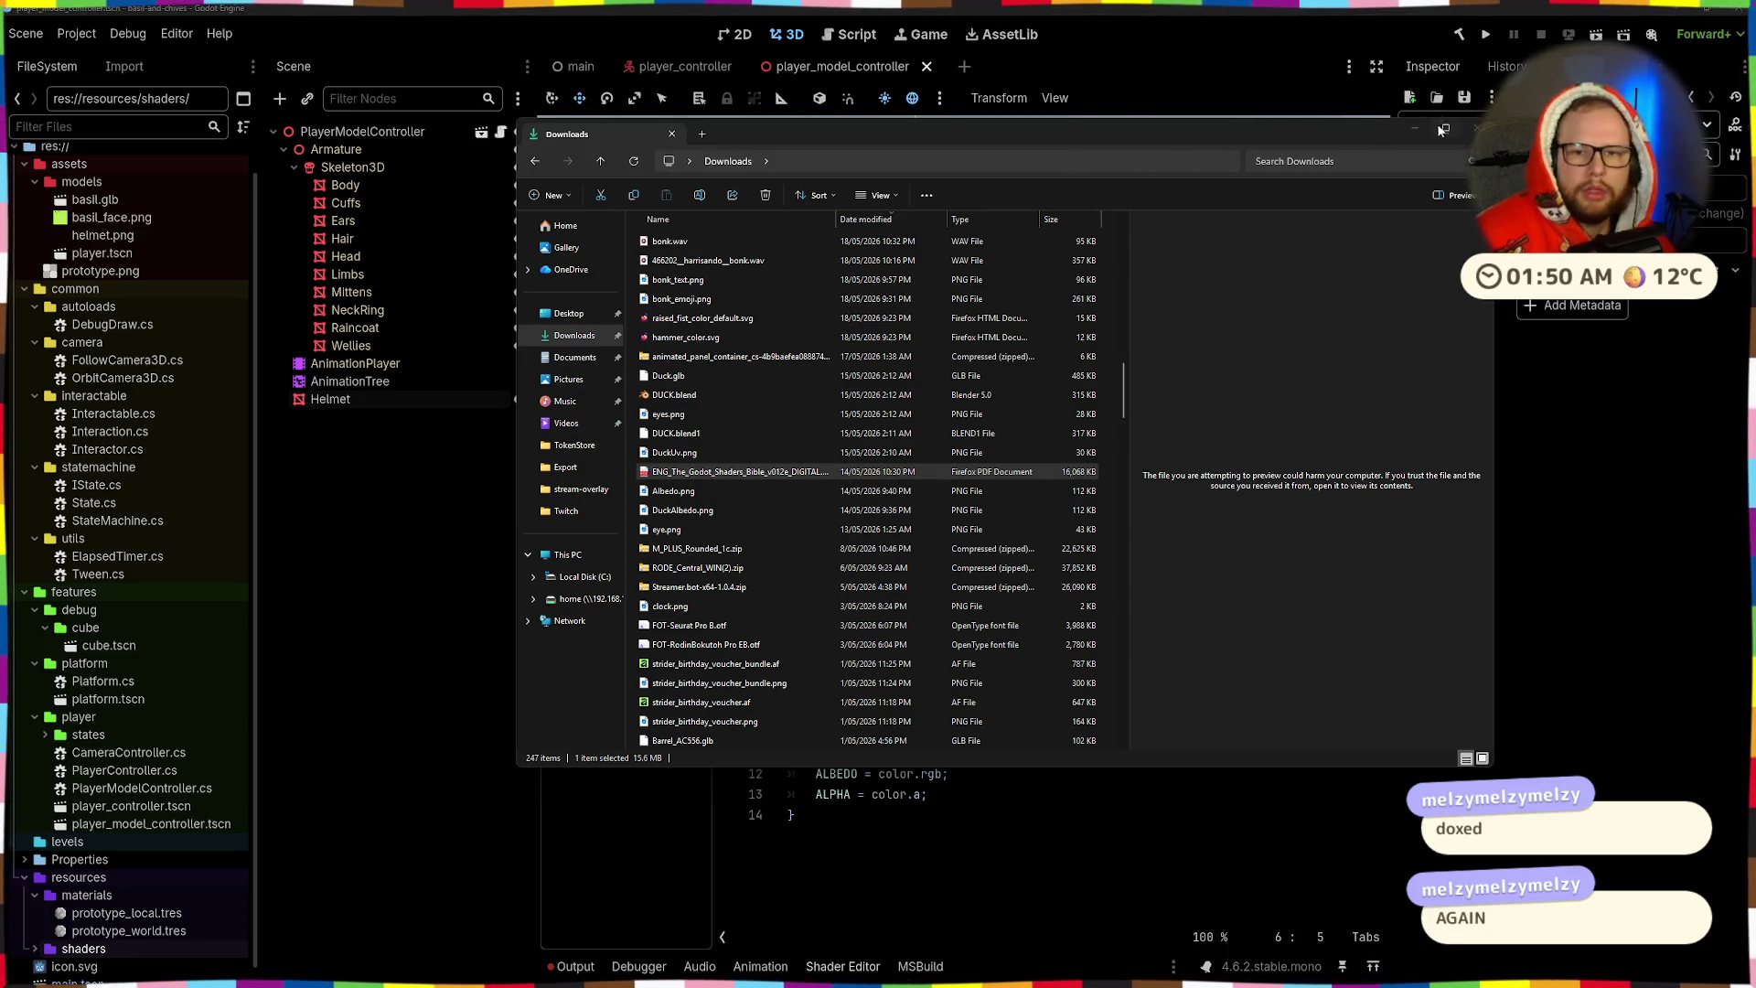
click(1470, 132)
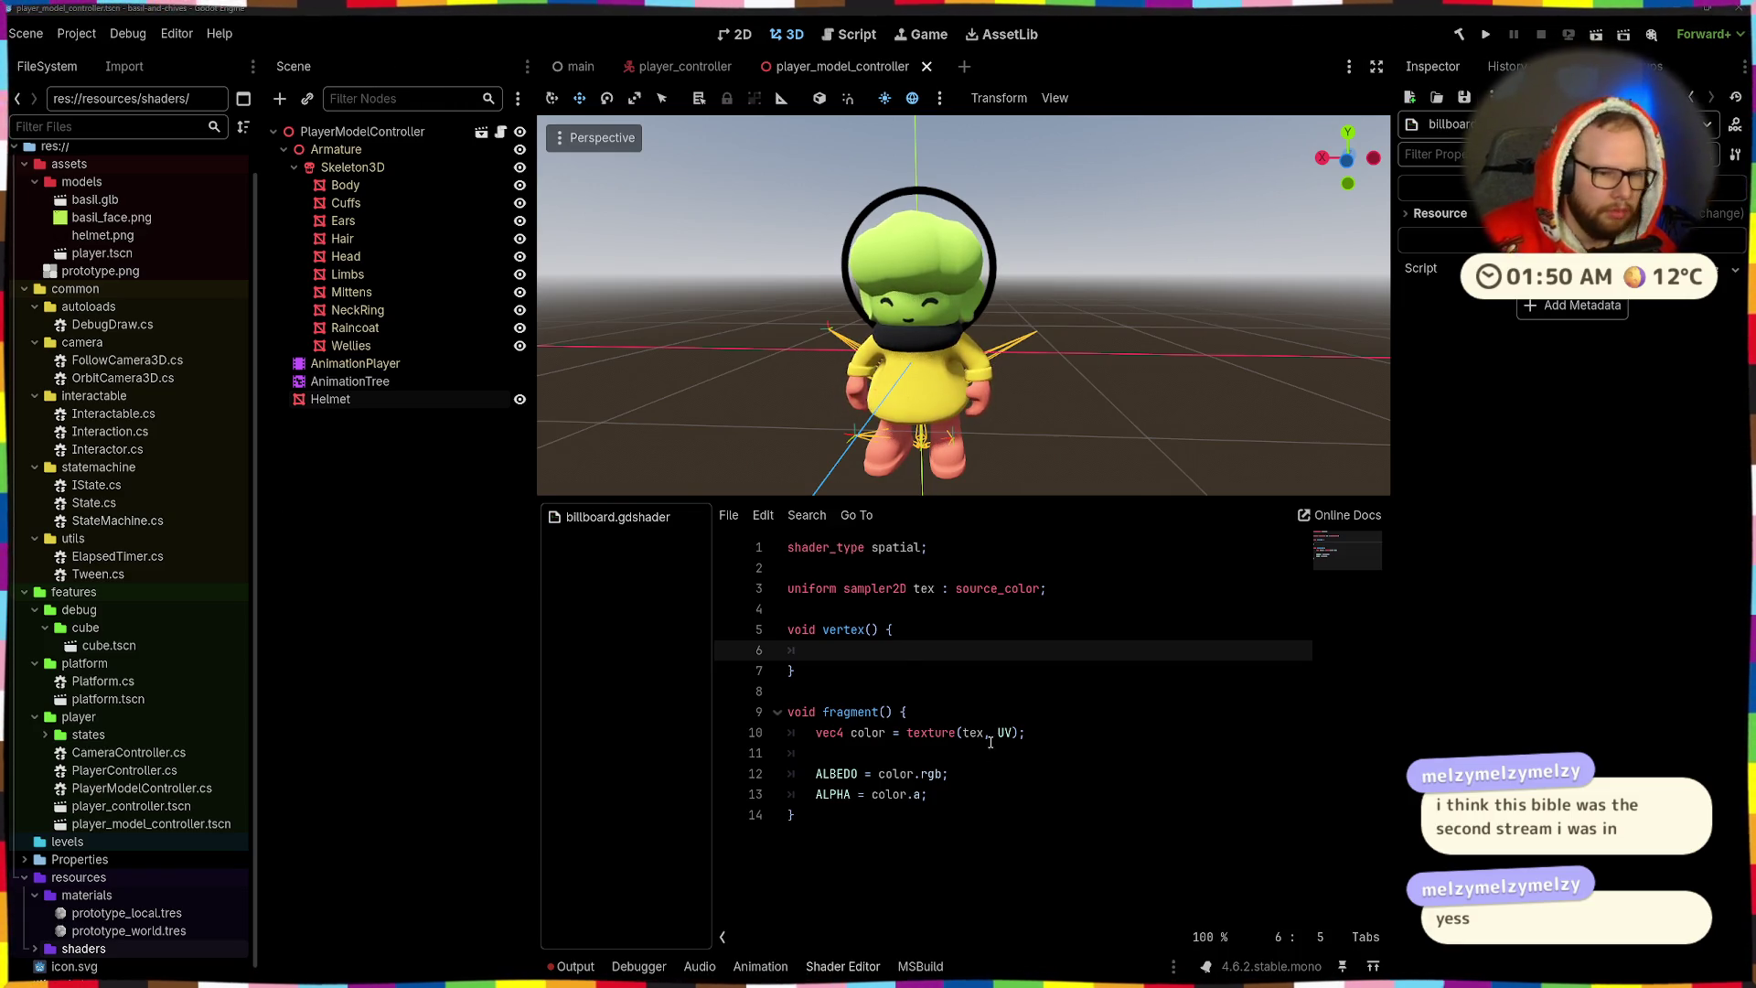
- Paste the billboard-matrix code ending in POSITION = vertex_proj into vertex(), indent lines 7–16, and save
text(vertex_os = VERTEX; mat4 BILLBOARD_MATRIX = mat4( INV_VIEW_MATRIX[0], INV_VIEW_MATRIX[1], INV_VIEW_MATRIX[2], MODEL_MATRIX[3] ); vec4 vertex_ws = BILLBOARD_MATRIX * vec4(vertex_os, 1.0); vec4 vertex_vs = VIEW_MATRIX * vertex_ws; vec4 vertex_proj = PROJECTION_MATRIX * vertex_vs; POSITION = vertex_proj;)
key(ctrl+z)
text(vertex_os = VERTEX; mat4 BILLBOARD_MATRIX = mat4( INV_VIEW_MATRIX[0], INV_VIEW_MATRIX[1], INV_VIEW_MATRIX[2], MODEL_MATRIX[3] ); vec4 vertex_ws = BILLBOARD_MATRIX * vec4(vertex_os, 1.0); vec4 vertex_vs = VIEW_MATRIX * vertex_ws; vec4 vertex_proj = PROJECTION_MATRIX * vertex_vs; POSITION = vertex_proj;)
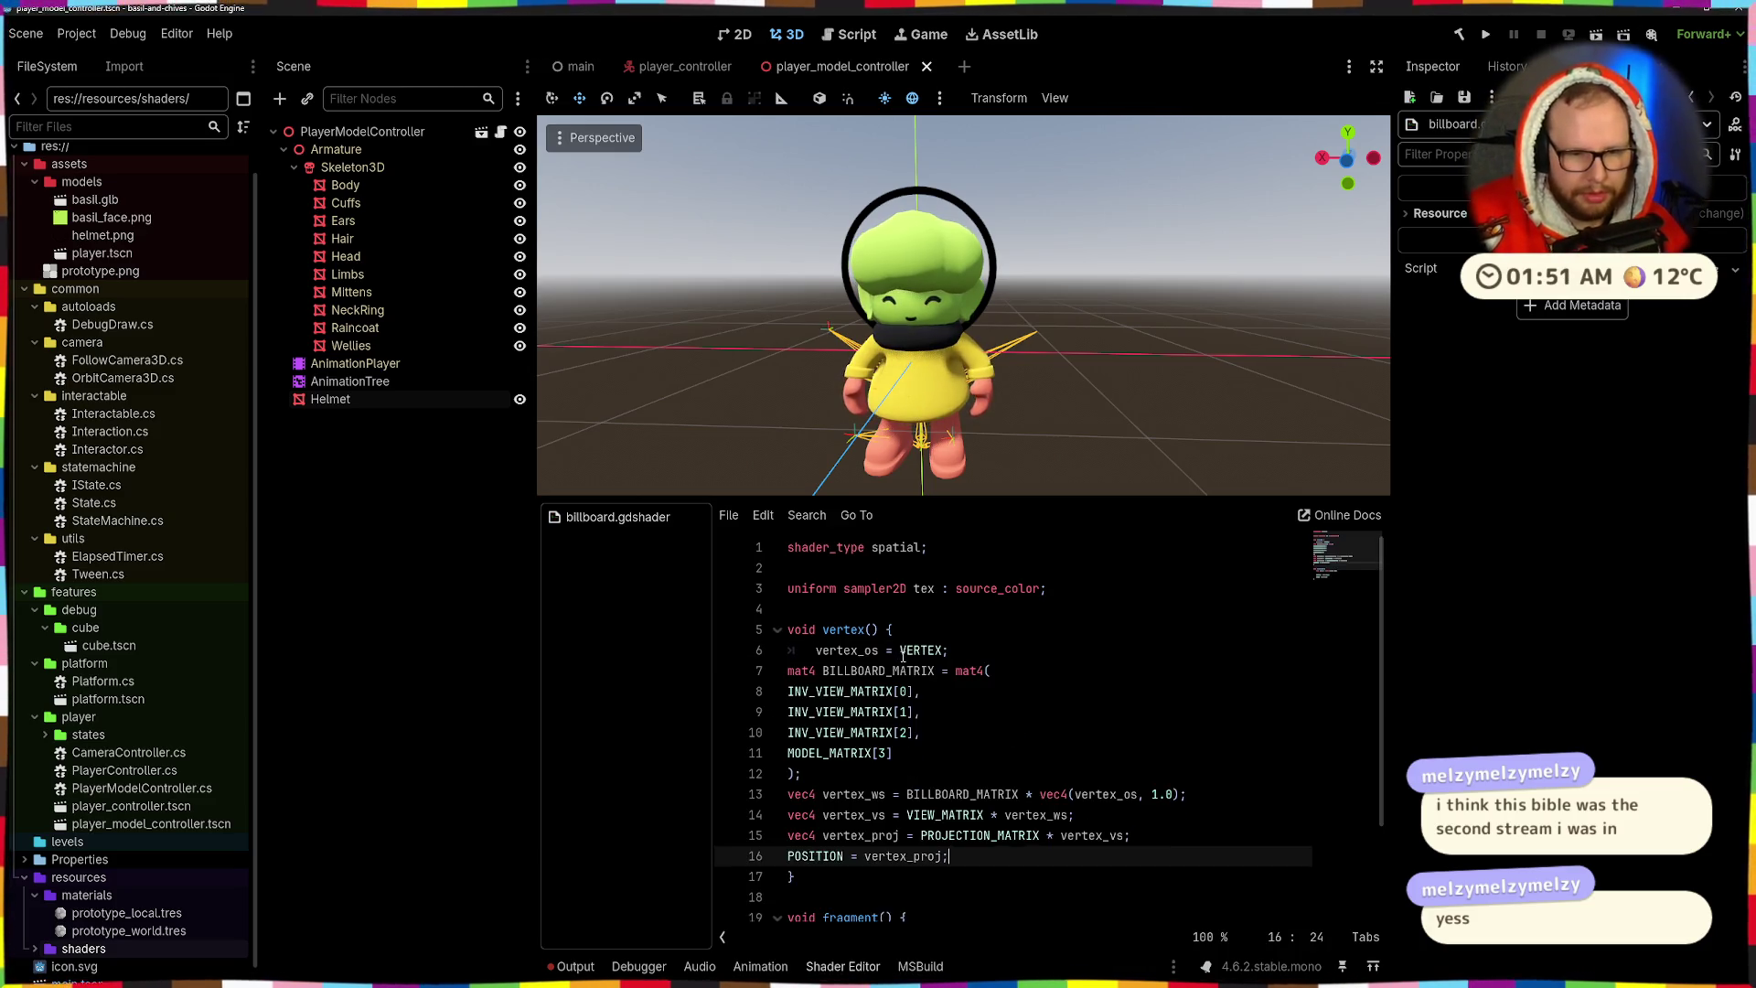
mouse_move(956, 855)
mouse_down()
mouse_move(695, 693)
mouse_move(687, 665)
mouse_up()
key(Tab)
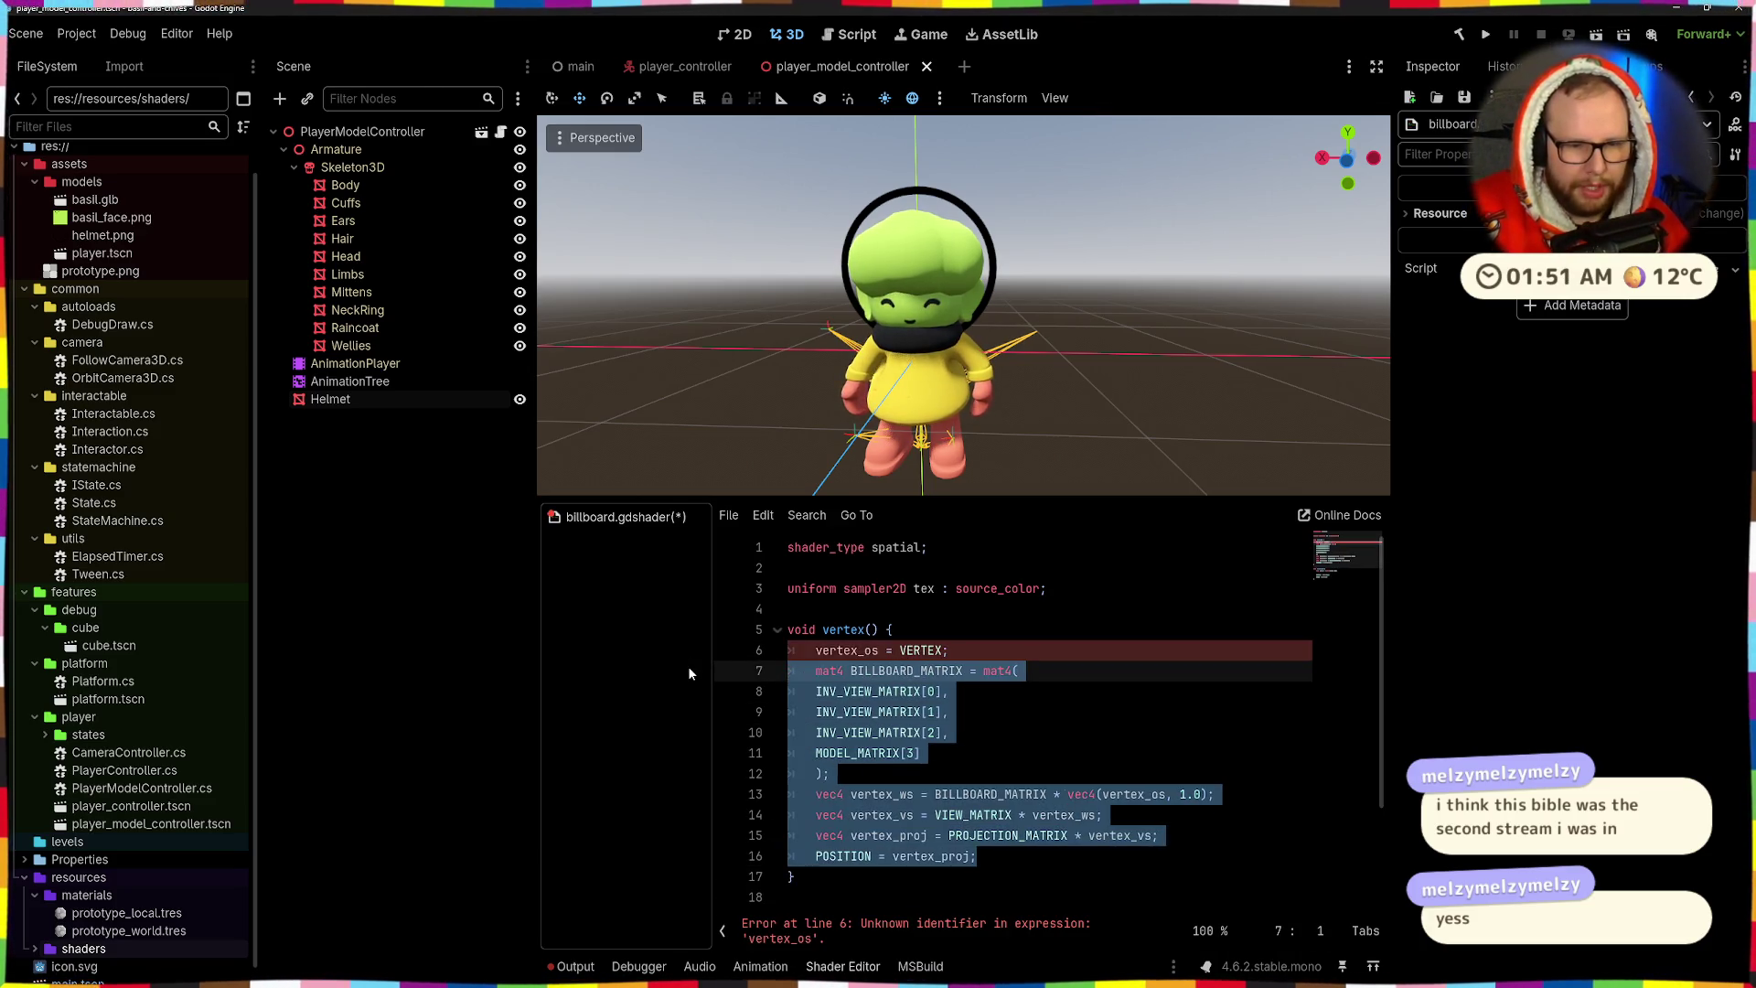
click(1036, 590)
key(ctrl+s)
click(1021, 641)
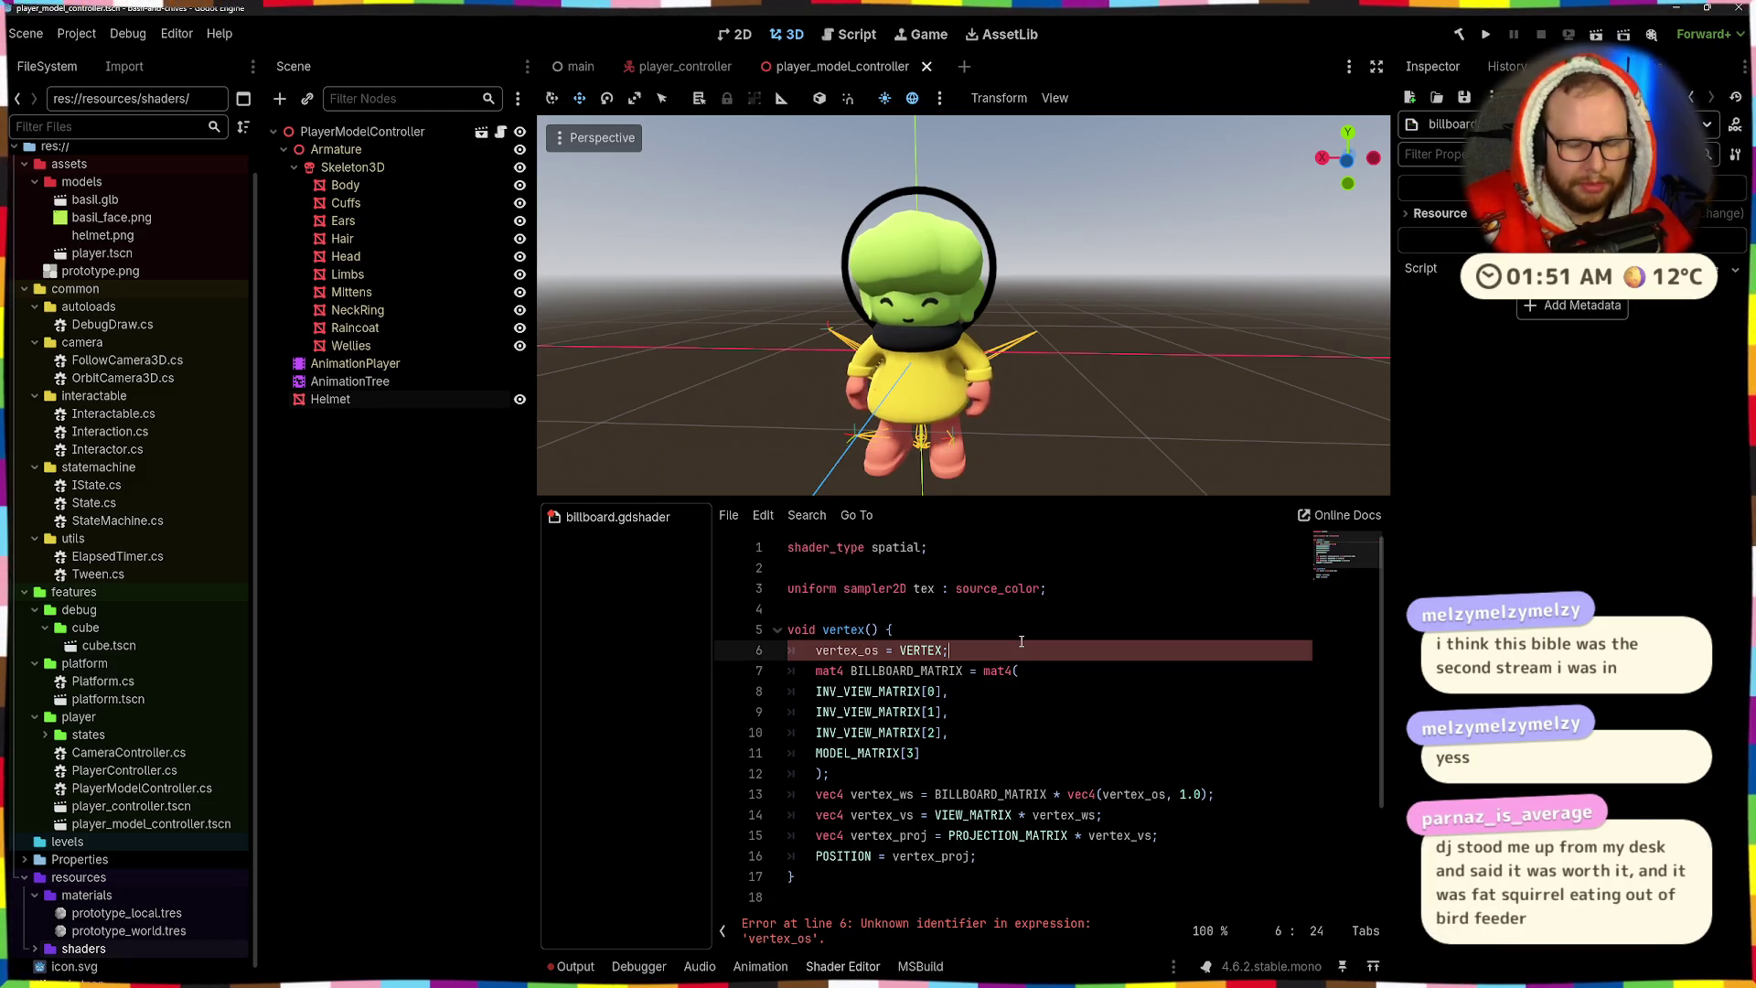
- Indent the billboard matrix rows one more level
click(1010, 615)
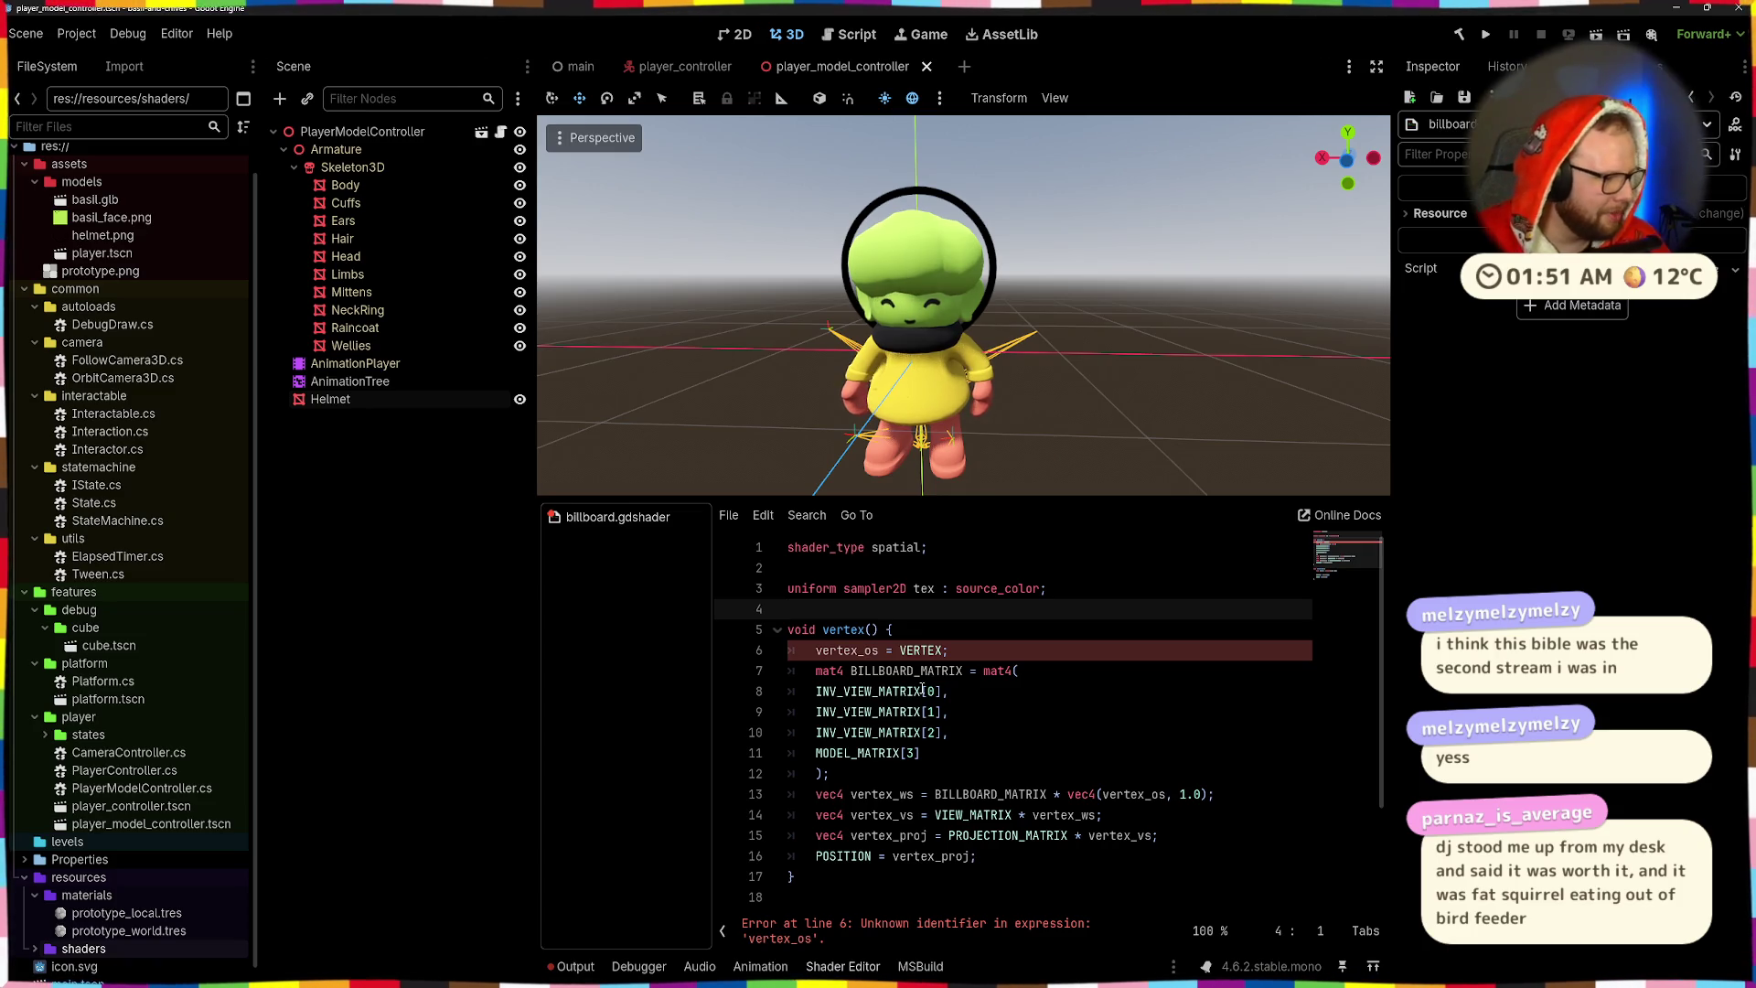
scroll(1305, 712, down, 2)
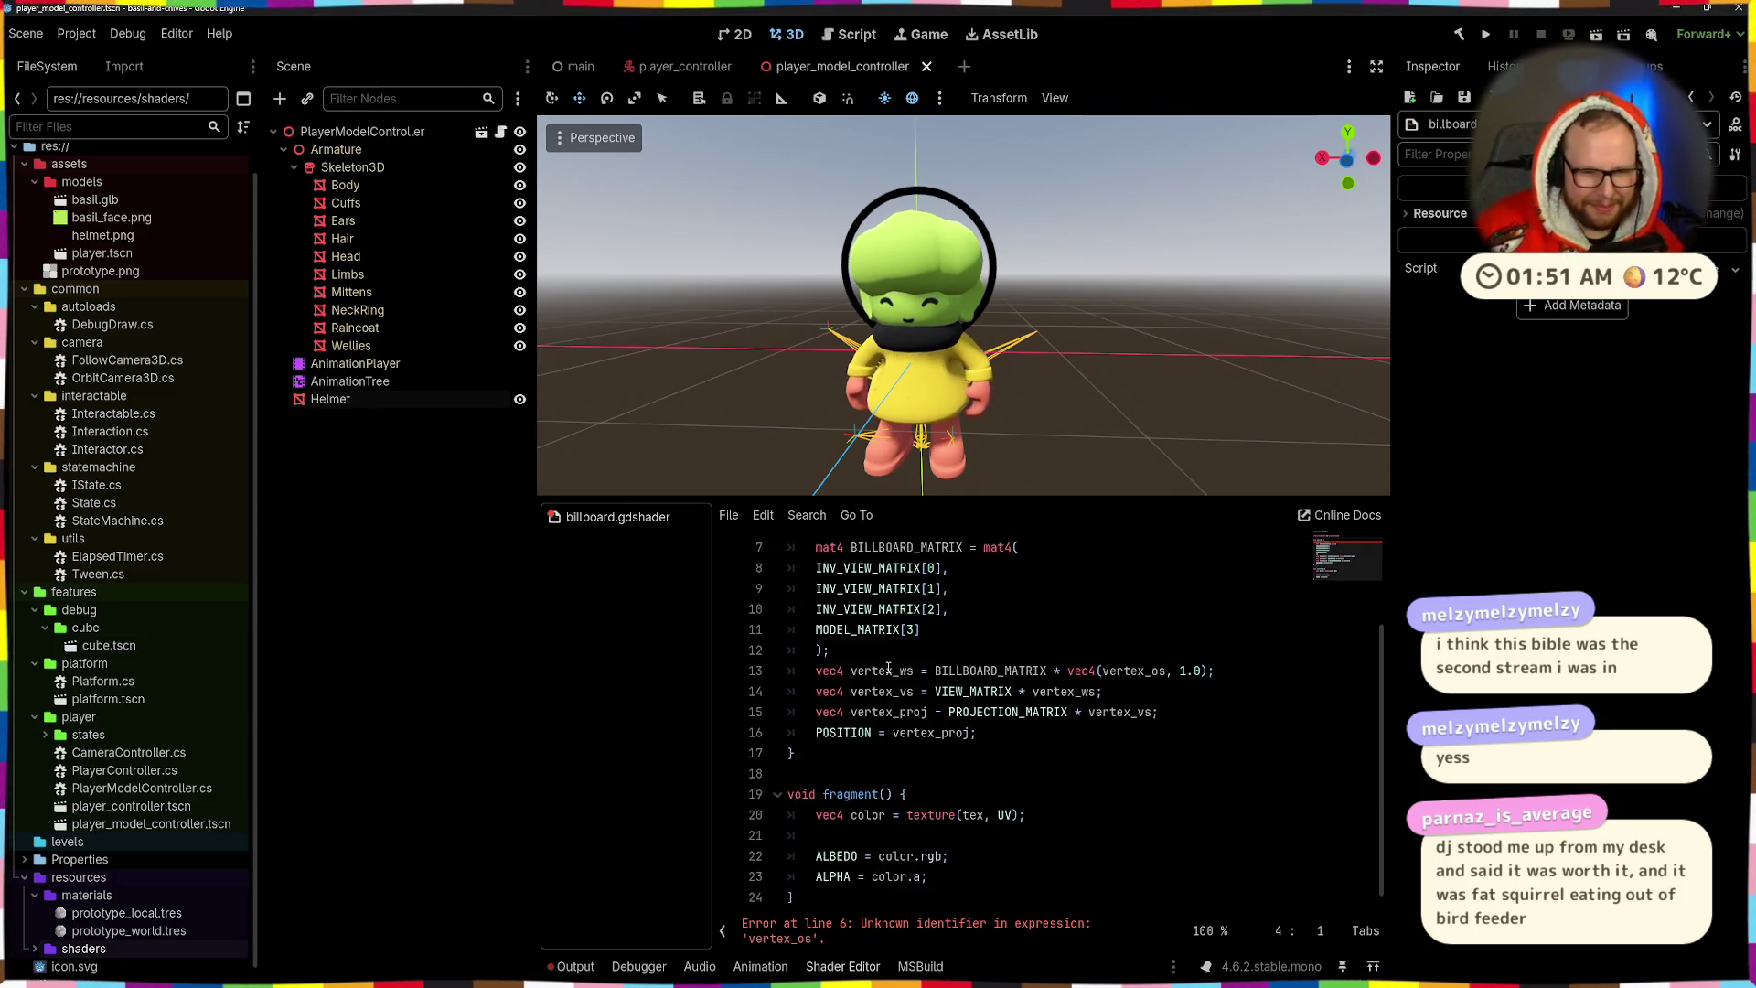
scroll(1006, 658, up, 1)
mouse_move(816, 629)
mouse_down()
mouse_move(951, 670)
mouse_move(950, 695)
mouse_up()
key(Tab)
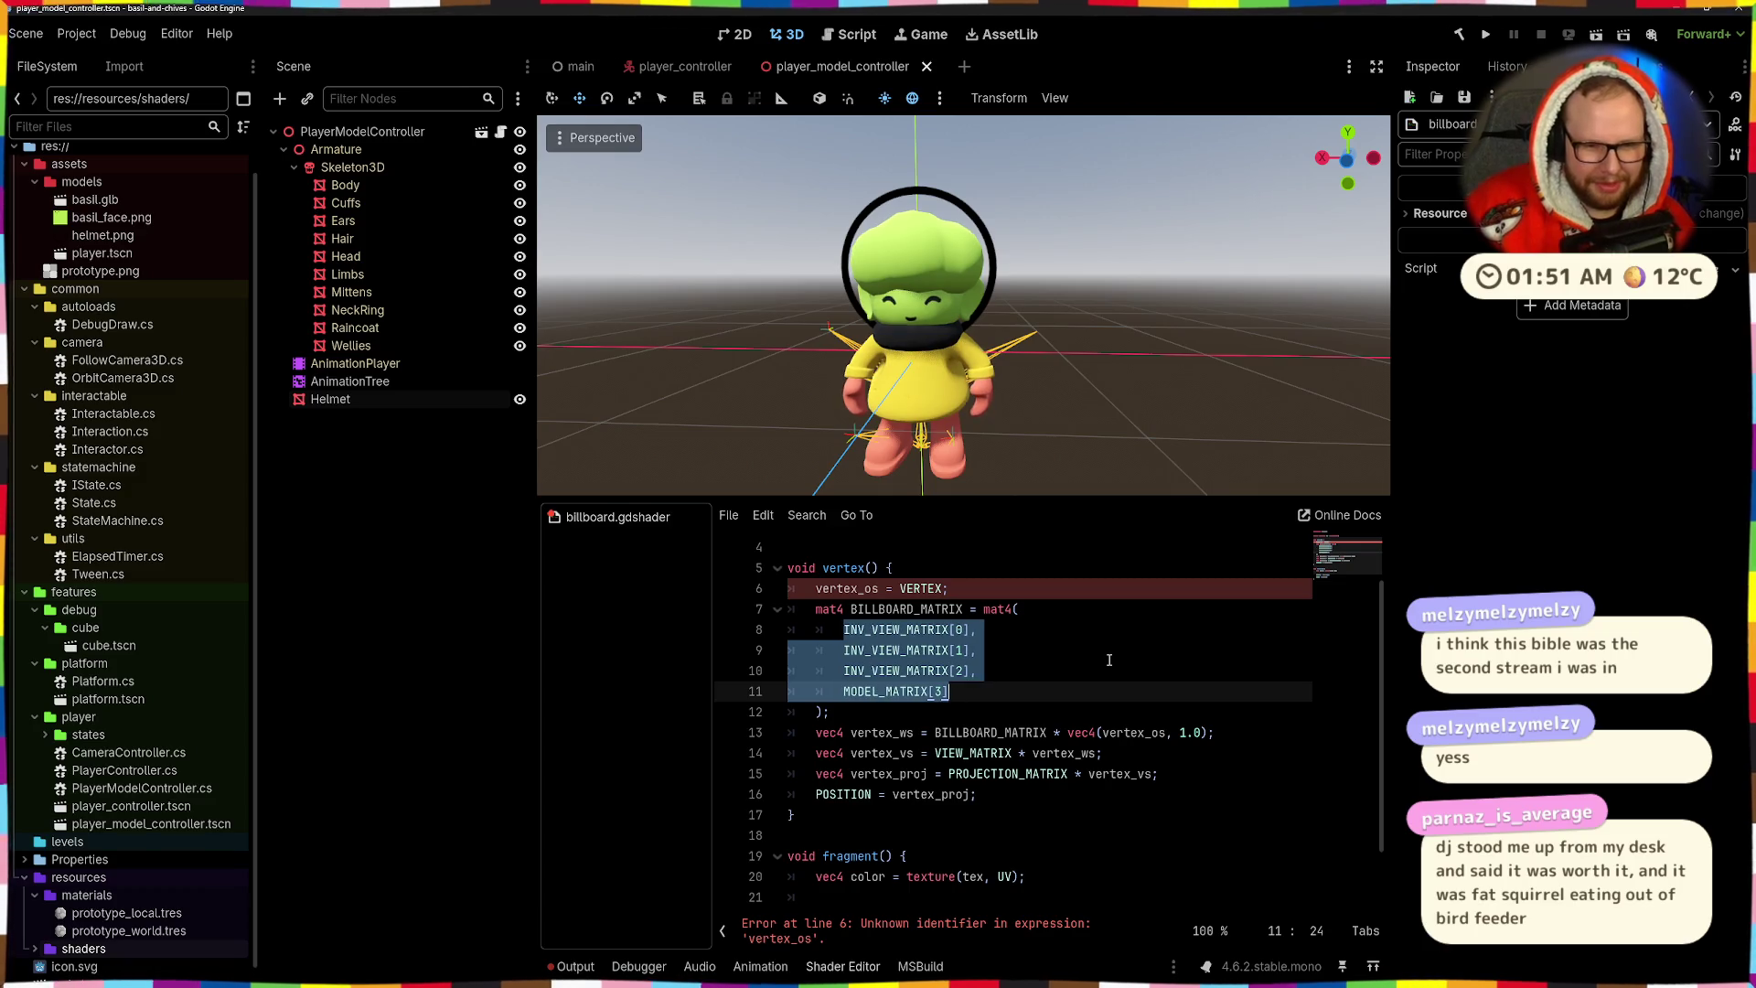
- Replace vertex_os with VERTEX in the line-13 position calculation
click(1002, 578)
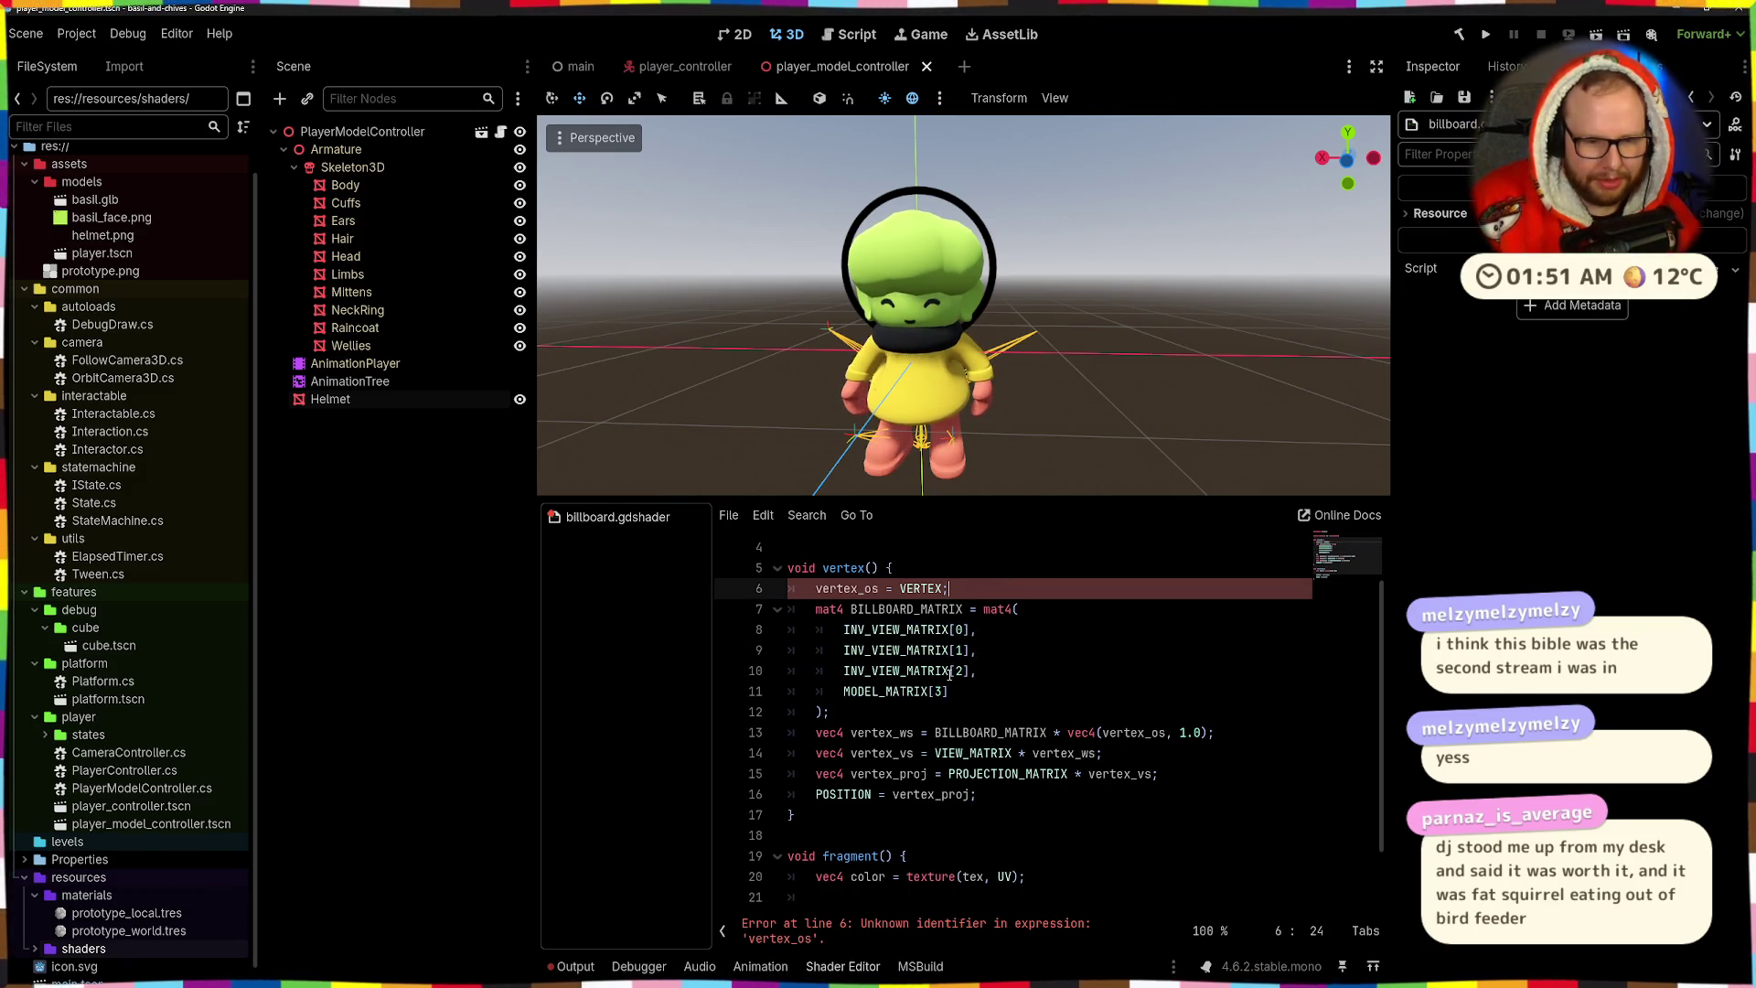
double_click(864, 589)
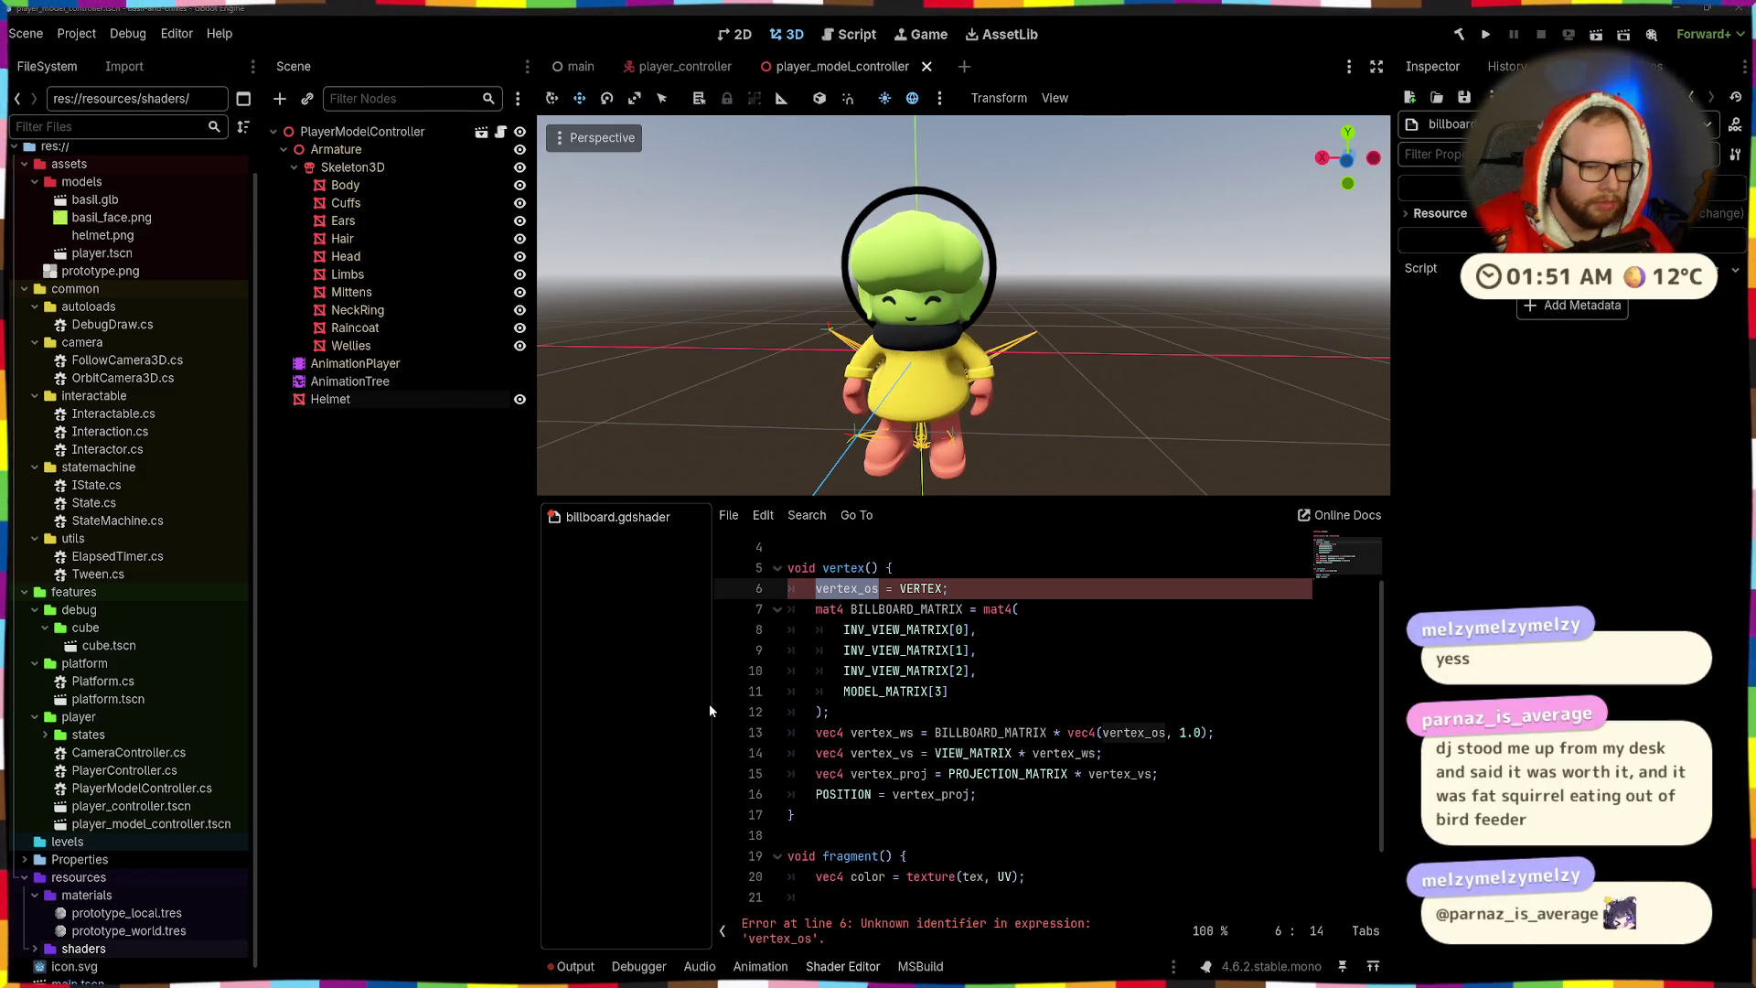
click(984, 609)
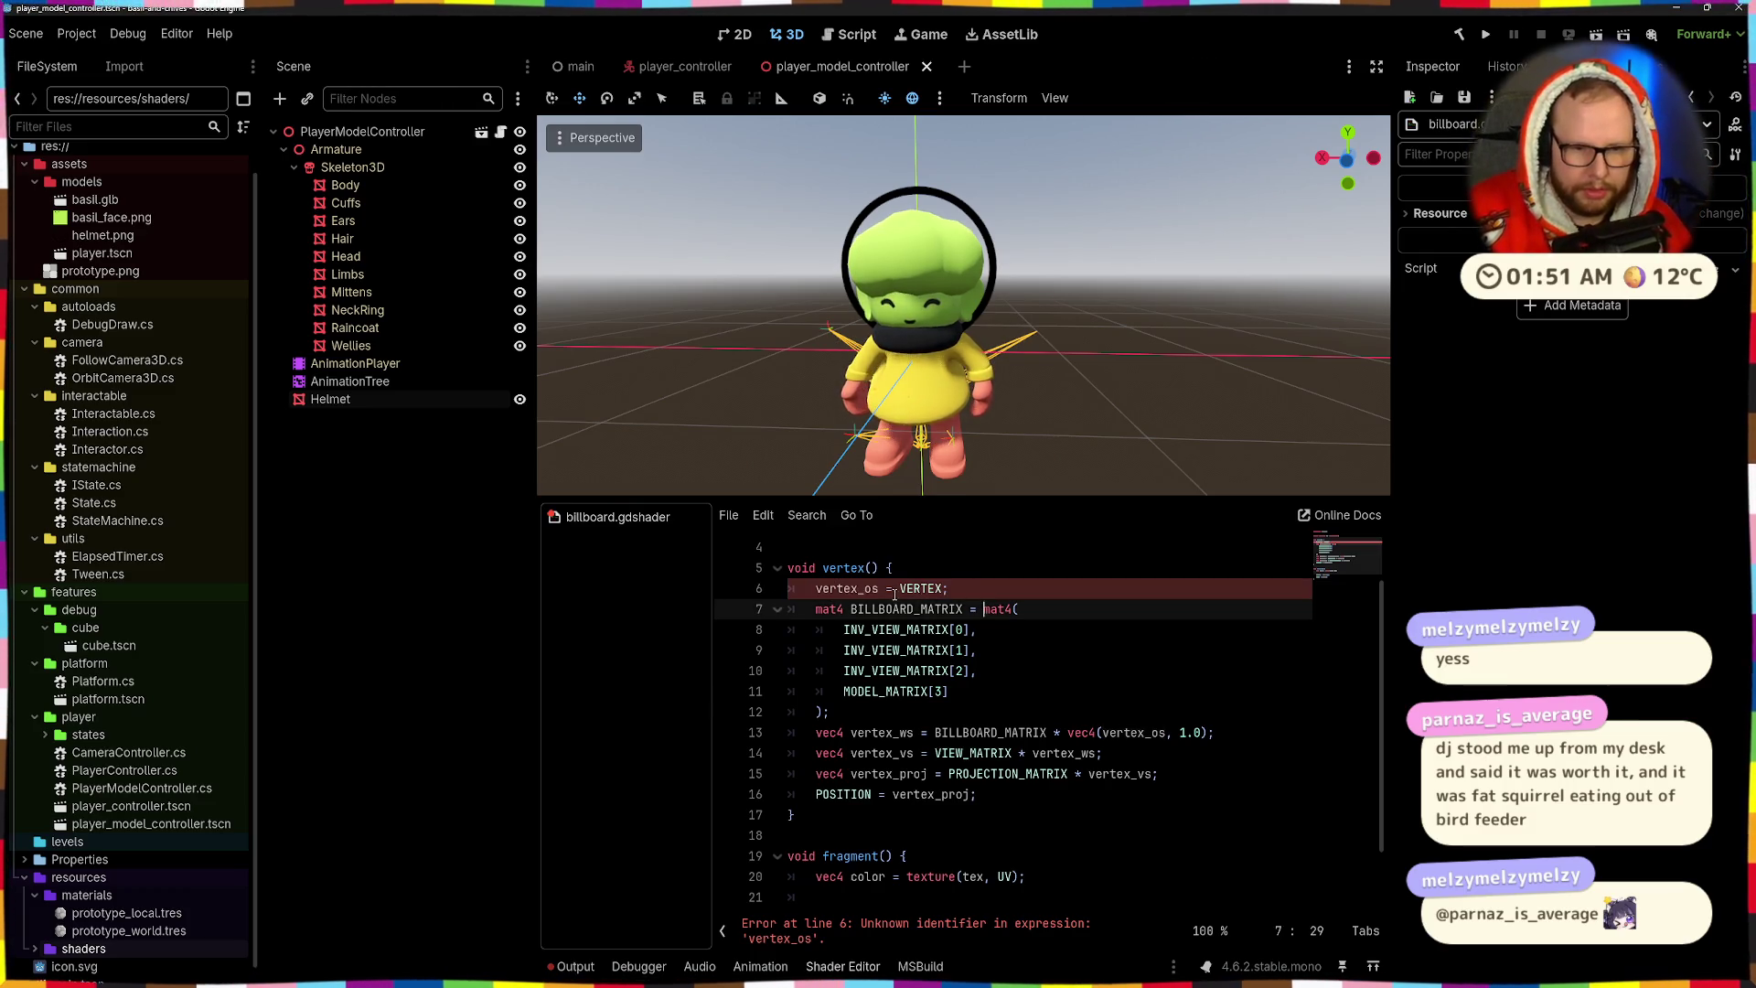
double_click(921, 588)
key(ctrl+c)
double_click(1134, 732)
key(ctrl+v)
- Delete the vertex_os = VERTEX line so the unknown-identifier error clears
click(947, 589)
click(742, 579)
key(shift+End)
key(BackSpace)
key(BackSpace)
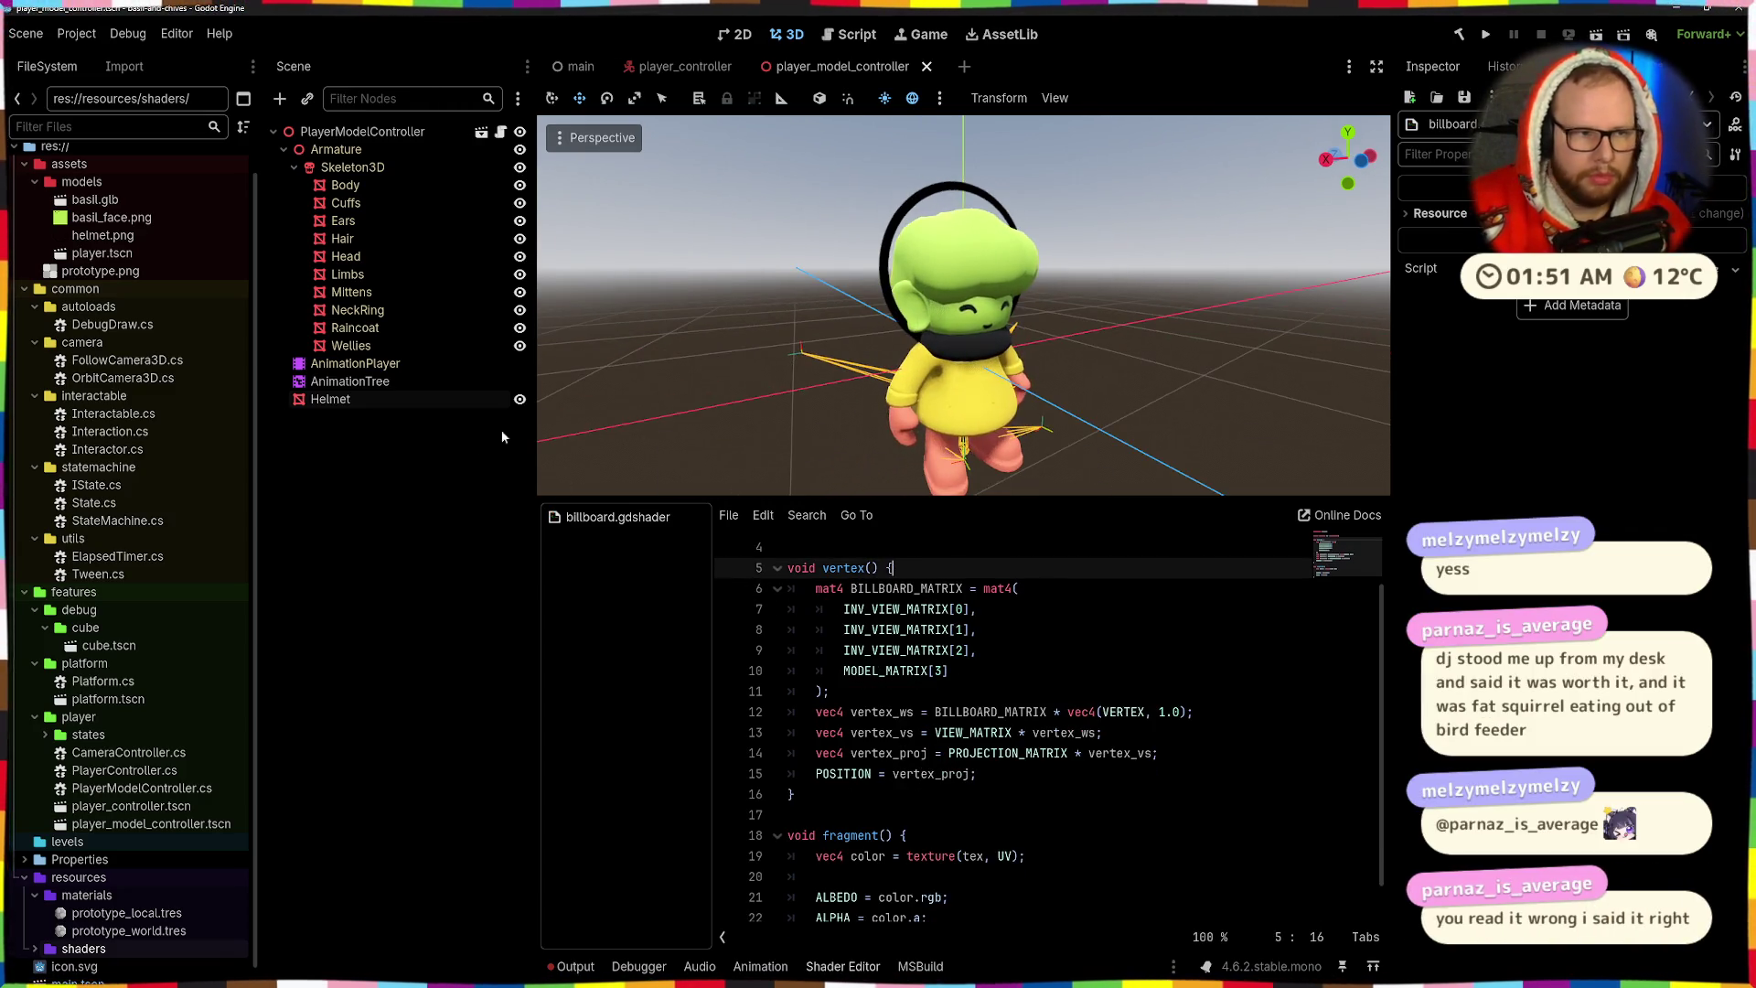
click(353, 397)
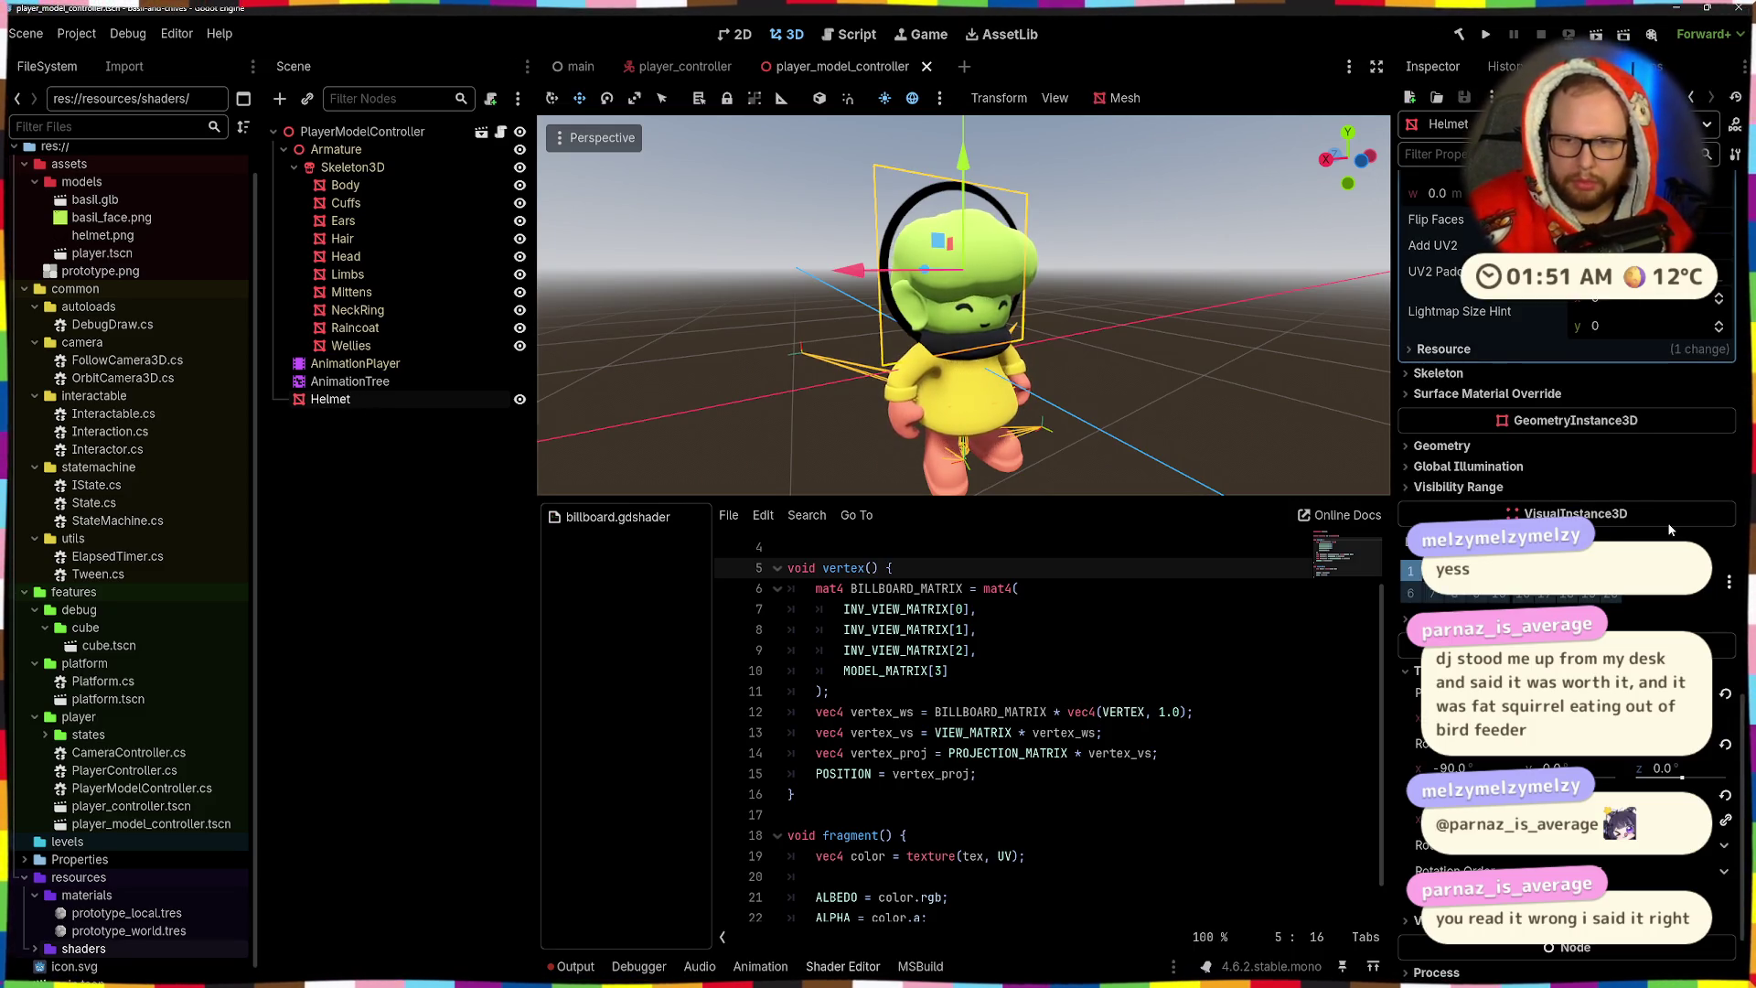
- Replace the Helmet's standard material with a new ShaderMaterial and bring up Quick Load for its Shader slot
scroll(1668, 529, up, 6)
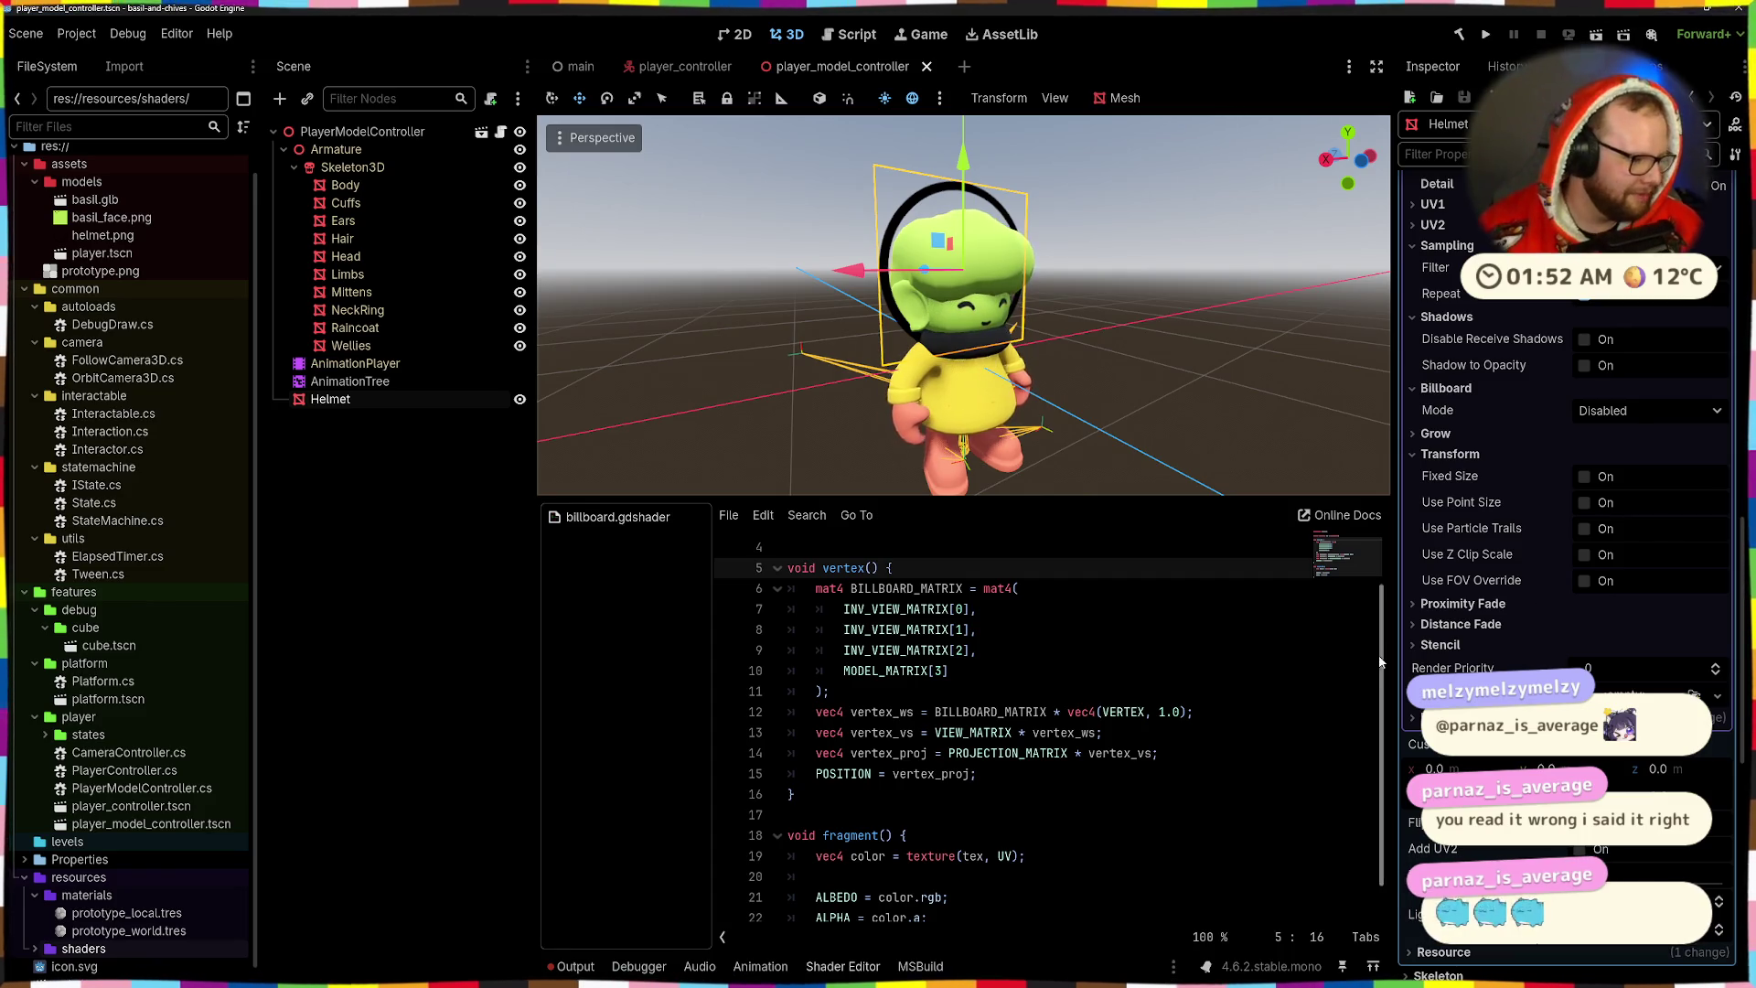
scroll(1556, 627, up, 10)
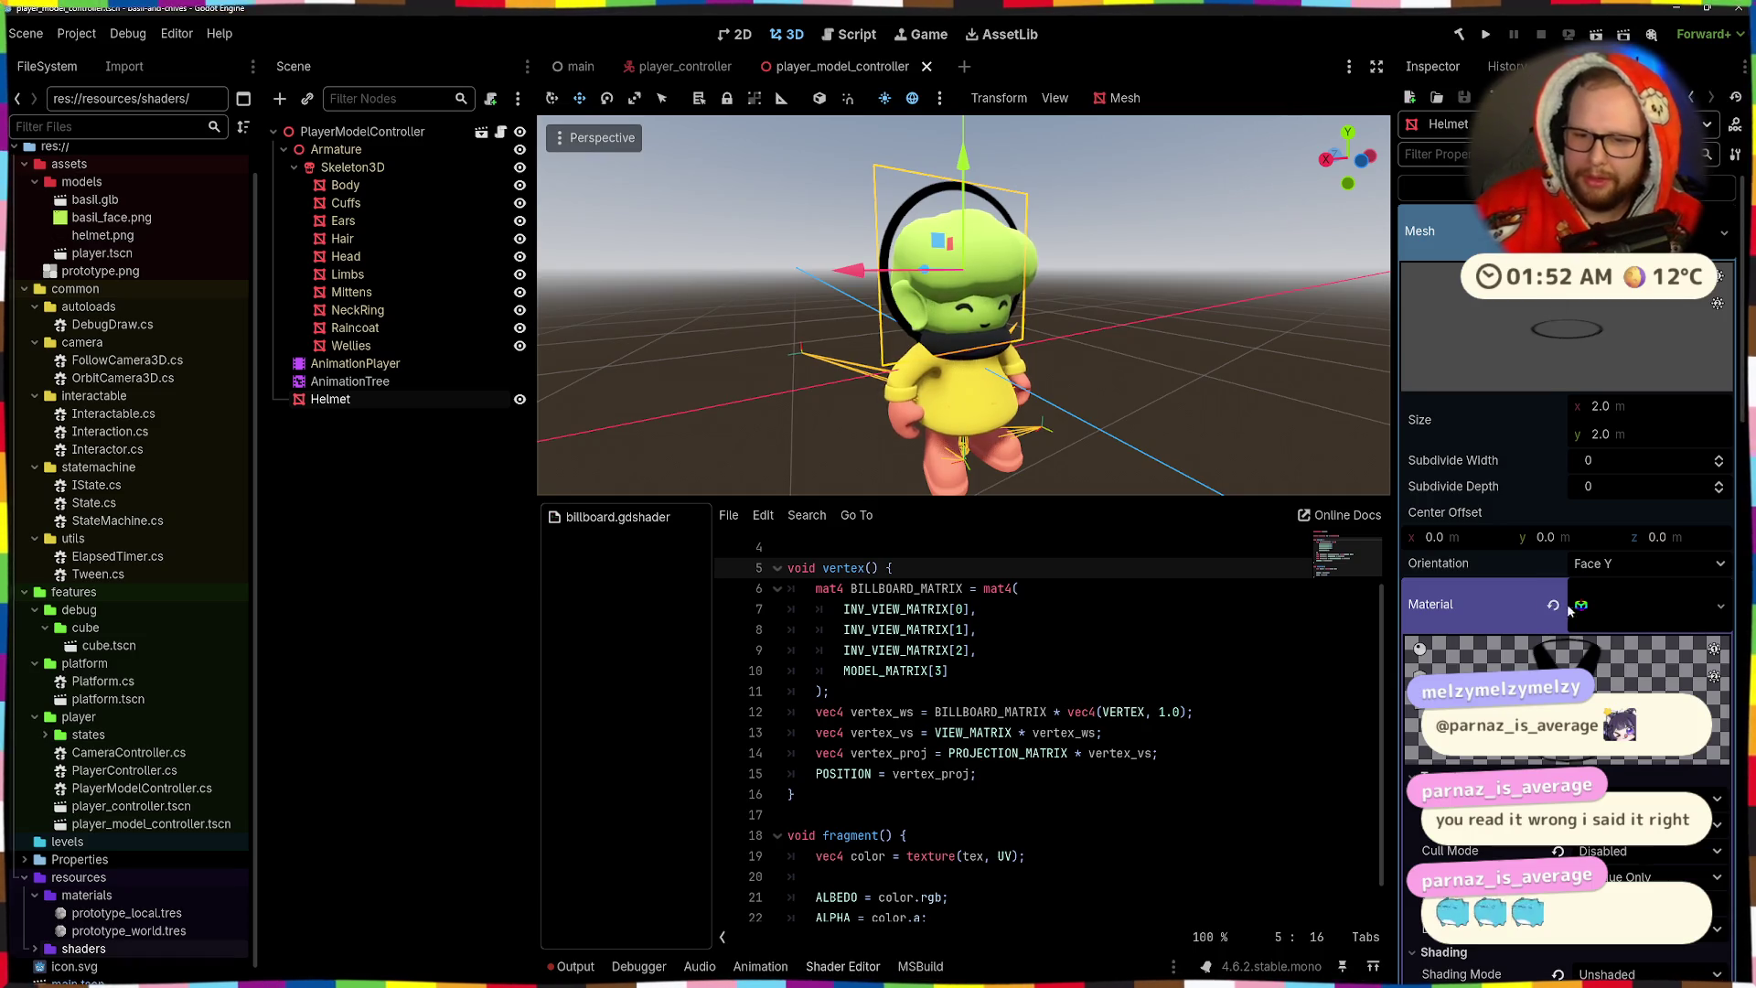
click(1553, 605)
click(1625, 593)
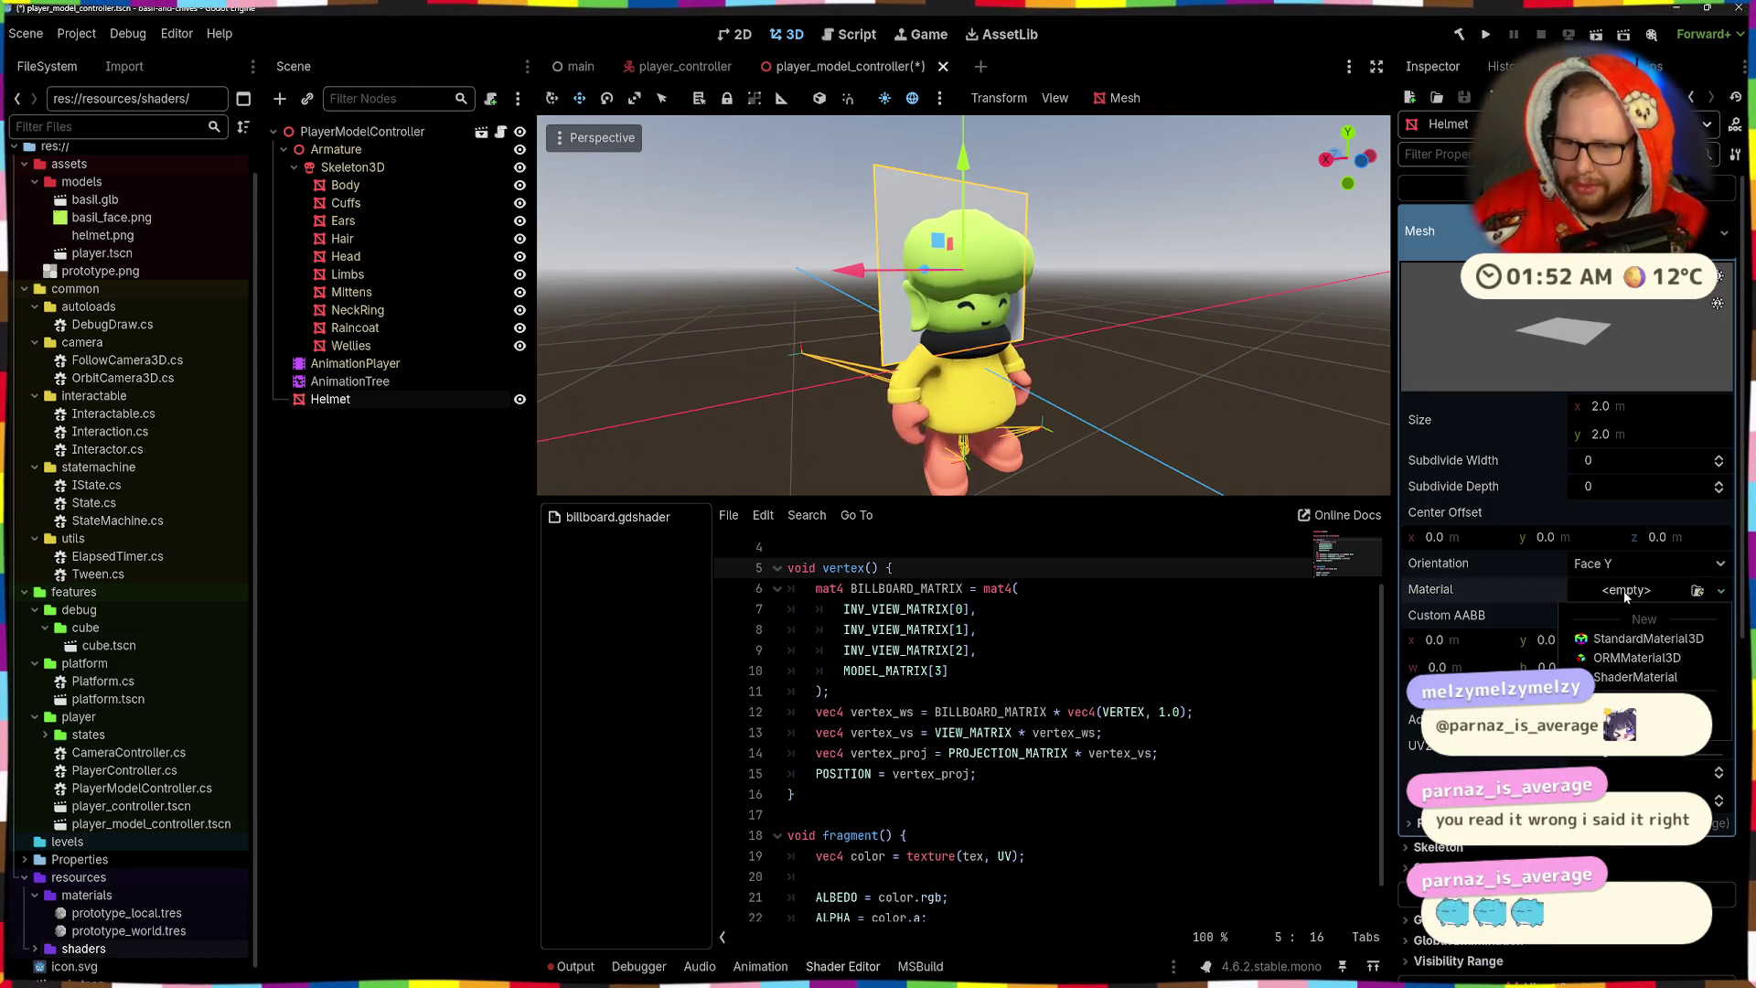
click(1635, 676)
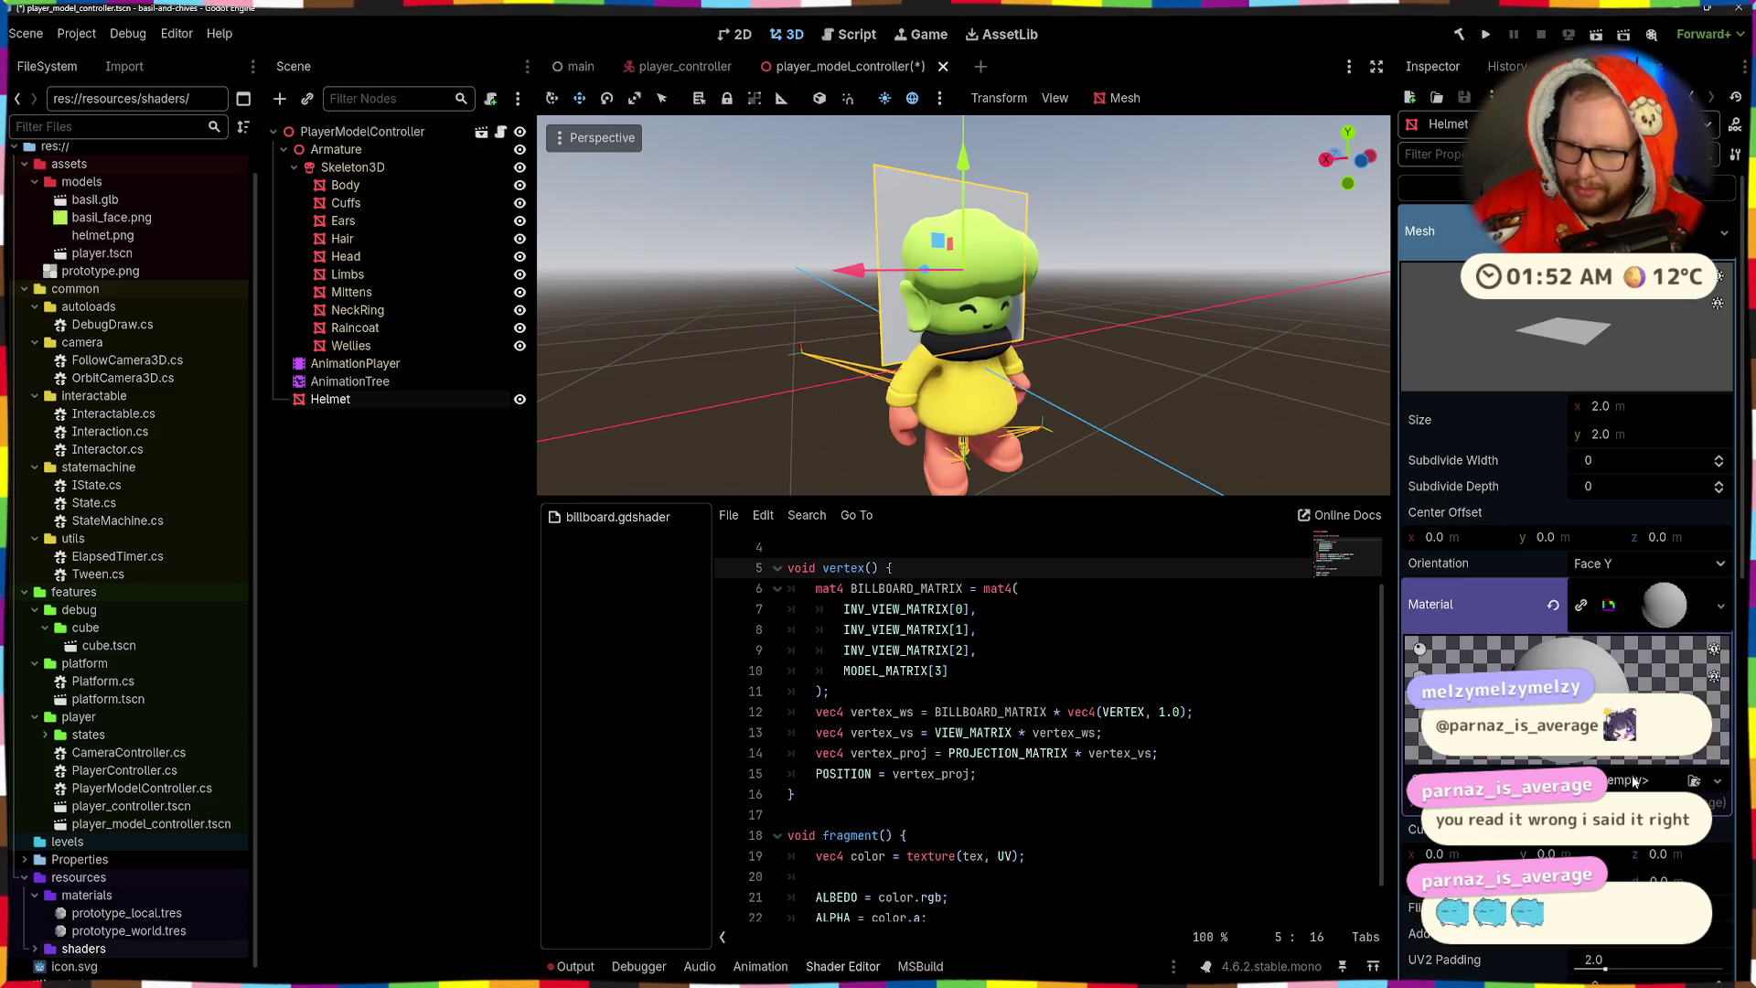
click(1634, 780)
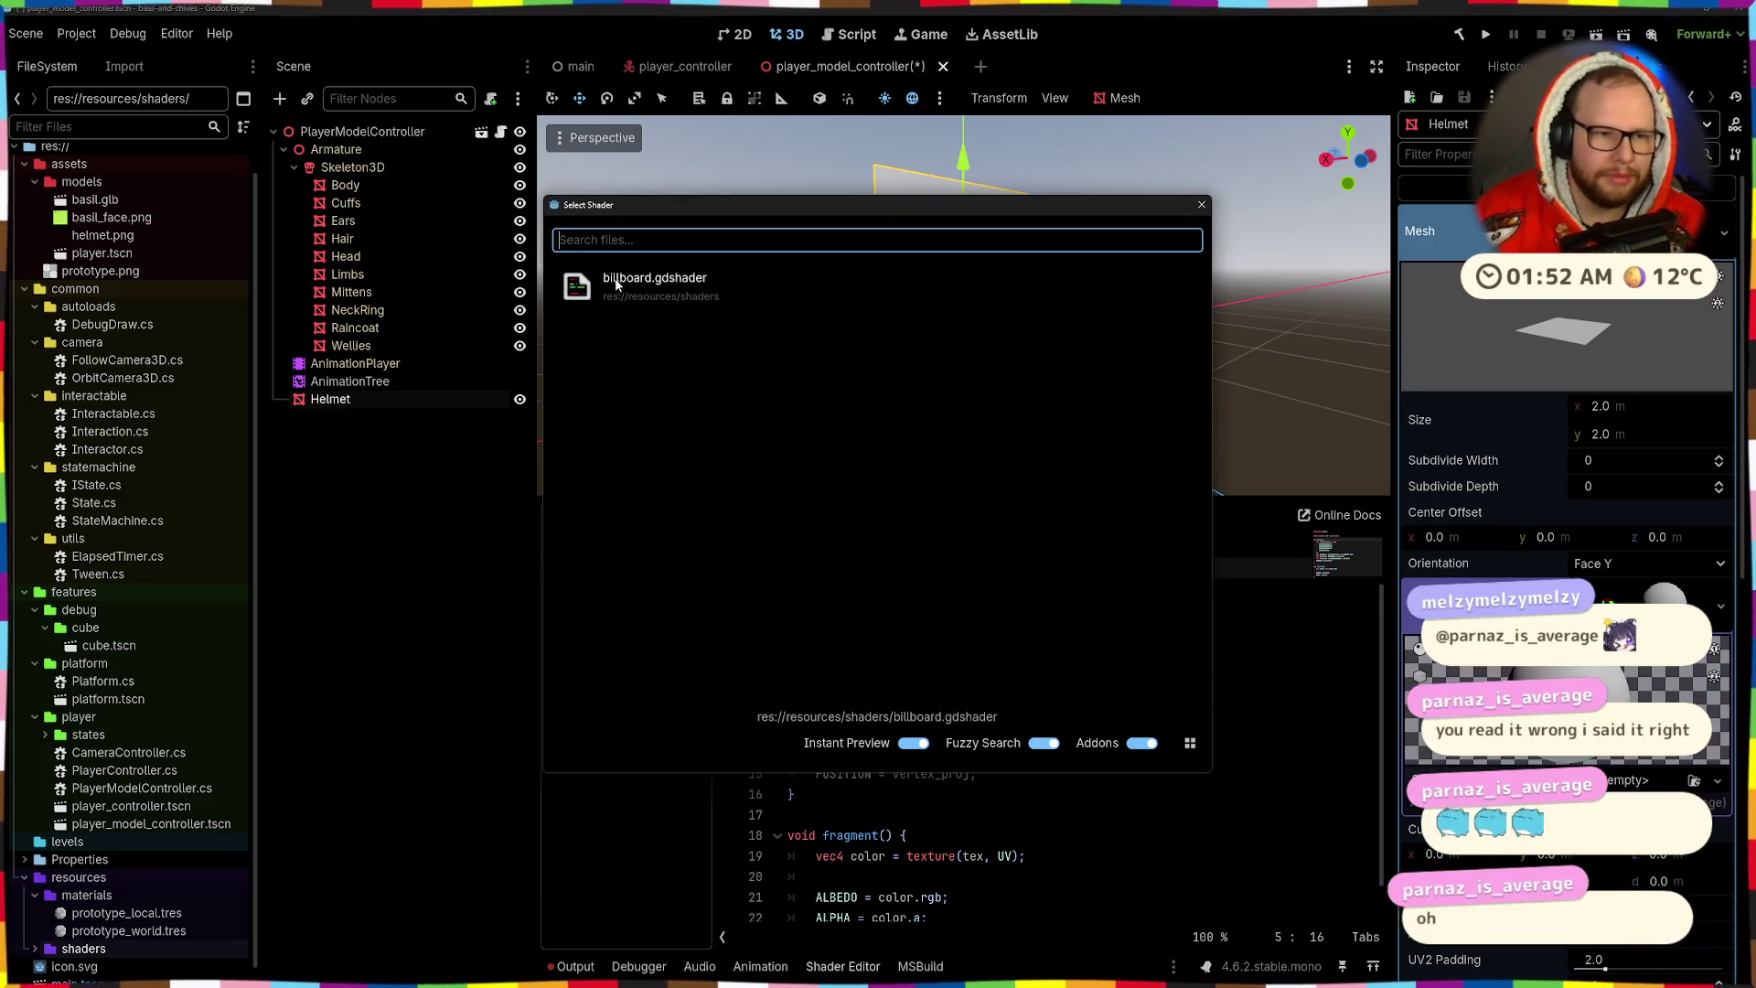
- Assign billboard.gdshader to the Helmet's material and set its Tex parameter to helmet.png
double_click(615, 286)
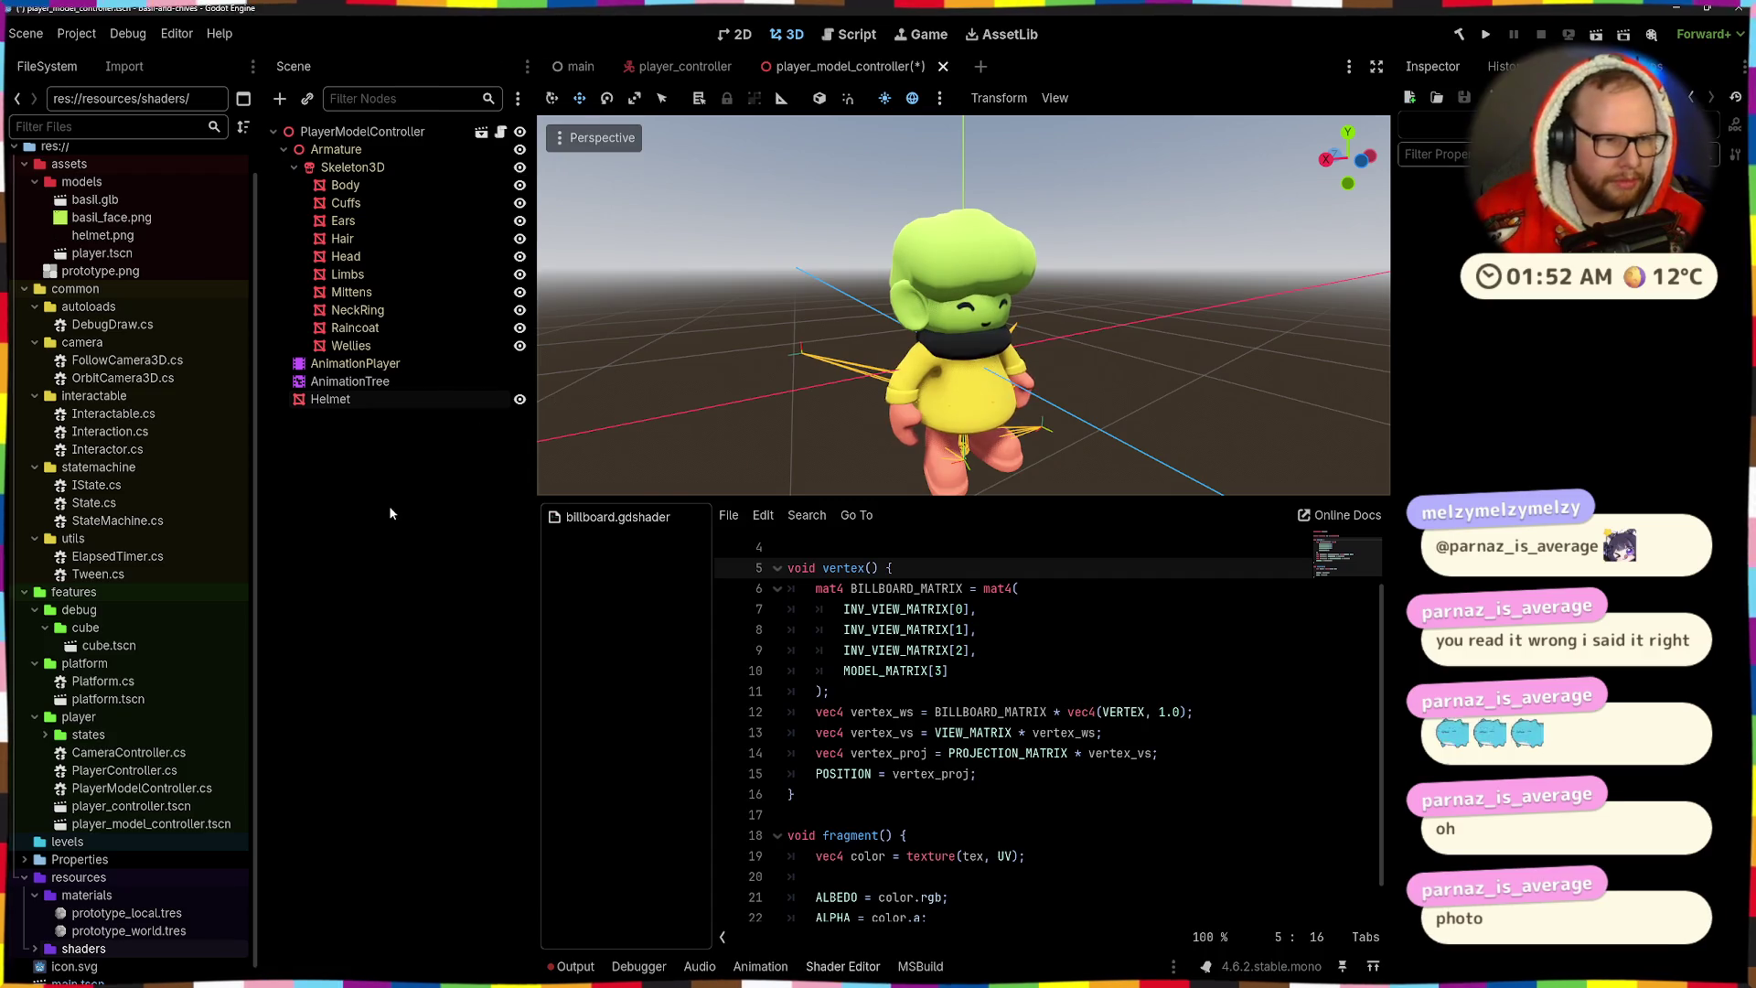
click(361, 402)
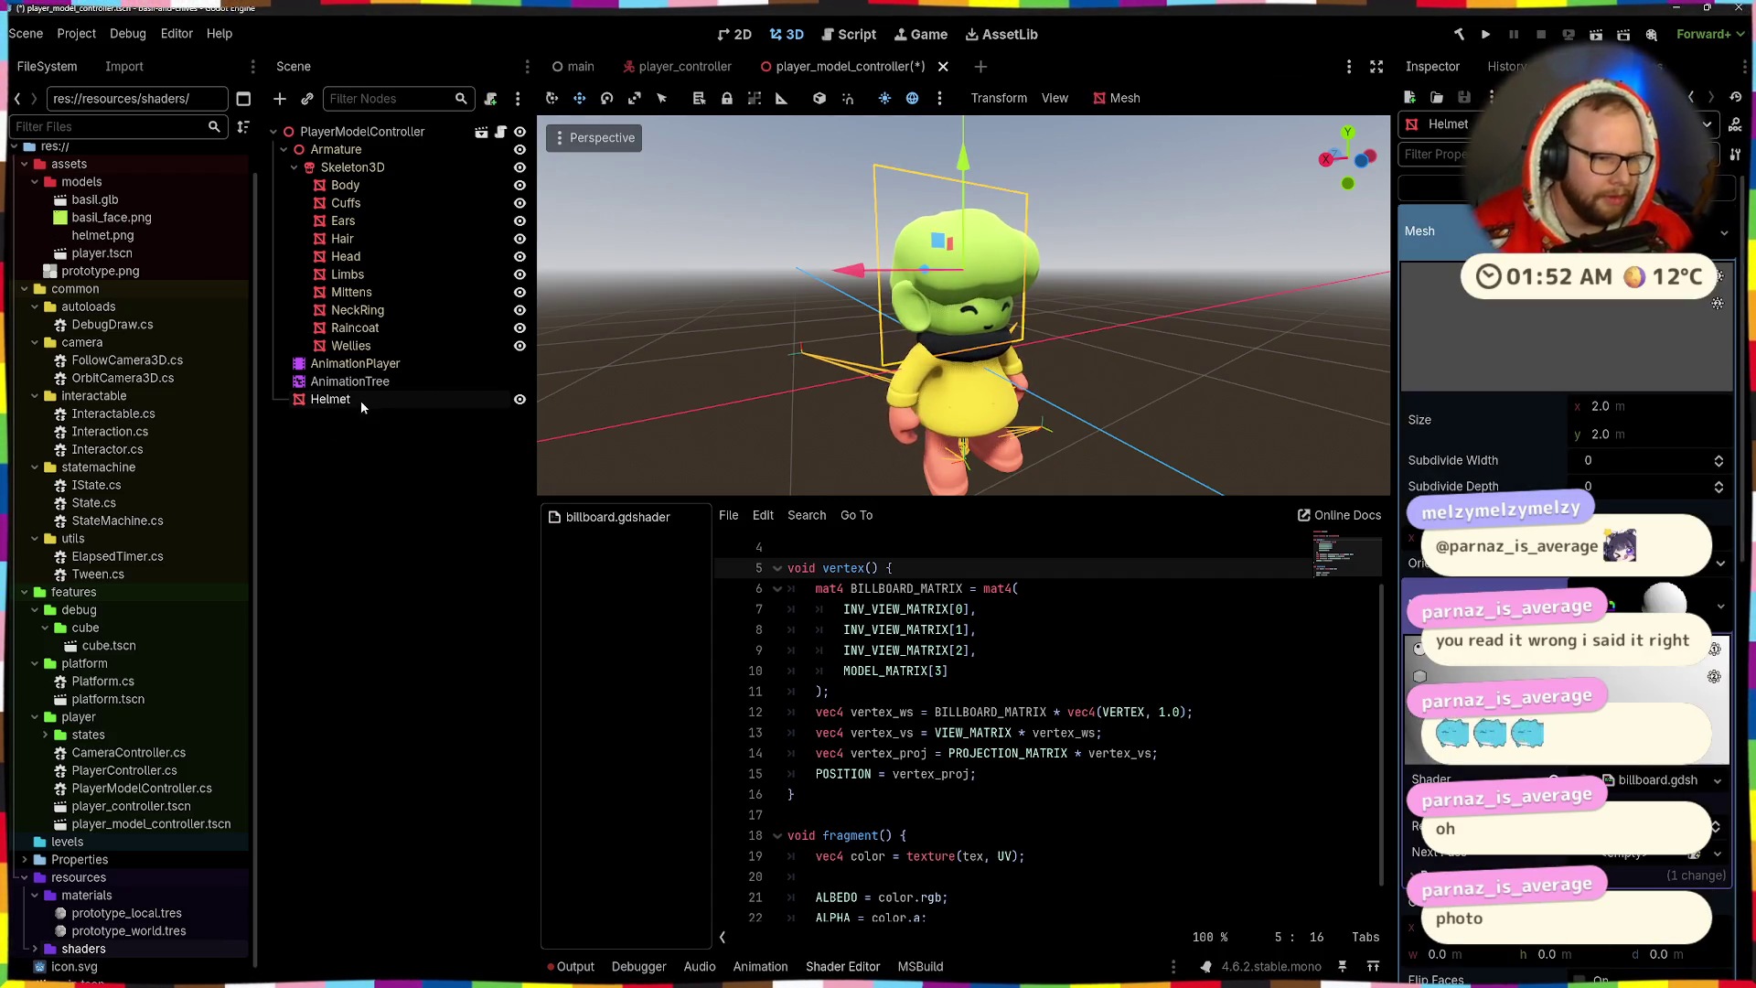
scroll(1563, 549, down, 5)
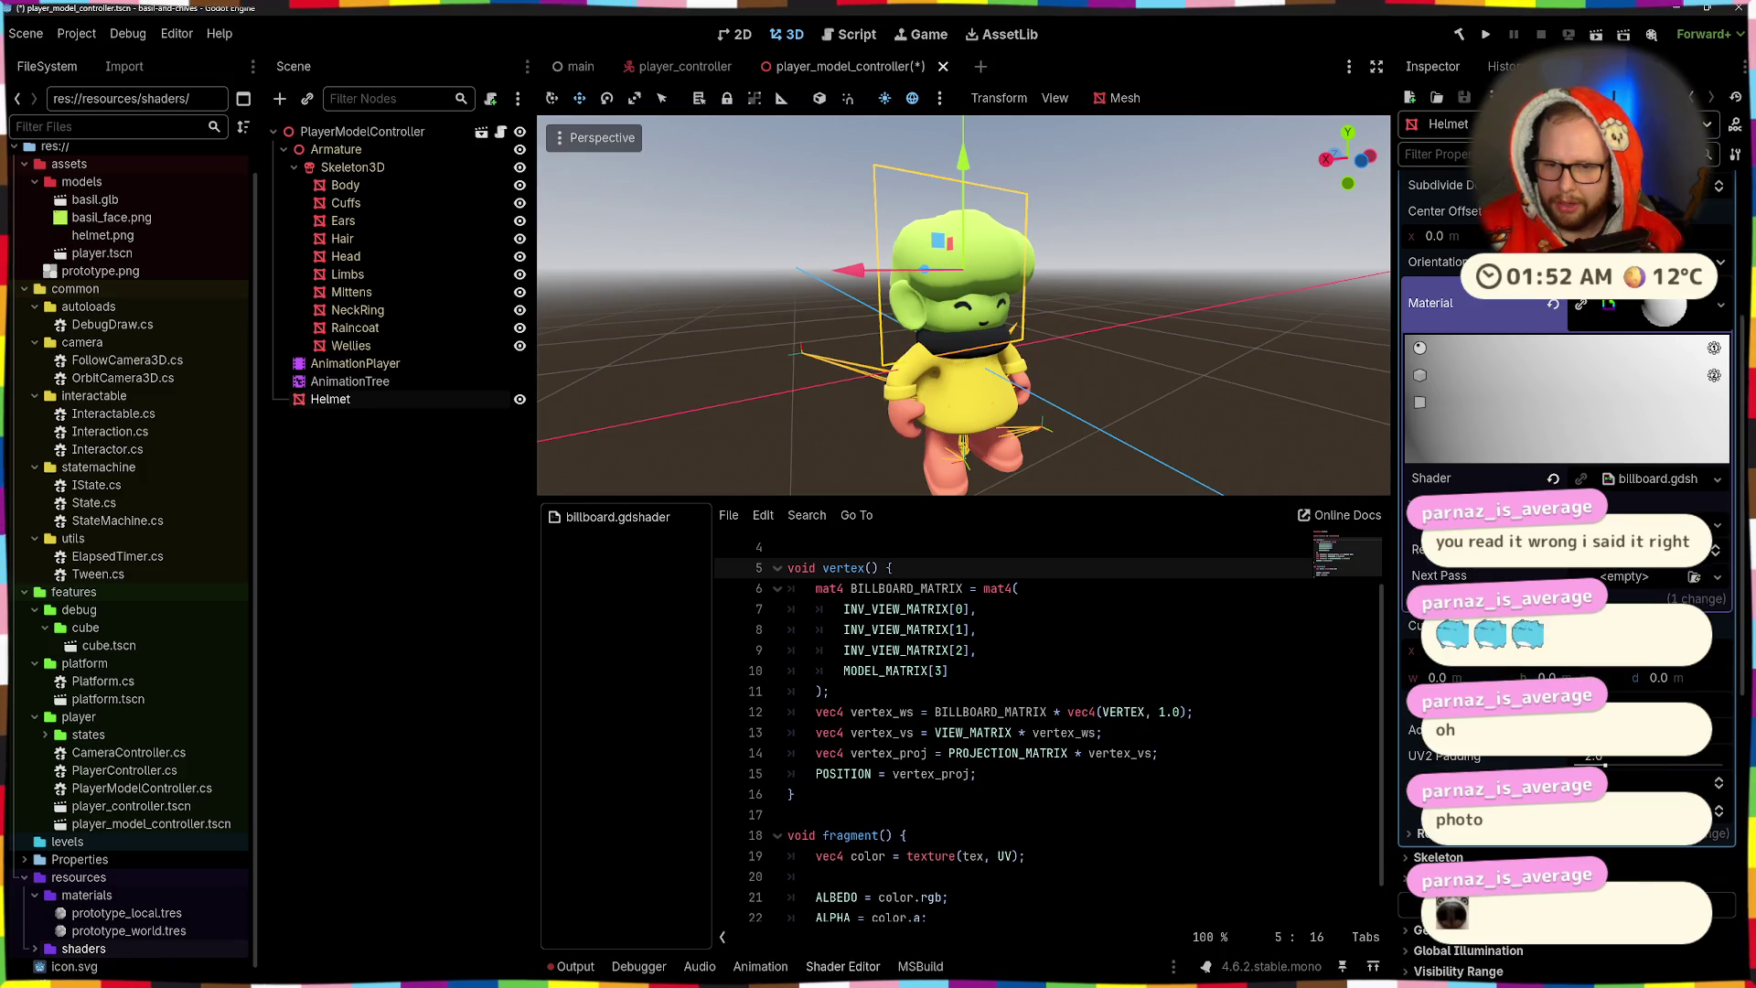
click(1431, 580)
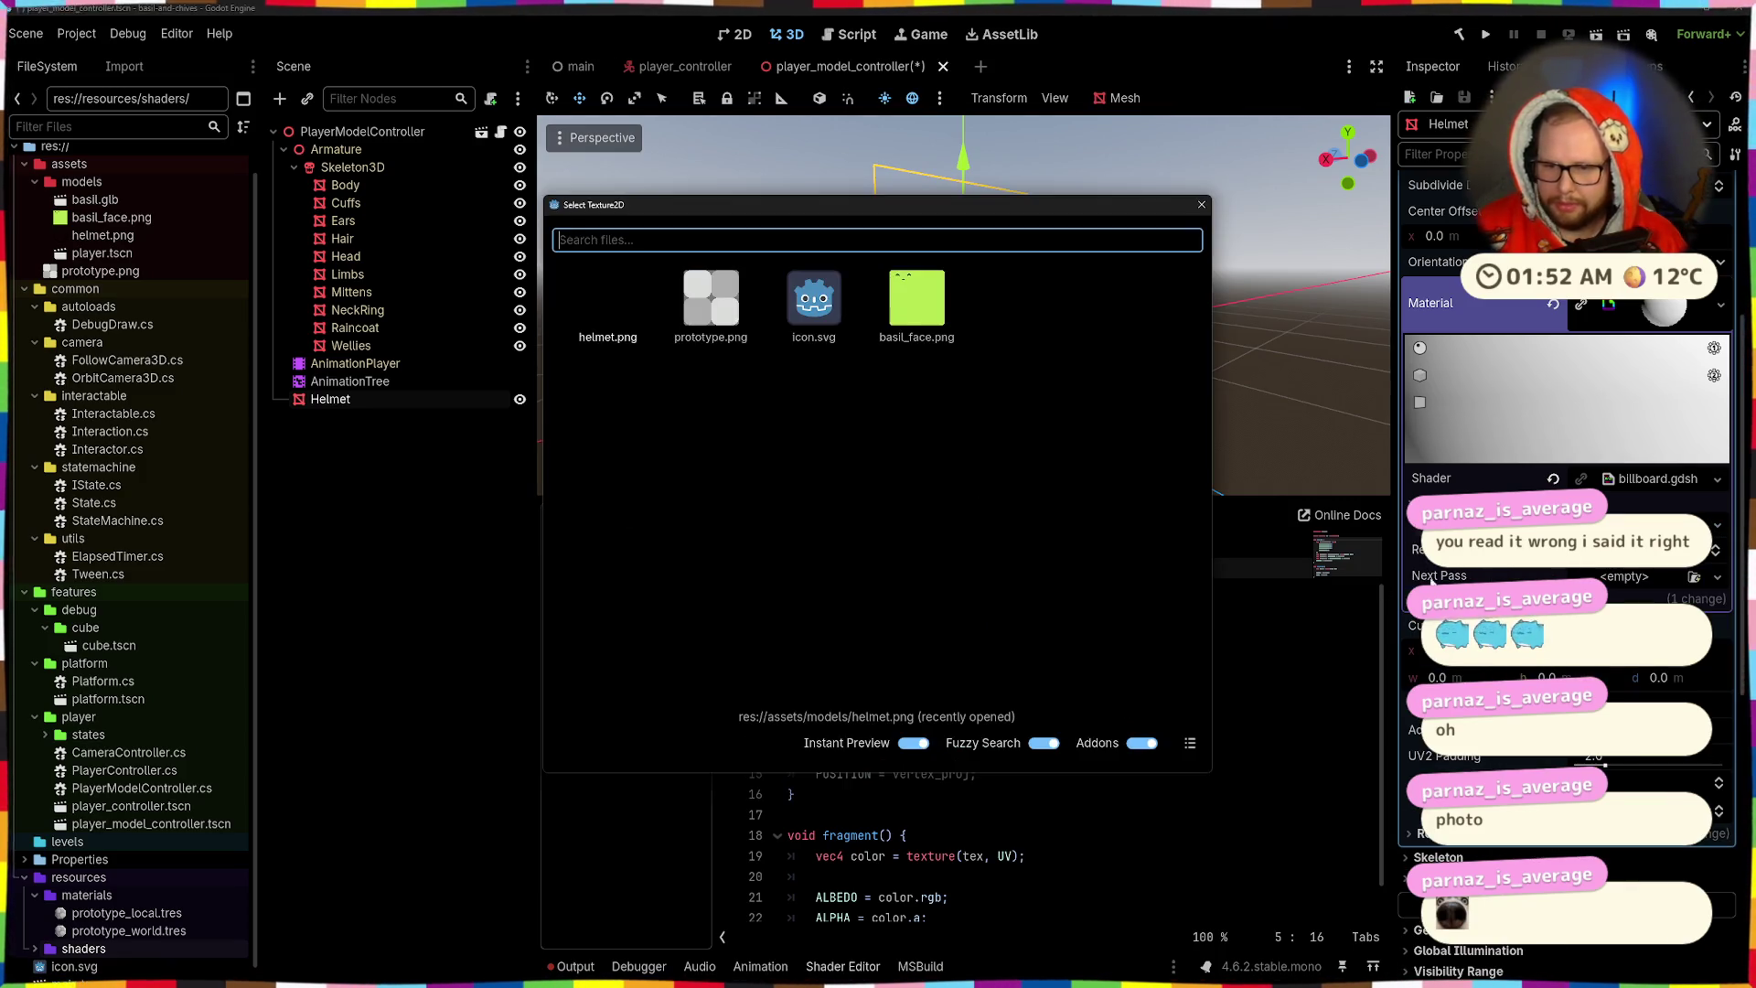
double_click(613, 291)
mouse_move(960, 450)
mouse_down()
mouse_move(733, 474)
mouse_move(920, 419)
mouse_move(1006, 457)
mouse_up()
scroll(1052, 731, down, 1)
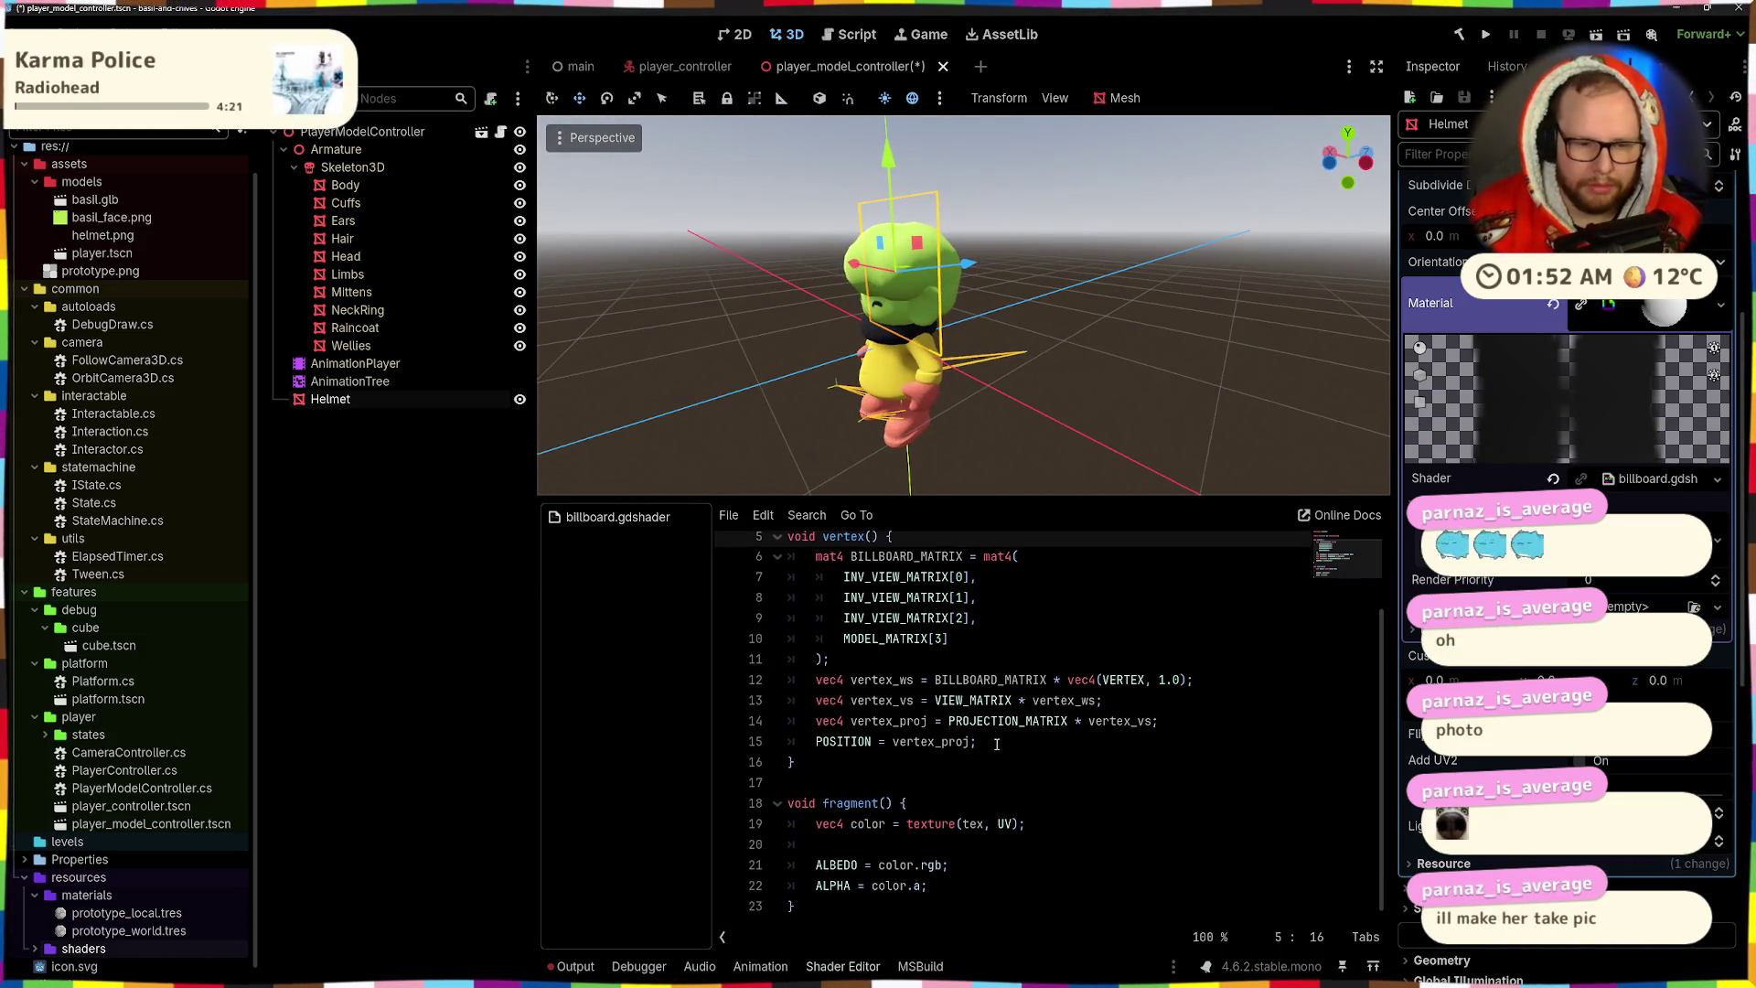
click(1055, 795)
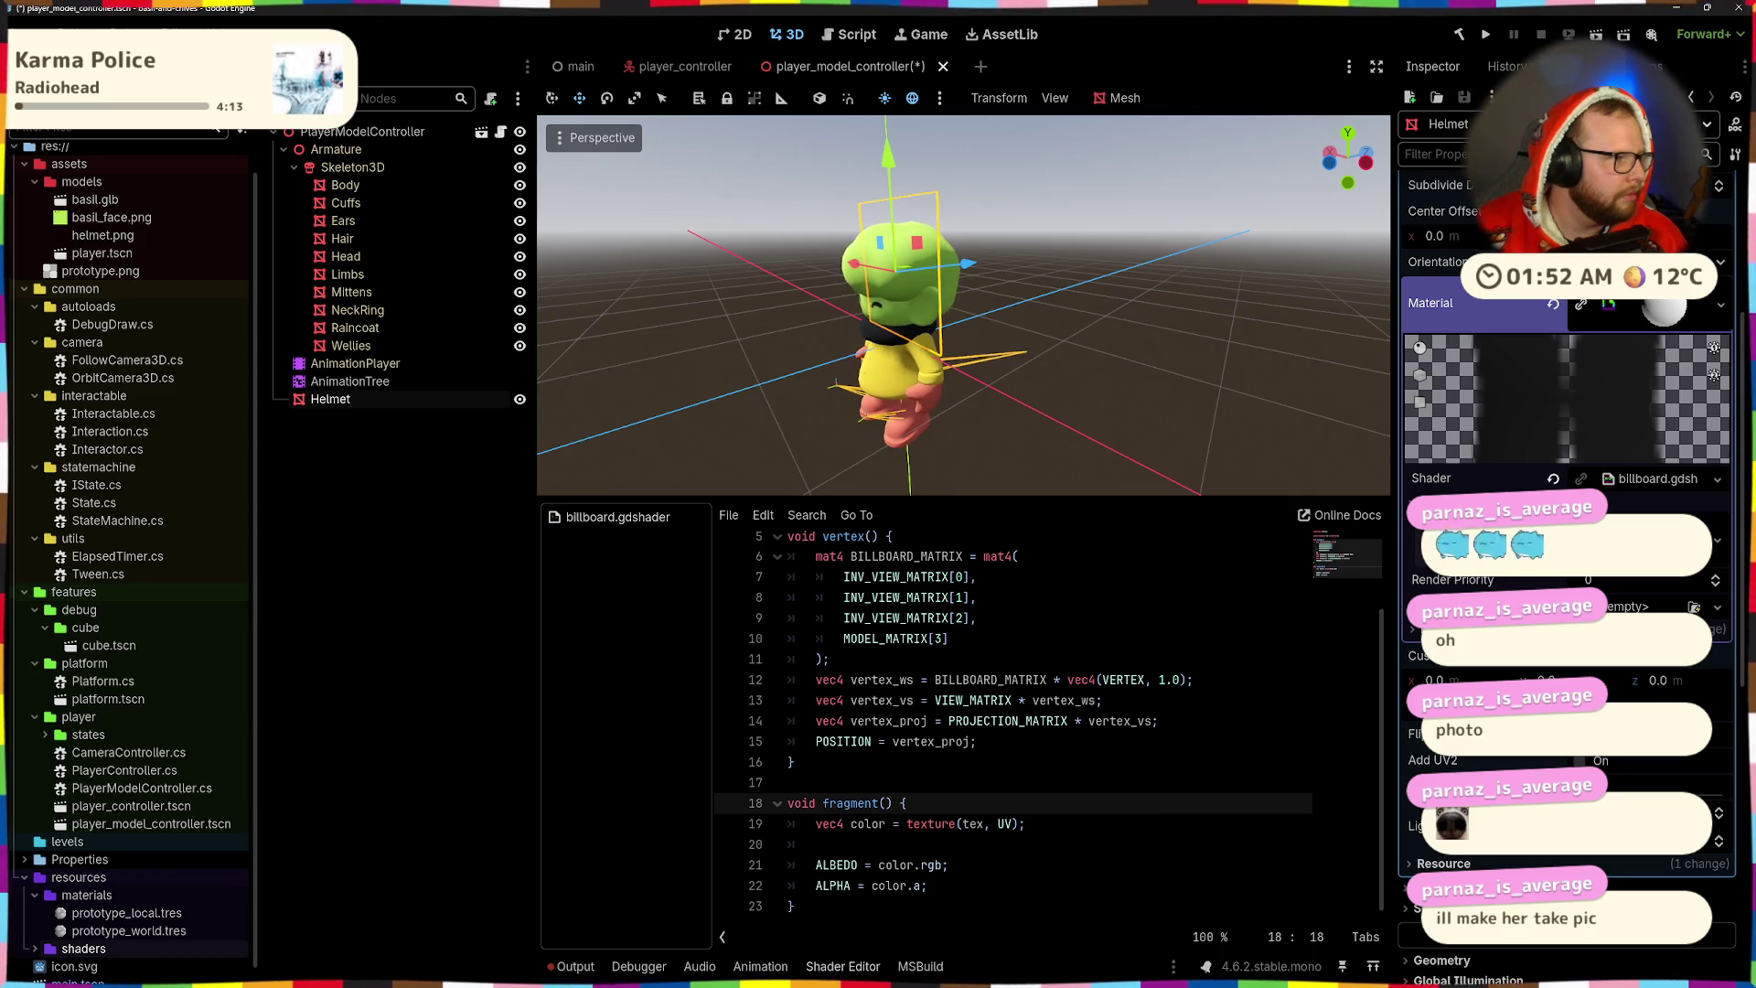
mouse_move(825, 332)
mouse_down()
mouse_move(1049, 342)
mouse_move(859, 453)
mouse_move(901, 279)
mouse_move(924, 384)
mouse_up()
scroll(1427, 567, down, 4)
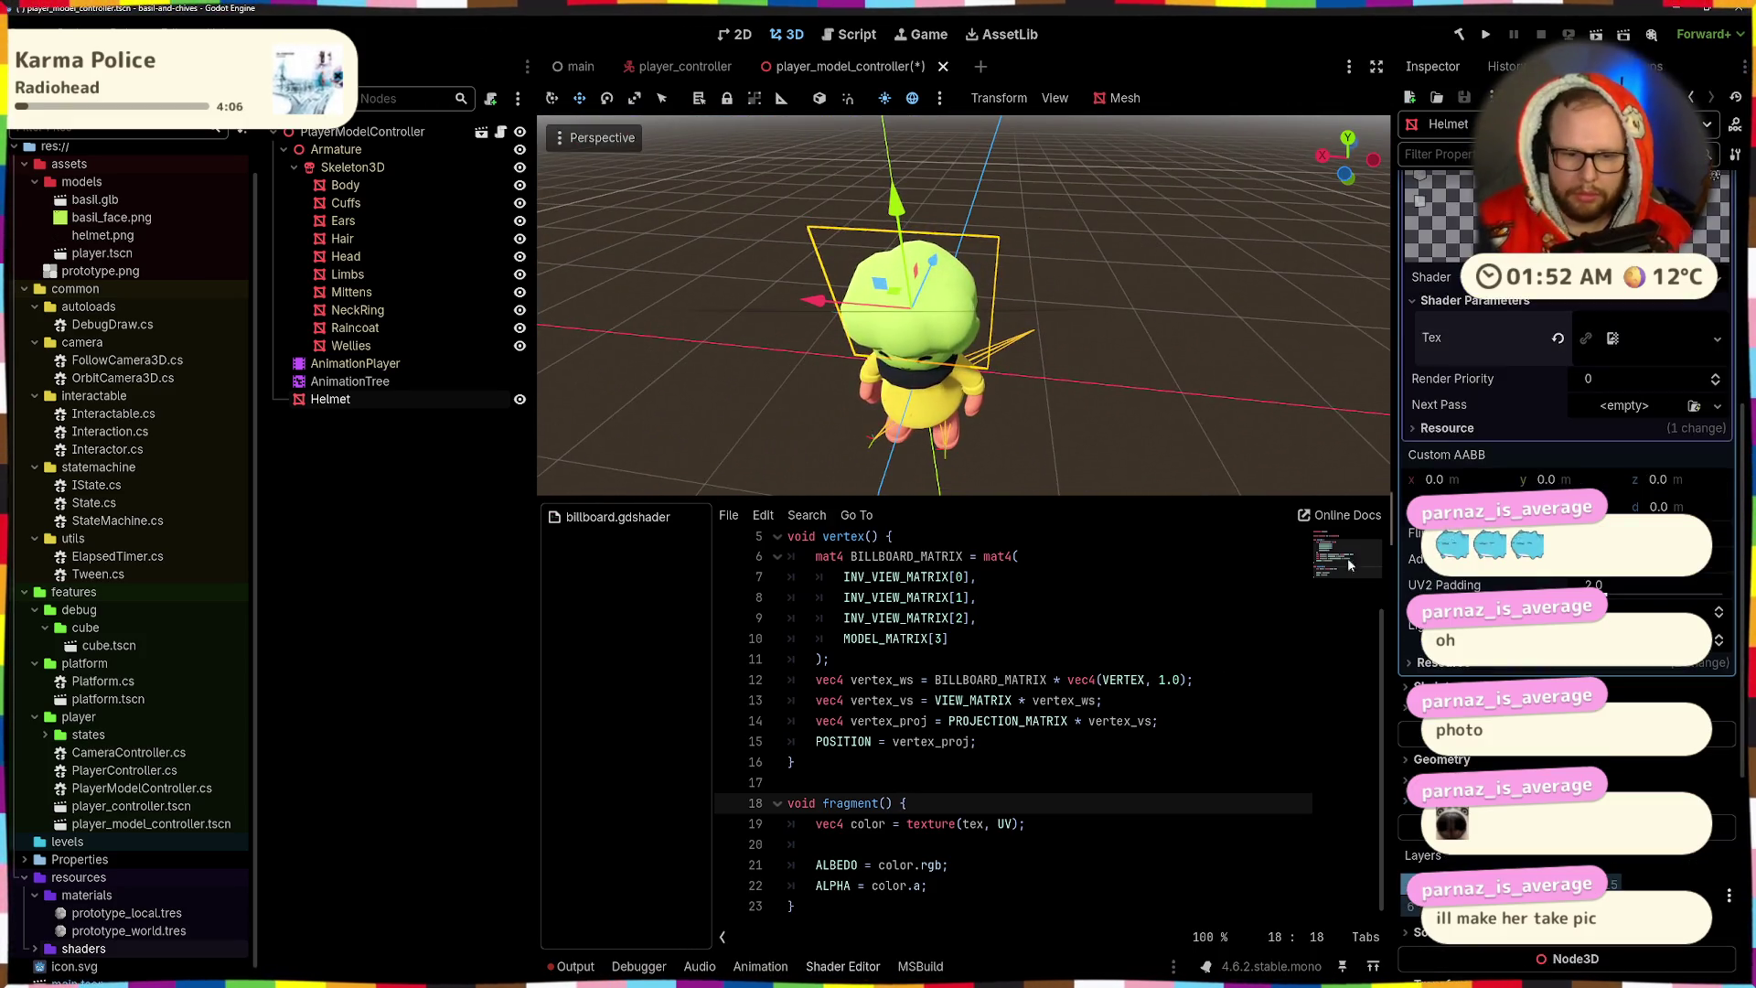
- Save the player_model_controller scene and inspect the helmet from a low, eye-level angle
key(ctrl+s)
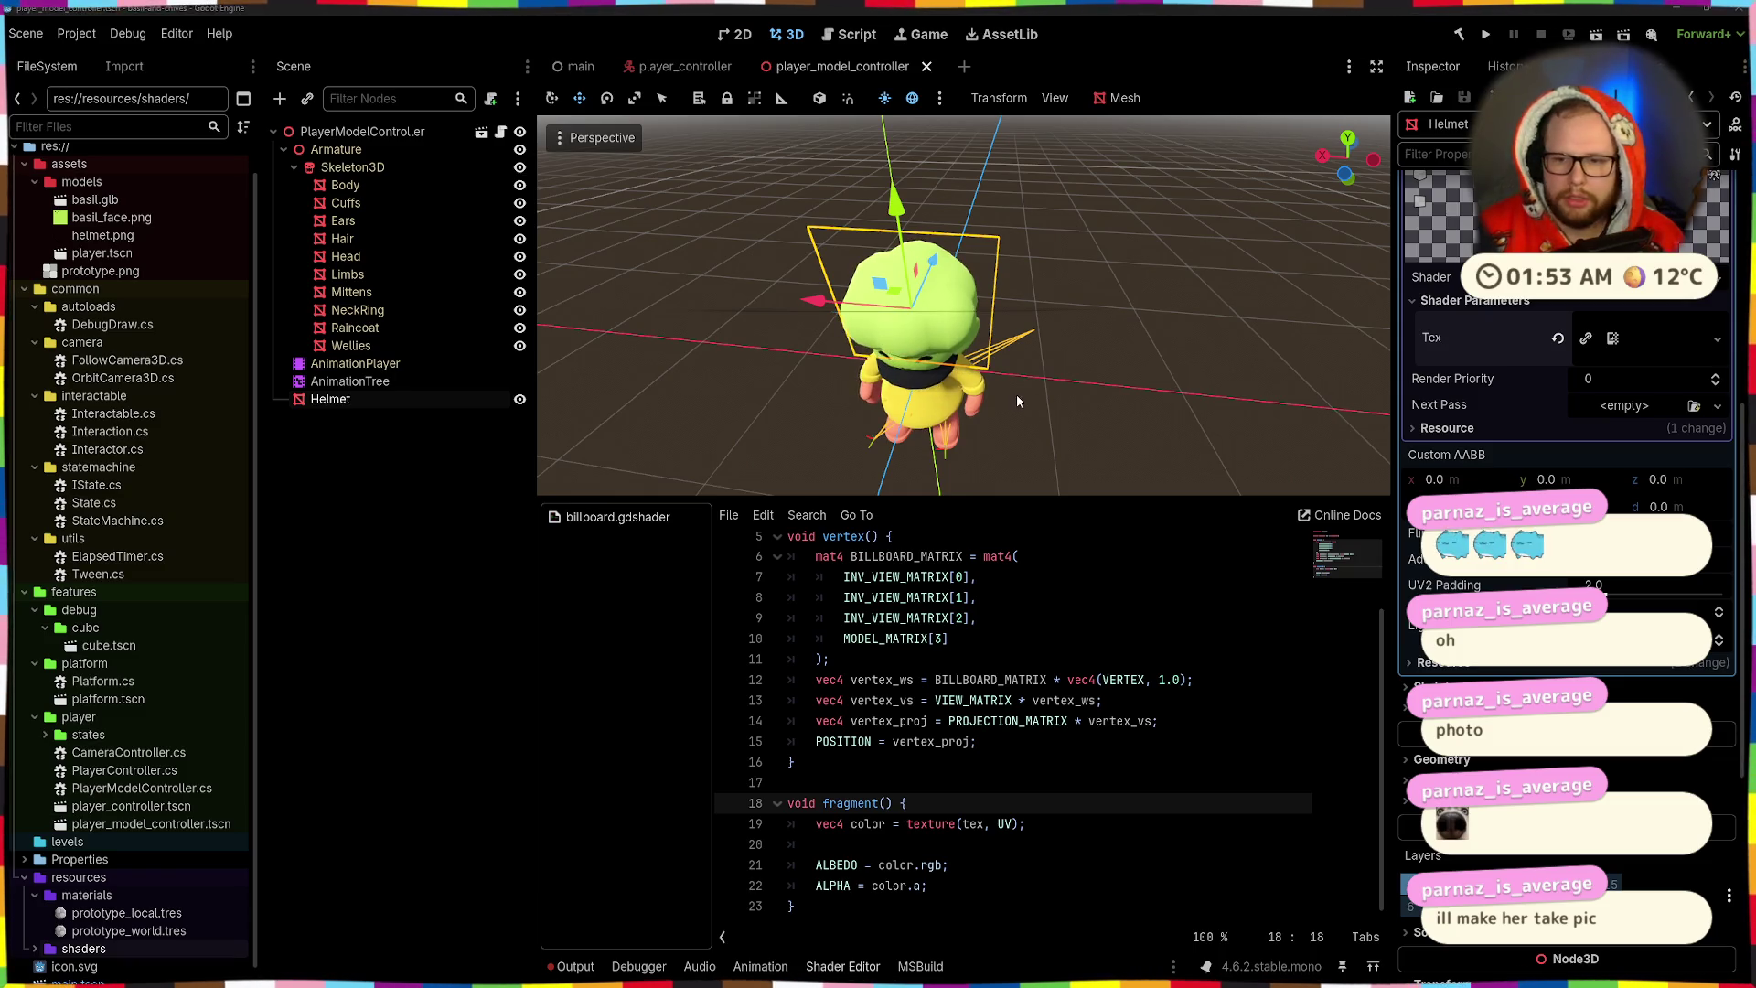
scroll(1017, 393, up, 5)
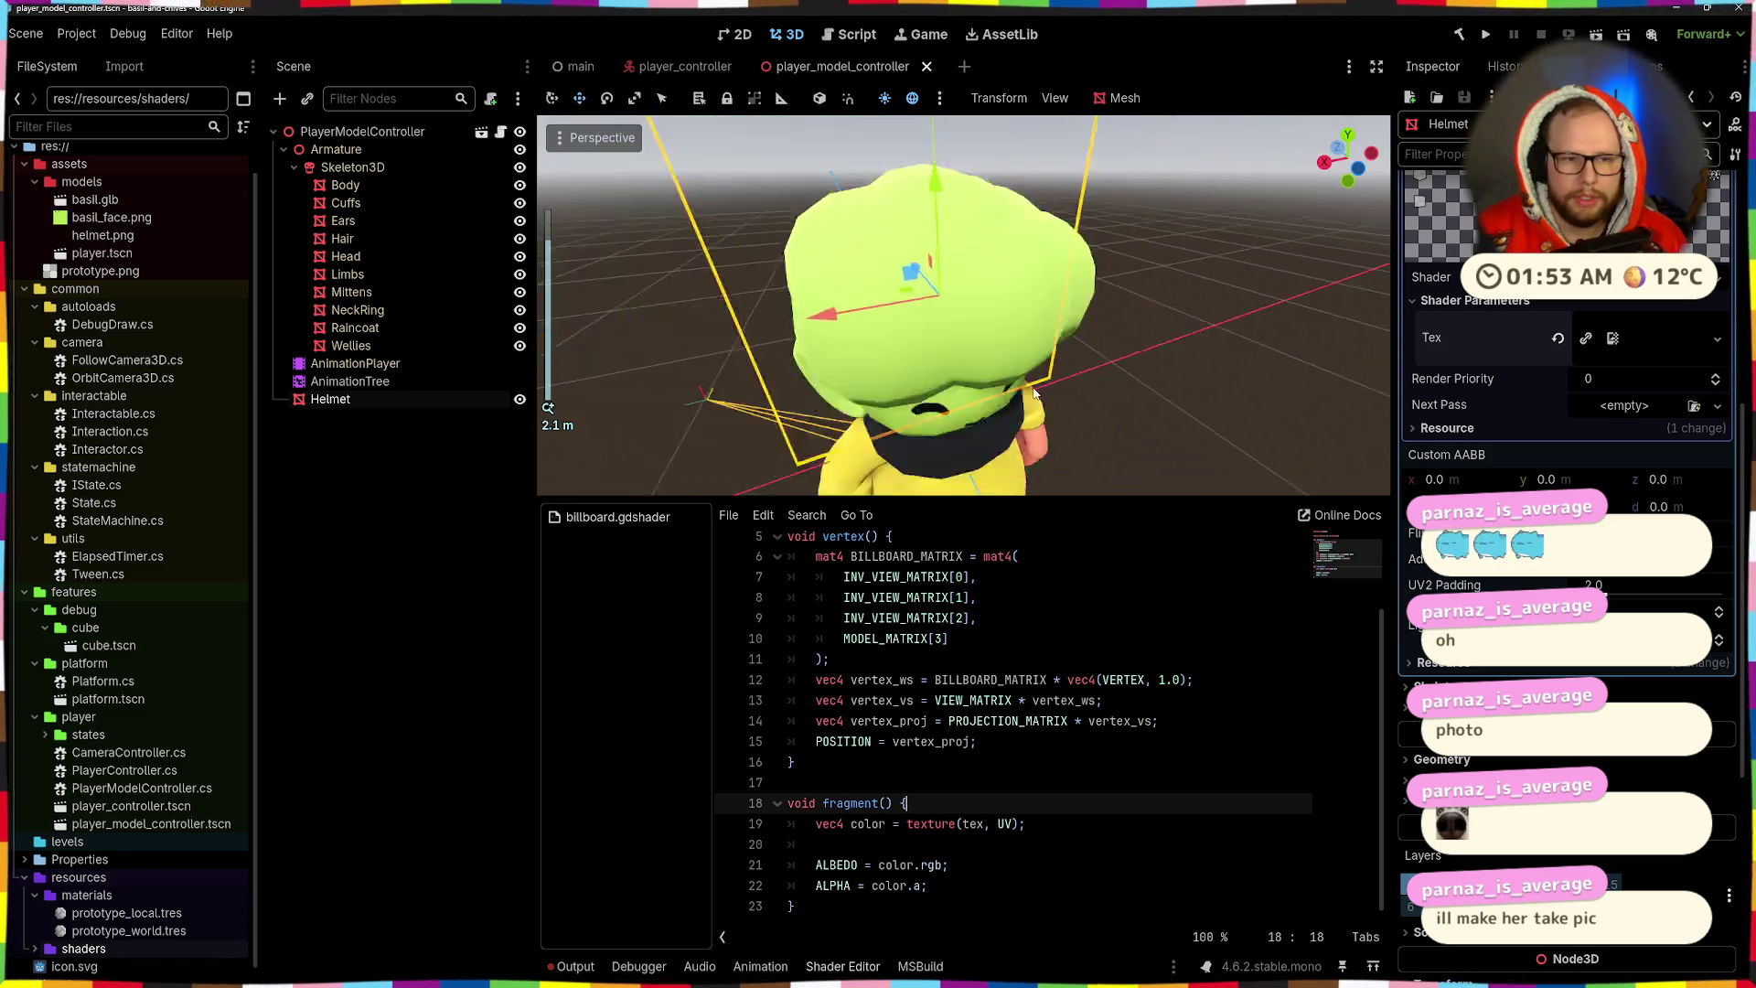
scroll(1034, 391, down, 5)
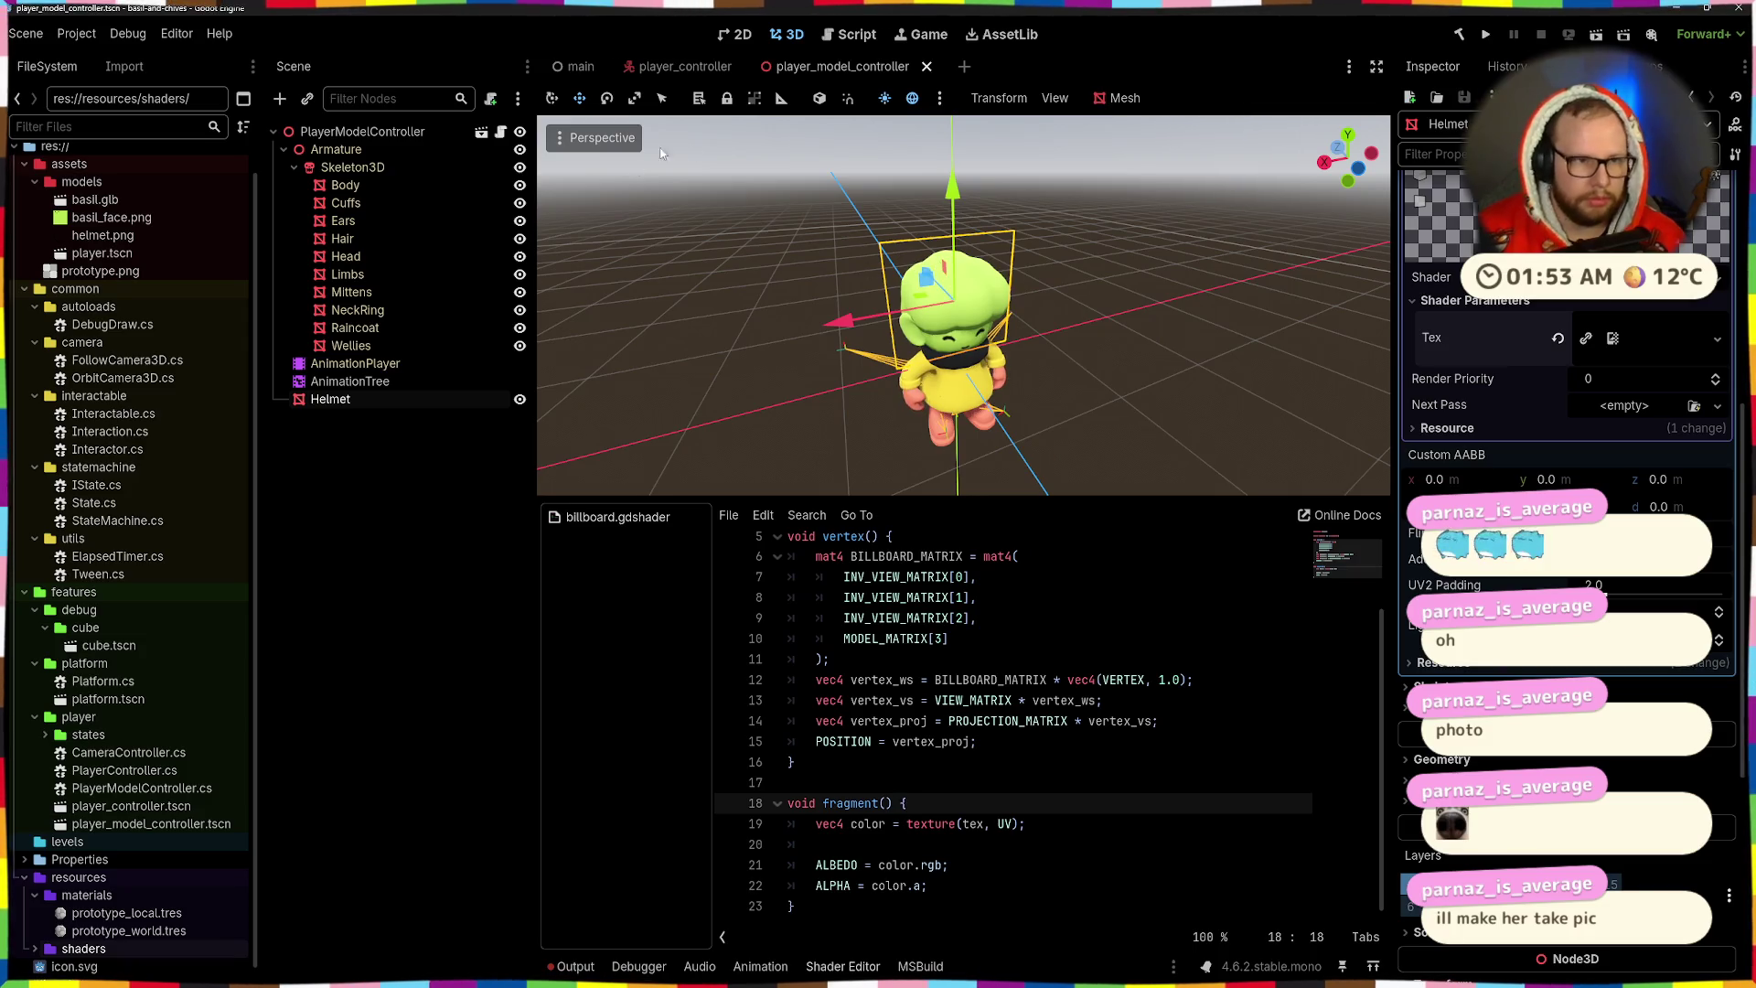
scroll(1563, 548, down, 8)
scroll(1563, 549, up, 5)
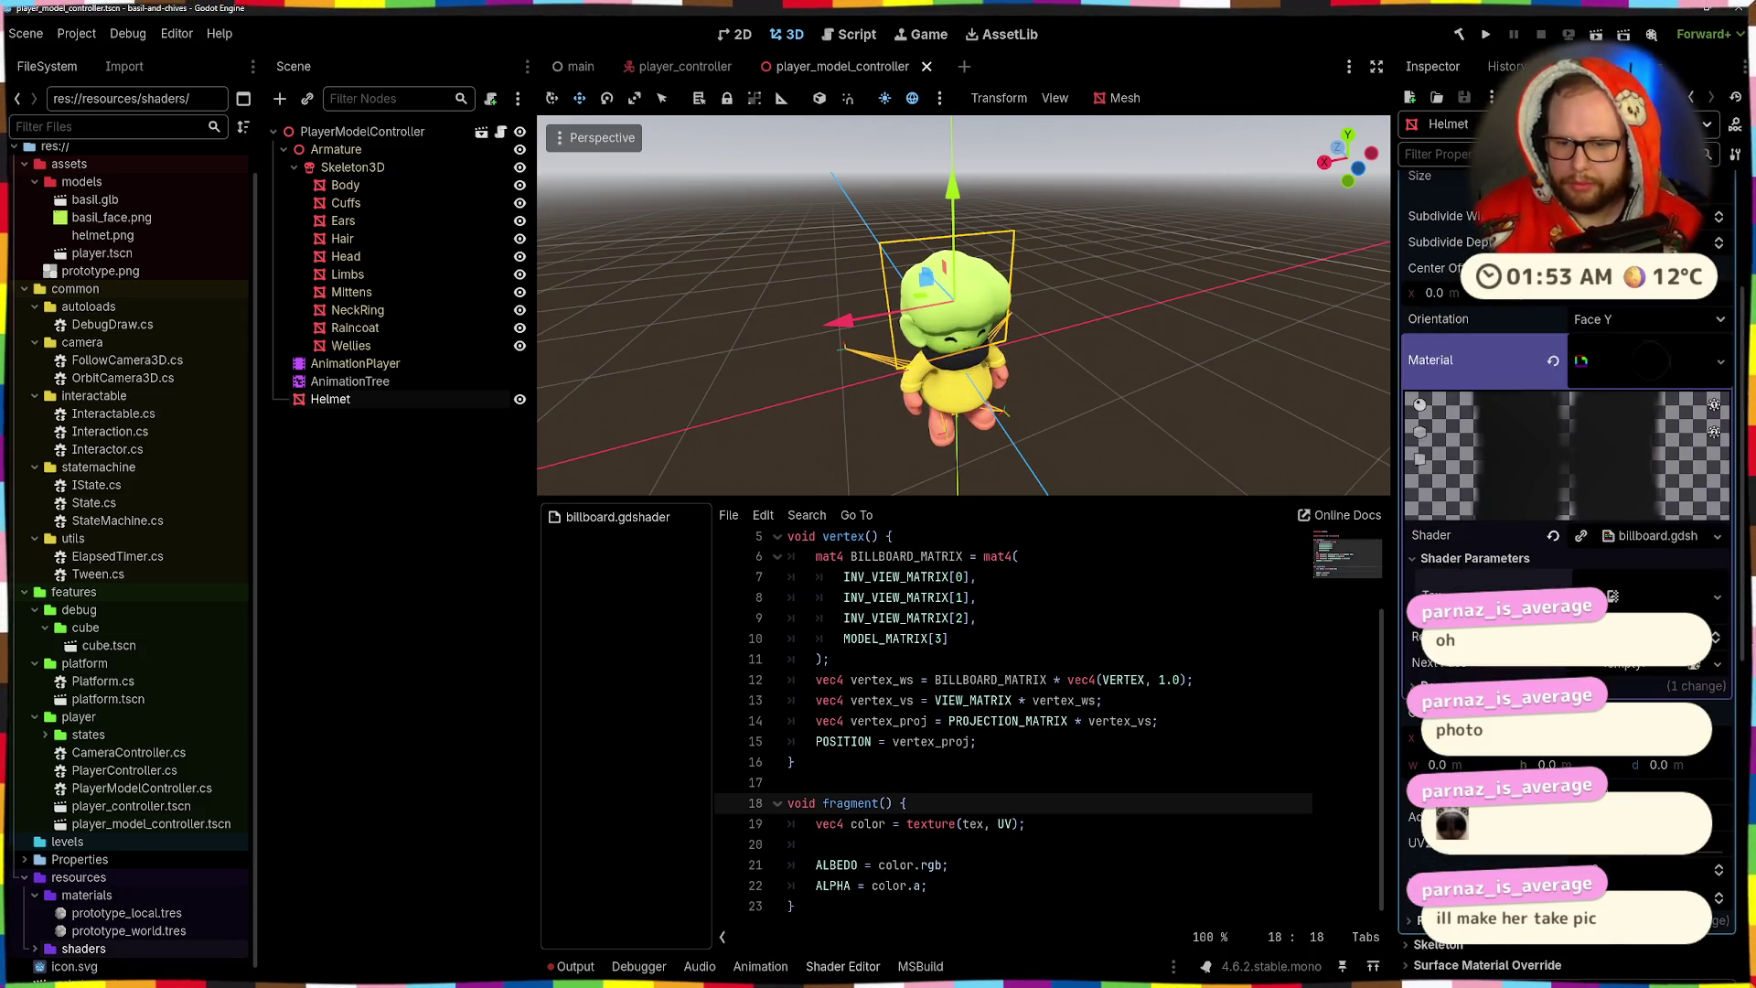
scroll(1563, 549, down, 5)
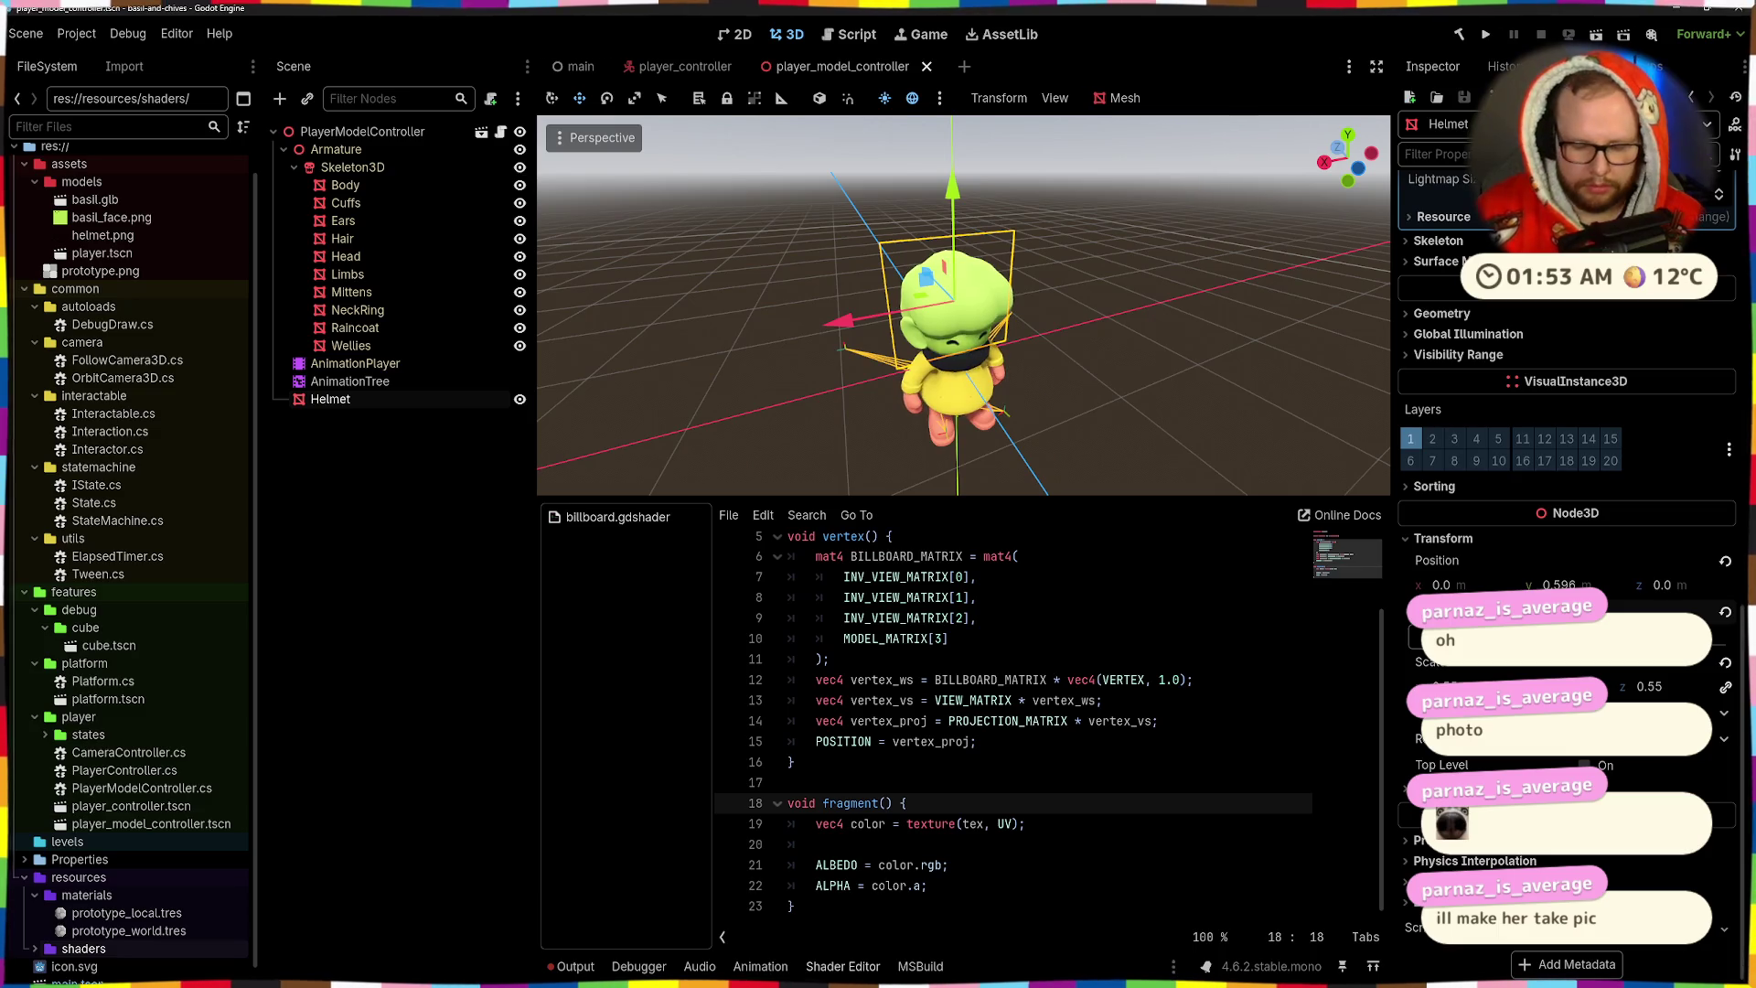
mouse_move(928, 311)
mouse_down()
mouse_move(928, 281)
mouse_move(1189, 512)
mouse_up()
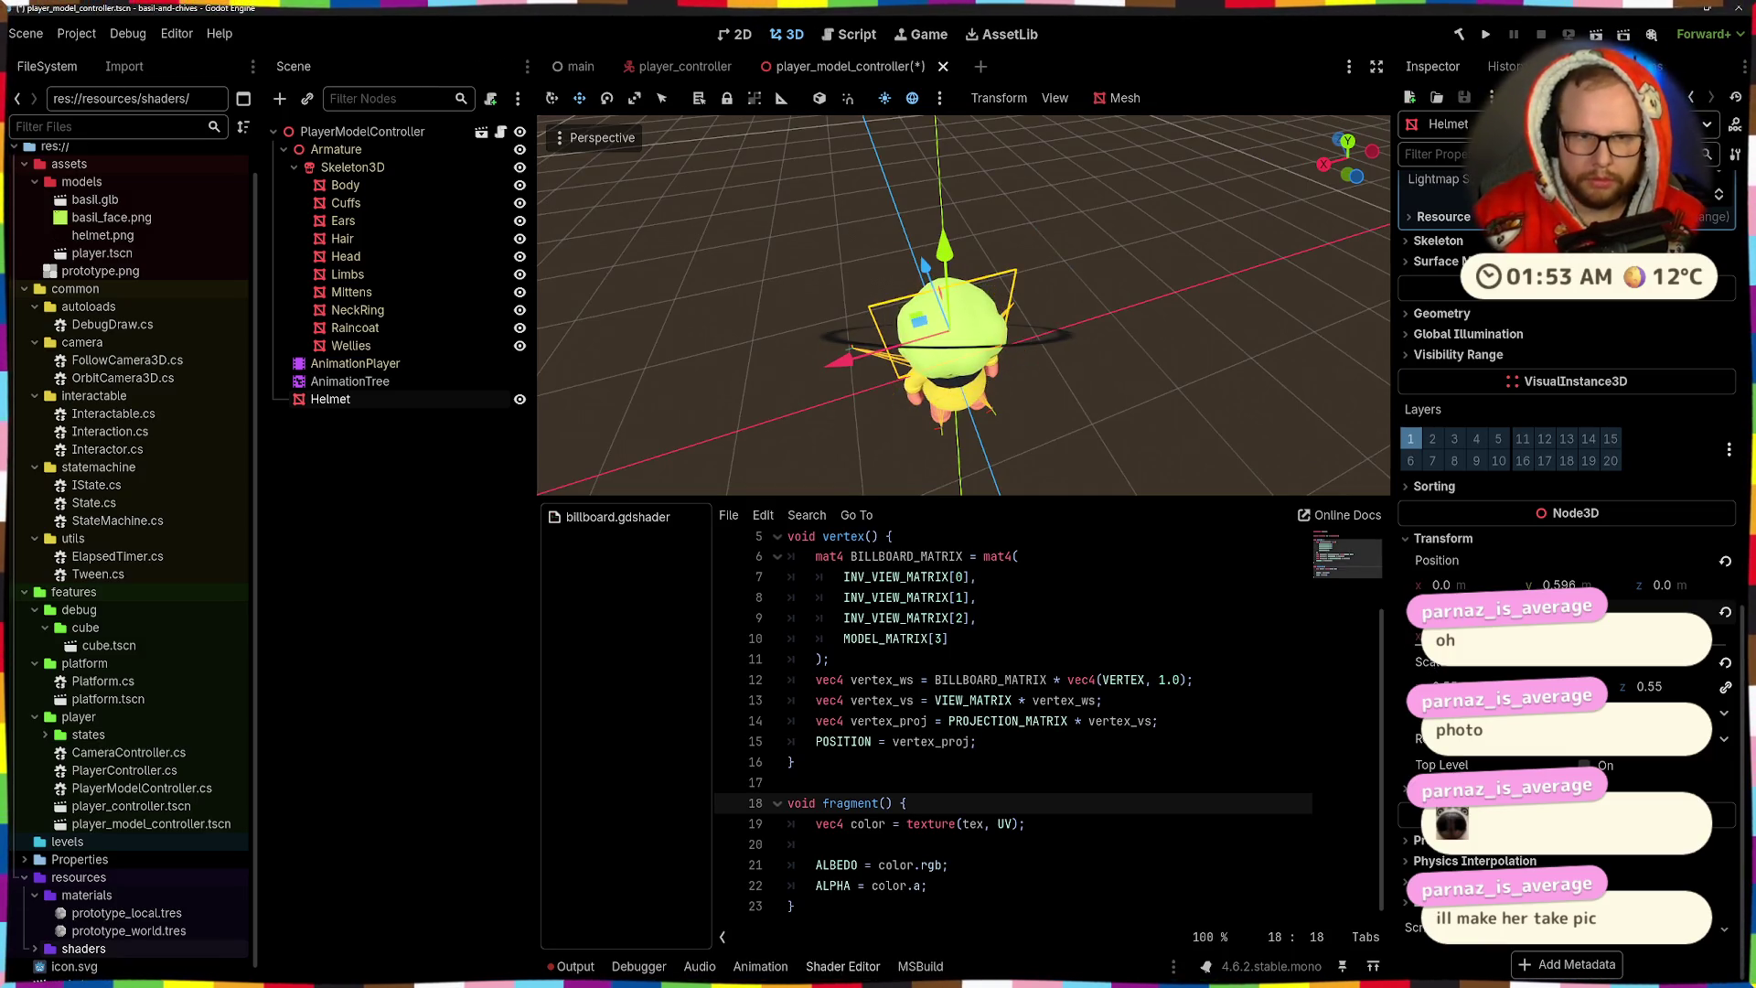
mouse_move(1074, 402)
mouse_down()
mouse_move(1041, 269)
mouse_move(1063, 435)
mouse_move(1062, 132)
mouse_move(984, 232)
mouse_move(1324, 293)
mouse_move(1006, 439)
mouse_up()
scroll(951, 618, up, 2)
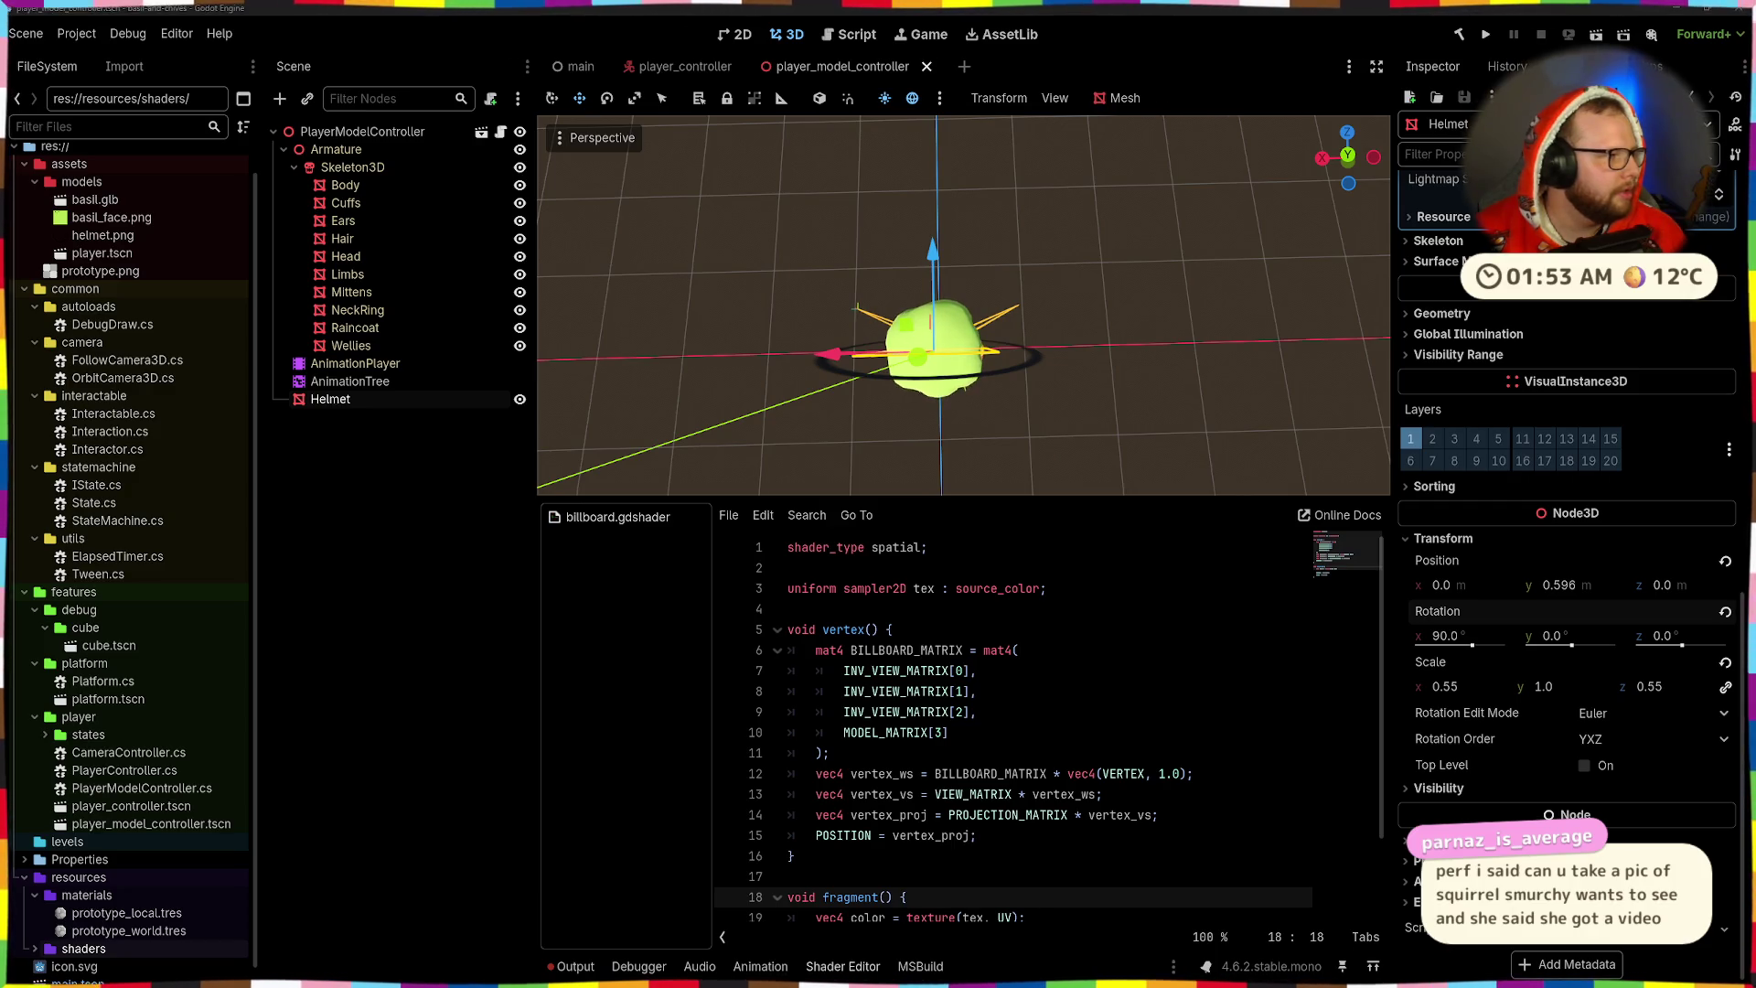
- Add render_mode unshaded, cull_disabled; as line 2 of billboard.gdshader and save
key(ctrl+s)
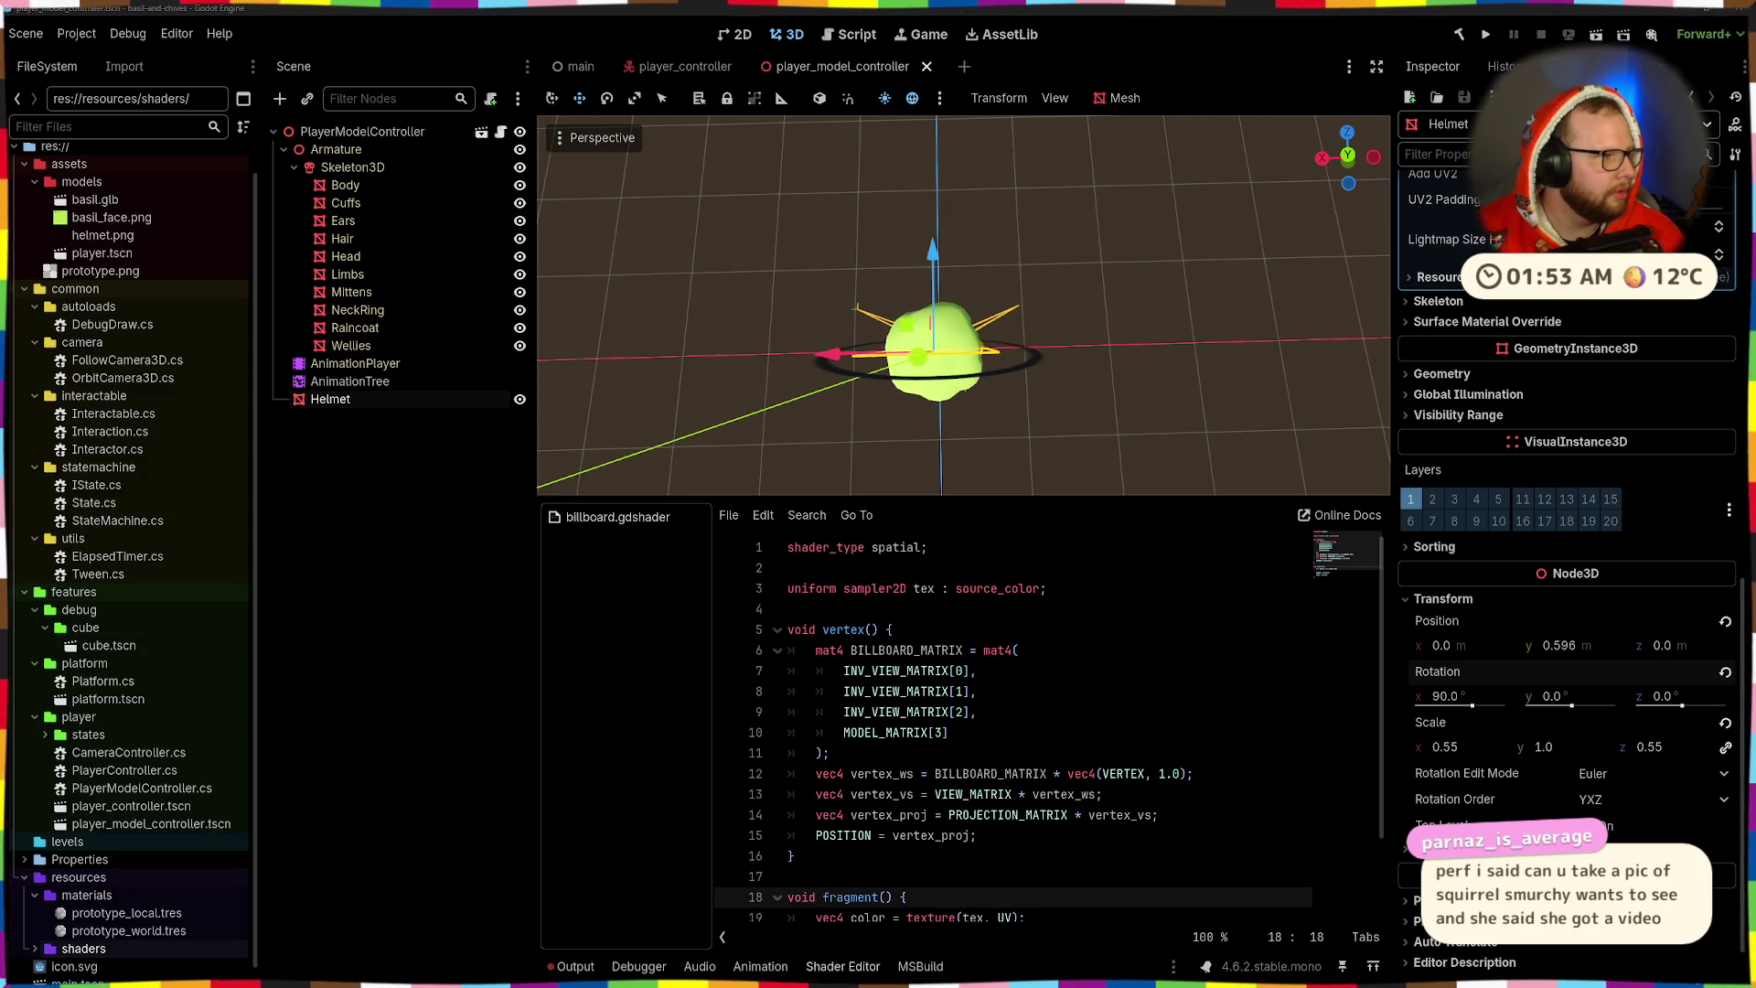
click(1052, 545)
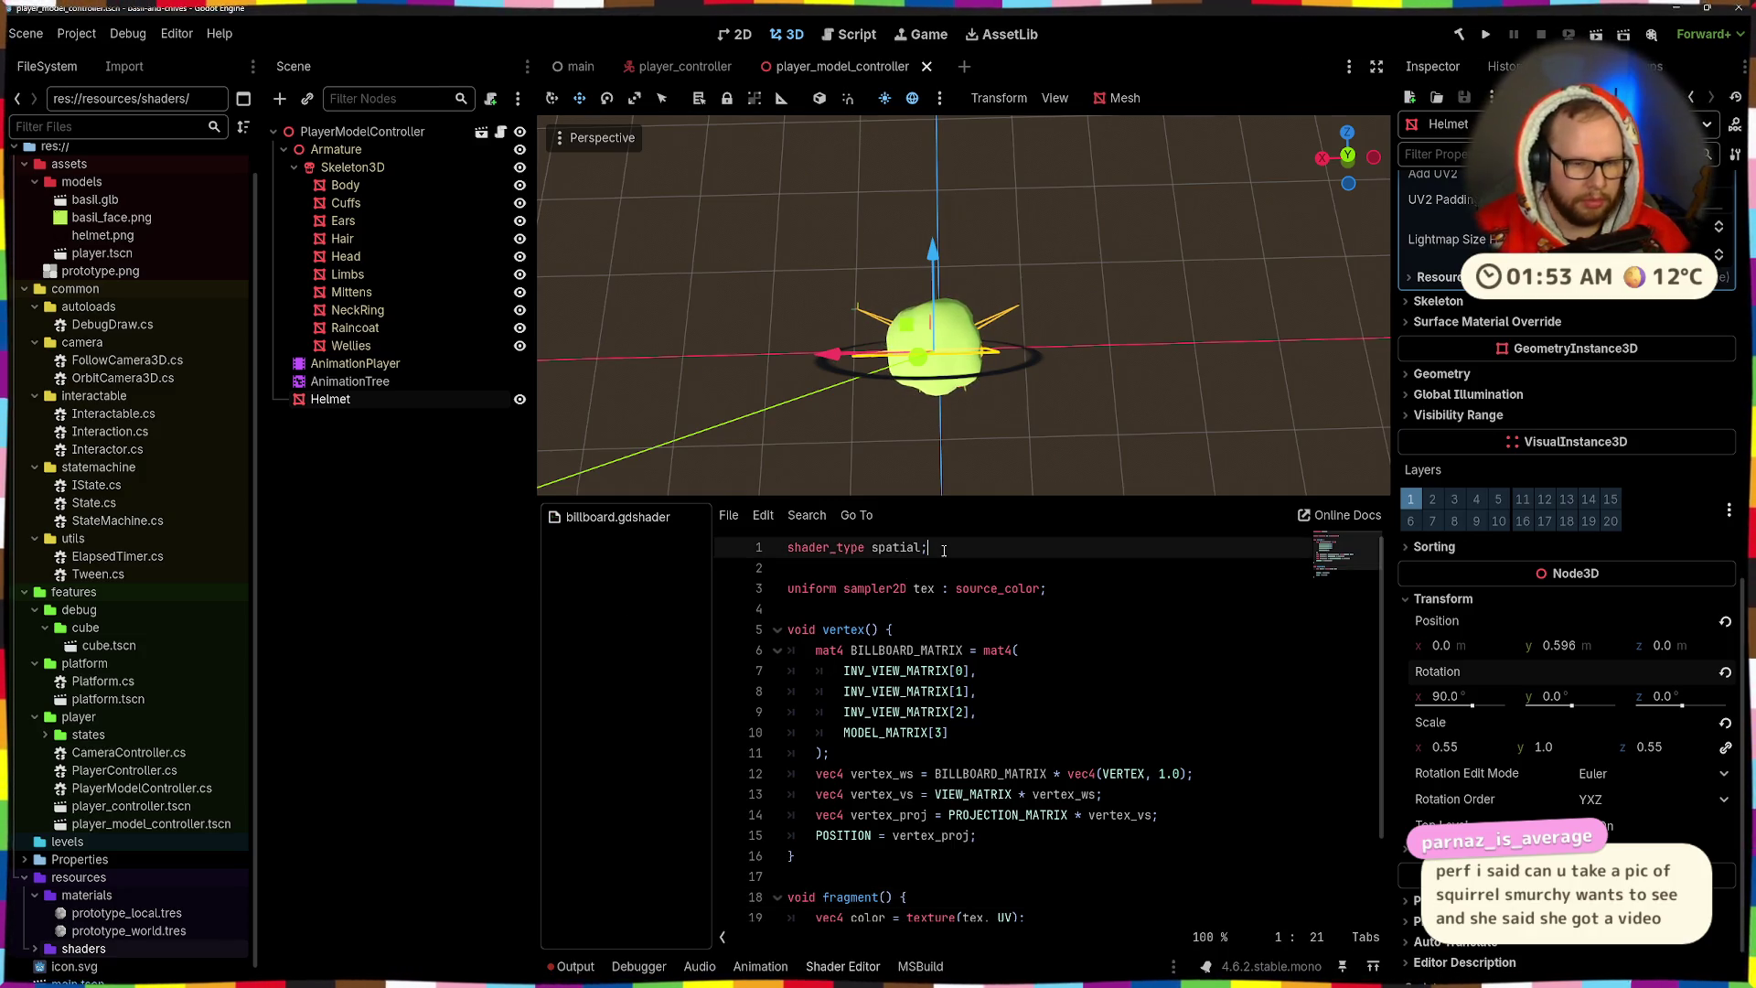
key(Return)
text(render_mode unshaded;)
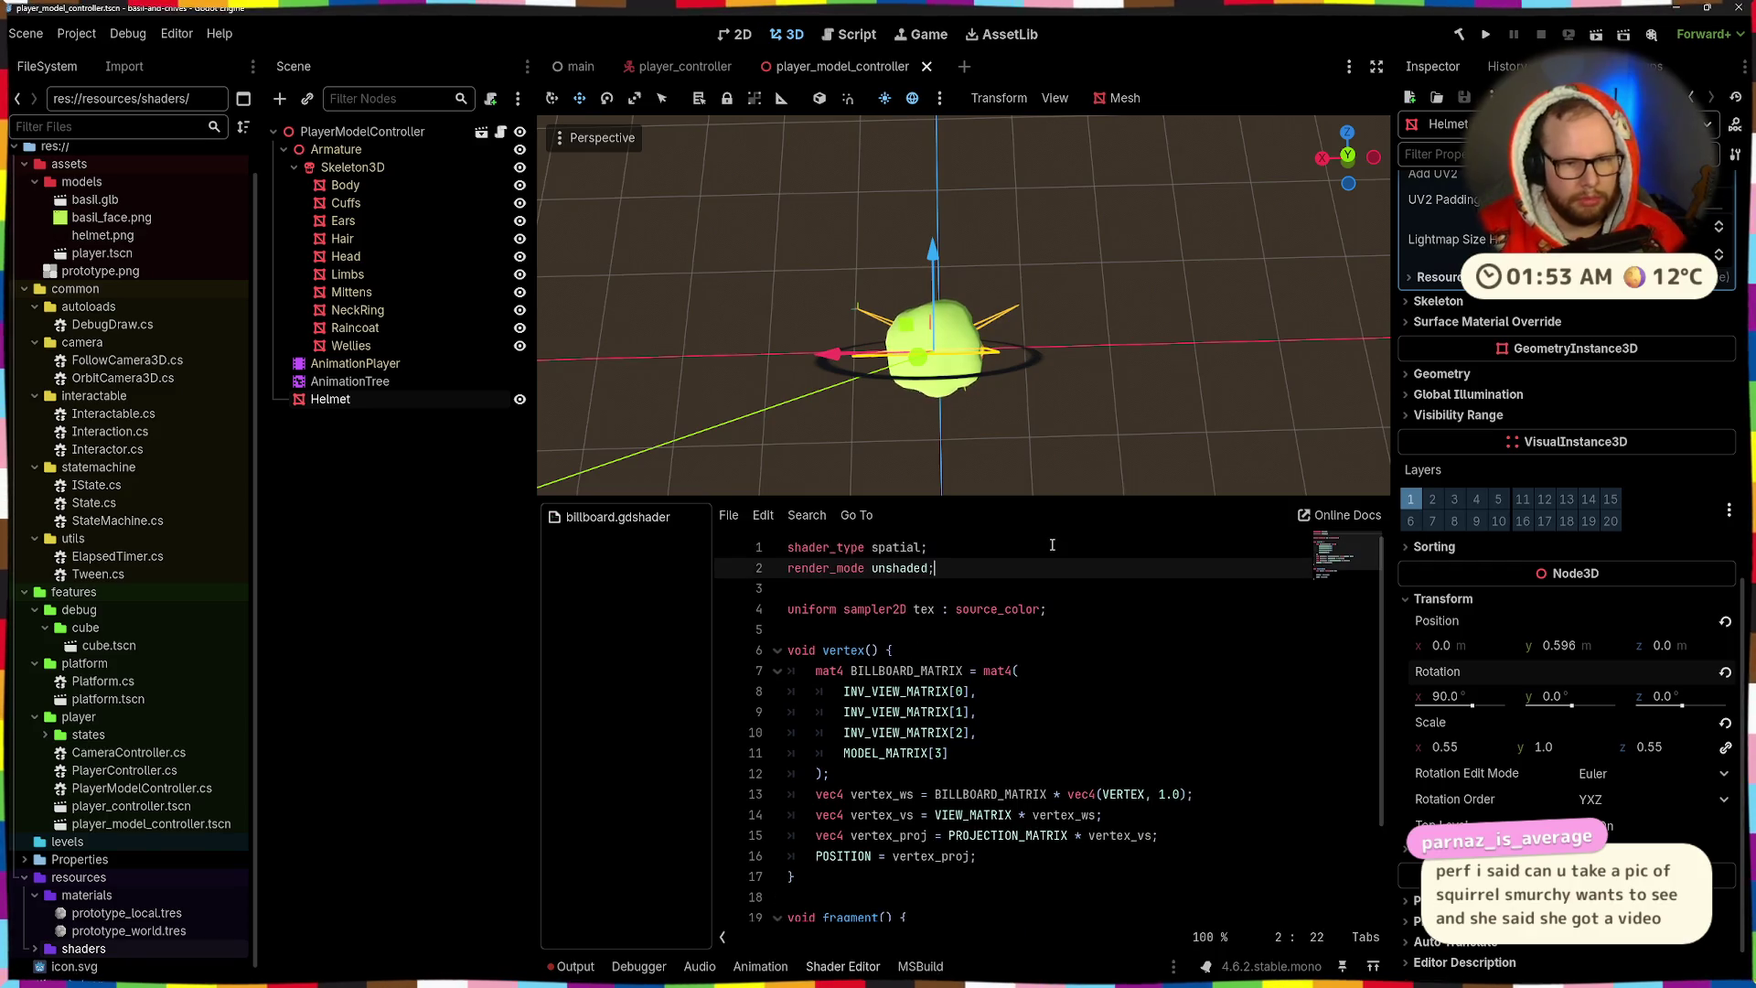
drag(952, 171, 1037, 666)
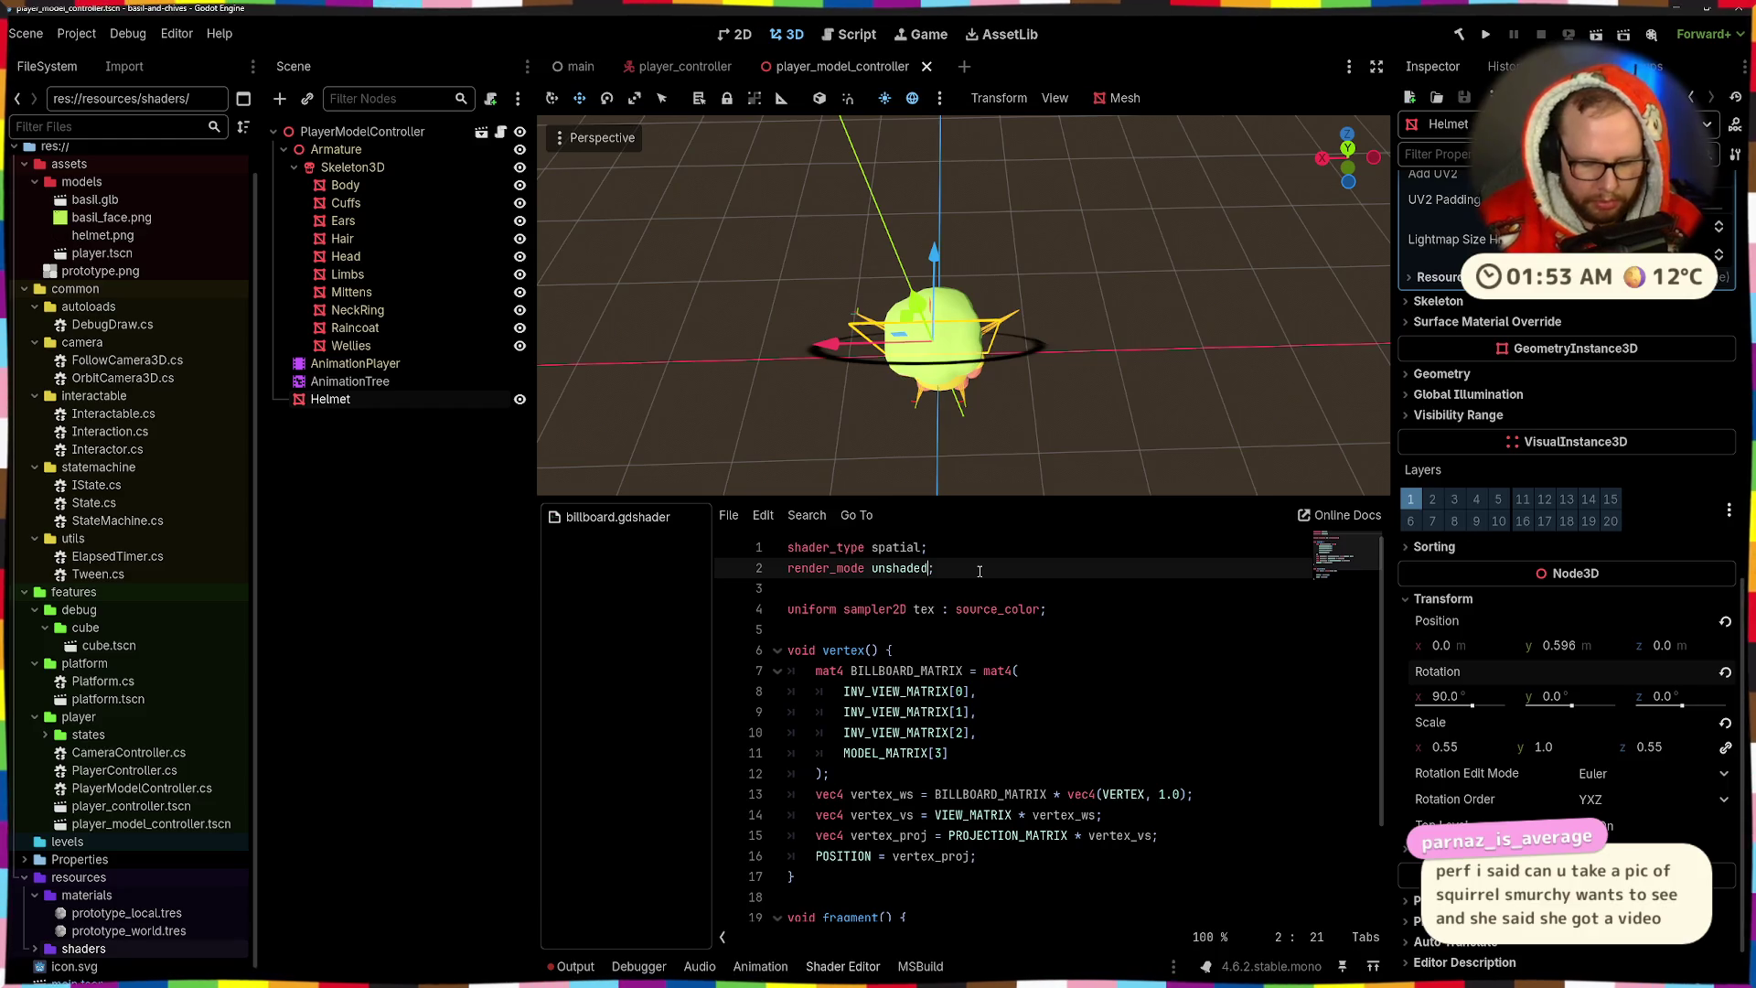
text(, cull_disabled)
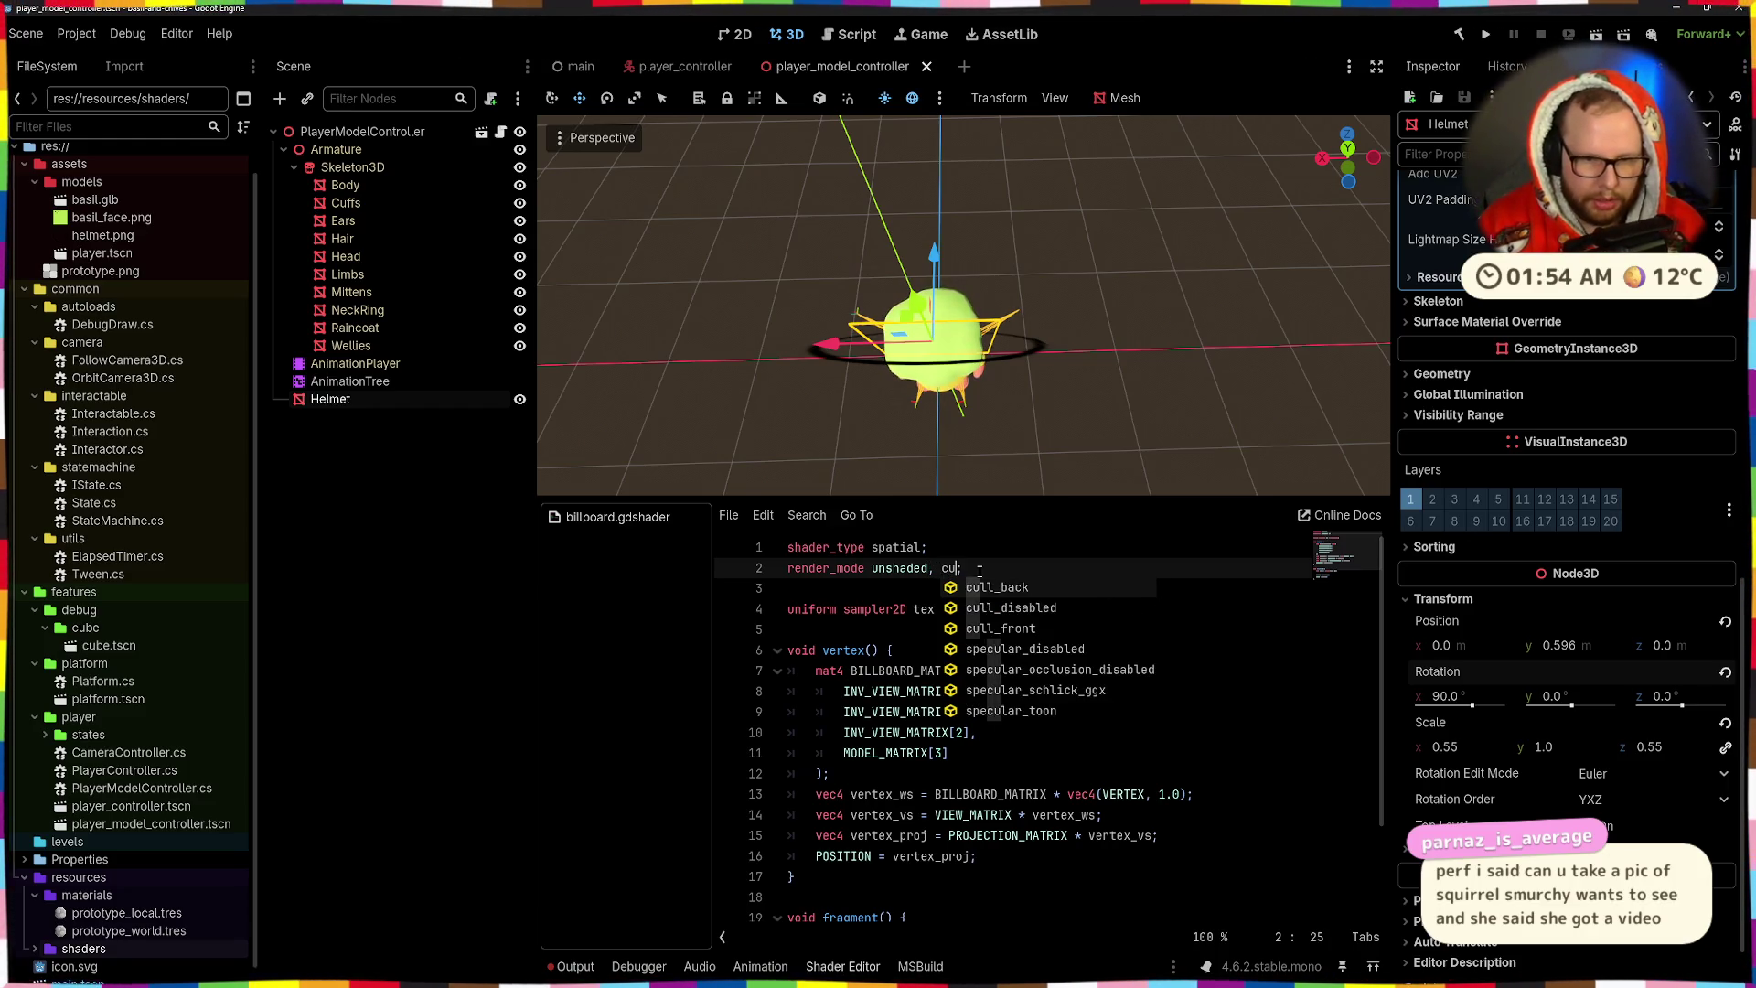
key(ctrl+s)
- Check the helmet ring head-on in the viewport, then return to the end of the render_mode line
mouse_move(915, 347)
mouse_down()
mouse_move(951, 199)
mouse_move(942, 146)
mouse_move(906, 368)
mouse_up()
key(ctrl+KP_1)
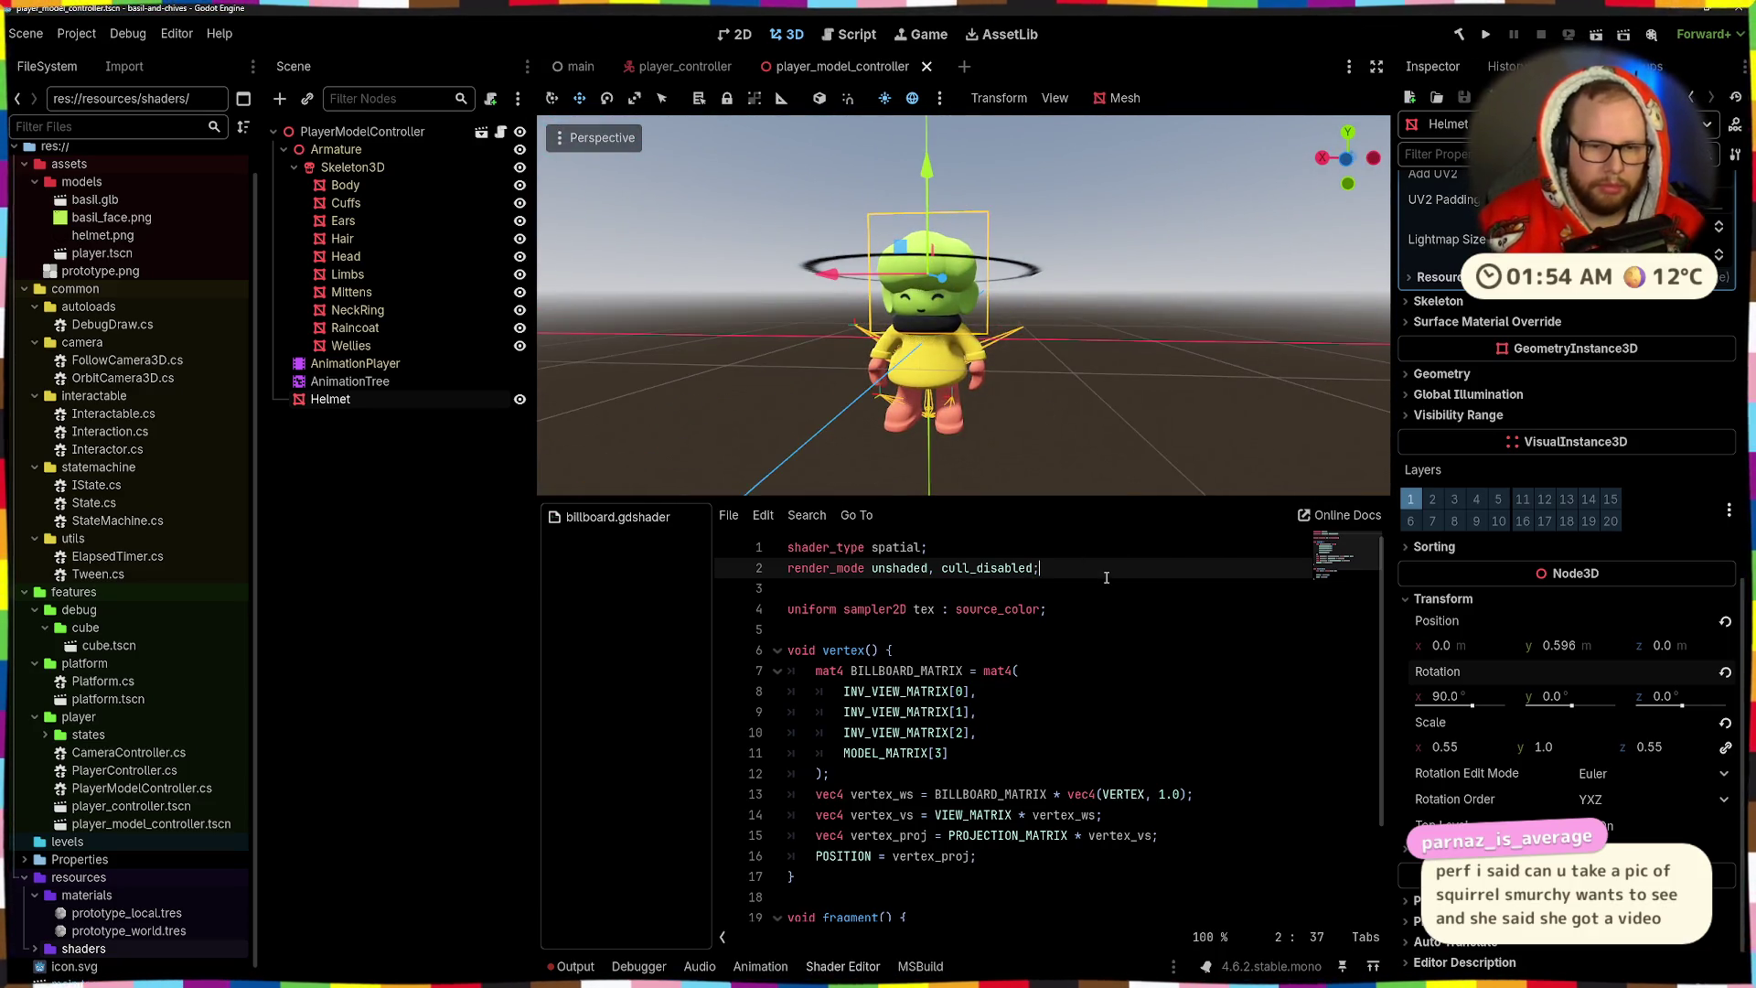
key(End)
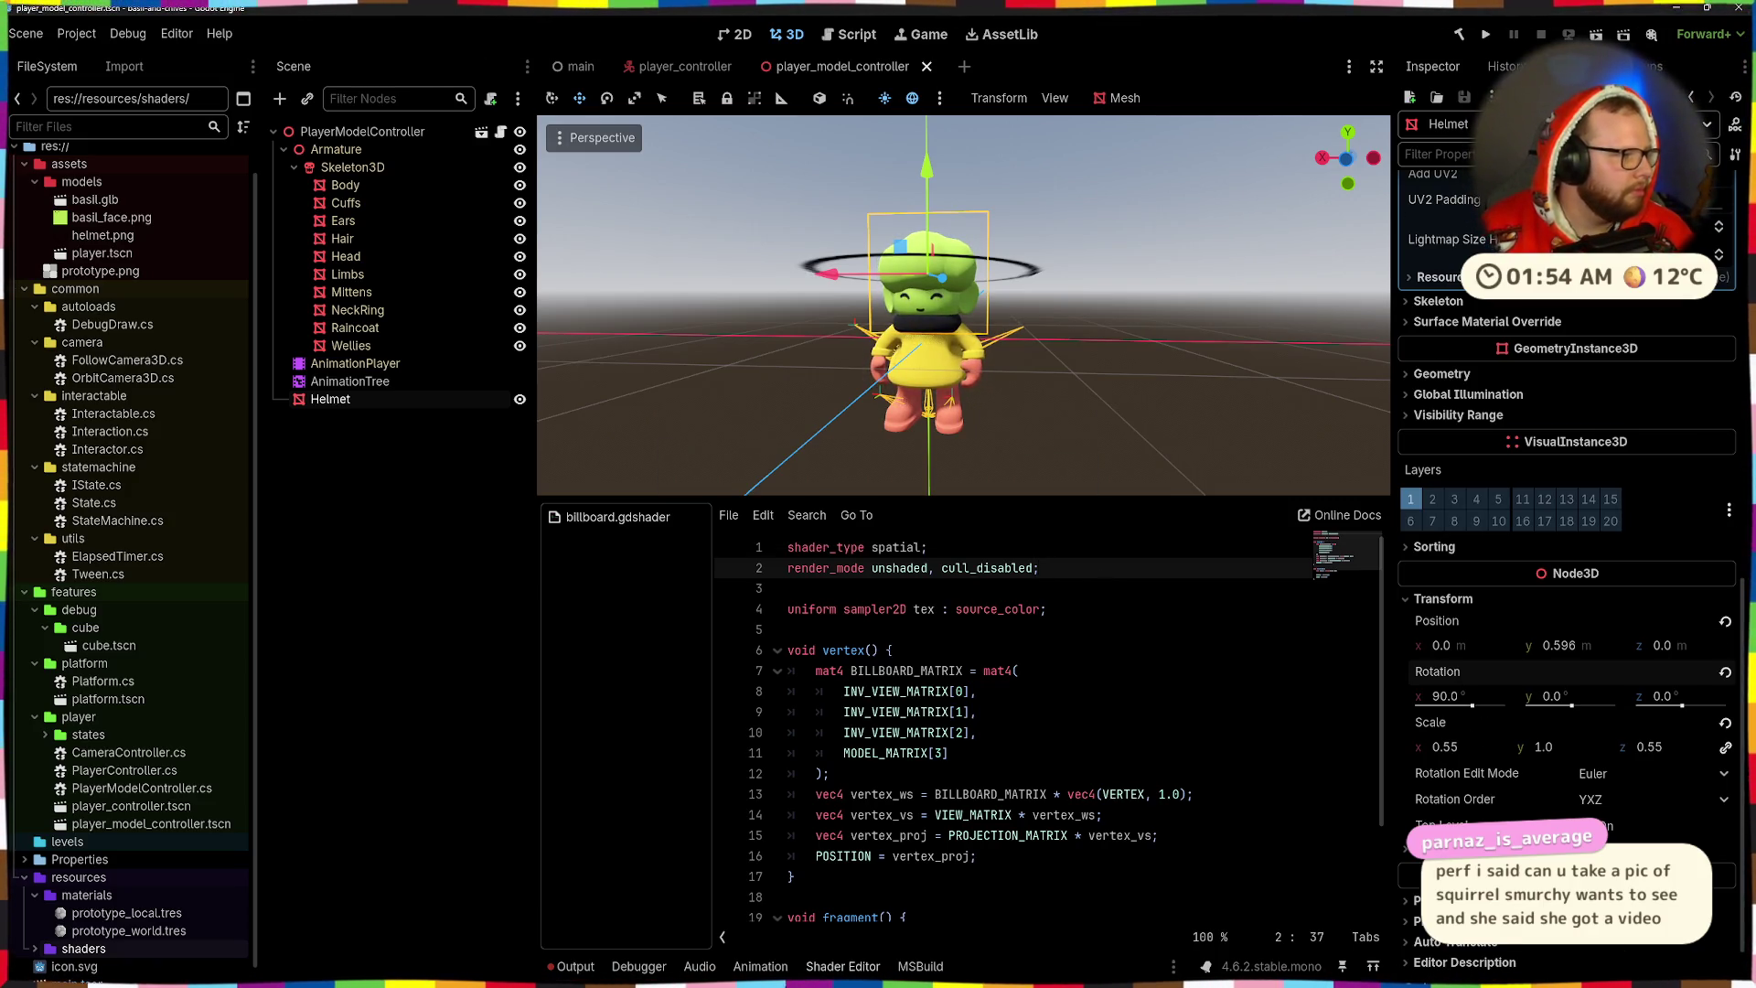
scroll(1566, 549, down, 1)
scroll(1566, 549, up, 1)
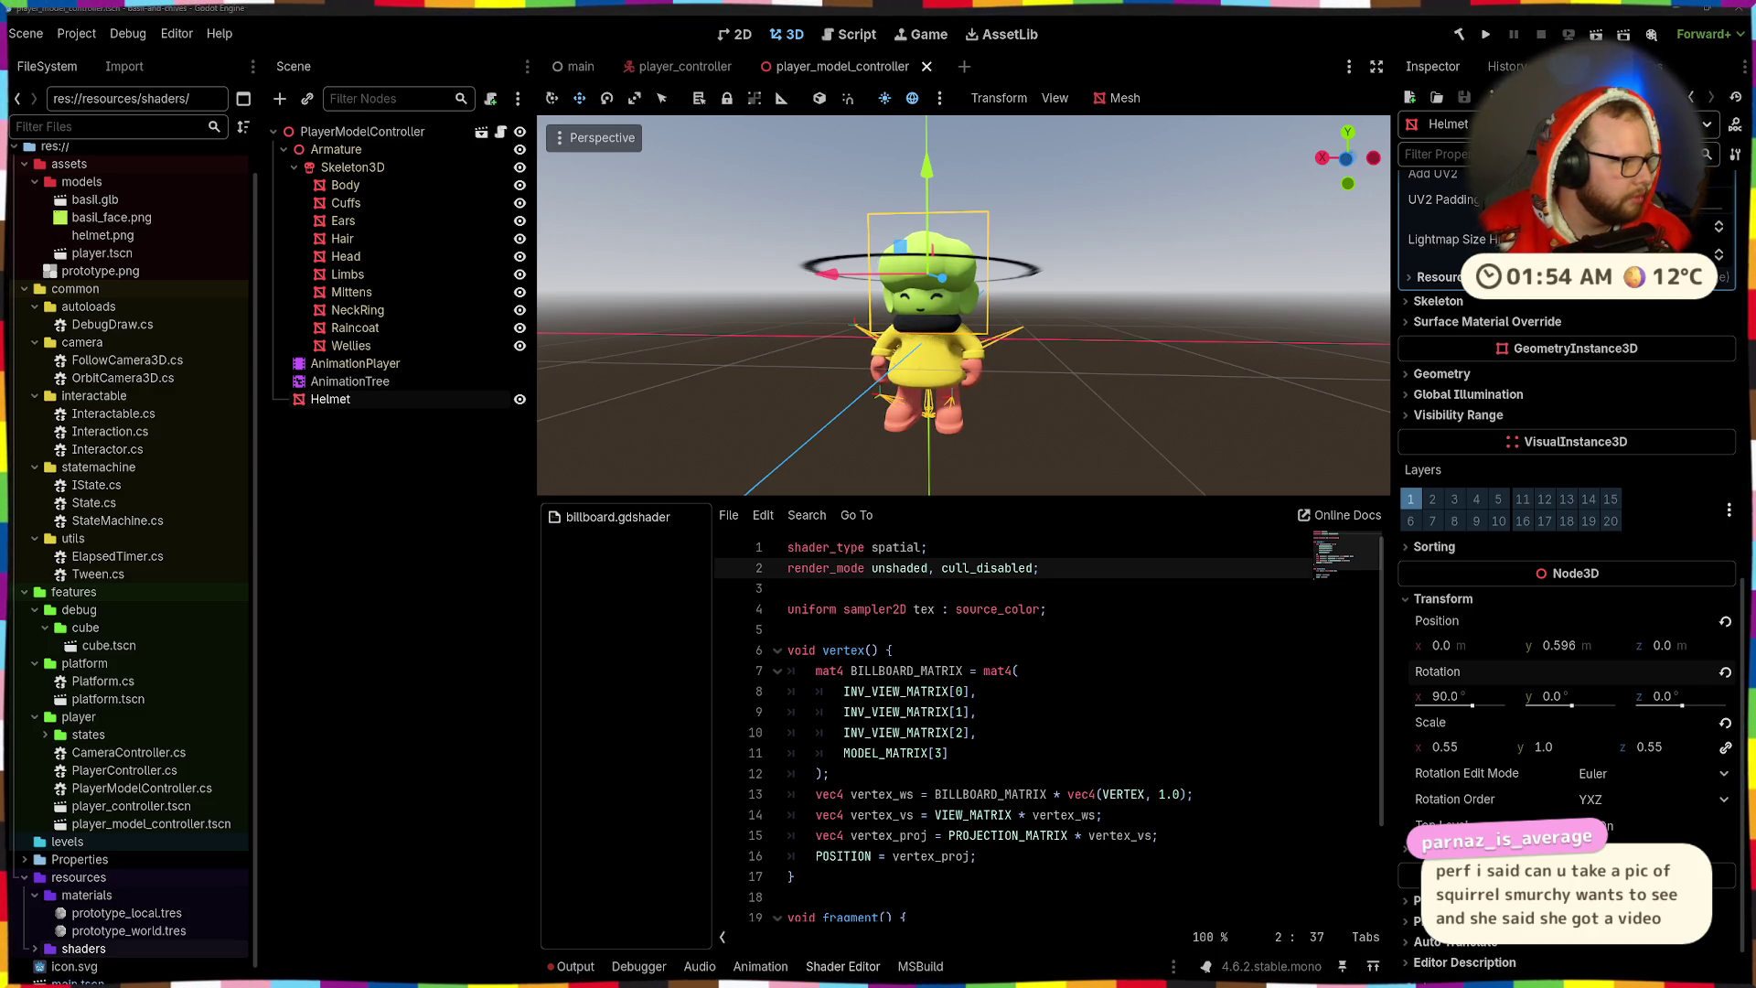
click(955, 532)
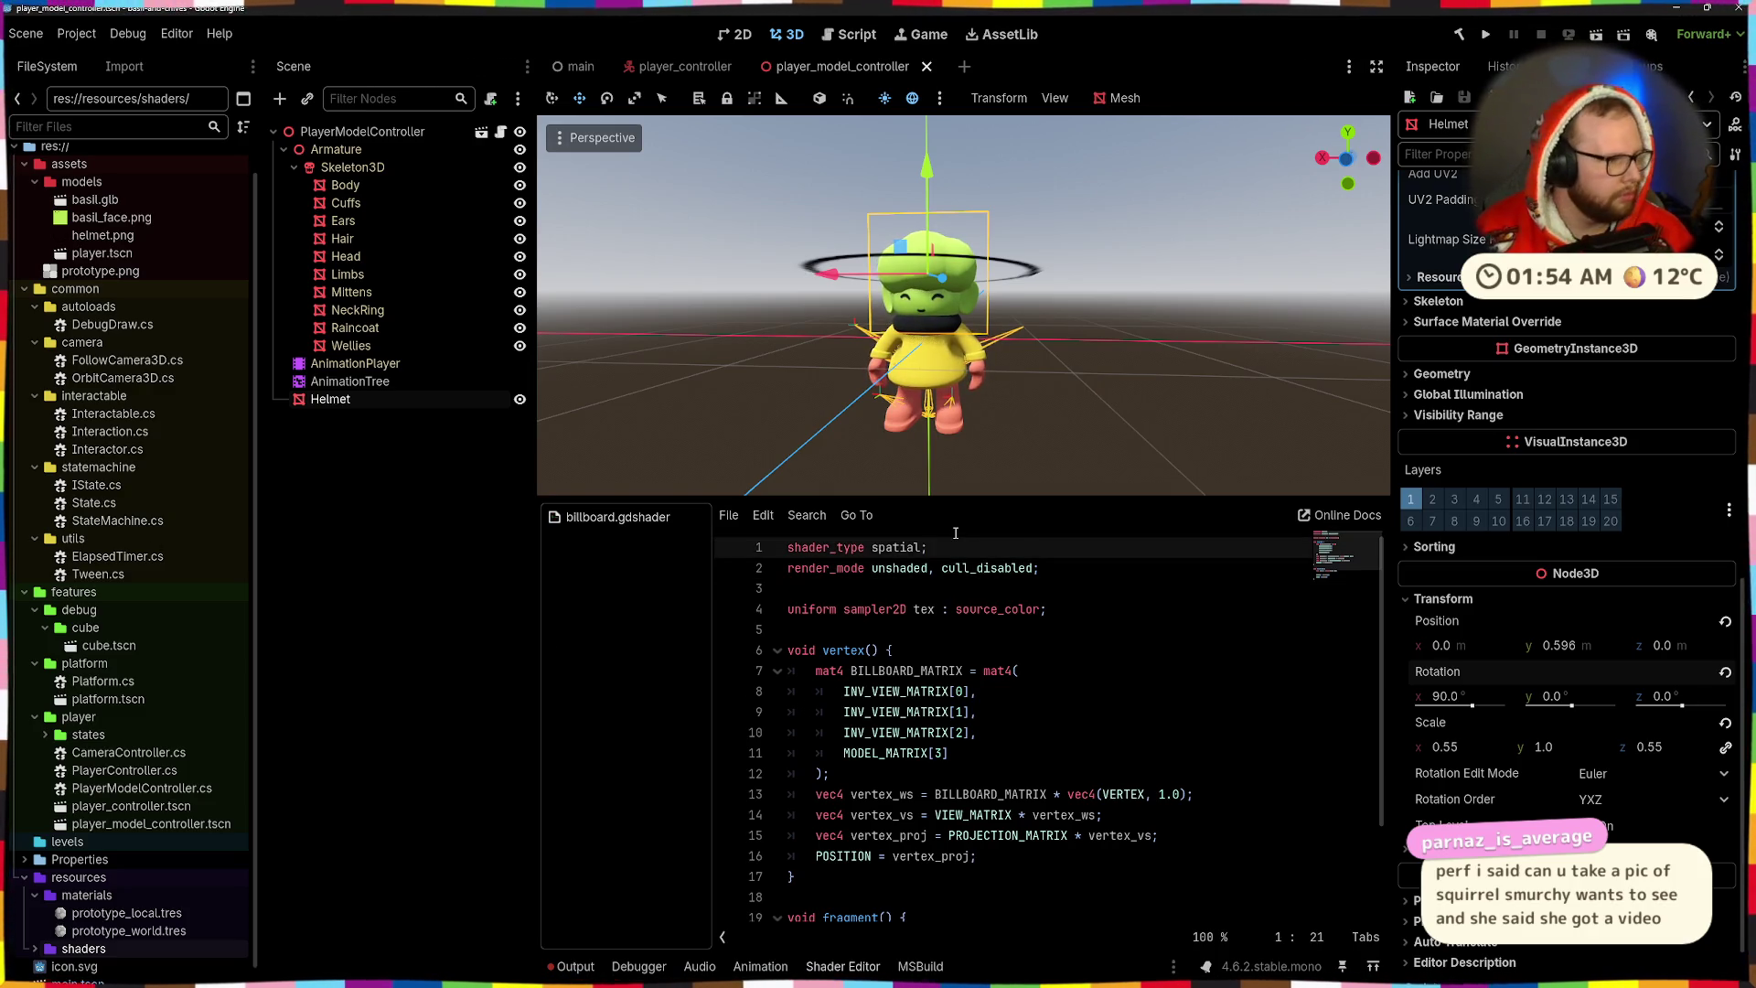
key(Down)
key(End)
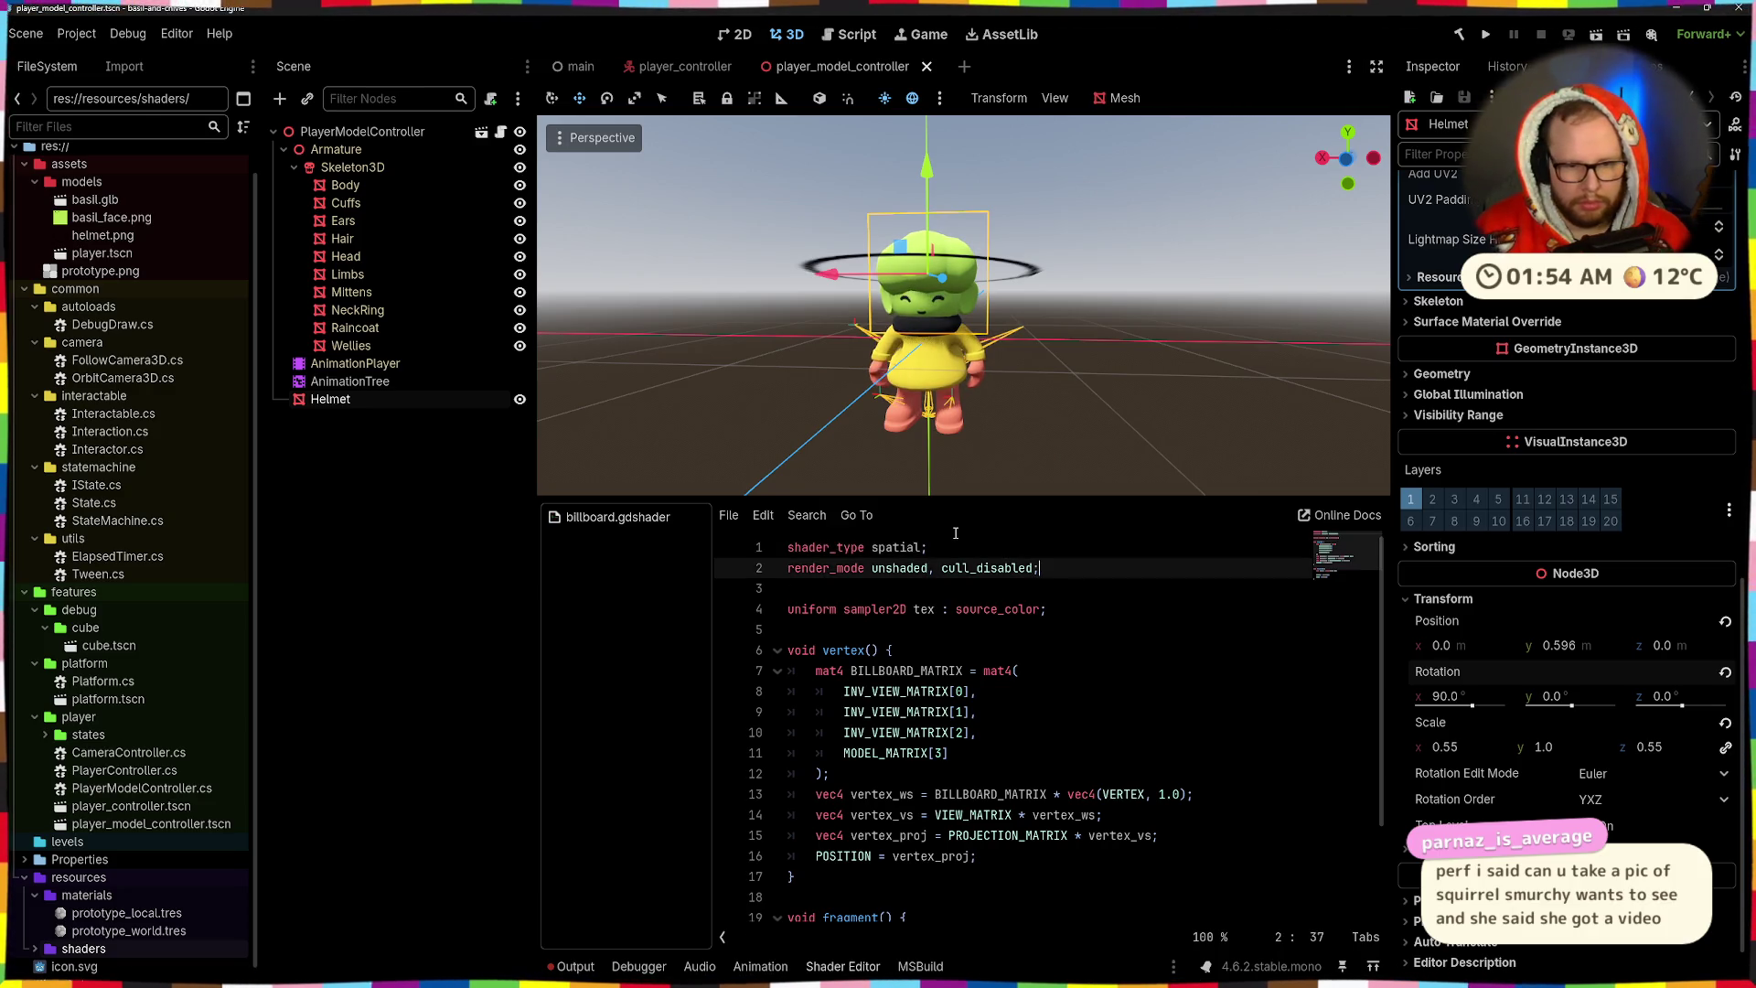
- Add render_mode skip_vertex_transform; as line 3, then switch desktops to Visual Studio
key(Return)
text(render_mode skip_vertex_transform;)
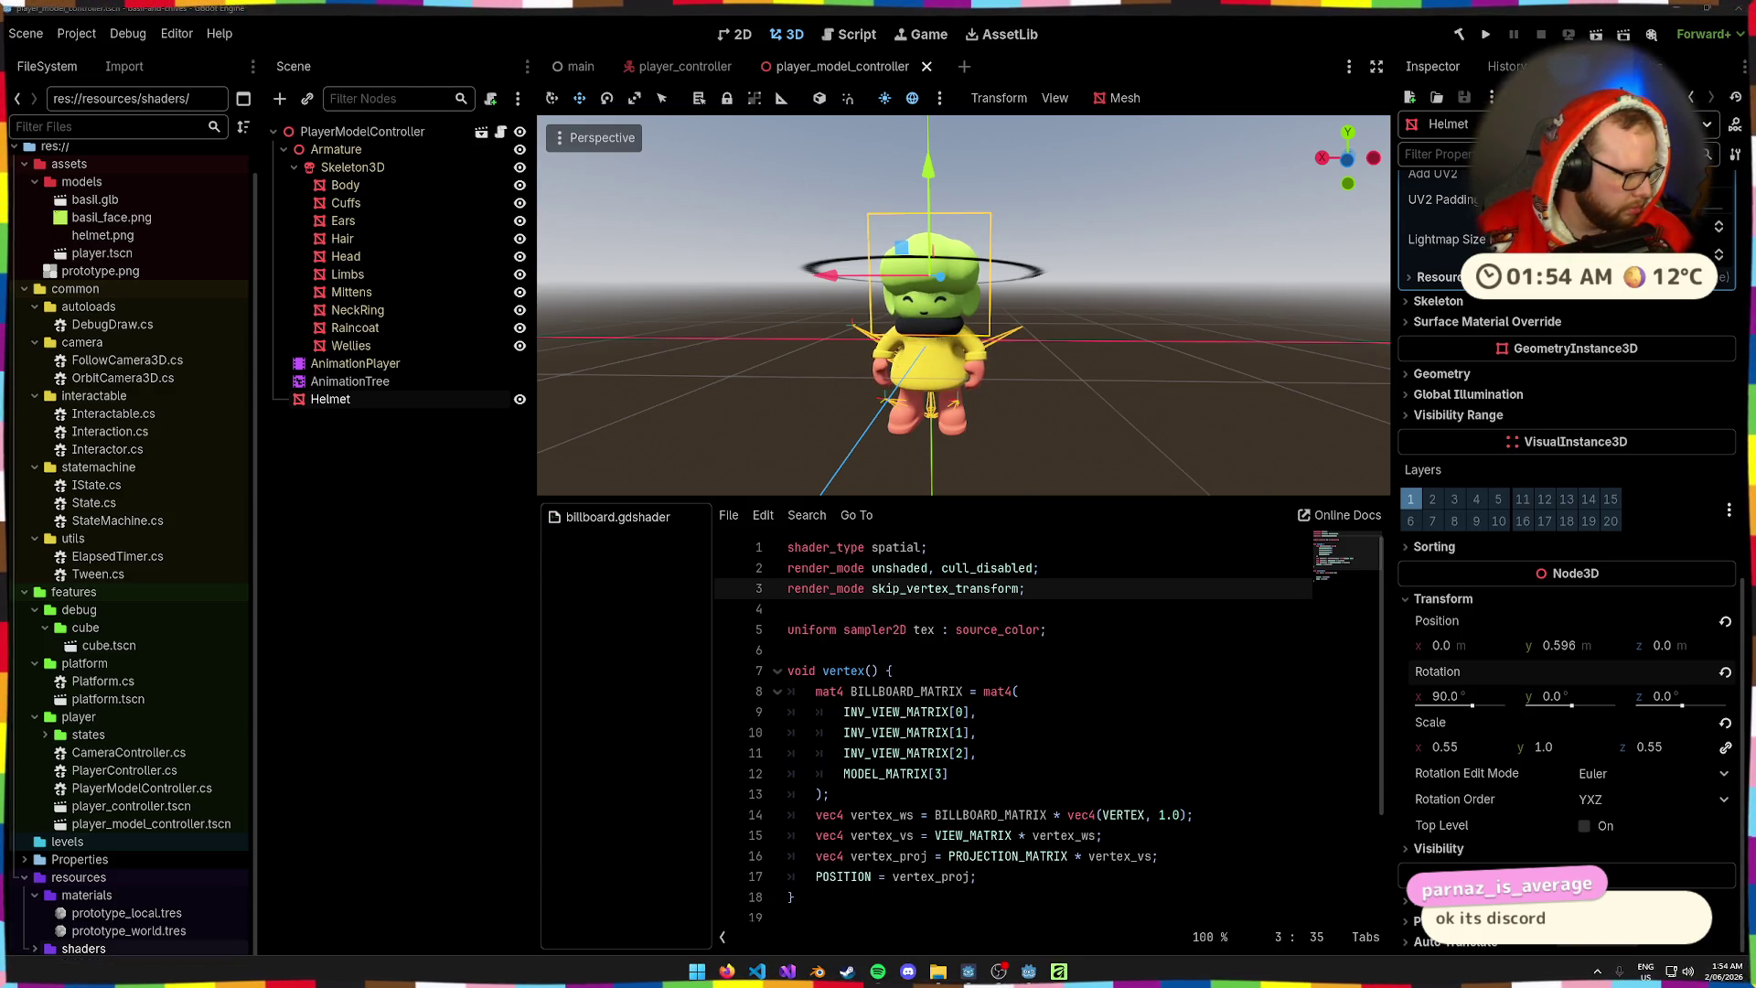
key(ctrl+super+Left)
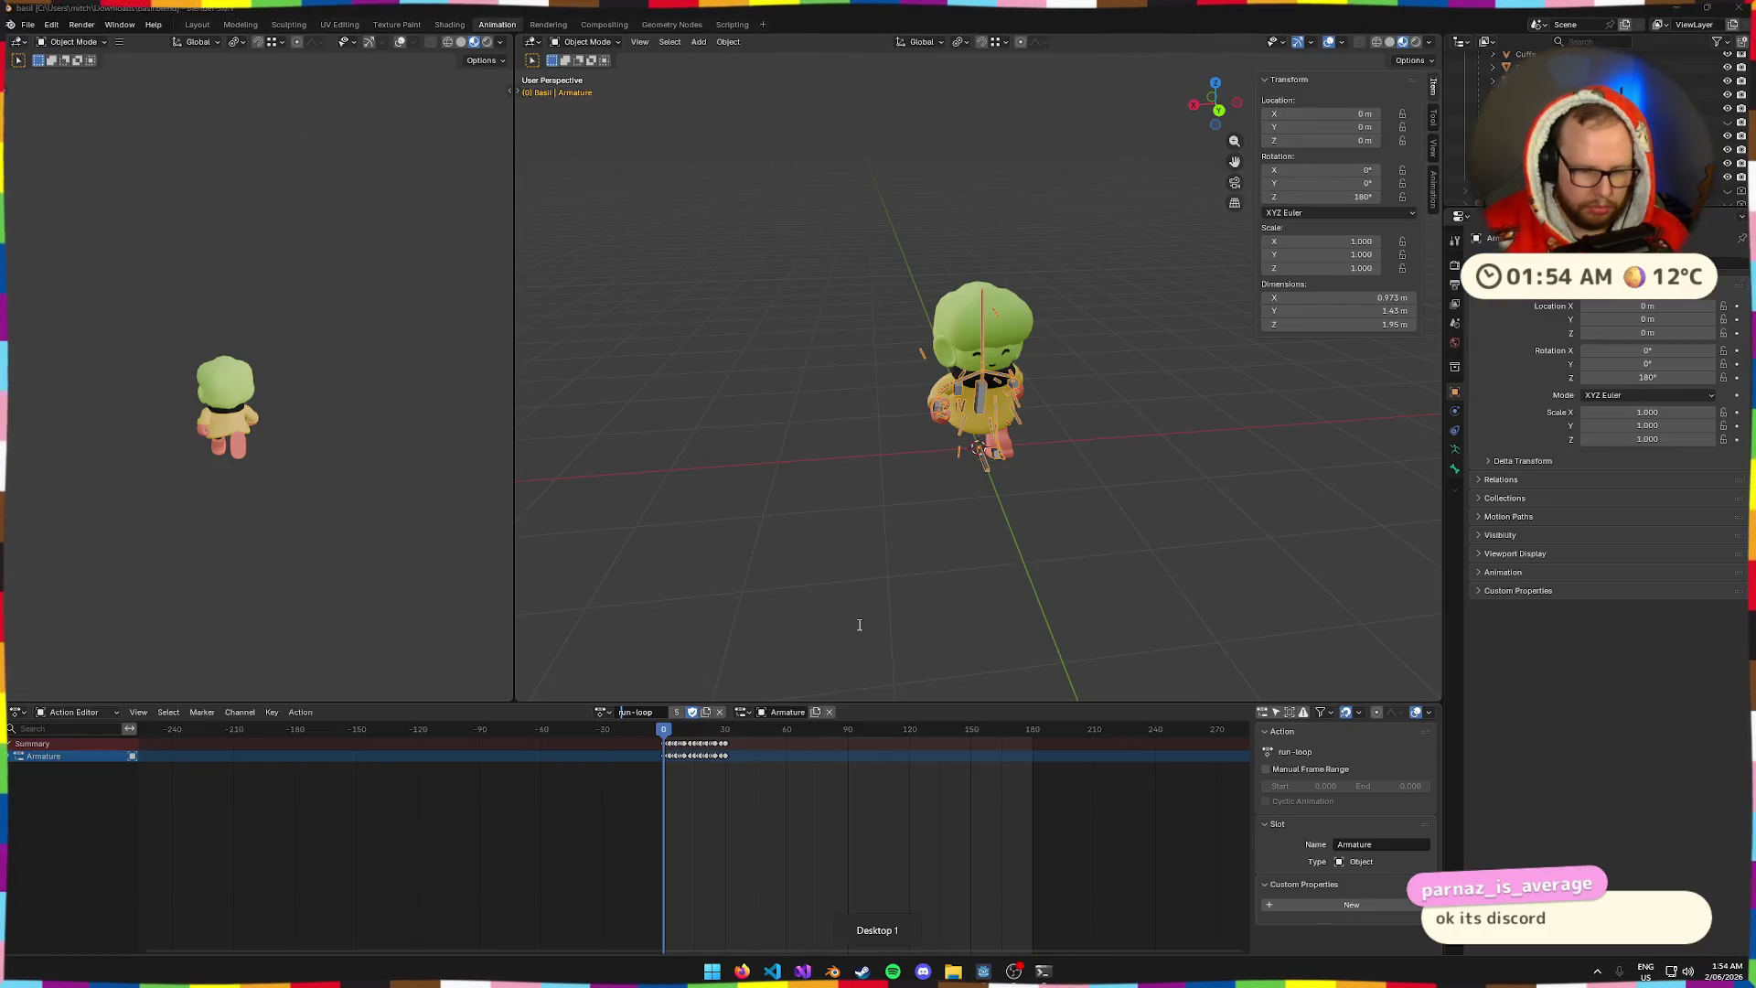
key(ctrl+super+Right)
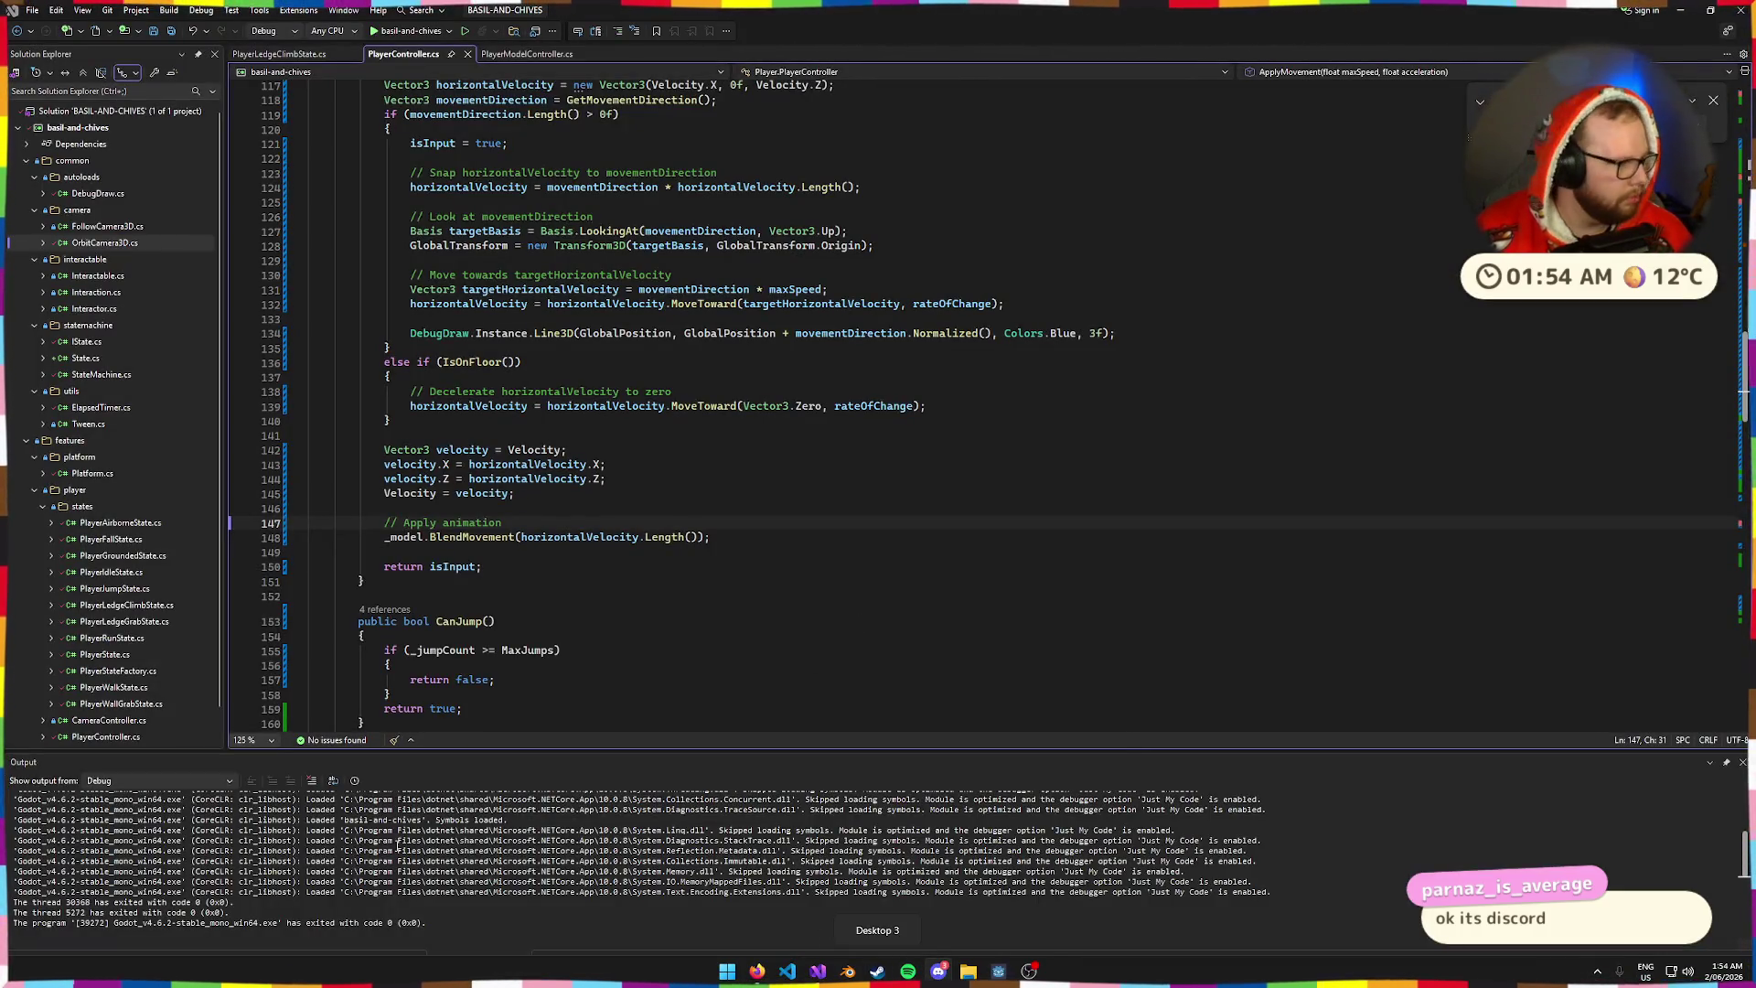
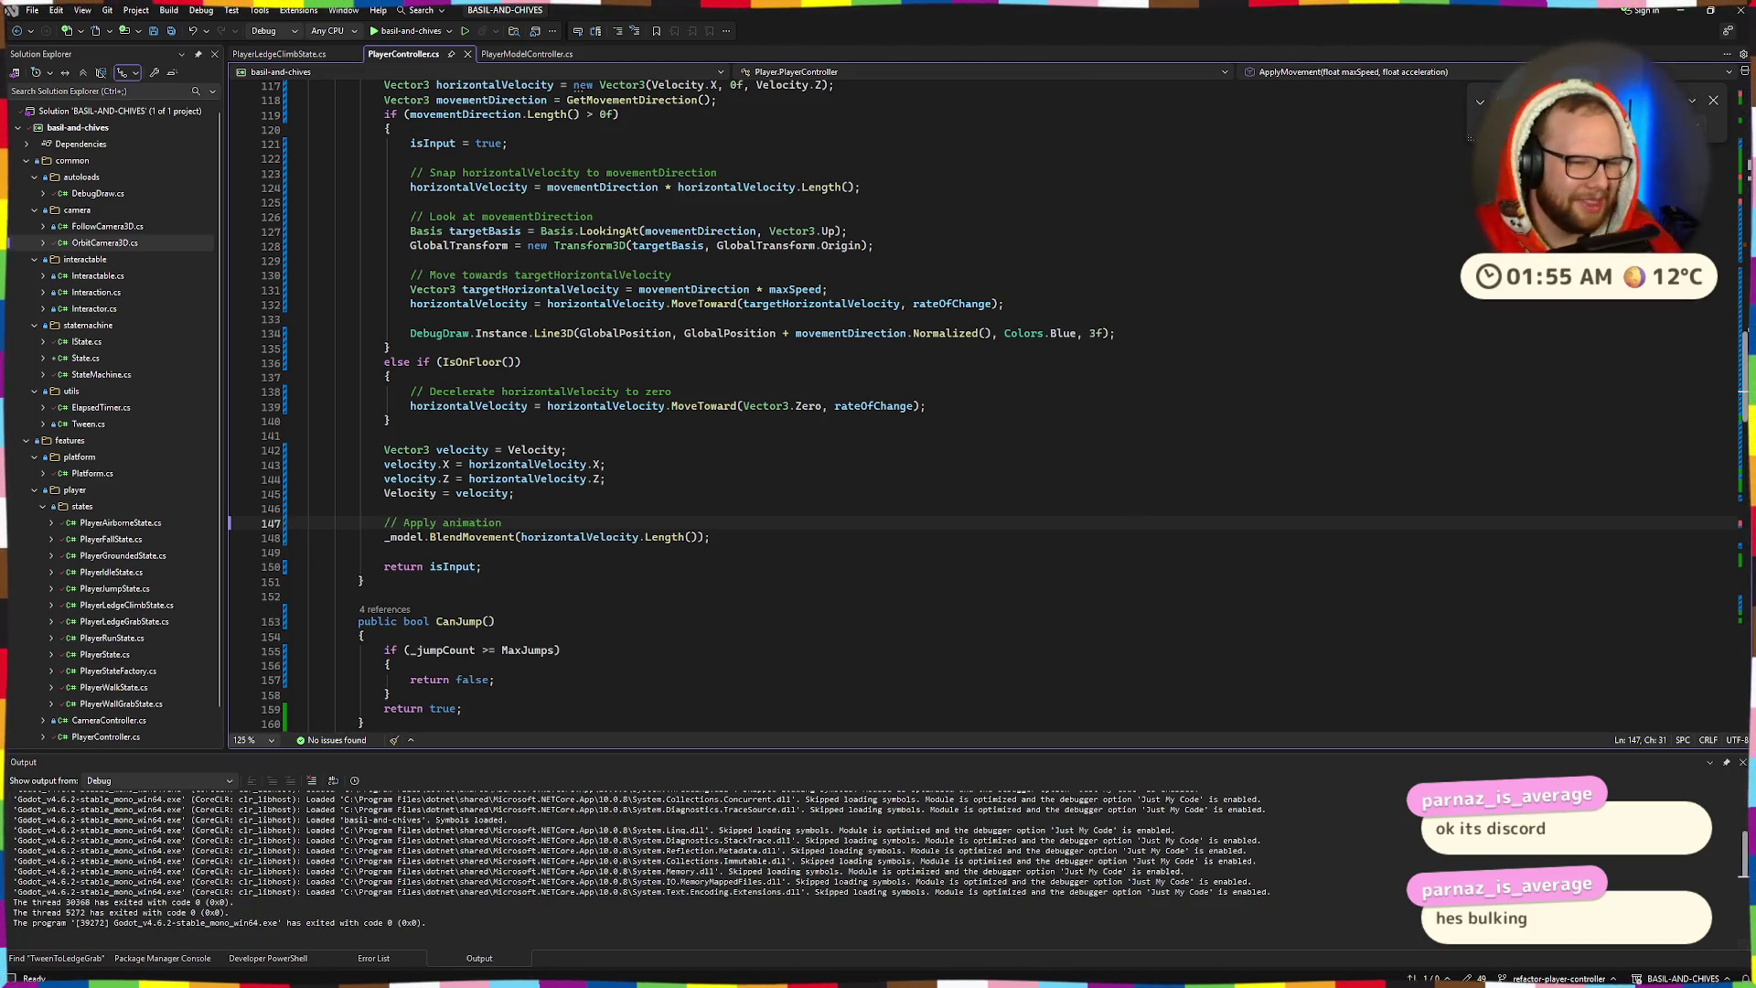
- Leave line 145 of PlayerController.cs and switch to the Godot editor desktop
click(821, 498)
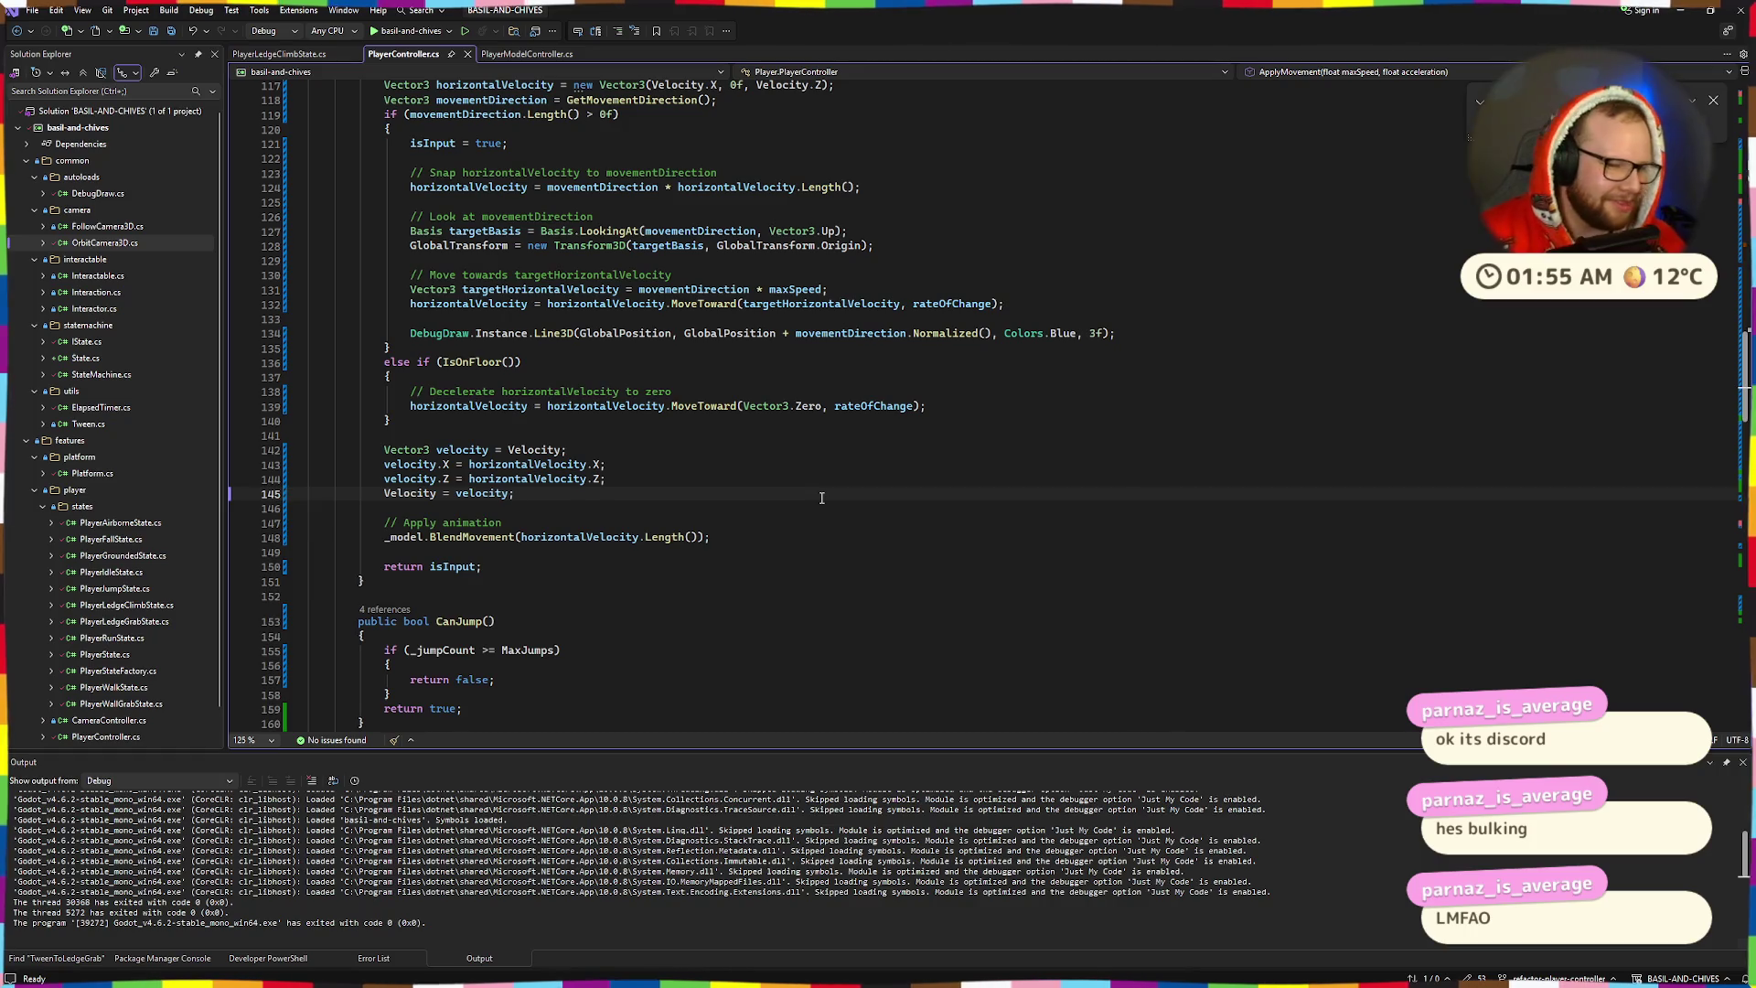
key(ctrl+super+Right)
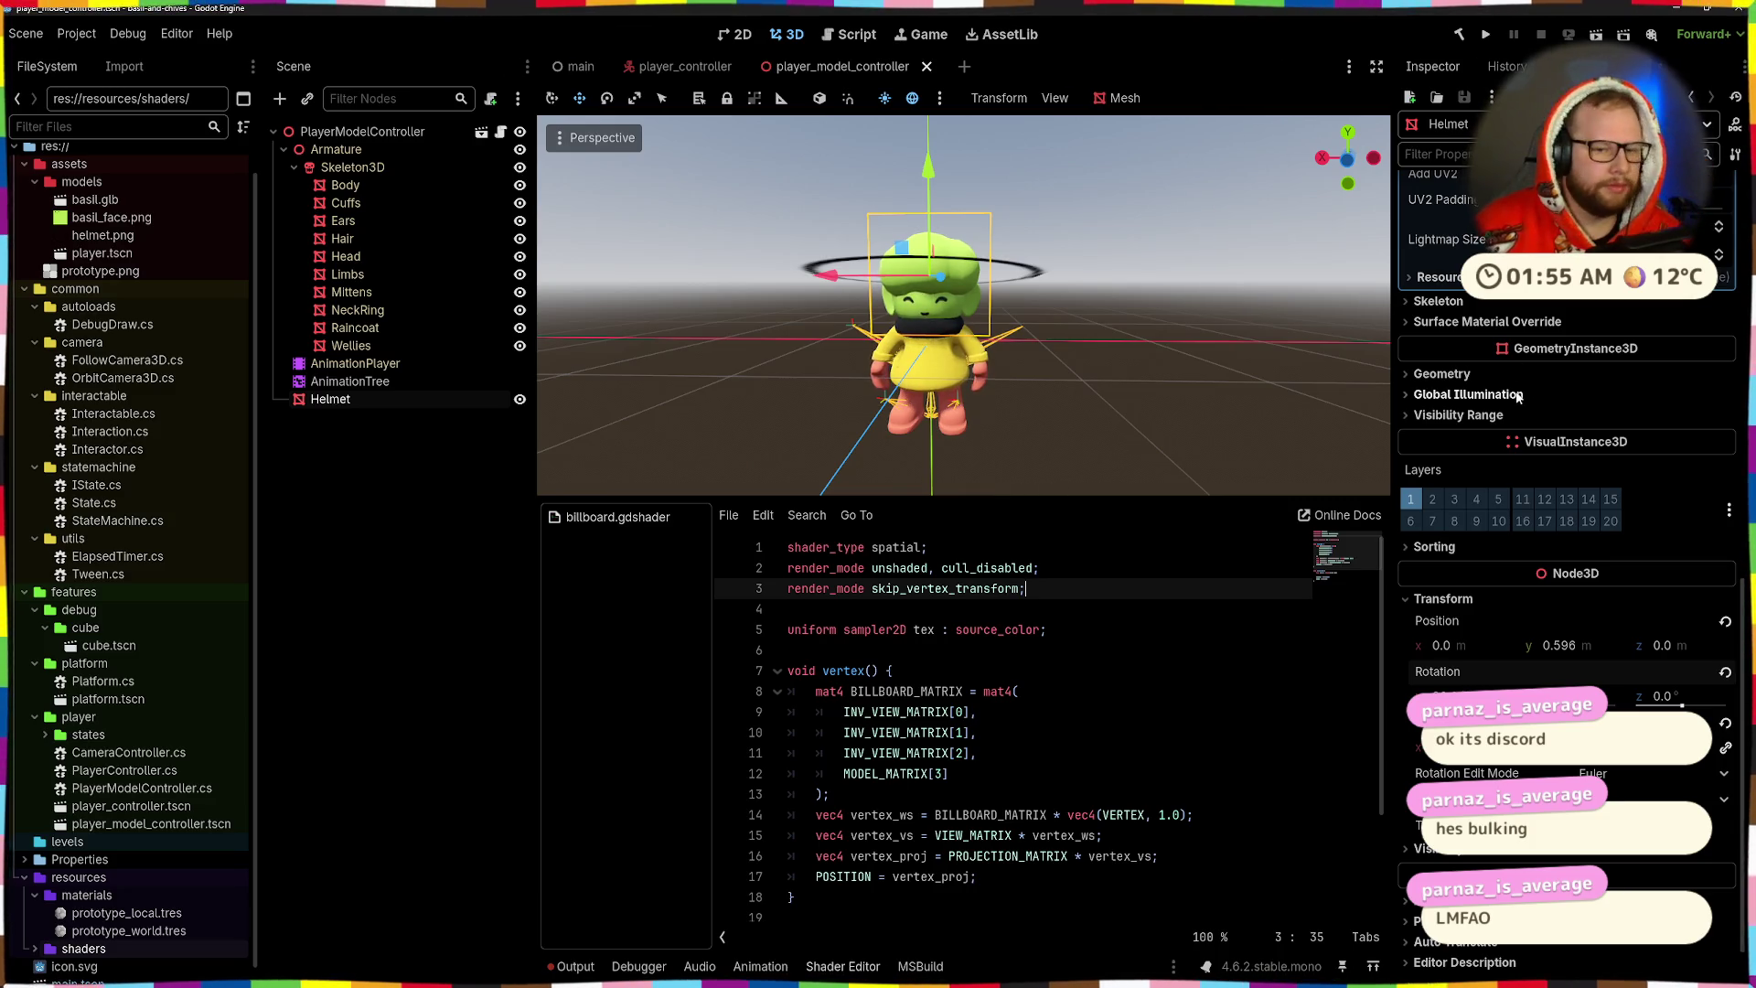
- Orbit around the character to check the Helmet's billboard material, then save player_model_controller
mouse_move(1006, 337)
mouse_down()
mouse_move(1104, 365)
mouse_move(1078, 309)
mouse_move(1059, 143)
mouse_move(1060, 366)
mouse_up()
scroll(1580, 490, up, 10)
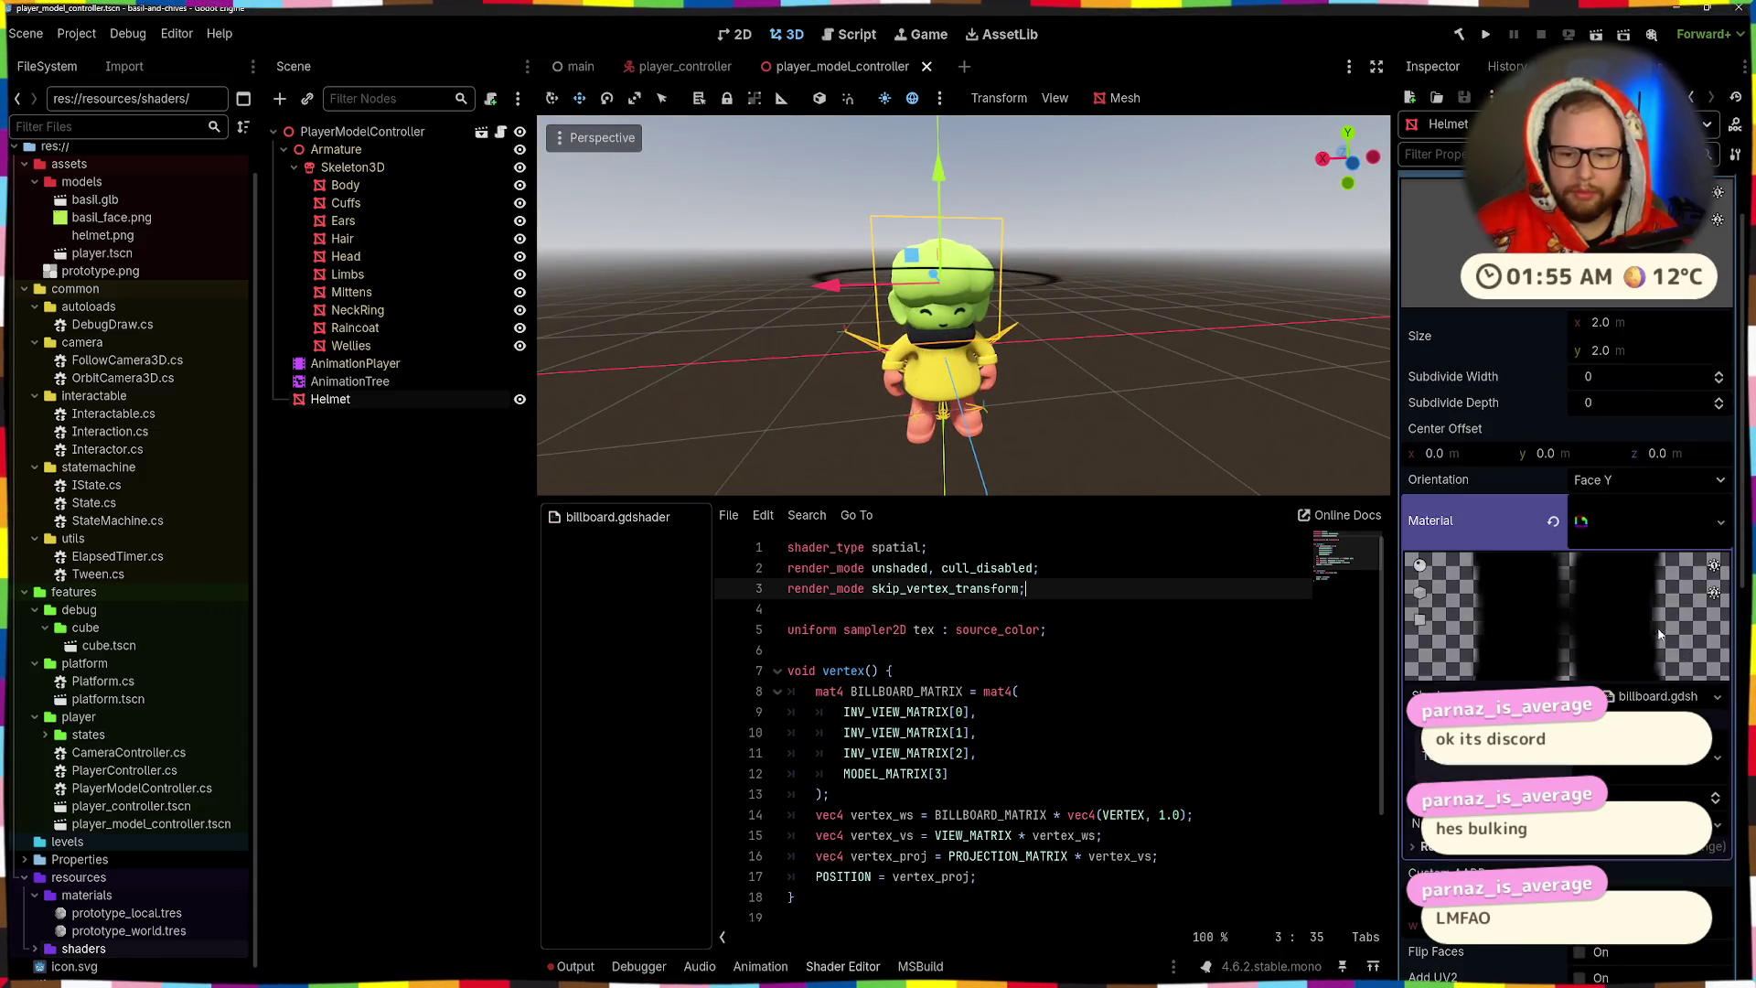
mouse_move(1353, 395)
mouse_down()
mouse_move(1092, 375)
mouse_move(1258, 404)
mouse_move(1207, 164)
mouse_move(1062, 441)
mouse_move(1016, 240)
mouse_move(1045, 243)
mouse_move(1090, 487)
mouse_move(1096, 297)
mouse_move(1061, 249)
mouse_move(986, 450)
mouse_up()
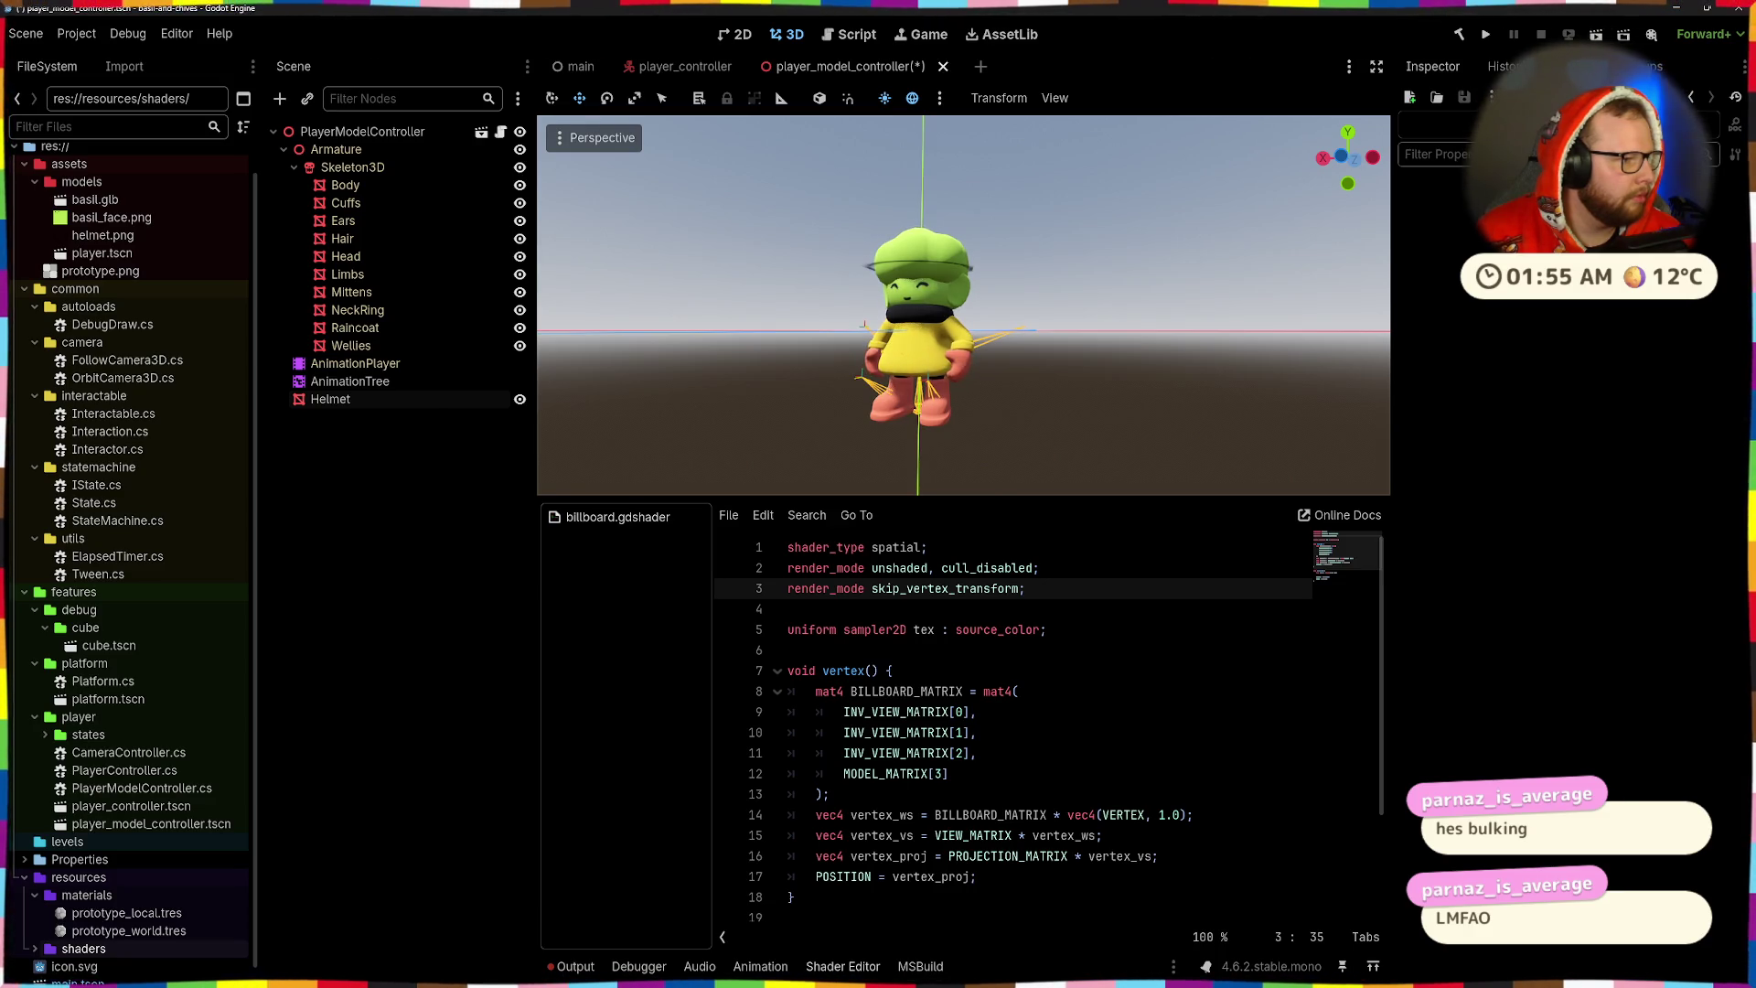
key(ctrl+s)
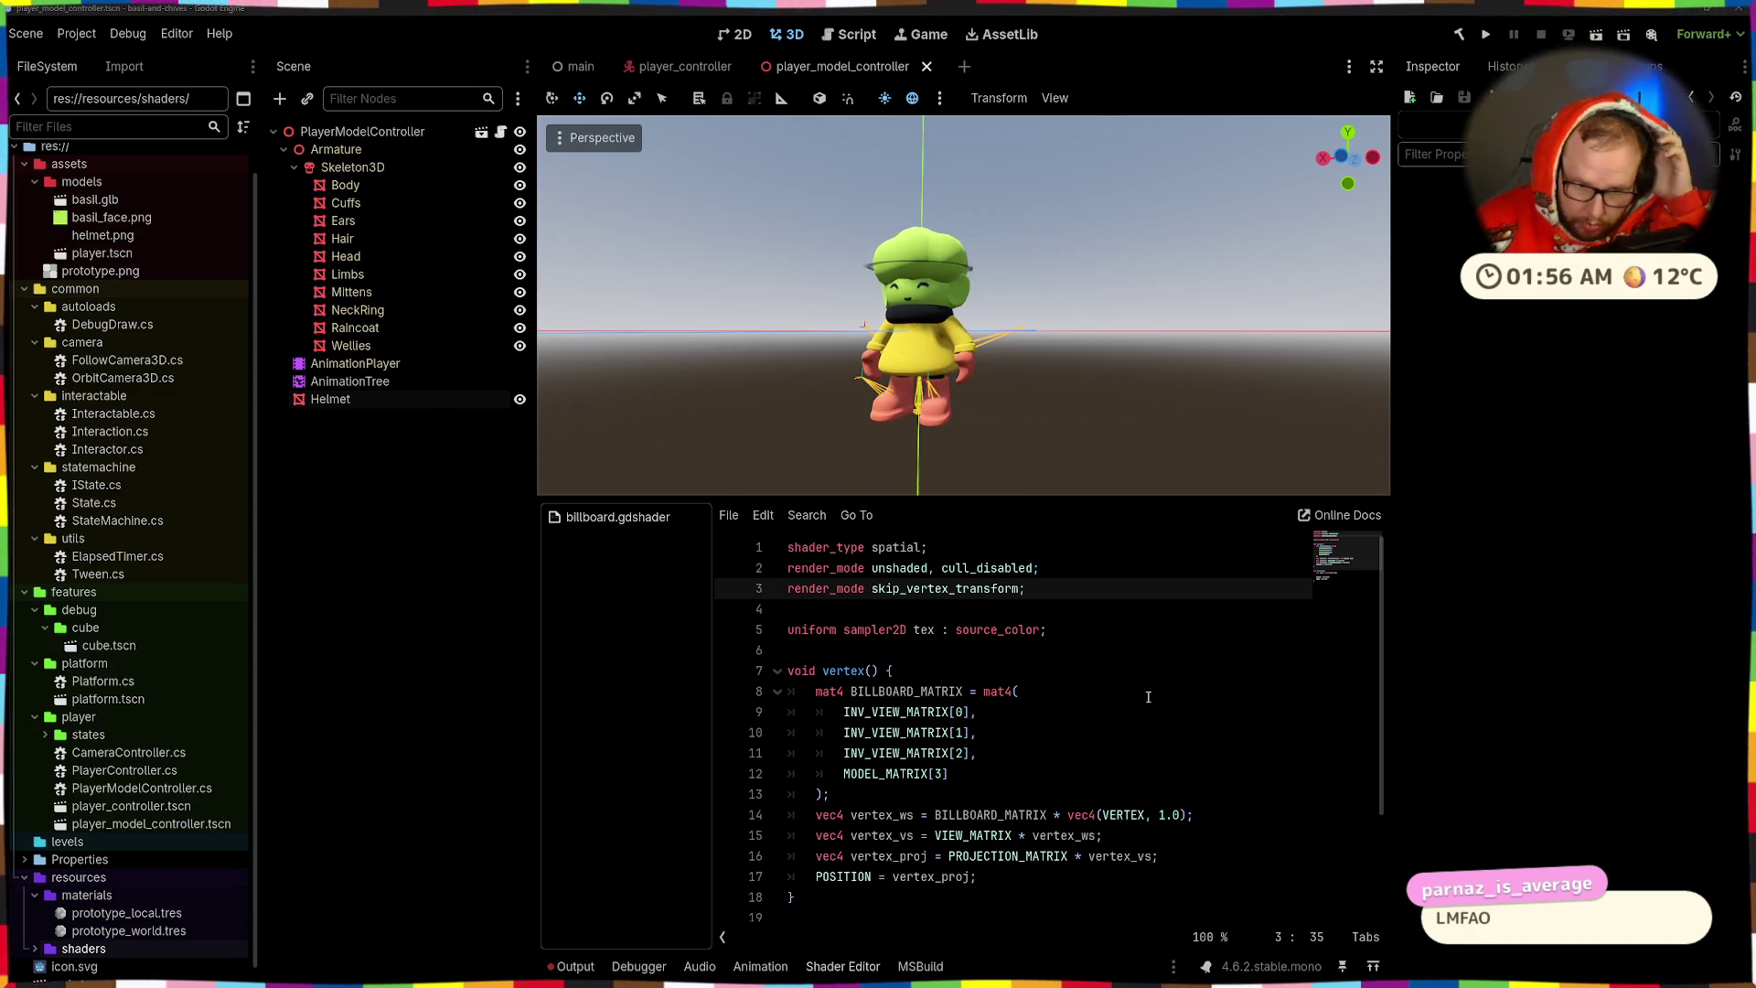
- Scroll down to the fragment function and rename color to albedo on line 22
click(875, 787)
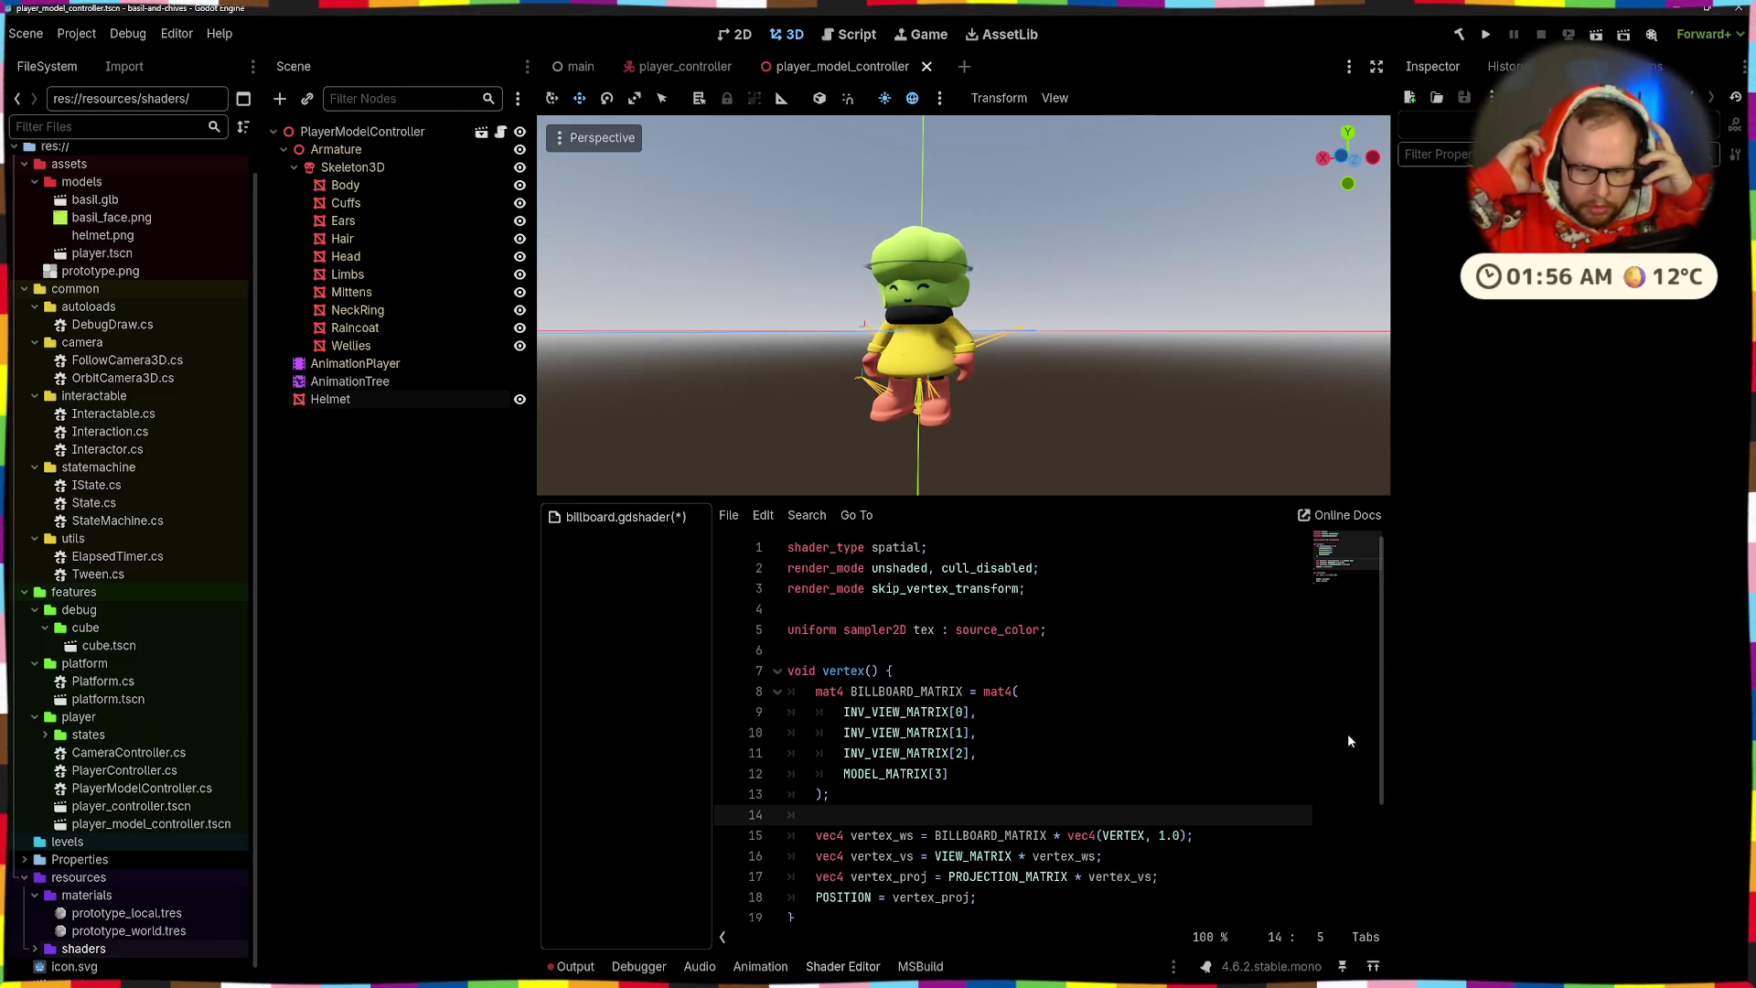
scroll(1023, 755, down, 1)
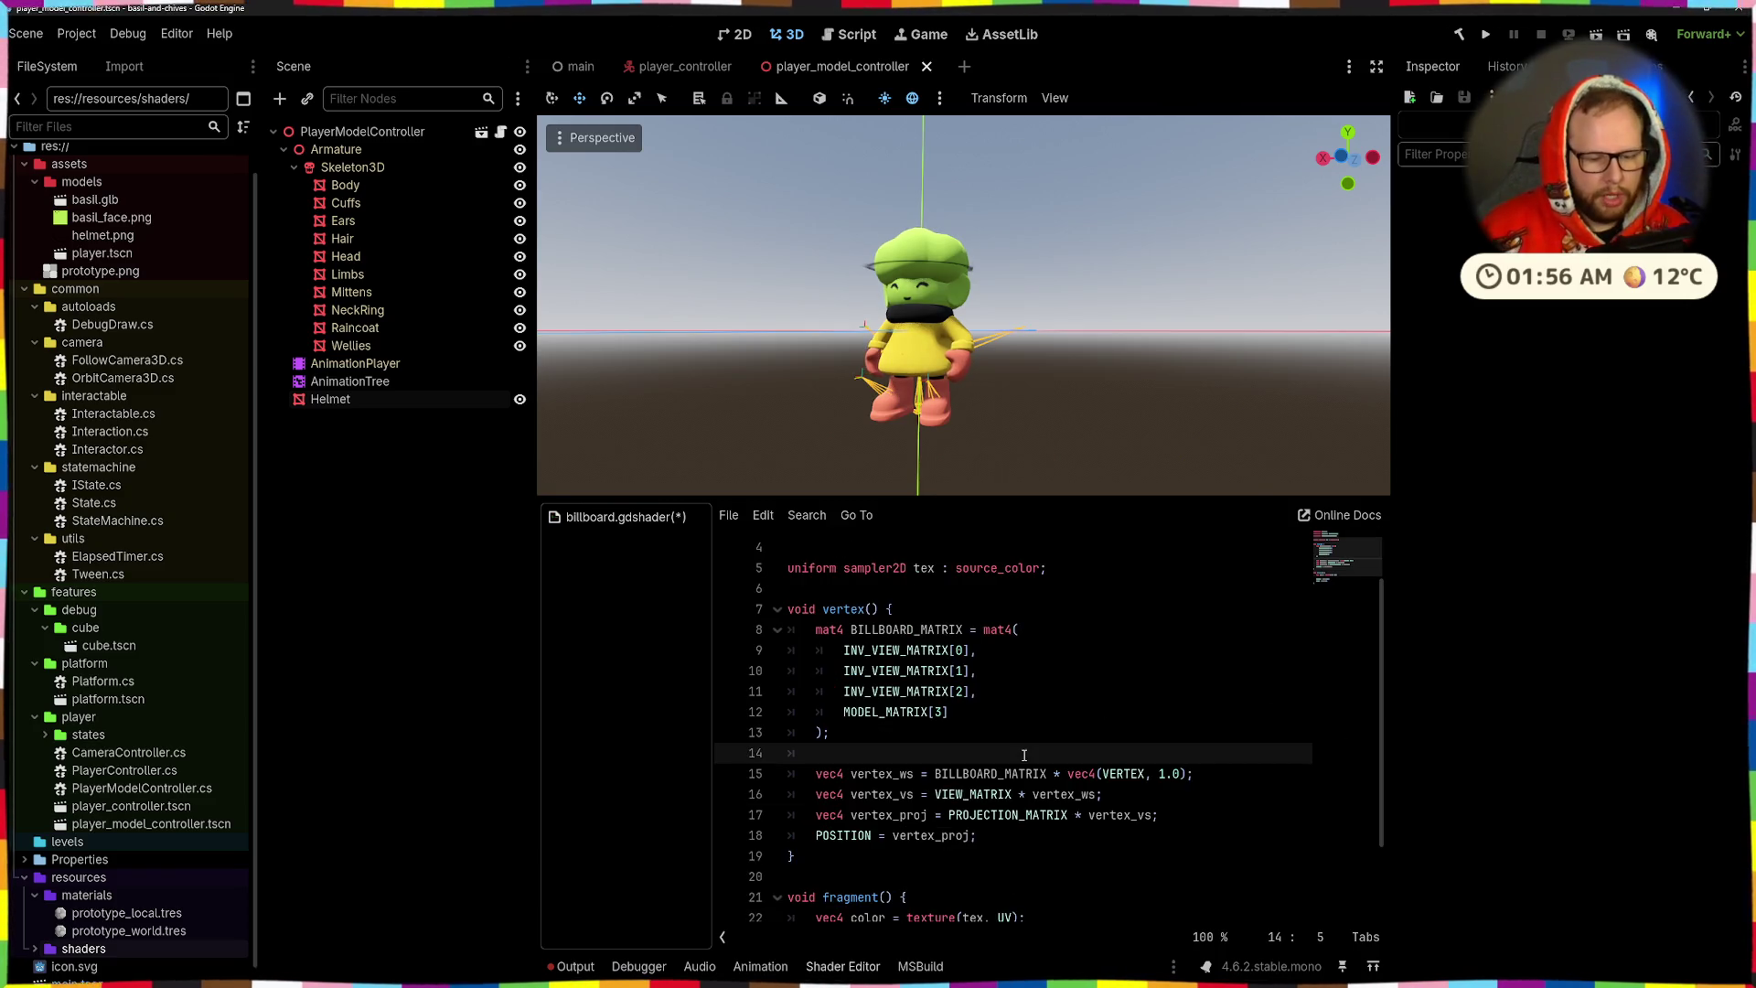
scroll(951, 743, down, 1)
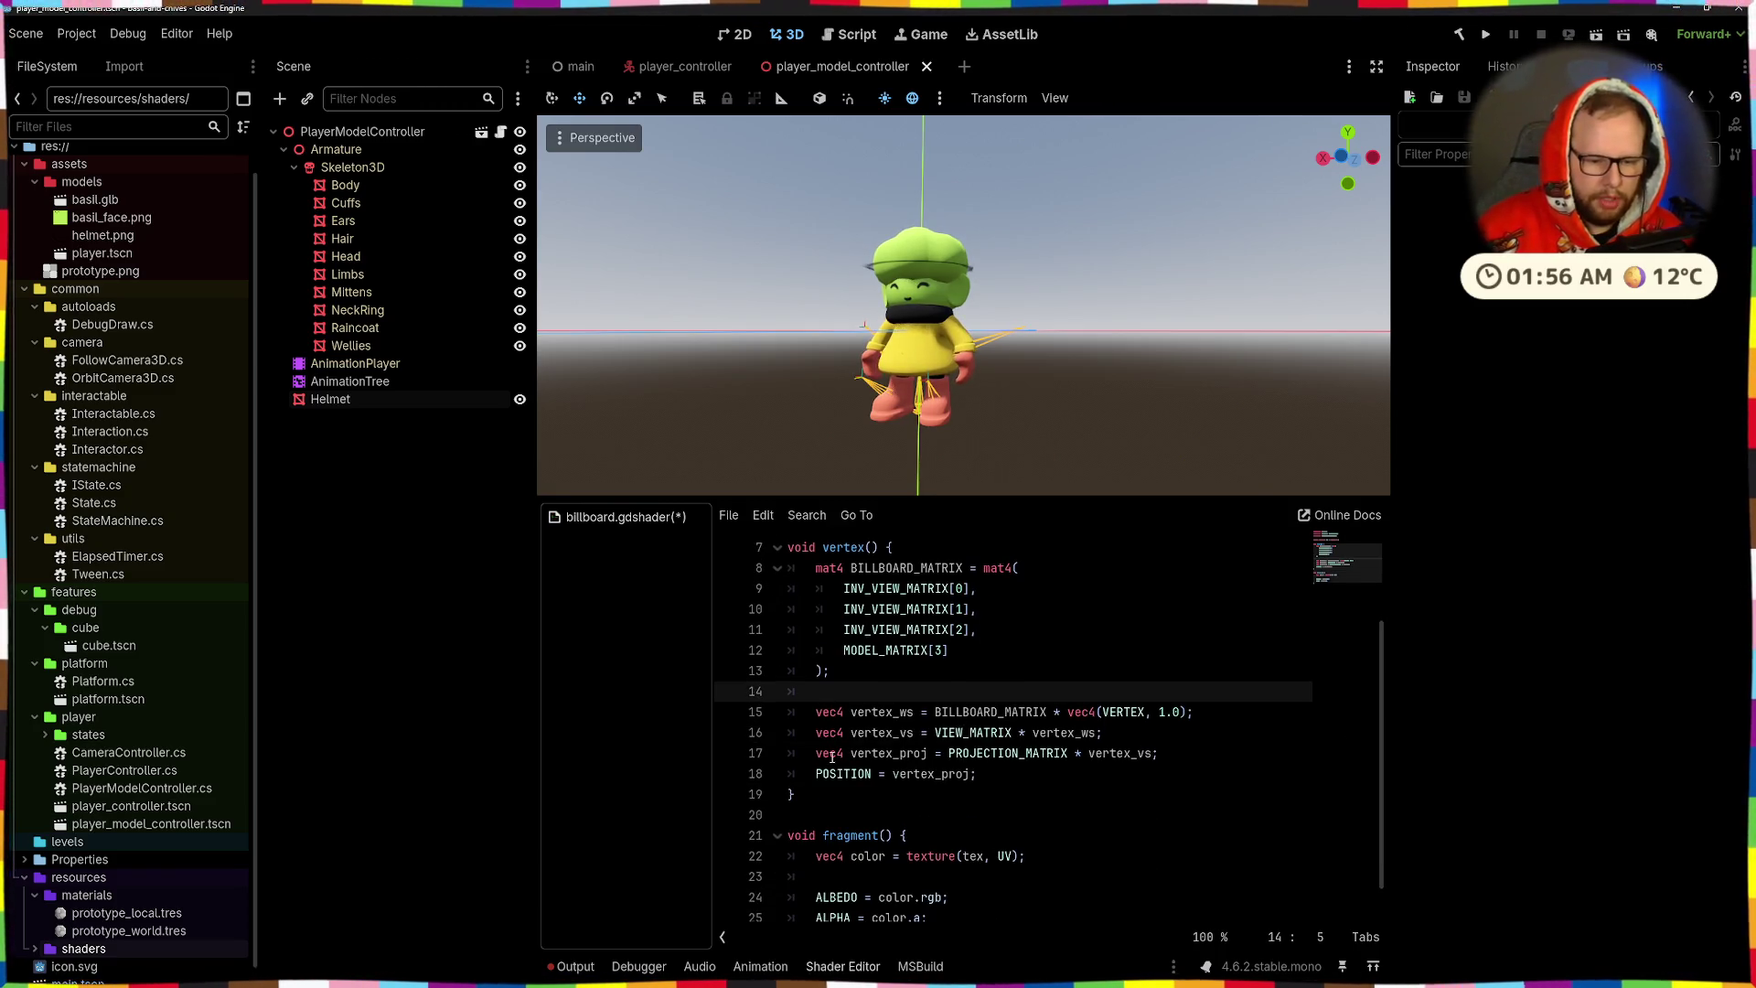
drag(831, 756, 1025, 752)
click(1025, 752)
scroll(999, 792, down, 1)
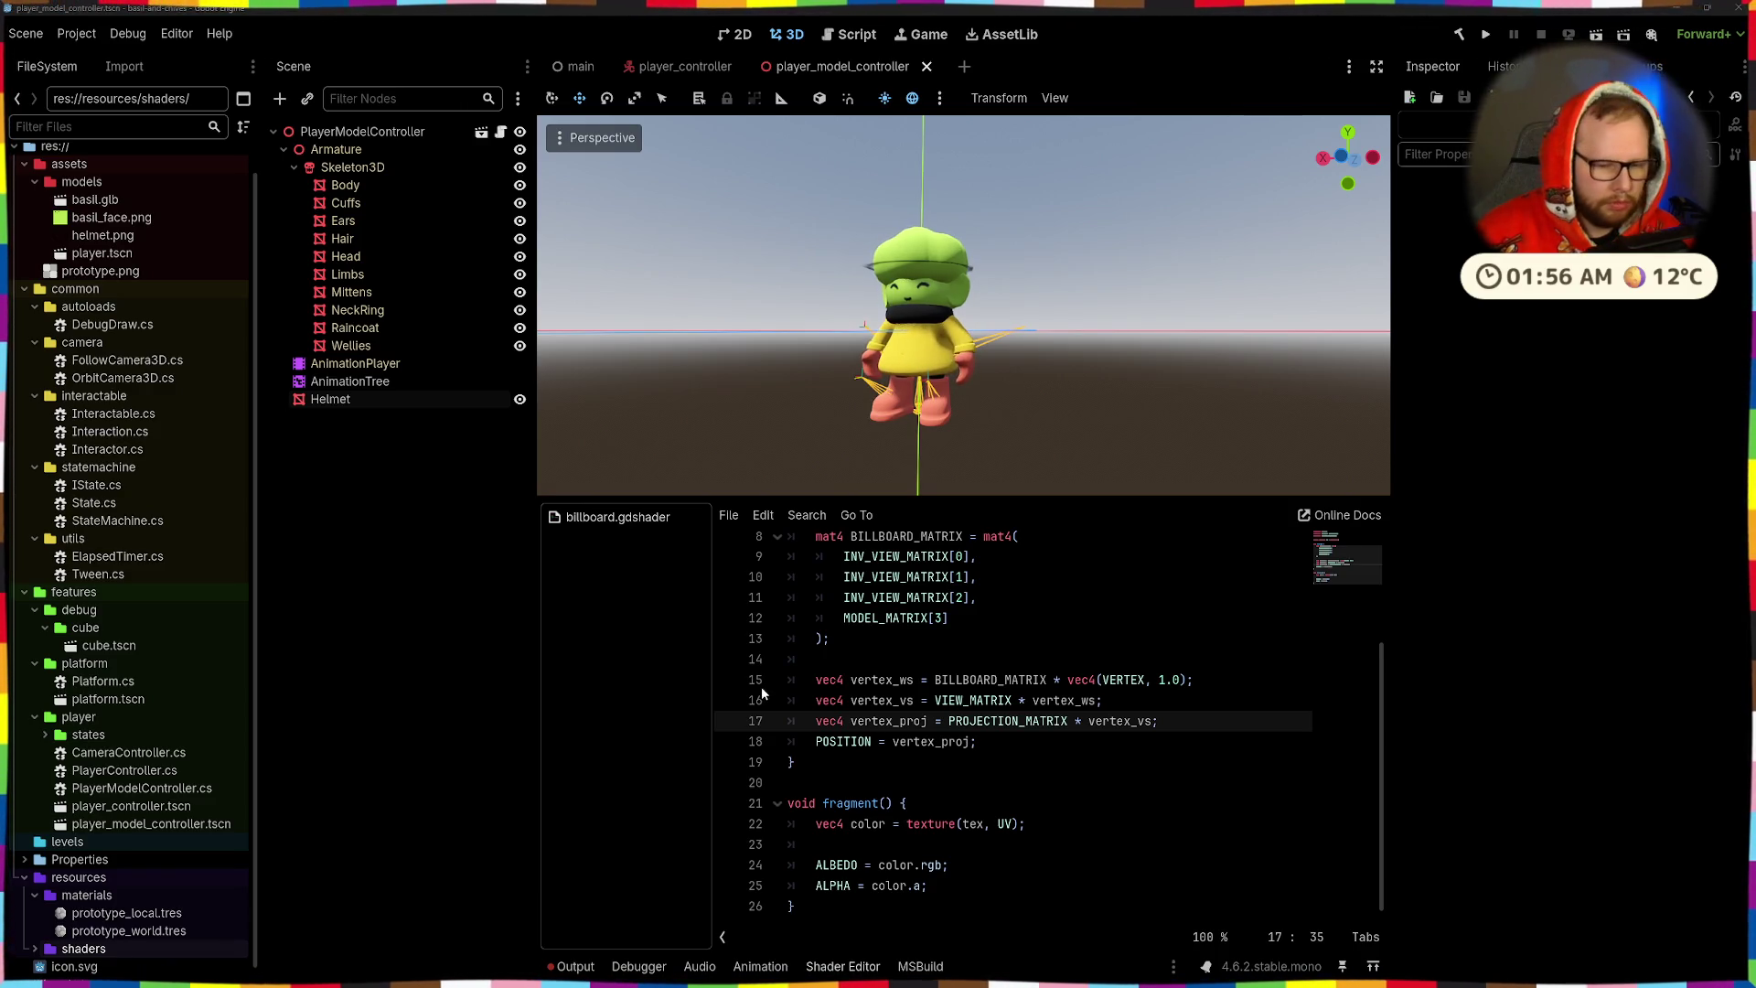
click(877, 885)
double_click(858, 825)
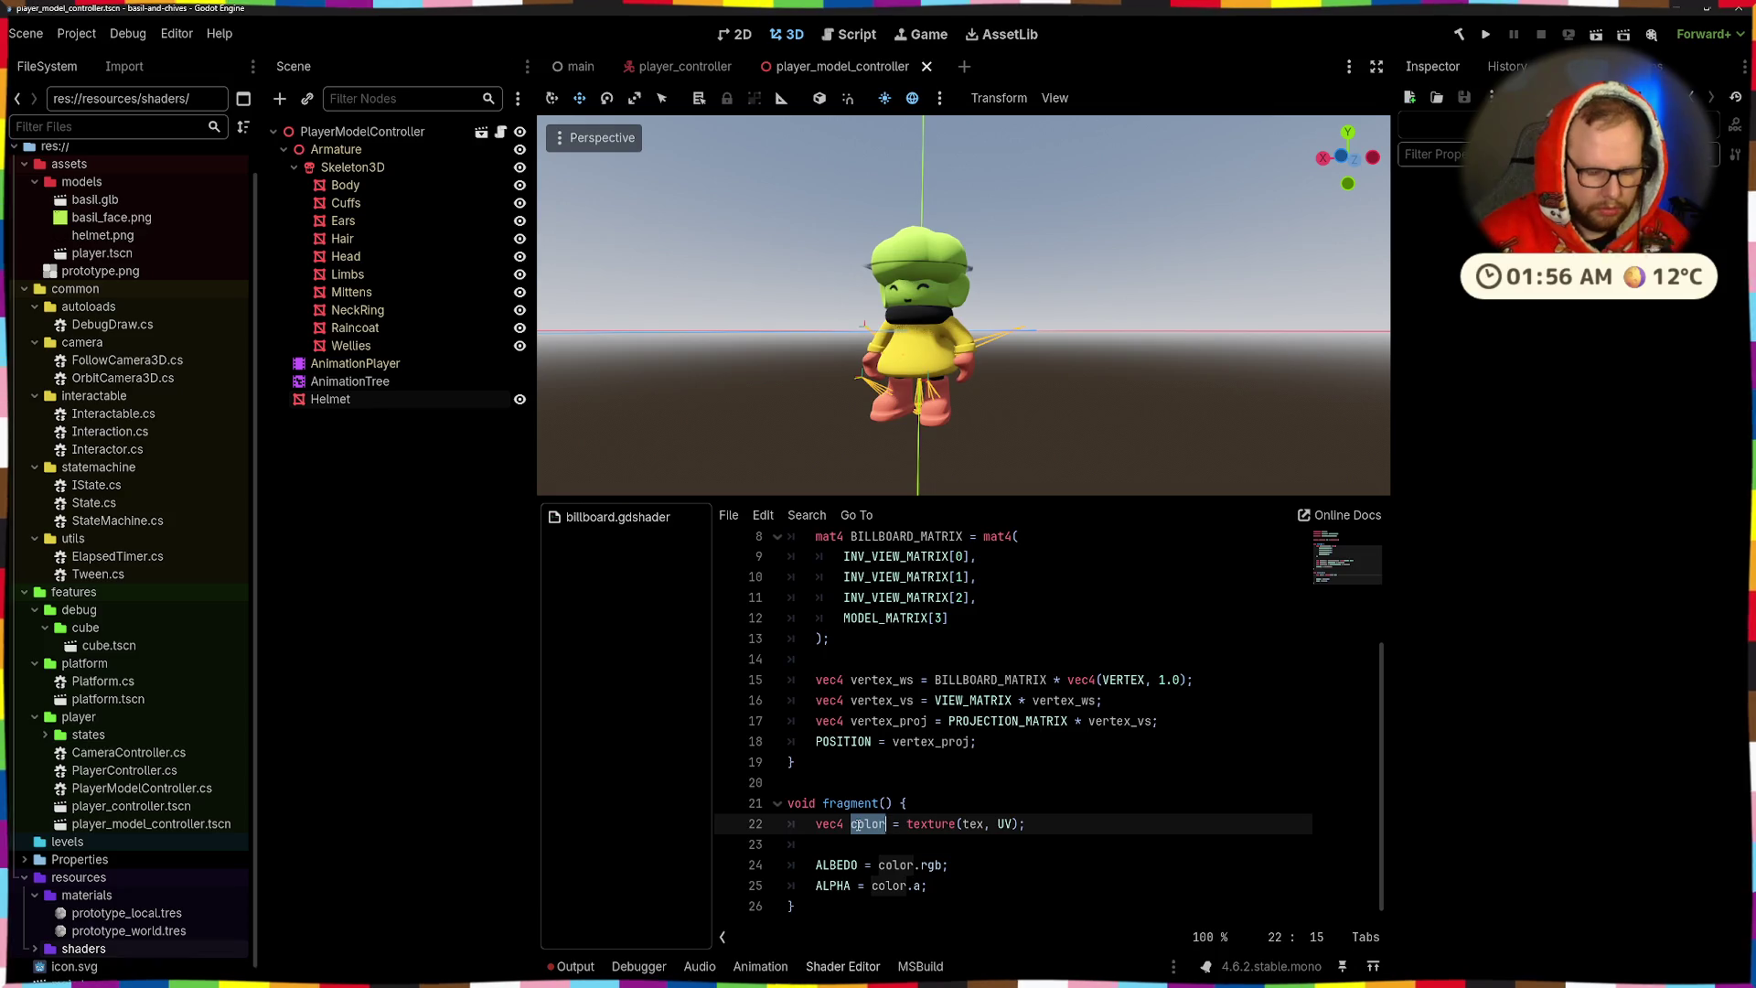
text(albedo)
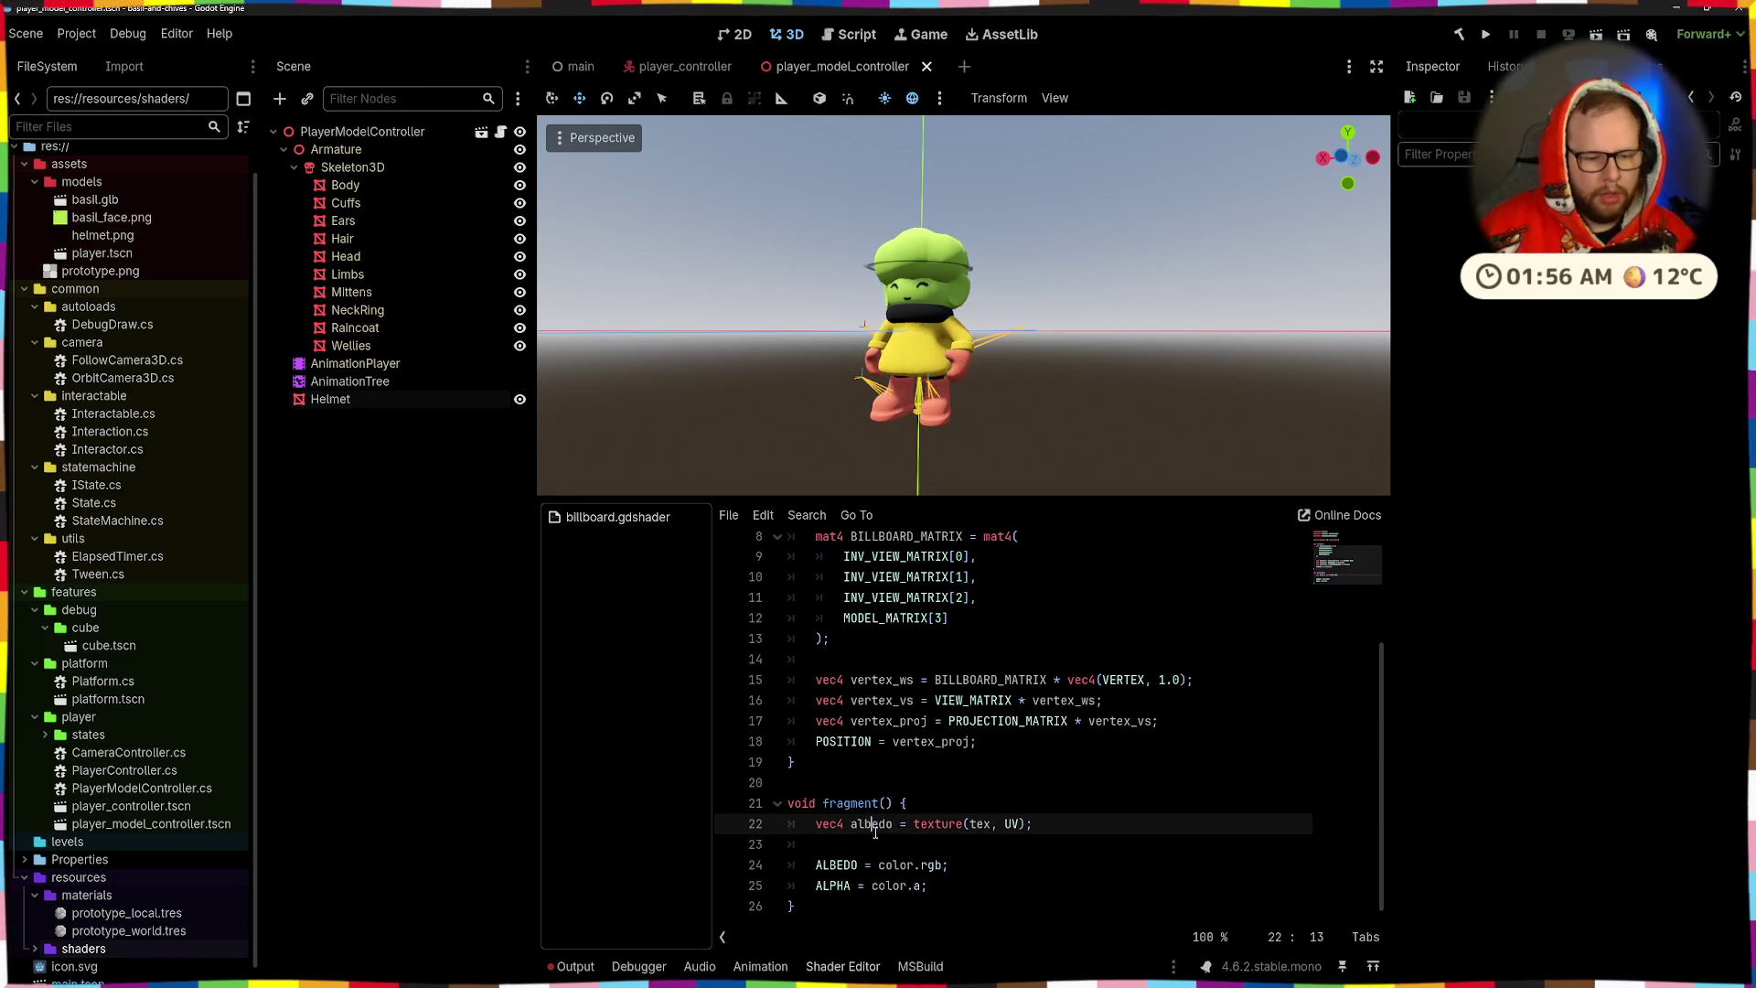
- Replace color with albedo on lines 24 and 25 and save the shader
key(Down)
text(albedo)
double_click(894, 877)
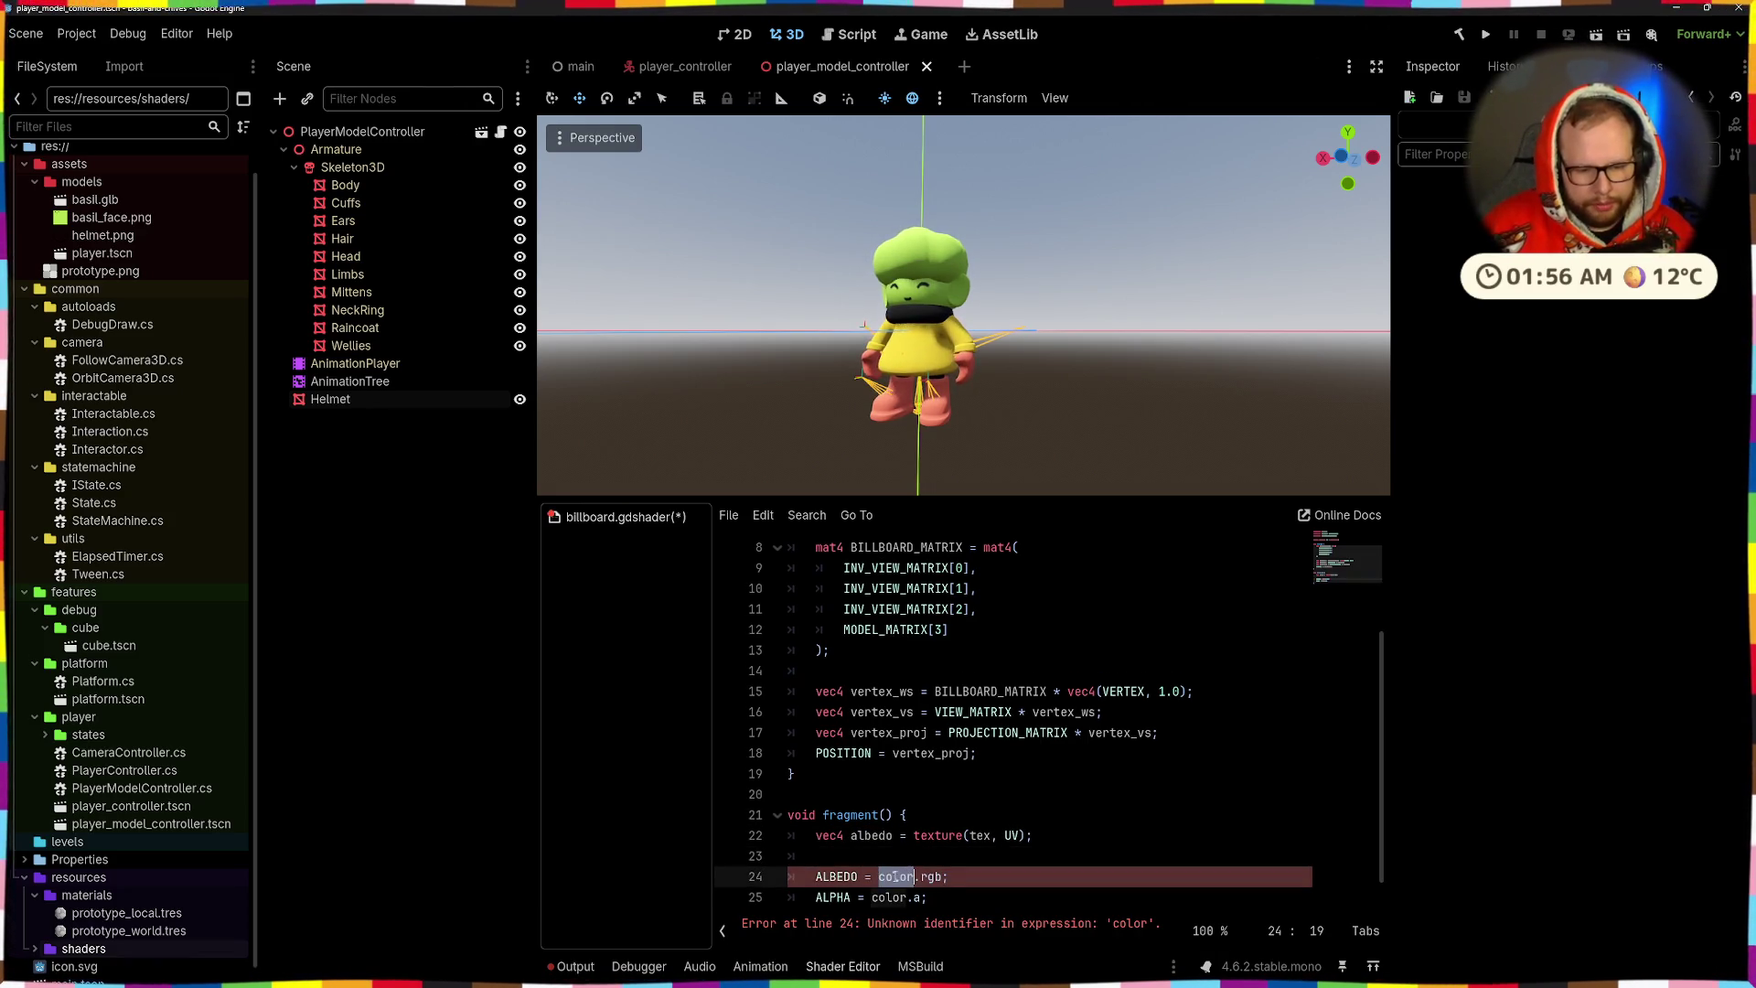
text(albedo)
double_click(892, 896)
click(969, 792)
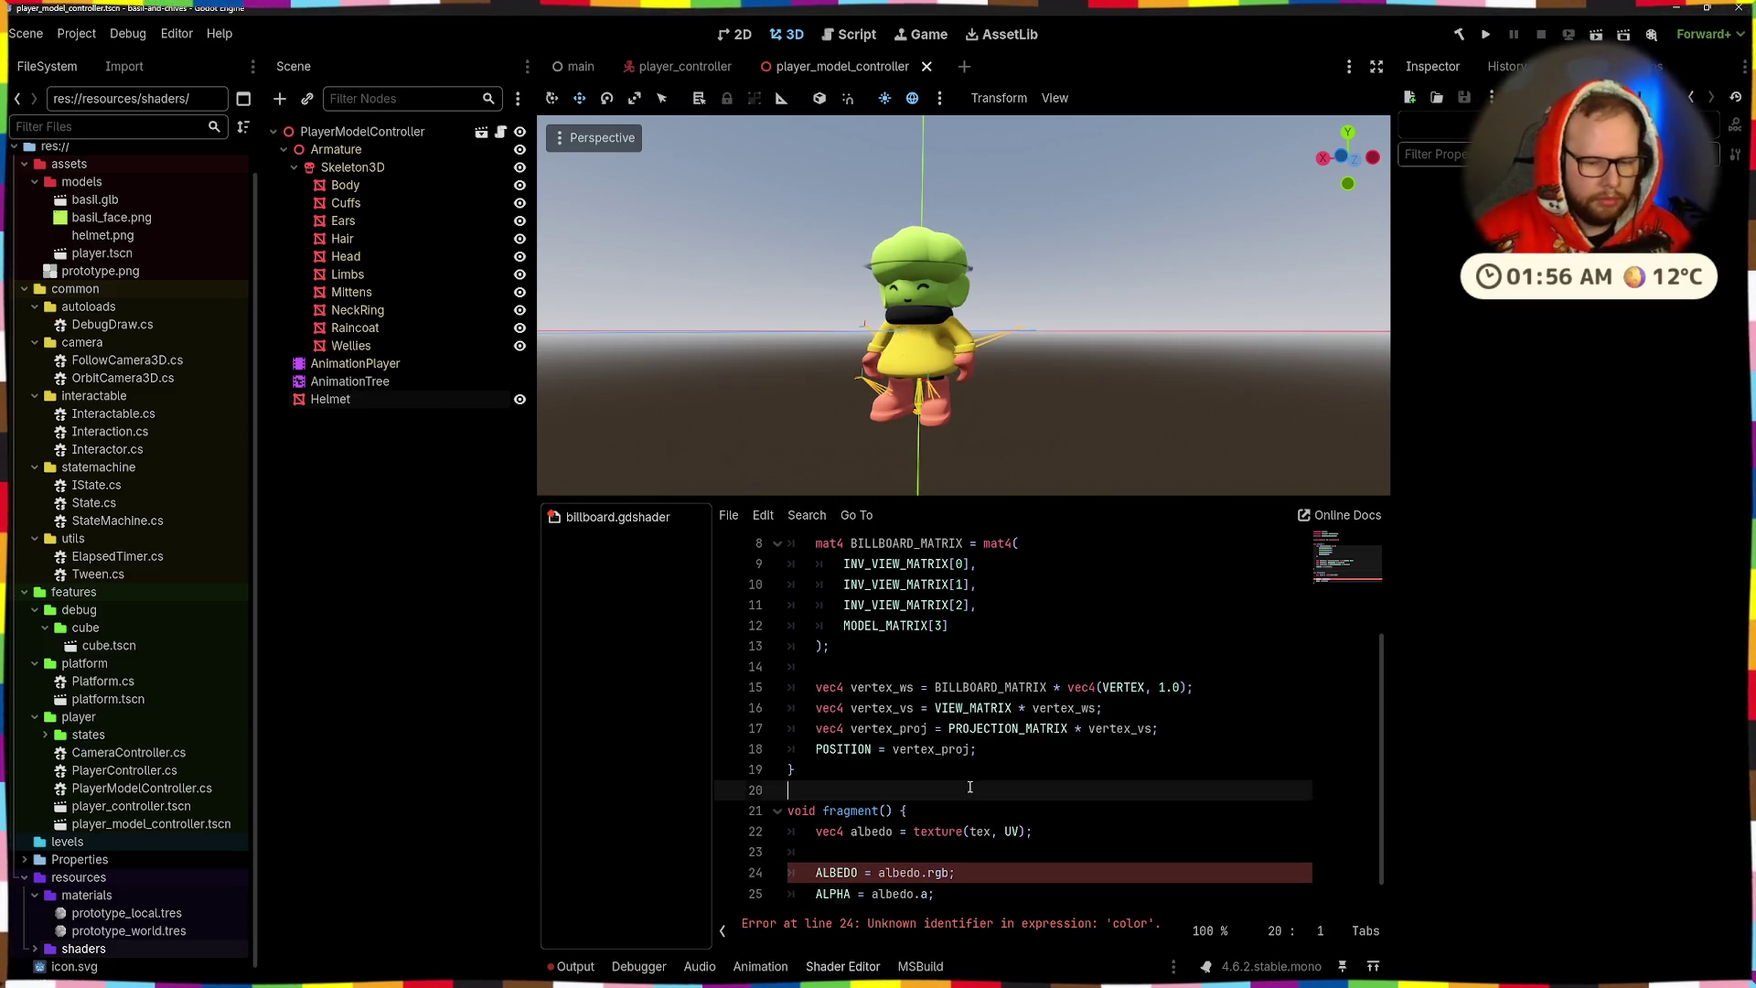
key(ctrl+s)
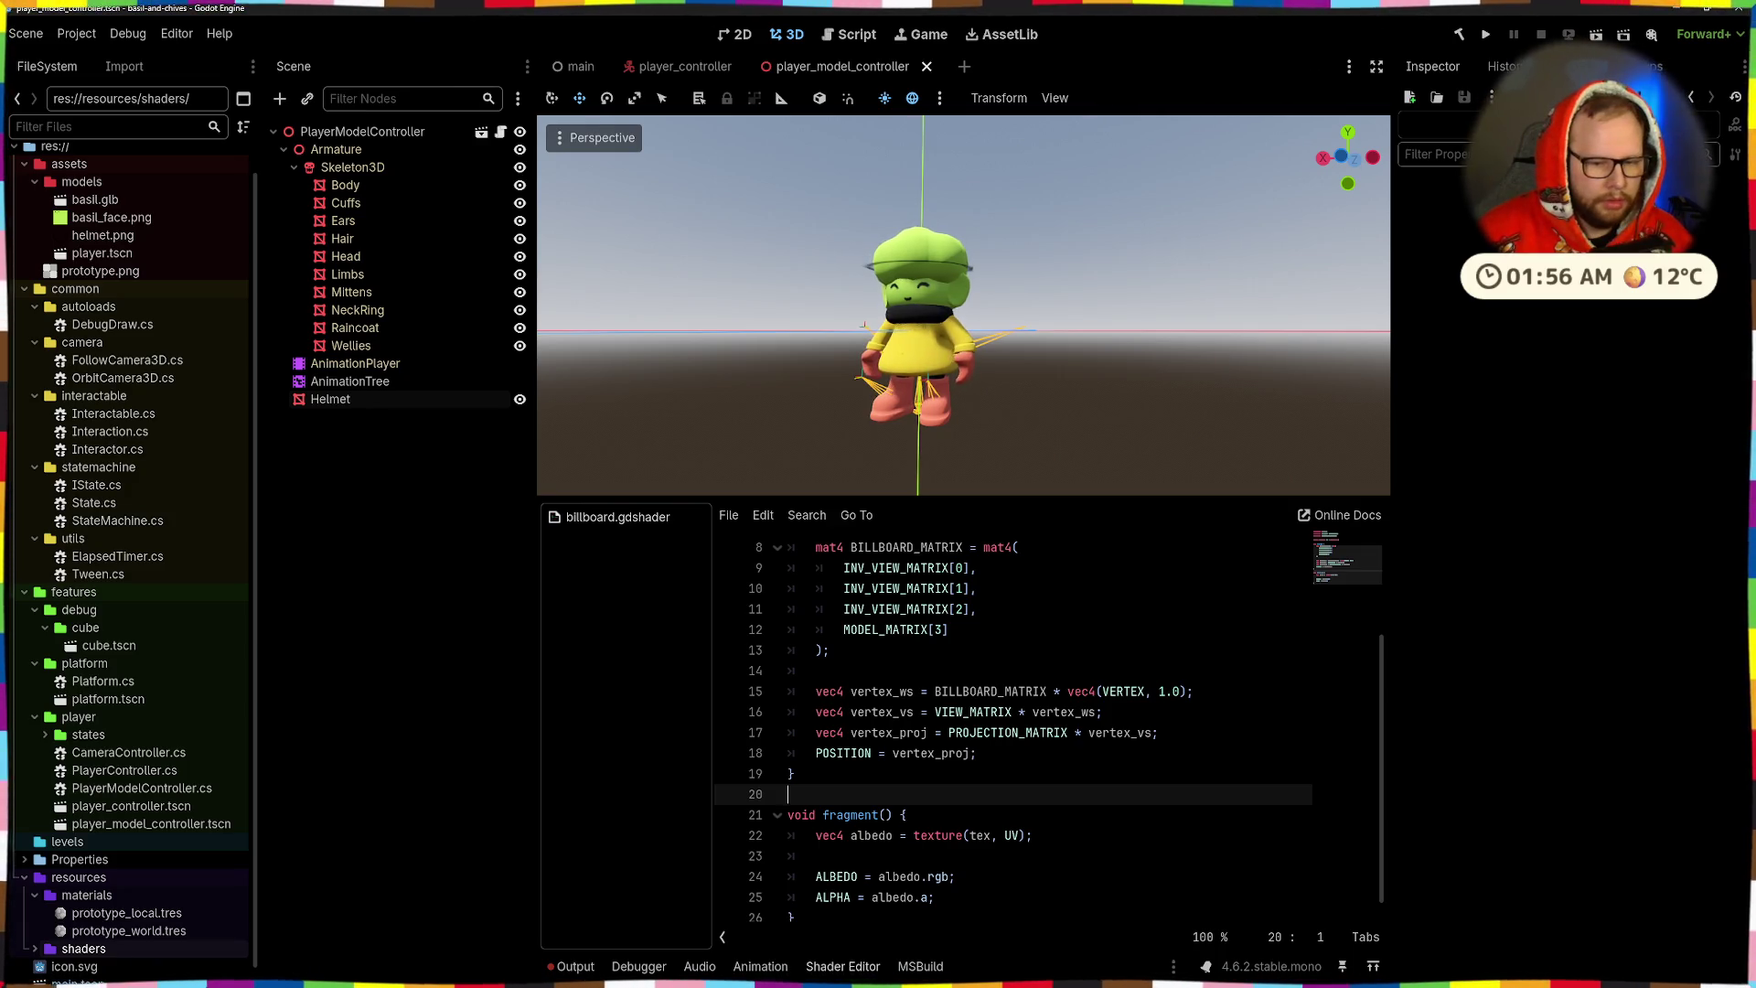
scroll(893, 748, up, 3)
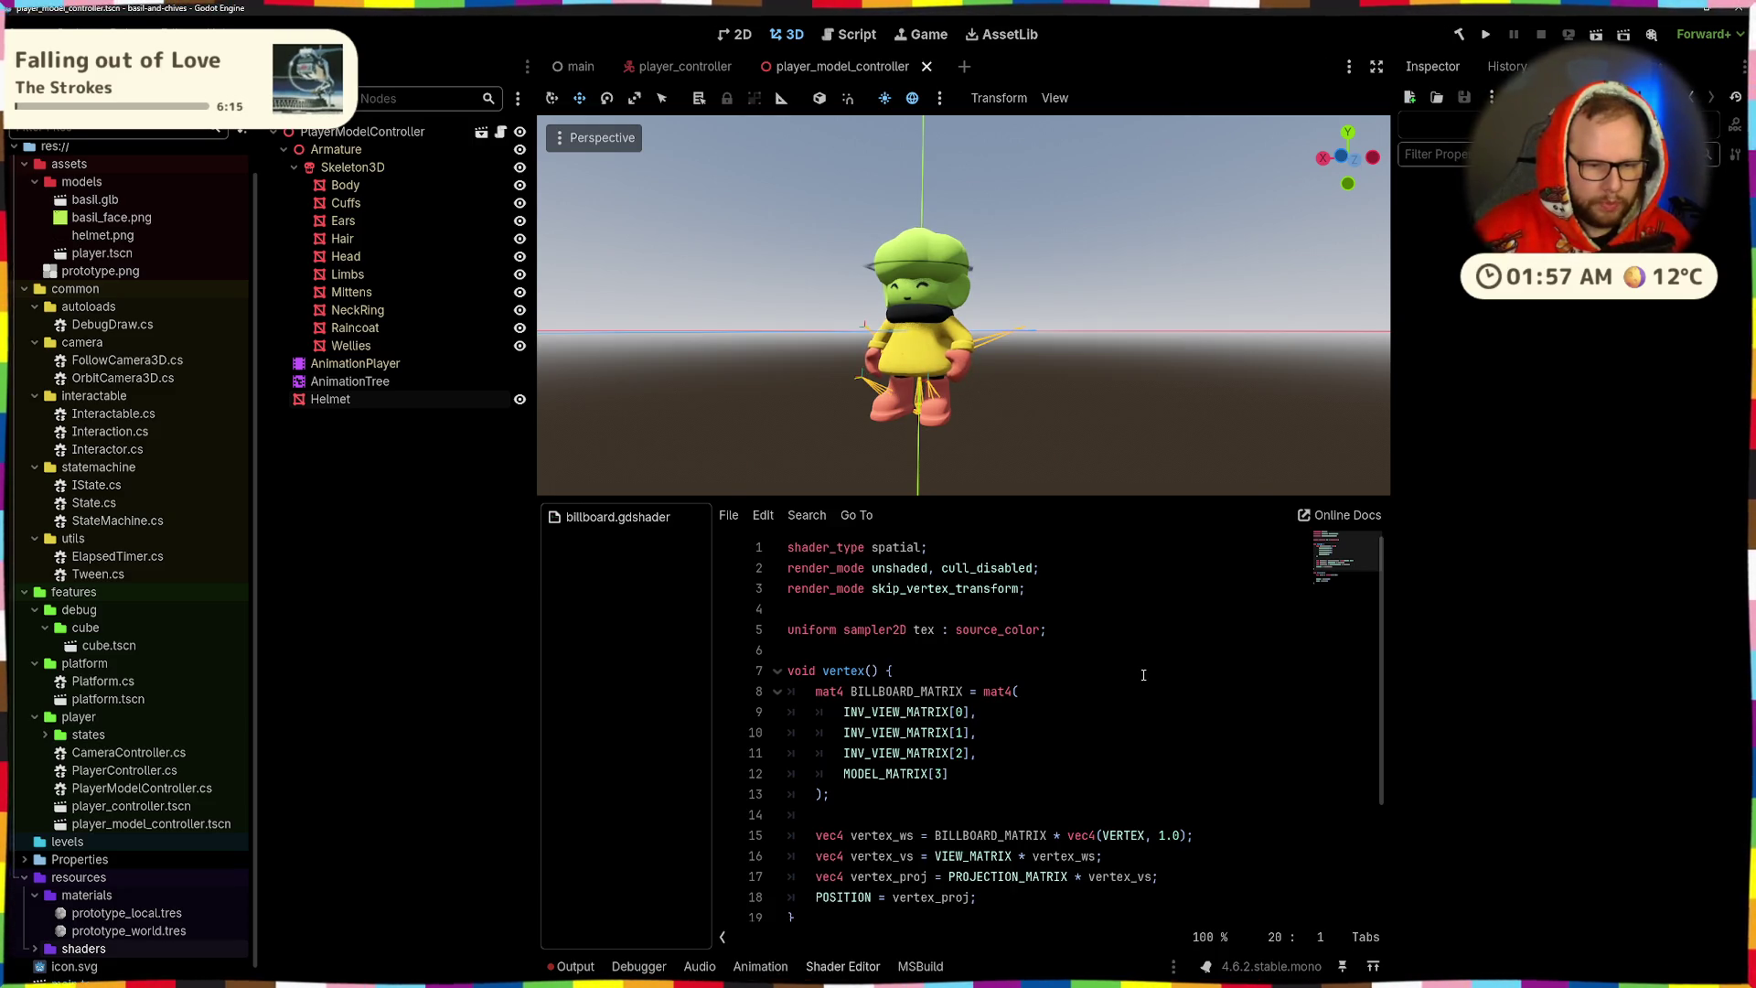
- Rename the texture uniform tex to albedo on line 5 and save
click(938, 629)
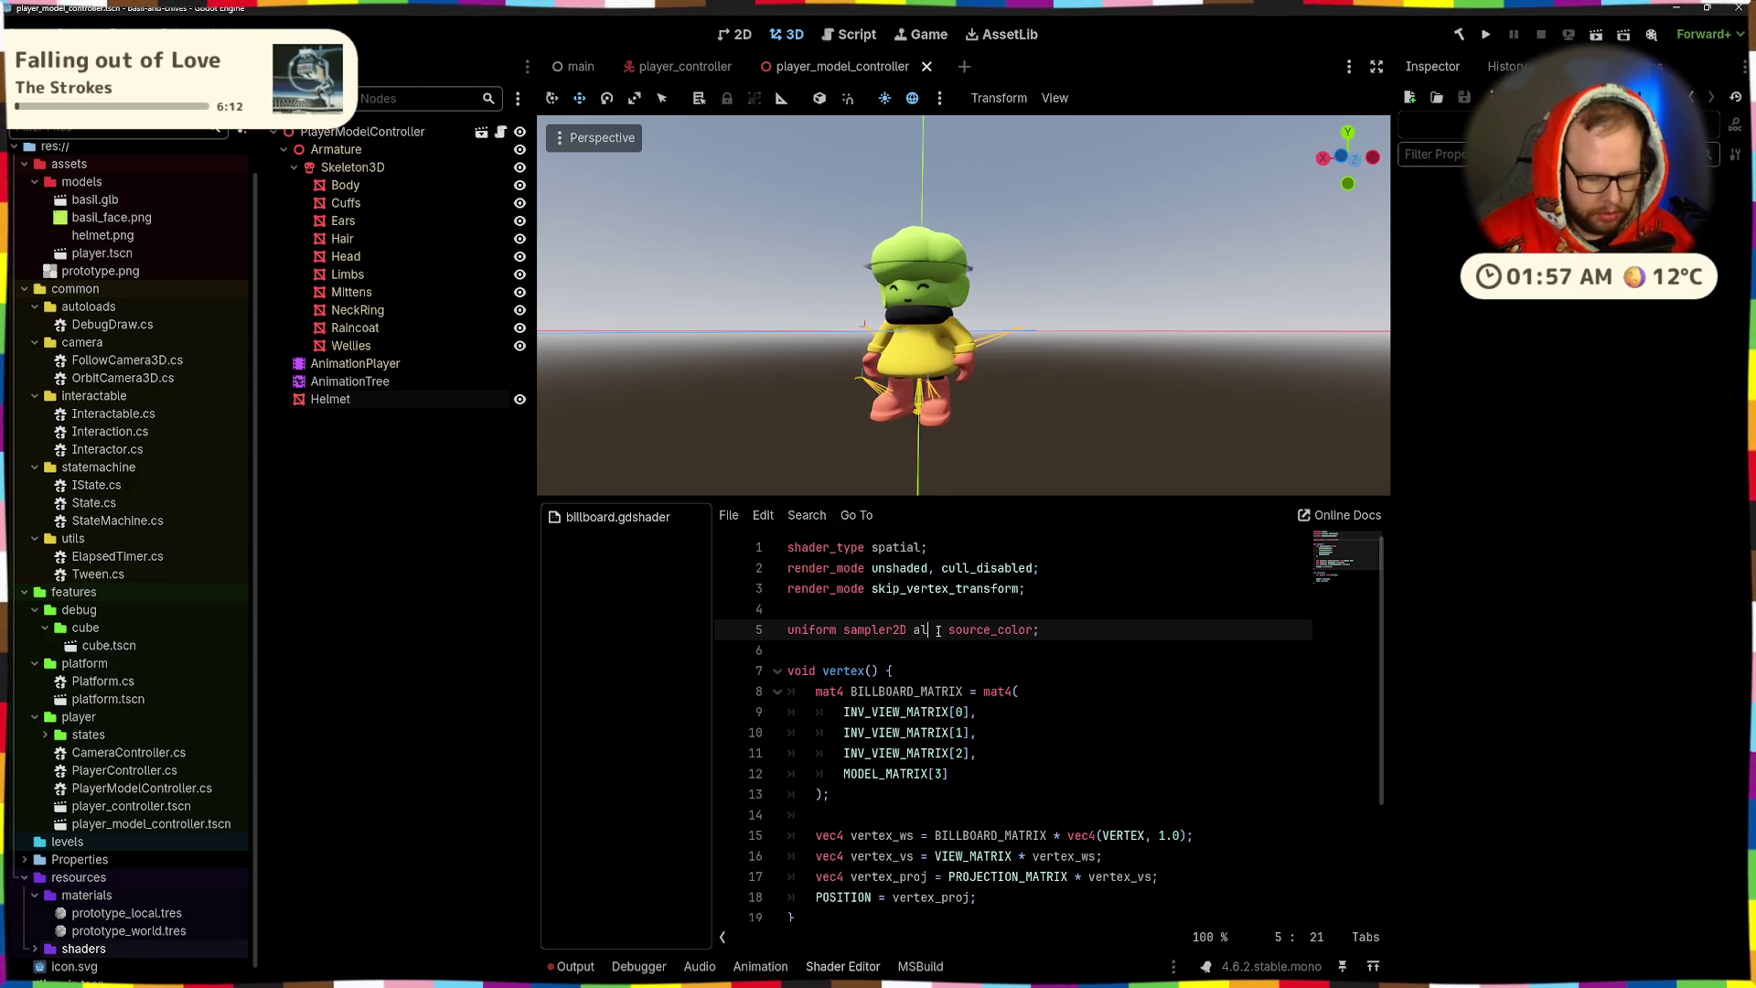
key(BackSpace)
text(bedo)
key(ctrl+s)
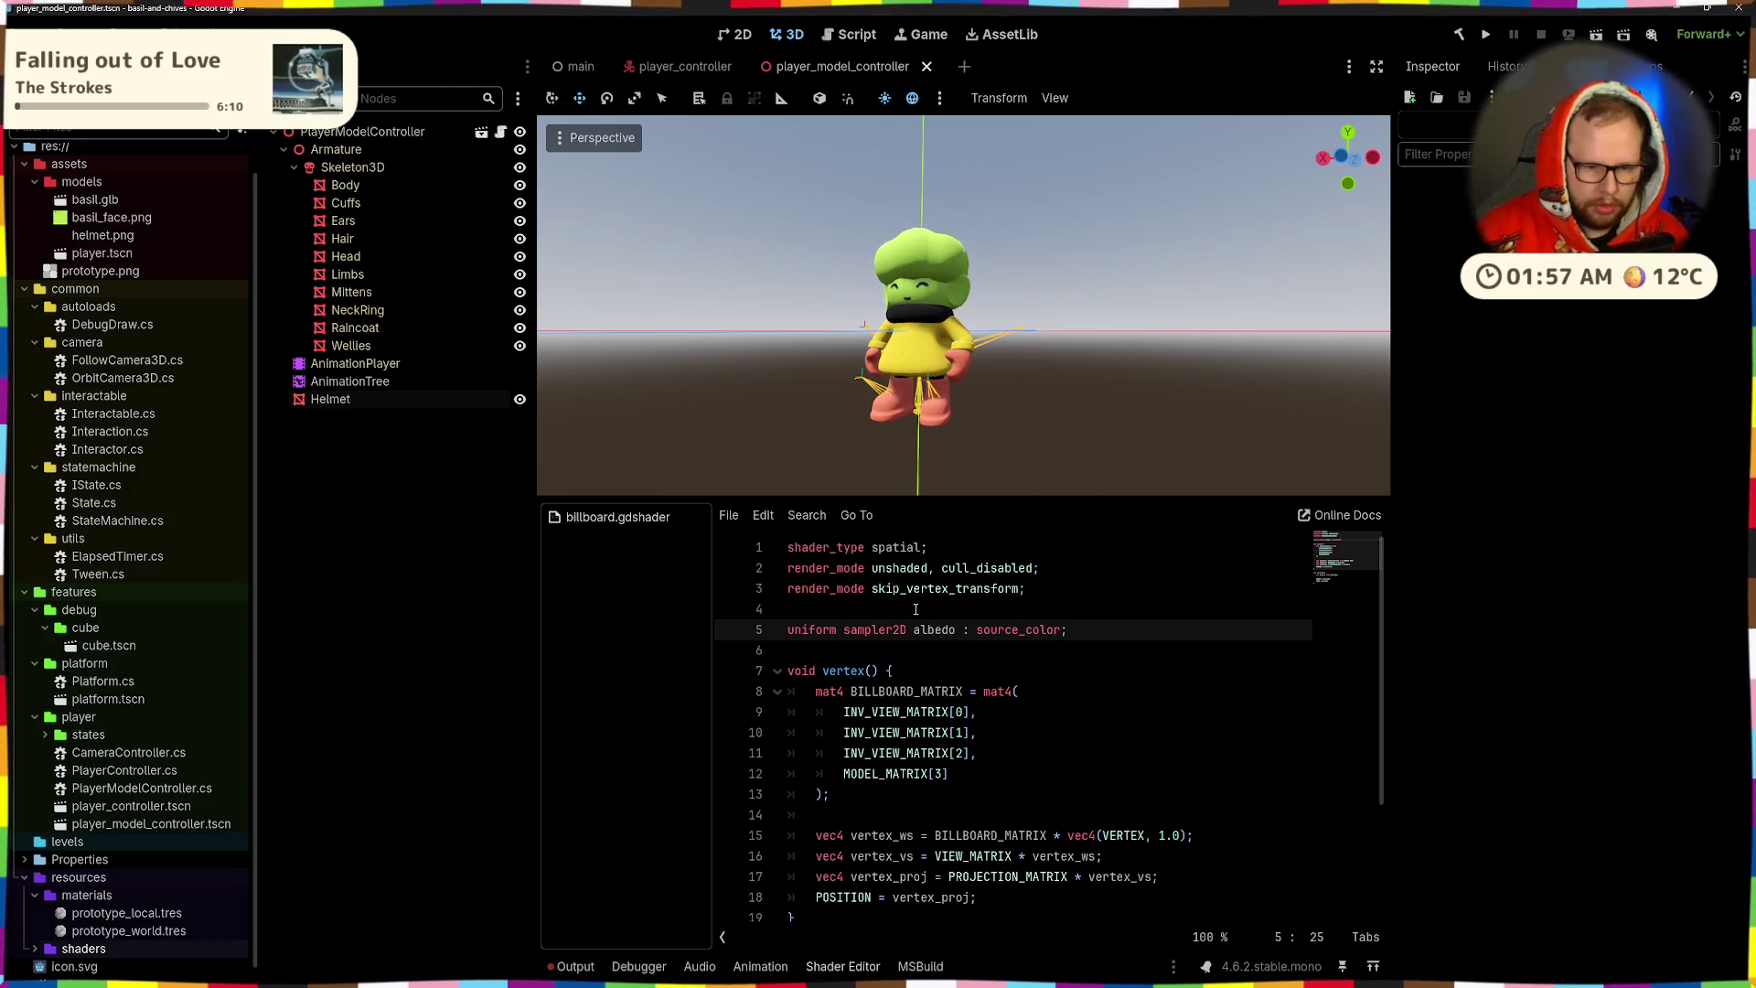
- Rename the fragment variable back to color on lines 22, 24 and 25, then save
scroll(923, 640, down, 3)
double_click(871, 823)
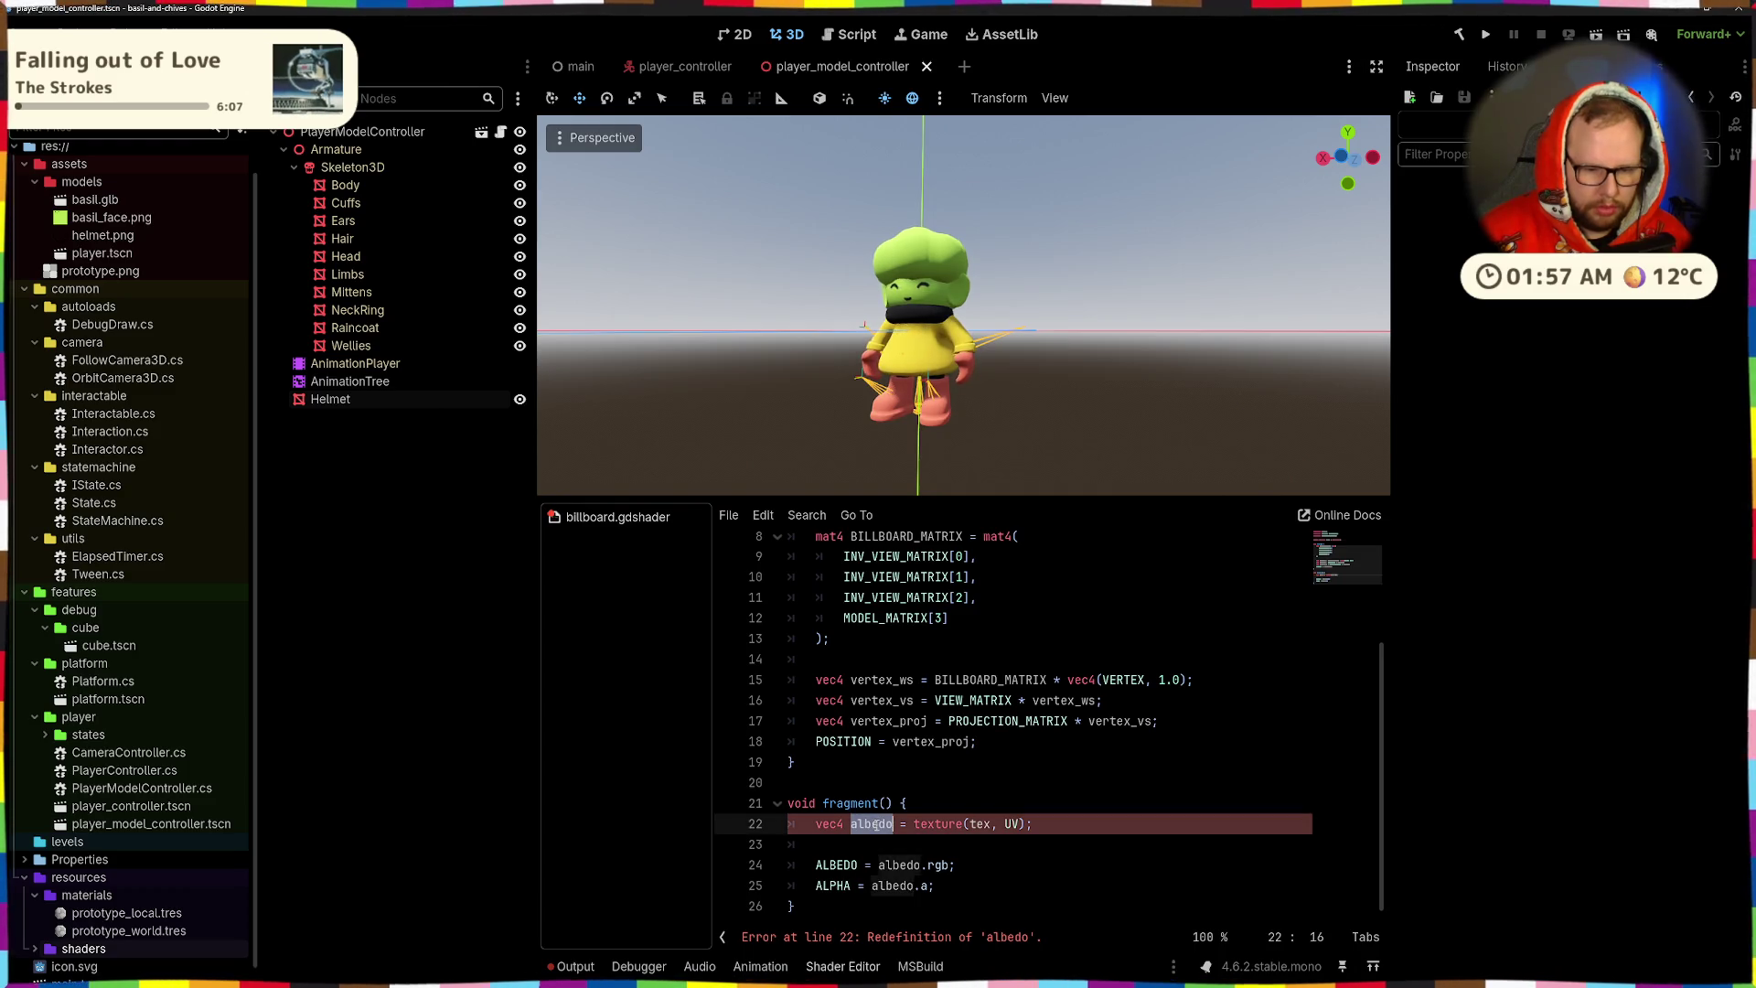
scroll(942, 754, up, 1)
text(color)
scroll(942, 754, down, 3)
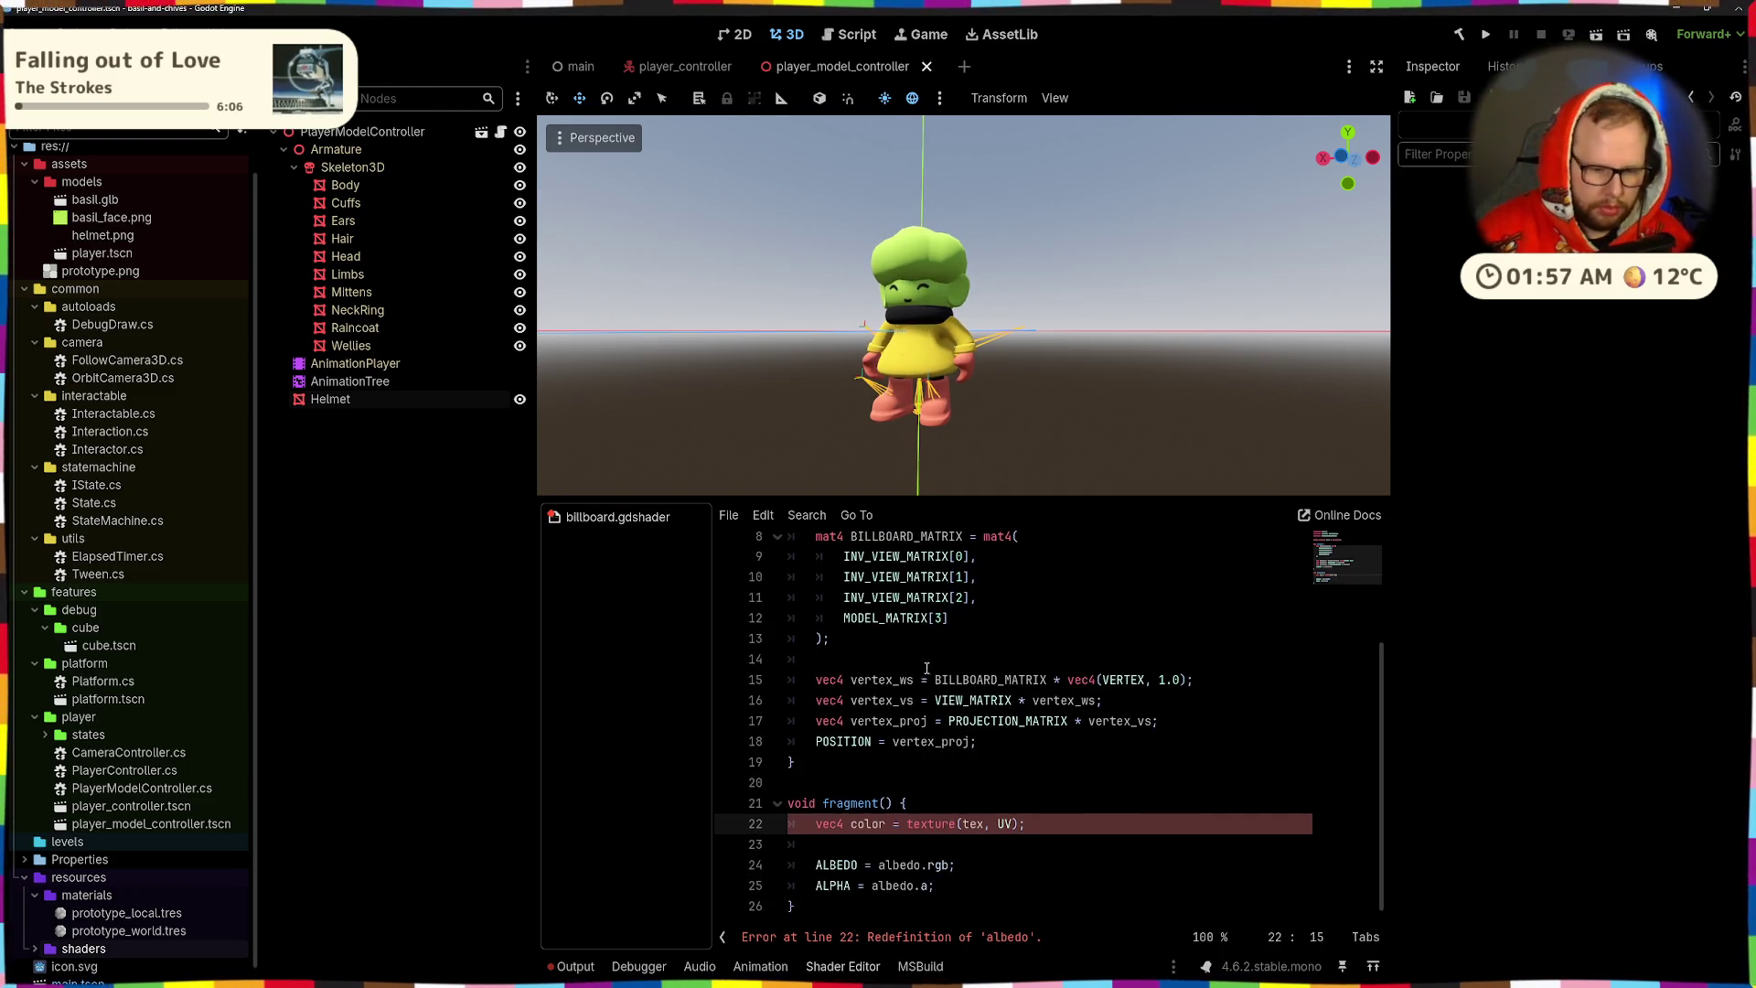
double_click(883, 864)
text(color)
drag(885, 886, 914, 885)
text(color)
click(1013, 799)
key(ctrl+s)
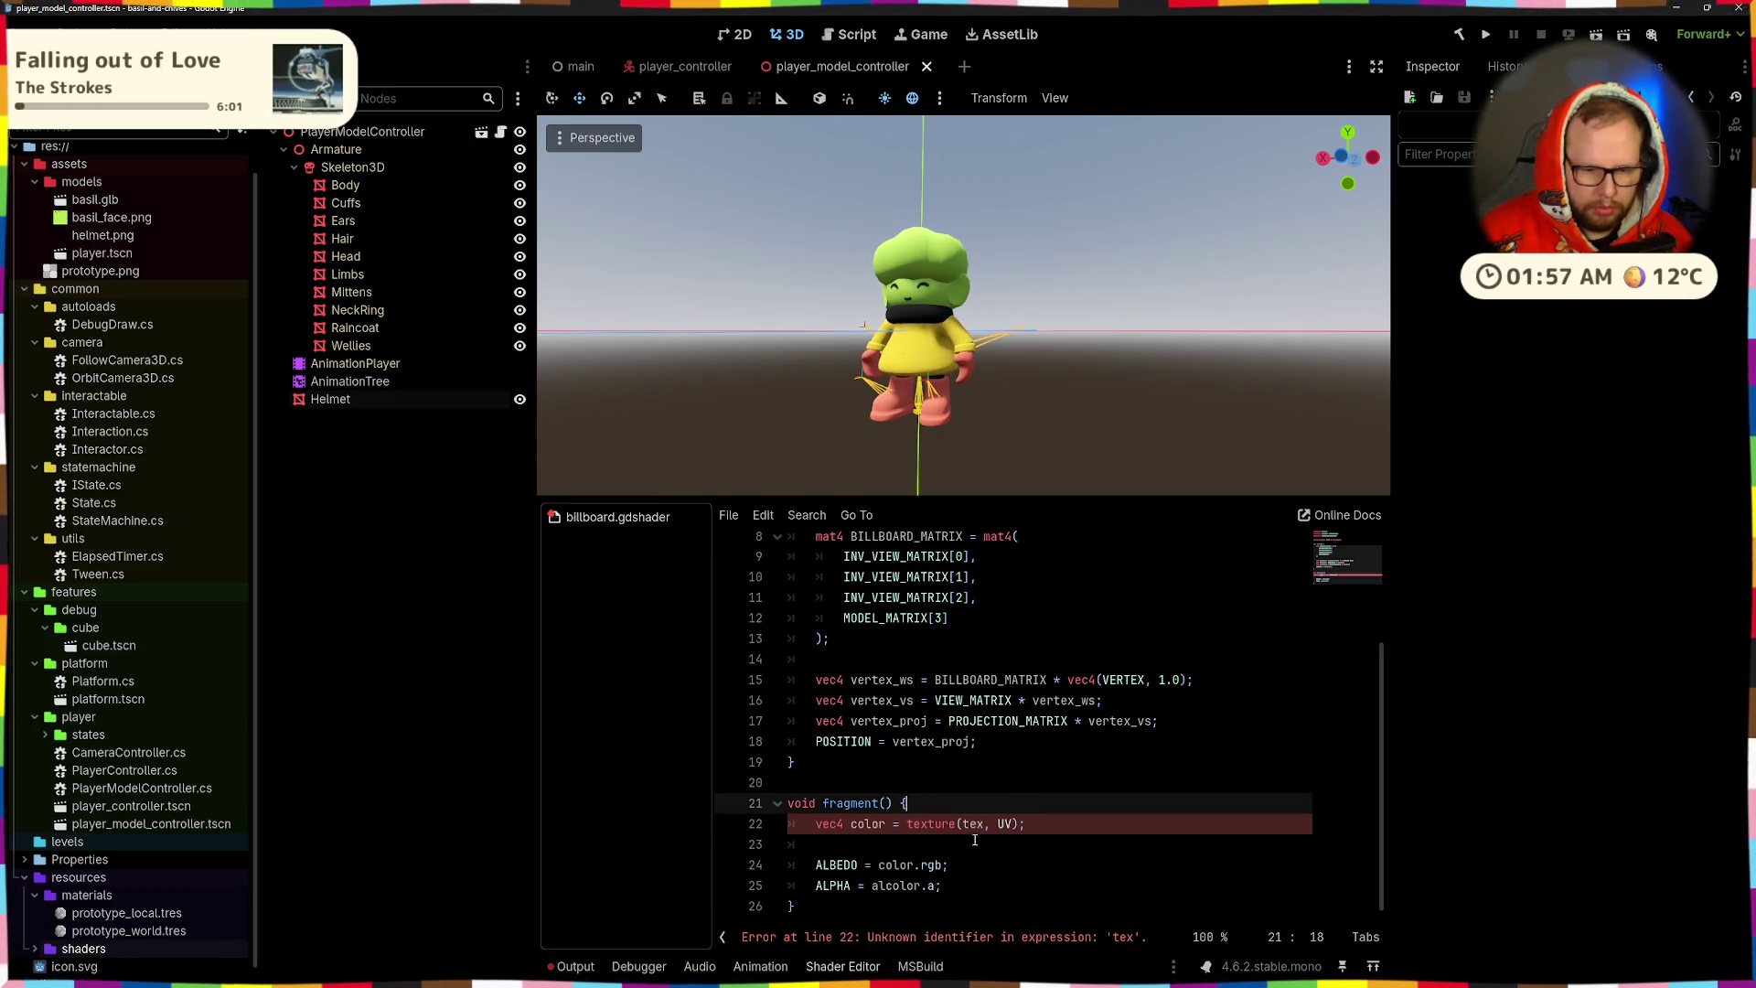
- Sample texture(albedo, UV), fix the alcolor typo to color, save, and check the helmet ring
double_click(972, 823)
text(albedo)
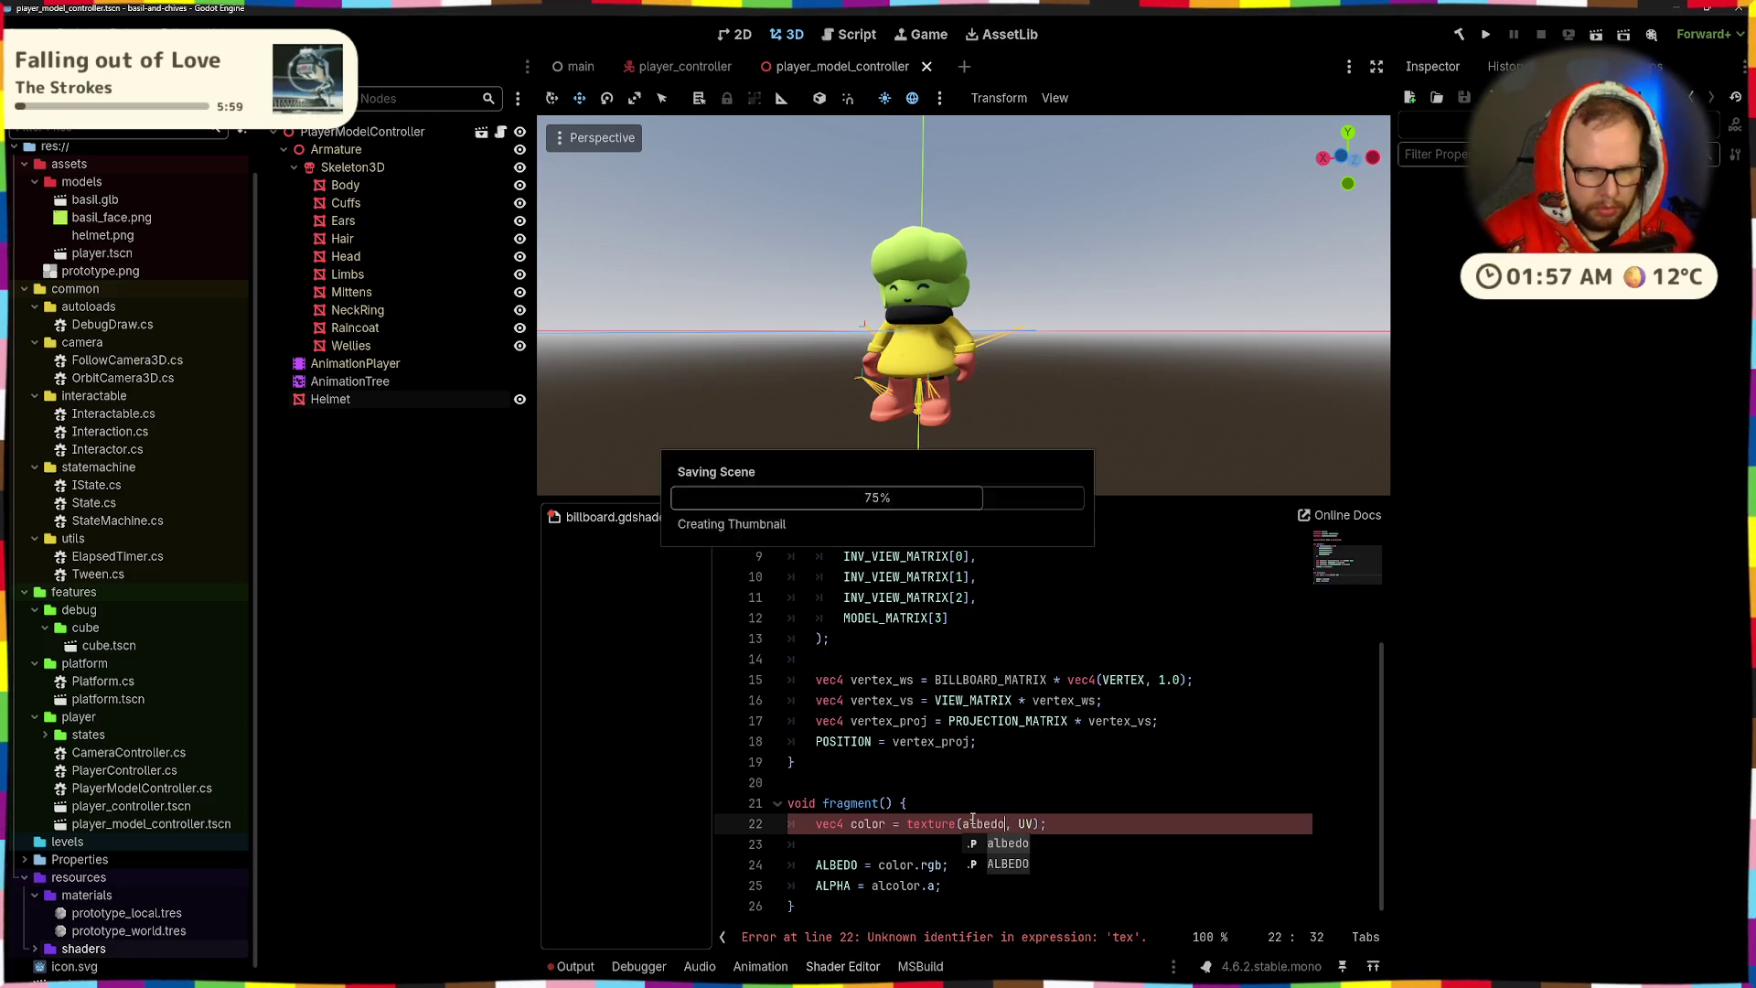
click(1079, 790)
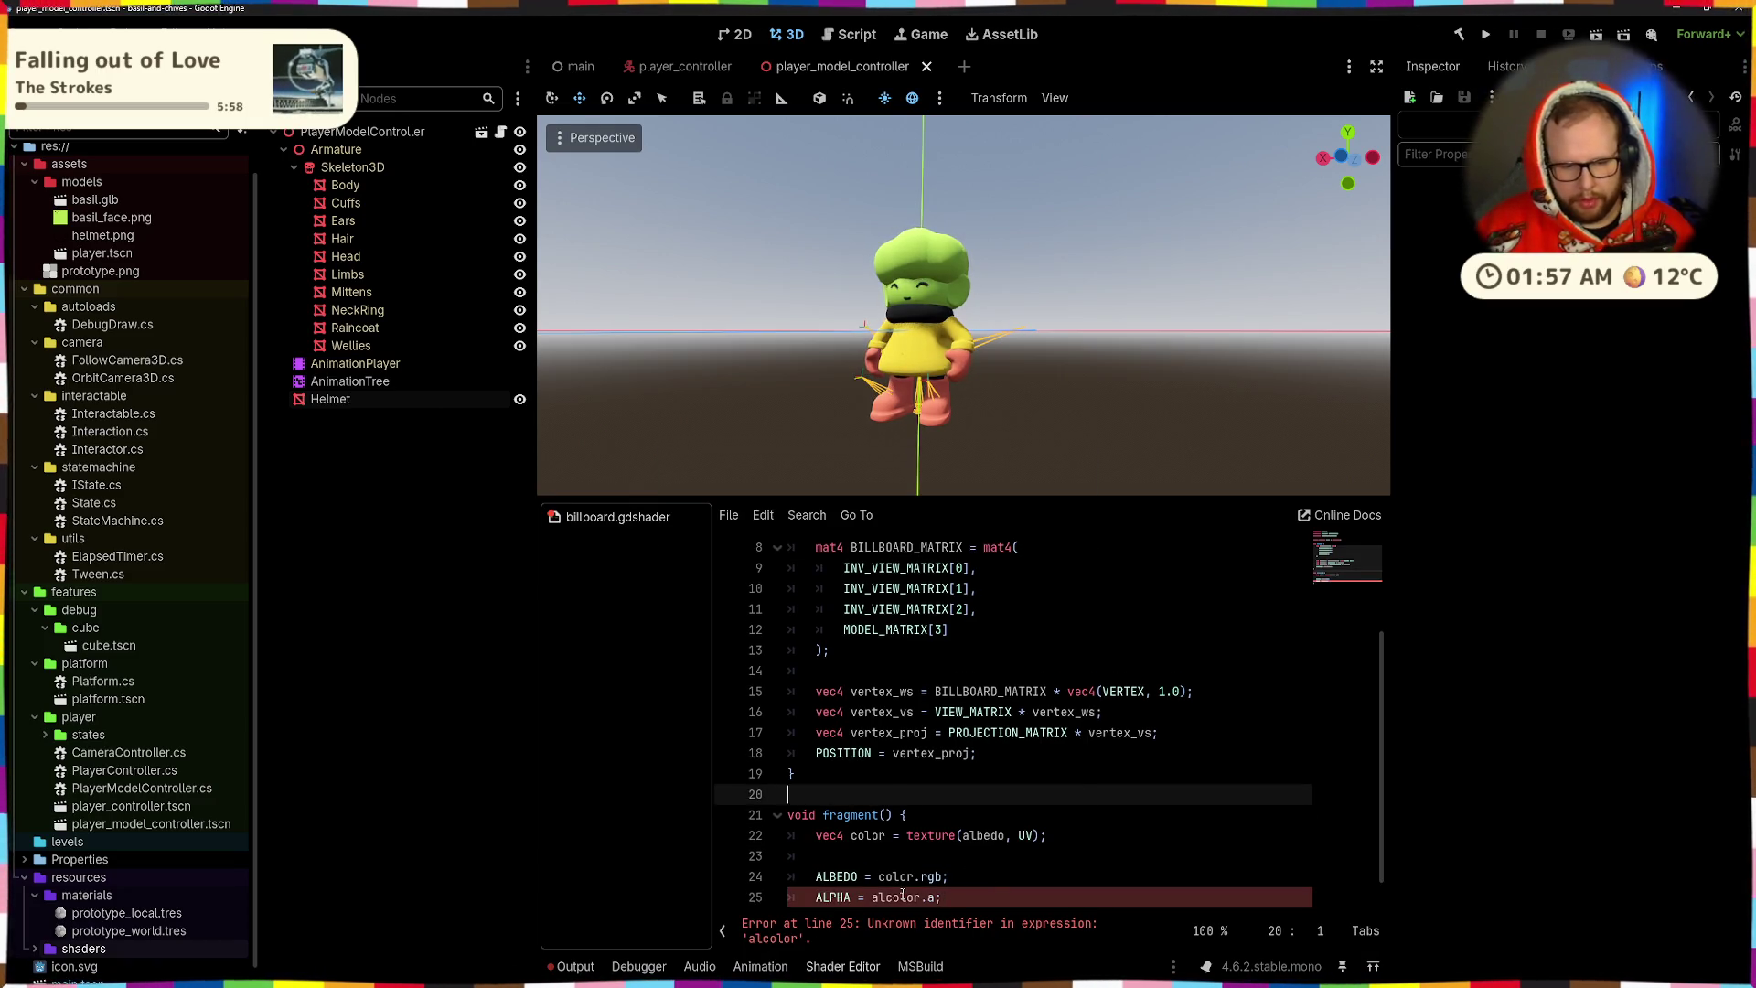
double_click(895, 895)
double_click(869, 833)
double_click(892, 893)
text(color)
key(ctrl+s)
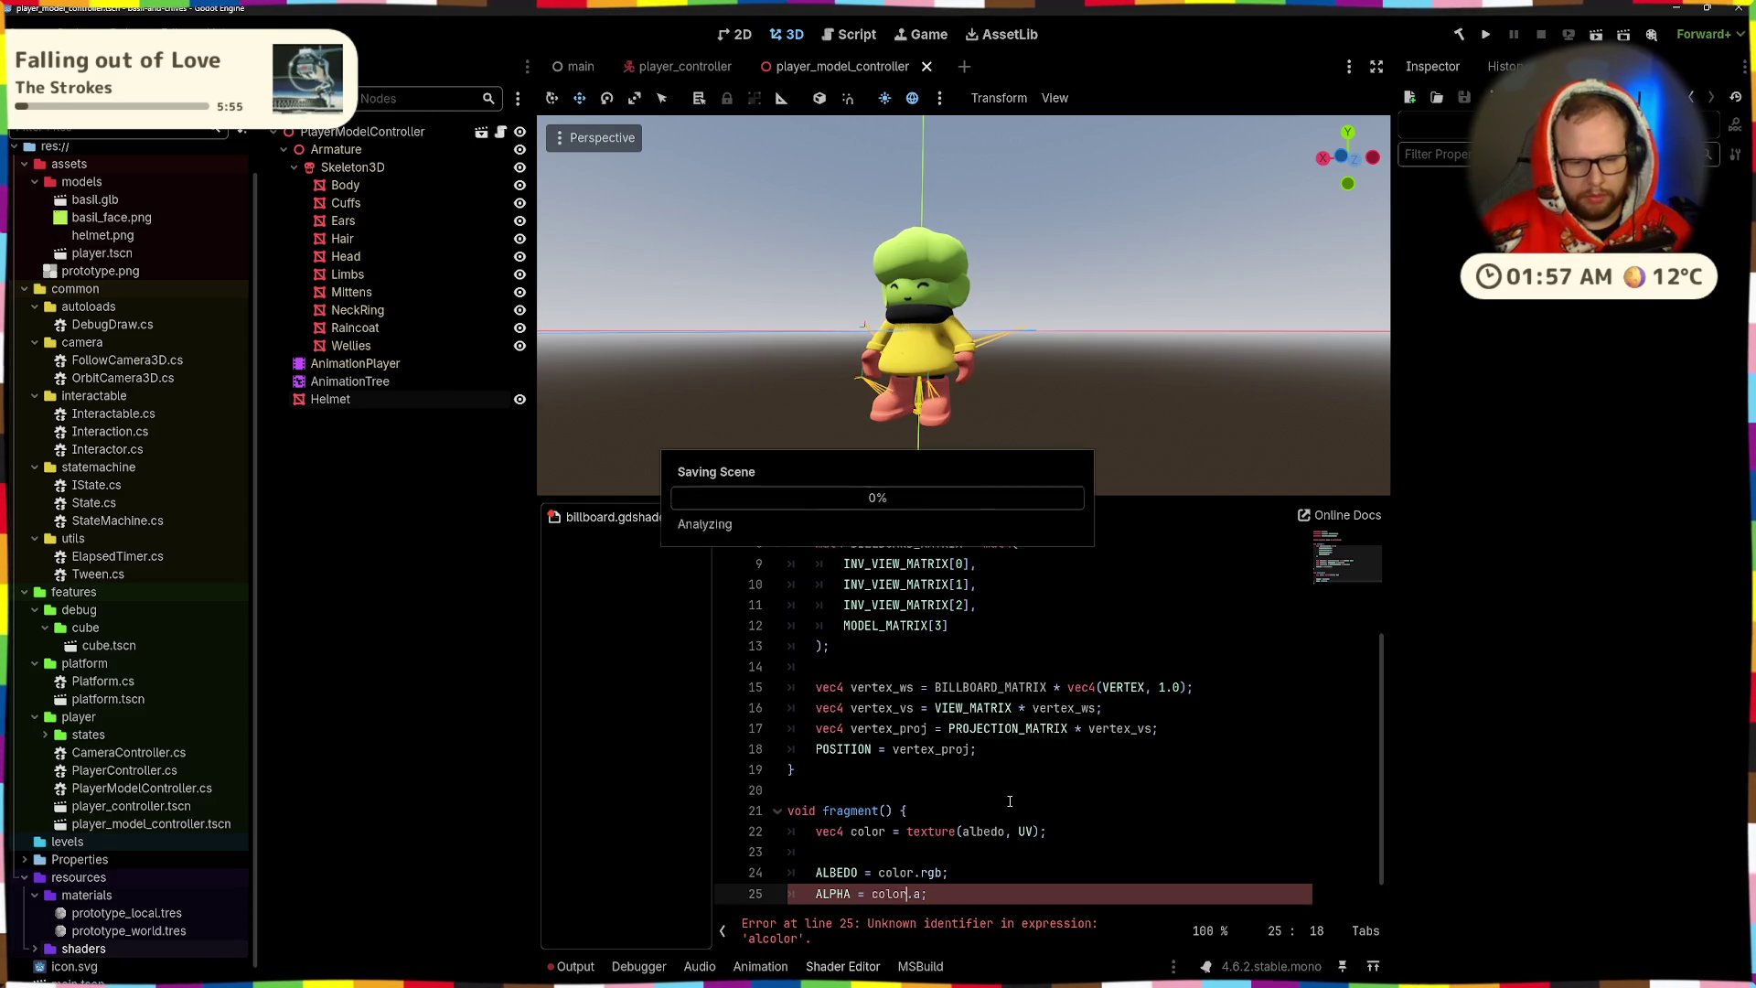
click(797, 779)
mouse_move(919, 411)
mouse_down()
mouse_move(916, 136)
mouse_move(935, 362)
mouse_up()
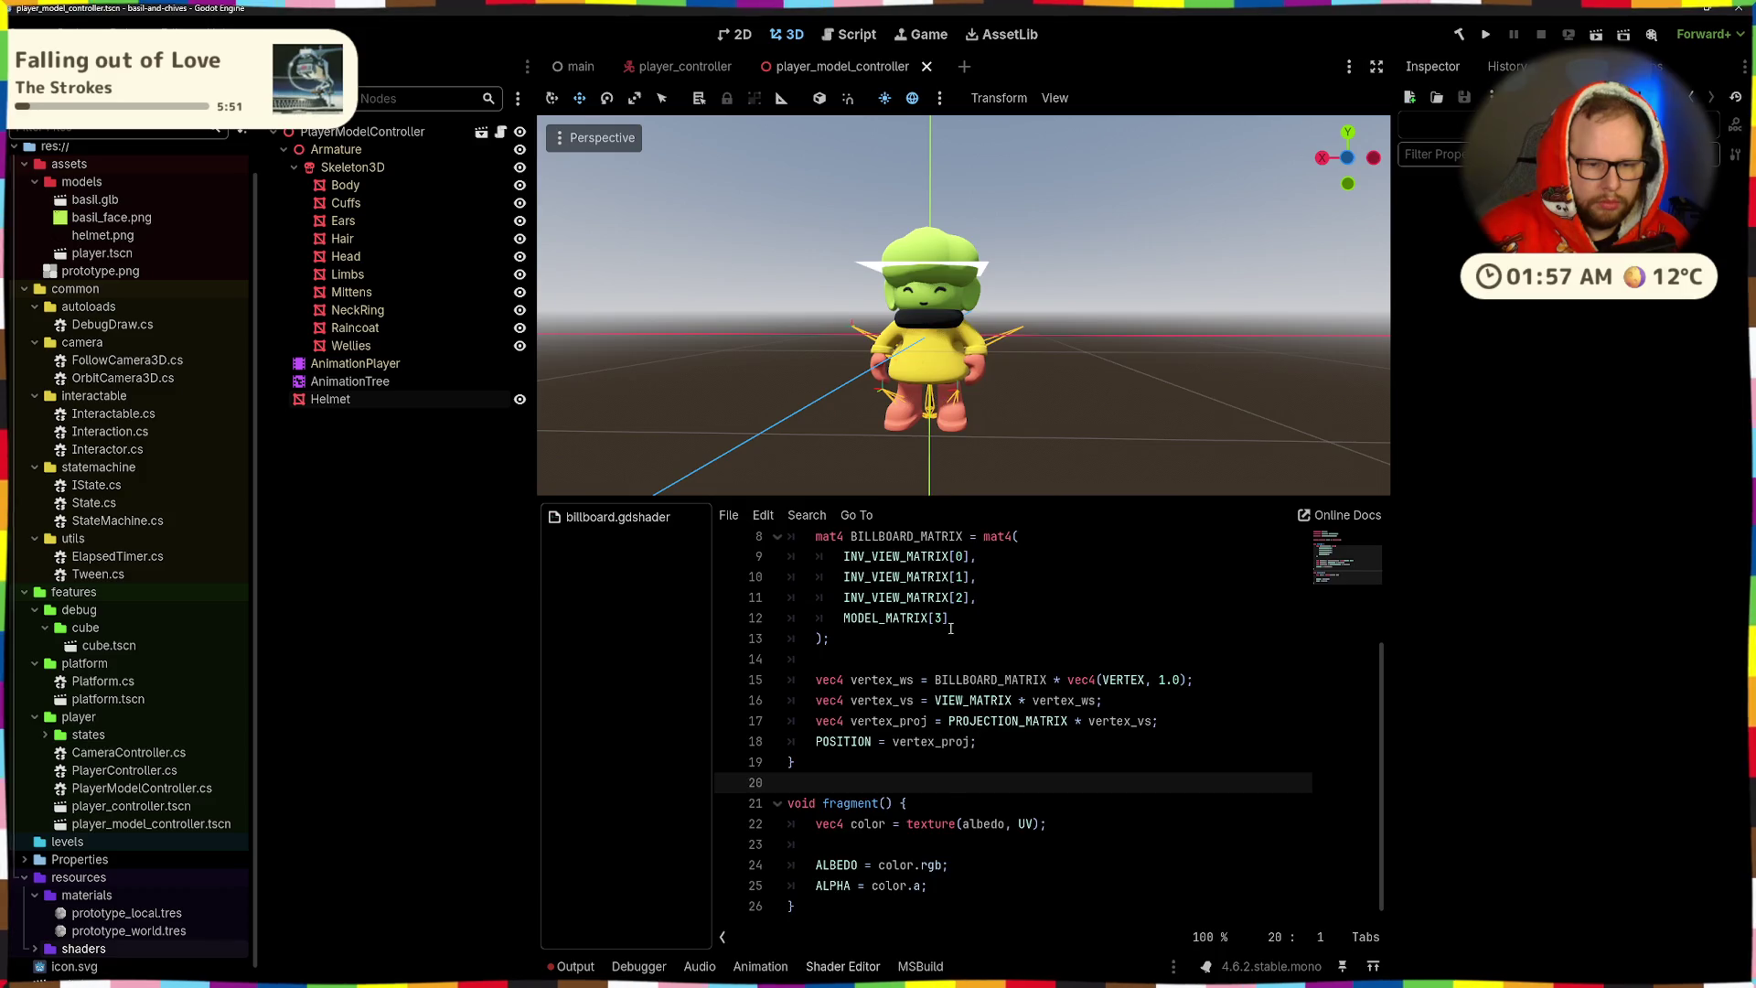
scroll(914, 713, up, 3)
mouse_move(785, 370)
mouse_down()
mouse_move(1216, 392)
mouse_move(805, 412)
mouse_move(1041, 368)
mouse_move(1358, 371)
mouse_move(868, 366)
mouse_up()
- View the player in the player_controller scene from above, then return to player_model_controller
click(680, 66)
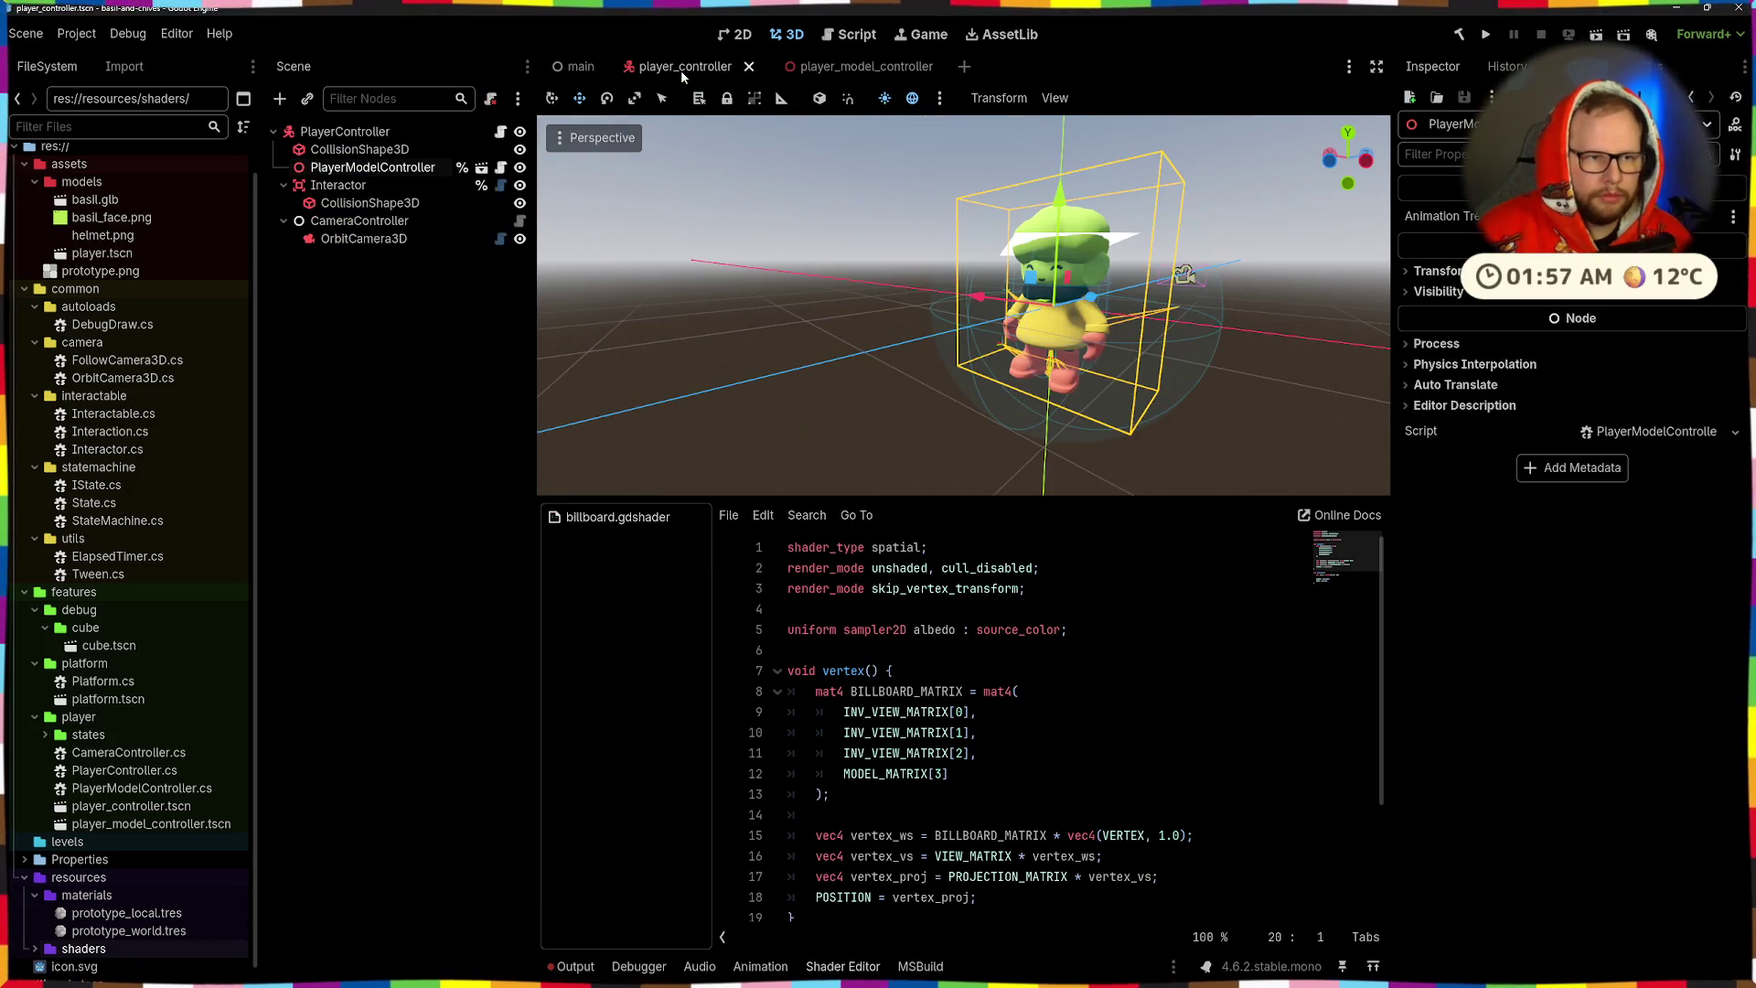
mouse_move(1070, 201)
mouse_down()
mouse_move(1081, 365)
mouse_move(1006, 238)
mouse_up()
click(843, 68)
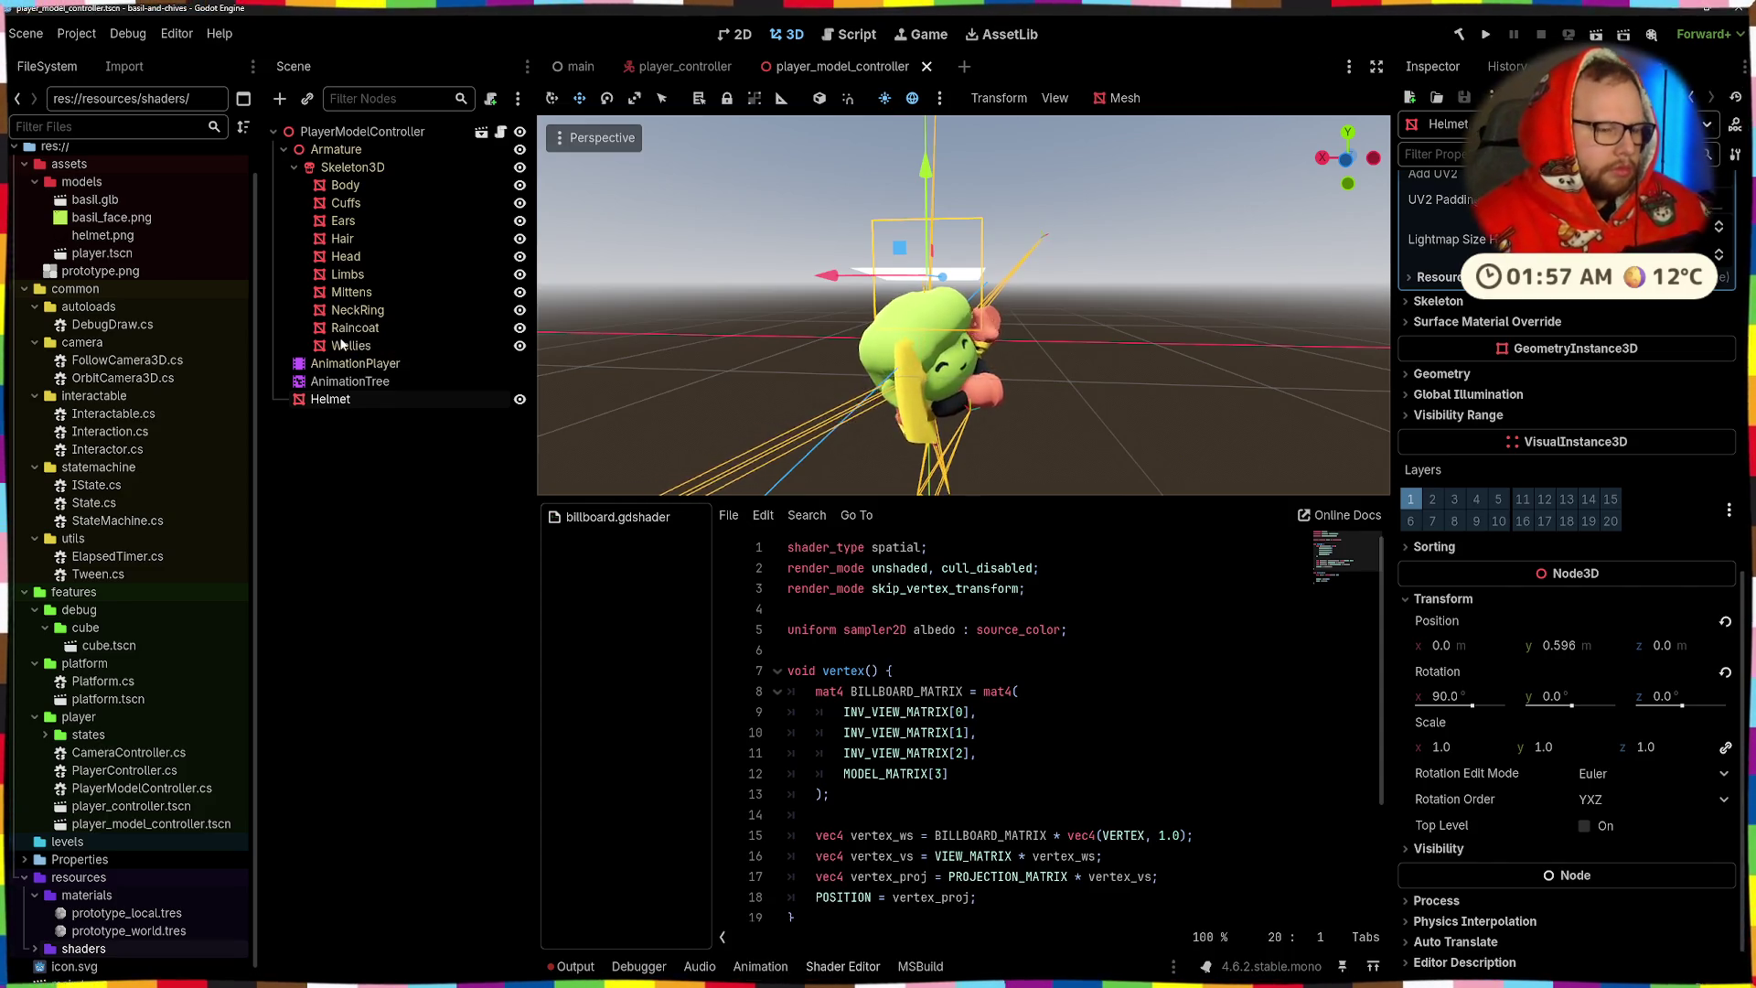
- Reset the AnimationTree's movement blend amount to 0.0 and save the scene
click(355, 384)
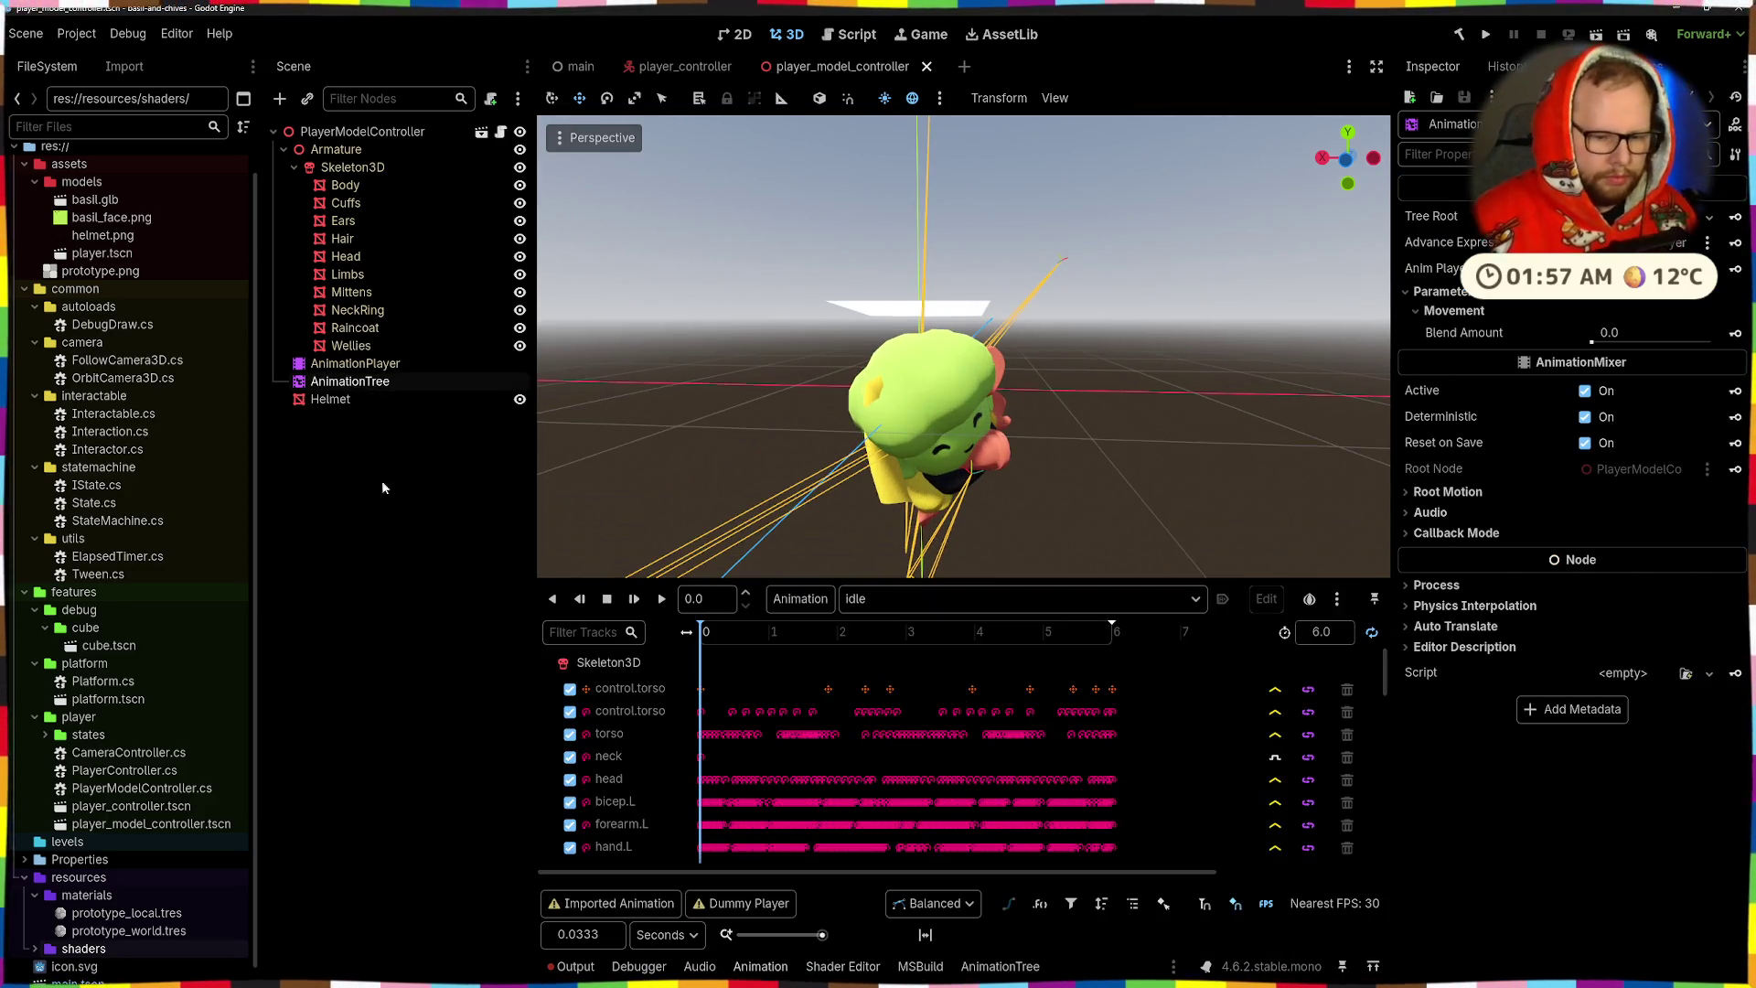
click(1000, 966)
drag(1007, 762, 942, 762)
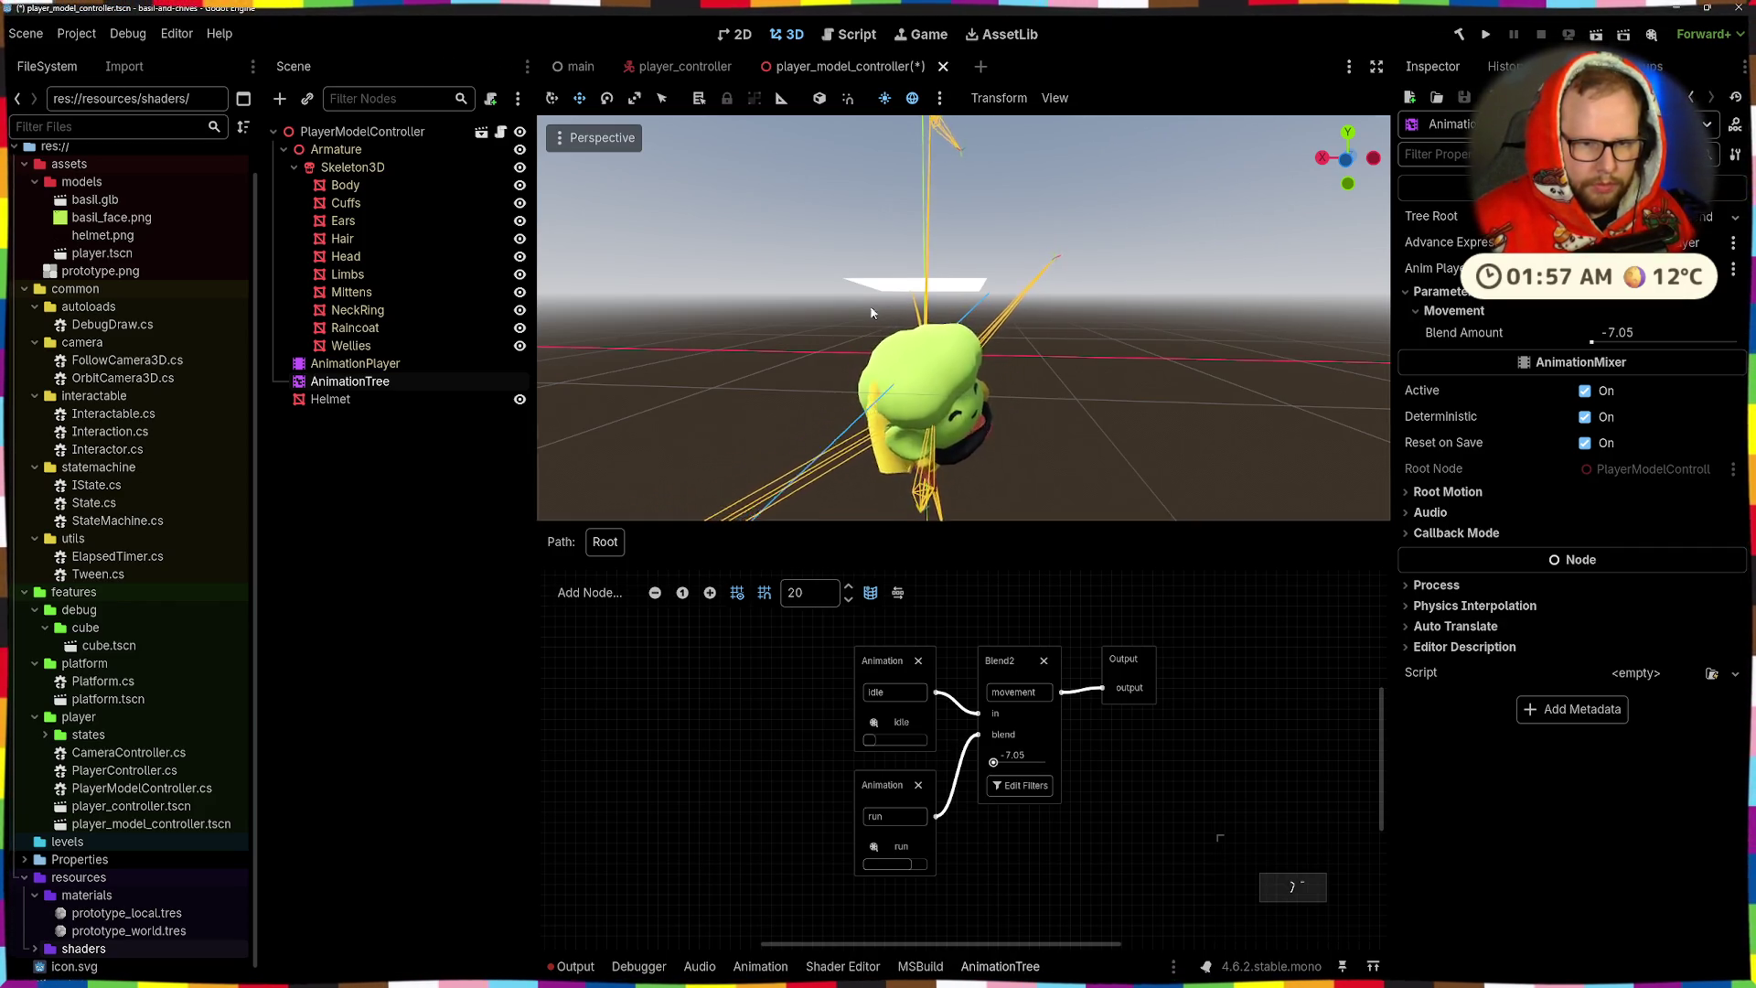
scroll(1037, 409, down, 6)
click(1022, 755)
text(0)
key(Return)
key(ctrl+s)
- Close player_model_controller, frame the character, and reopen player_model_controller.tscn
right_click(934, 690)
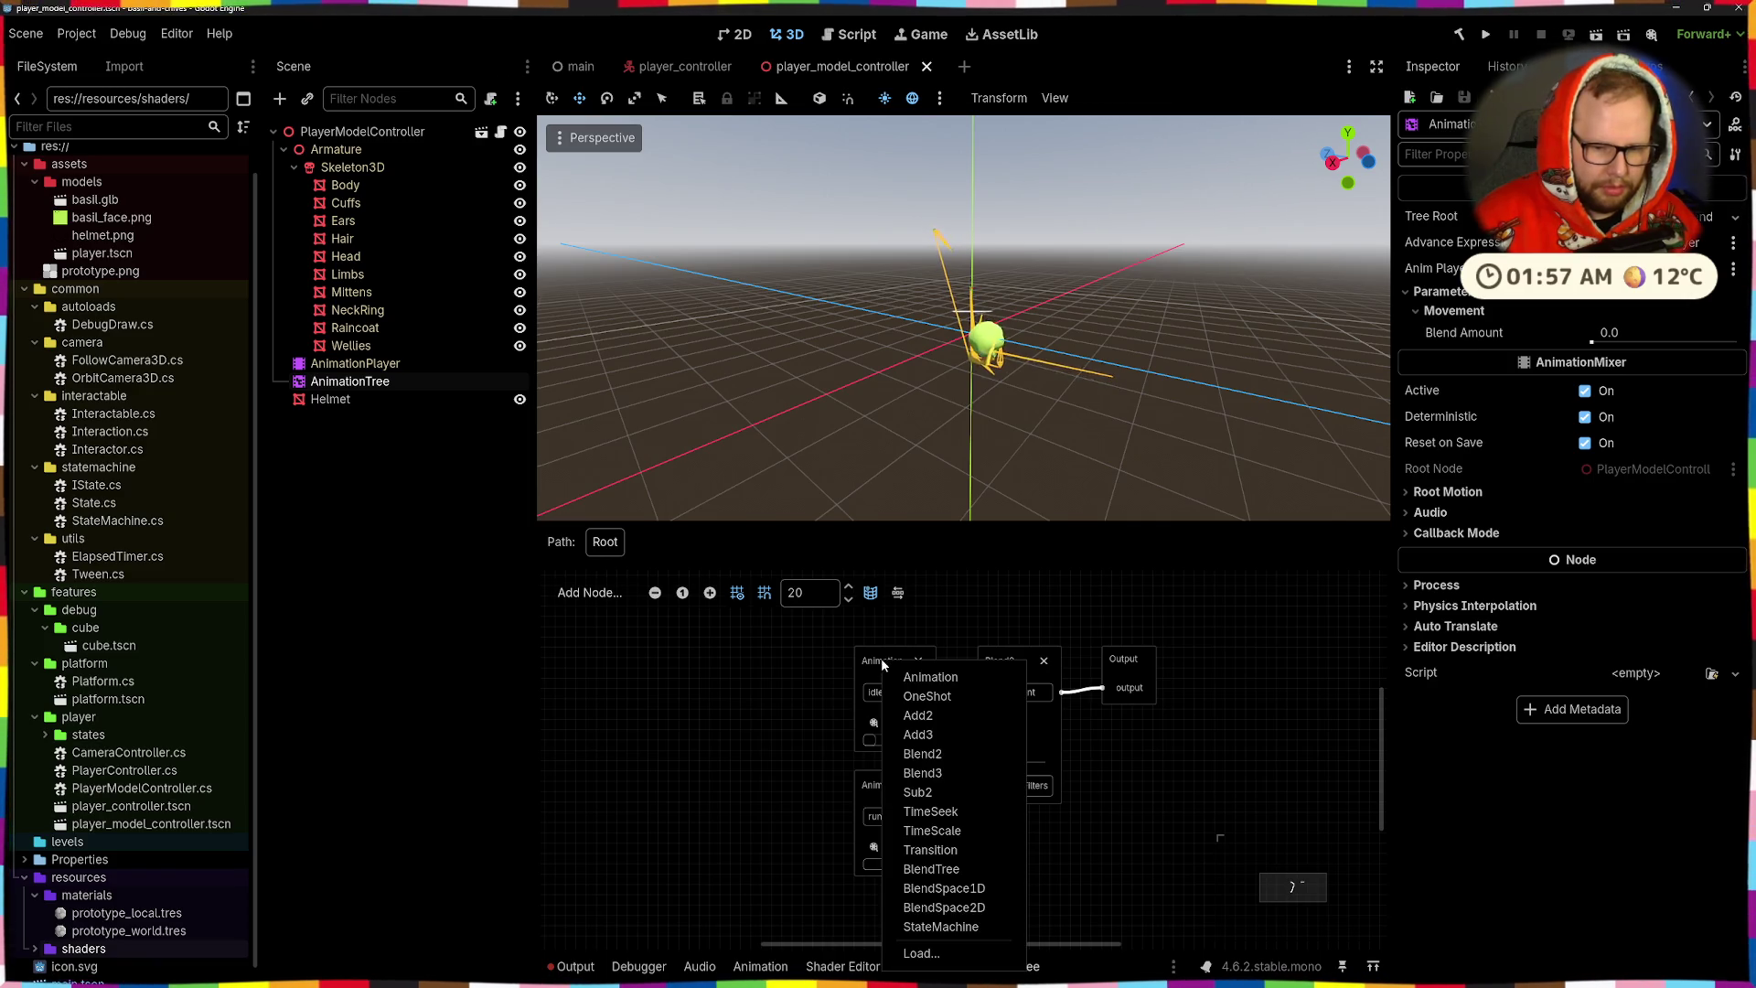
key(Escape)
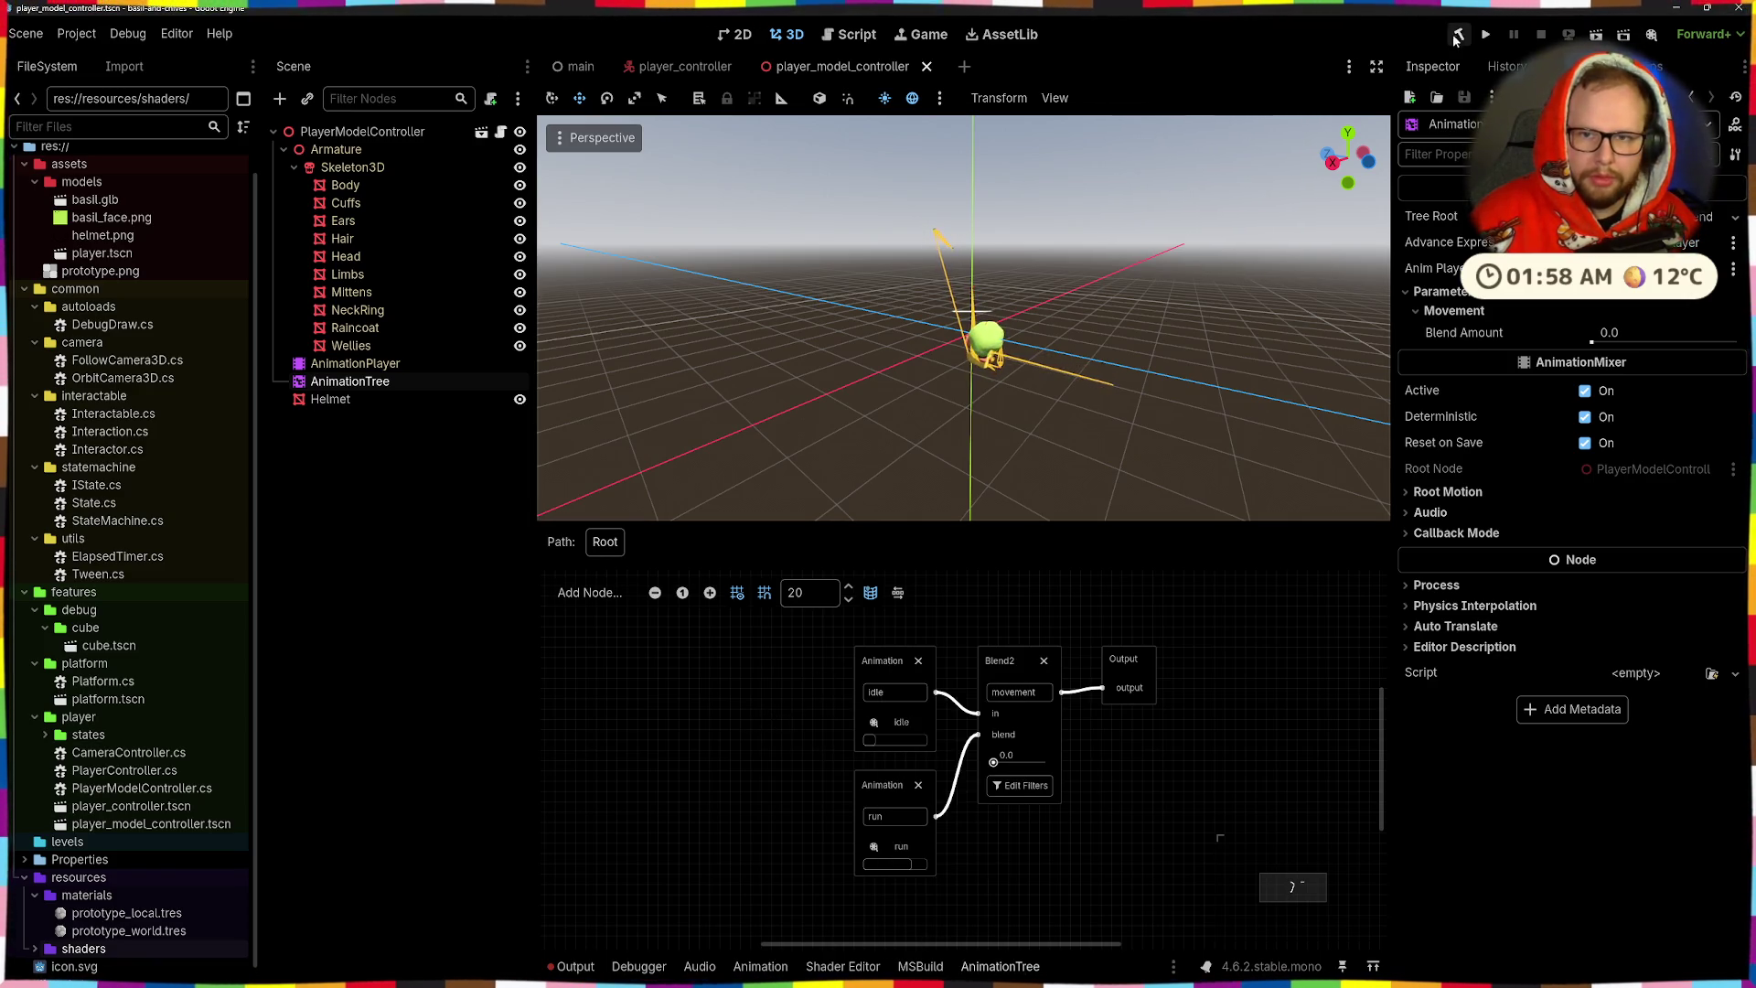
click(927, 66)
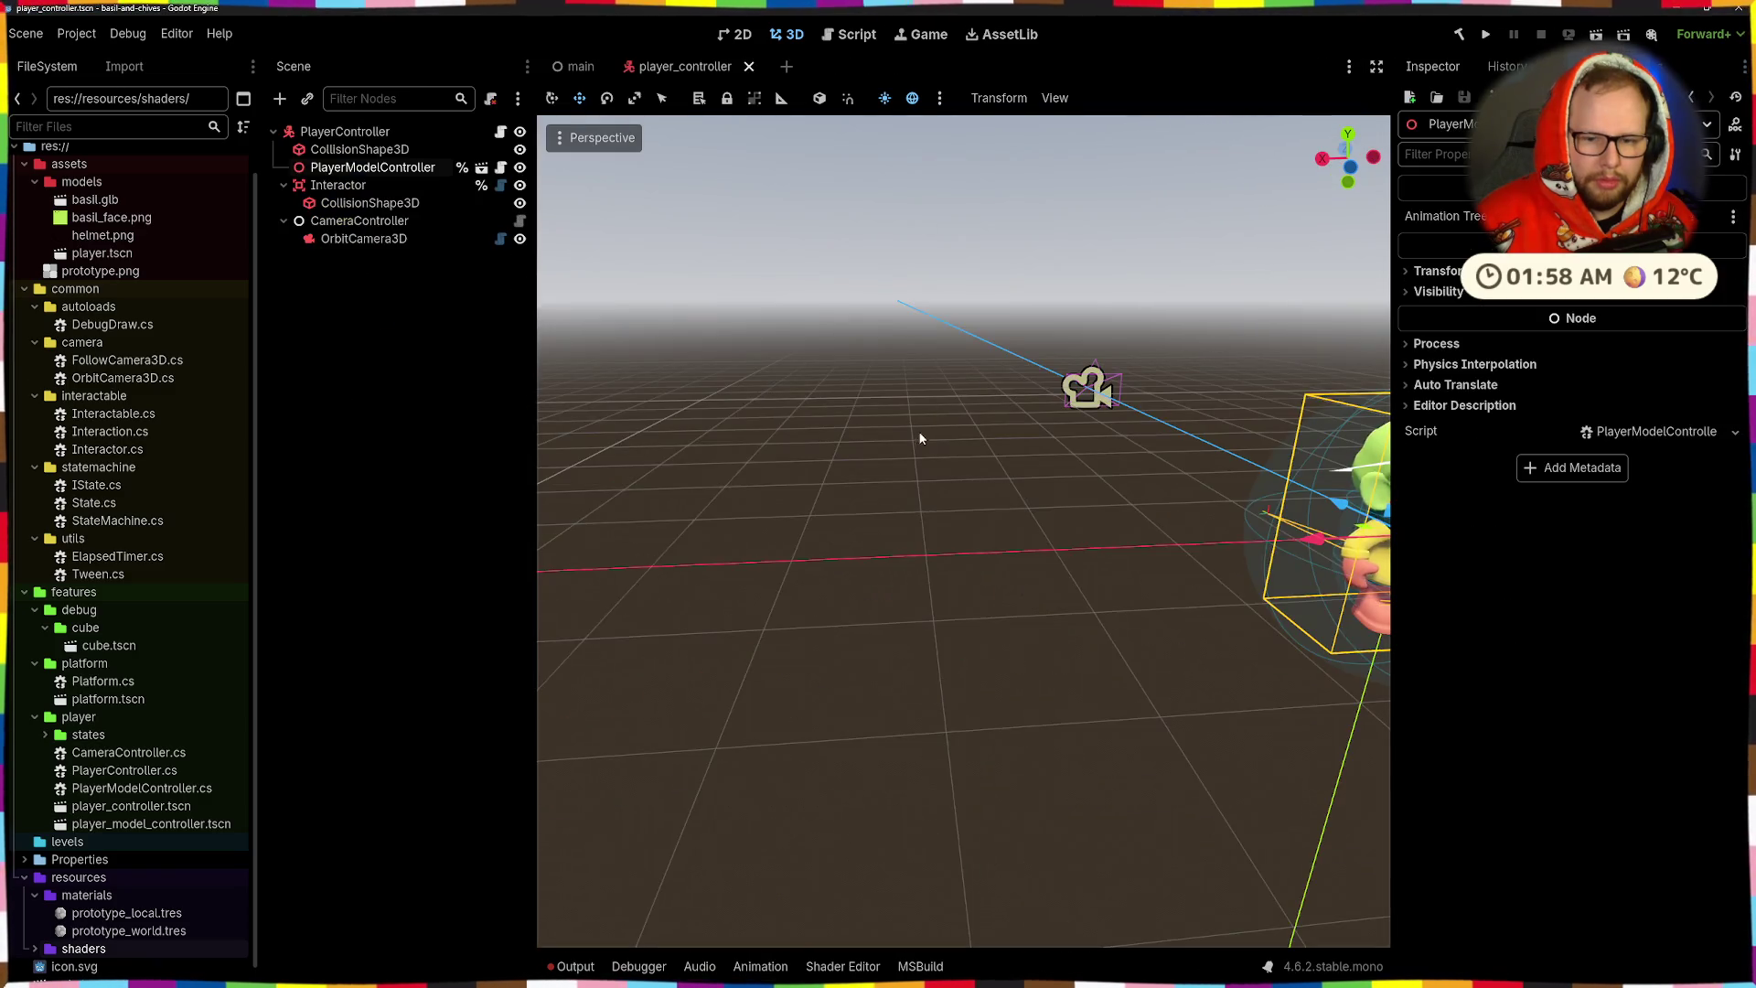
key(f)
scroll(922, 432, up, 5)
key(f)
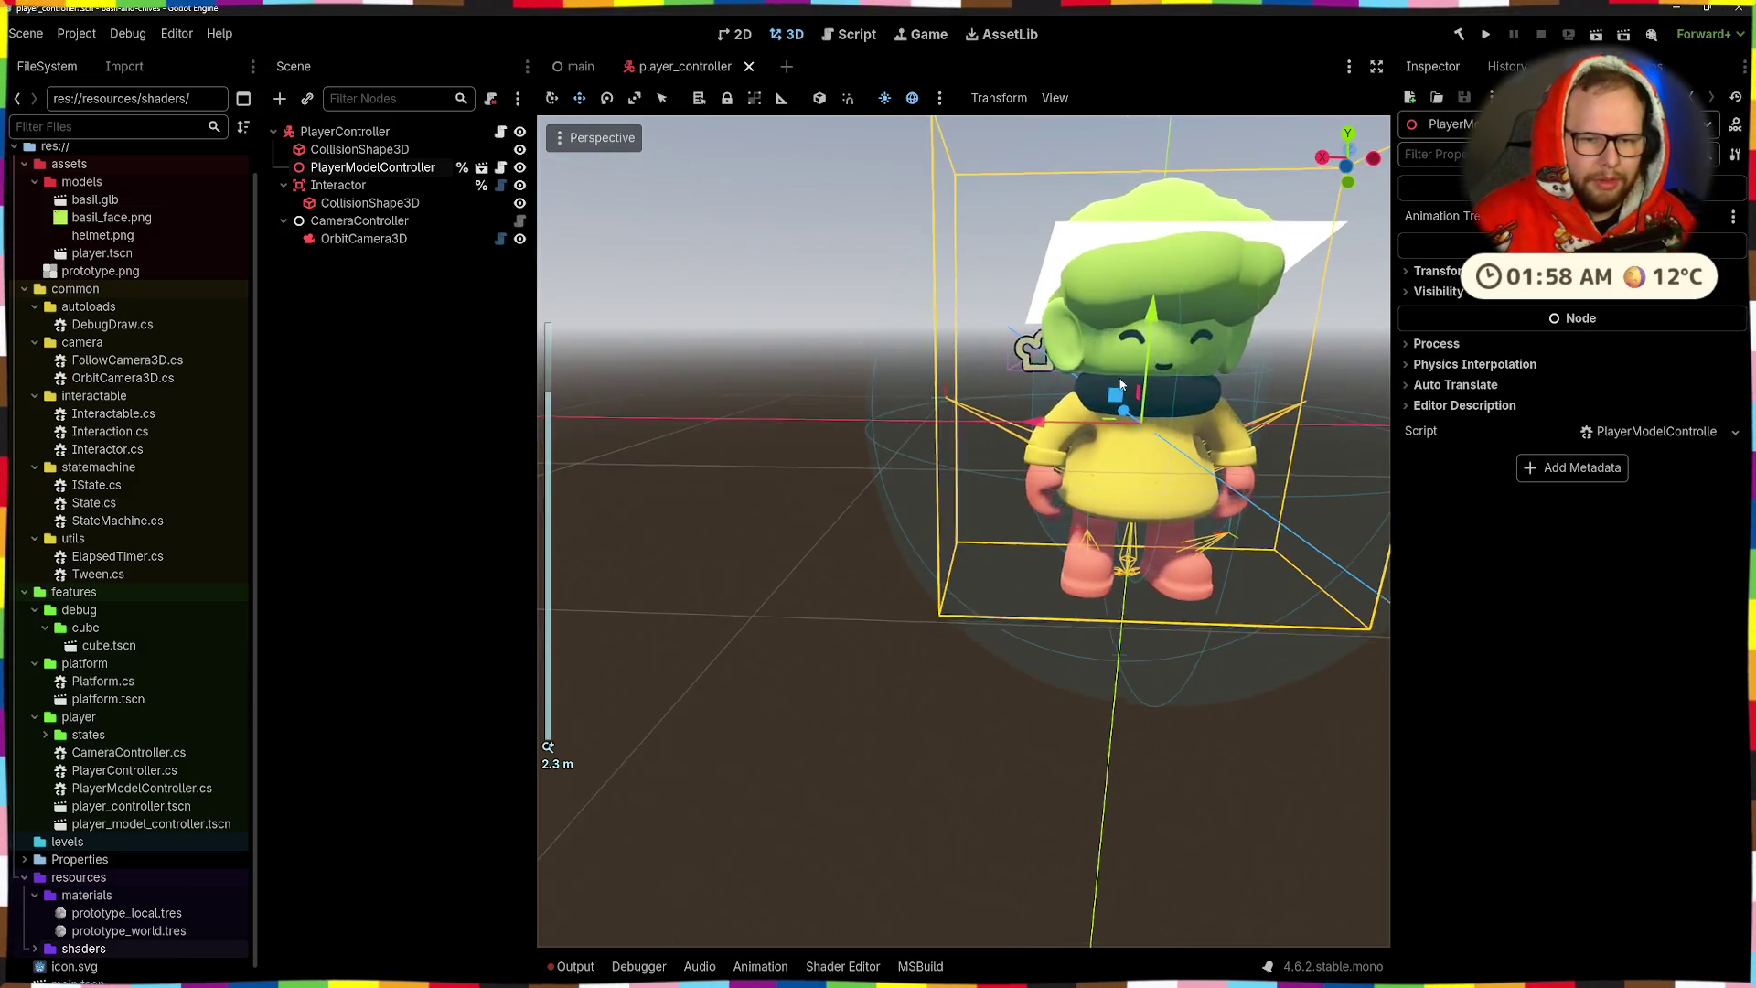
click(480, 169)
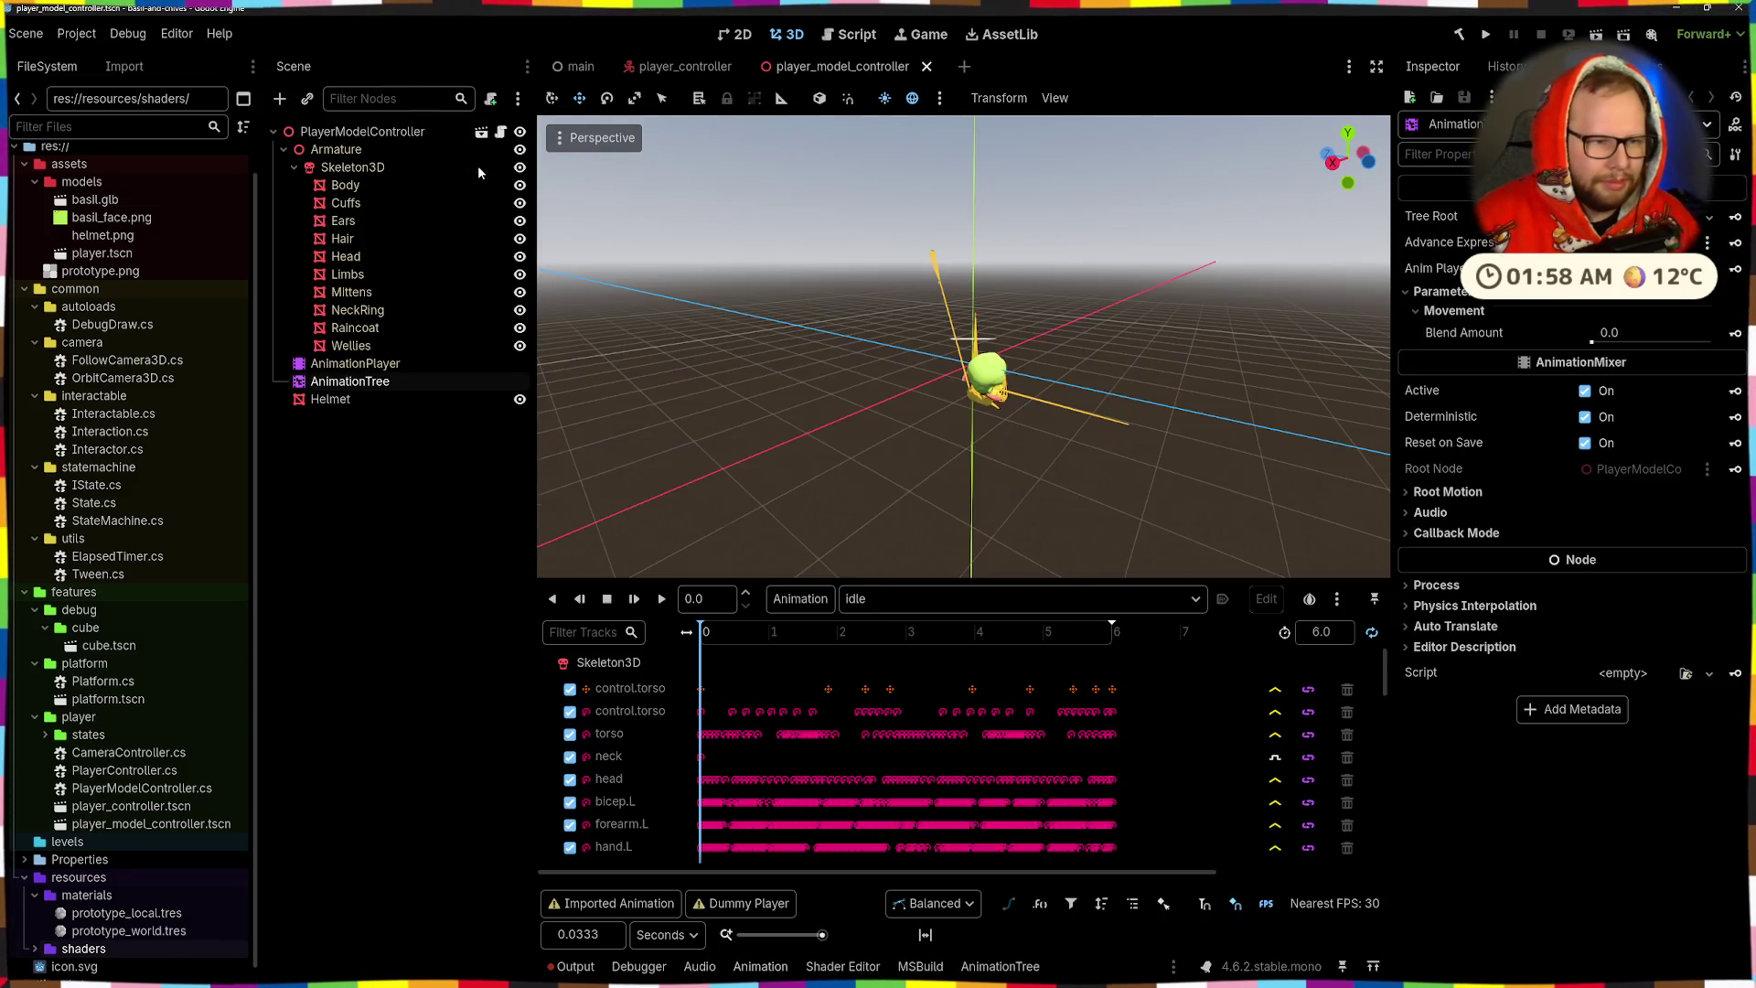
- Move Helmet to be the first child of PlayerModelController, then back below AnimationTree
scroll(990, 382, up, 3)
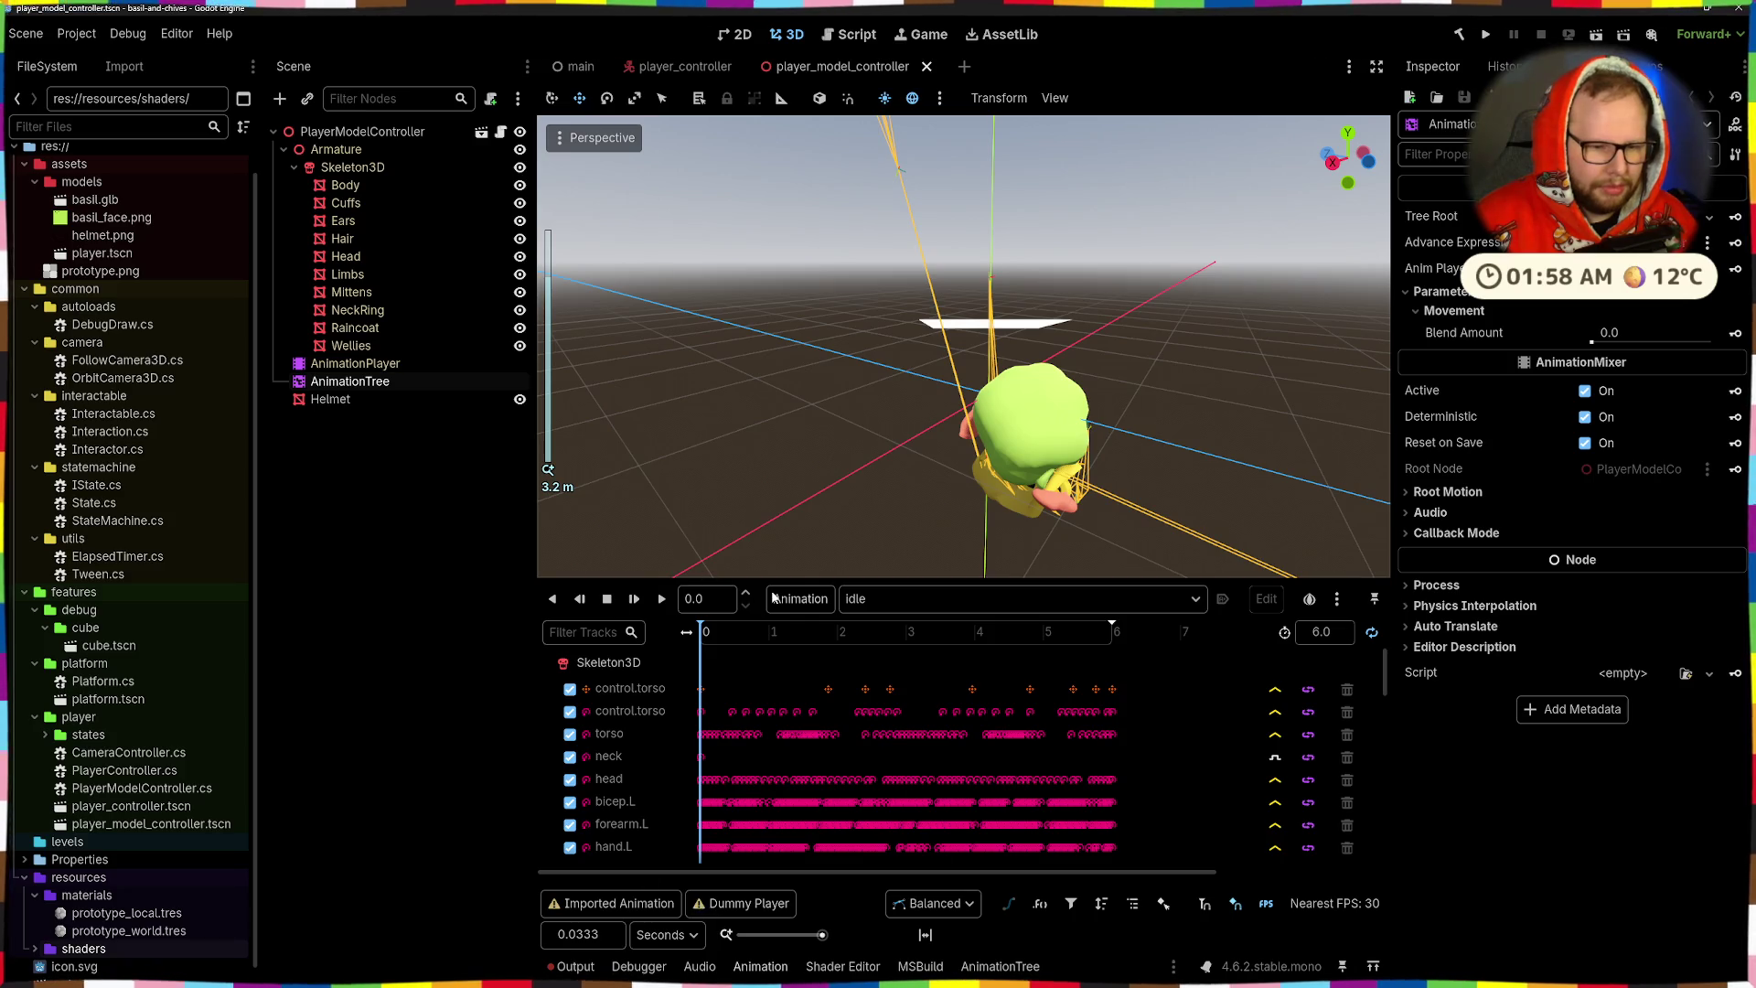
drag(1006, 412, 1106, 424)
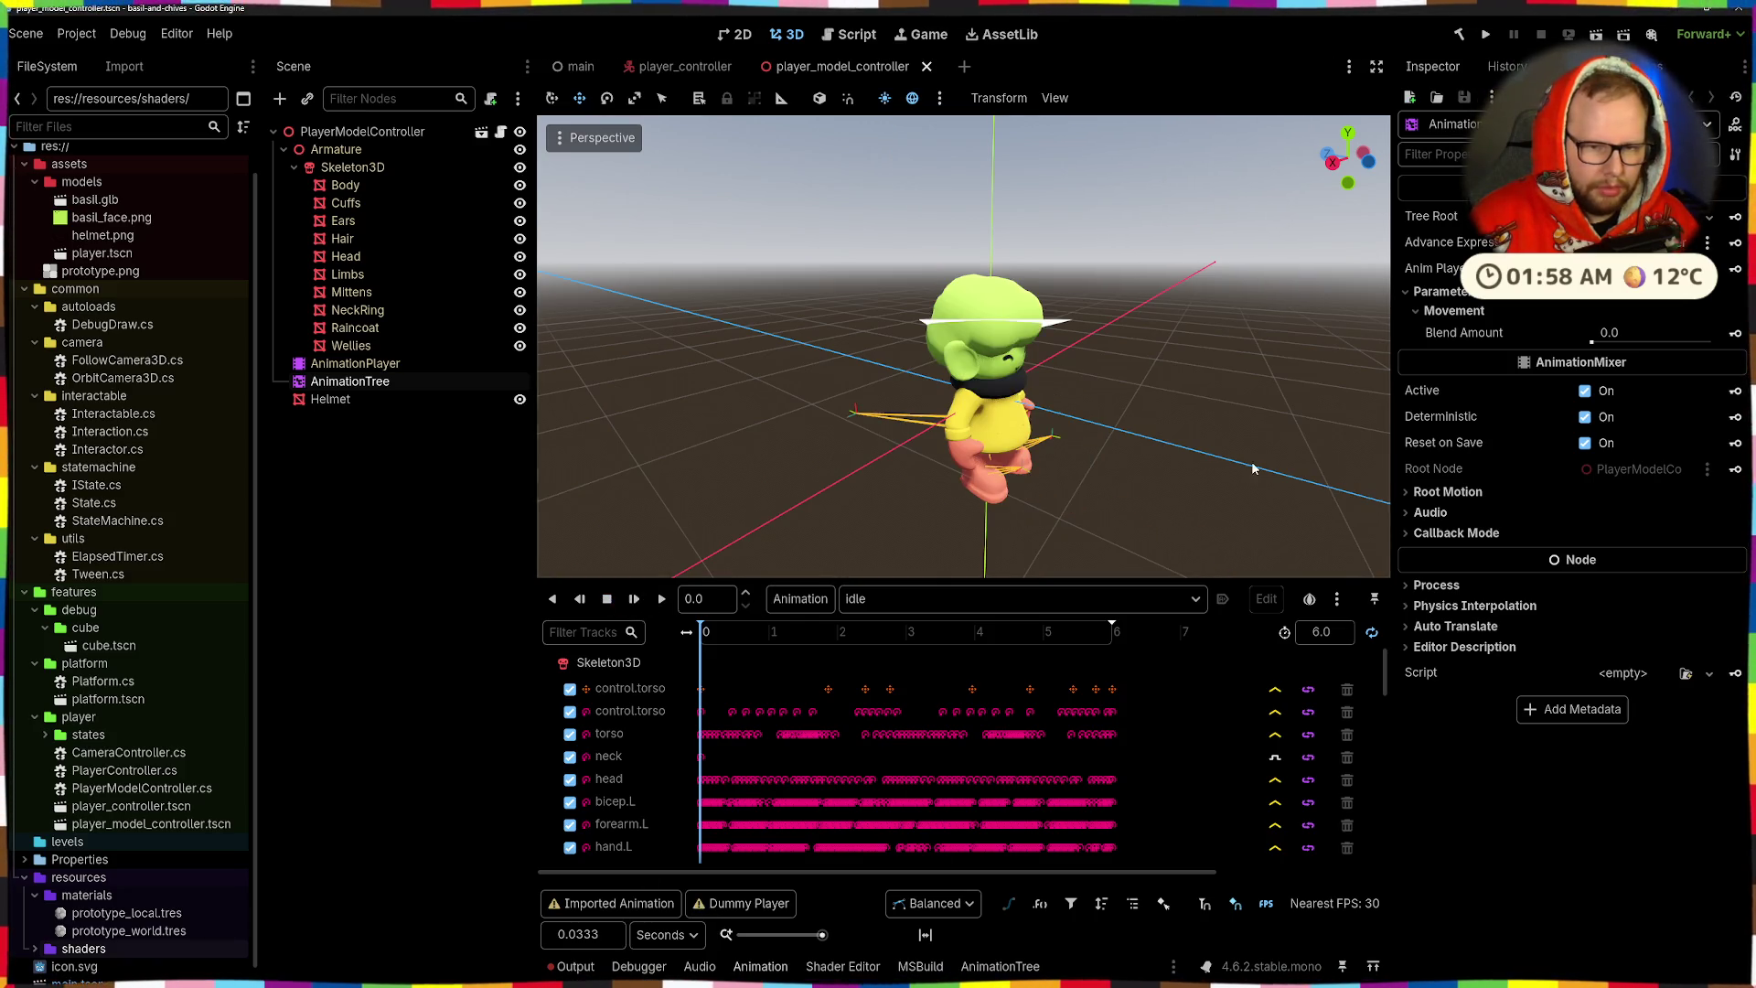
scroll(1106, 424, up, 2)
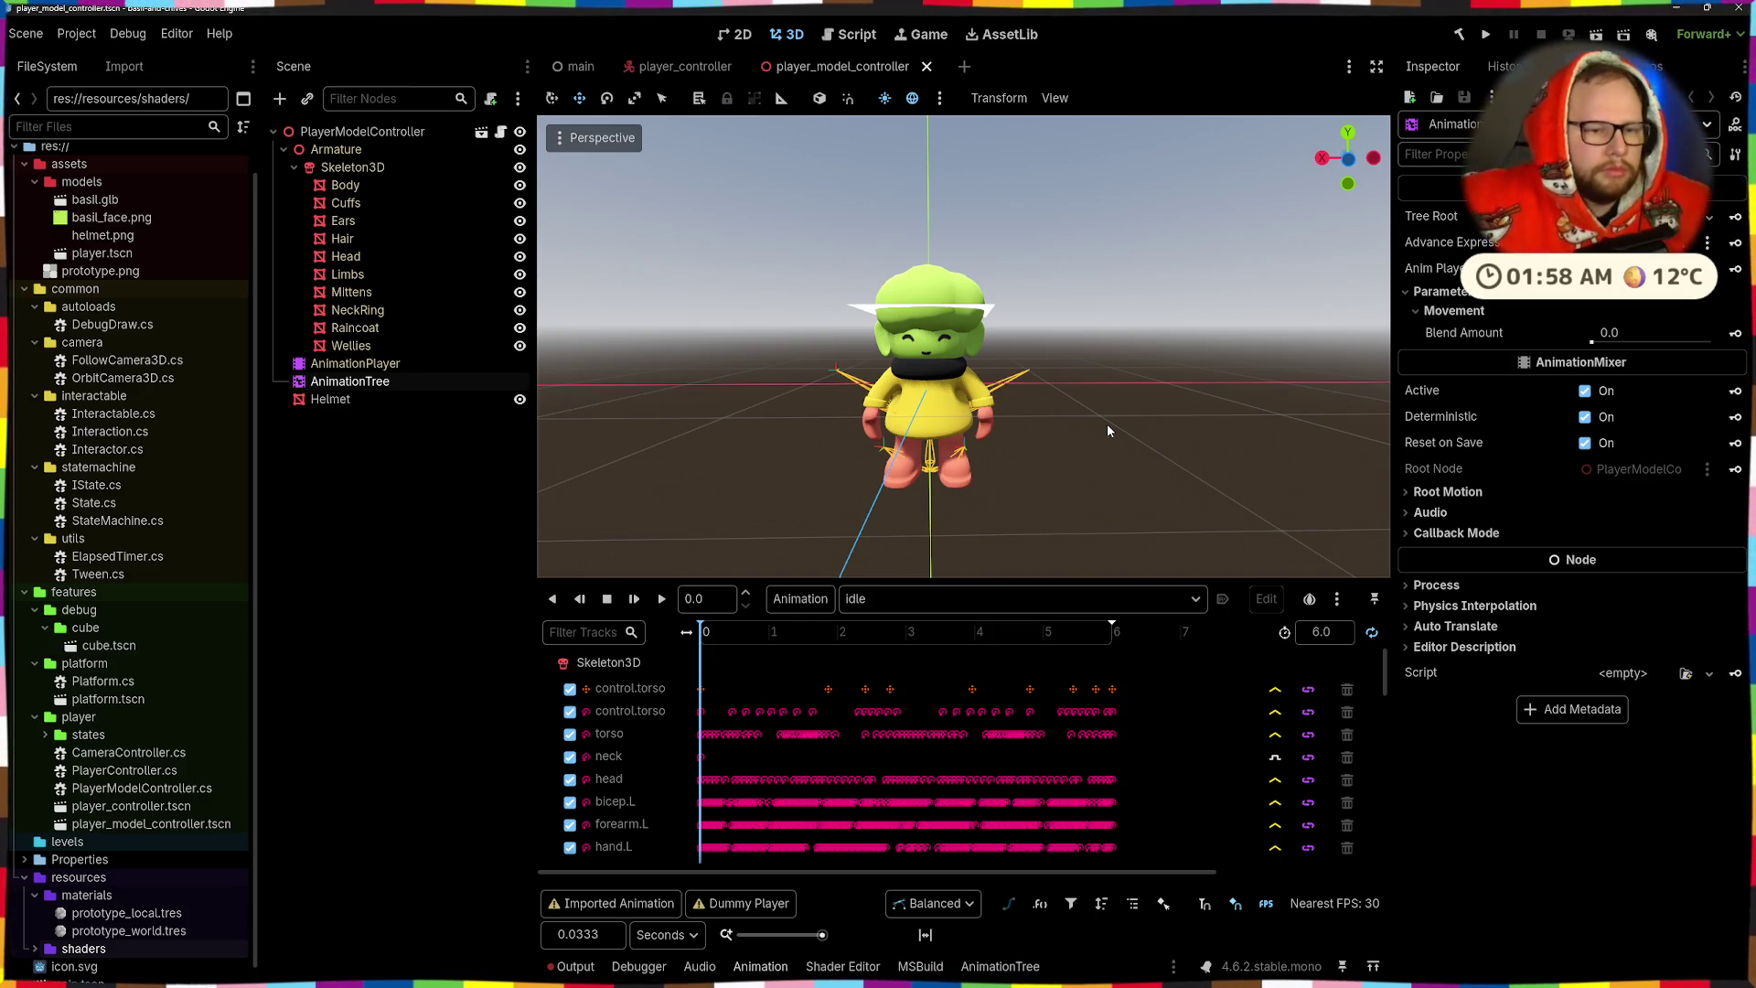
click(366, 401)
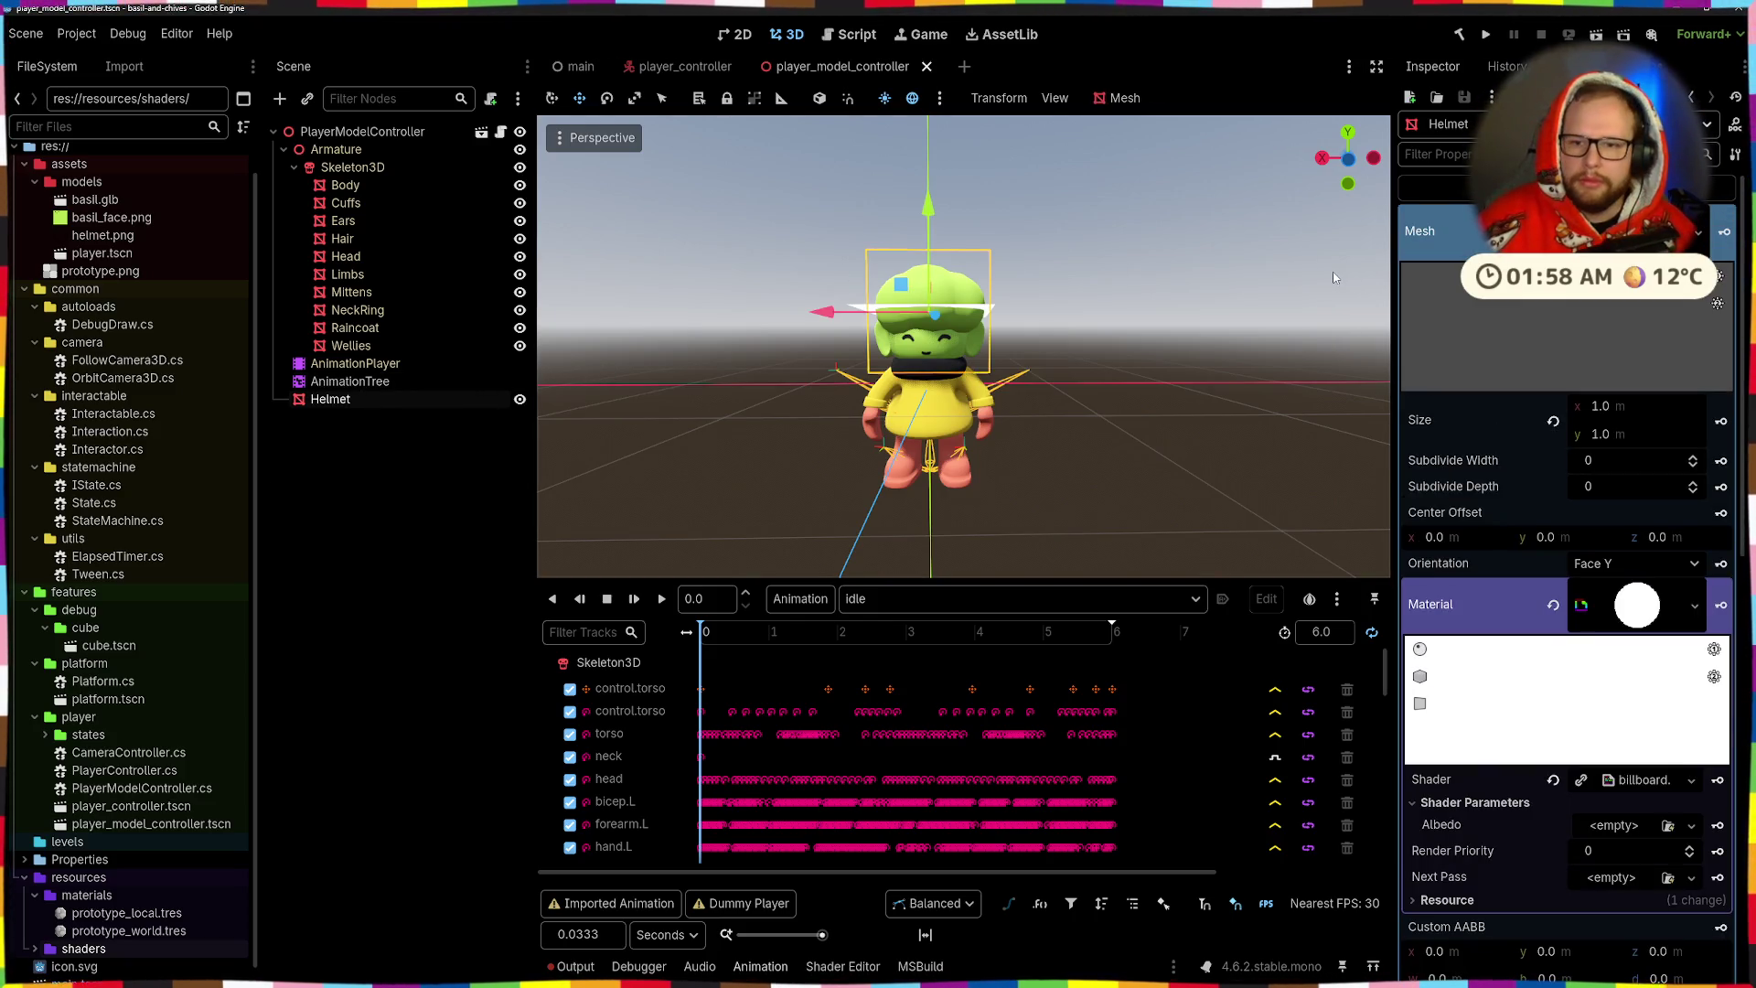
click(370, 137)
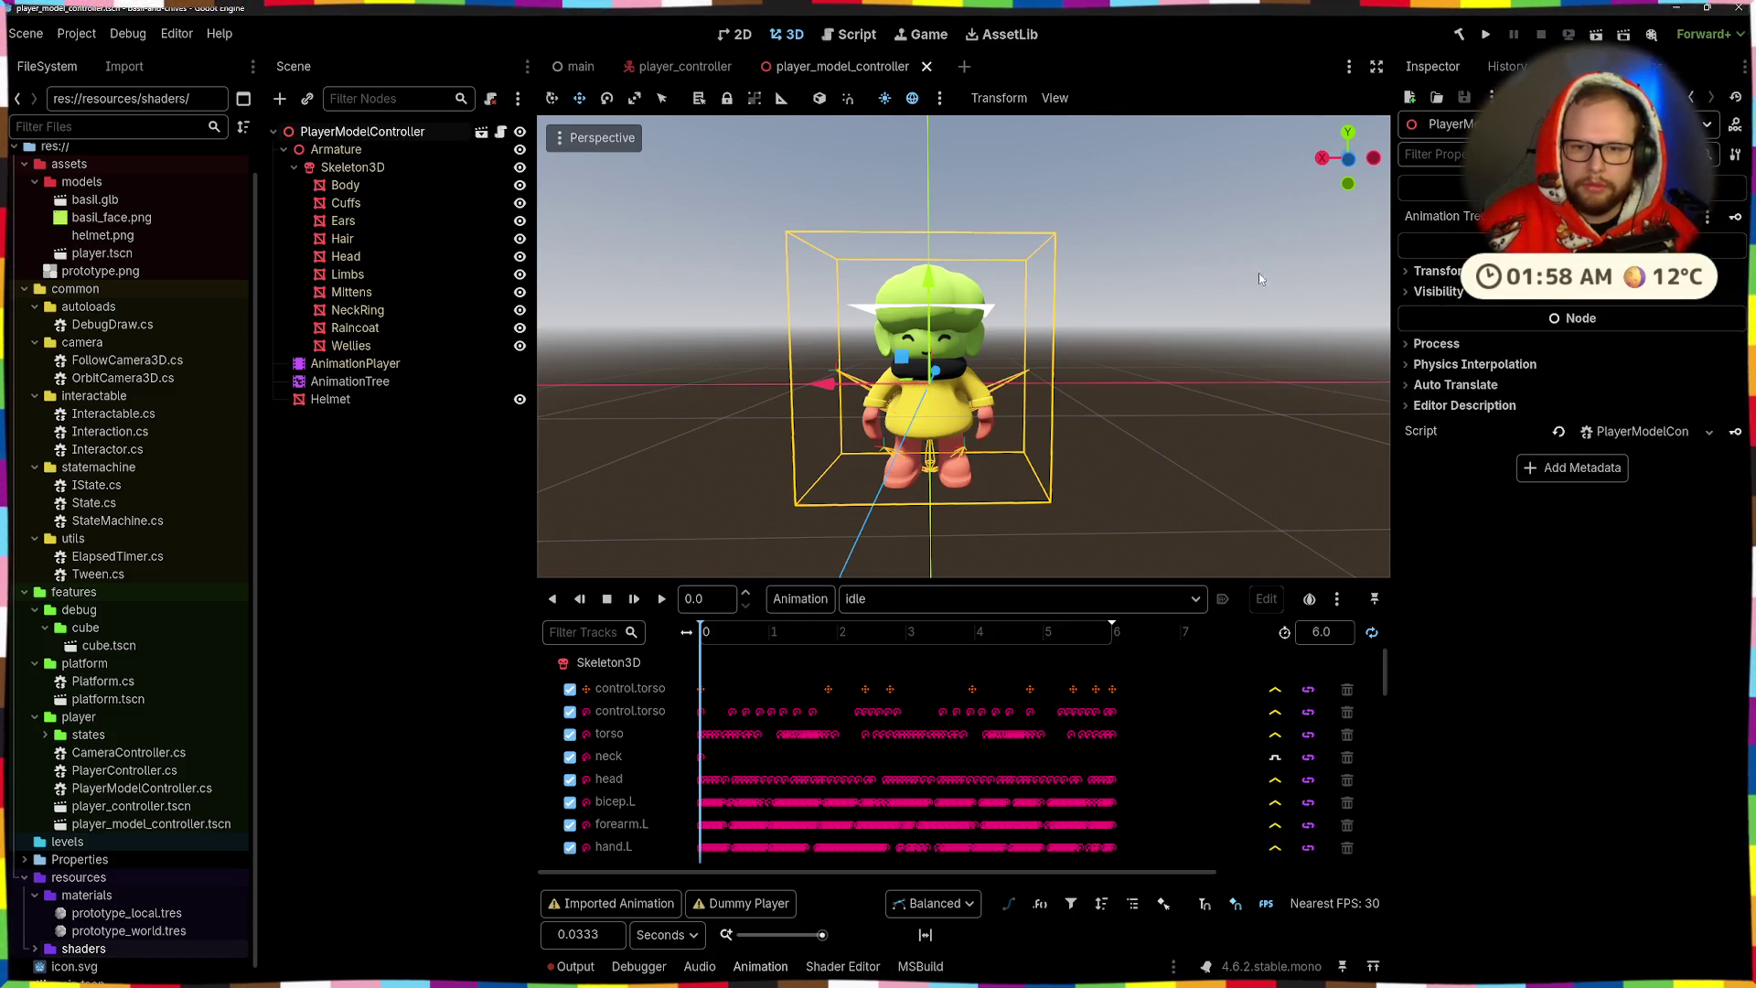
click(1431, 271)
click(332, 400)
drag(331, 400, 361, 141)
mouse_move(797, 234)
mouse_down()
mouse_move(850, 274)
mouse_move(808, 257)
mouse_up()
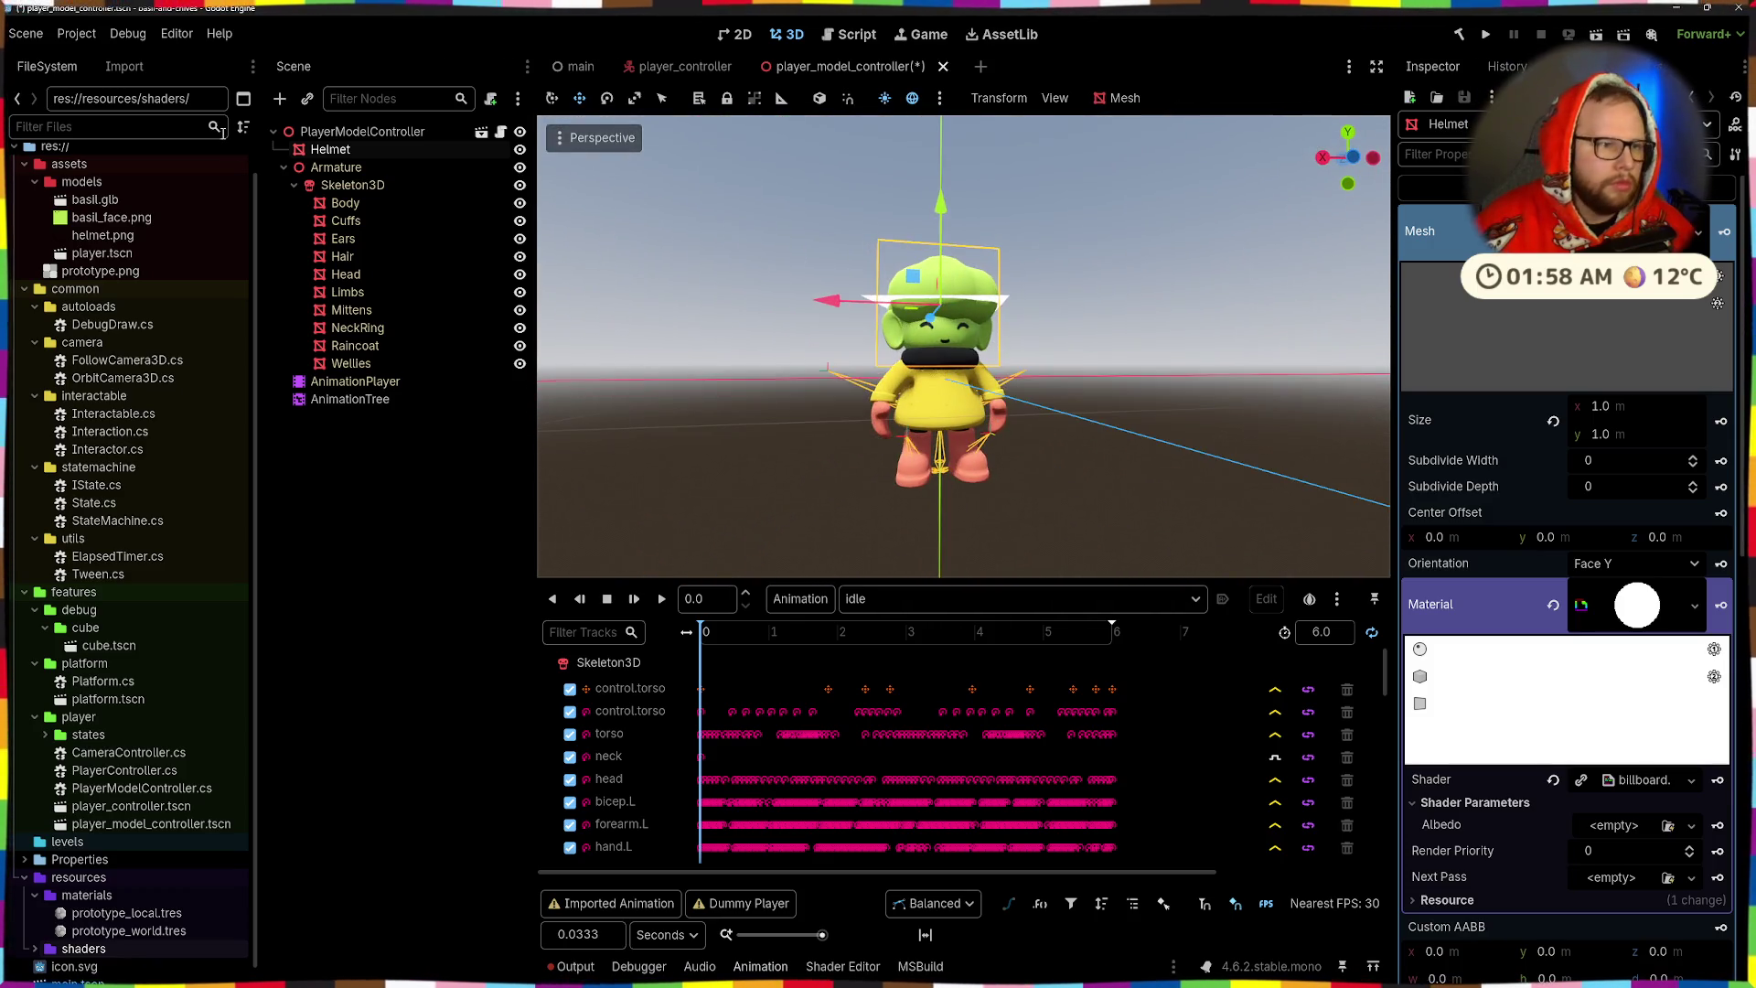
mouse_move(330, 149)
mouse_down()
mouse_move(369, 426)
mouse_move(371, 410)
mouse_up()
- Assign helmet.png to the Helmet shader's Albedo parameter via Quick Load
scroll(1662, 359, down, 5)
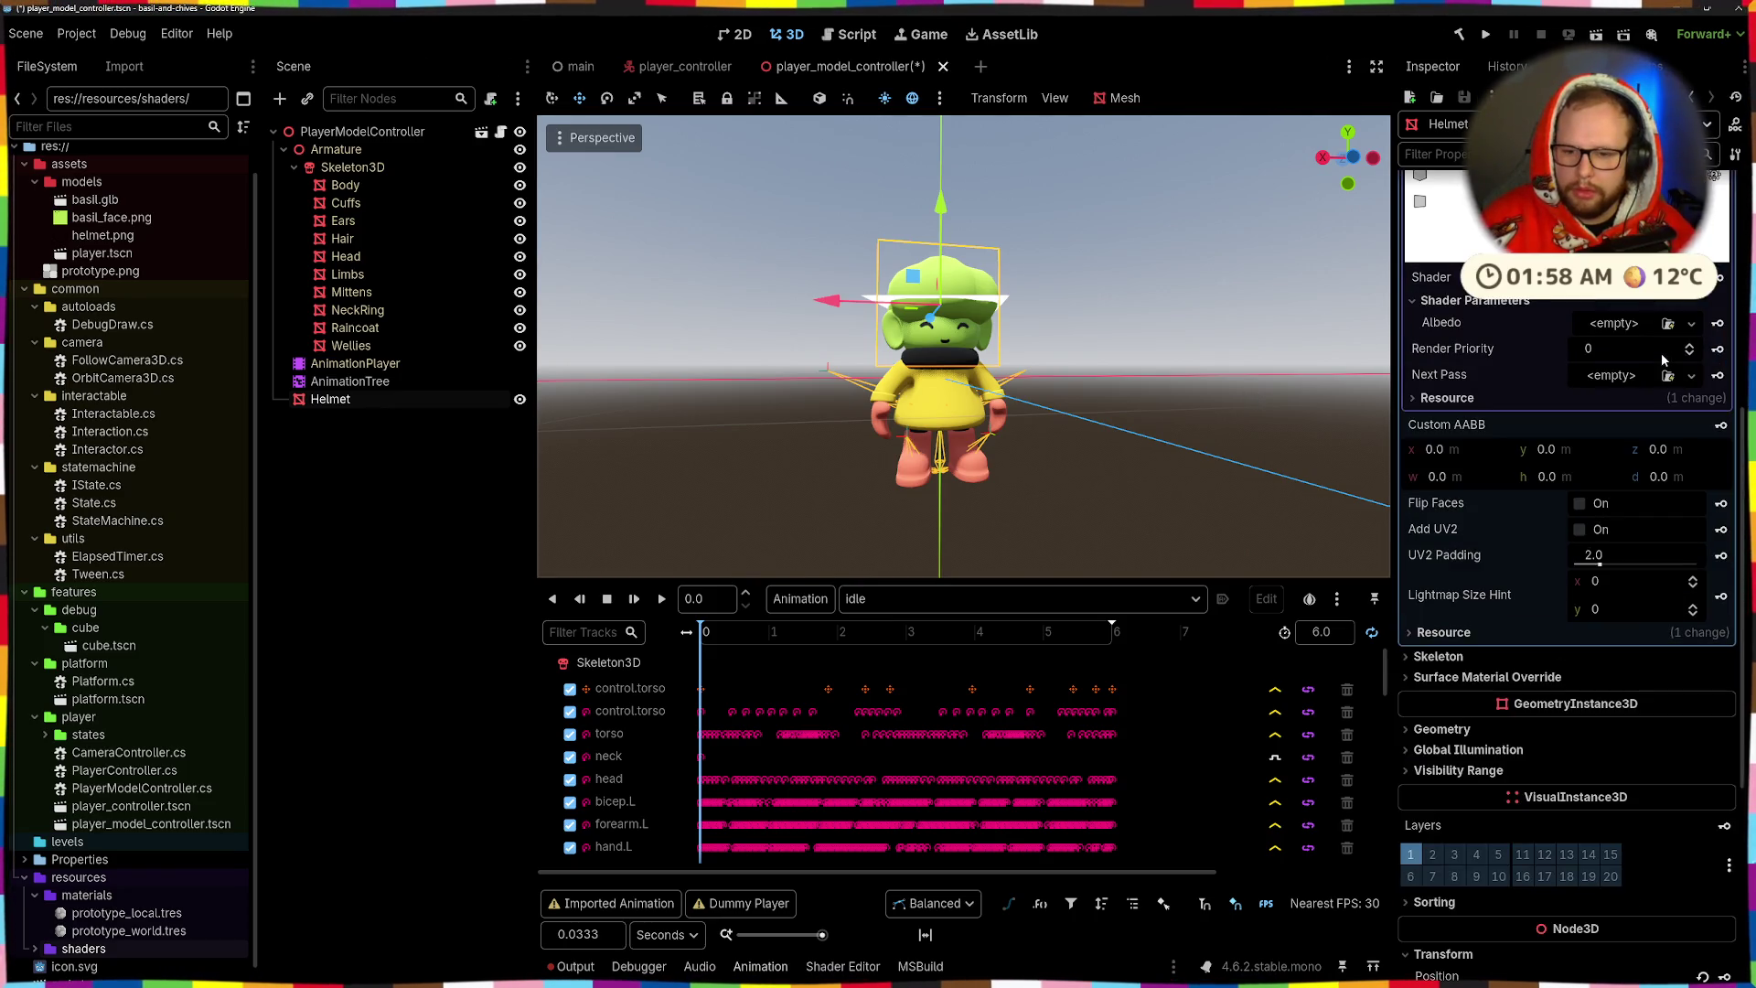
scroll(1662, 359, down, 3)
scroll(1662, 360, up, 4)
scroll(1660, 361, down, 1)
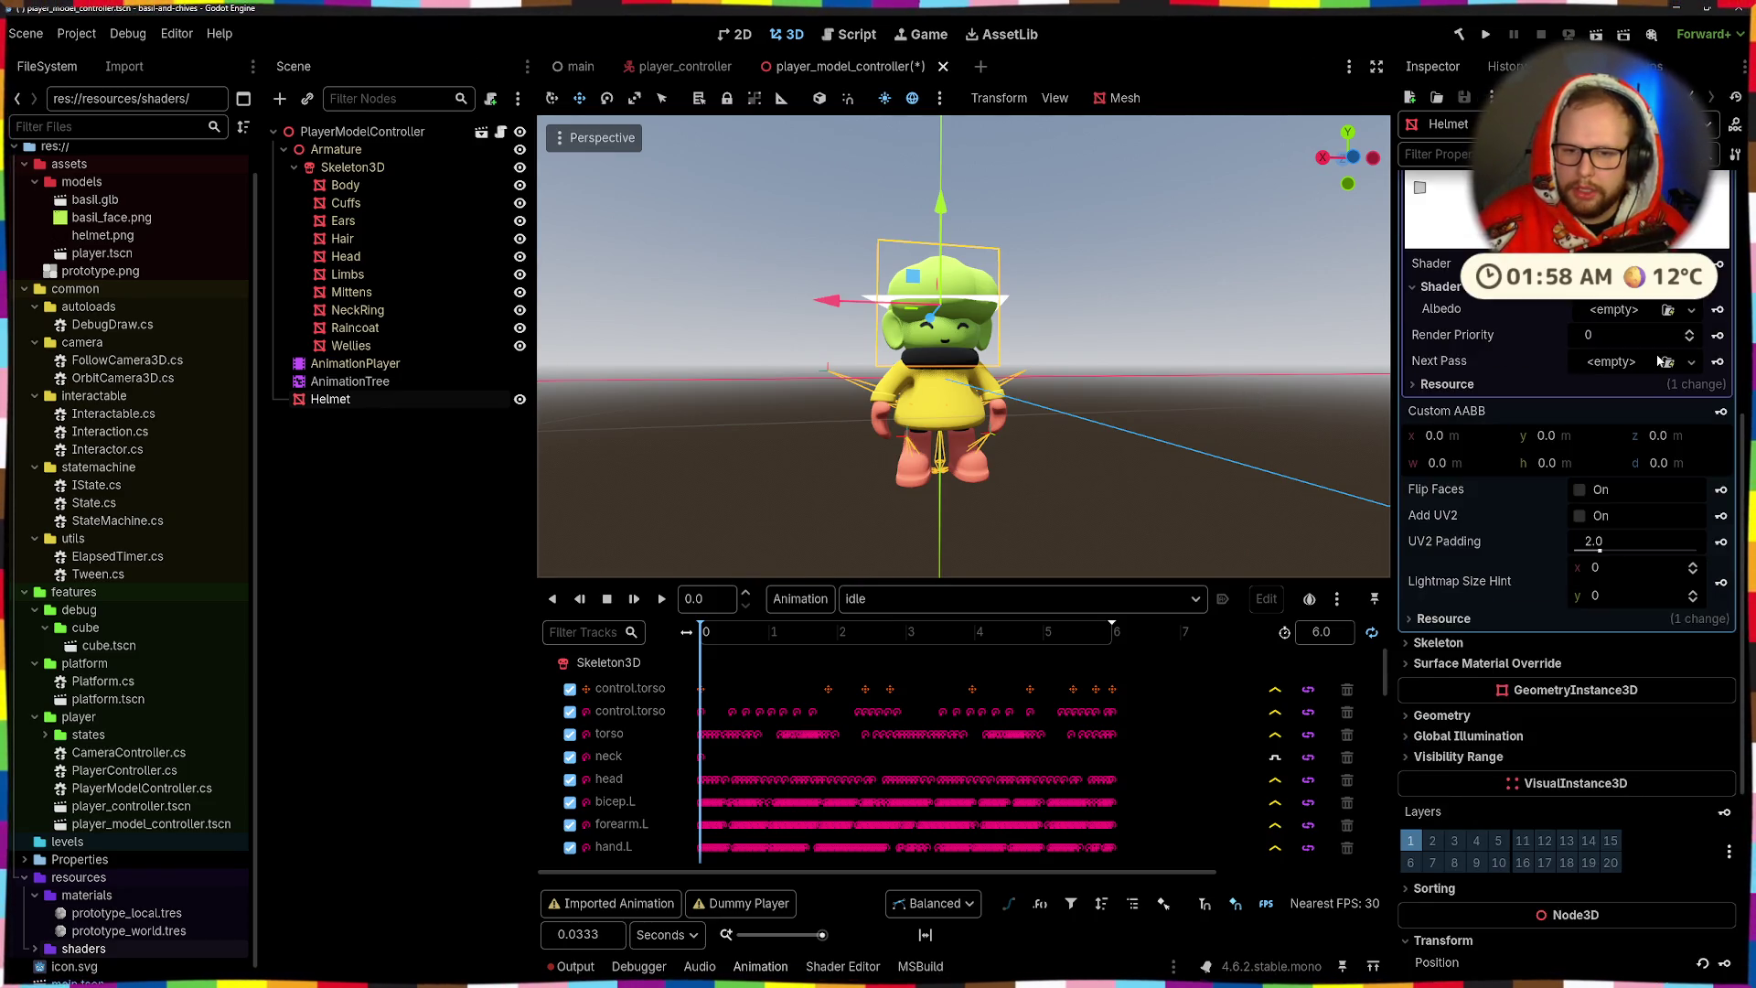
scroll(1659, 360, down, 3)
scroll(1657, 360, down, 3)
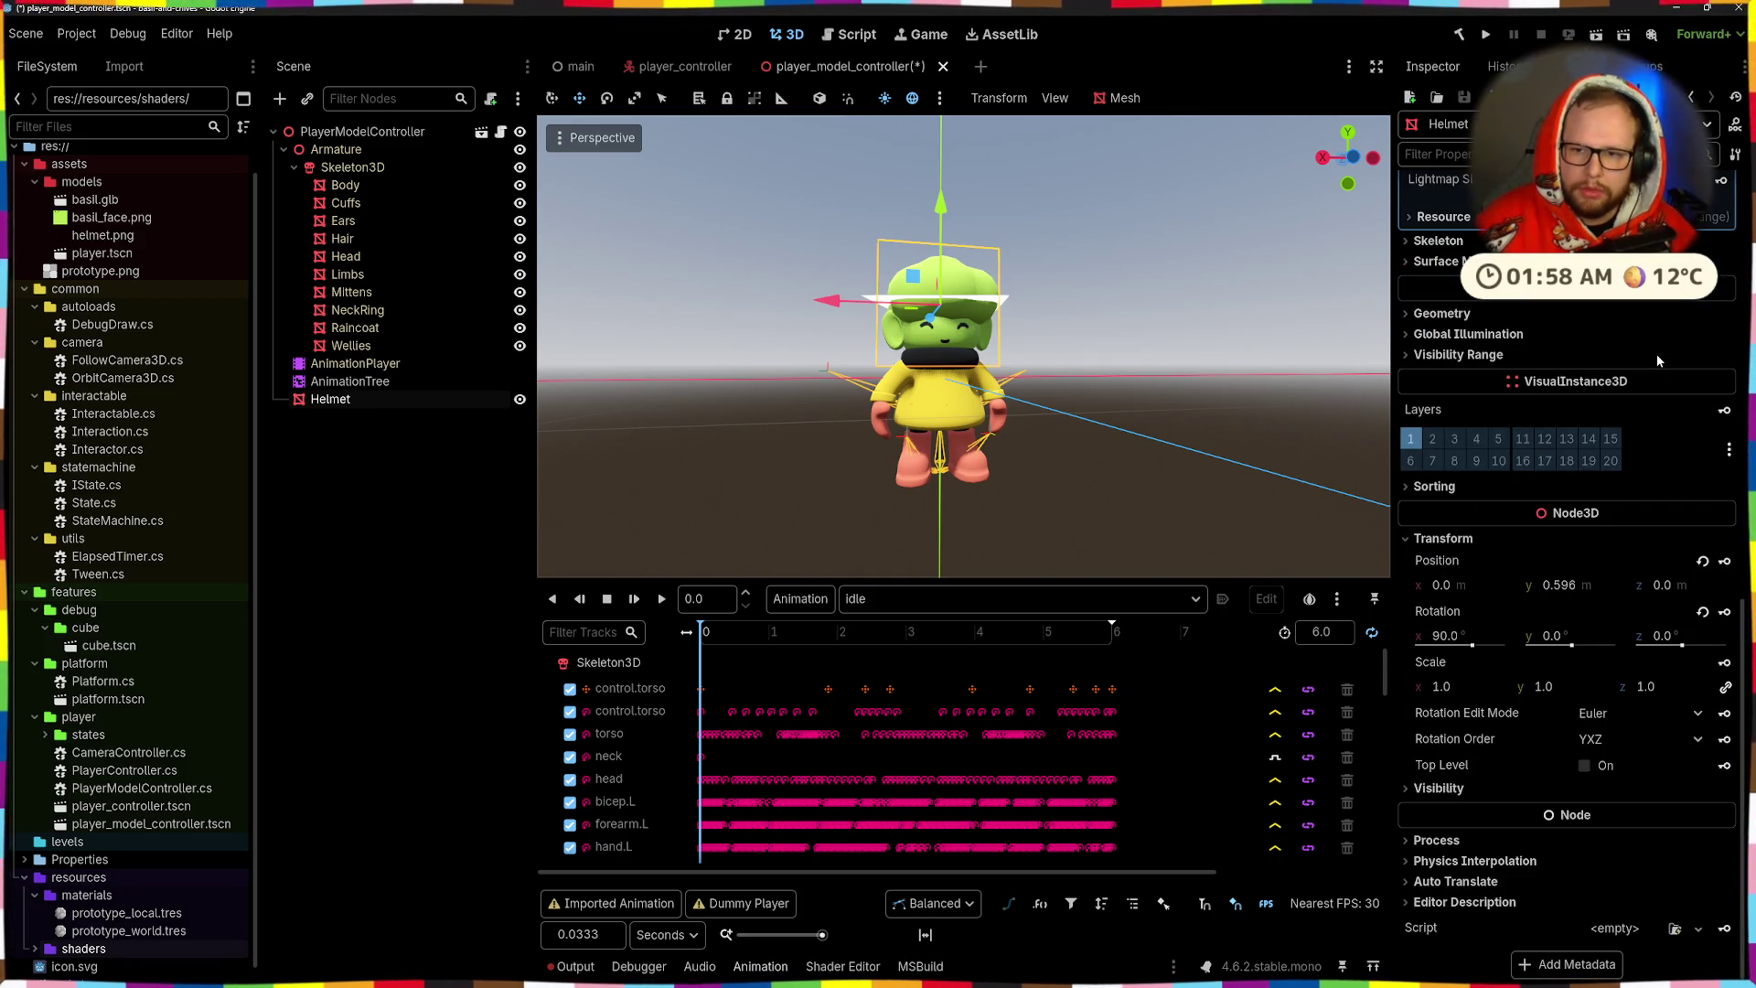
scroll(1674, 339, up, 6)
scroll(1663, 347, up, 3)
scroll(1660, 344, up, 3)
scroll(1660, 344, down, 3)
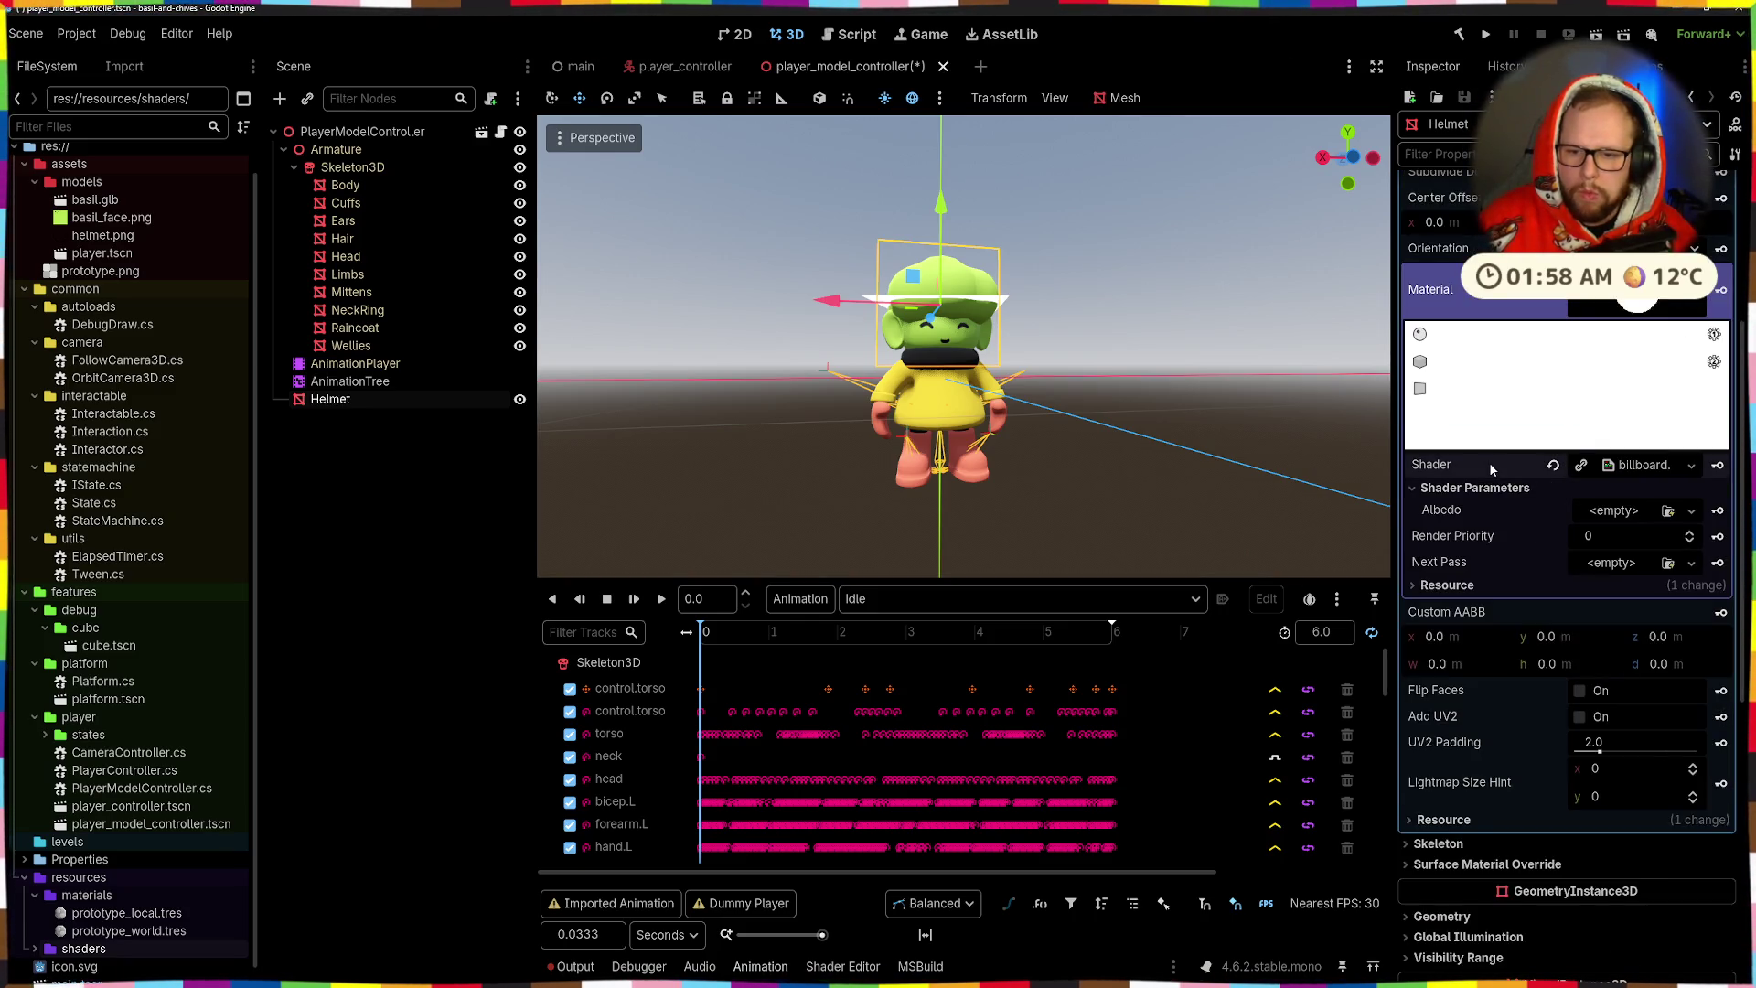
click(1607, 509)
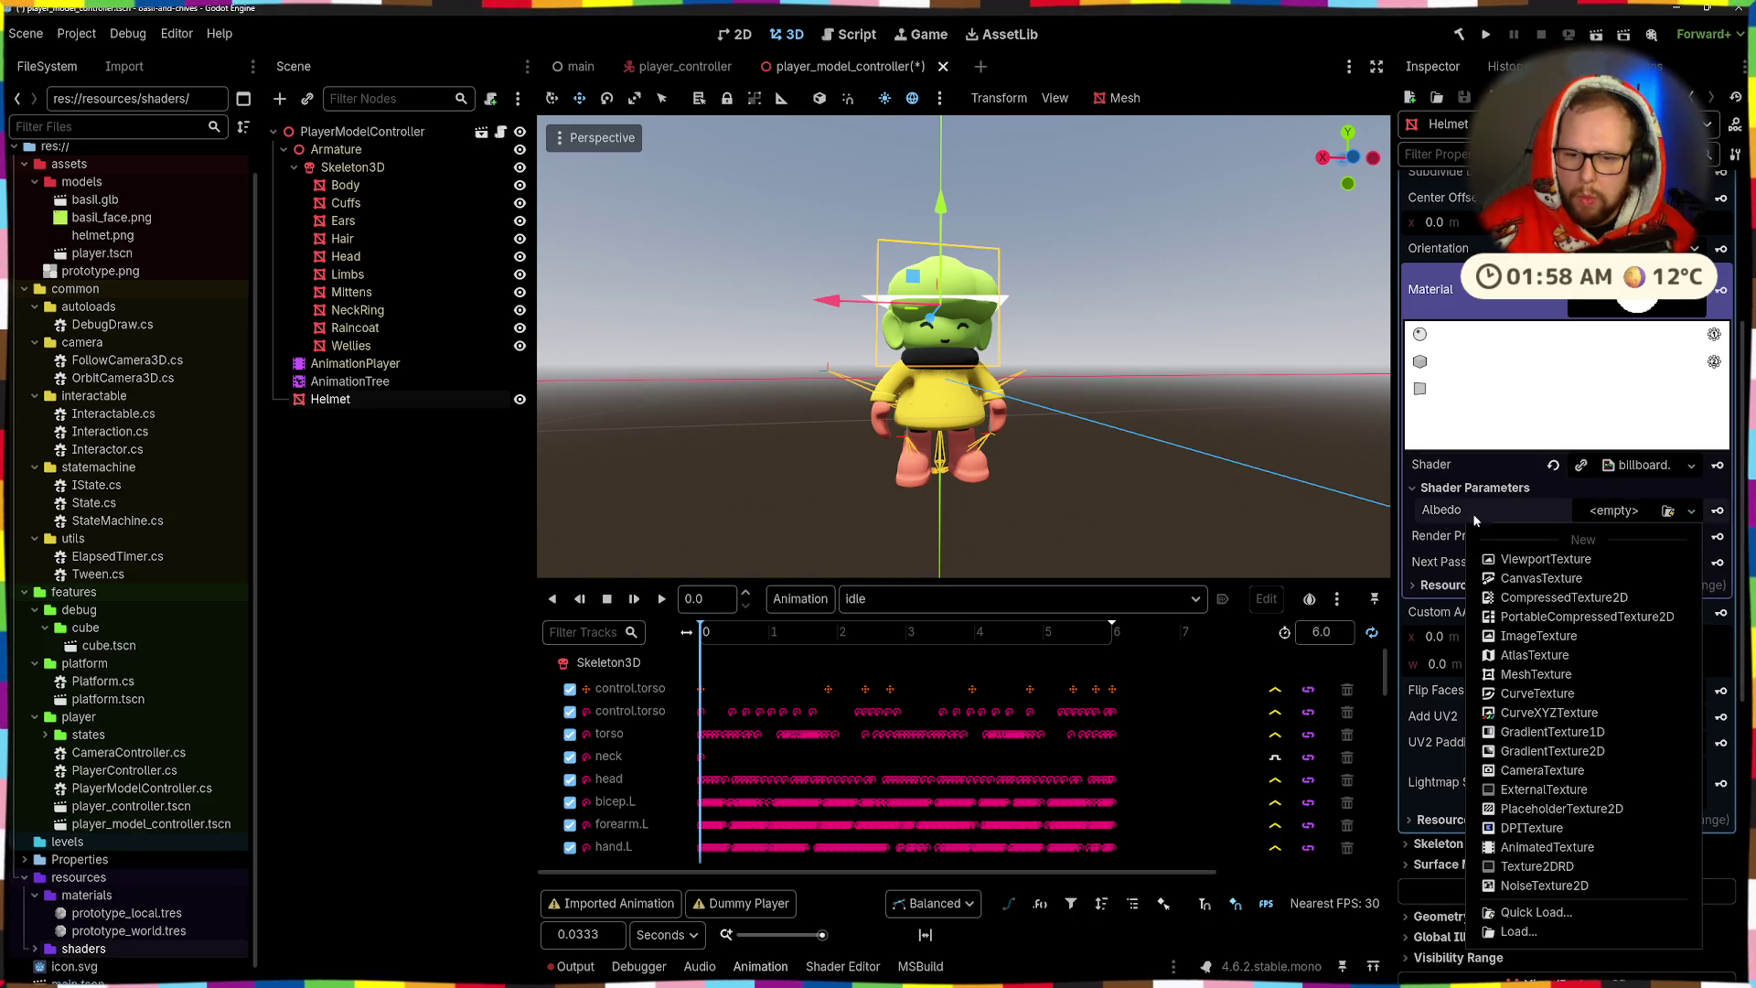
click(1536, 911)
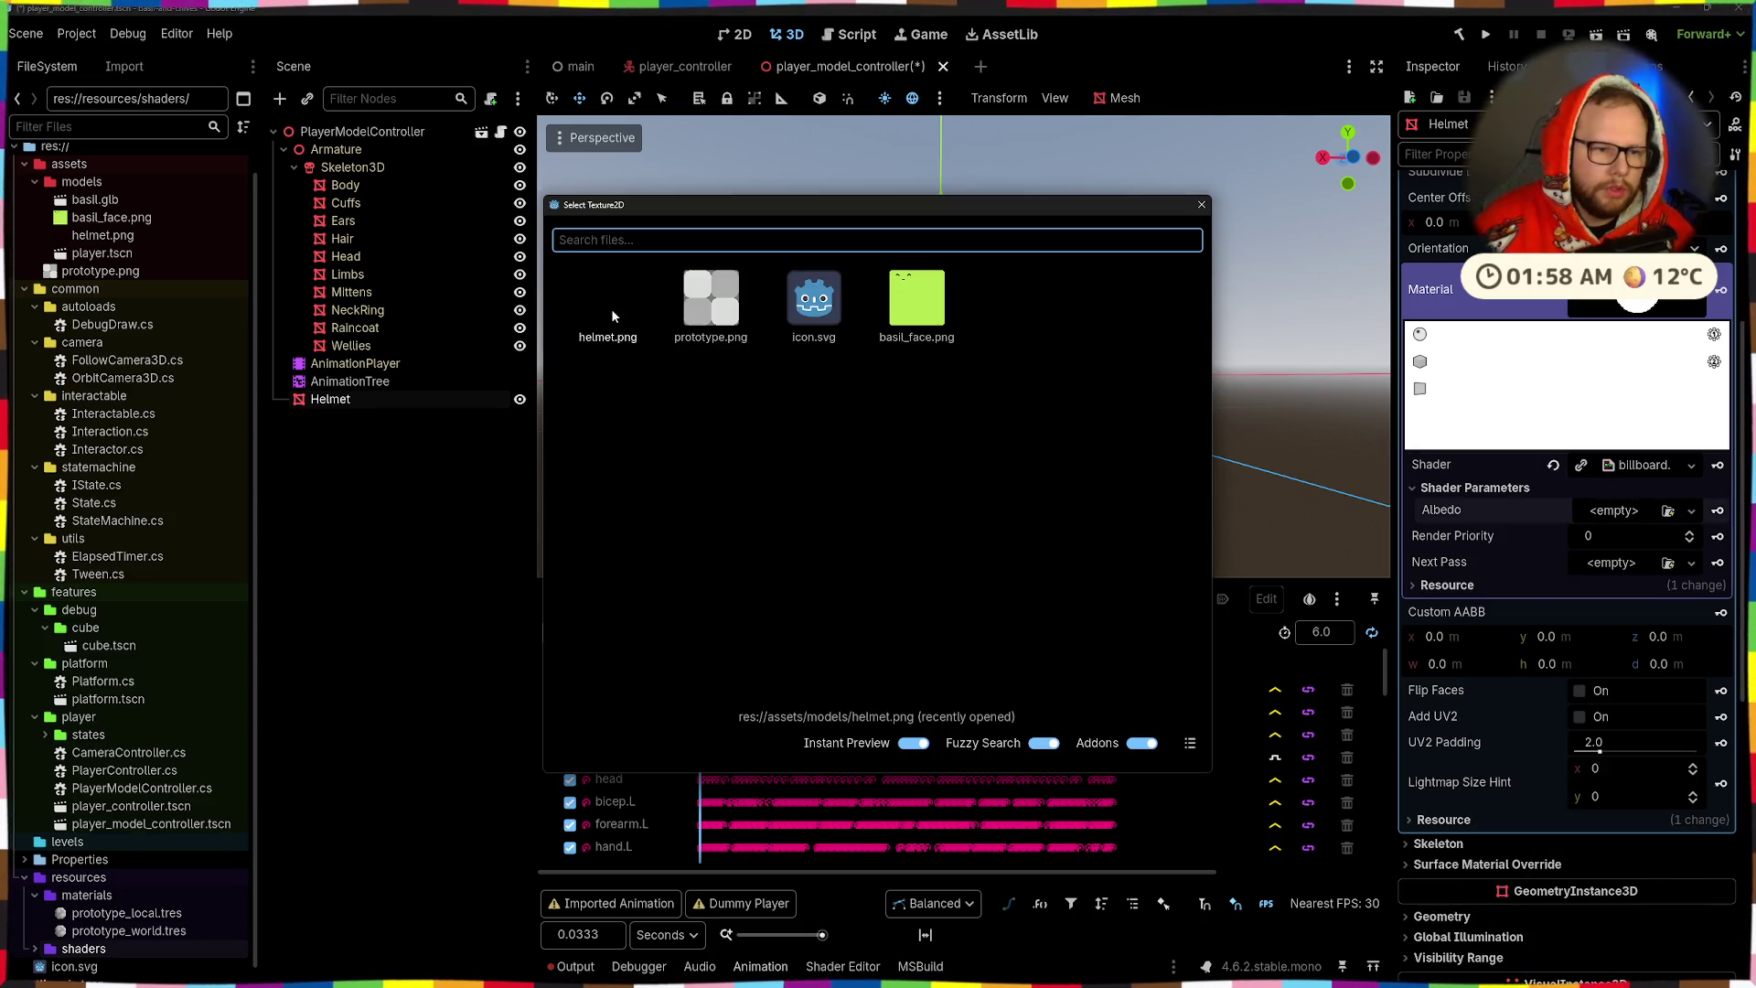
click(611, 311)
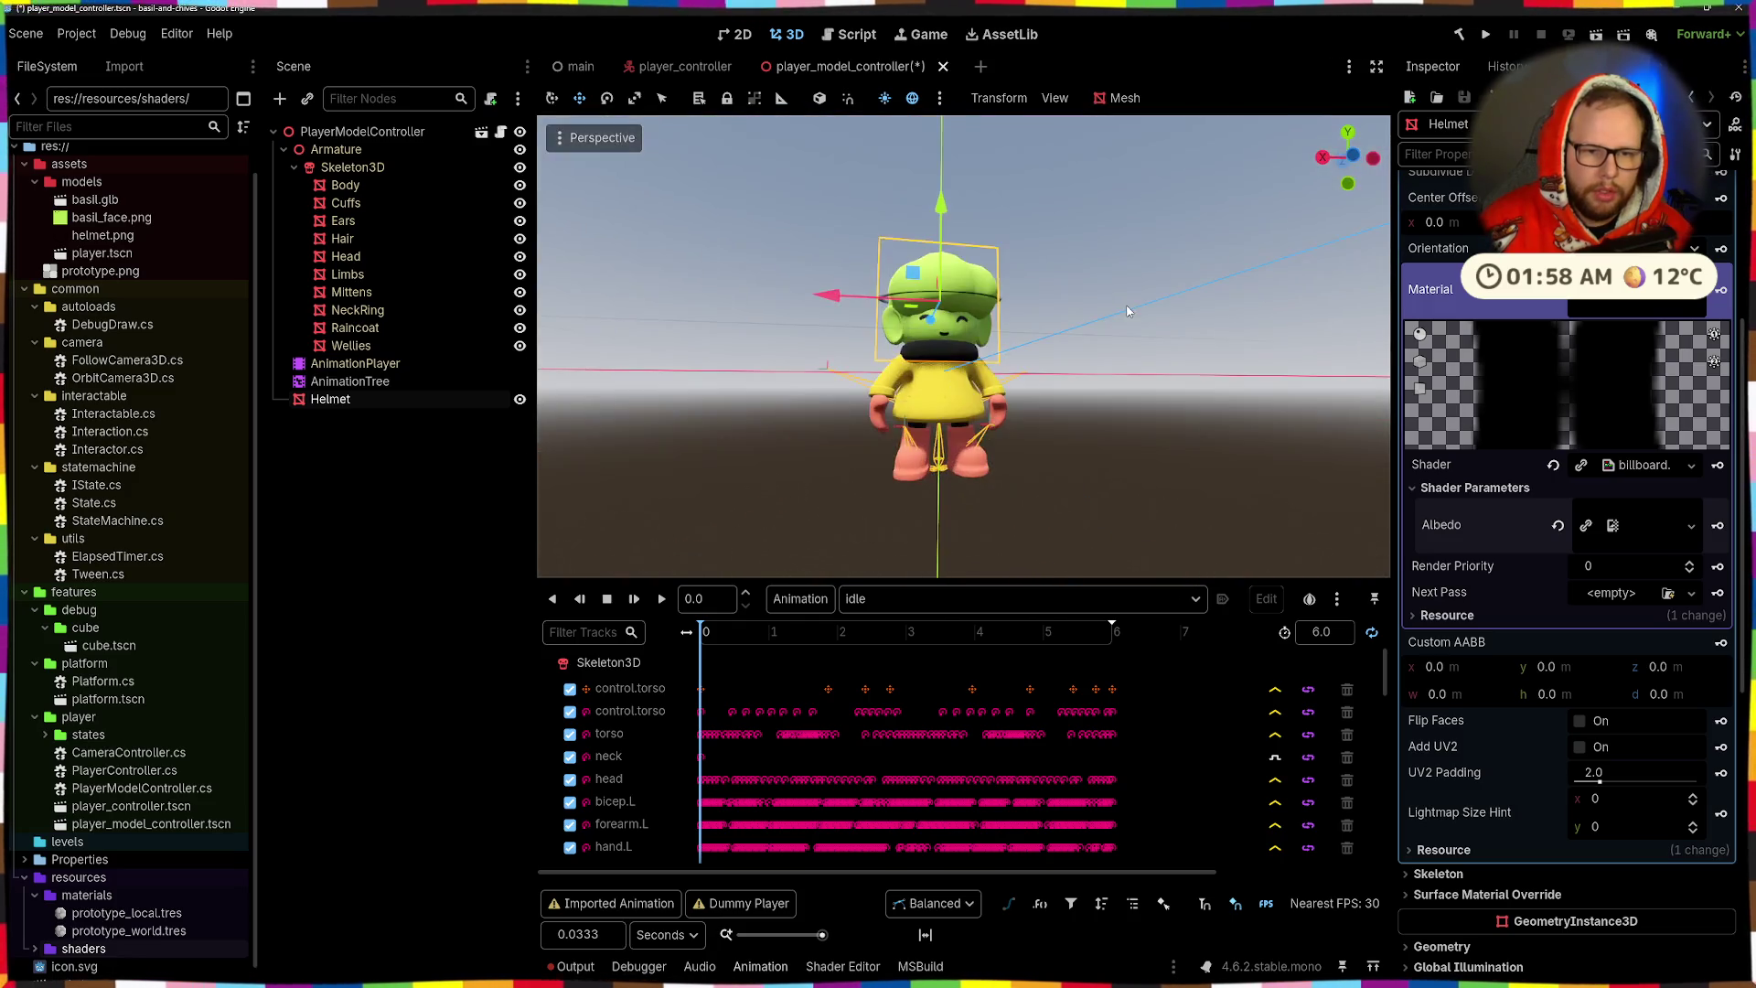
- Undo the helmet.png assignment, then show and clear the Output log
key(ctrl+z)
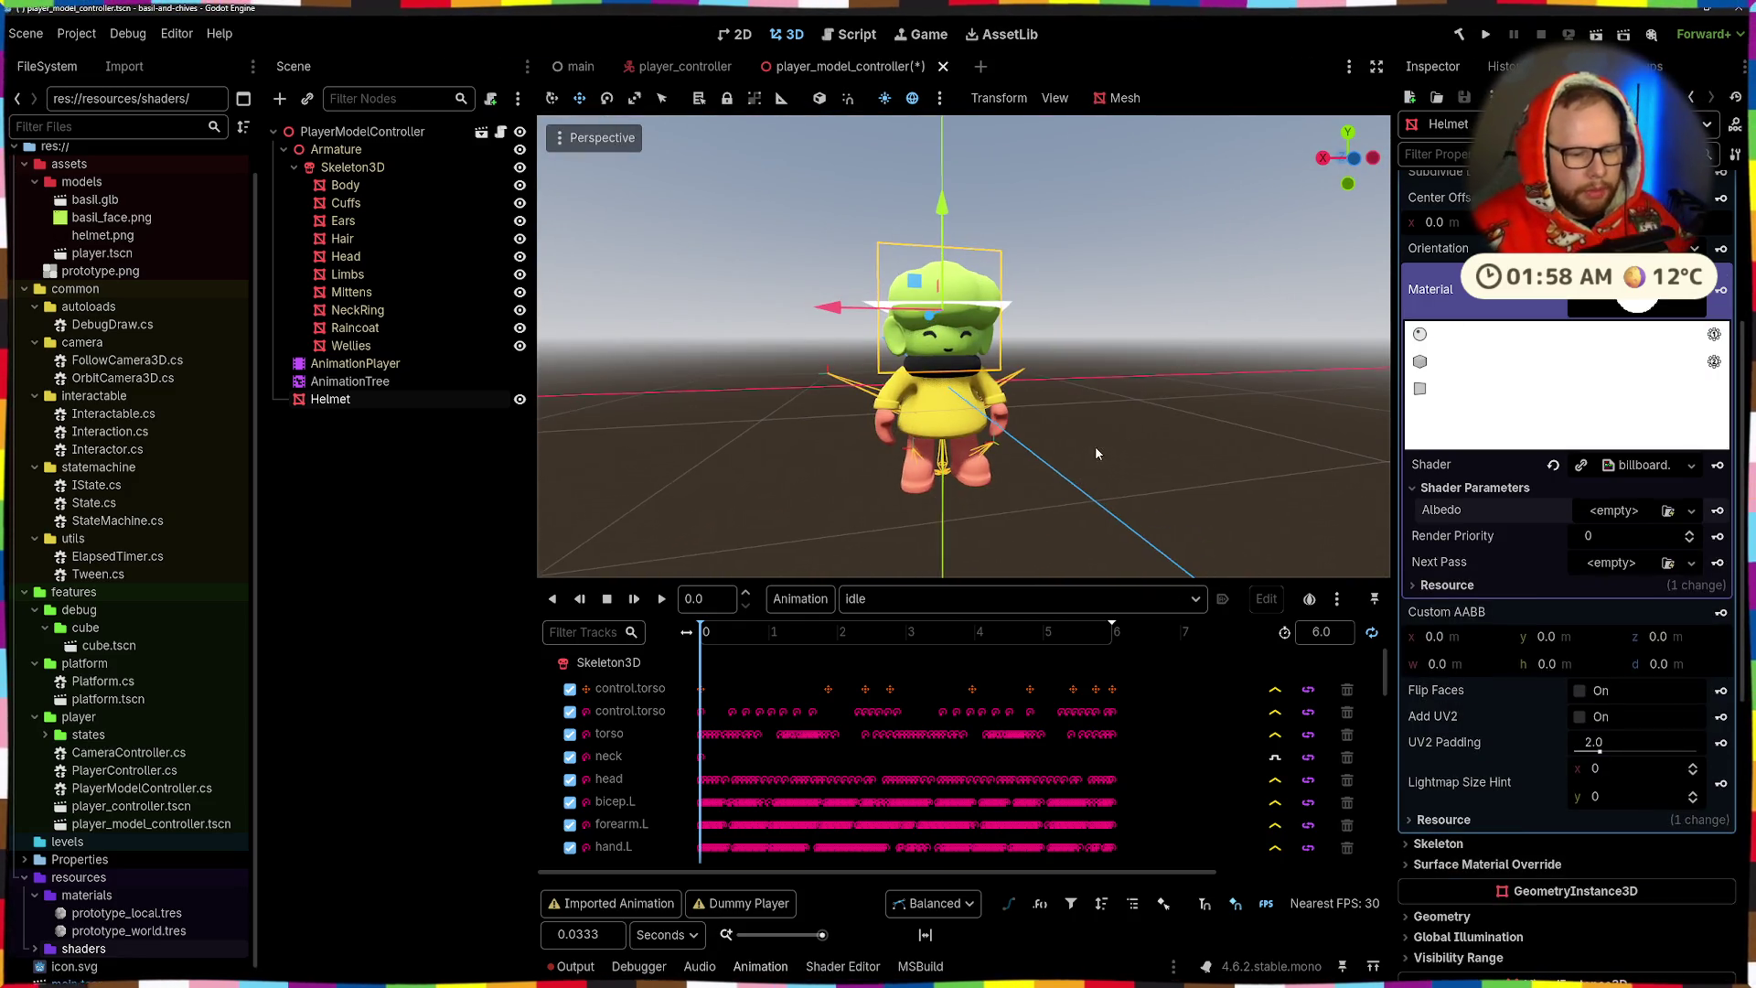
key(alt+o)
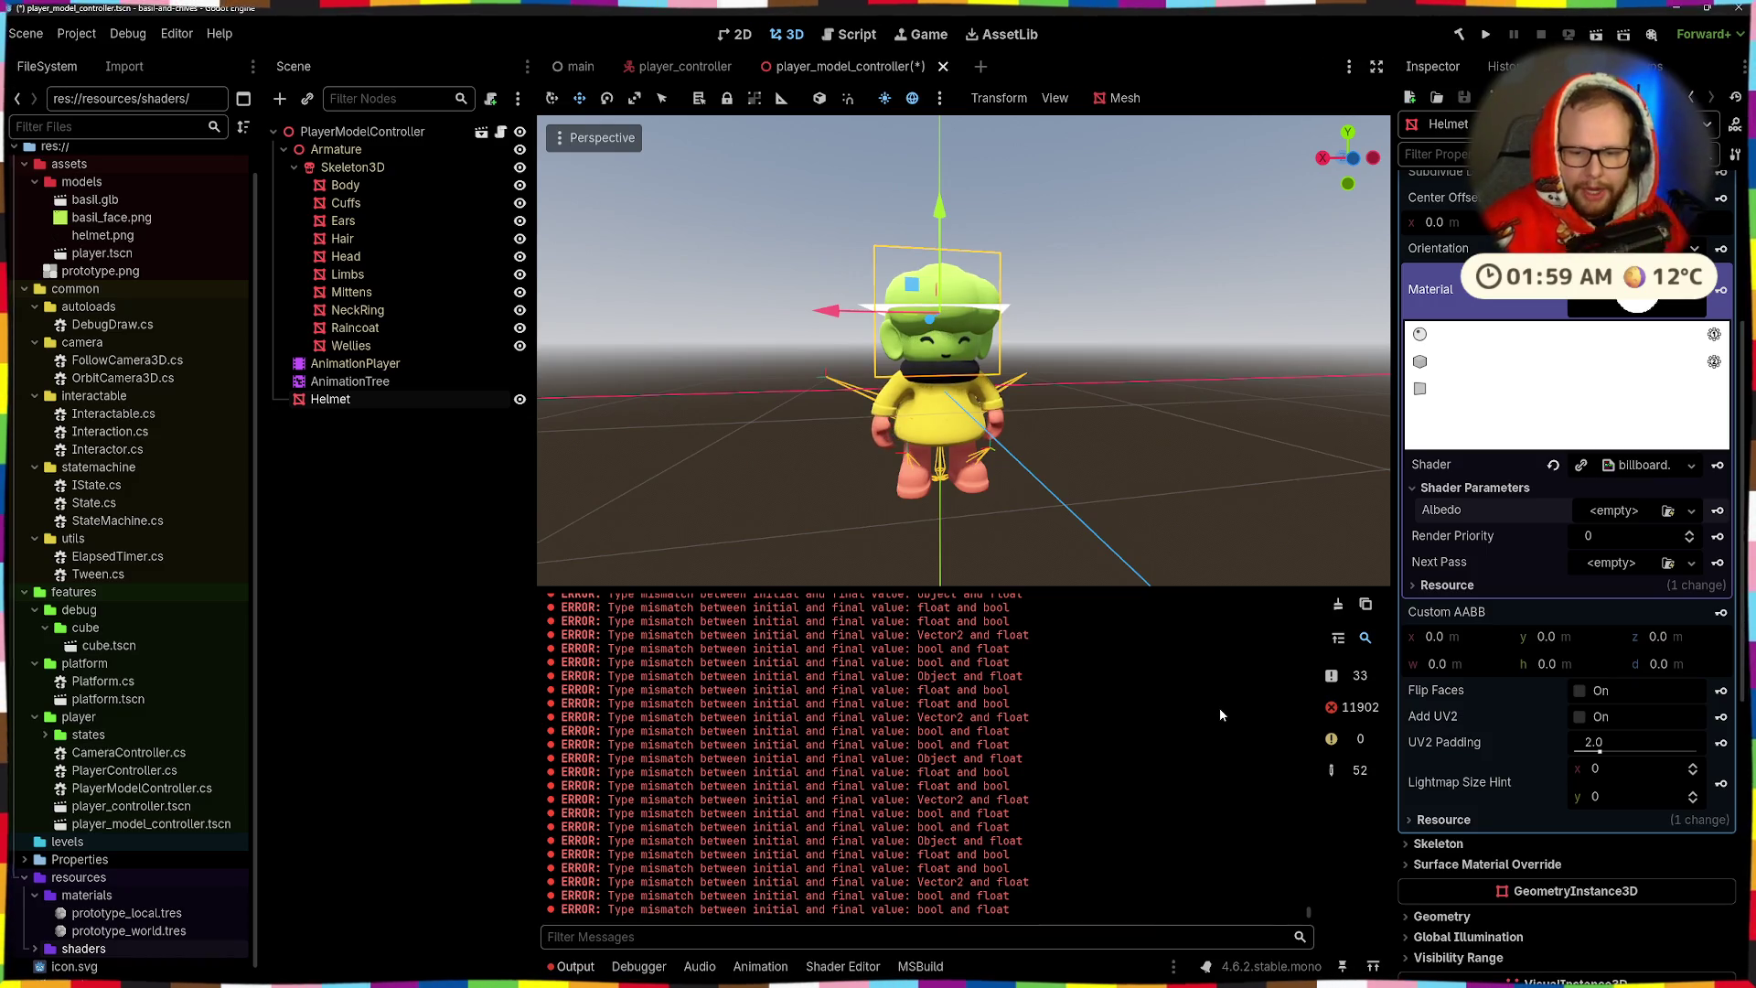
click(1337, 605)
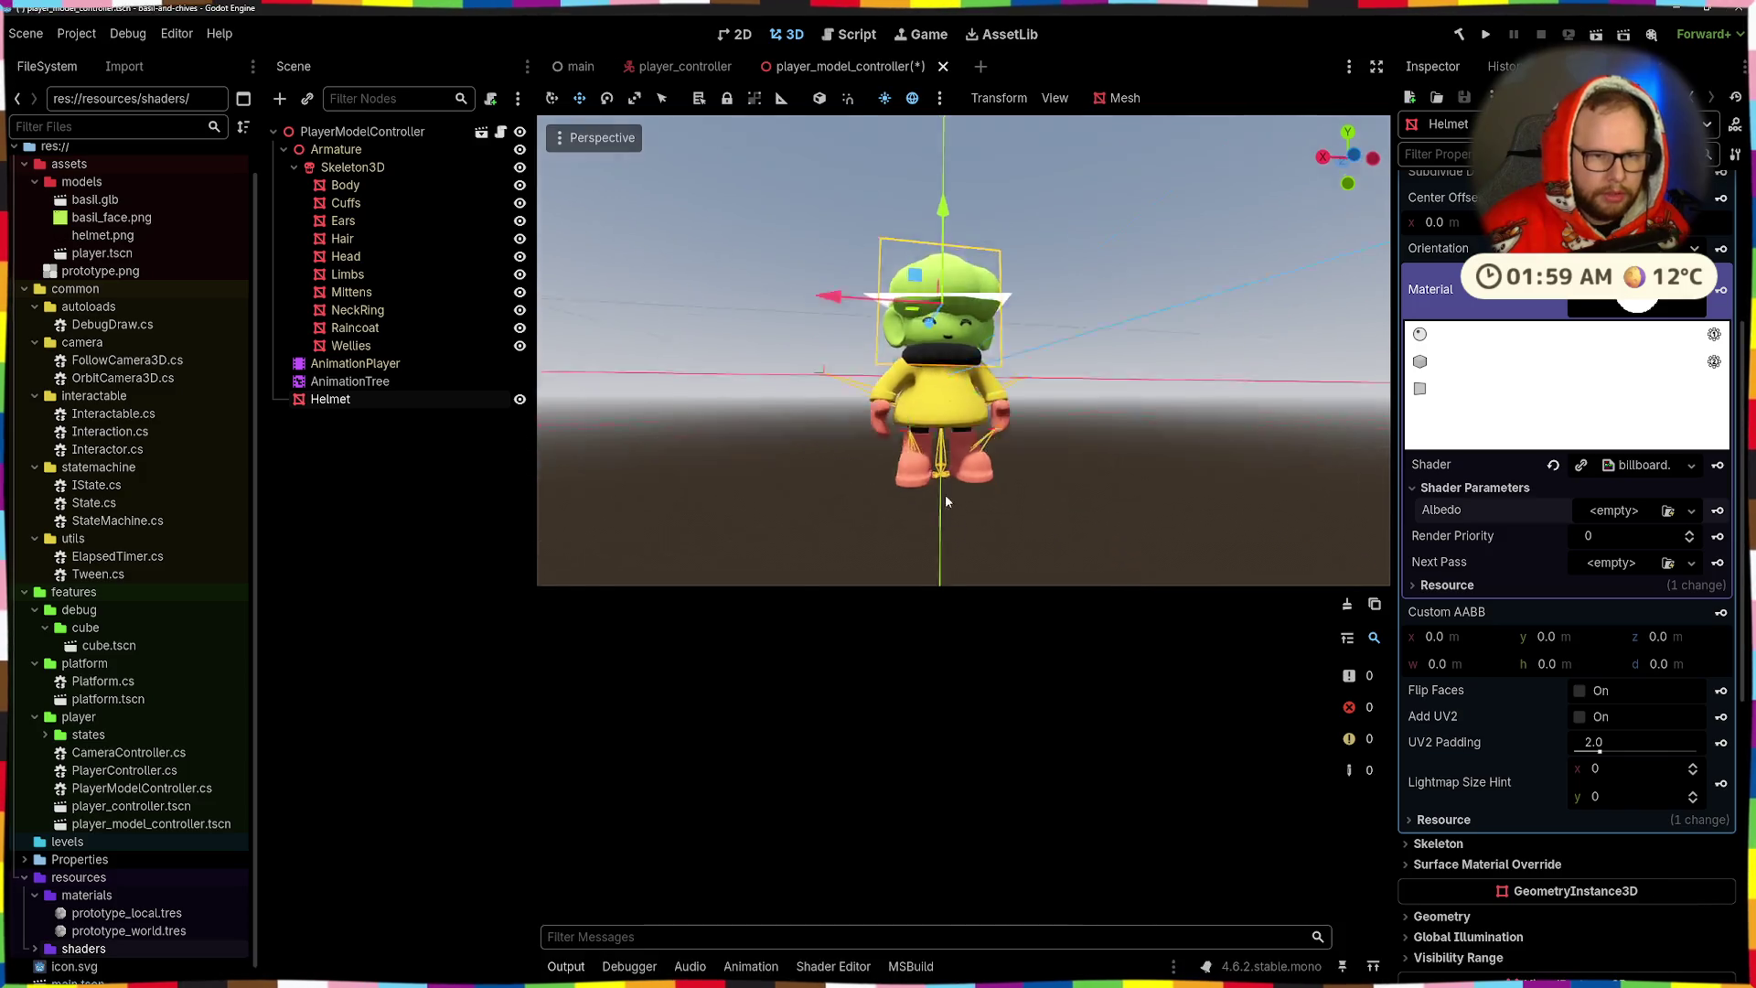
- Open billboard.gdshader in the Shader Editor, save, and select skip_vertex_transform
click(833, 966)
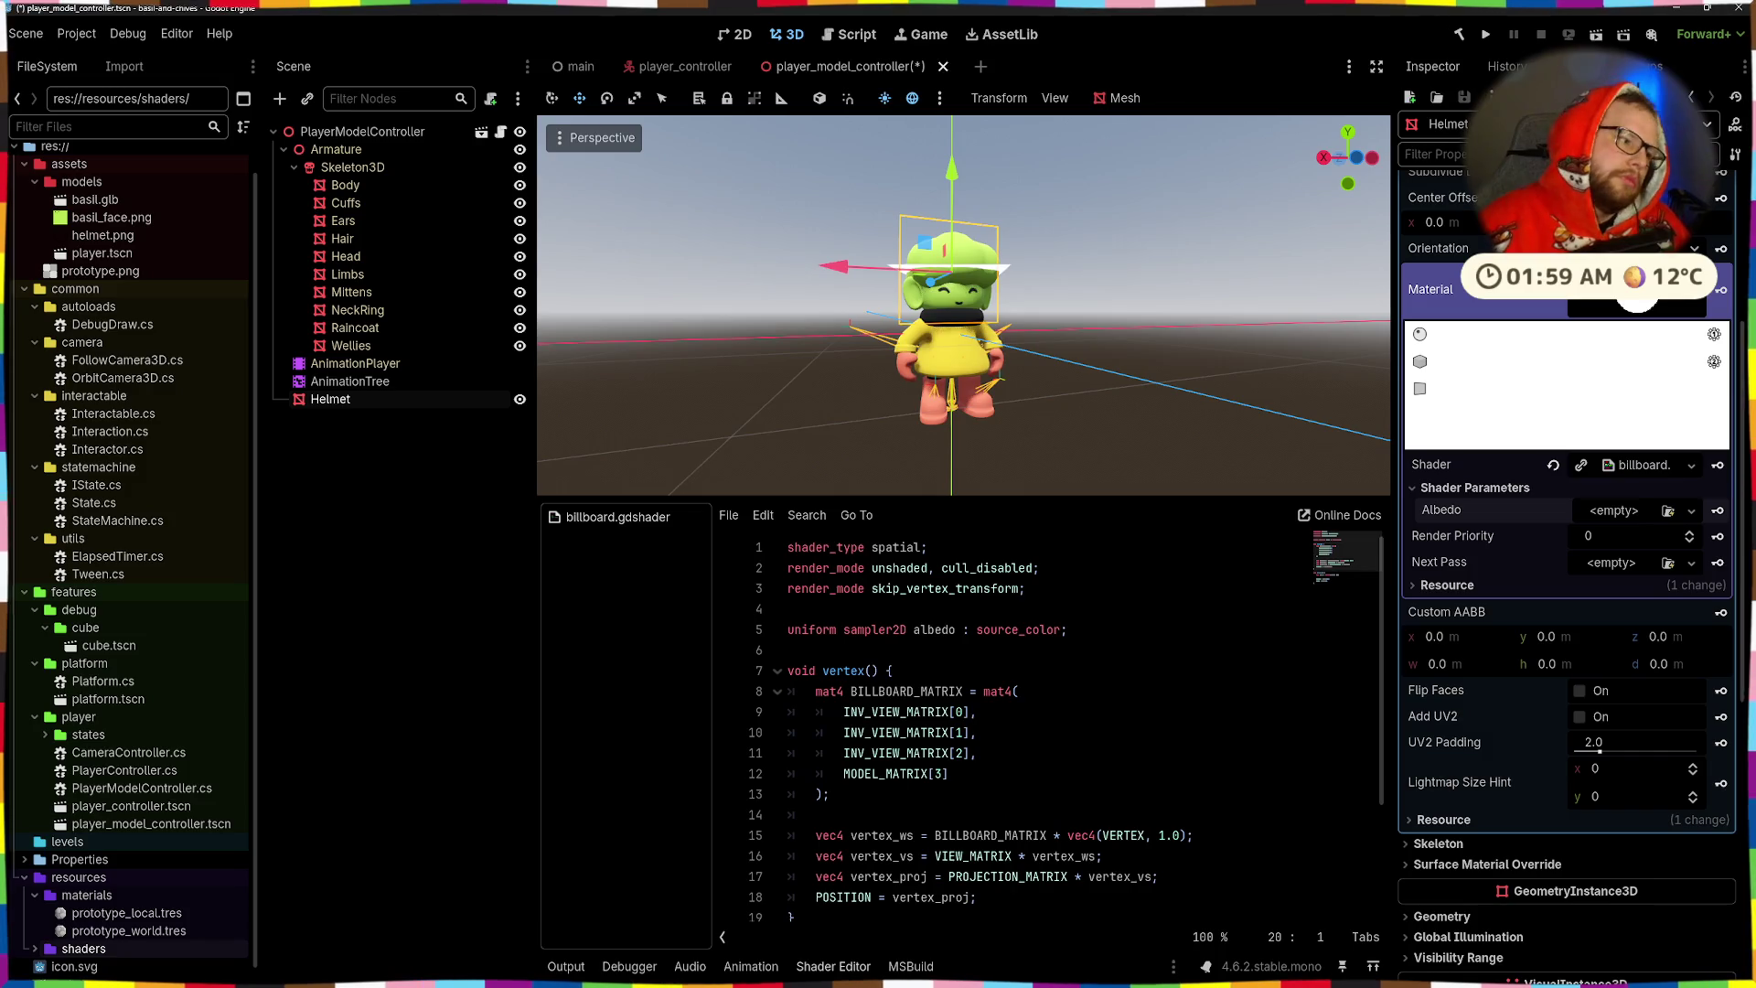
key(ctrl+s)
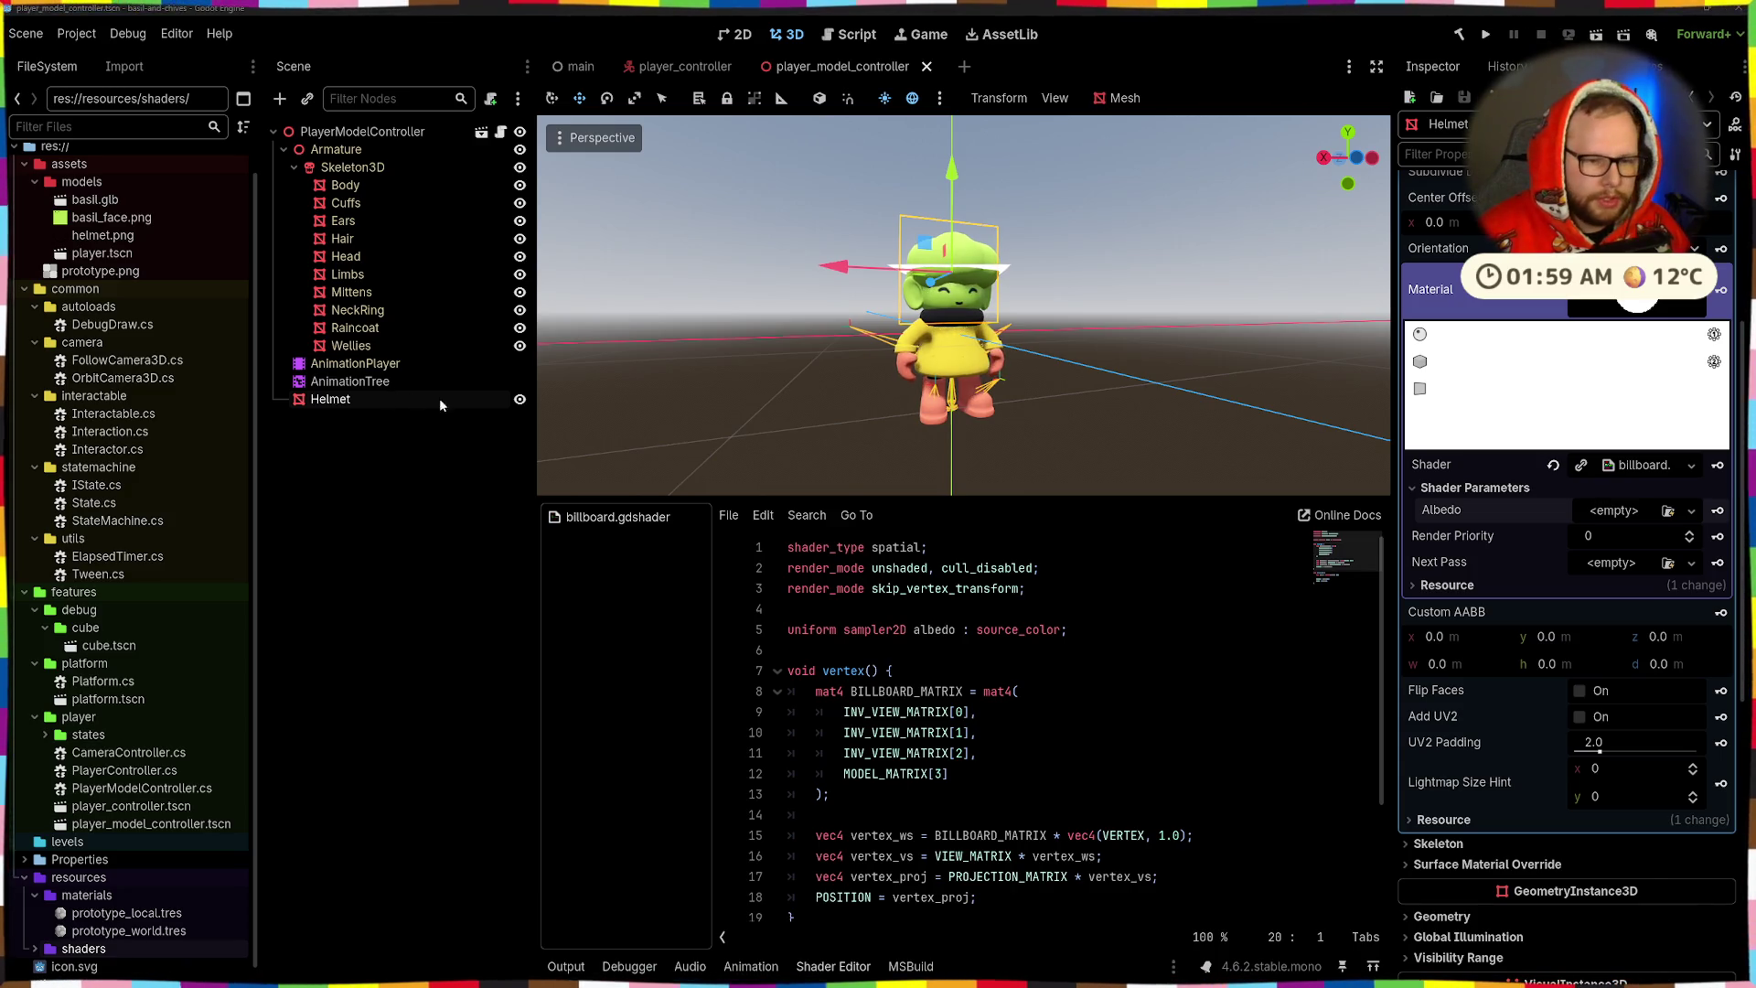
double_click(889, 590)
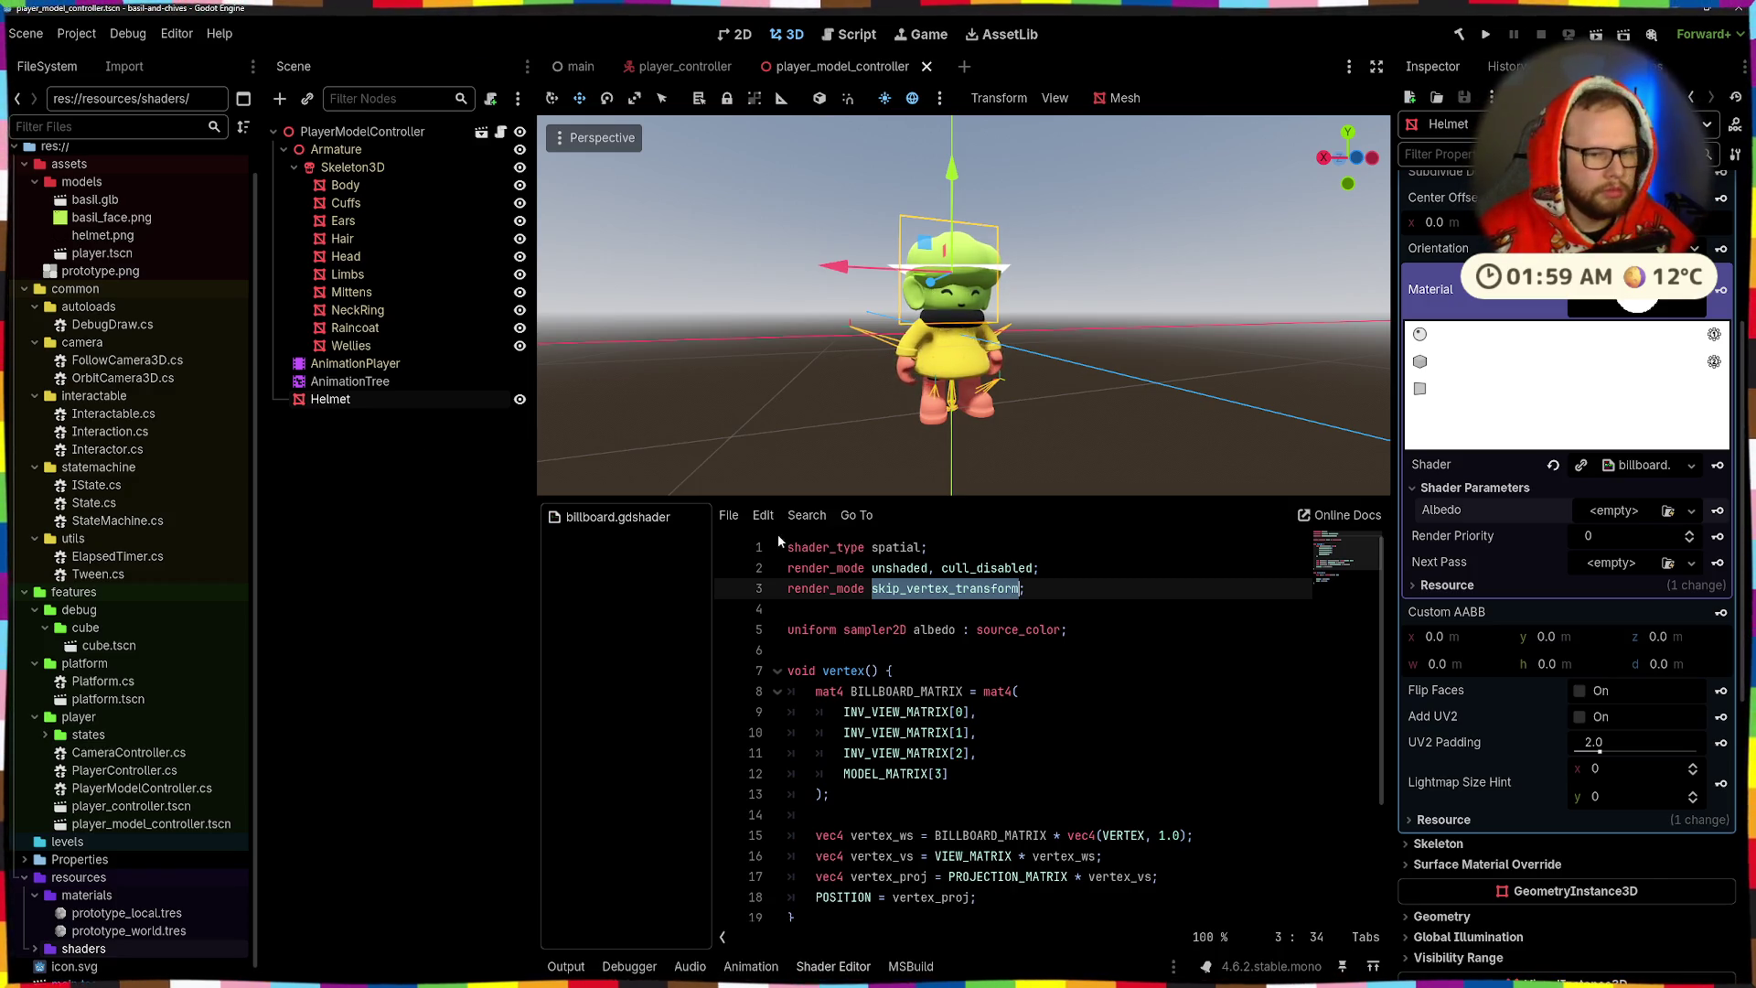
- Move cull_disabled off line 2 into its own render_mode cull_disabled; line and save
double_click(988, 568)
key(BackSpace)
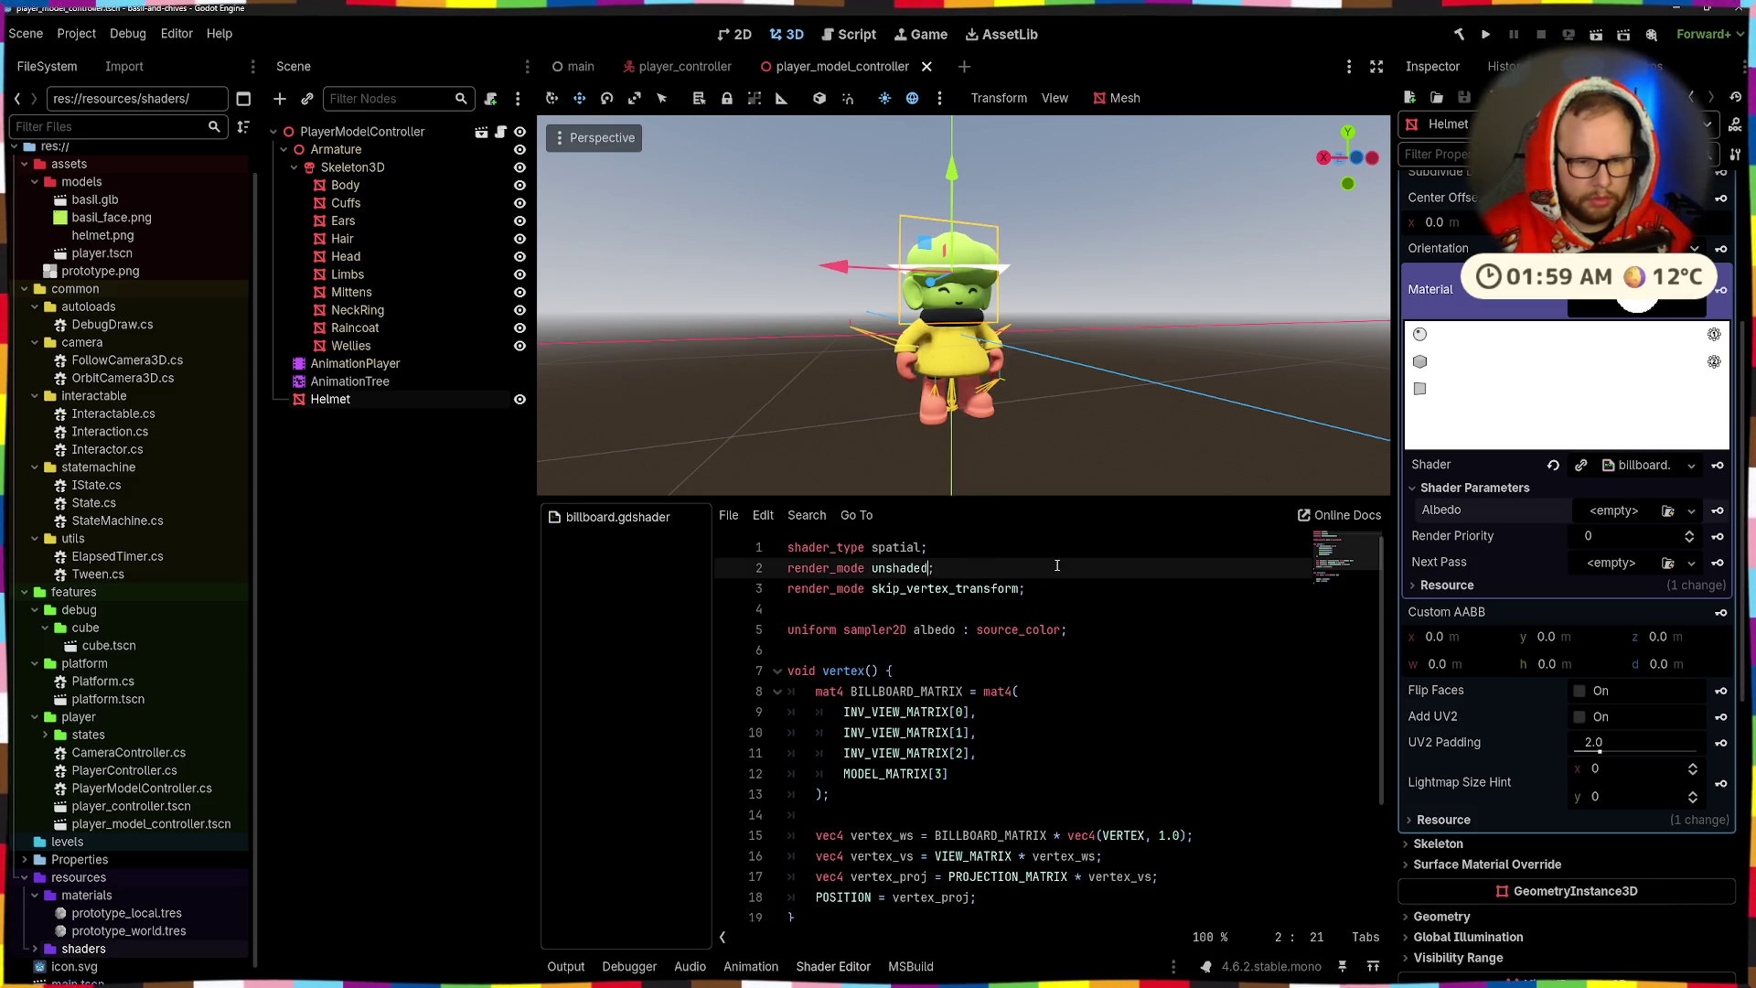
mouse_move(1034, 457)
mouse_down()
mouse_move(1107, 386)
mouse_move(1261, 420)
mouse_move(1210, 461)
mouse_move(1139, 480)
mouse_move(997, 452)
mouse_move(968, 463)
mouse_move(964, 489)
mouse_up()
key(Return)
text(render_mode)
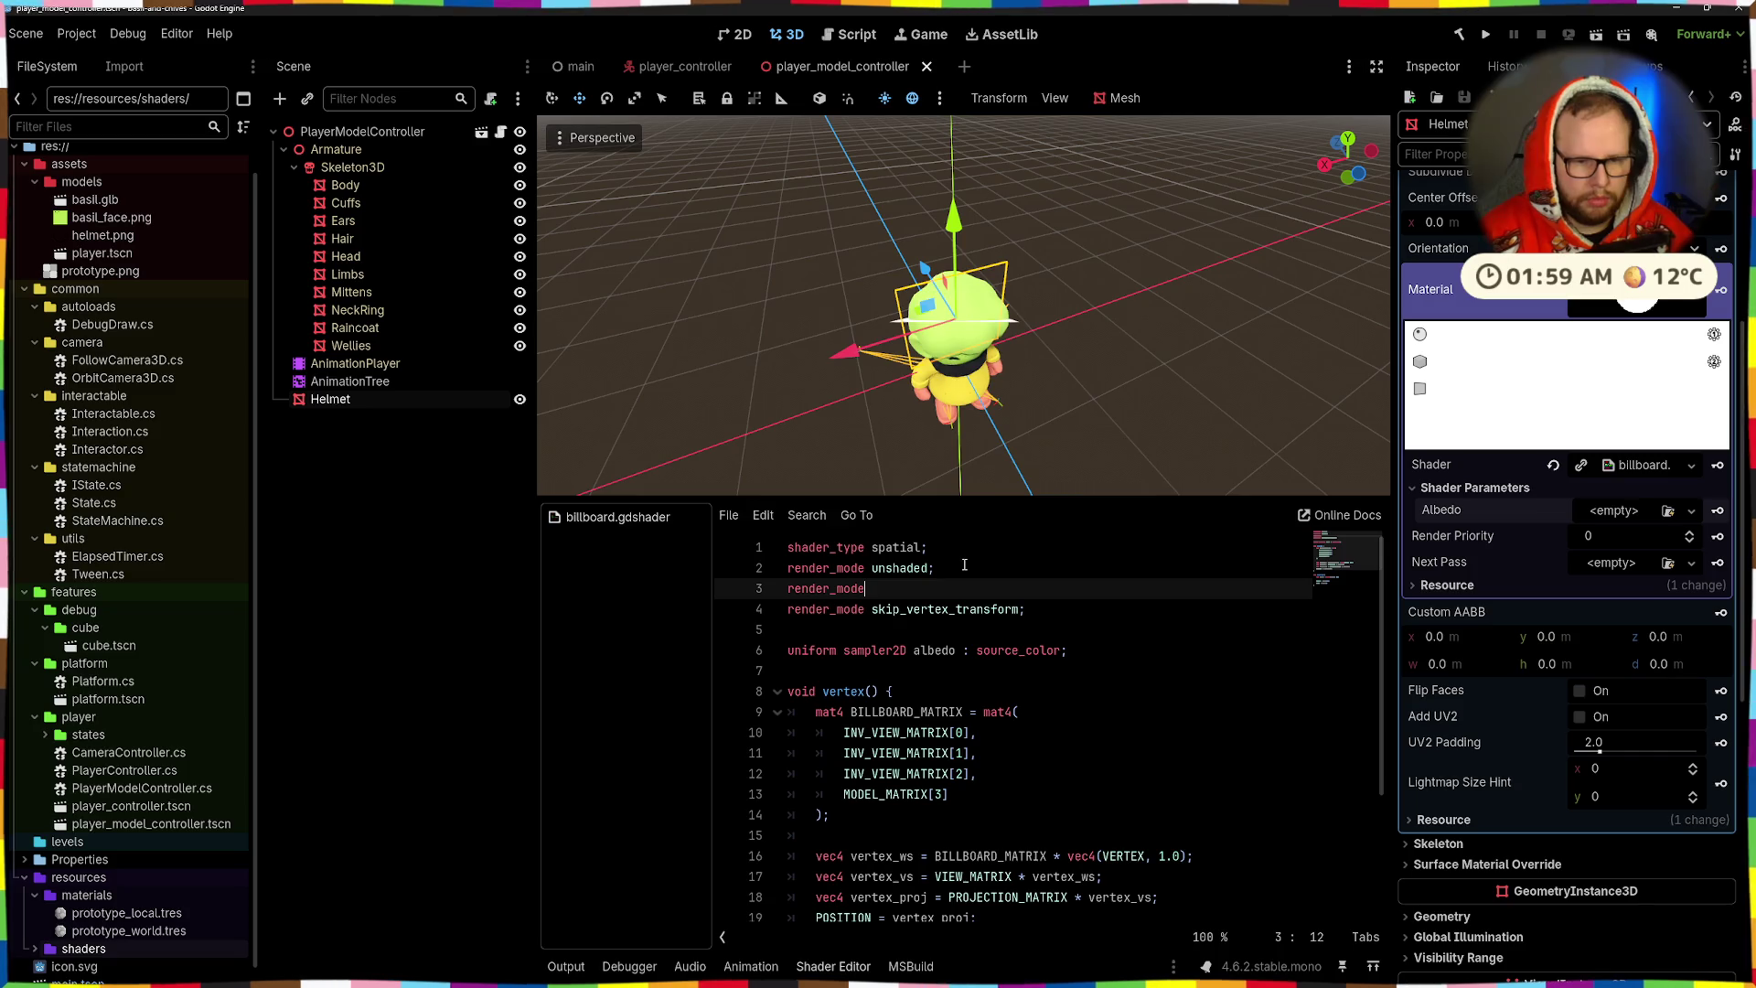
text(cull_disabled)
key(Return)
text(;)
key(ctrl+s)
- Comment out the whole vertex function with Ctrl+K, save, and recheck the front view
mouse_move(894, 337)
mouse_down()
mouse_move(997, 243)
mouse_move(864, 295)
mouse_up()
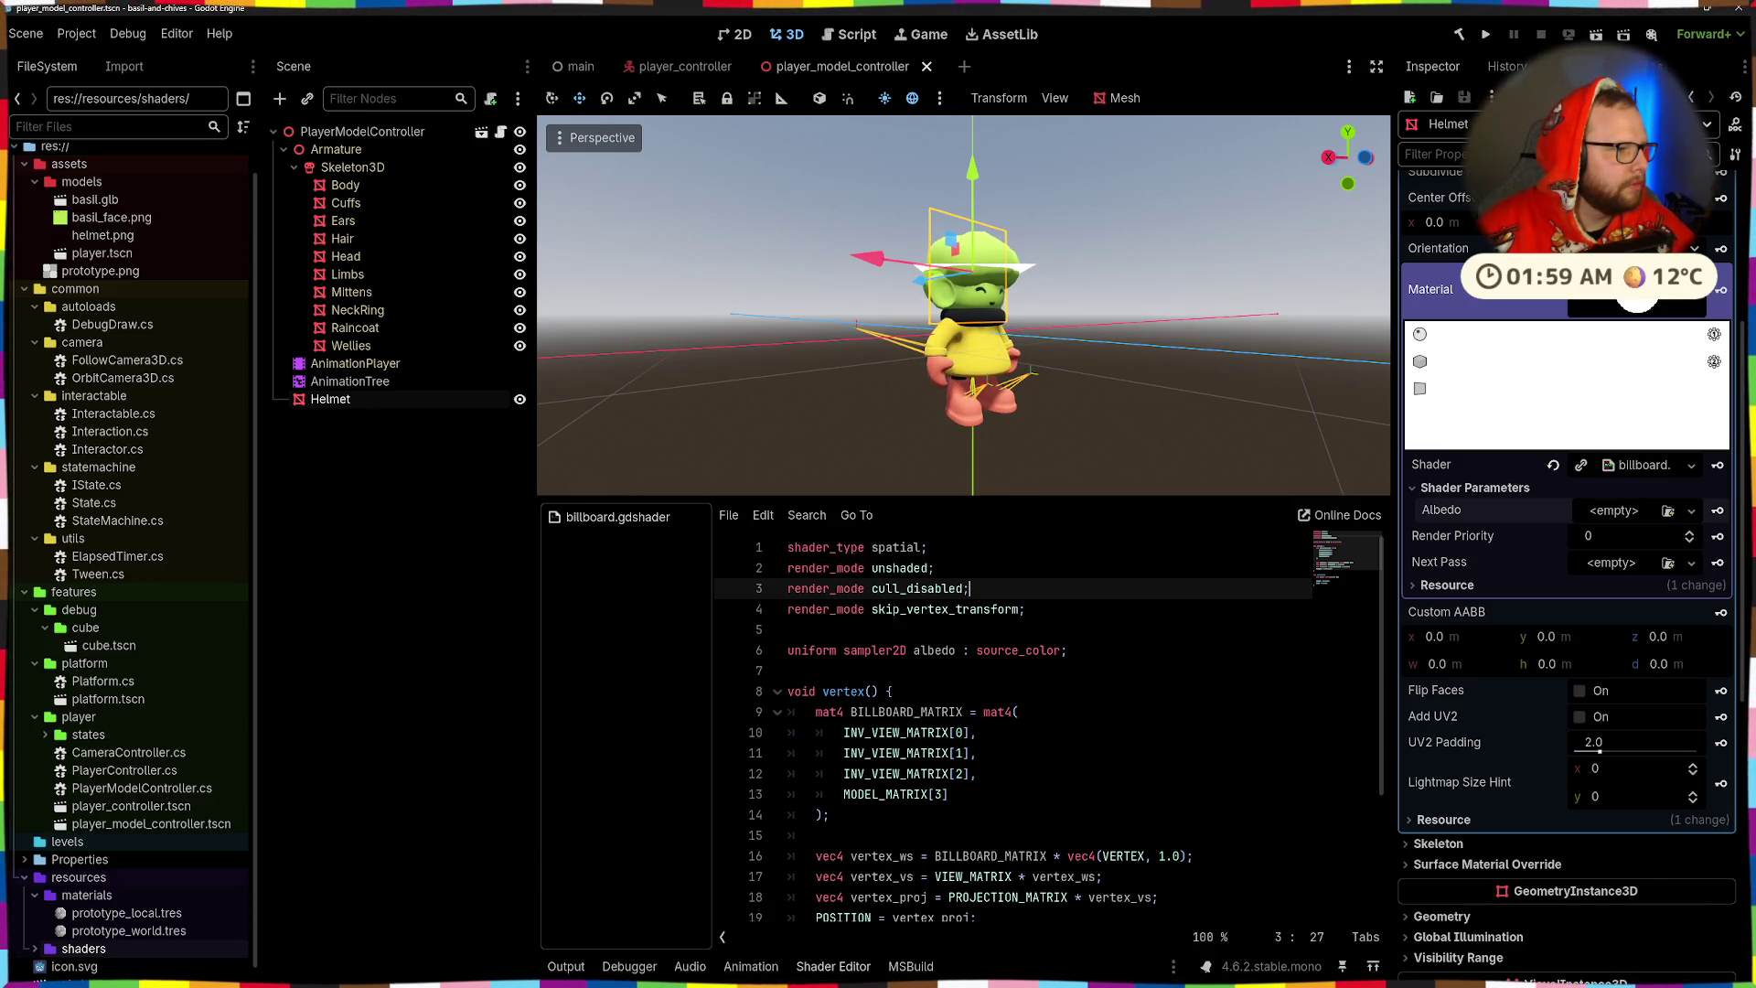
scroll(782, 725, down, 3)
drag(788, 755, 794, 693)
key(ctrl+k)
key(ctrl+s)
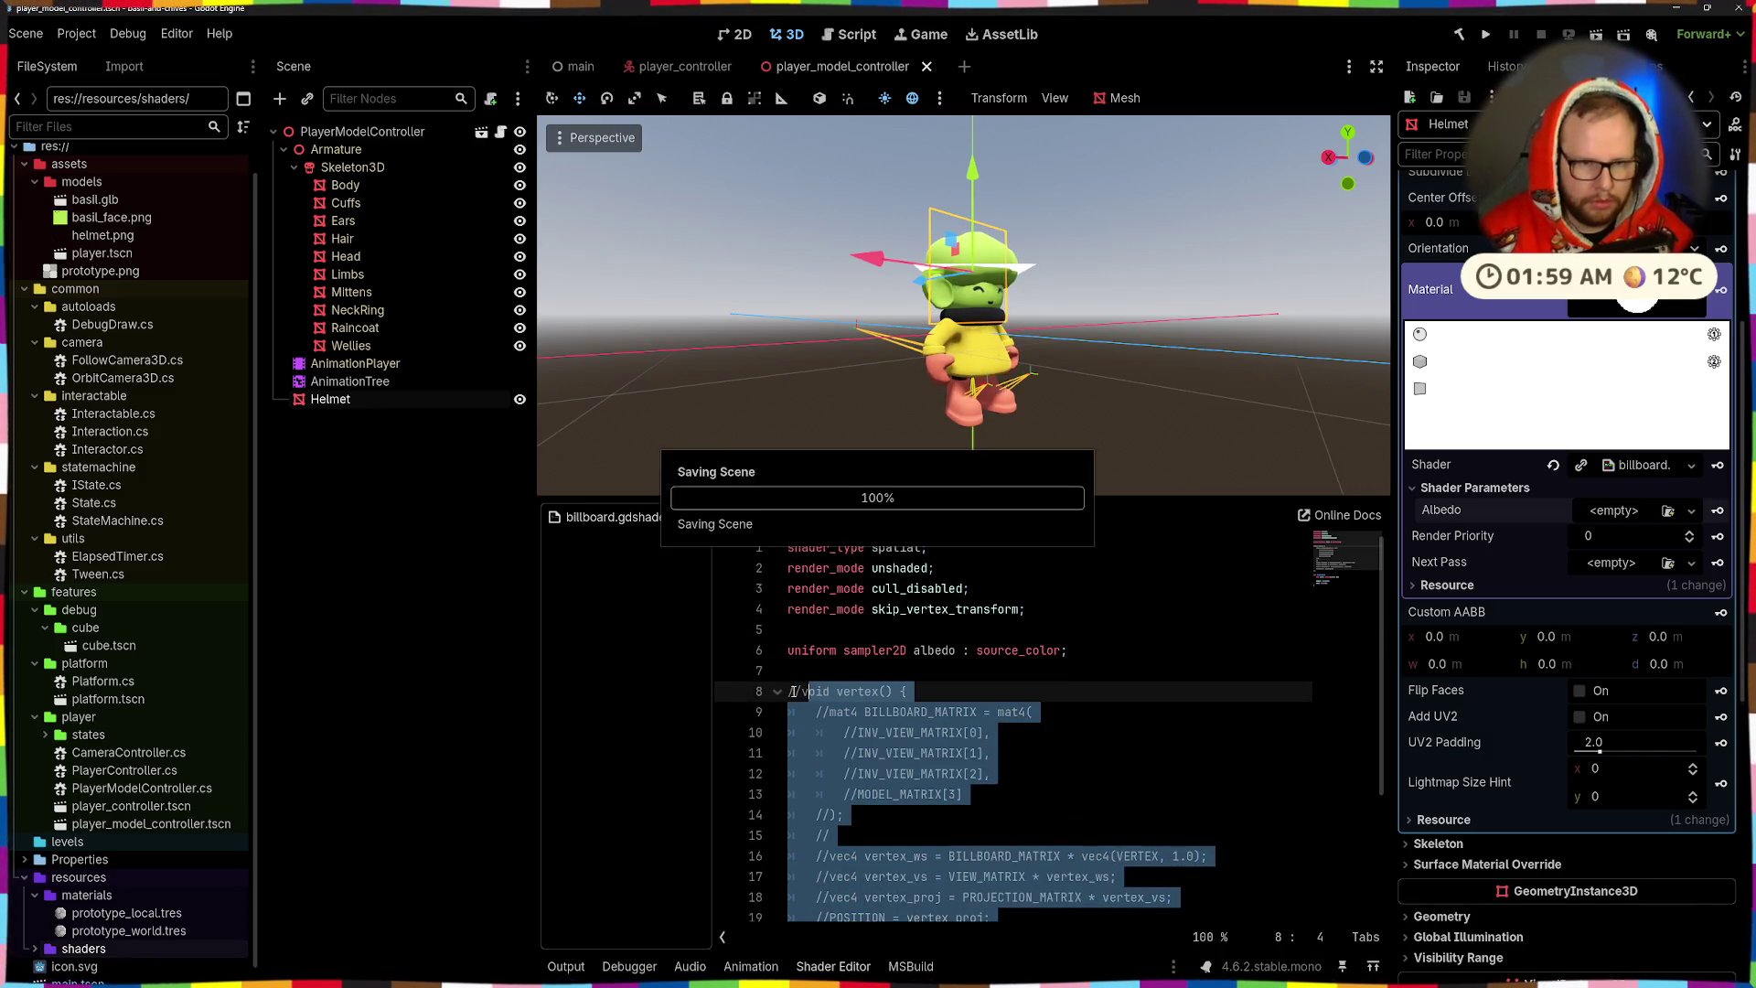
mouse_move(1079, 318)
mouse_down()
mouse_move(908, 446)
mouse_move(644, 453)
mouse_up()
key(KP_1)
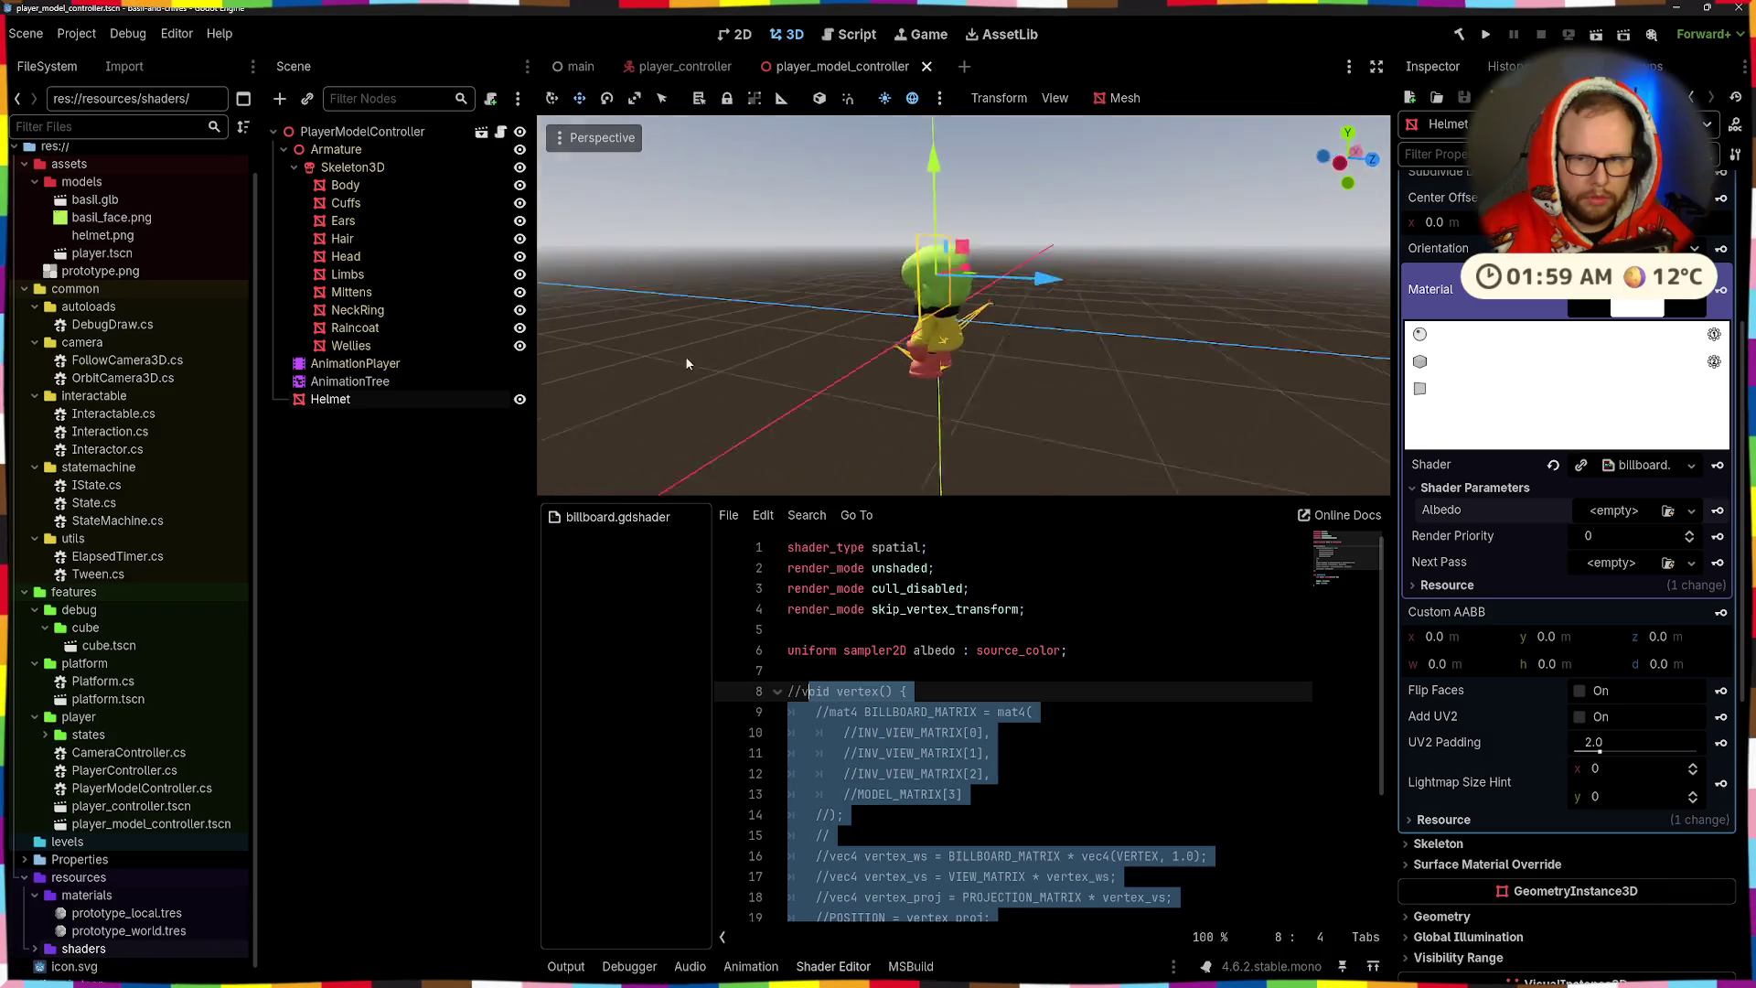
scroll(1006, 731, down, 3)
click(1624, 514)
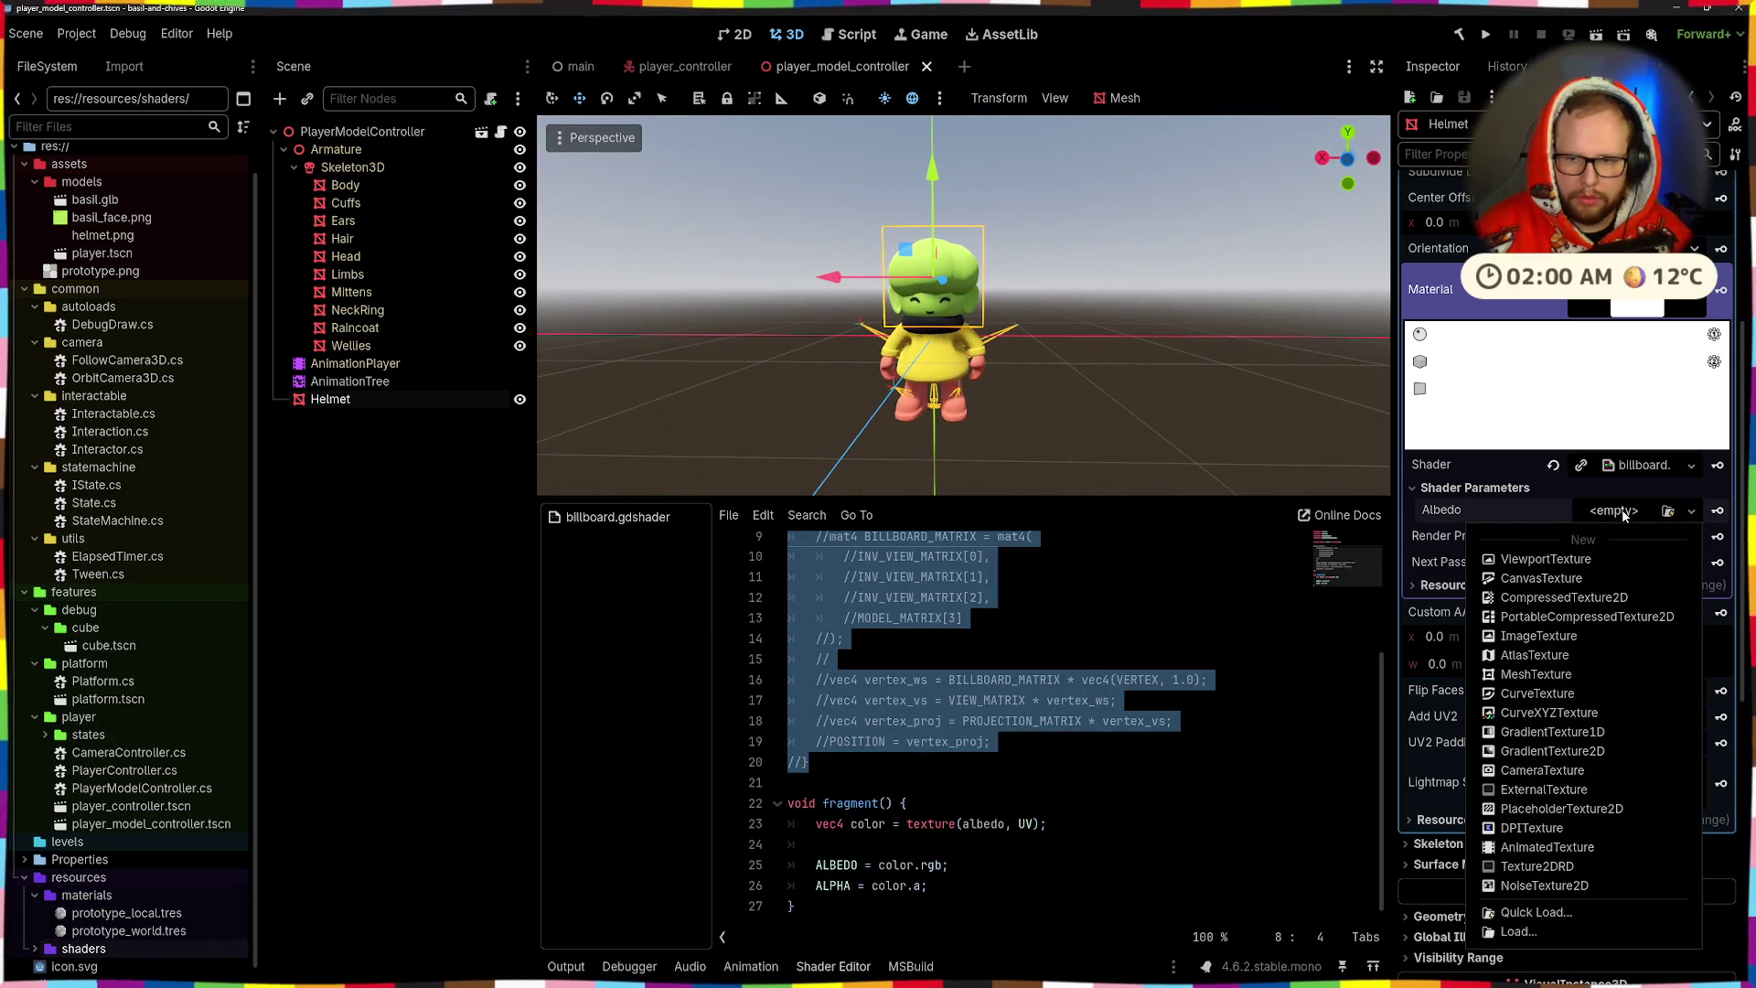
- Assign helmet.png as the Albedo texture and save the scene
click(1667, 512)
double_click(645, 305)
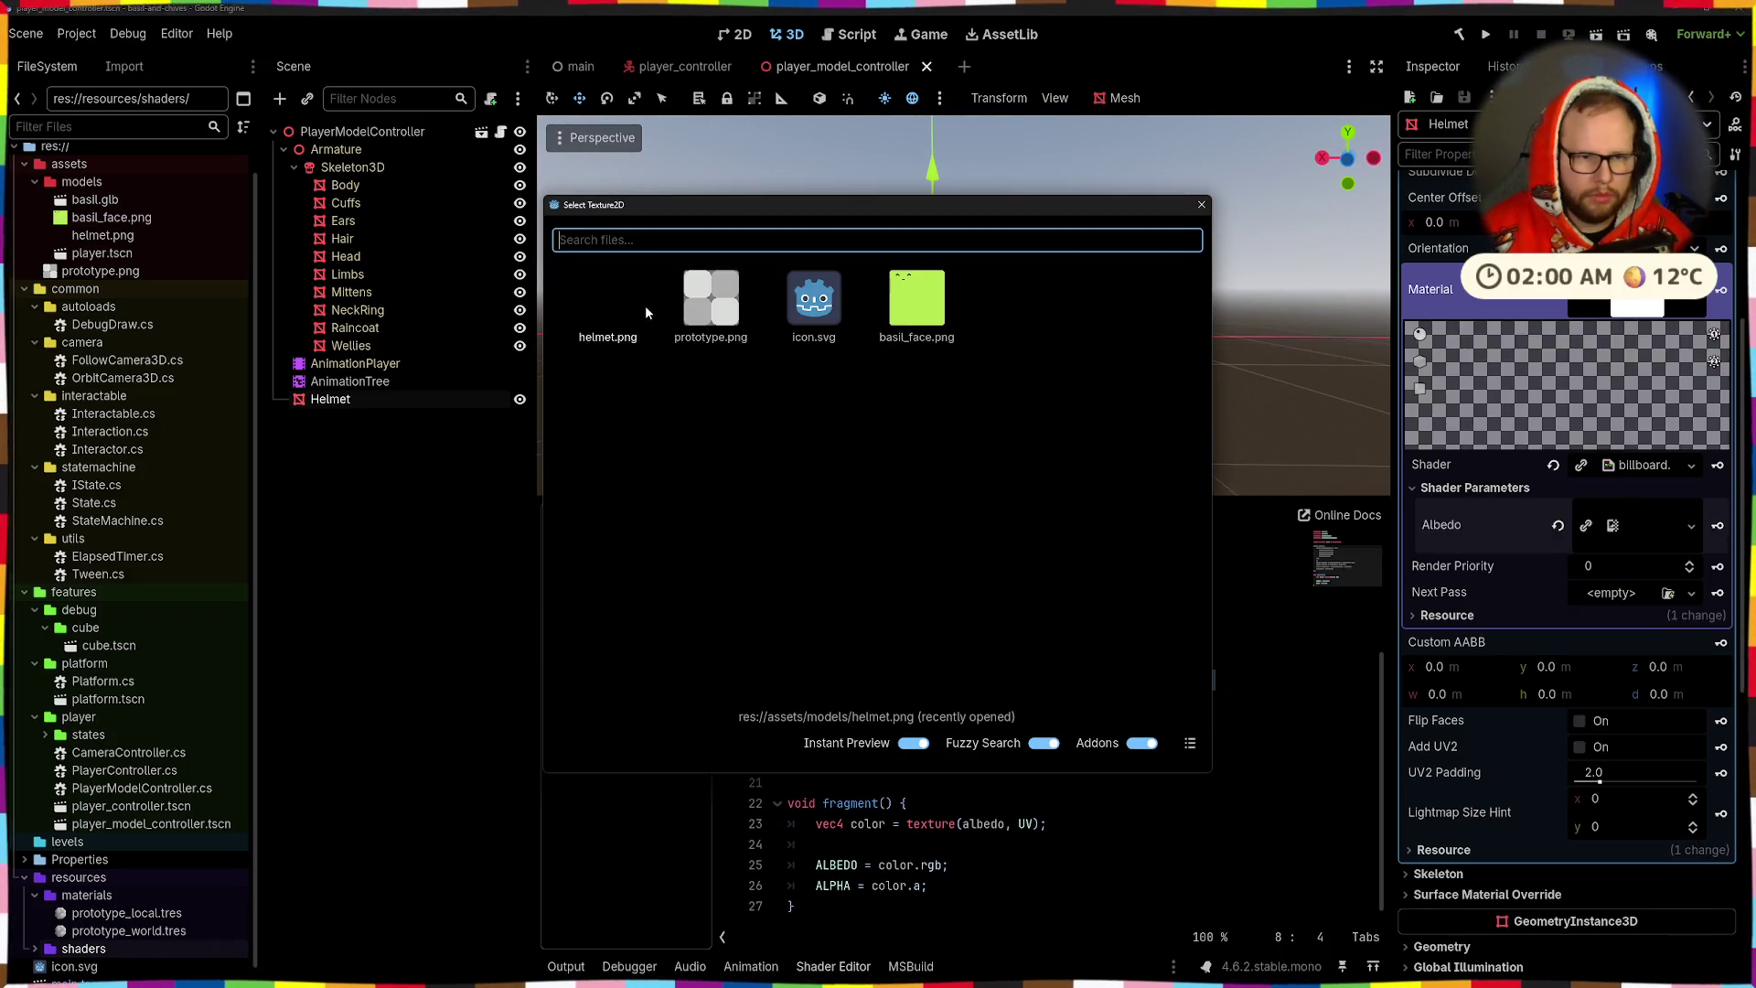
drag(1316, 292, 1196, 420)
key(ctrl+s)
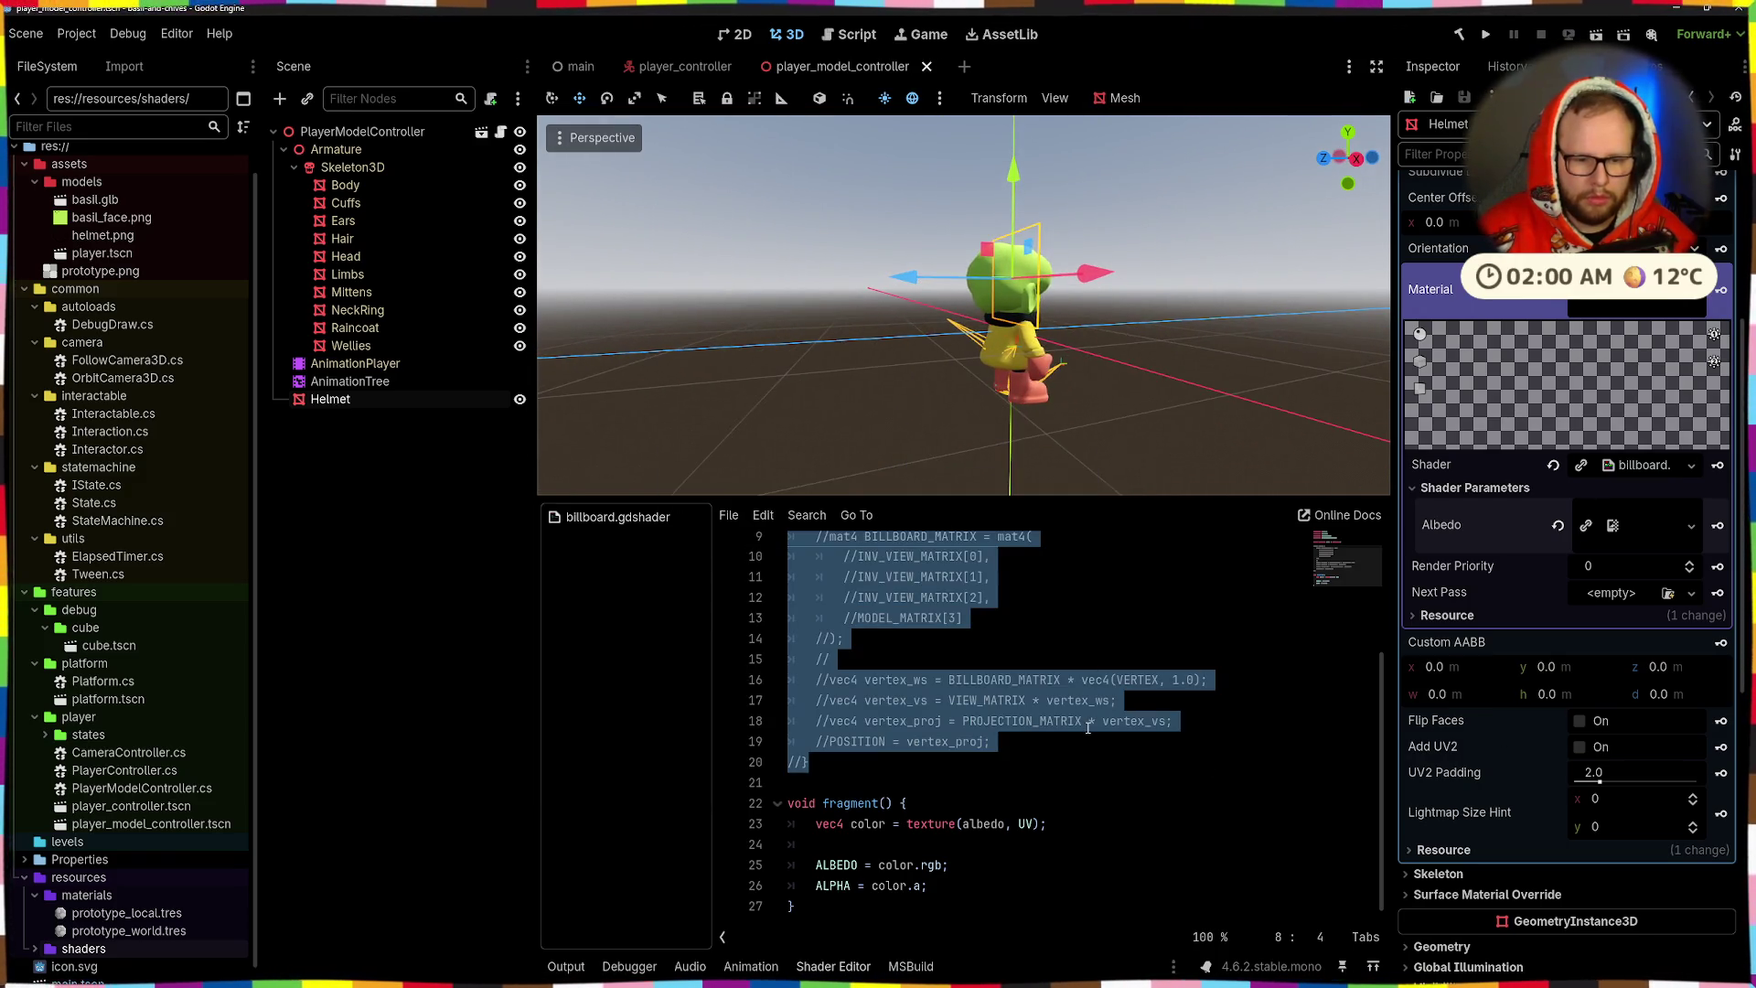
- Clear the plane mesh's material, collapse the mesh settings, and expand the Helmet's Geometry section
scroll(1096, 690, up, 3)
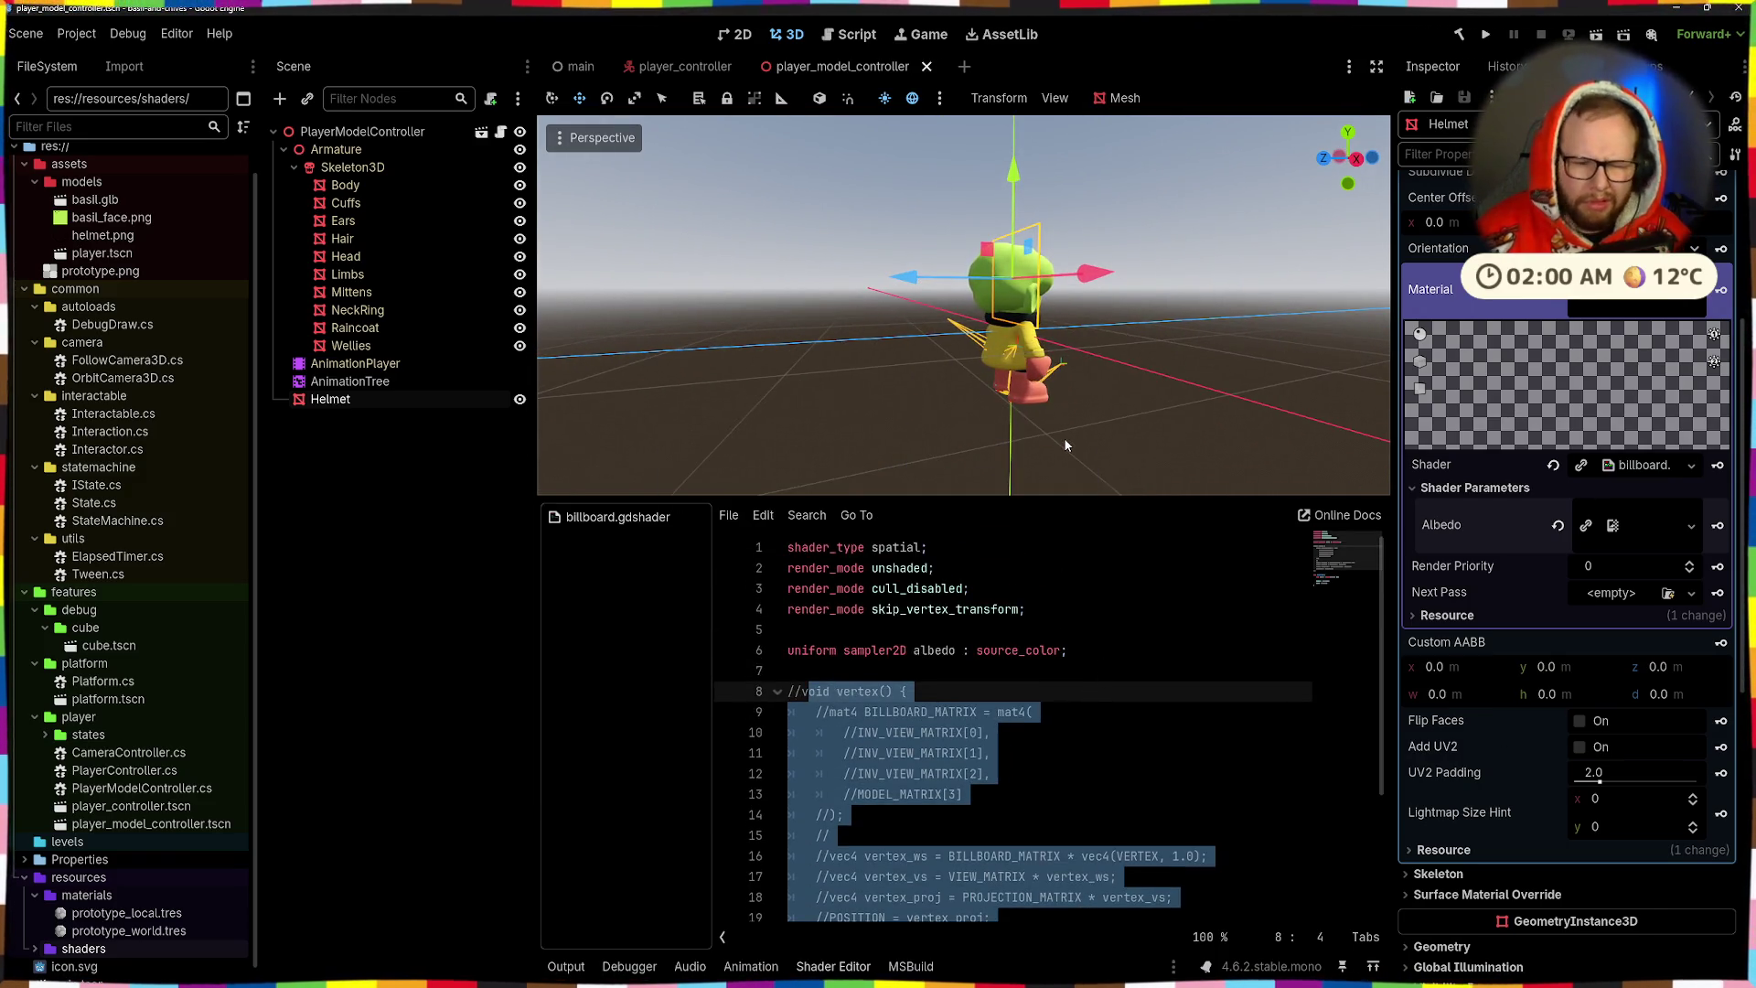
click(1554, 298)
scroll(1502, 397, up, 3)
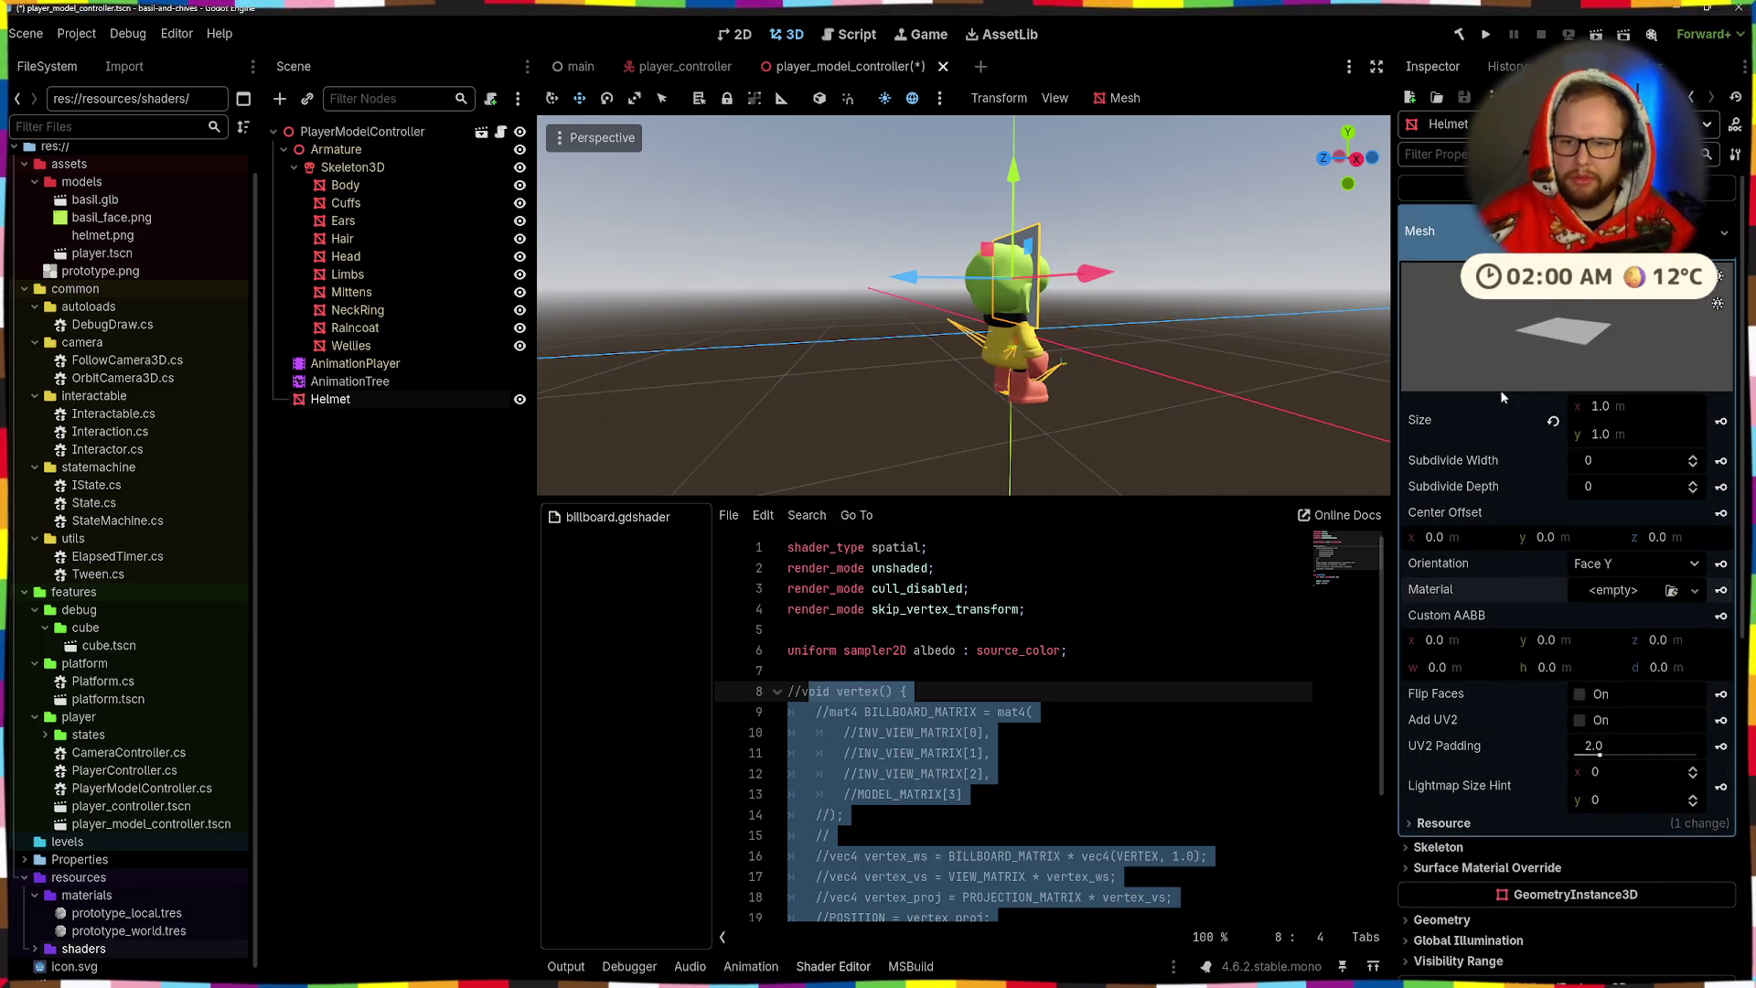
click(1554, 231)
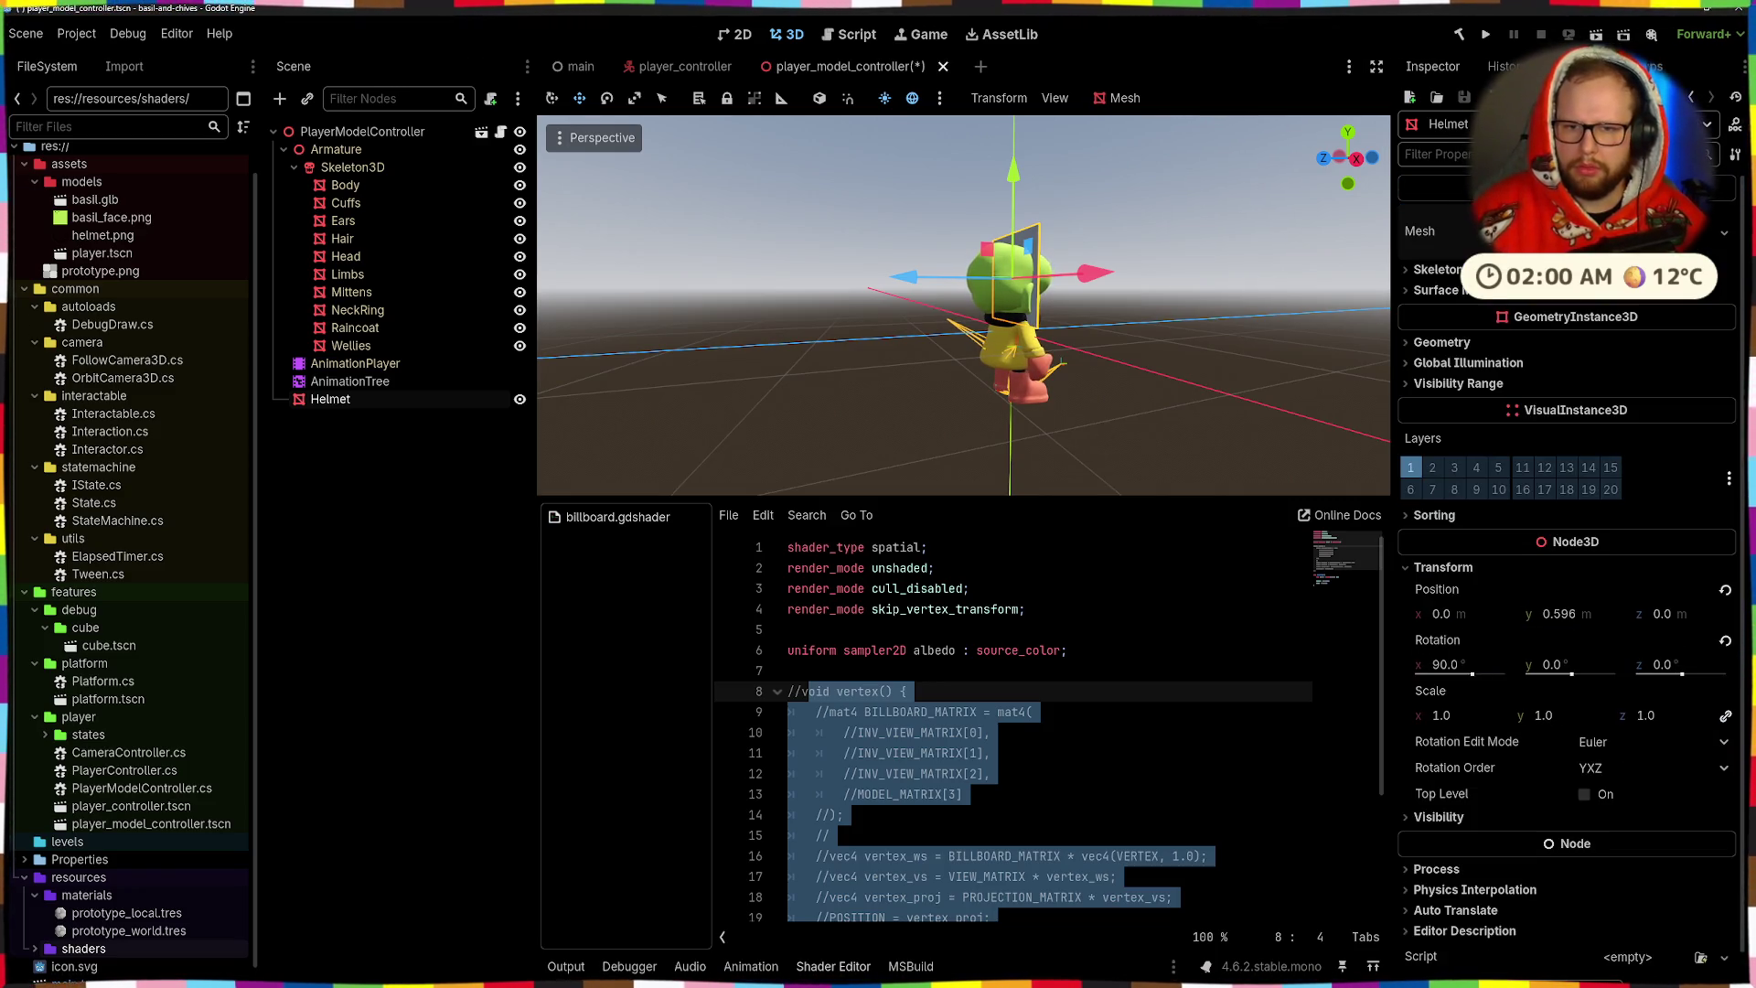
drag(1174, 338, 1156, 341)
scroll(1100, 367, up, 5)
click(1436, 290)
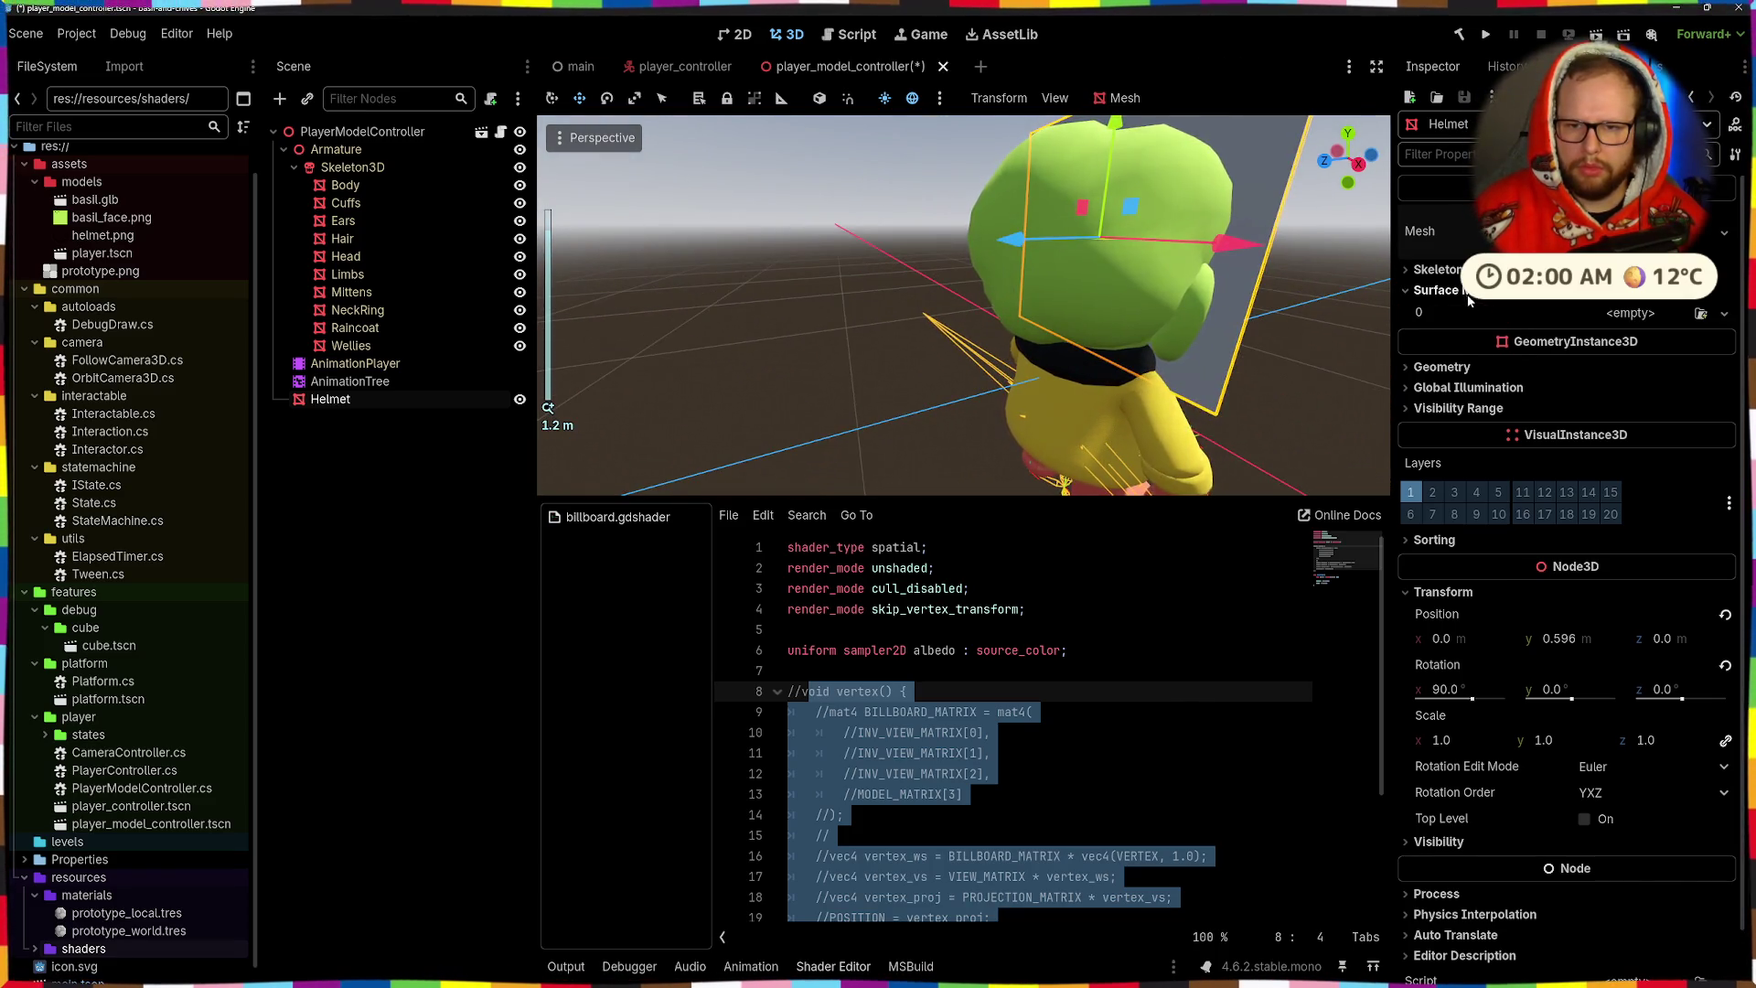
click(1441, 366)
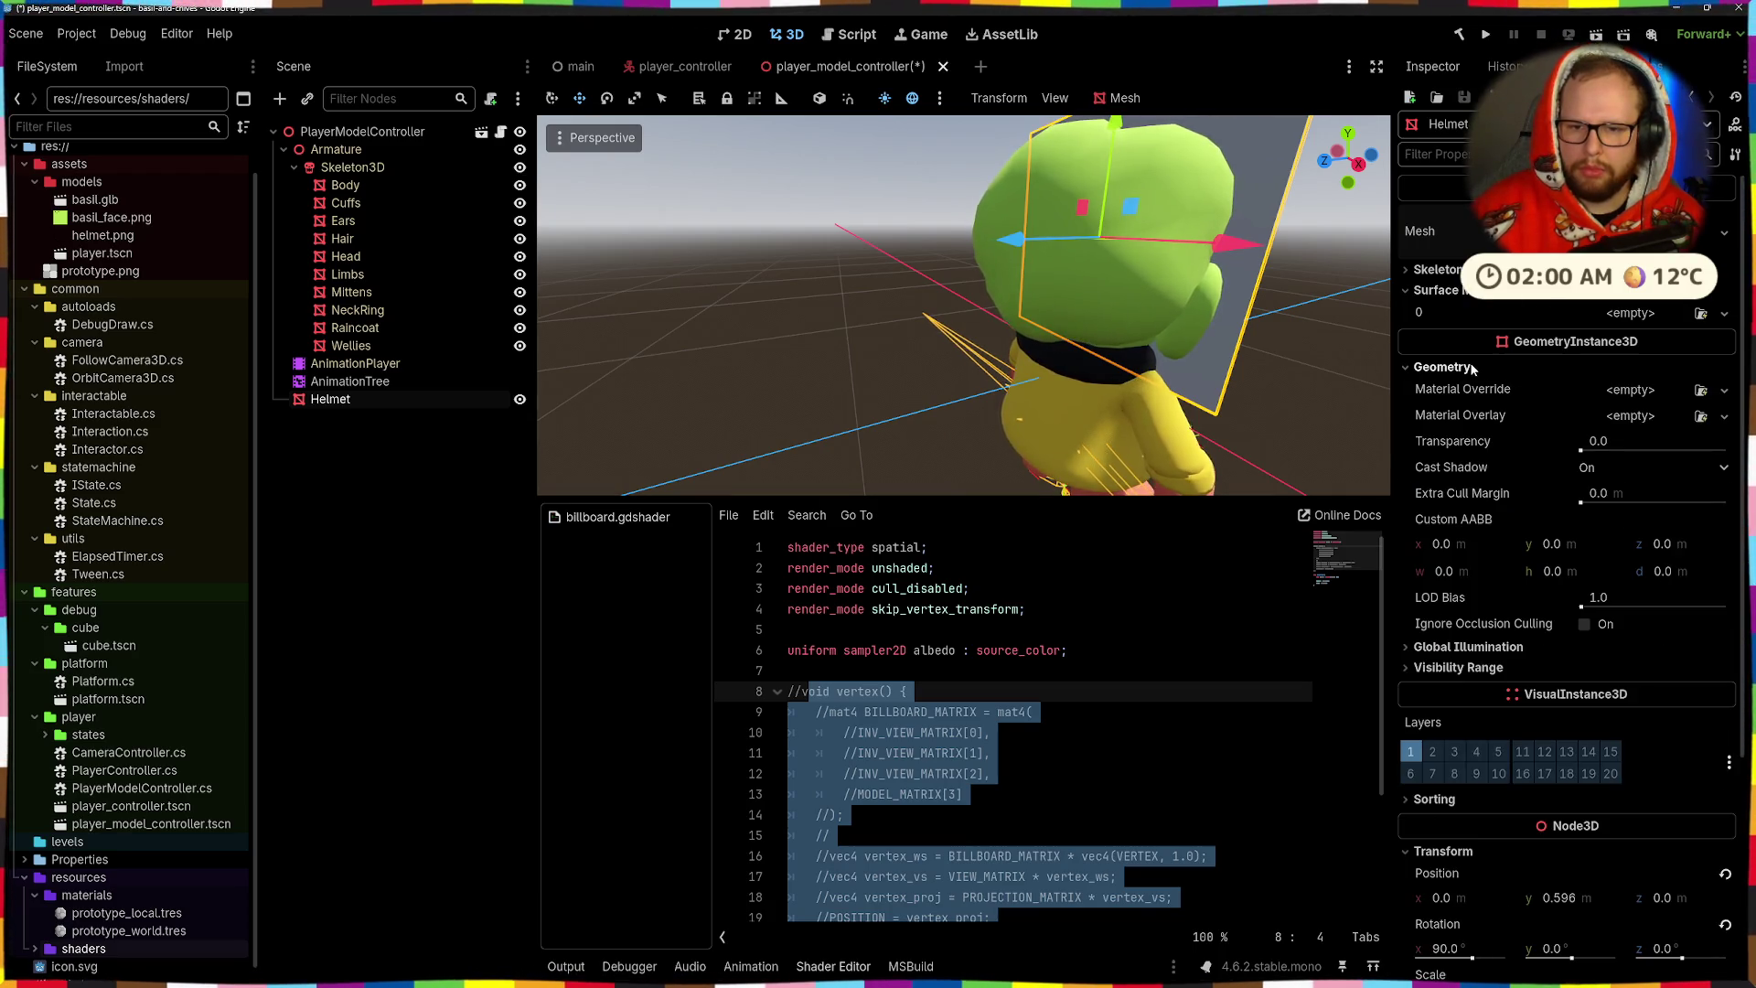
click(1420, 291)
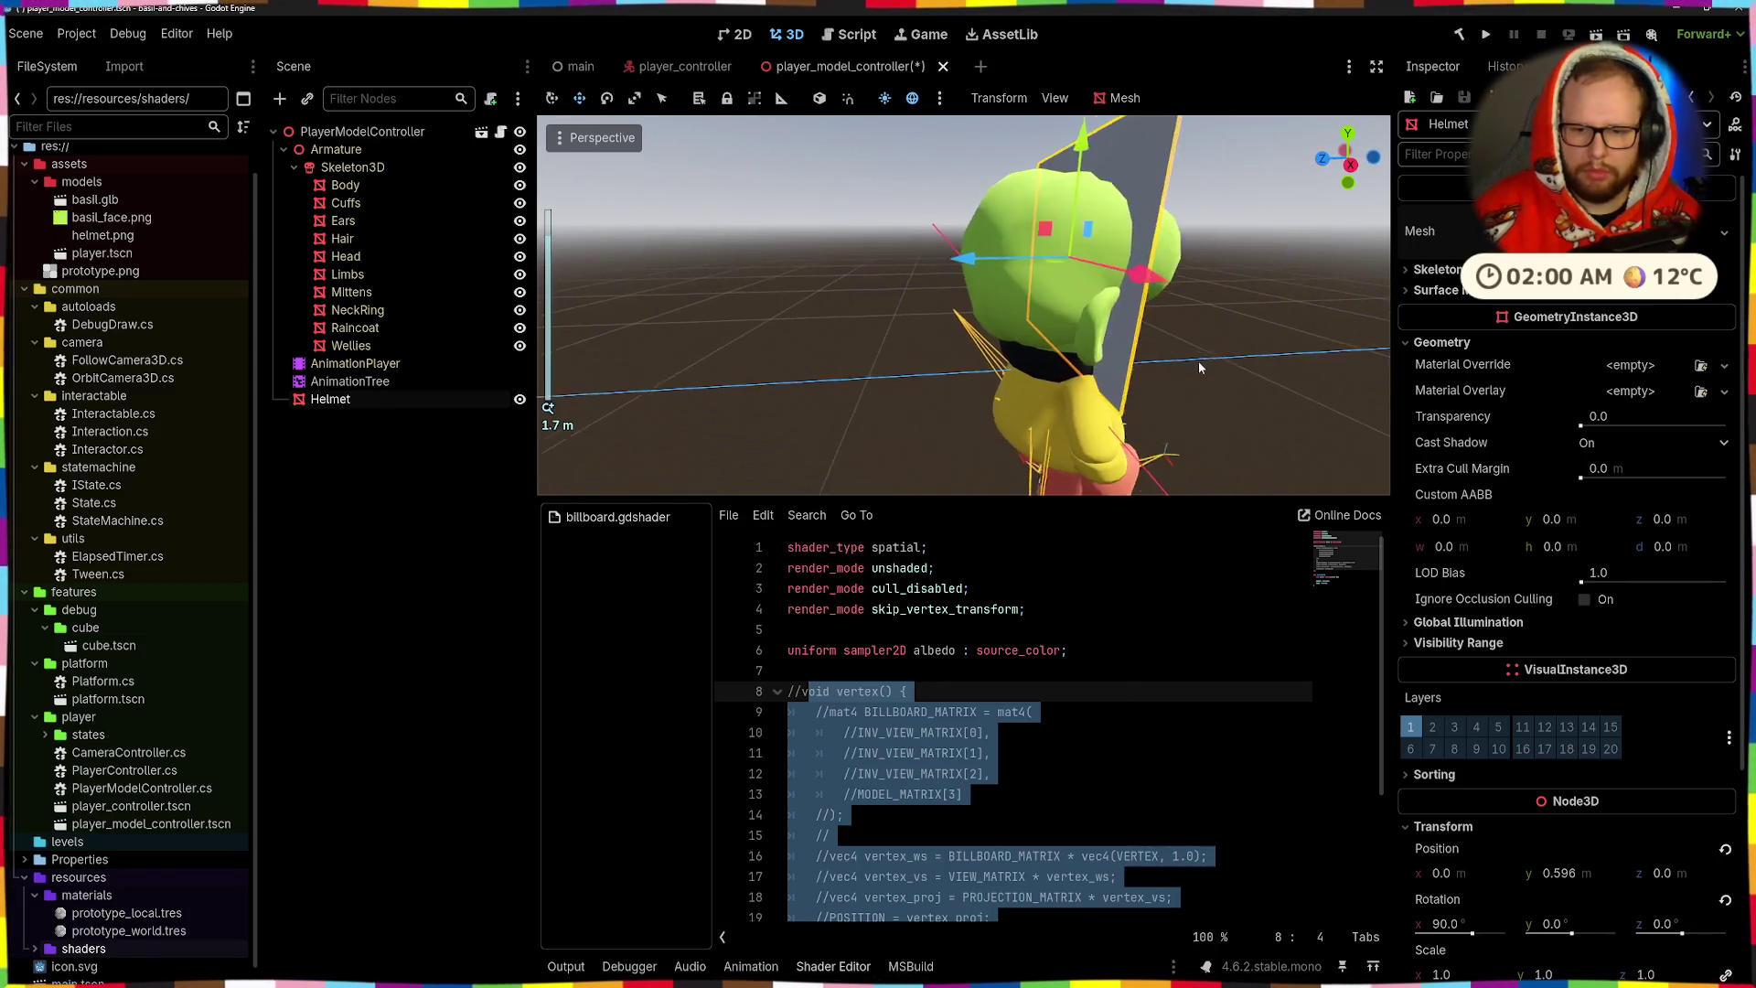
click(1435, 290)
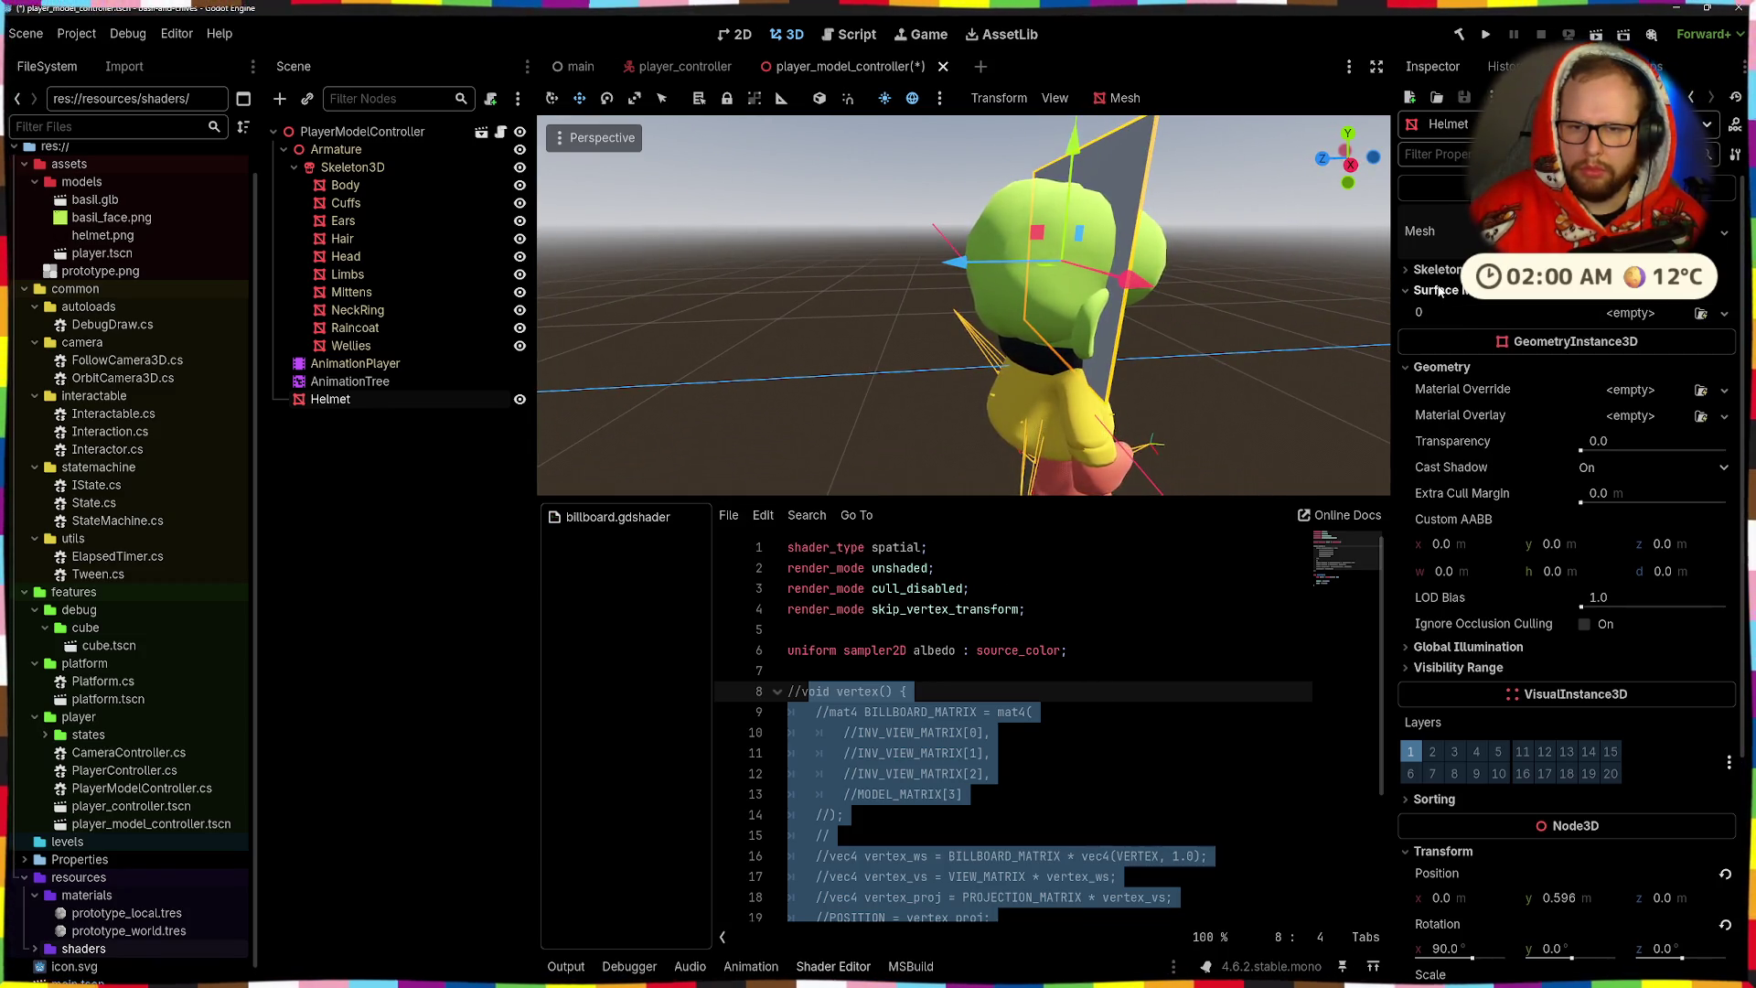
- Give the Helmet a new ShaderMaterial override that uses billboard.gdshader
click(1436, 290)
click(1630, 364)
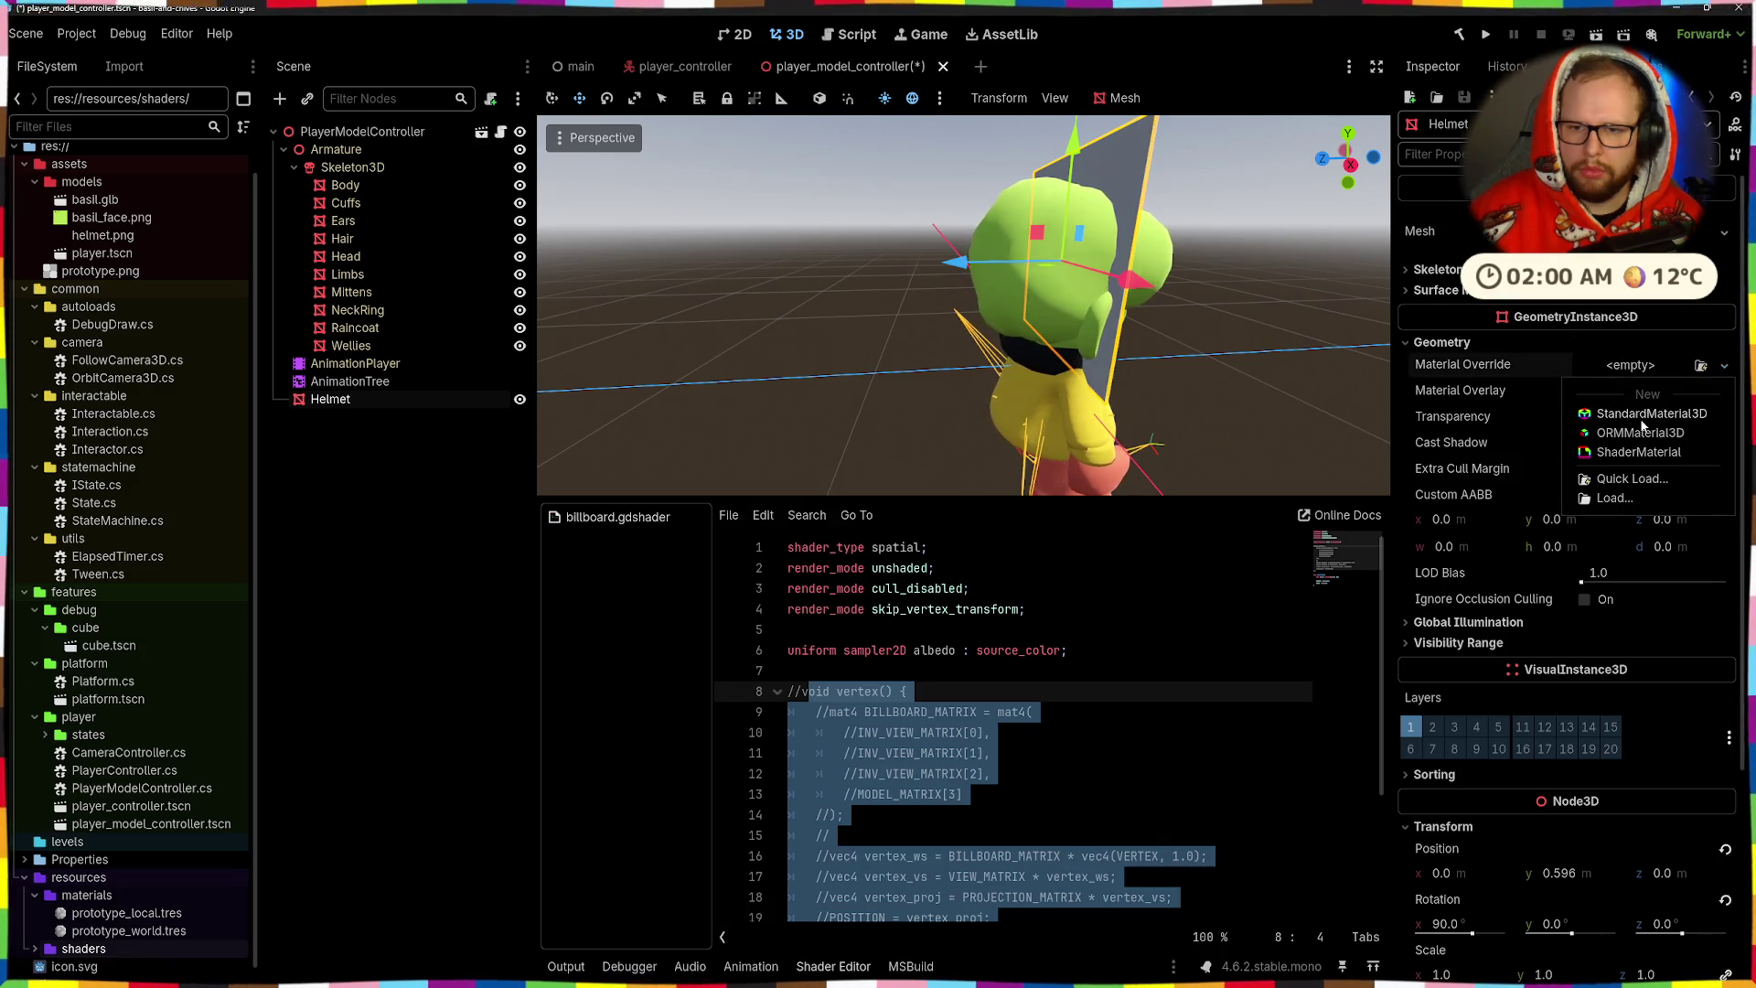
click(1628, 452)
click(1630, 421)
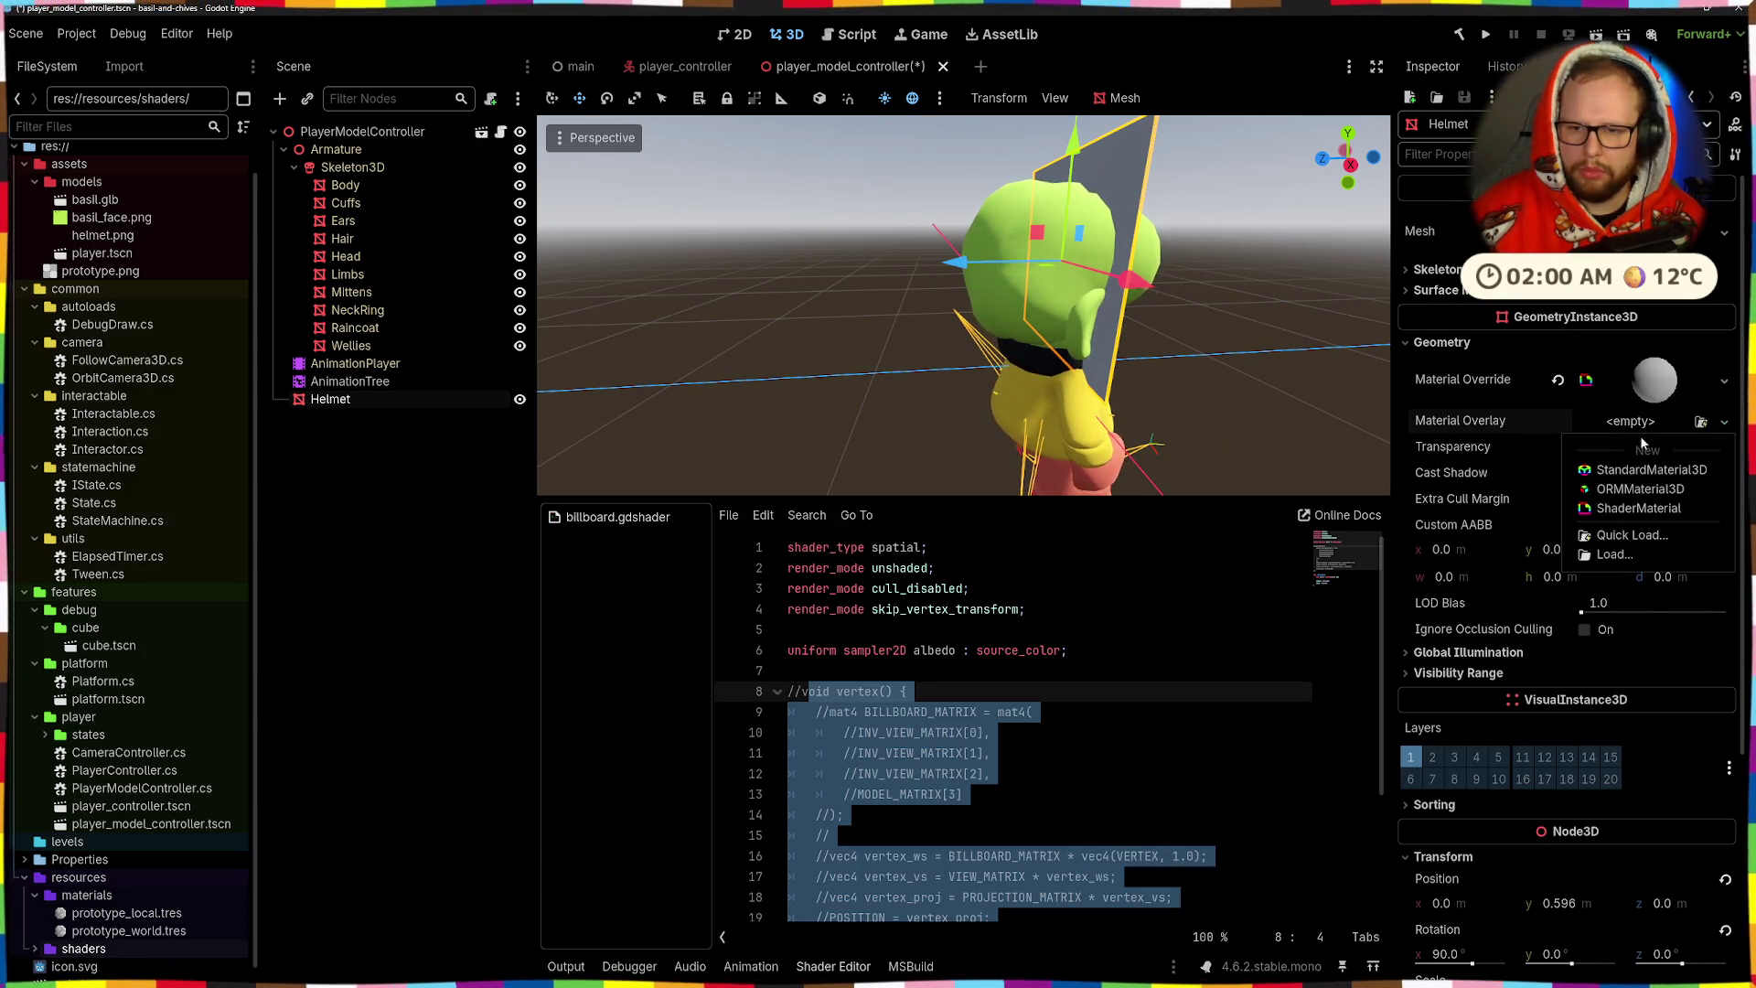
click(1653, 379)
click(1654, 379)
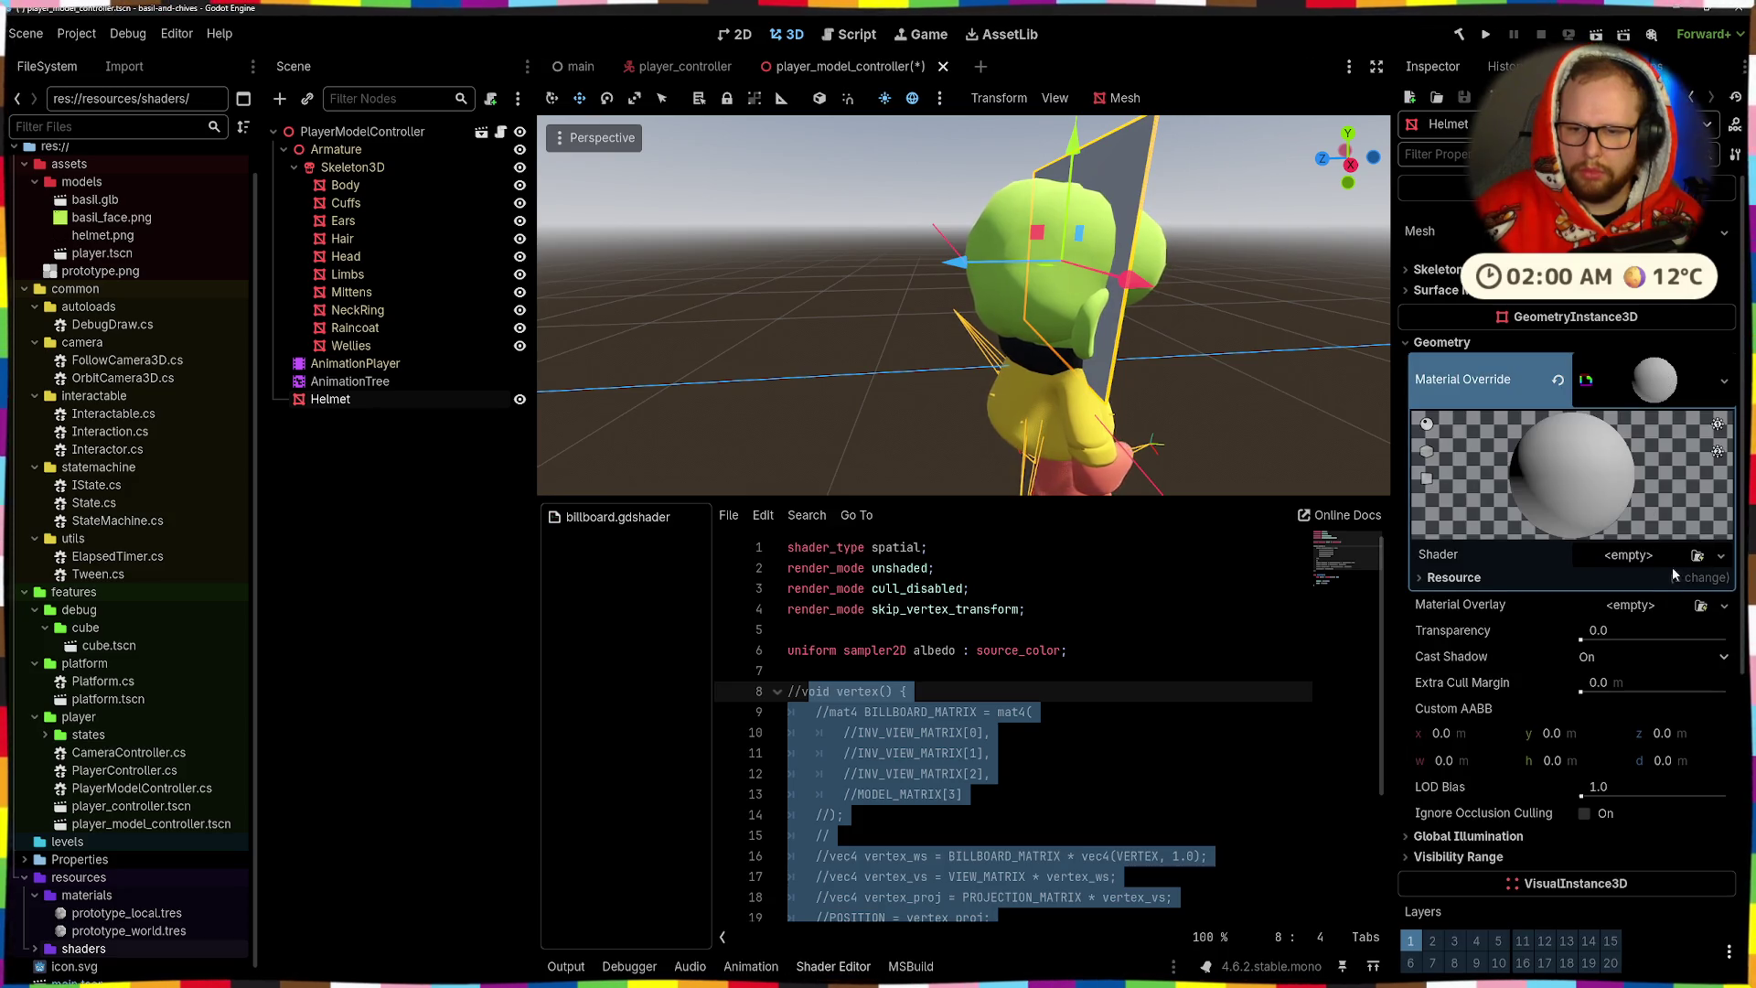
click(1628, 555)
click(1628, 612)
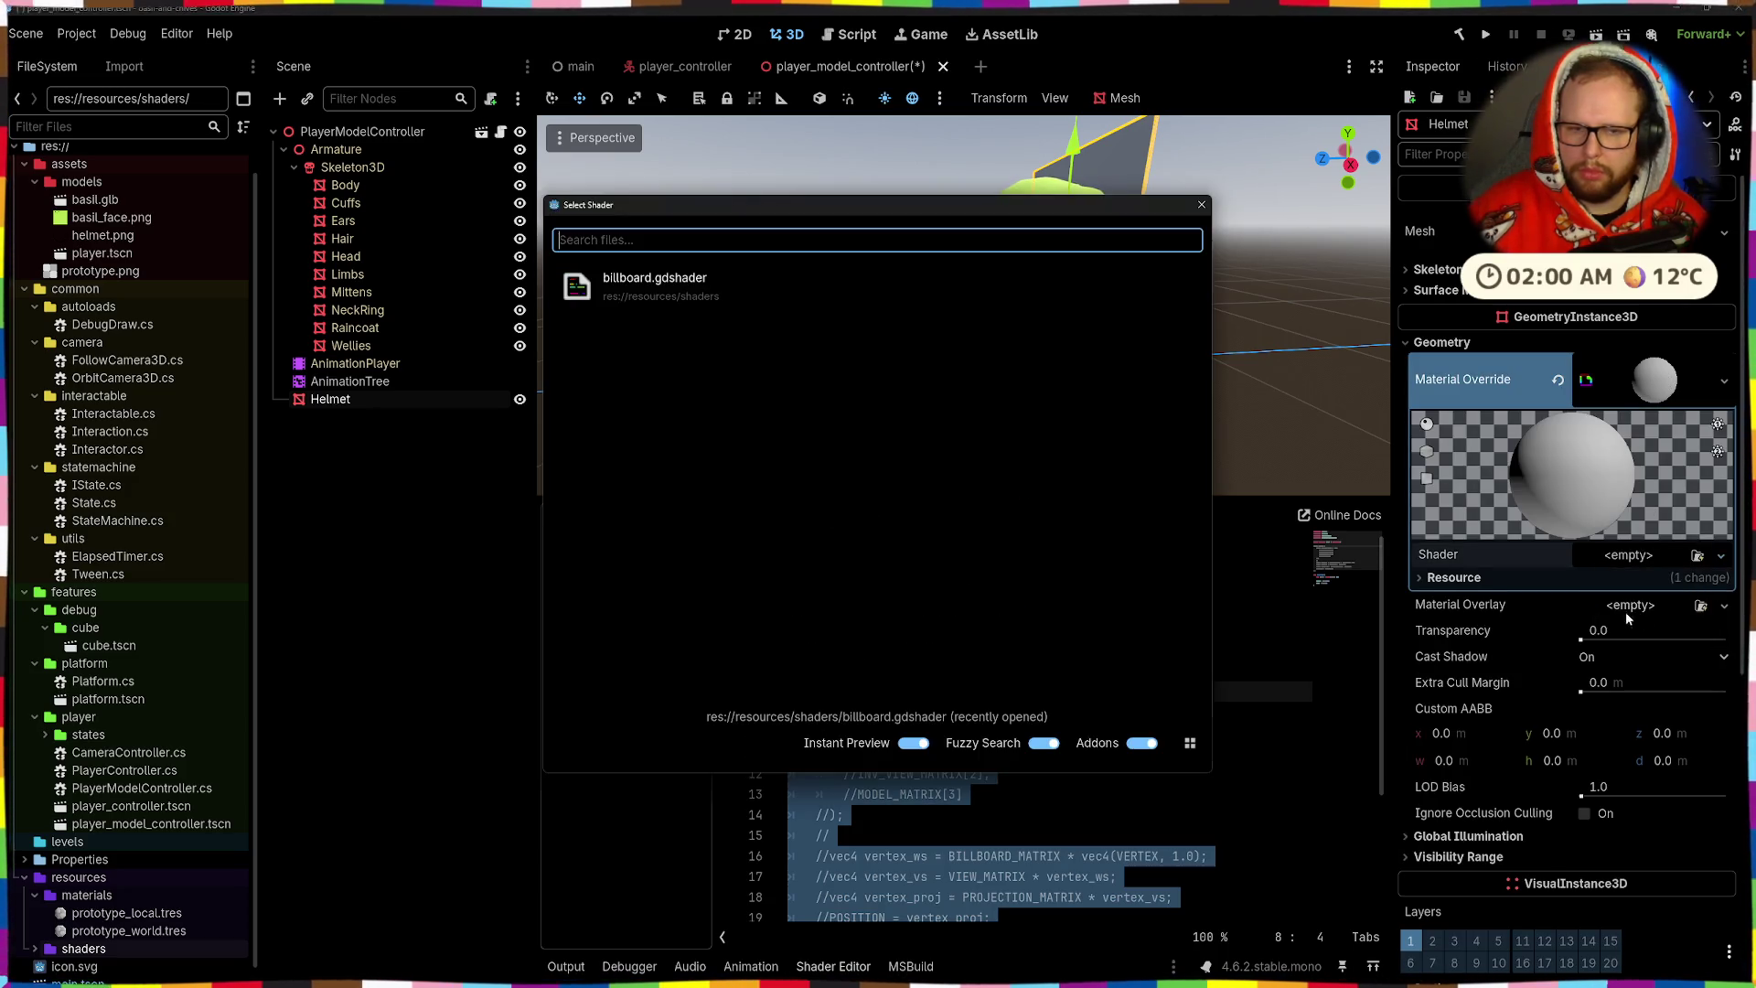
double_click(635, 288)
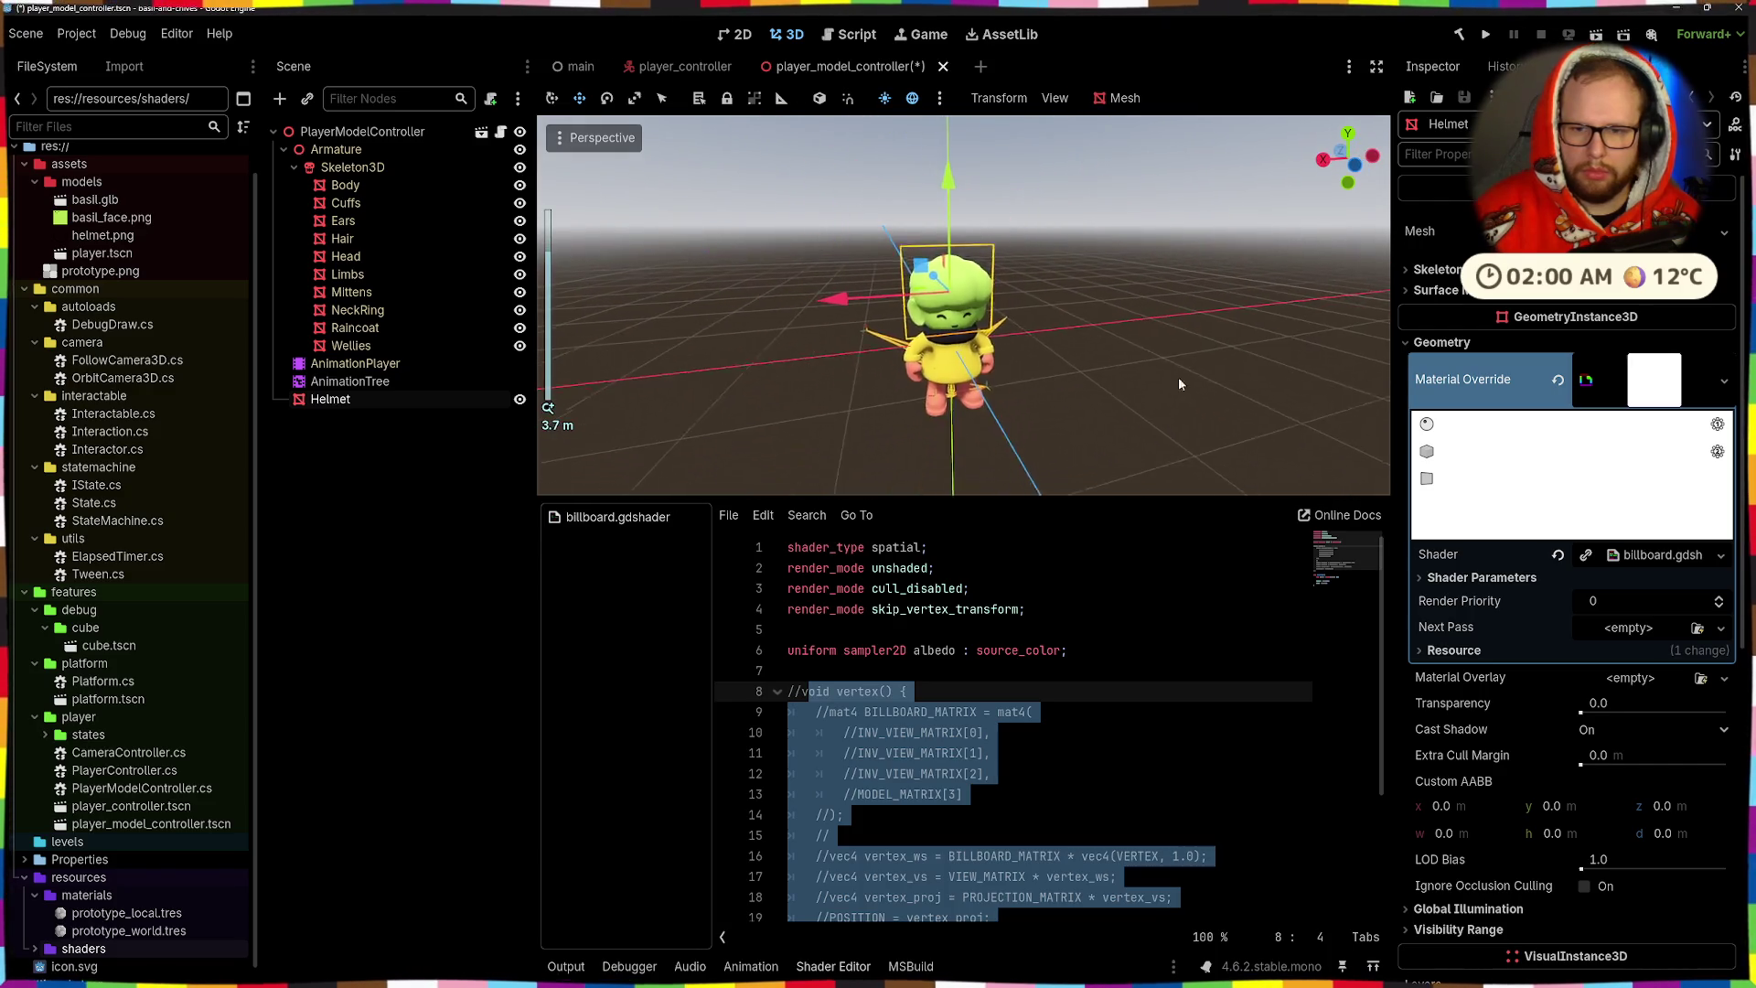
- Comment out the skip_vertex_transform render mode on line 4 and save
click(1039, 612)
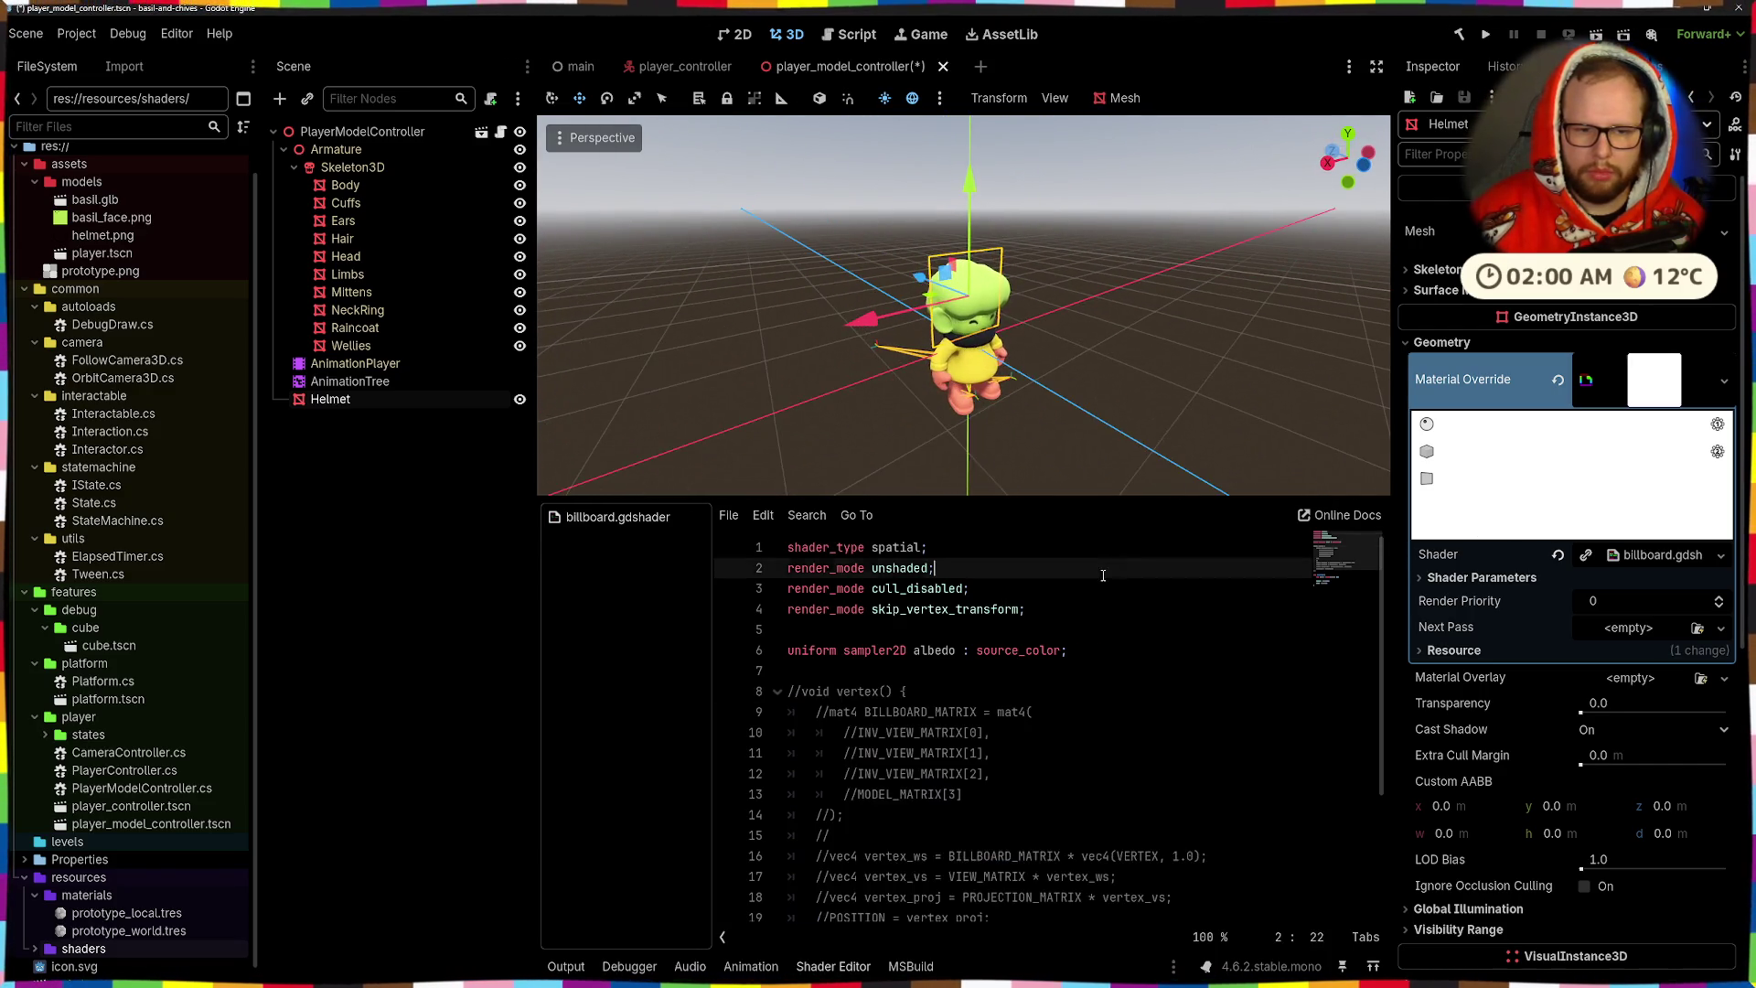
key(ctrl+k)
key(ctrl+s)
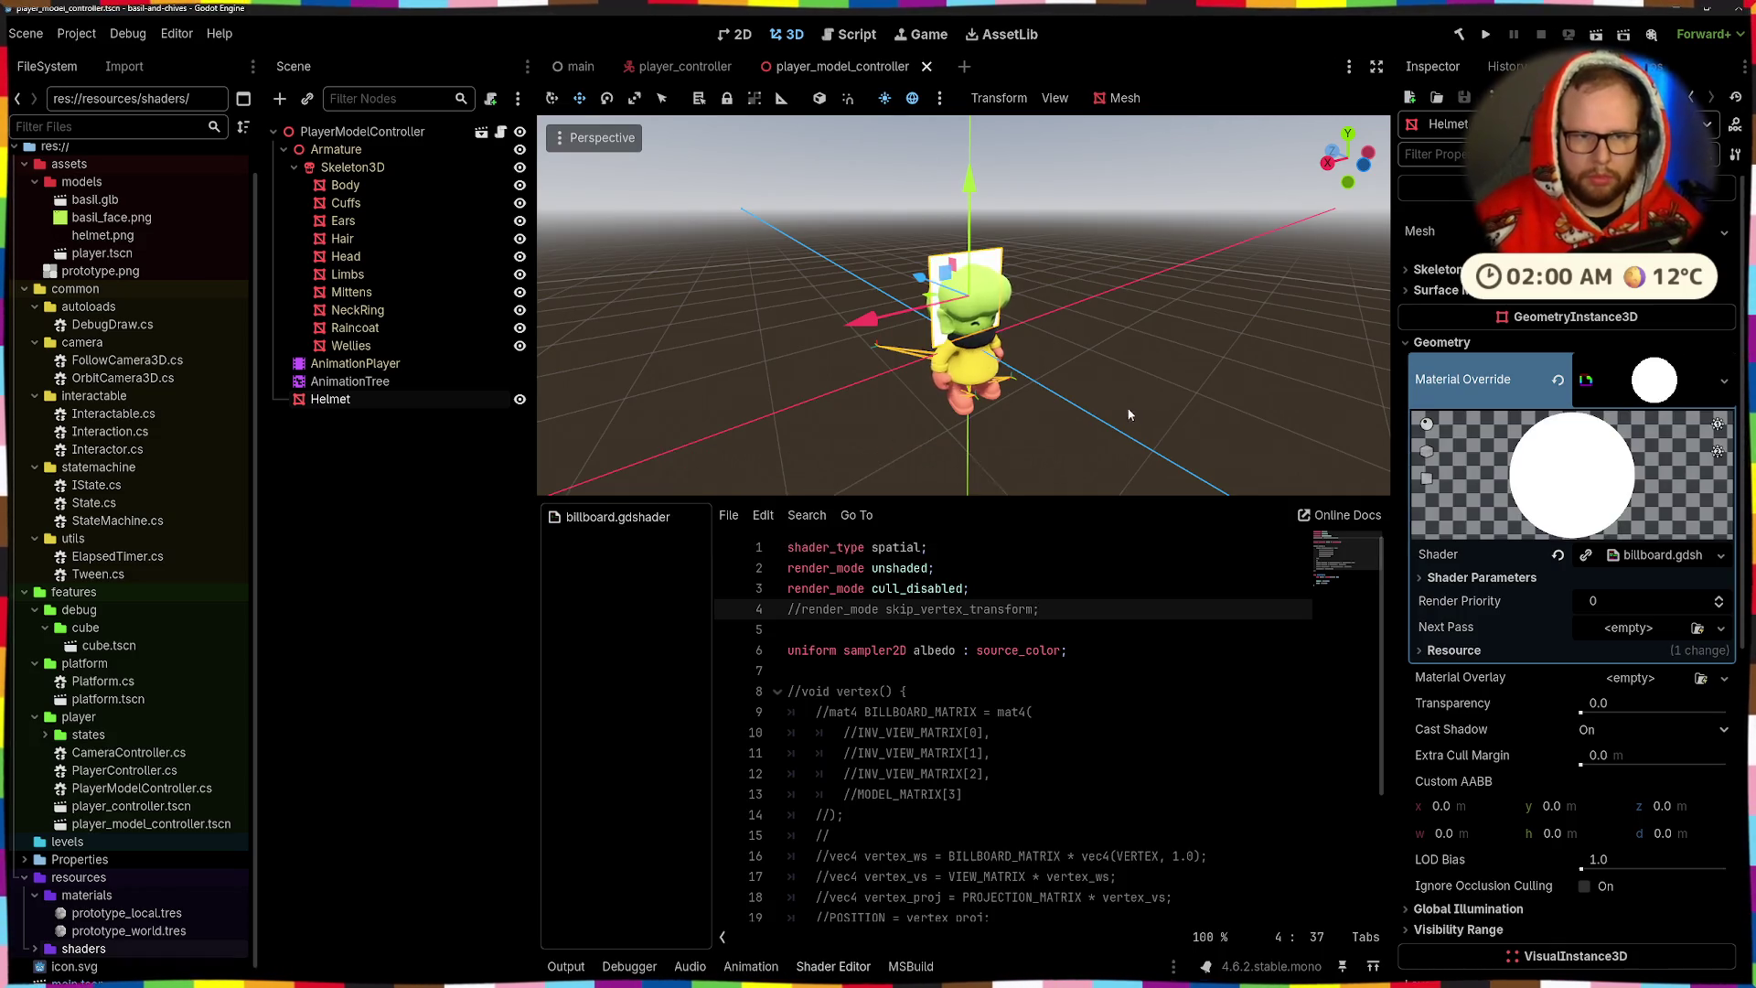
- Start choosing an existing texture for the shader's Albedo parameter
scroll(989, 371, up, 5)
scroll(989, 371, down, 3)
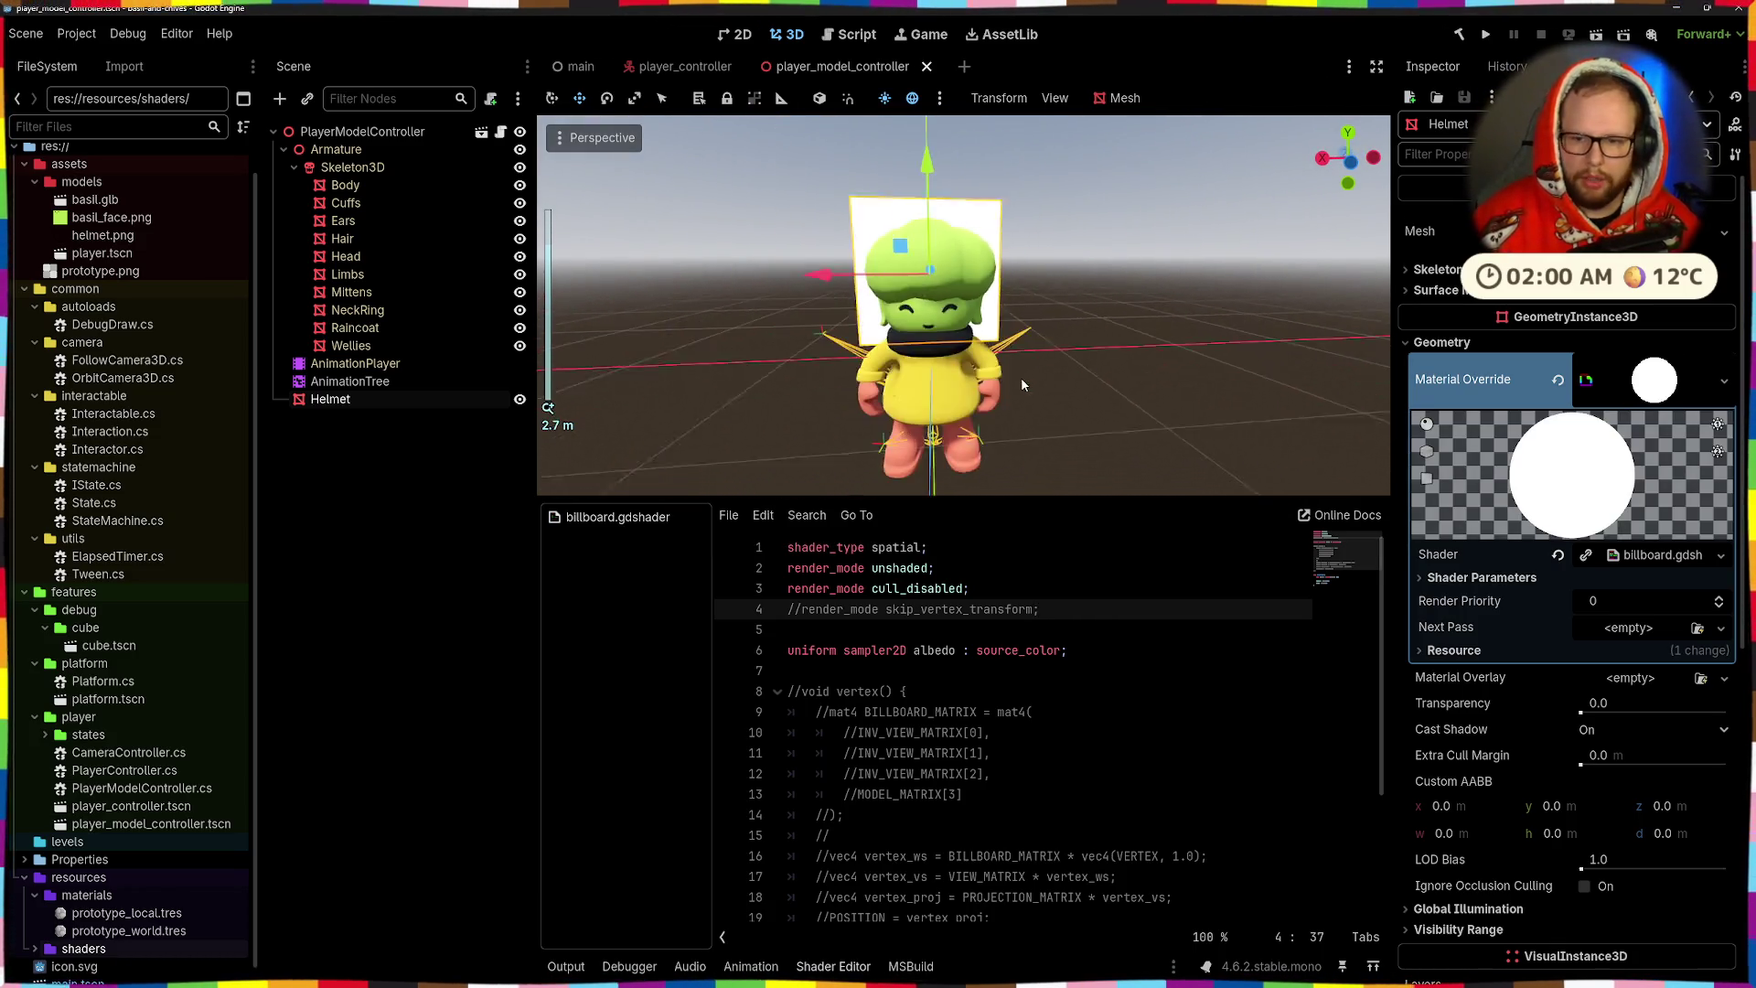
click(1643, 629)
click(1482, 577)
click(1481, 577)
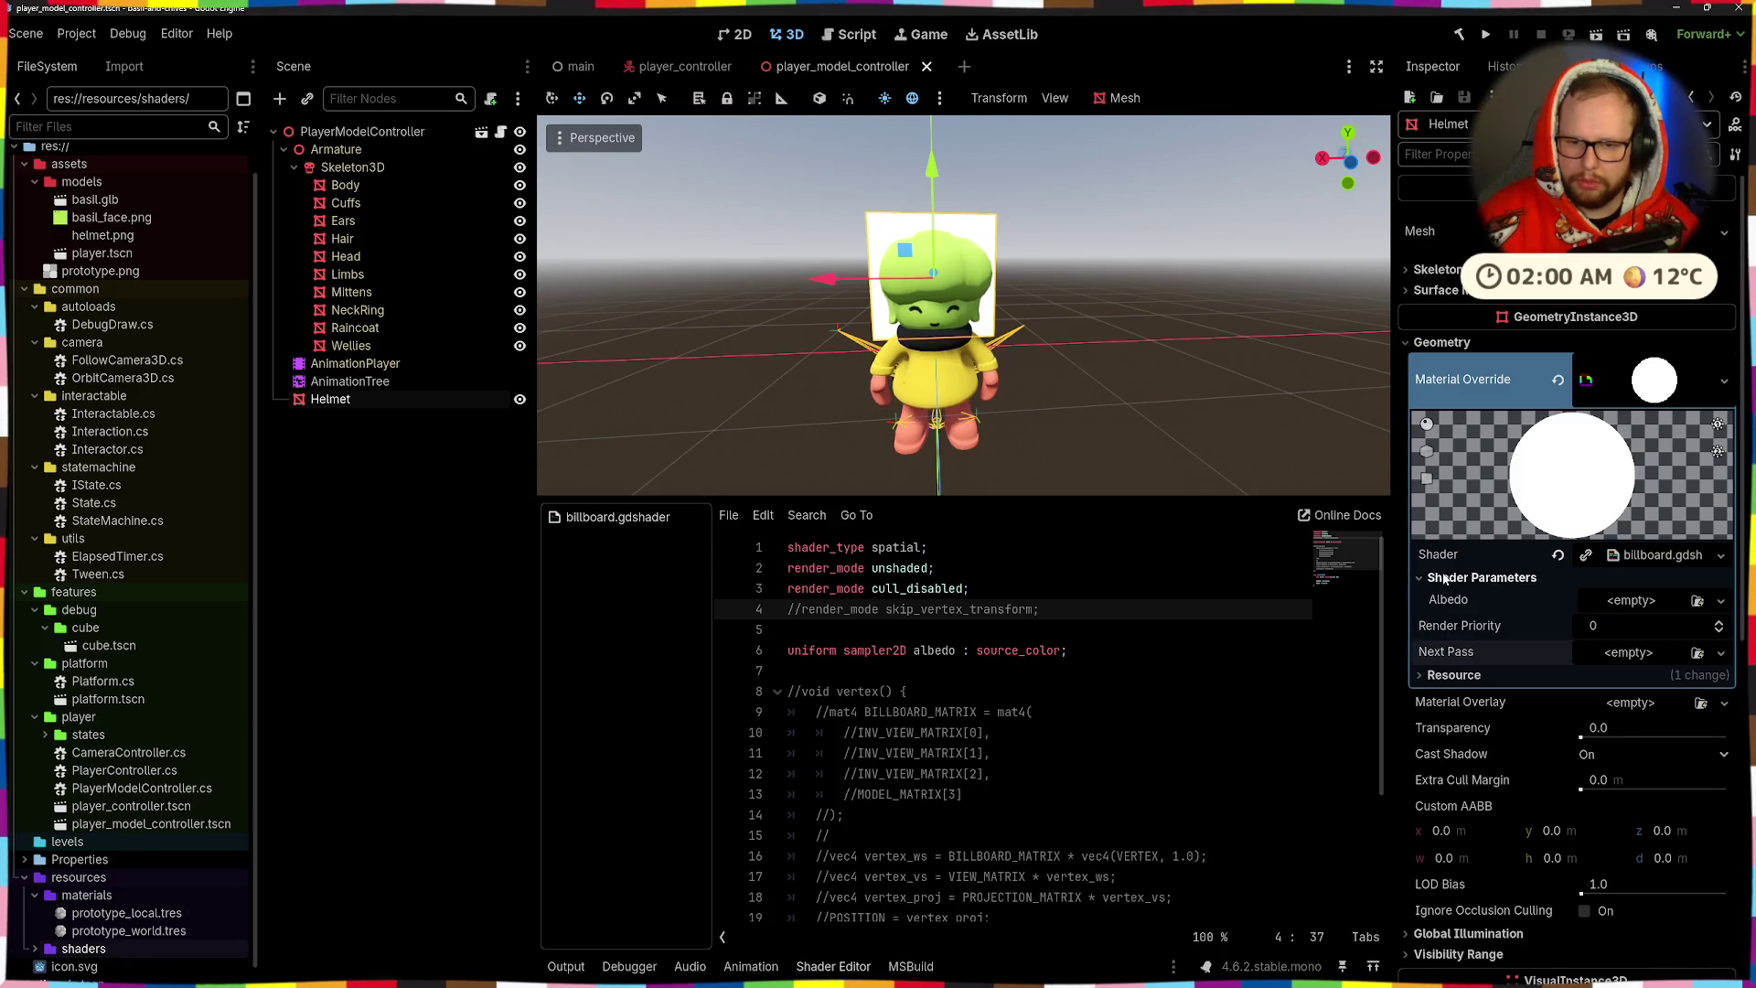
click(1653, 600)
click(1565, 950)
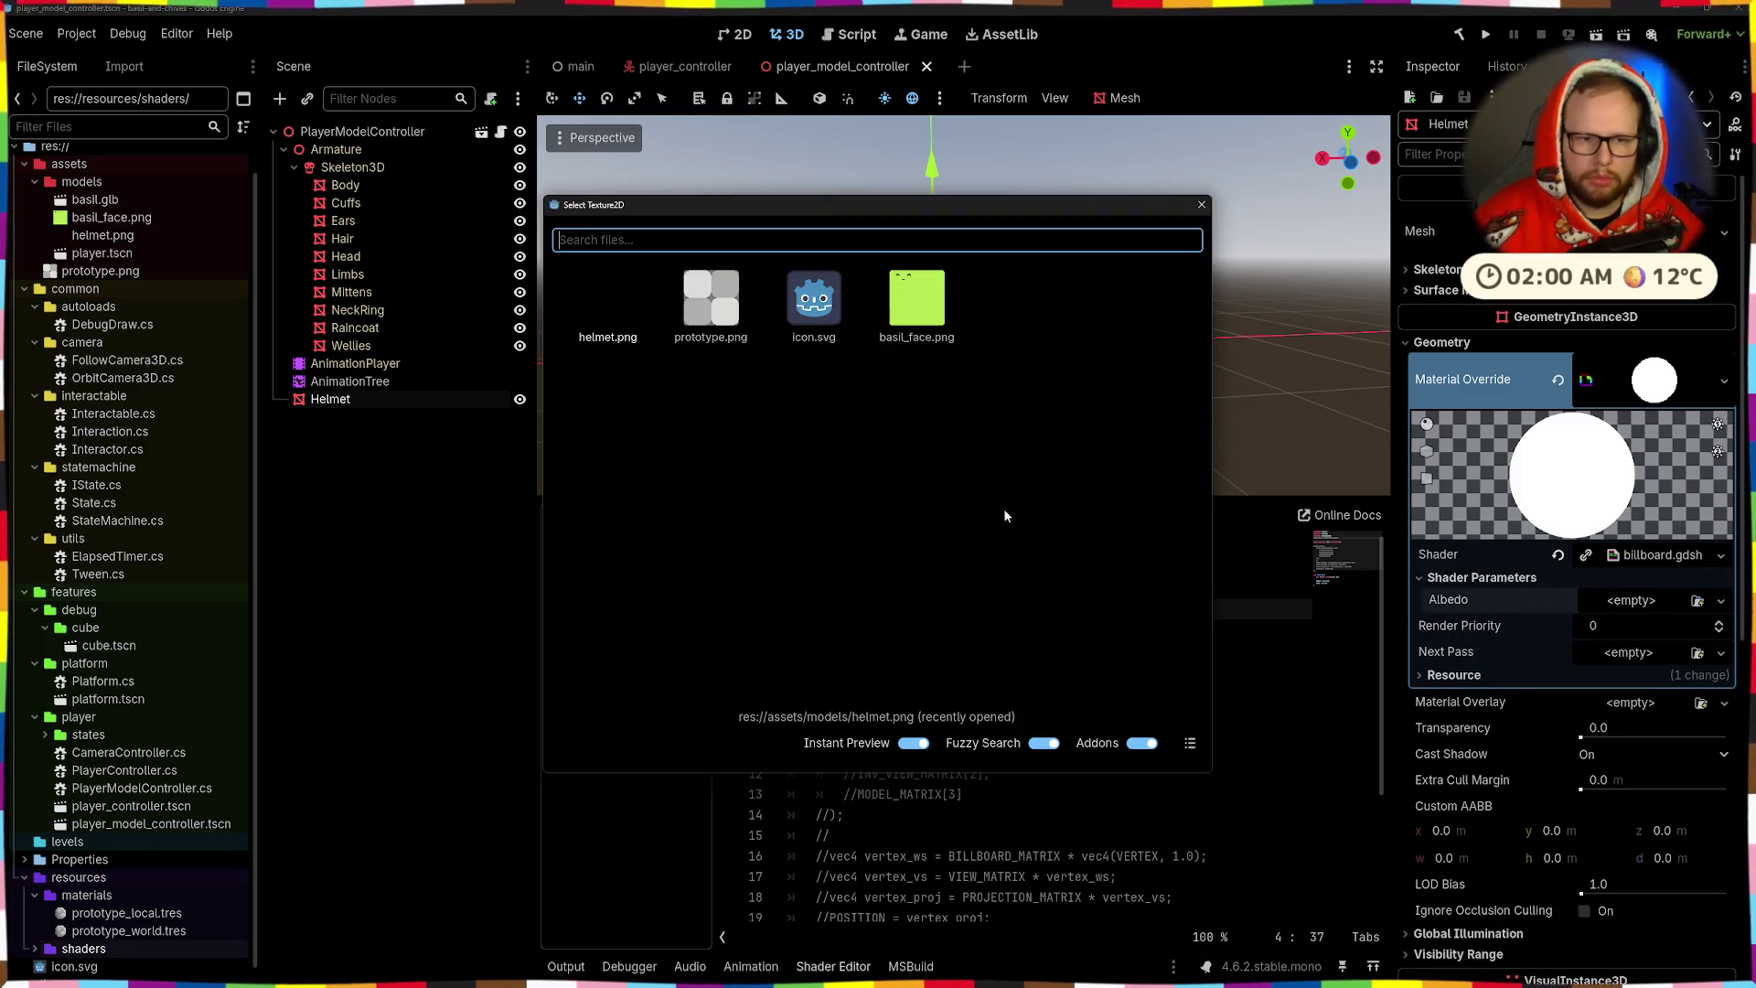
- Use helmet.png as the Albedo texture, inspect the ring around the head, and save the scene
double_click(615, 326)
mouse_move(935, 368)
mouse_down()
mouse_move(1251, 350)
mouse_move(969, 350)
mouse_up()
scroll(979, 343, up, 5)
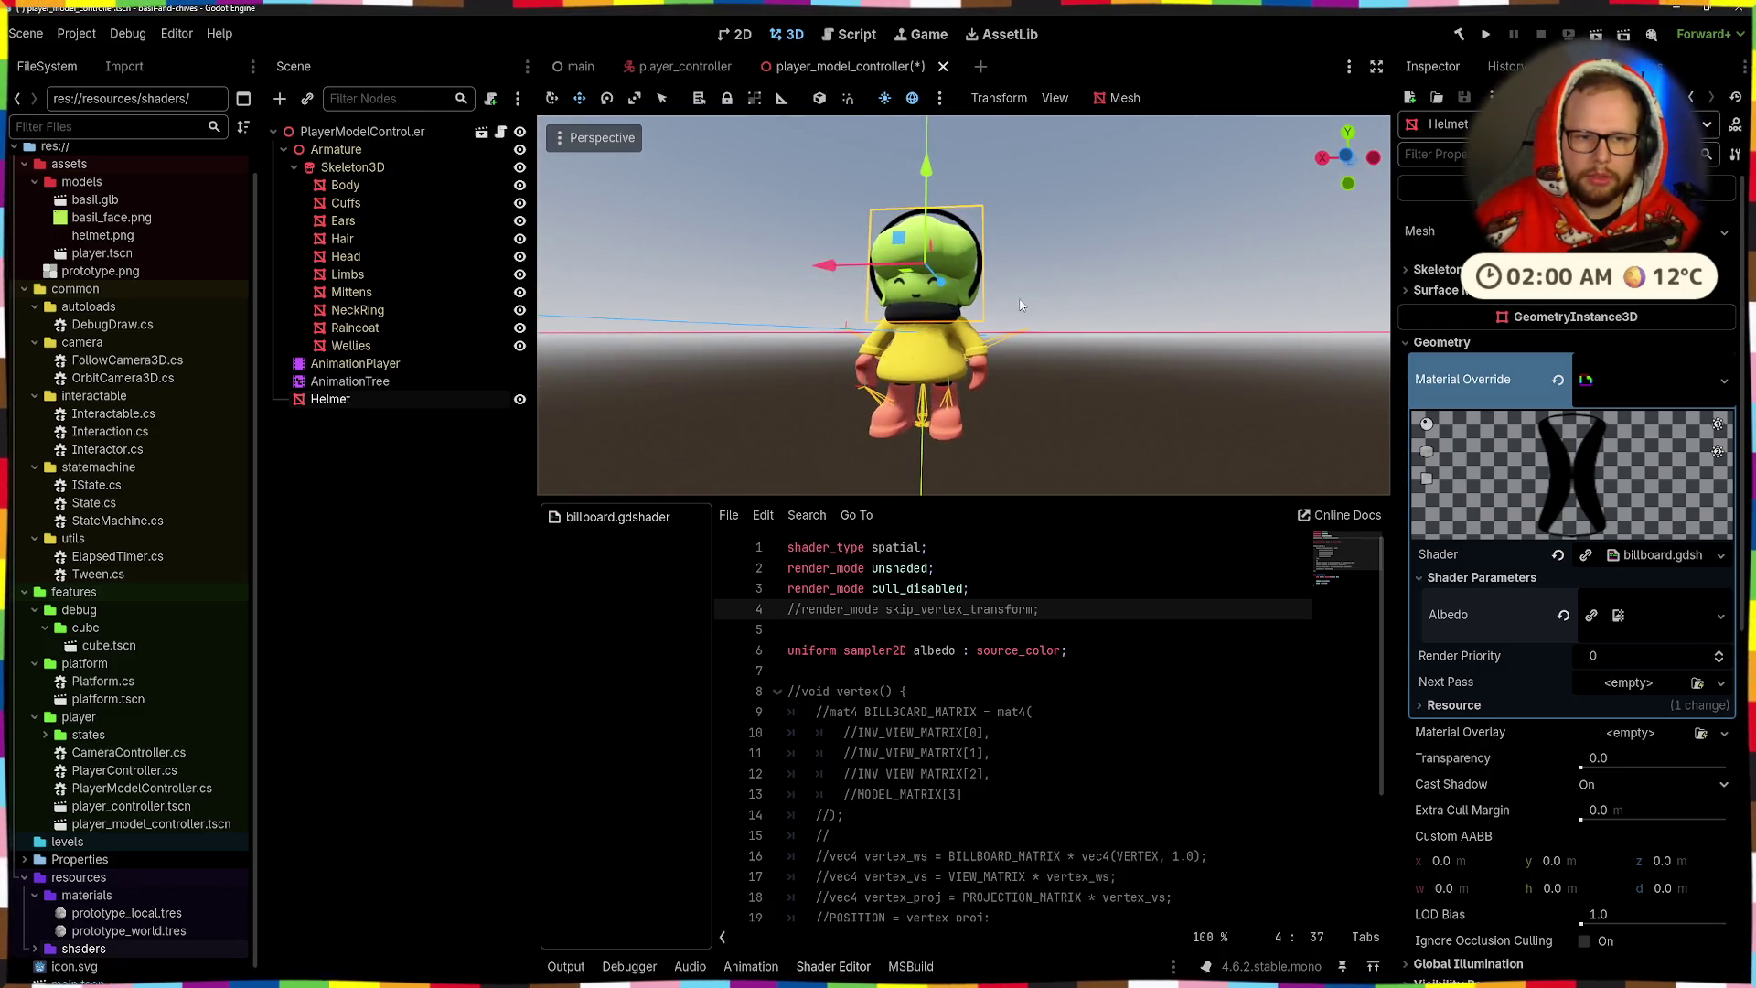
scroll(999, 327, down, 8)
scroll(1028, 349, up, 3)
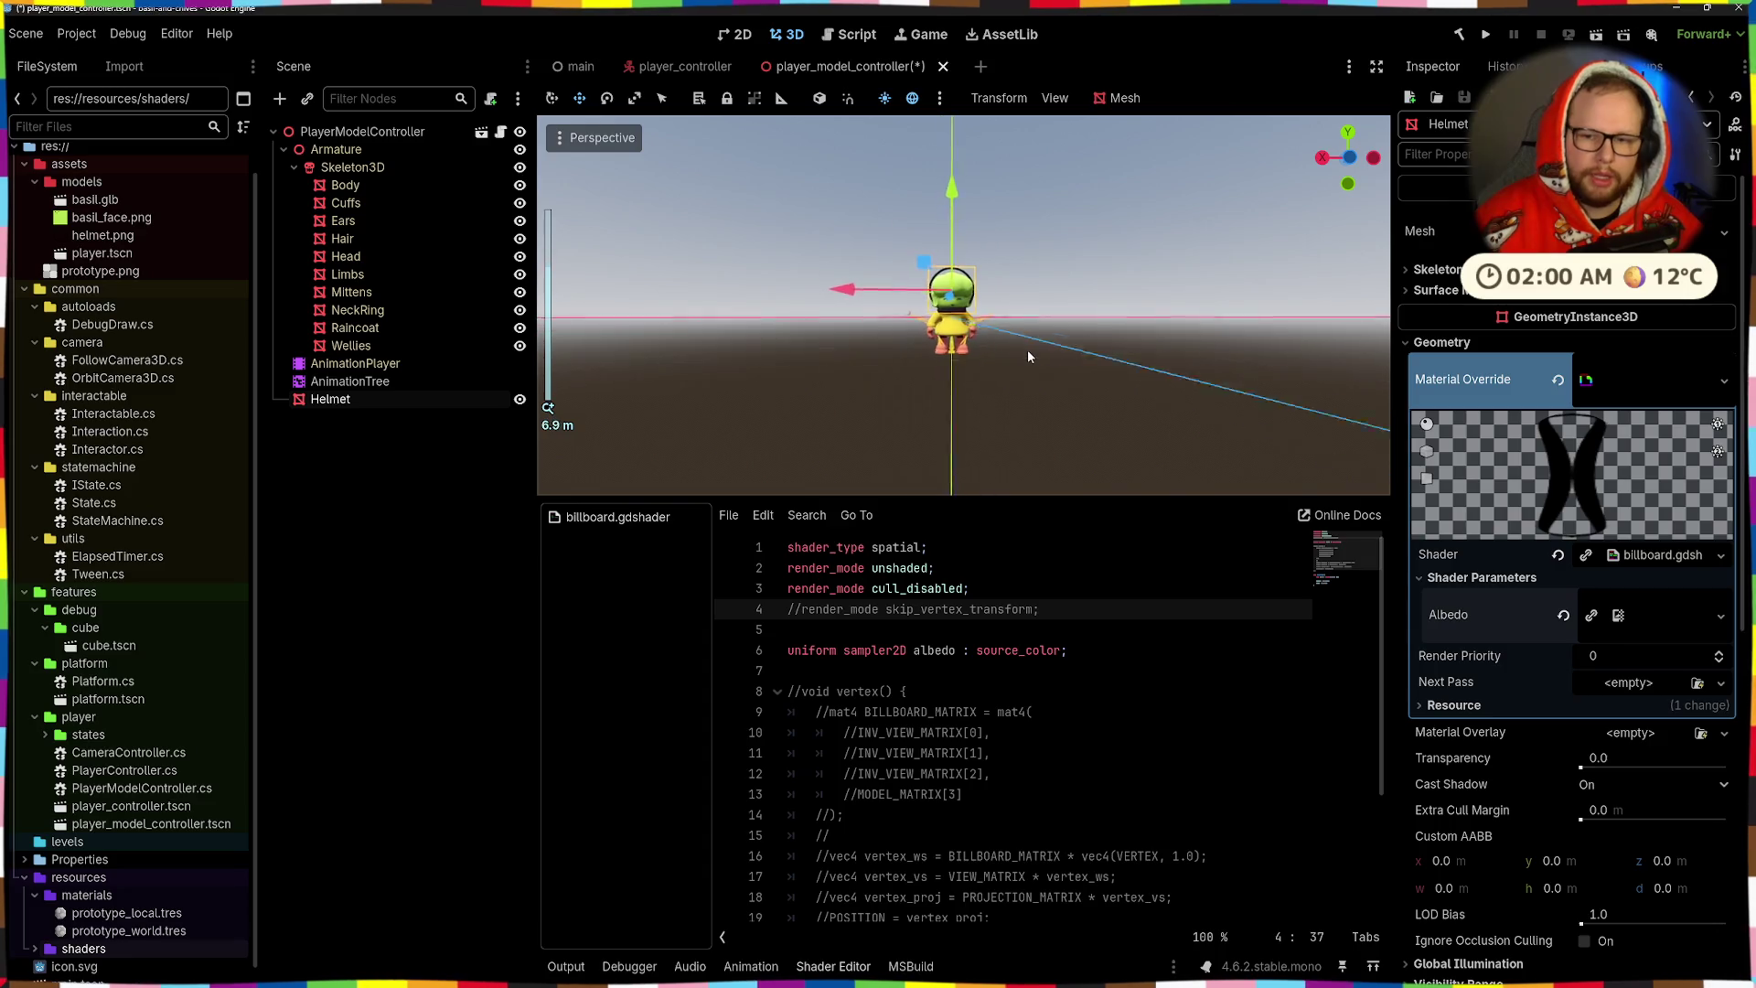
scroll(1028, 349, up, 2)
mouse_move(1028, 350)
mouse_down()
mouse_move(1044, 382)
mouse_move(1210, 382)
mouse_move(1099, 395)
mouse_up()
scroll(978, 405, up, 2)
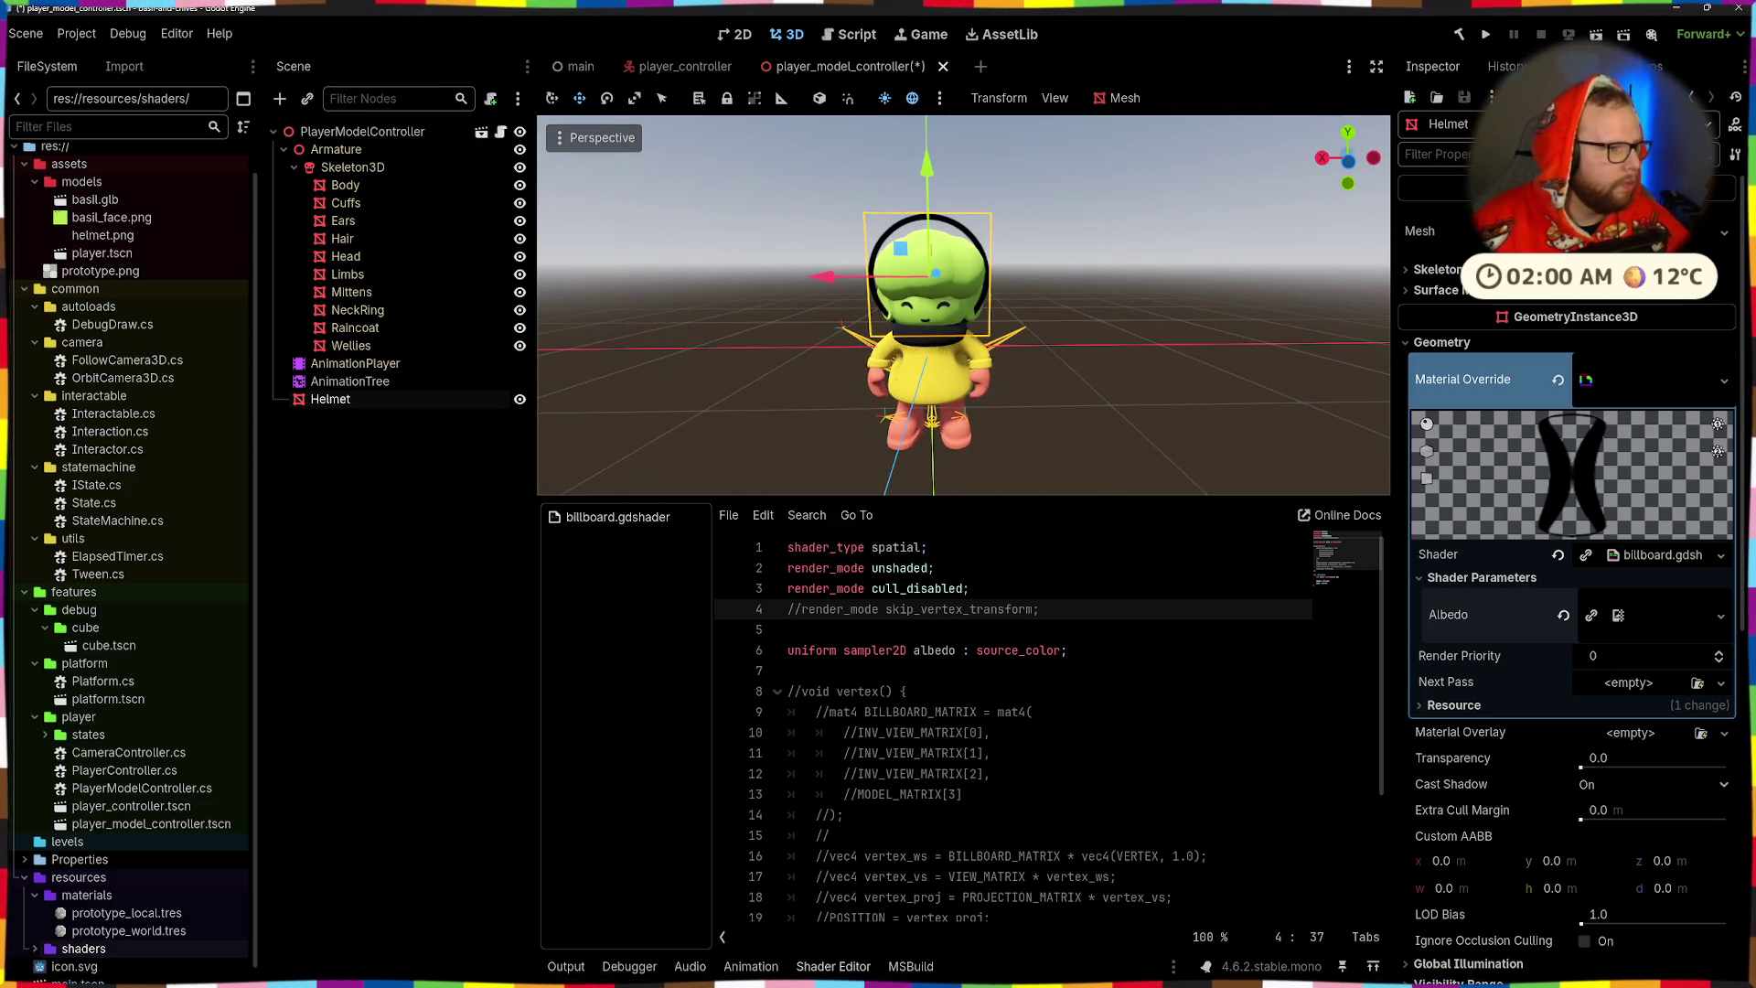
key(ctrl+s)
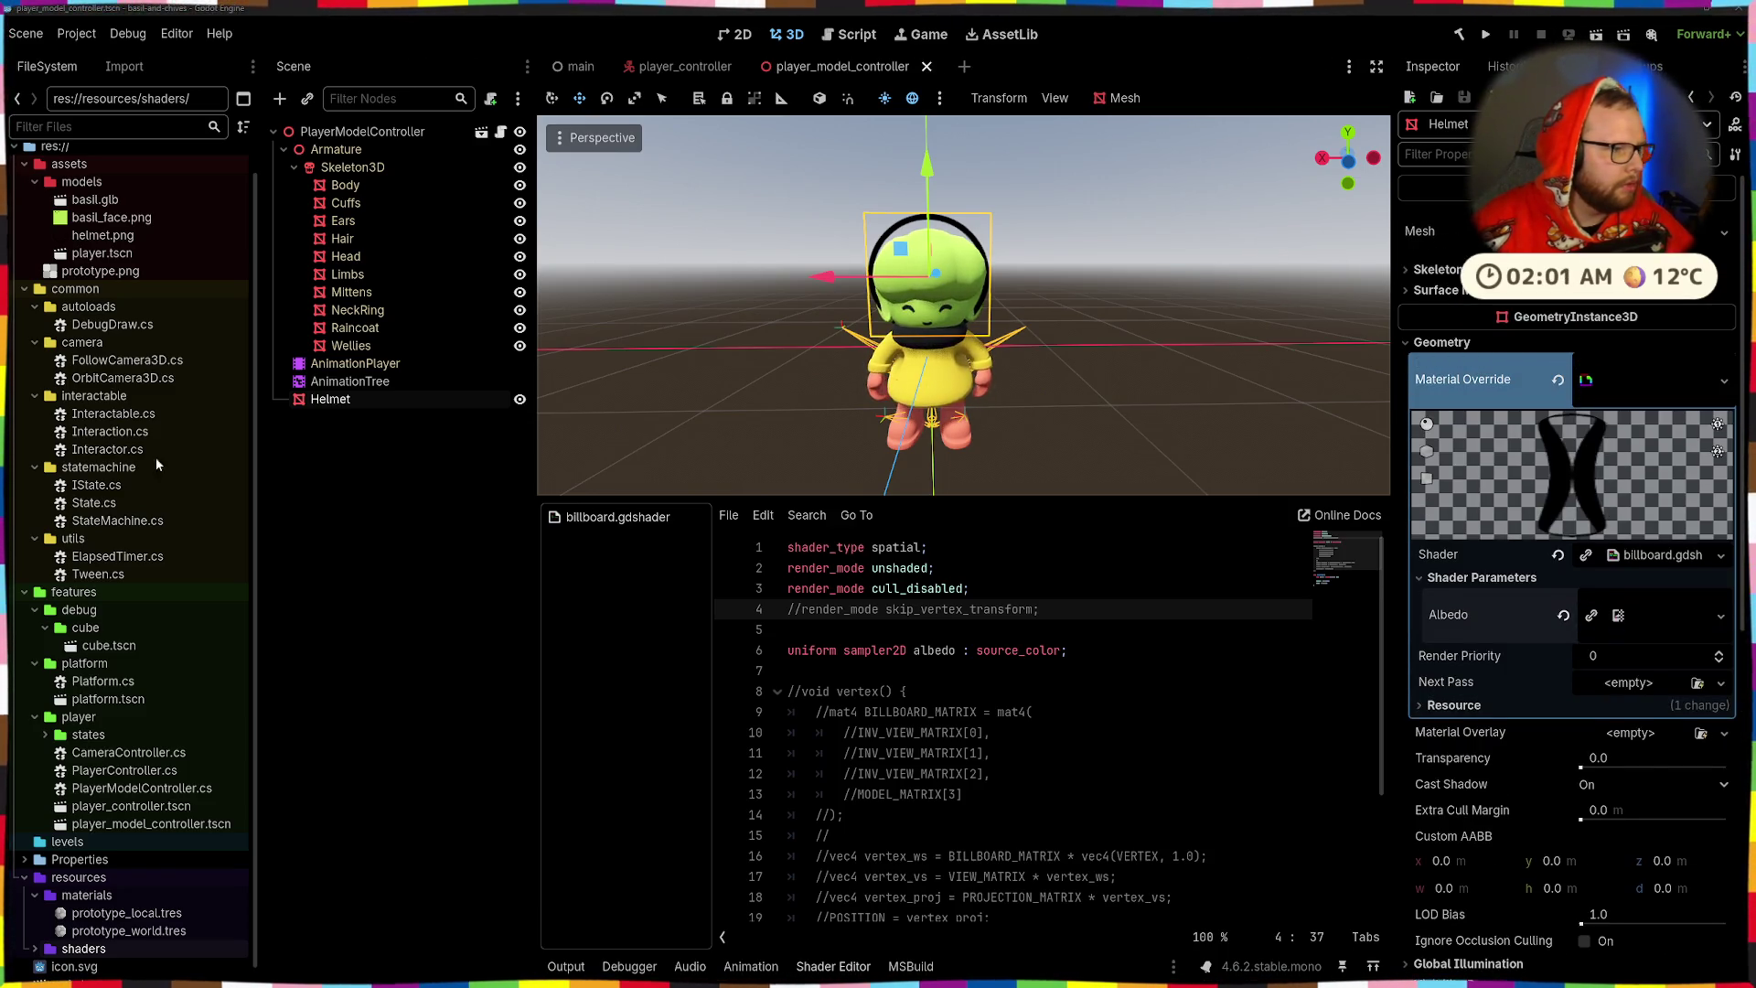
- Declare 'varying vec3 vertex_os;', re-enable skip_vertex_transform, and save
click(865, 676)
click(969, 629)
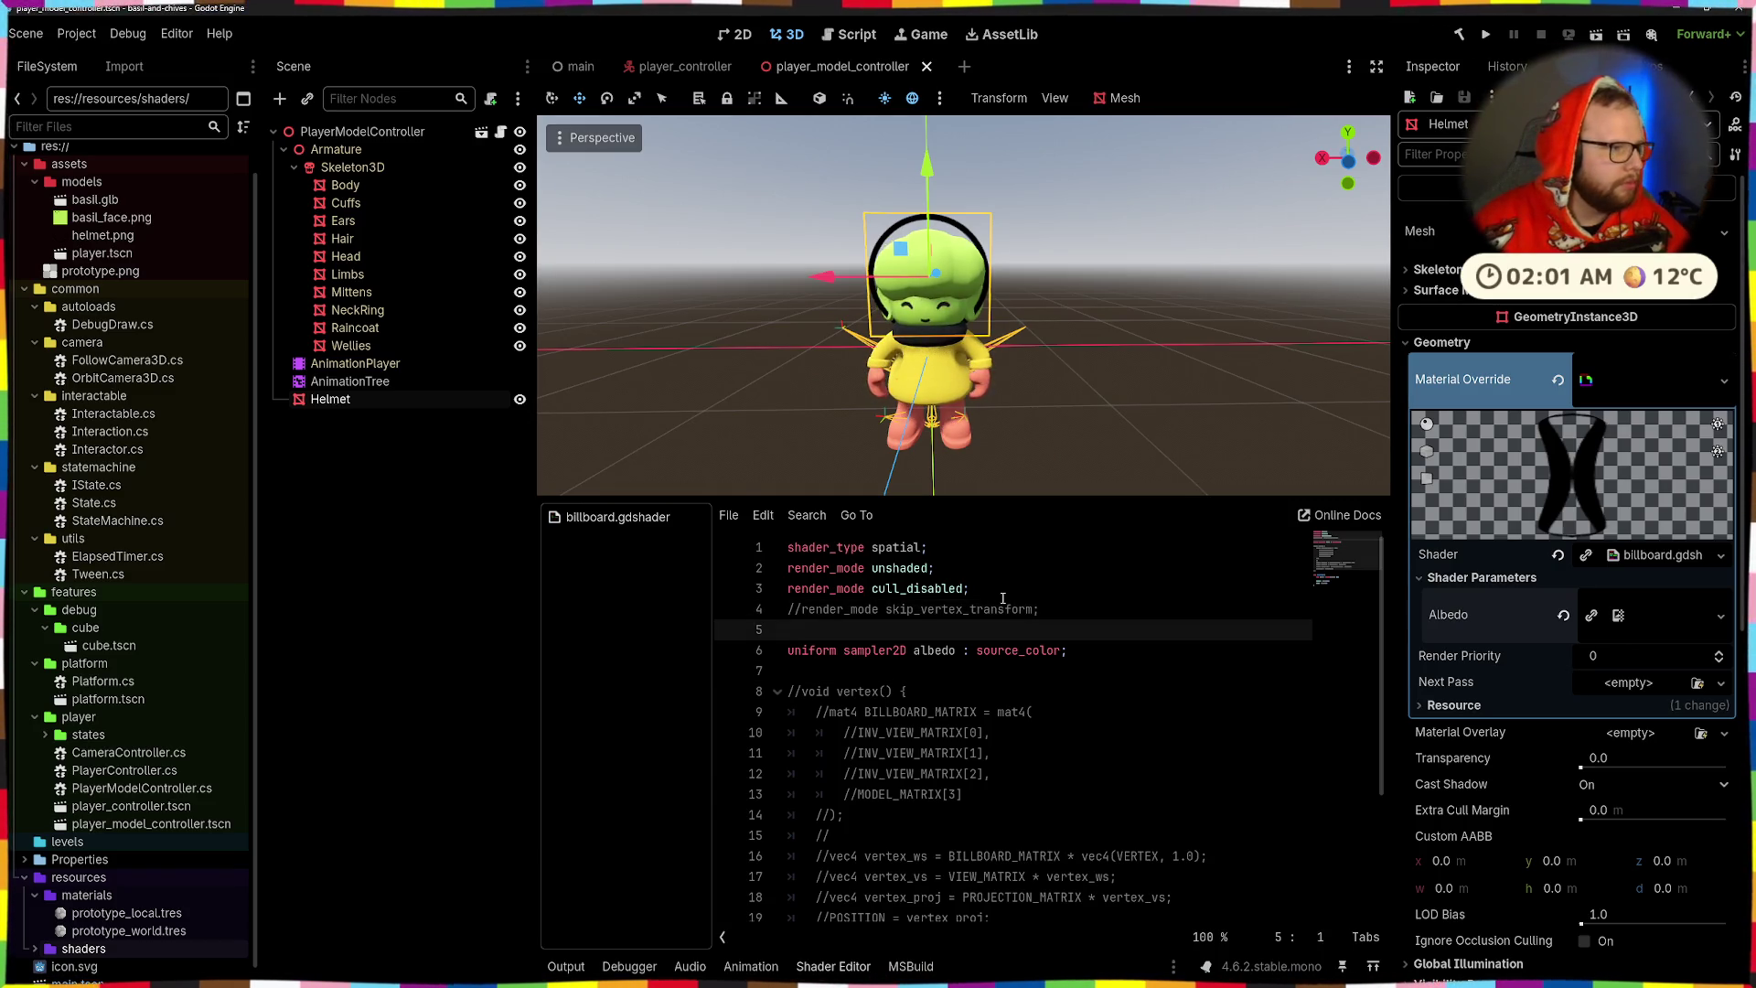
key(Down)
key(Down)
key(Return)
text(varying vec3 vertex_os;)
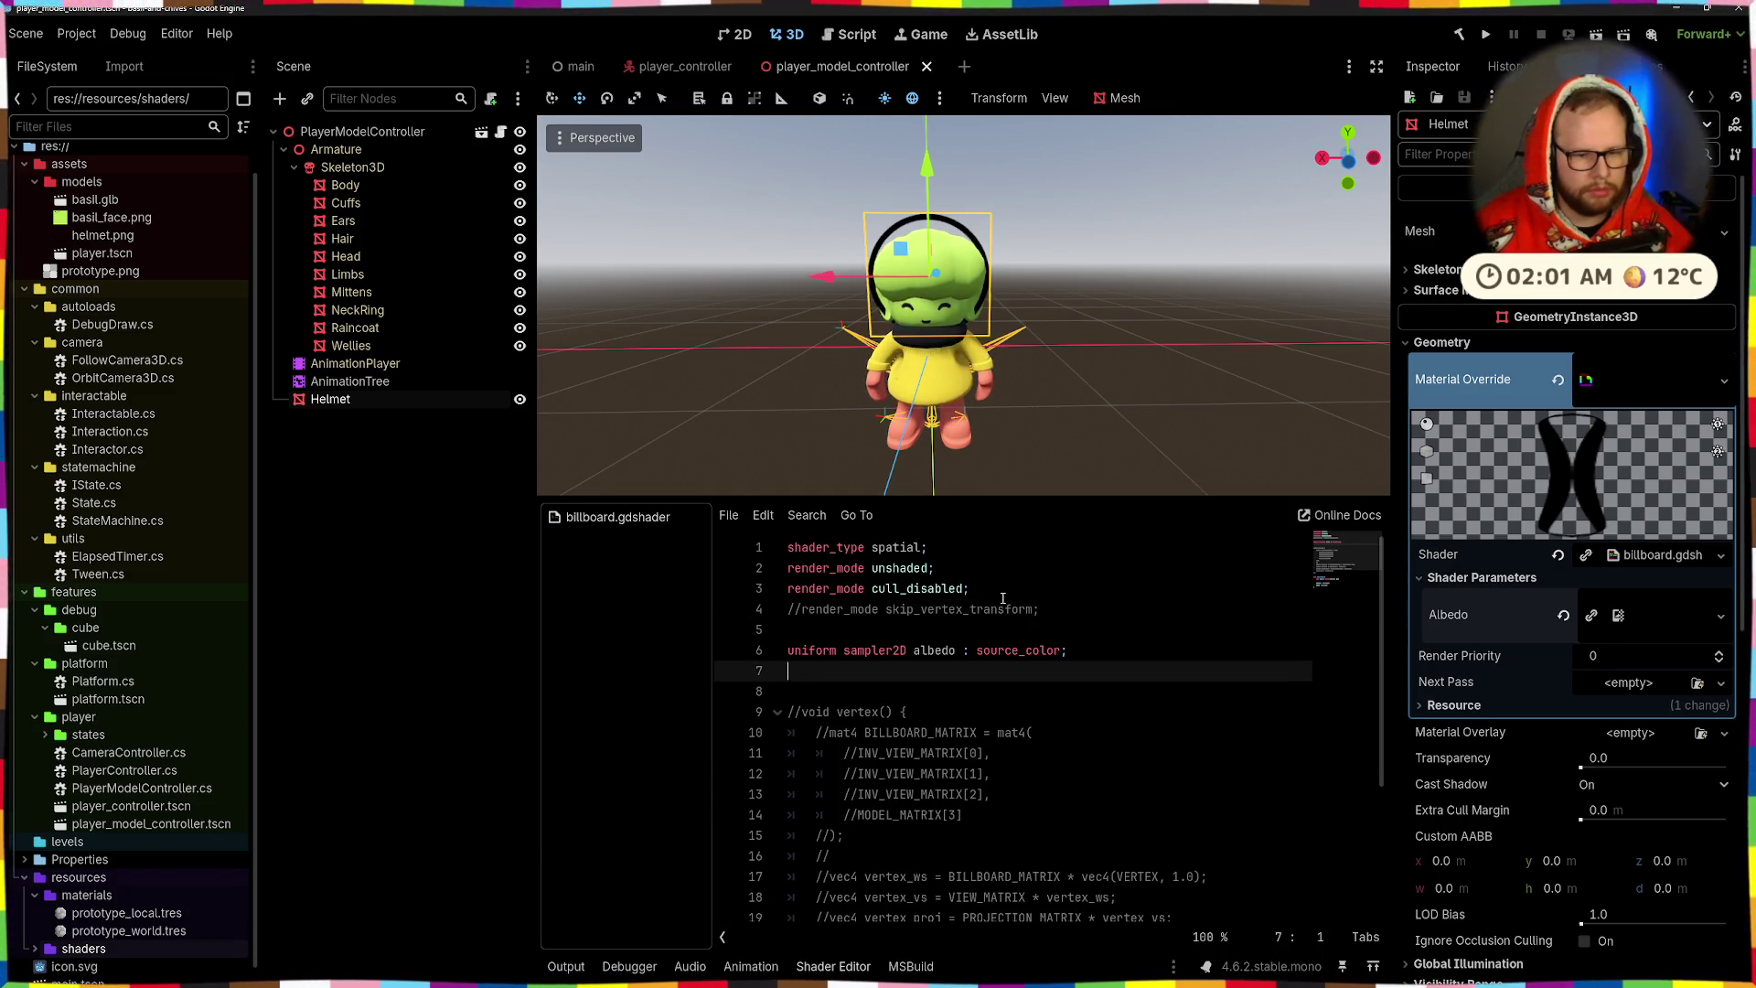
click(891, 609)
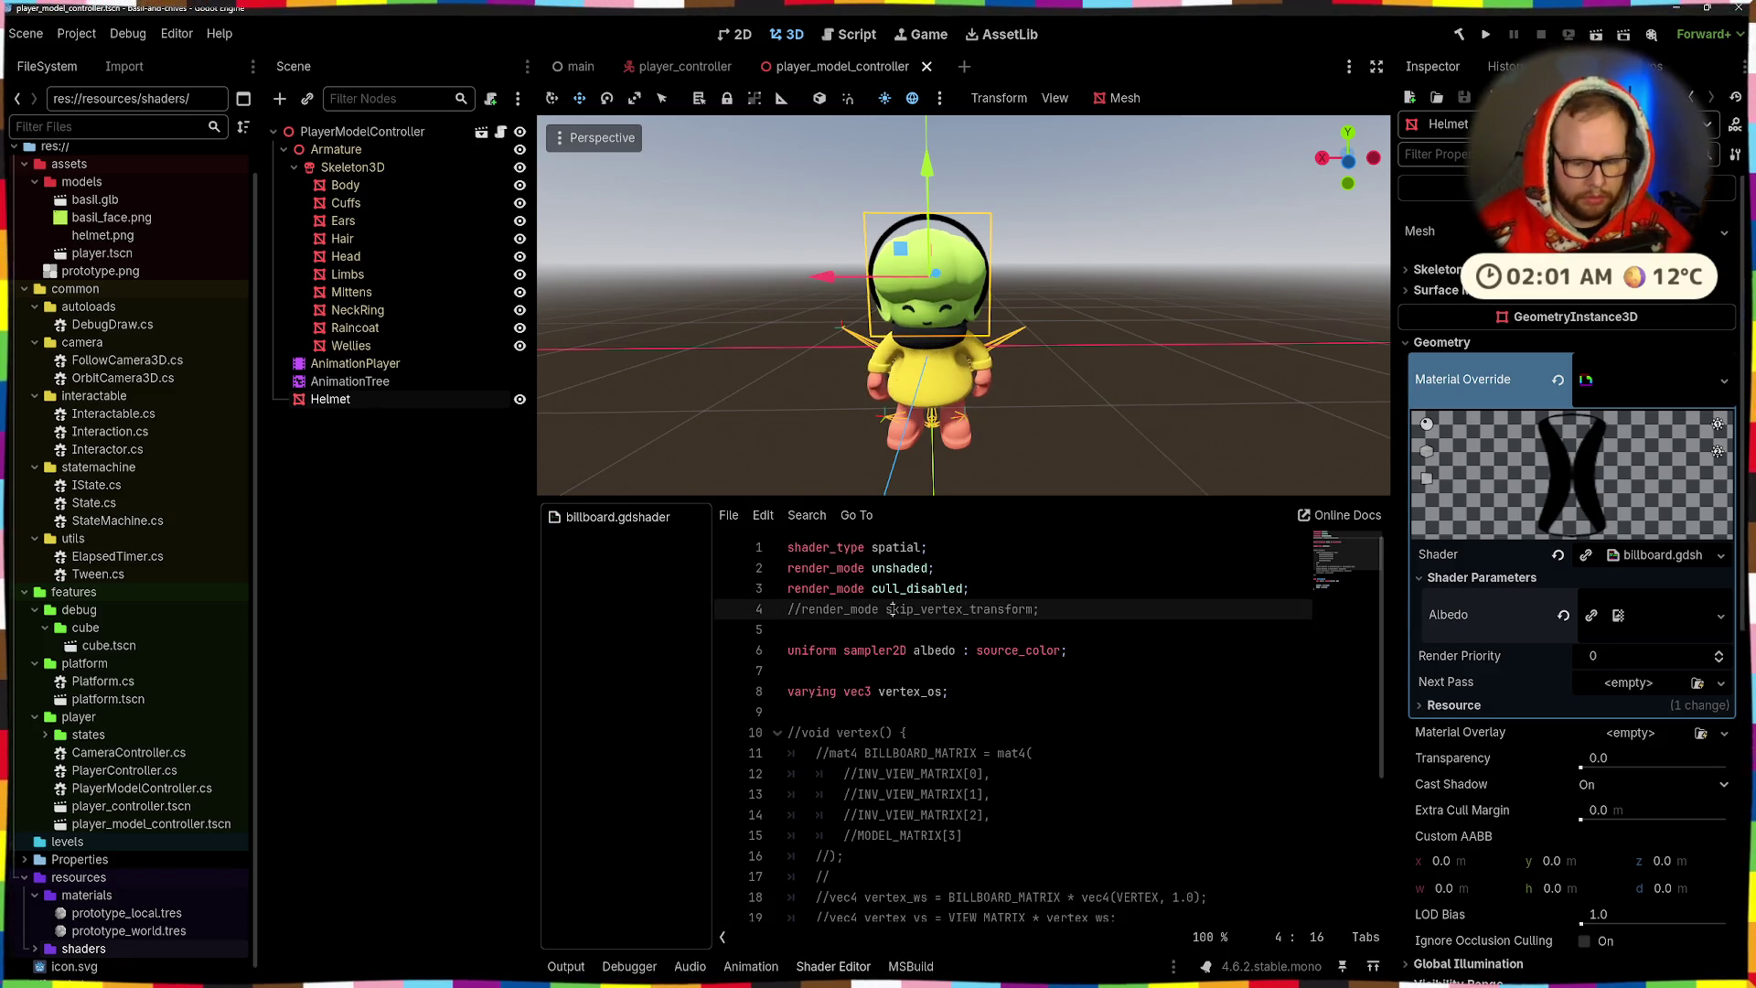
key(ctrl+k)
key(ctrl+s)
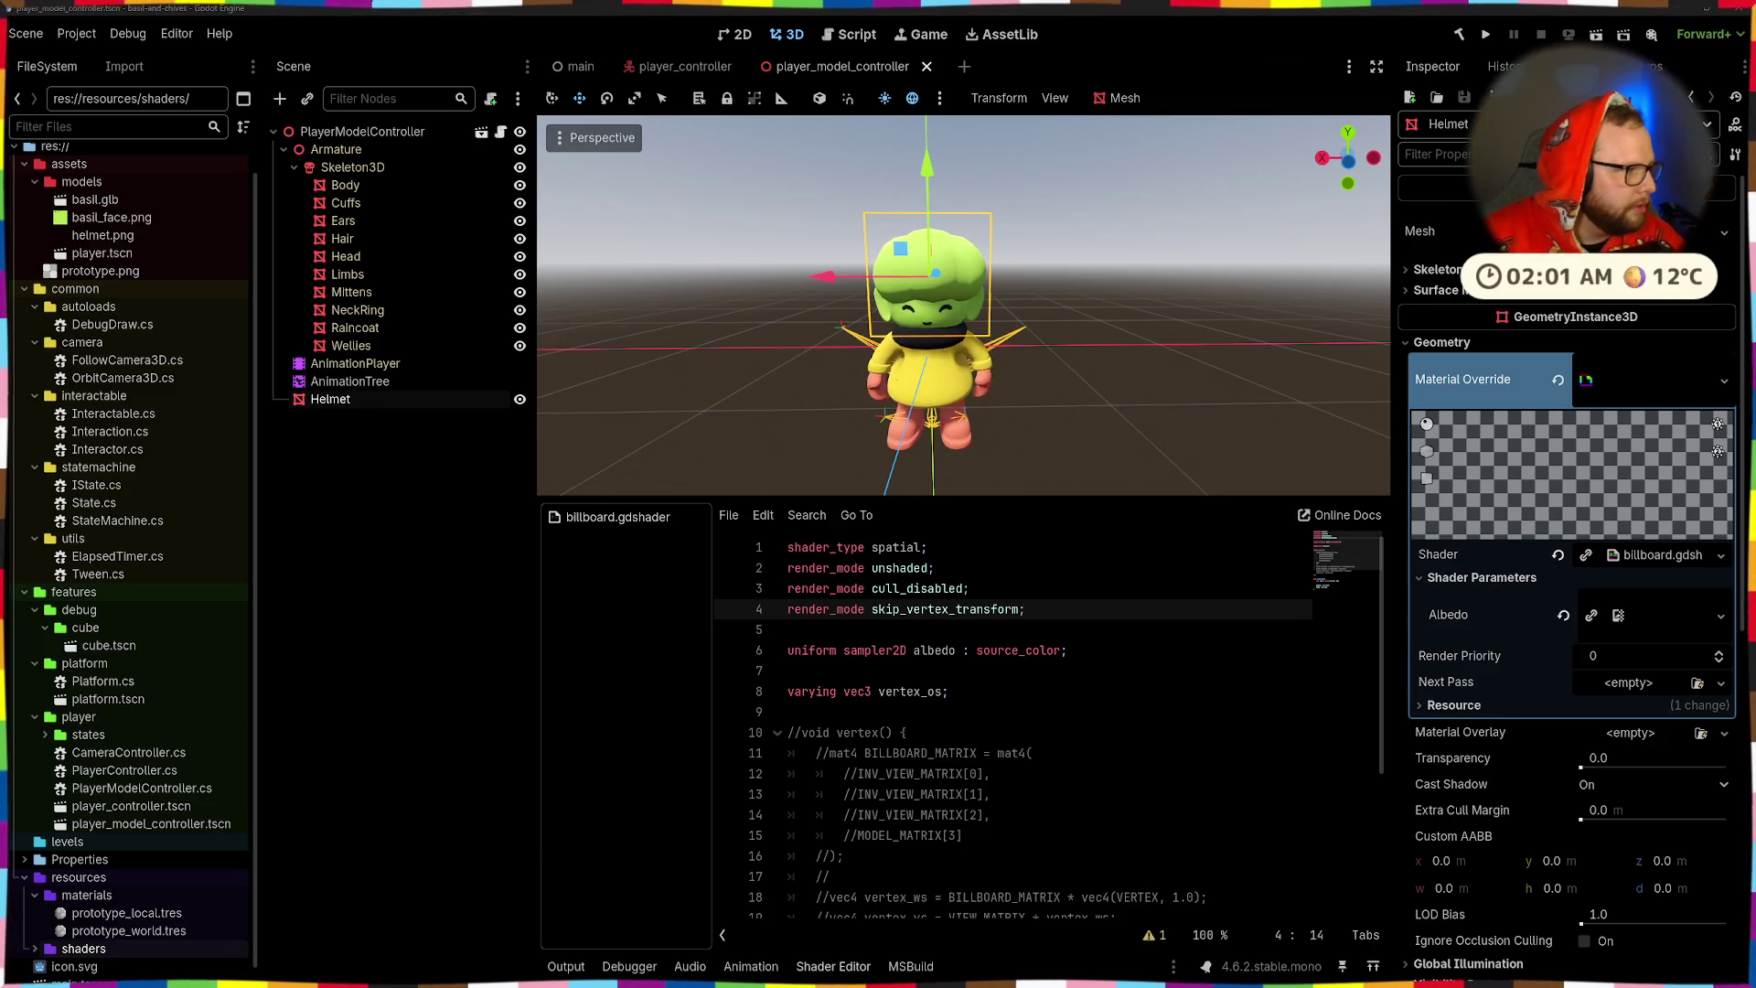
- Restore the vertex() code passing vertex_os through model, view and projection matrices into POSITION
scroll(1072, 797, down, 2)
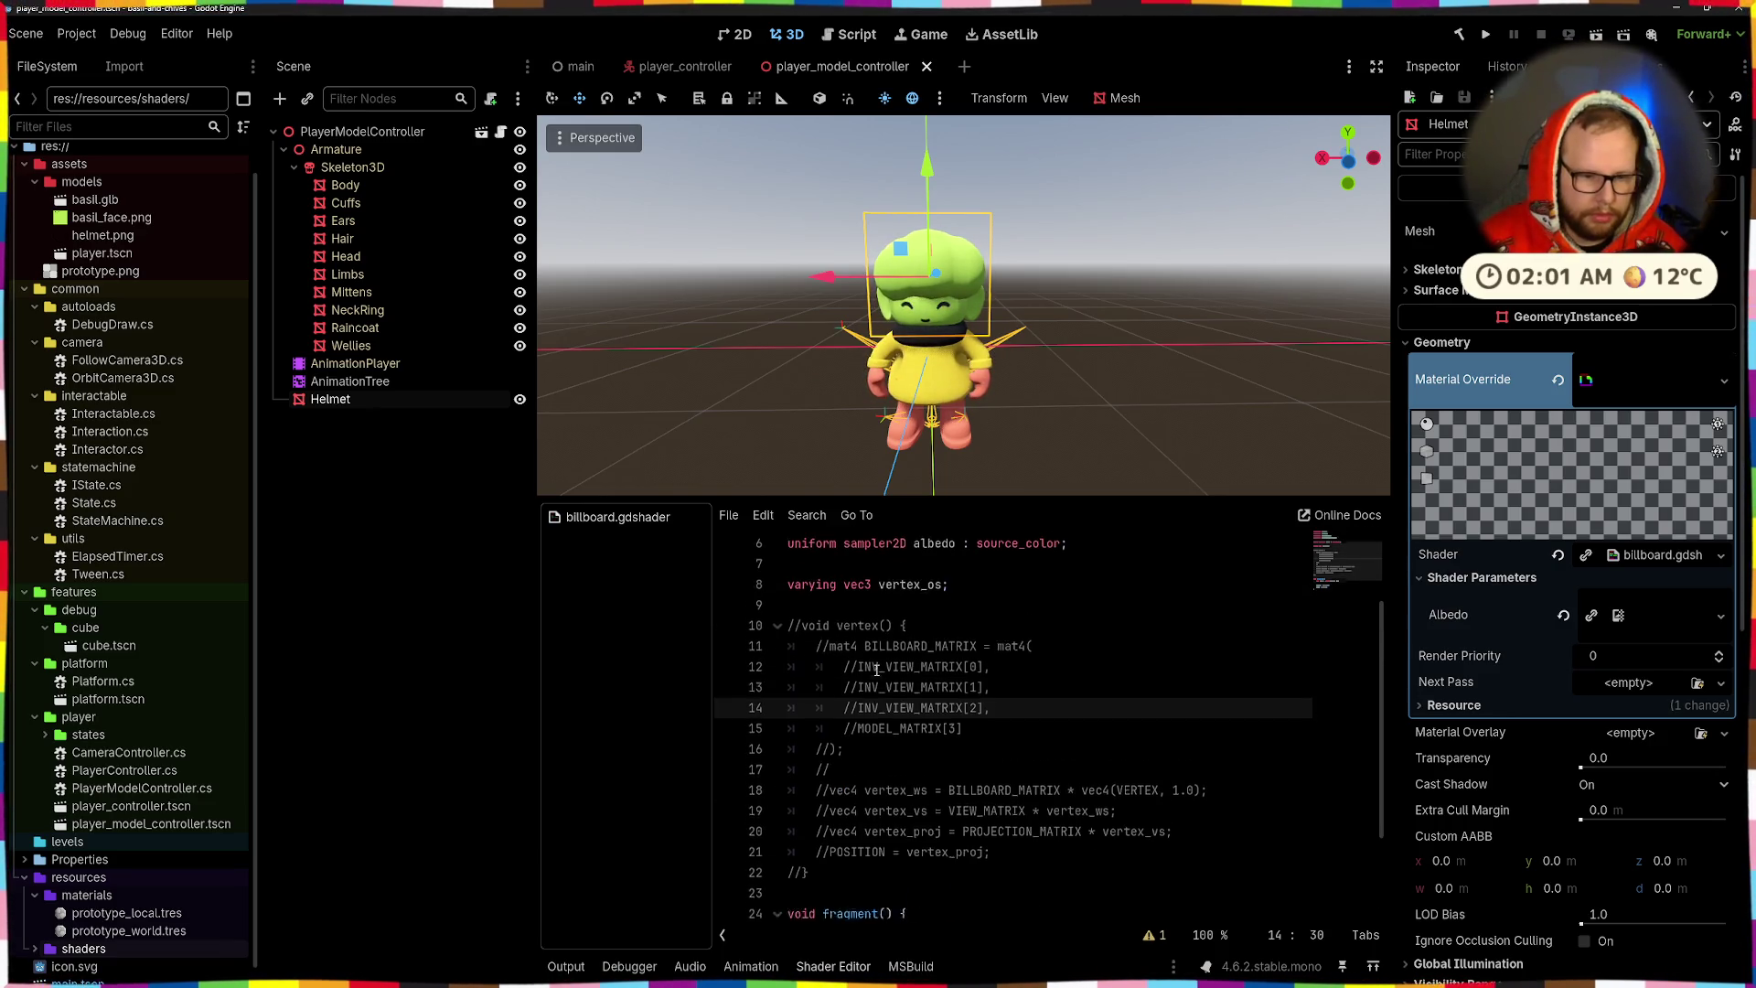
drag(809, 882, 737, 634)
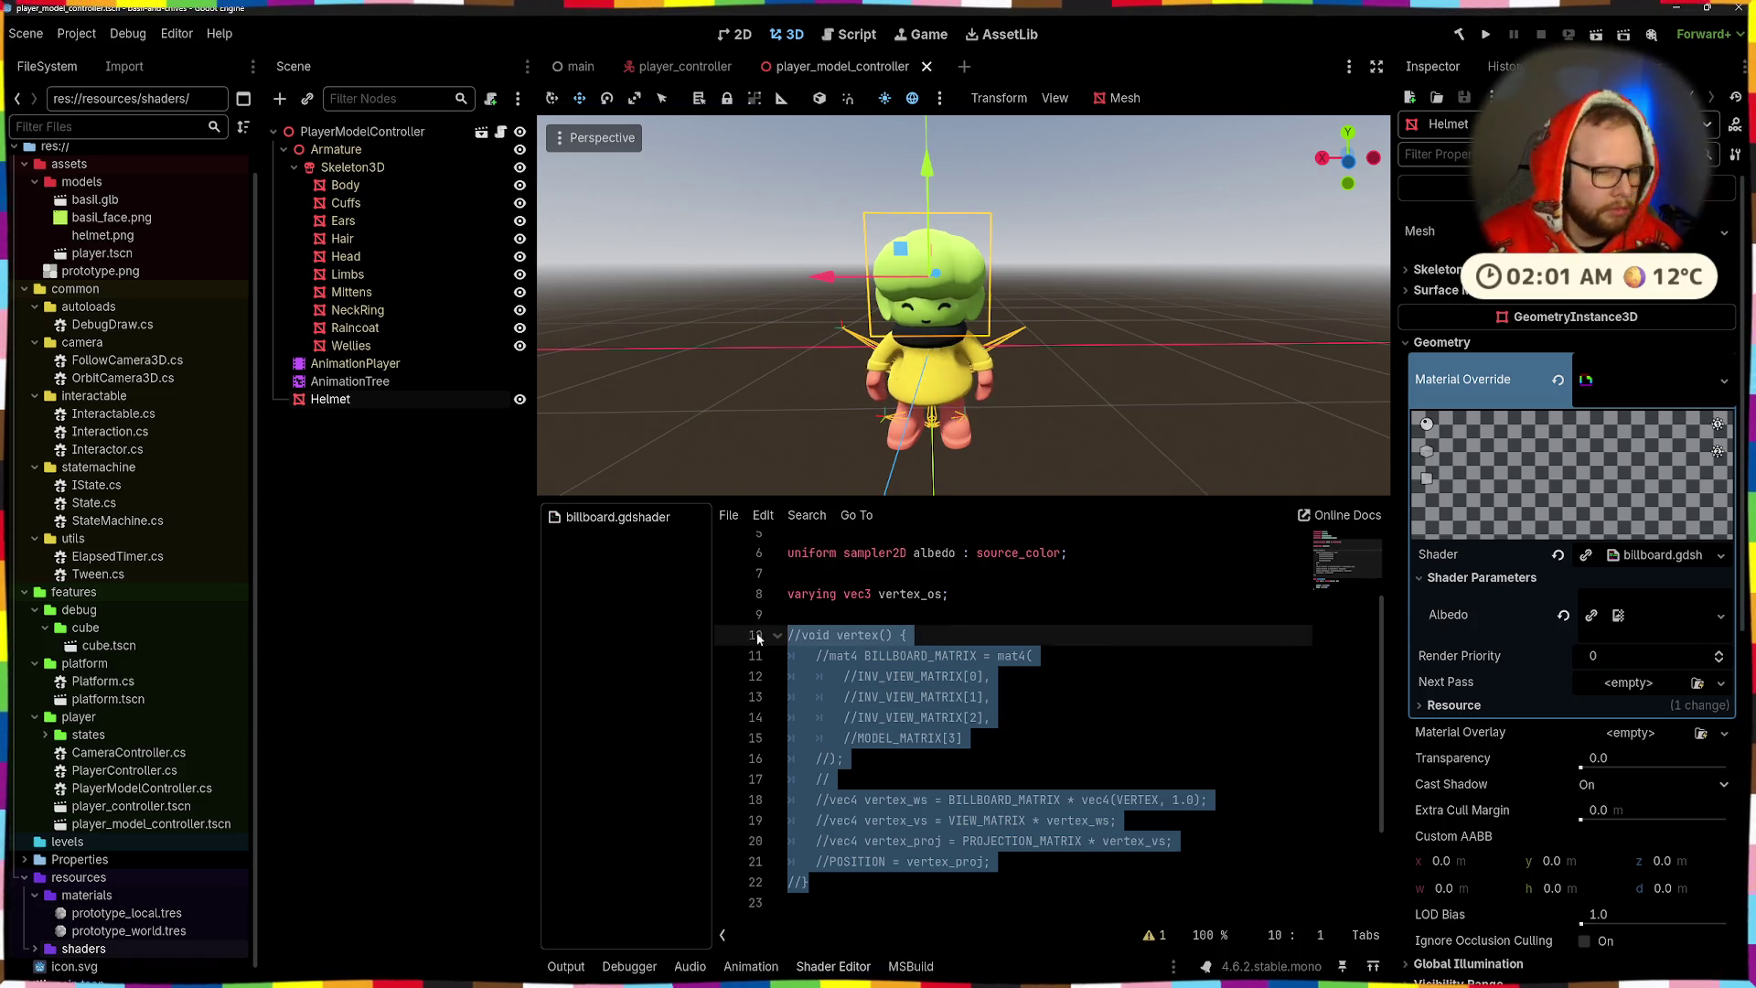
drag(991, 861, 825, 655)
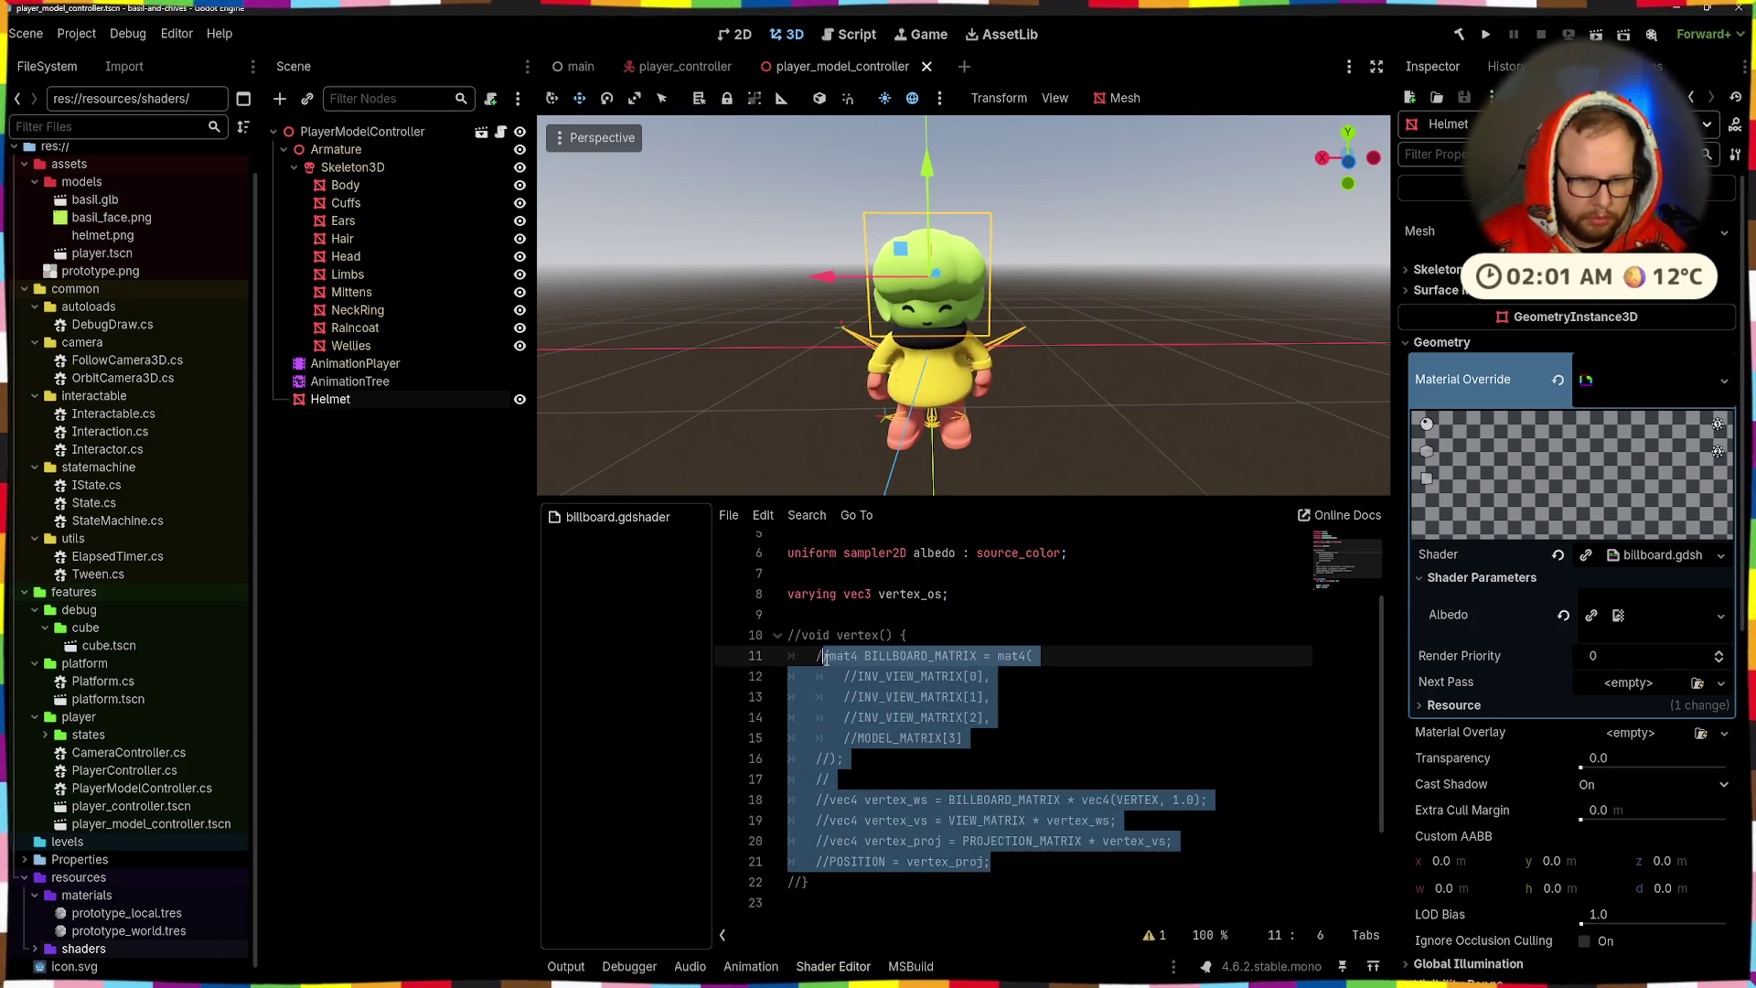
text(vertex_os = VERTEX; vec4 vertex_ws = MODEL_MATRIX * vec4(vertex_os, 1.0); vec4 vertex_vs = VIEW_MATRIX * vertex_ws; vec4 vertex_proj = PROJECTION_MATRIX * vertex_vs; POSITION = vertex_proj;)
click(872, 635)
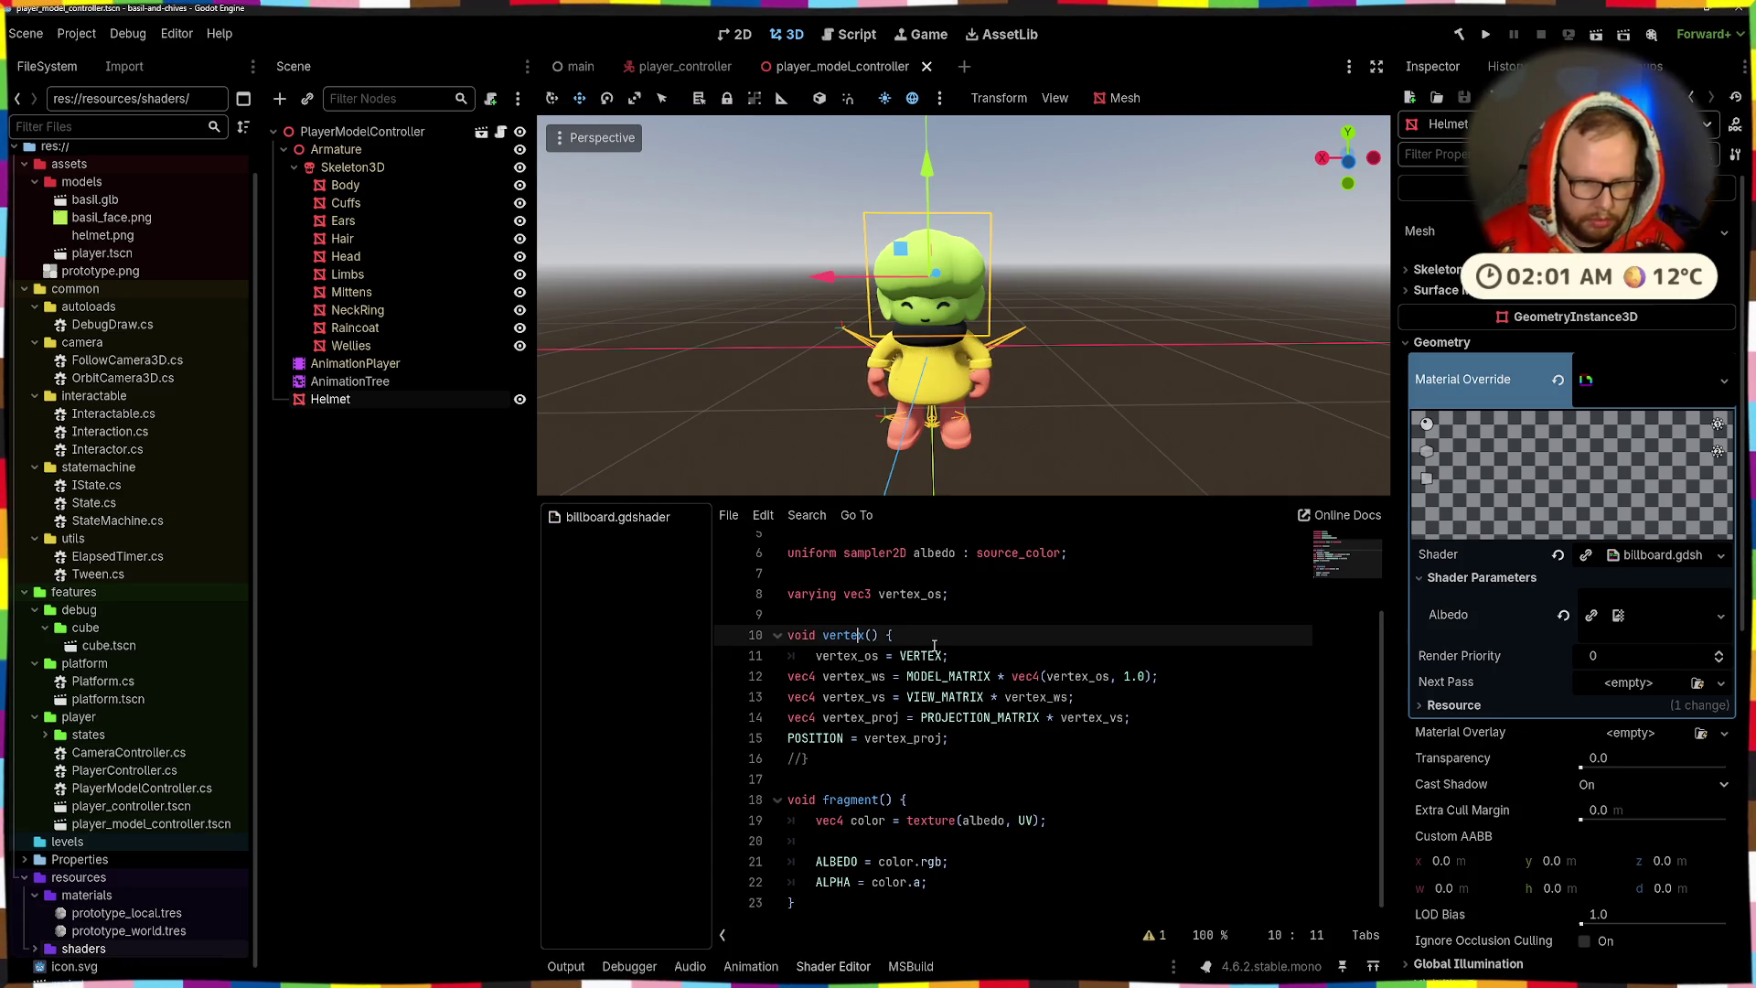
key(Down)
key(Down)
key(Down)
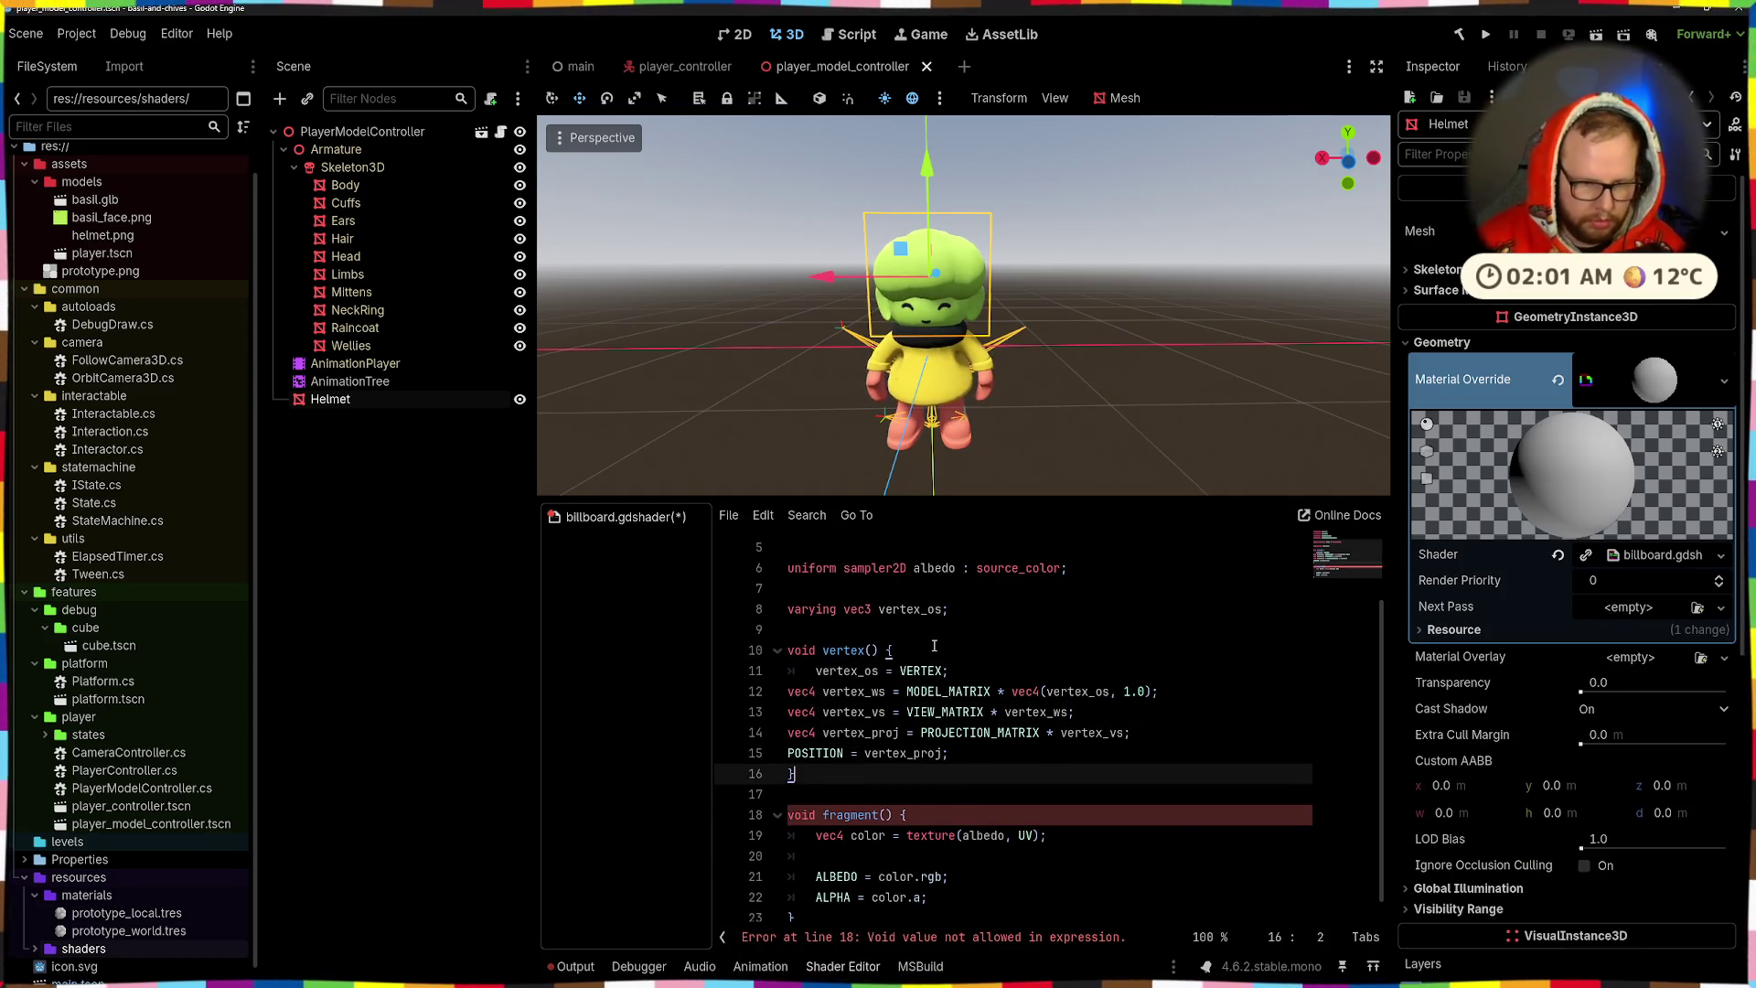
key(ctrl+s)
drag(808, 750, 787, 691)
key(Tab)
click(951, 629)
key(ctrl+s)
drag(1122, 299, 897, 467)
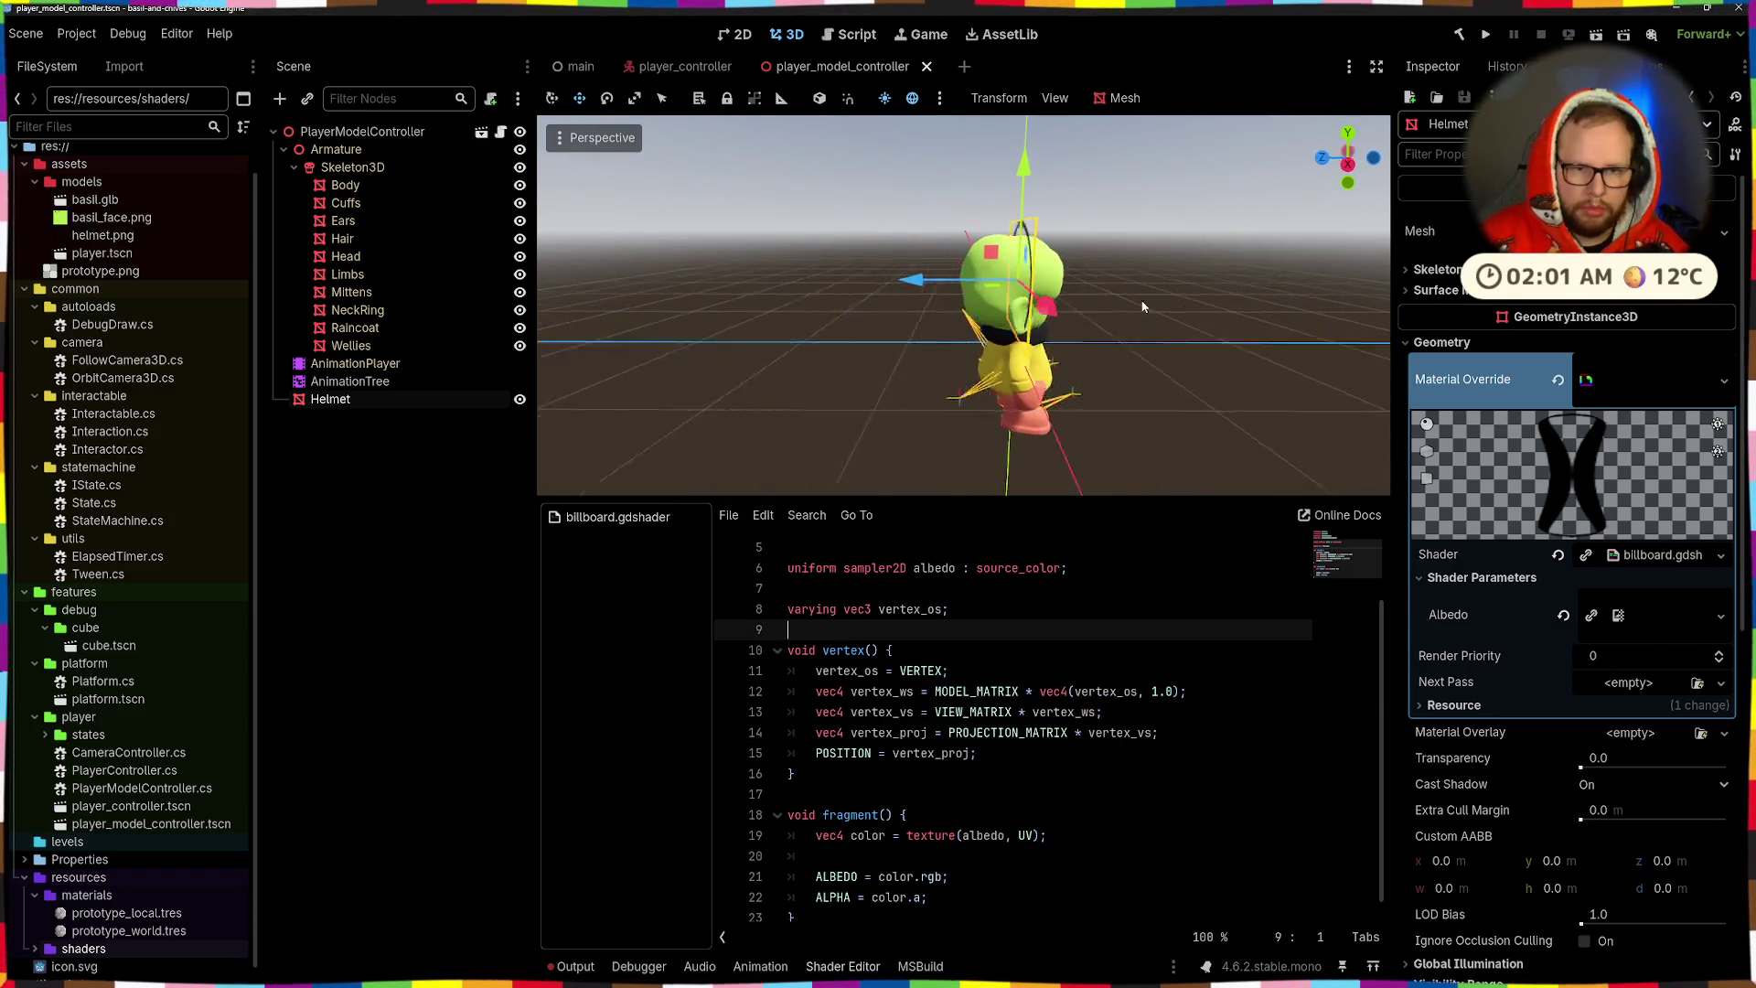
scroll(988, 638, up, 2)
scroll(988, 638, down, 2)
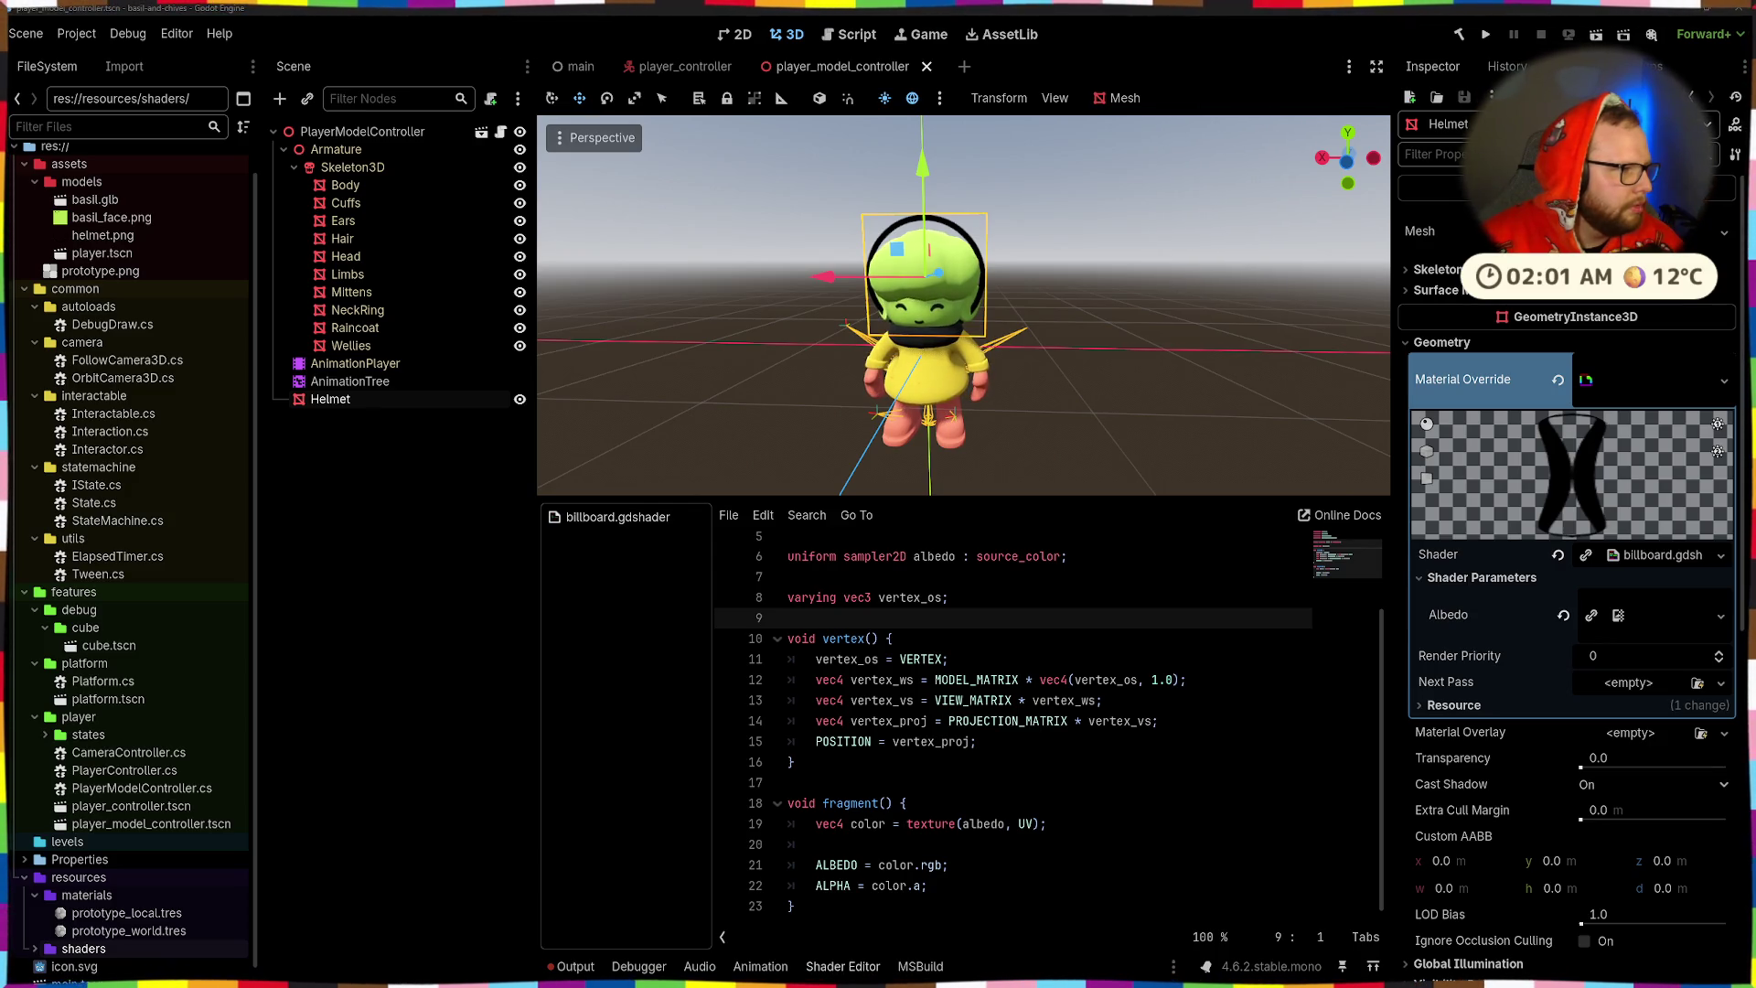
click(979, 740)
- Replace the vertex lines with indented BILLBOARD_MATRIX code from INV_VIEW_MATRIX and MODEL_MATRIX[3]
drag(814, 659, 1021, 752)
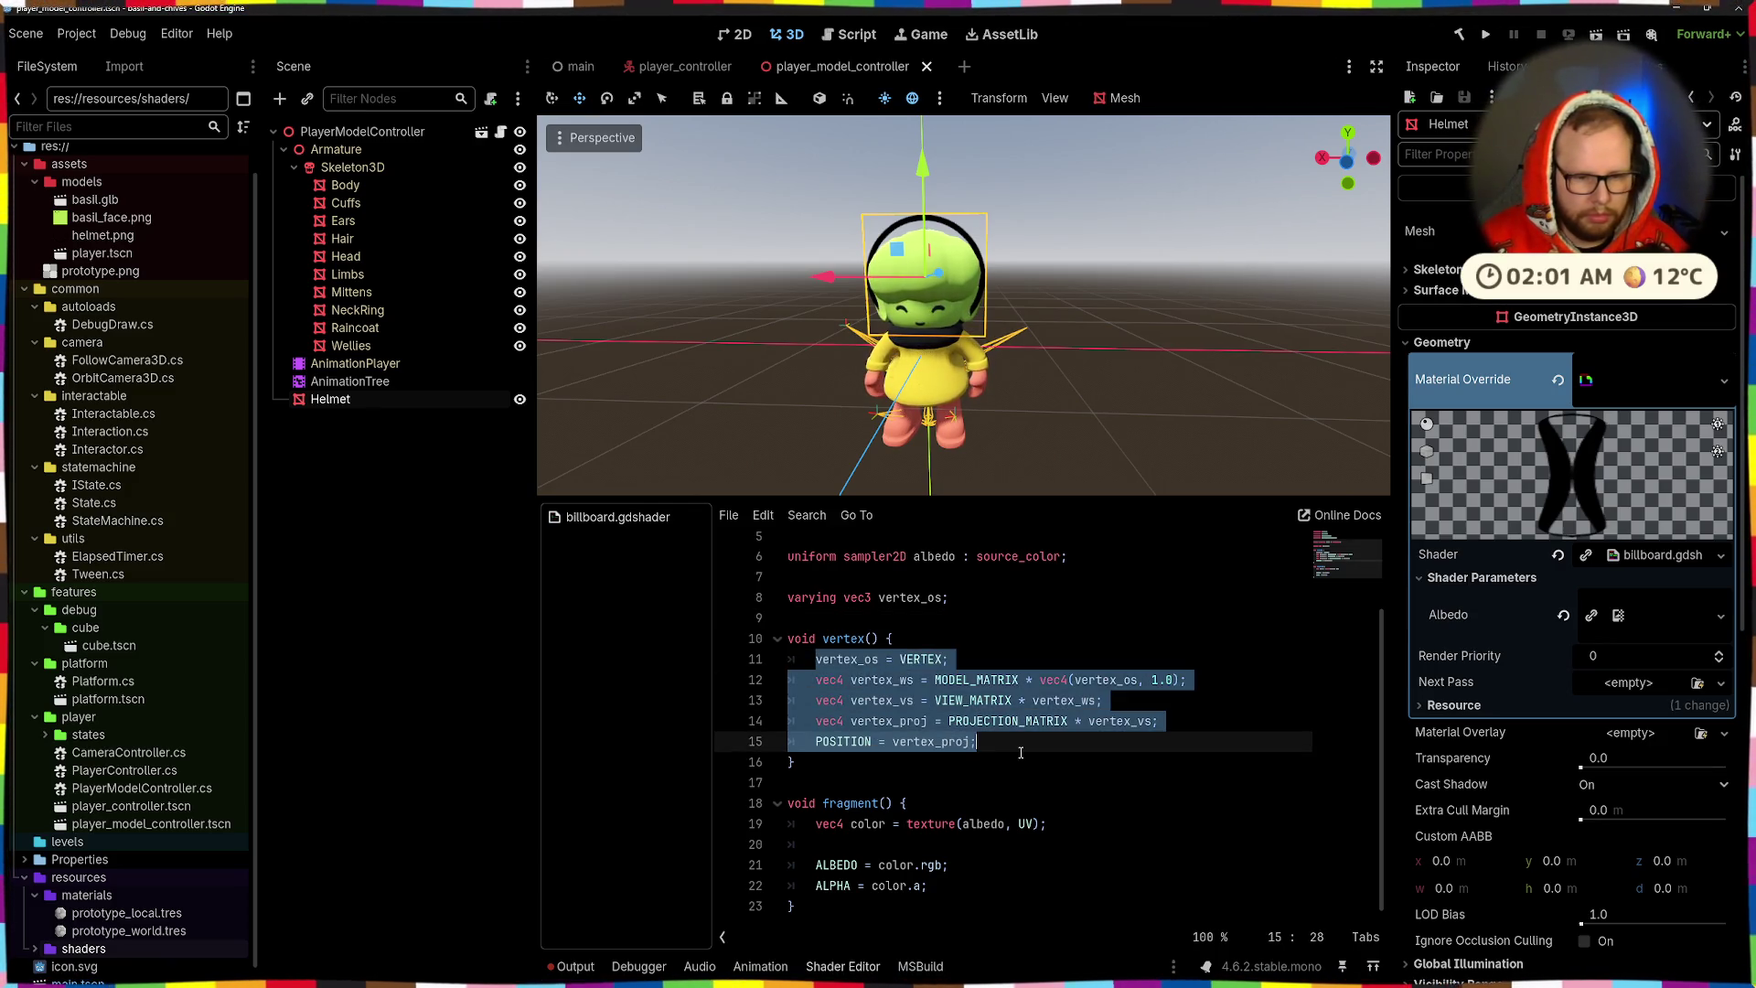
text(vertex_os = VERTEX; mat4 BILLBOARD_MATRIX = mat4( INV_VIEW_MATRIX[0], INV_VIEW_MATRIX[1], INV_VIEW_MATRIX[2], MODEL_MATRIX[3] ); vec4 vertex_ws = BILLBOARD_MATRIX * vec4(vertex_os, 1.0); vec4 vertex_vs = VIEW_MATRIX * vertex_ws; vec4 vertex_proj = PROJECTION_MATRIX * vertex_vs; POSITION = vertex_proj;)
key(ctrl+s)
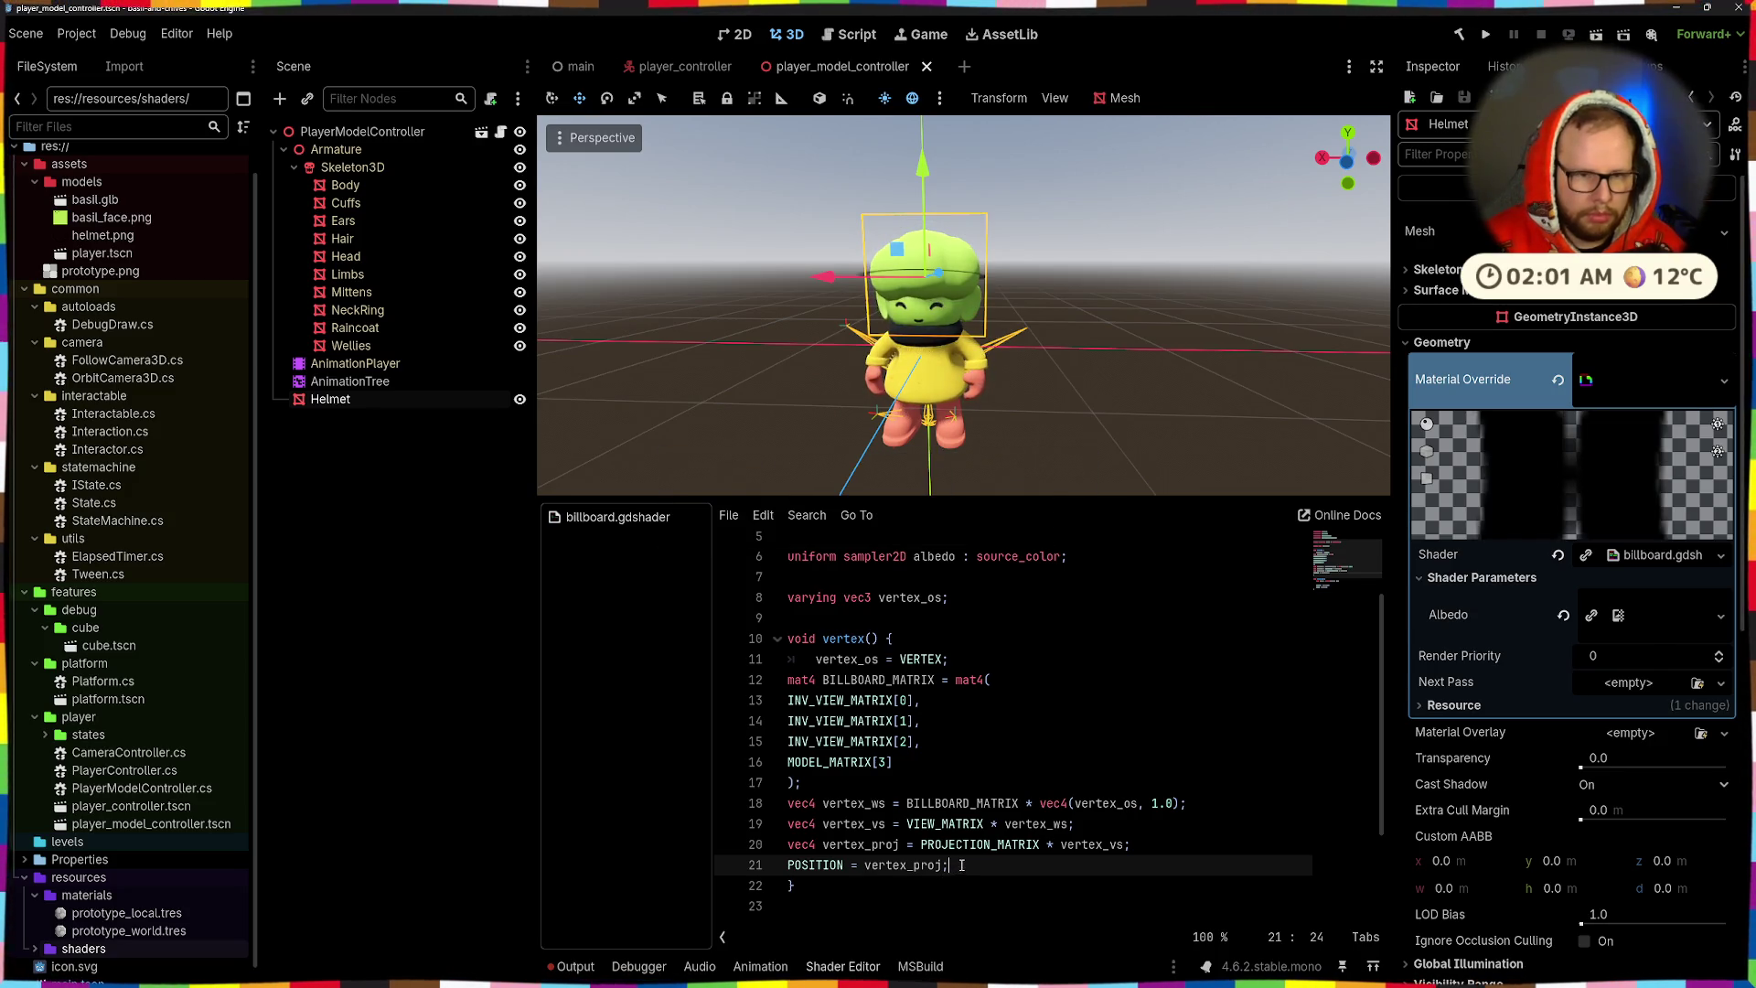
drag(973, 868, 656, 687)
key(Tab)
click(1010, 647)
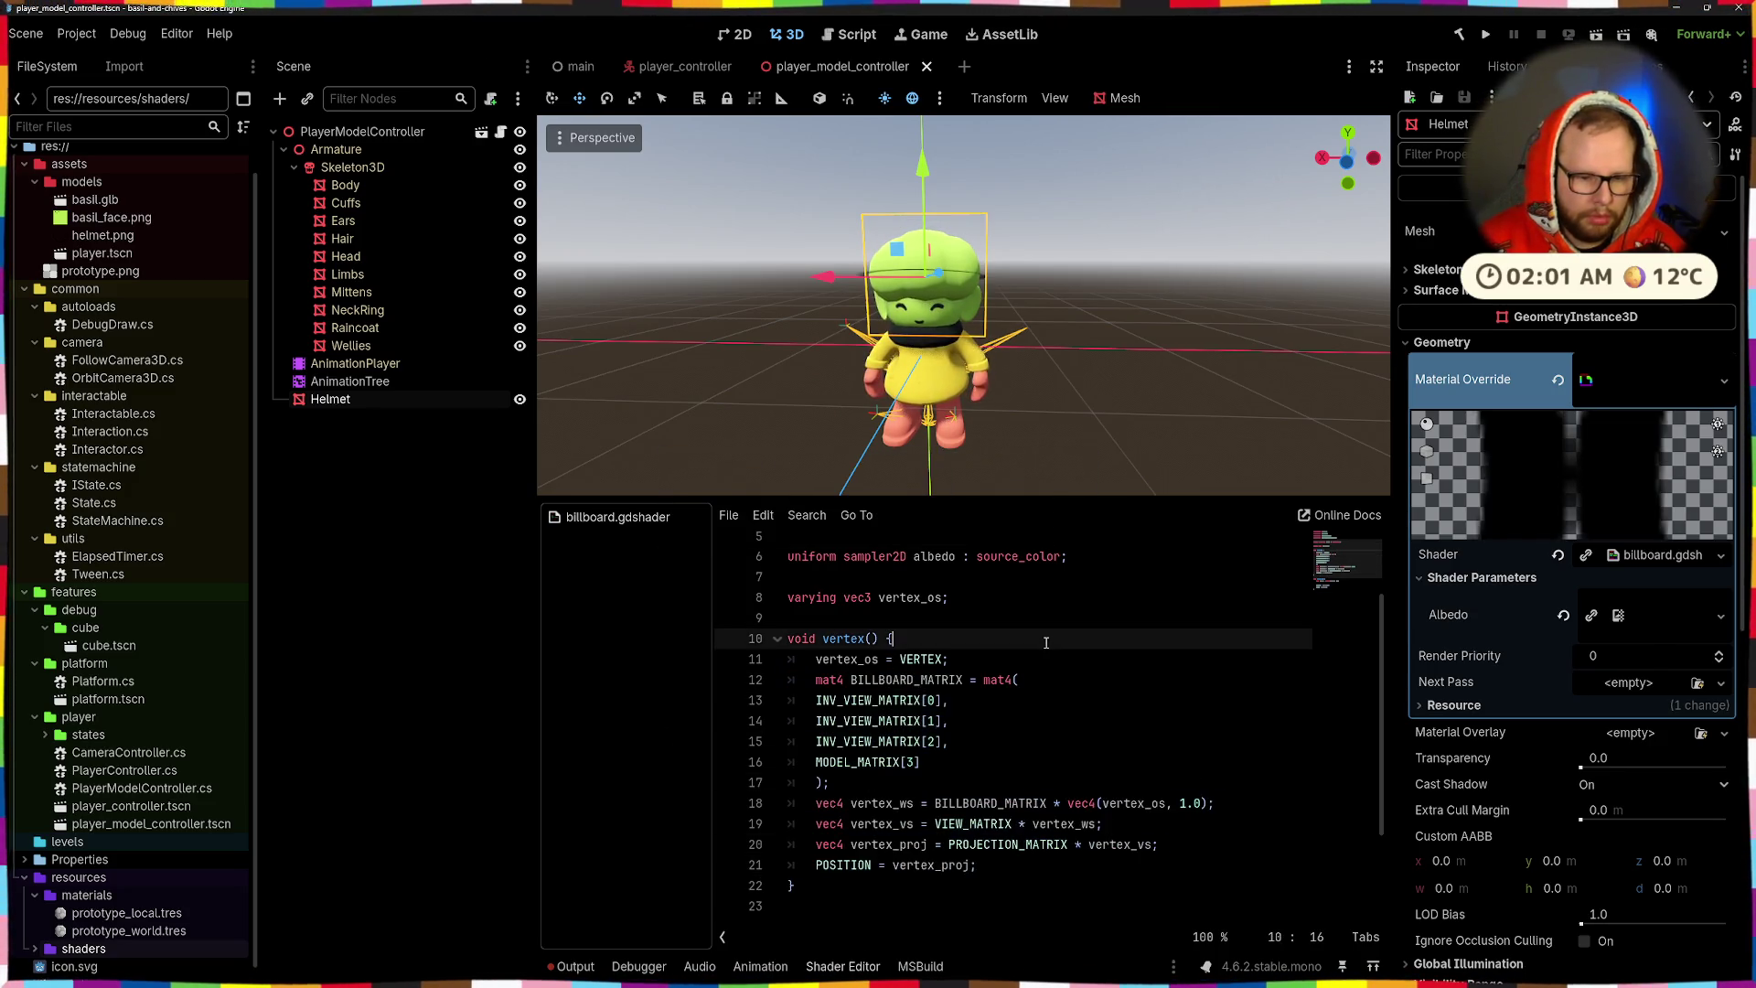
mouse_move(970, 302)
mouse_down()
mouse_move(944, 151)
mouse_move(895, 291)
mouse_up()
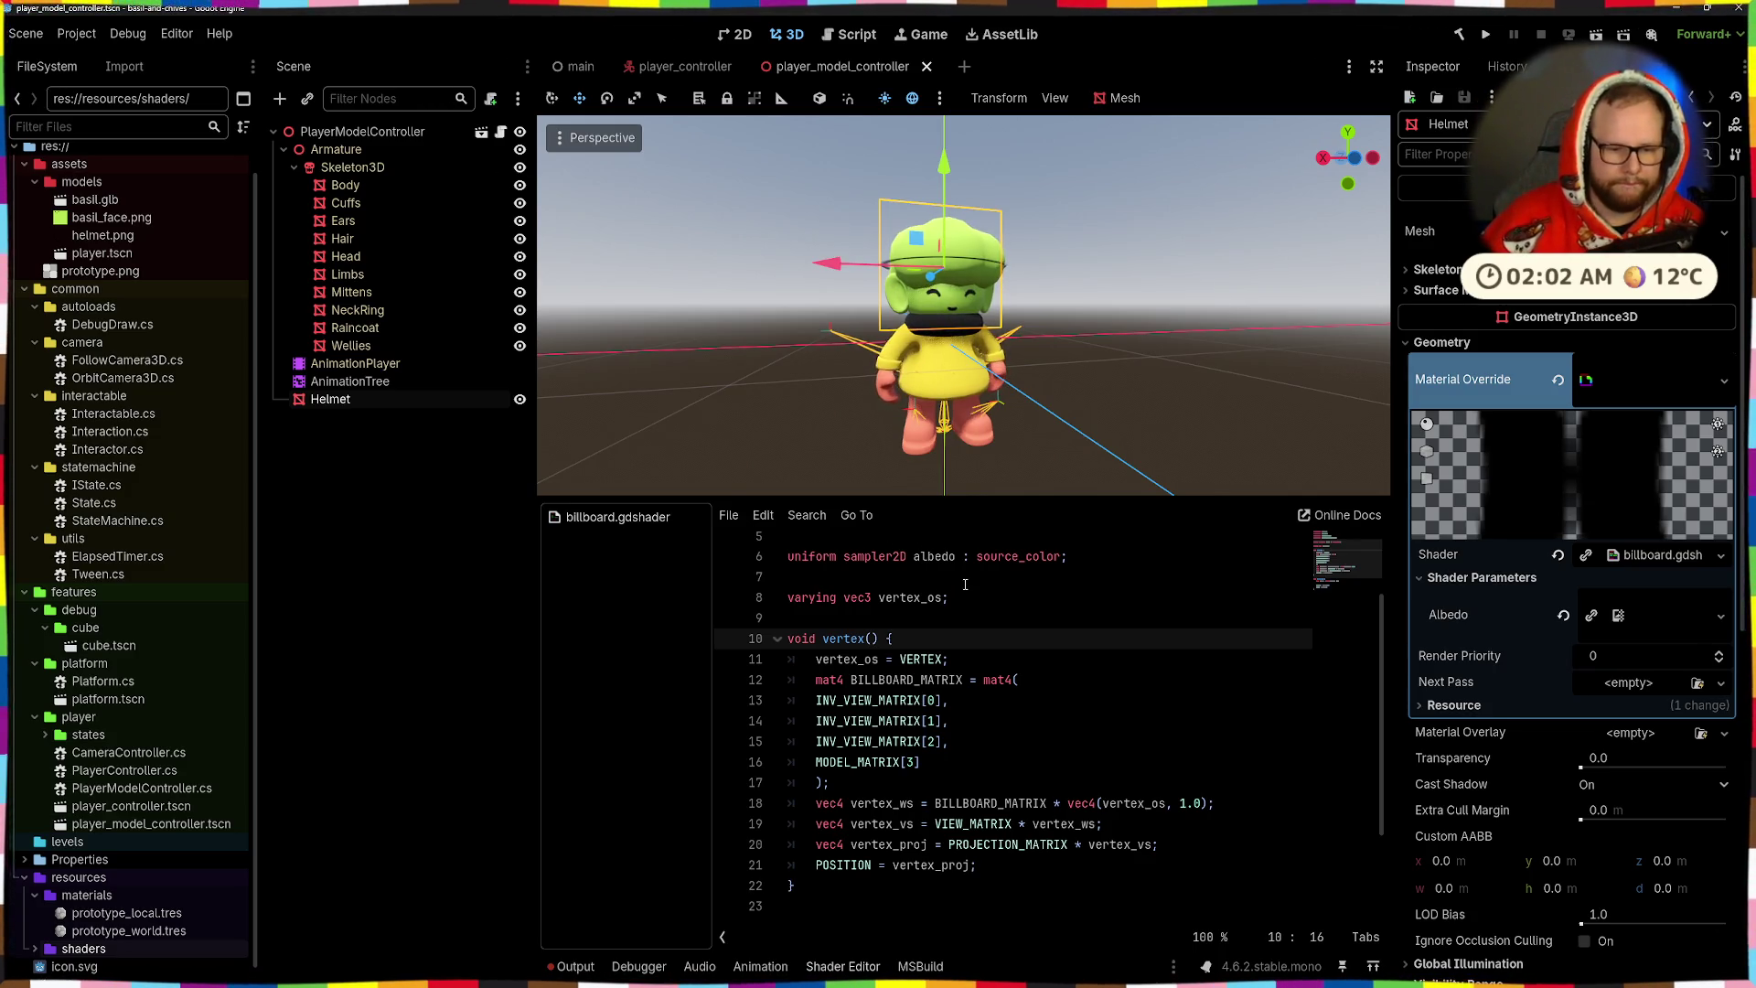
- Swap the INV_VIEW_MATRIX [1] and [2] rows, save, and check the ring
click(930, 721)
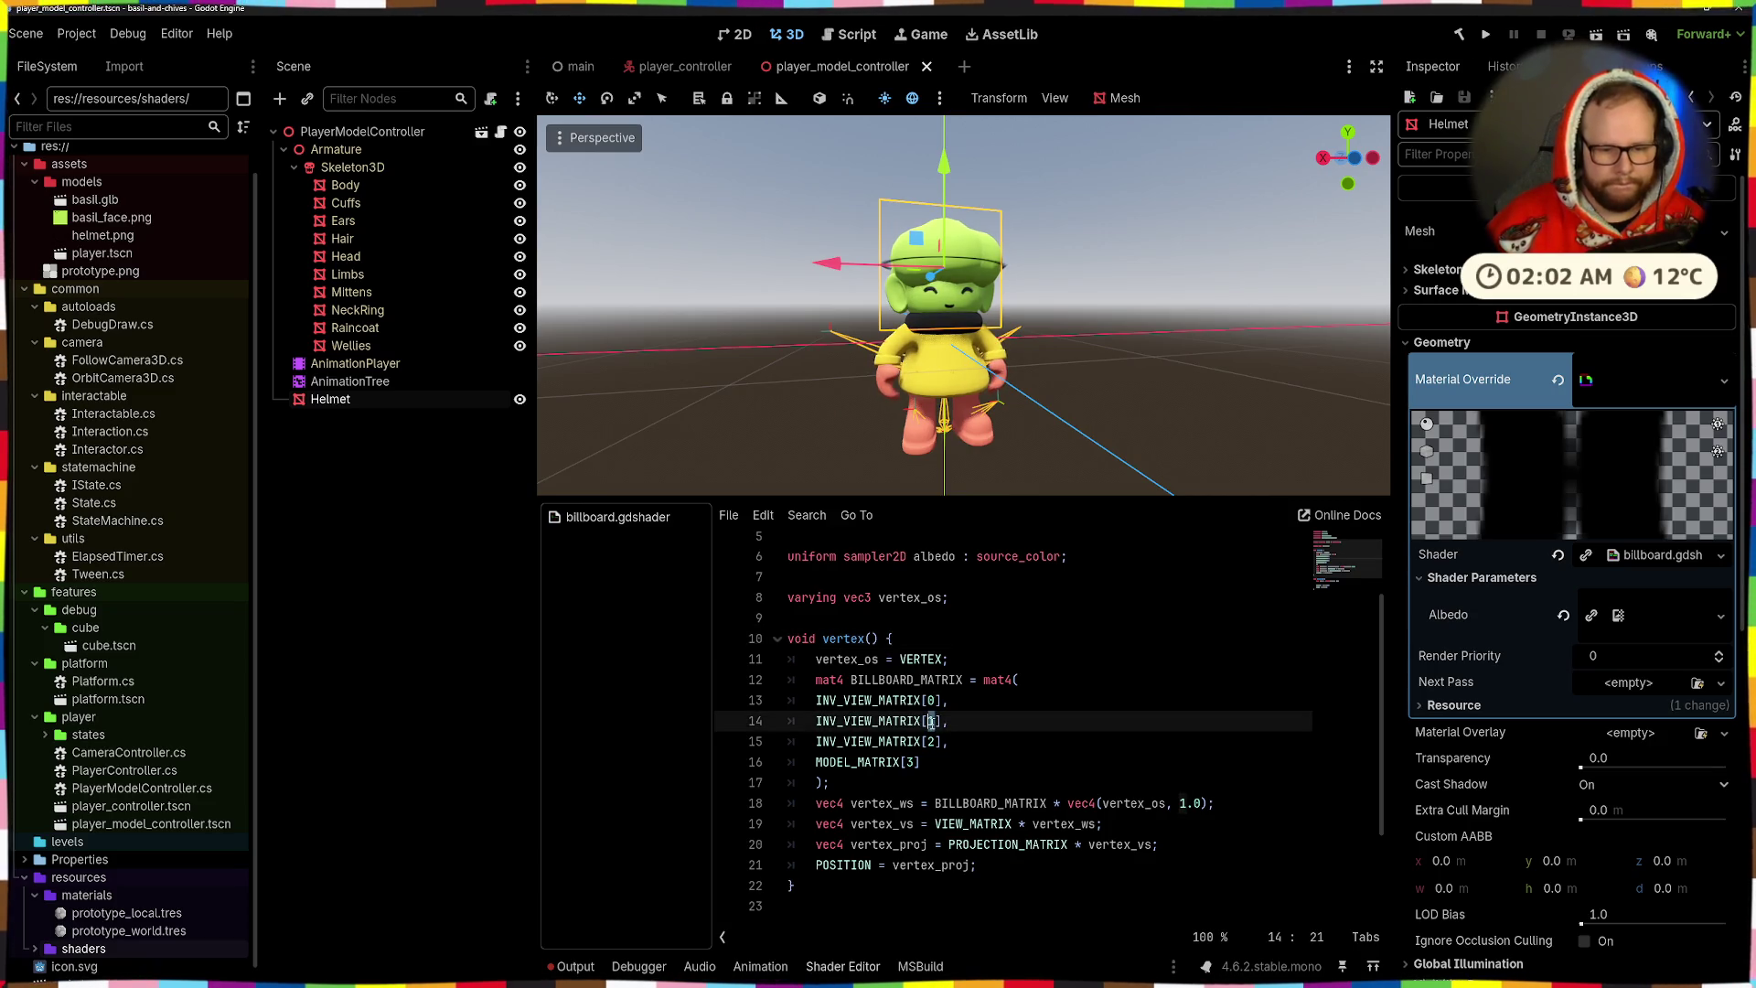
text(2)
click(932, 743)
text(1)
key(ctrl+s)
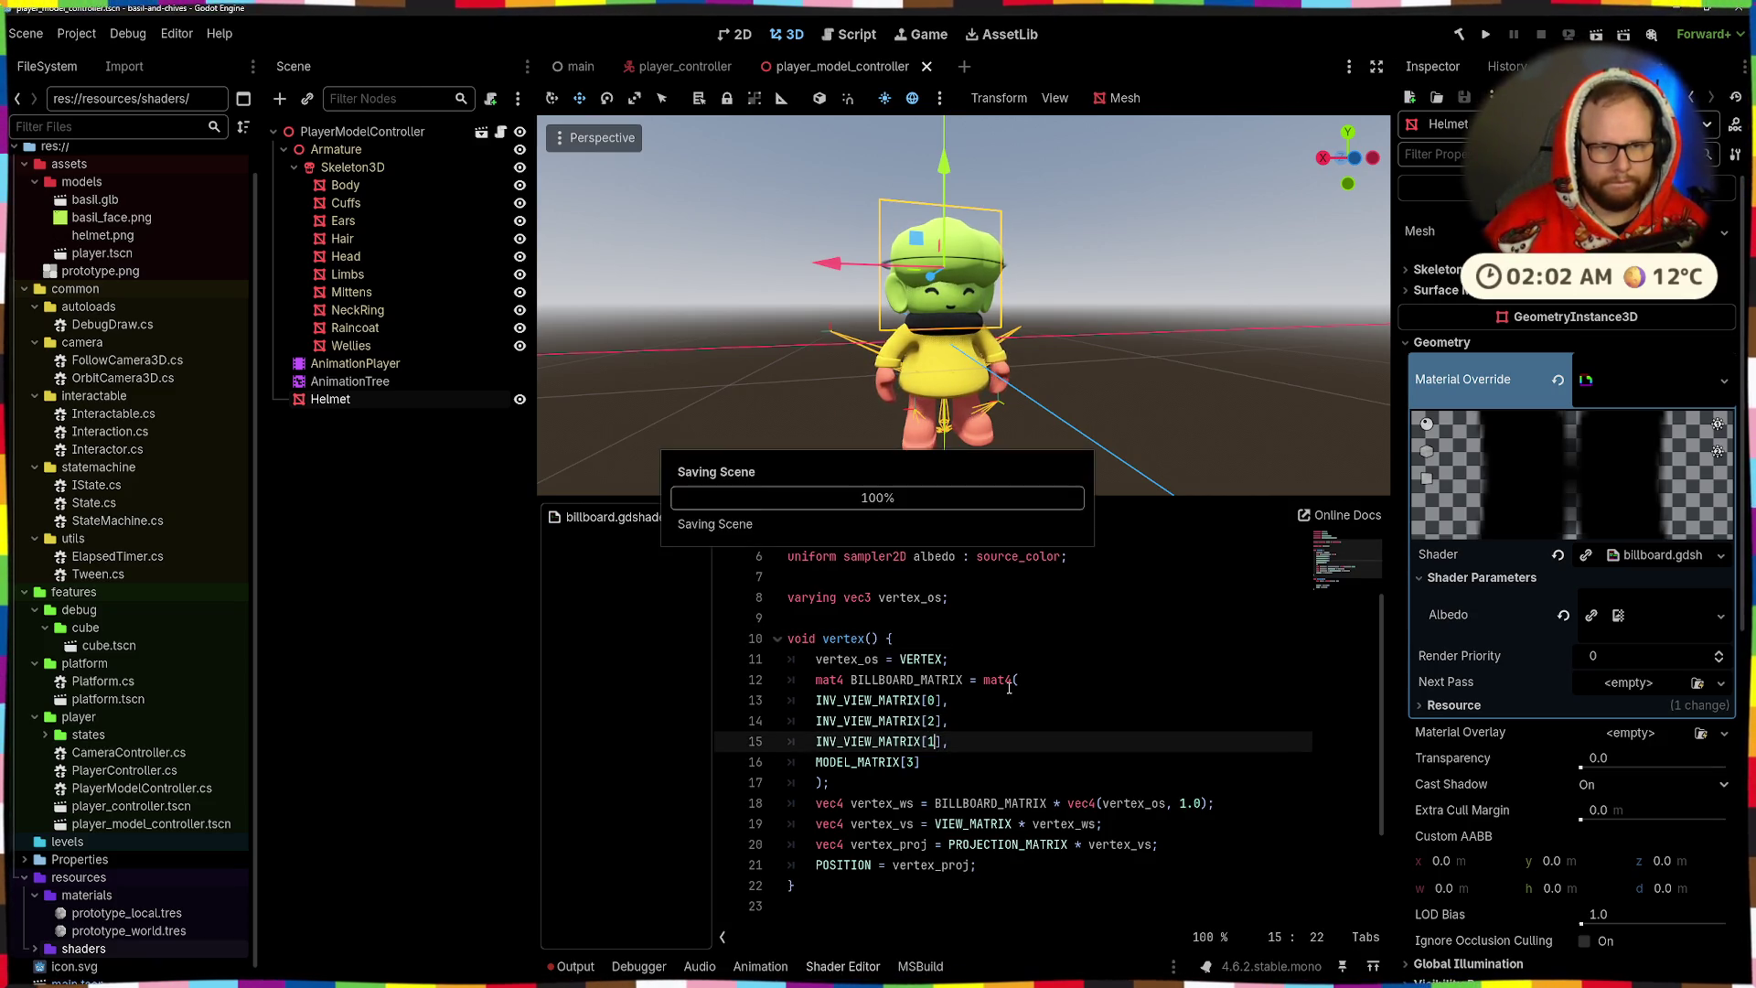
mouse_move(1018, 468)
mouse_down()
mouse_move(1156, 420)
mouse_move(1276, 430)
mouse_move(952, 461)
mouse_up()
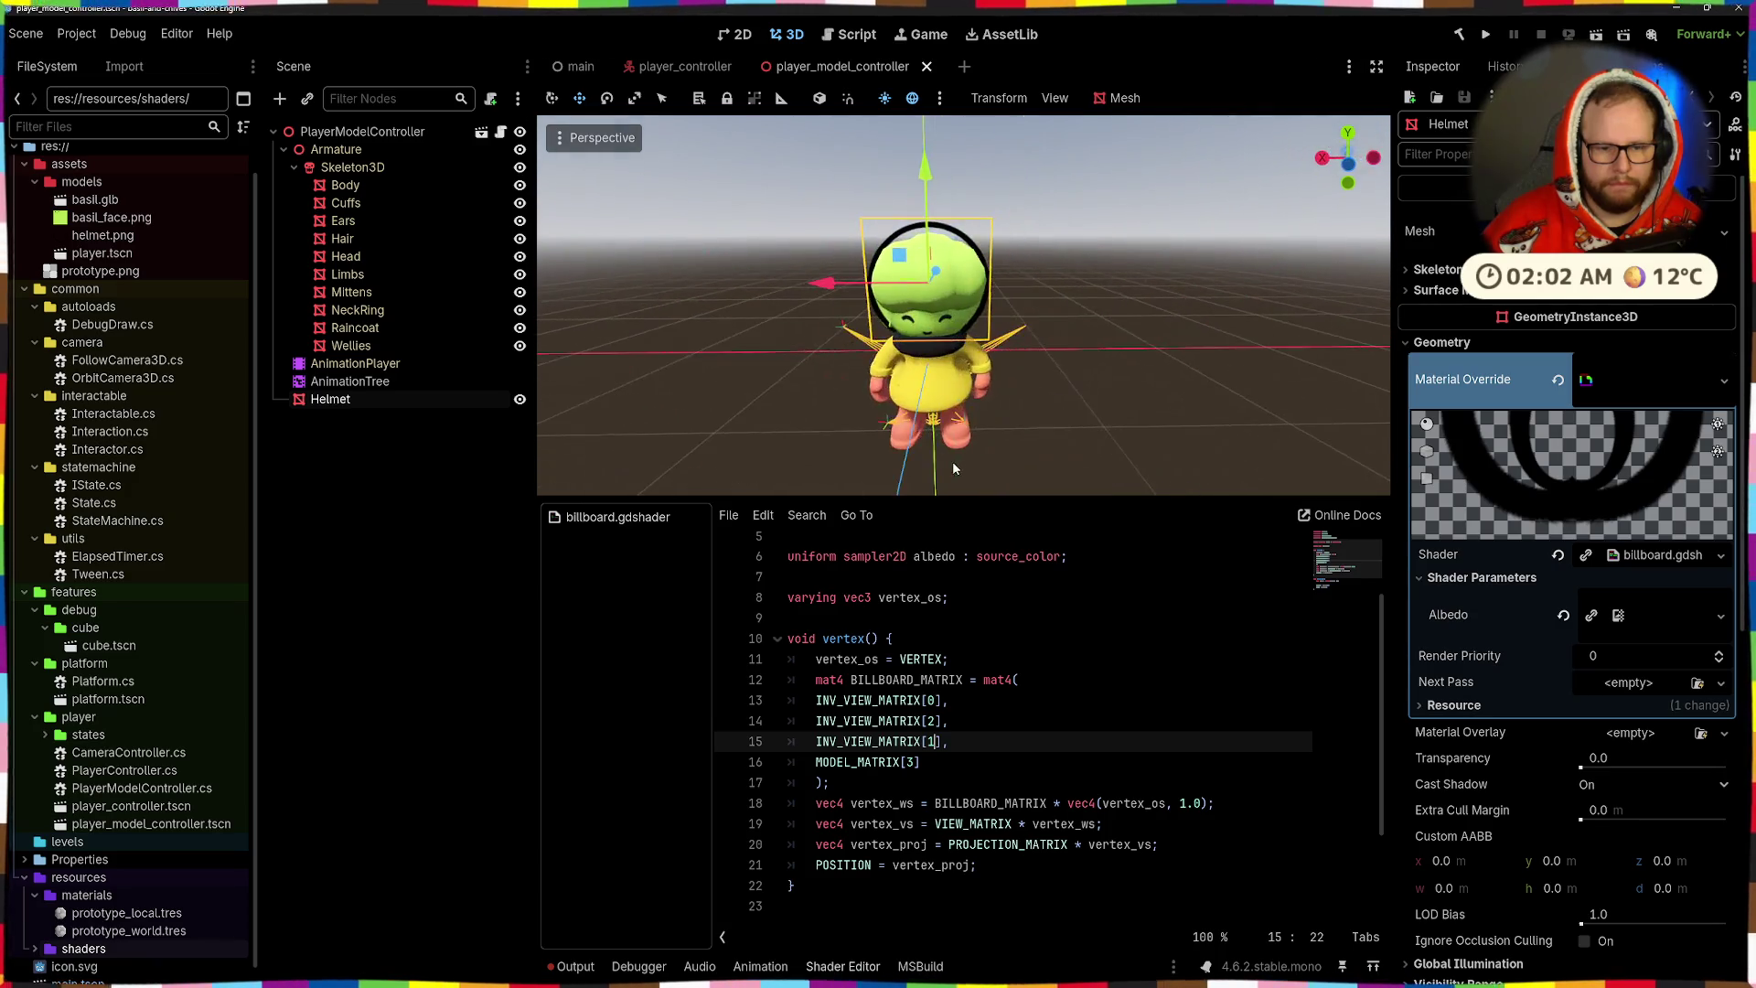
click(1005, 710)
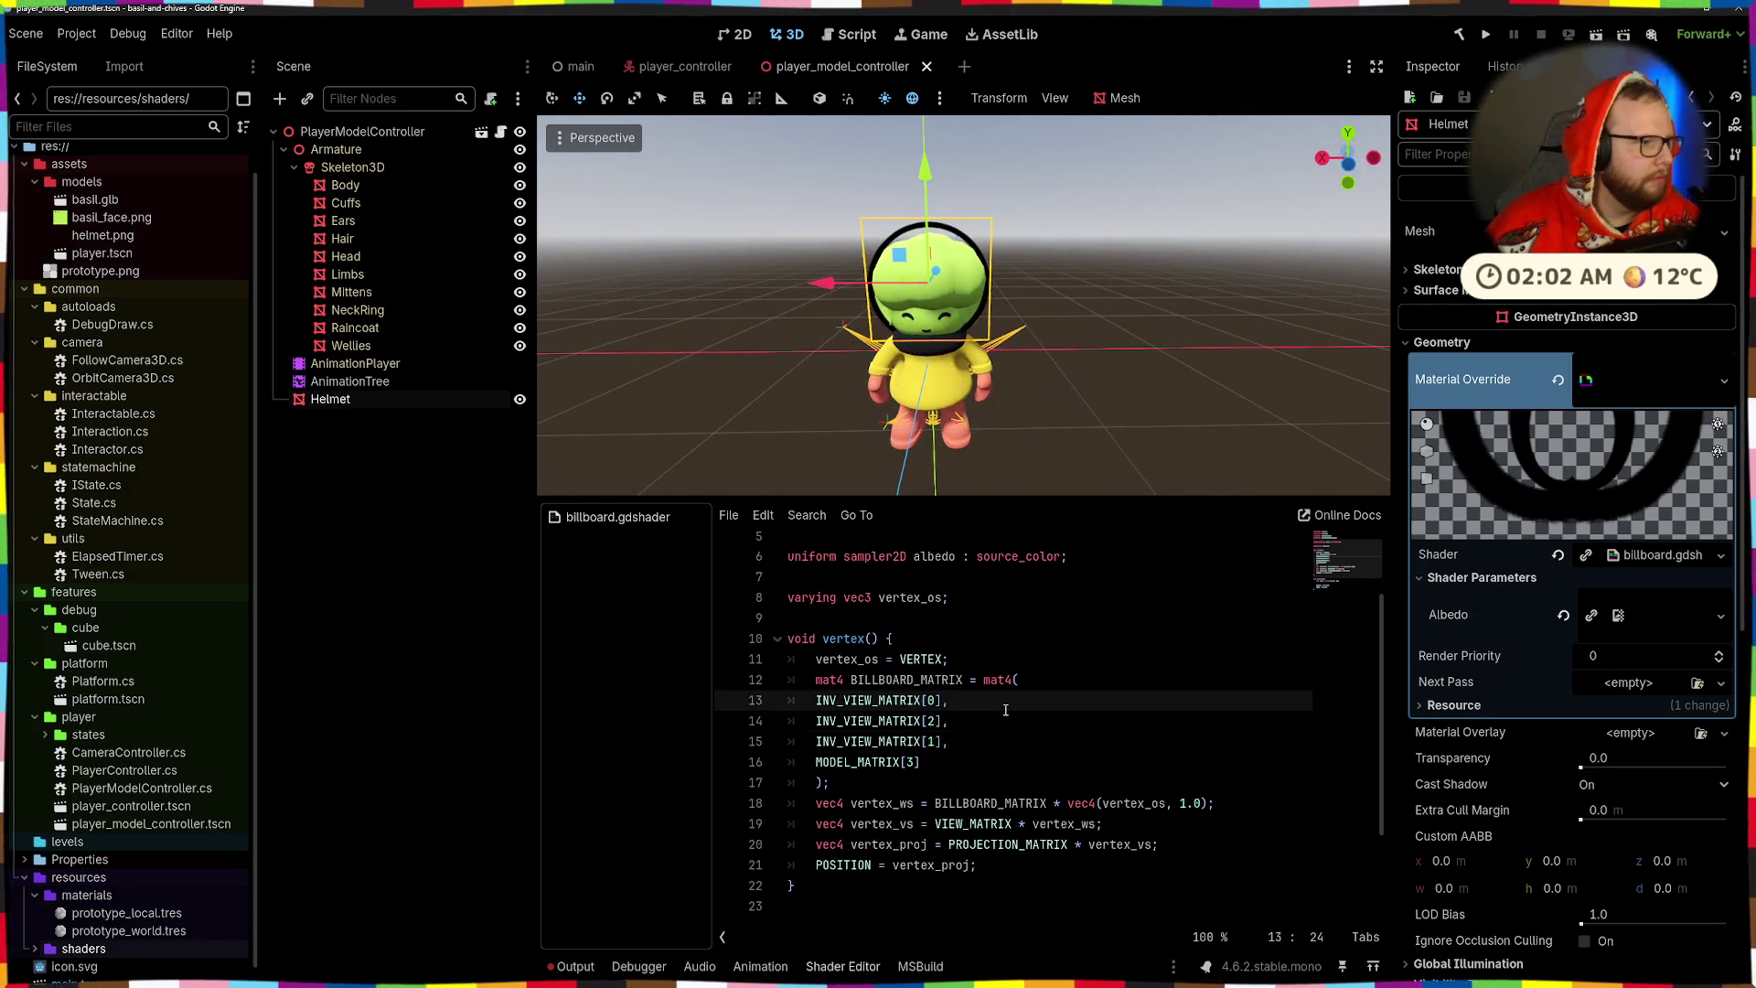
click(1024, 638)
mouse_move(1060, 437)
mouse_down()
mouse_move(820, 388)
mouse_move(743, 391)
mouse_move(1261, 371)
mouse_move(999, 384)
mouse_up()
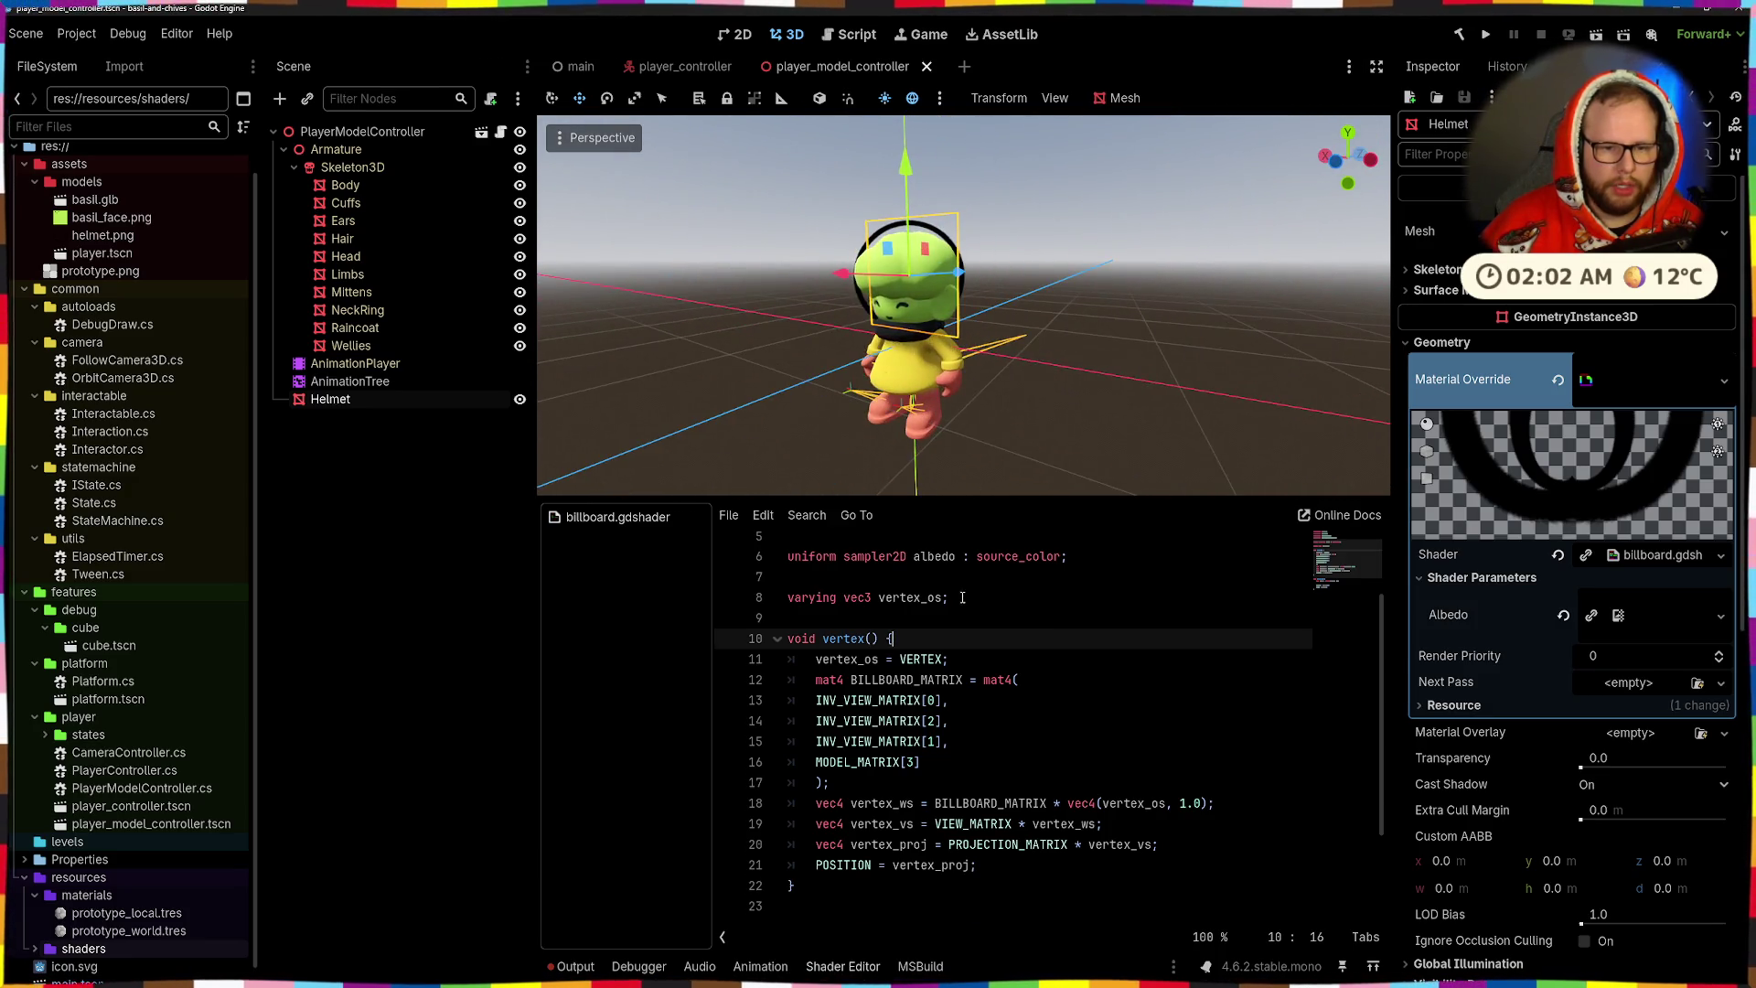
scroll(969, 599, up, 2)
click(1081, 608)
- Add a 'render_mode depth_draw_always;' line above skip_vertex_transform and save
key(Up)
key(End)
key(Return)
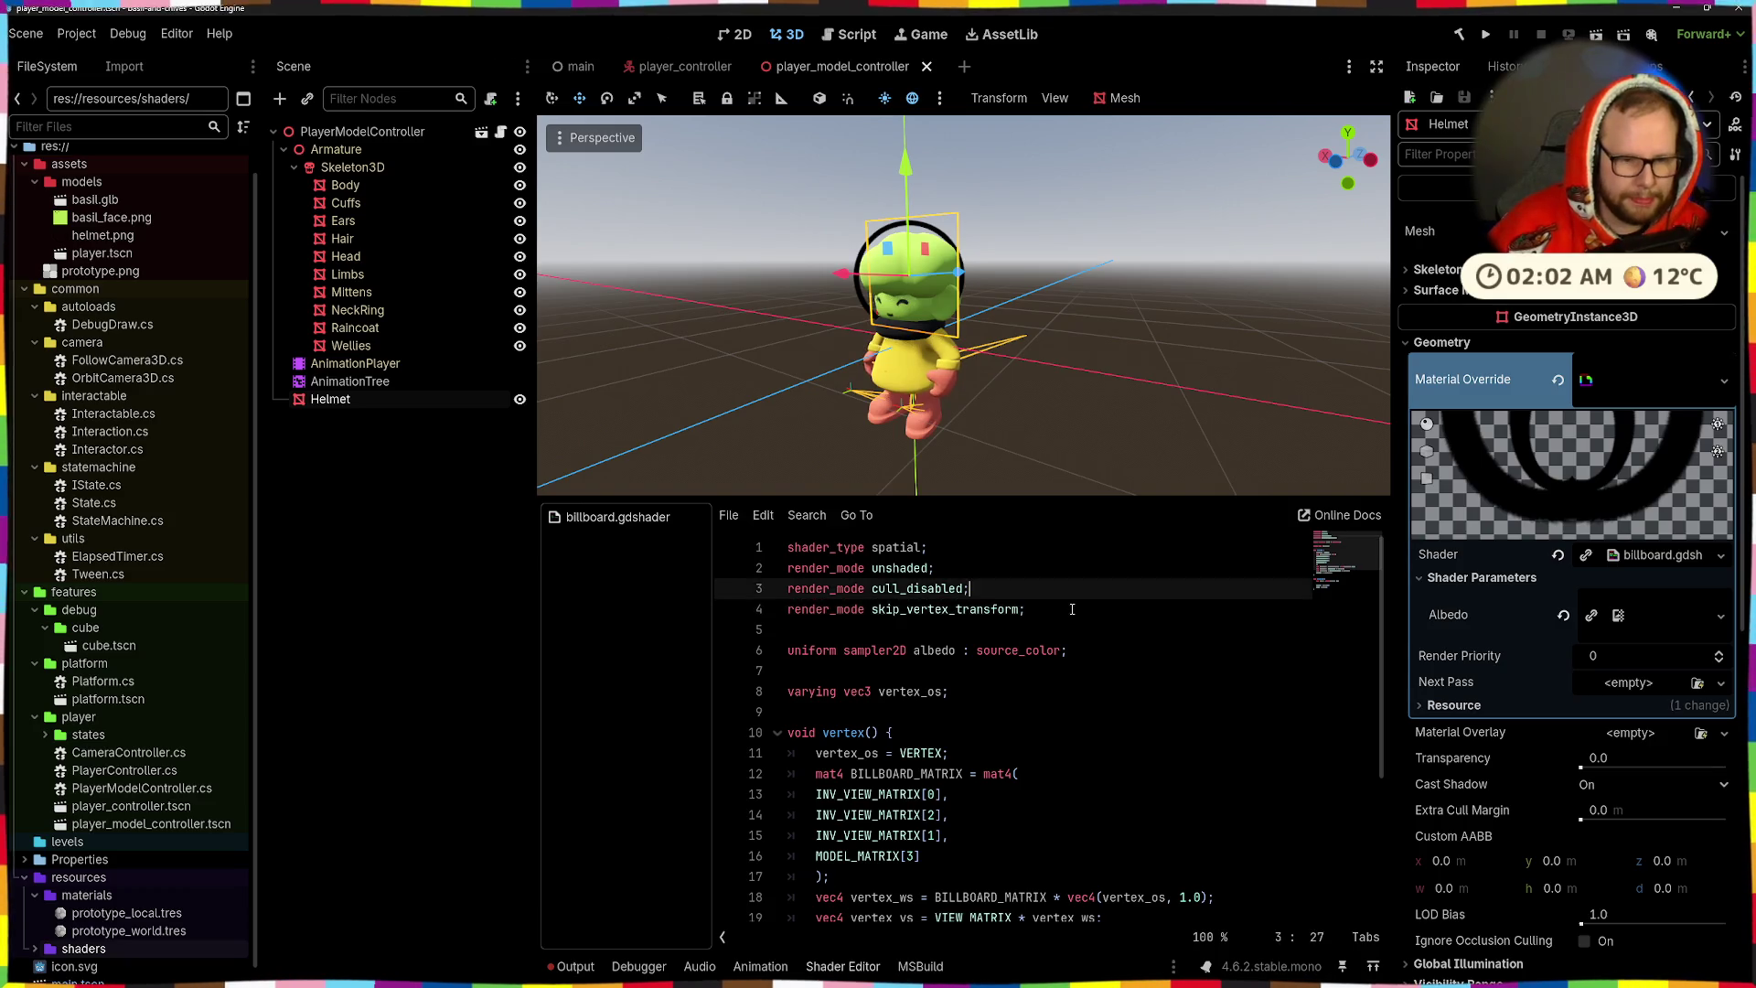
text(render_mode Z)
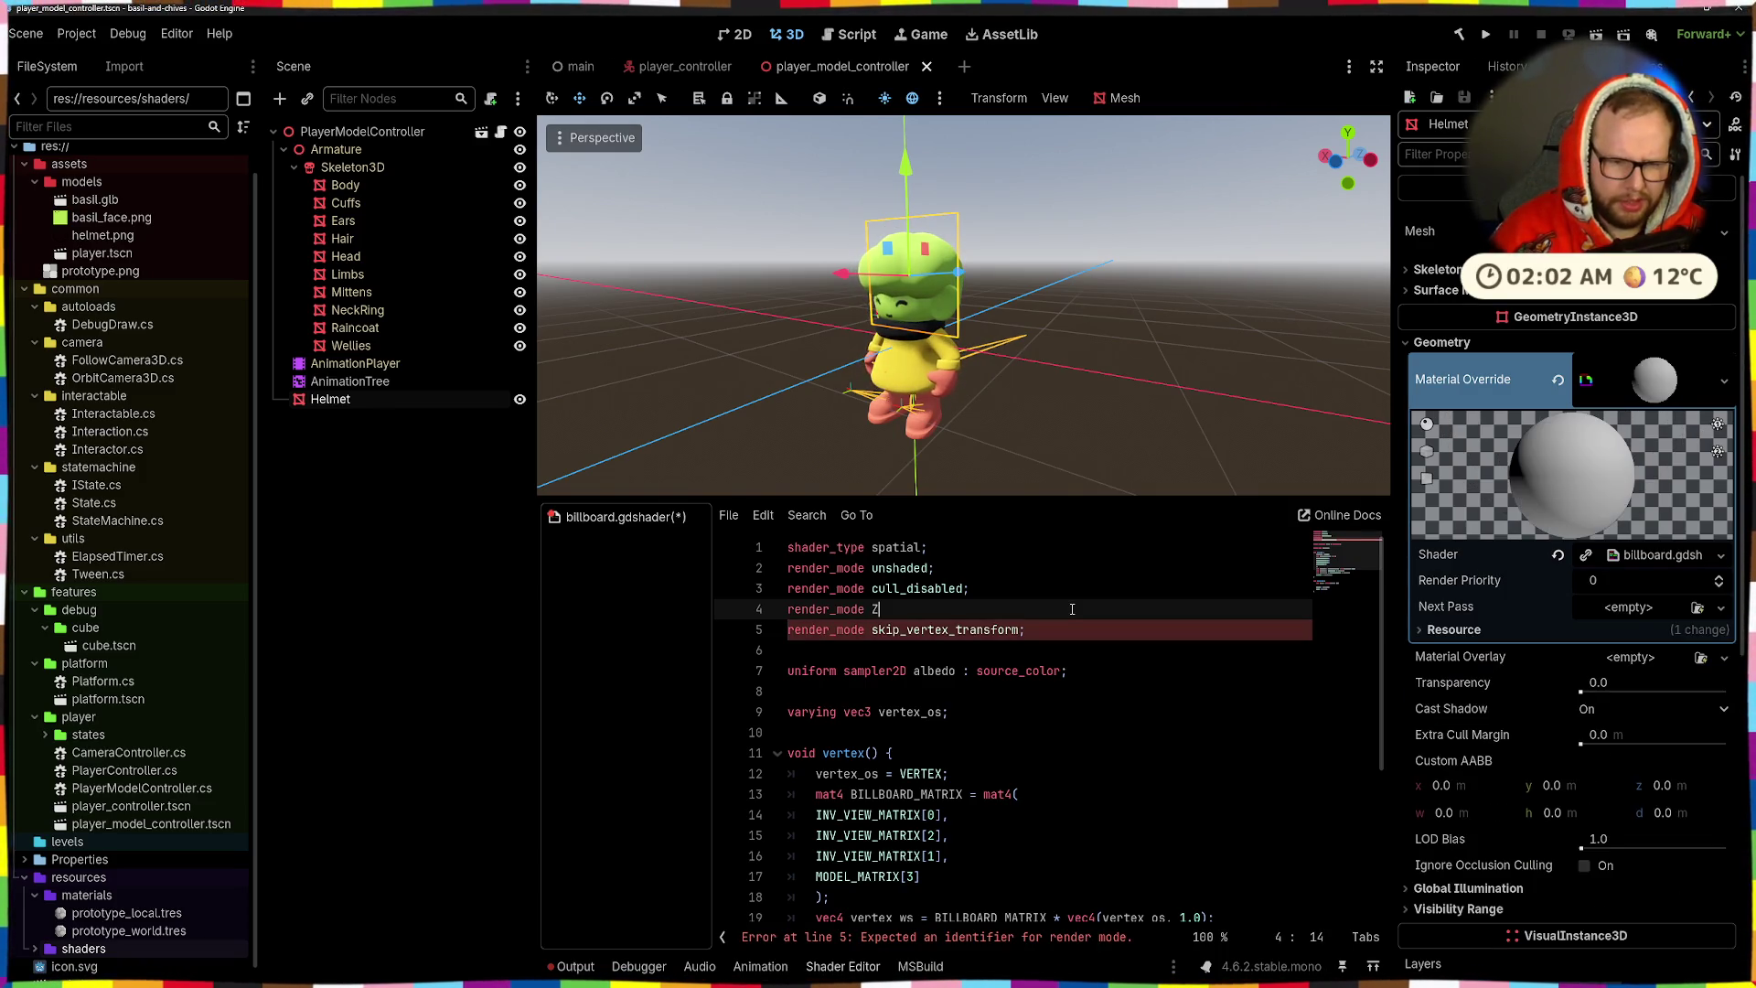
key(BackSpace)
text(p)
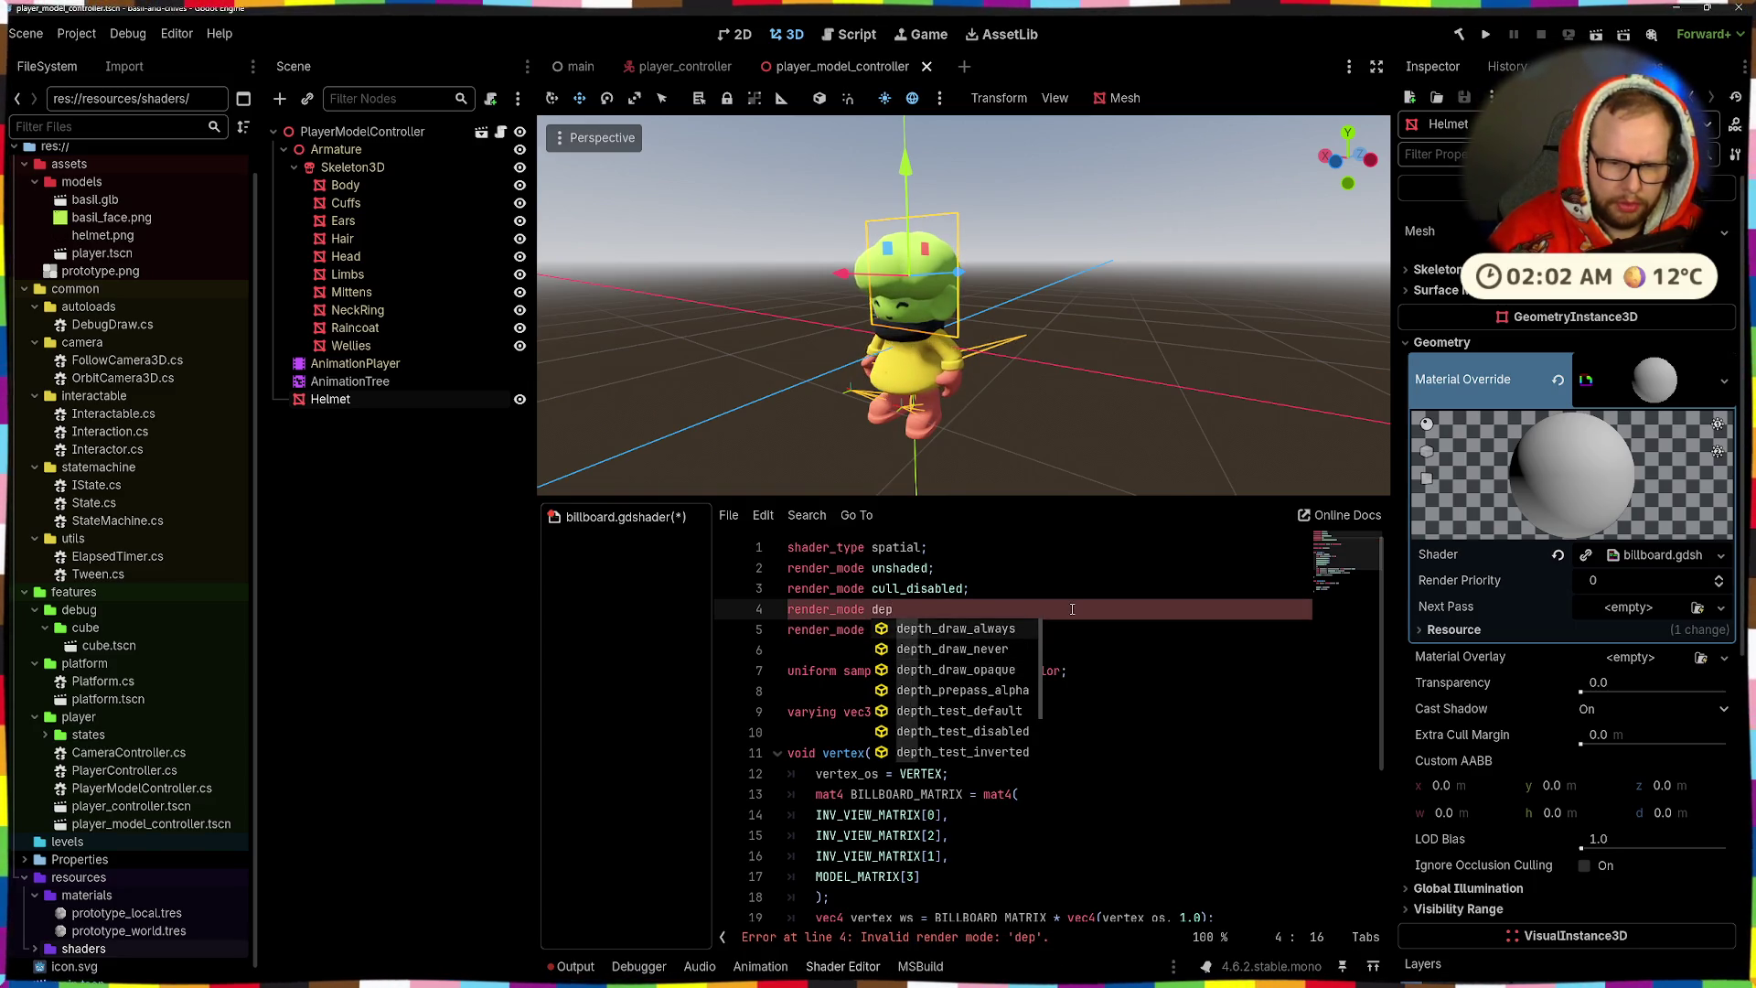
key(Return)
text(;)
key(ctrl+s)
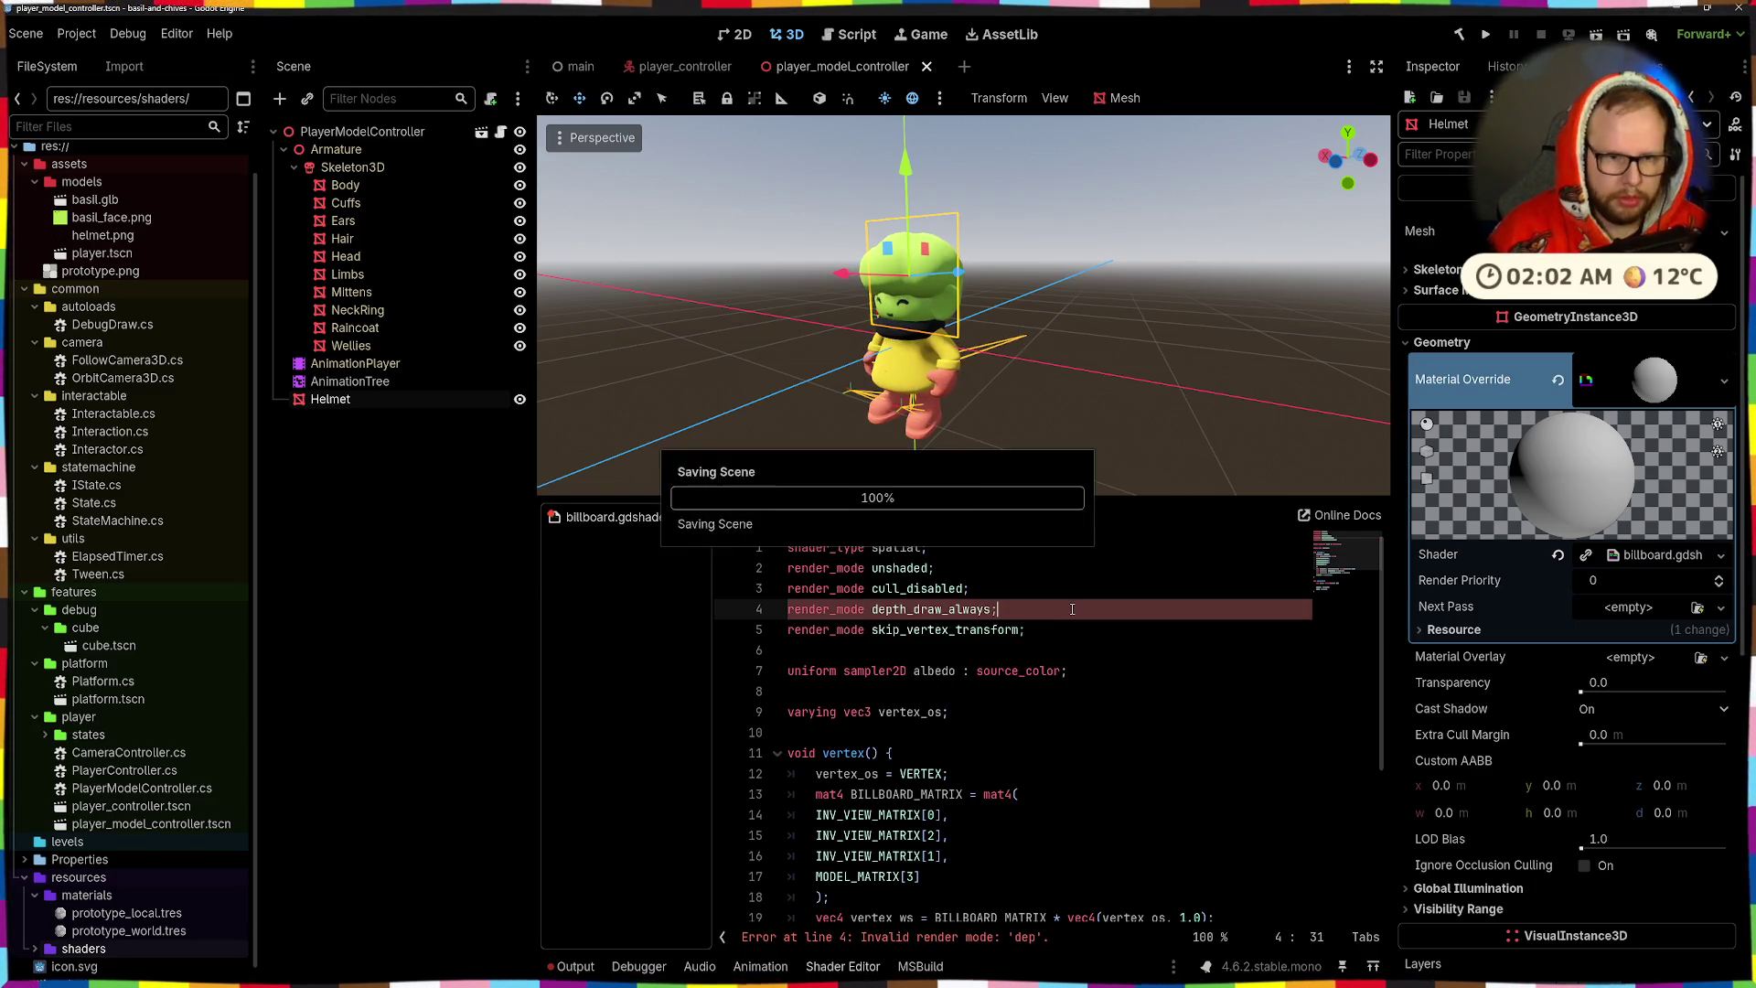
key(f)
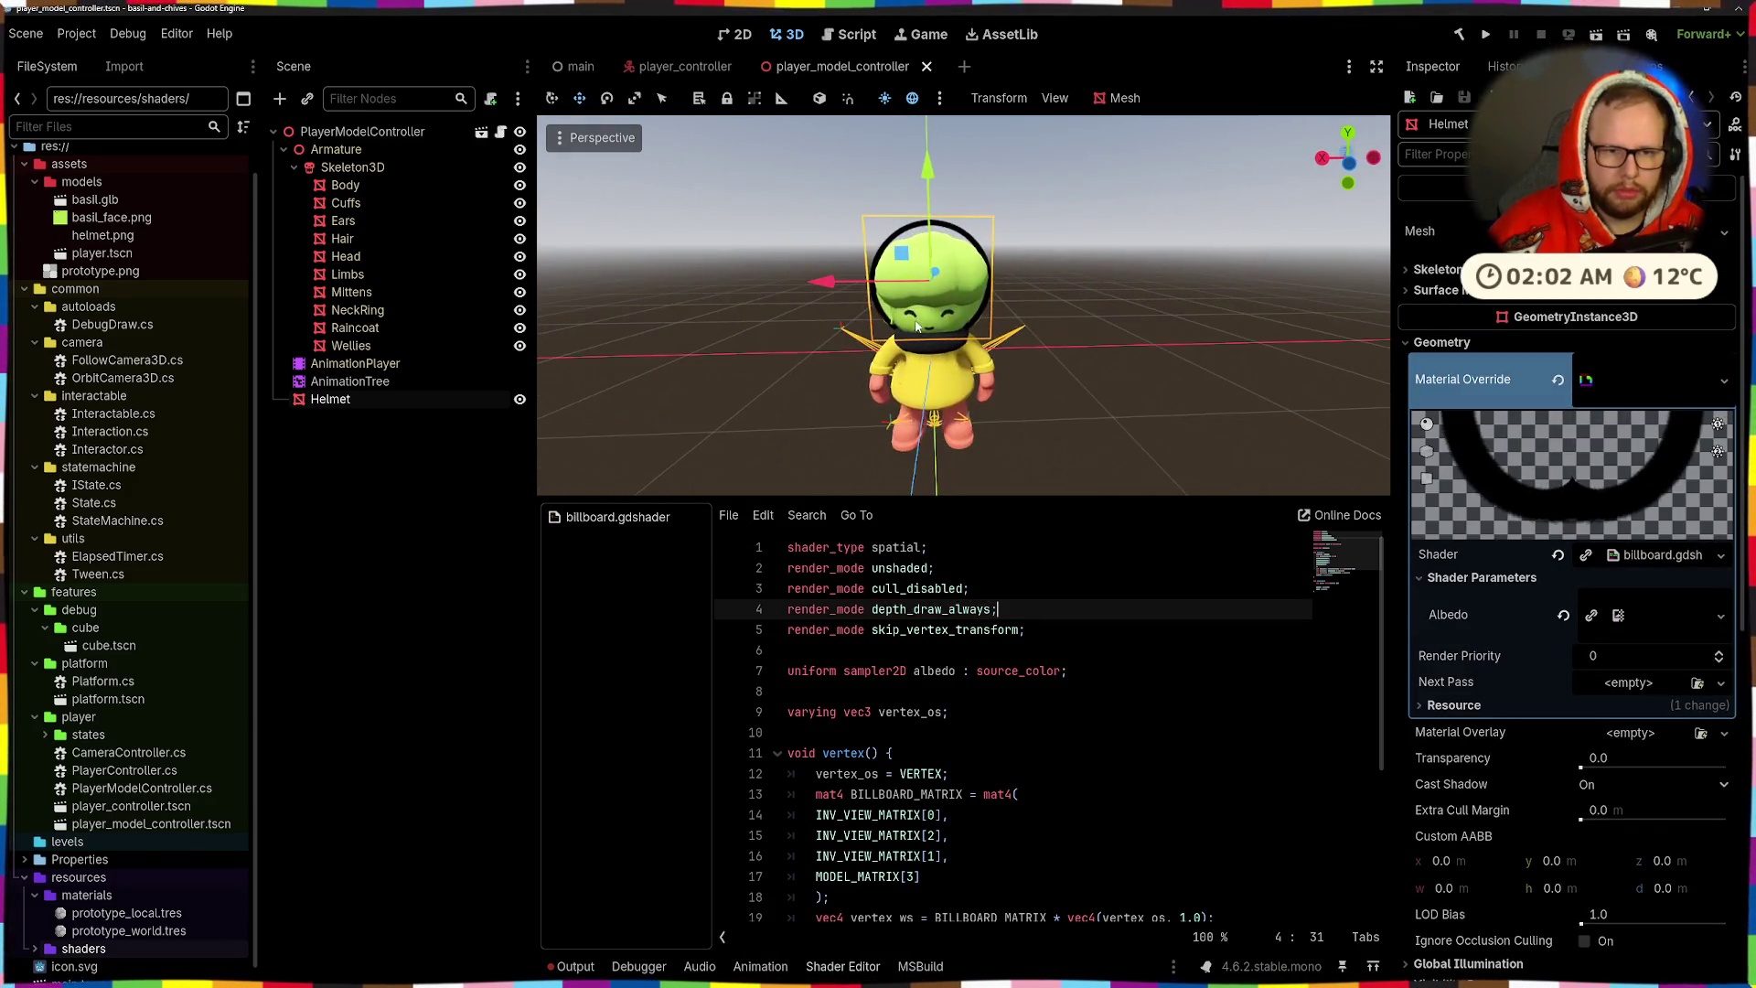
scroll(986, 297, up, 5)
scroll(929, 272, down, 5)
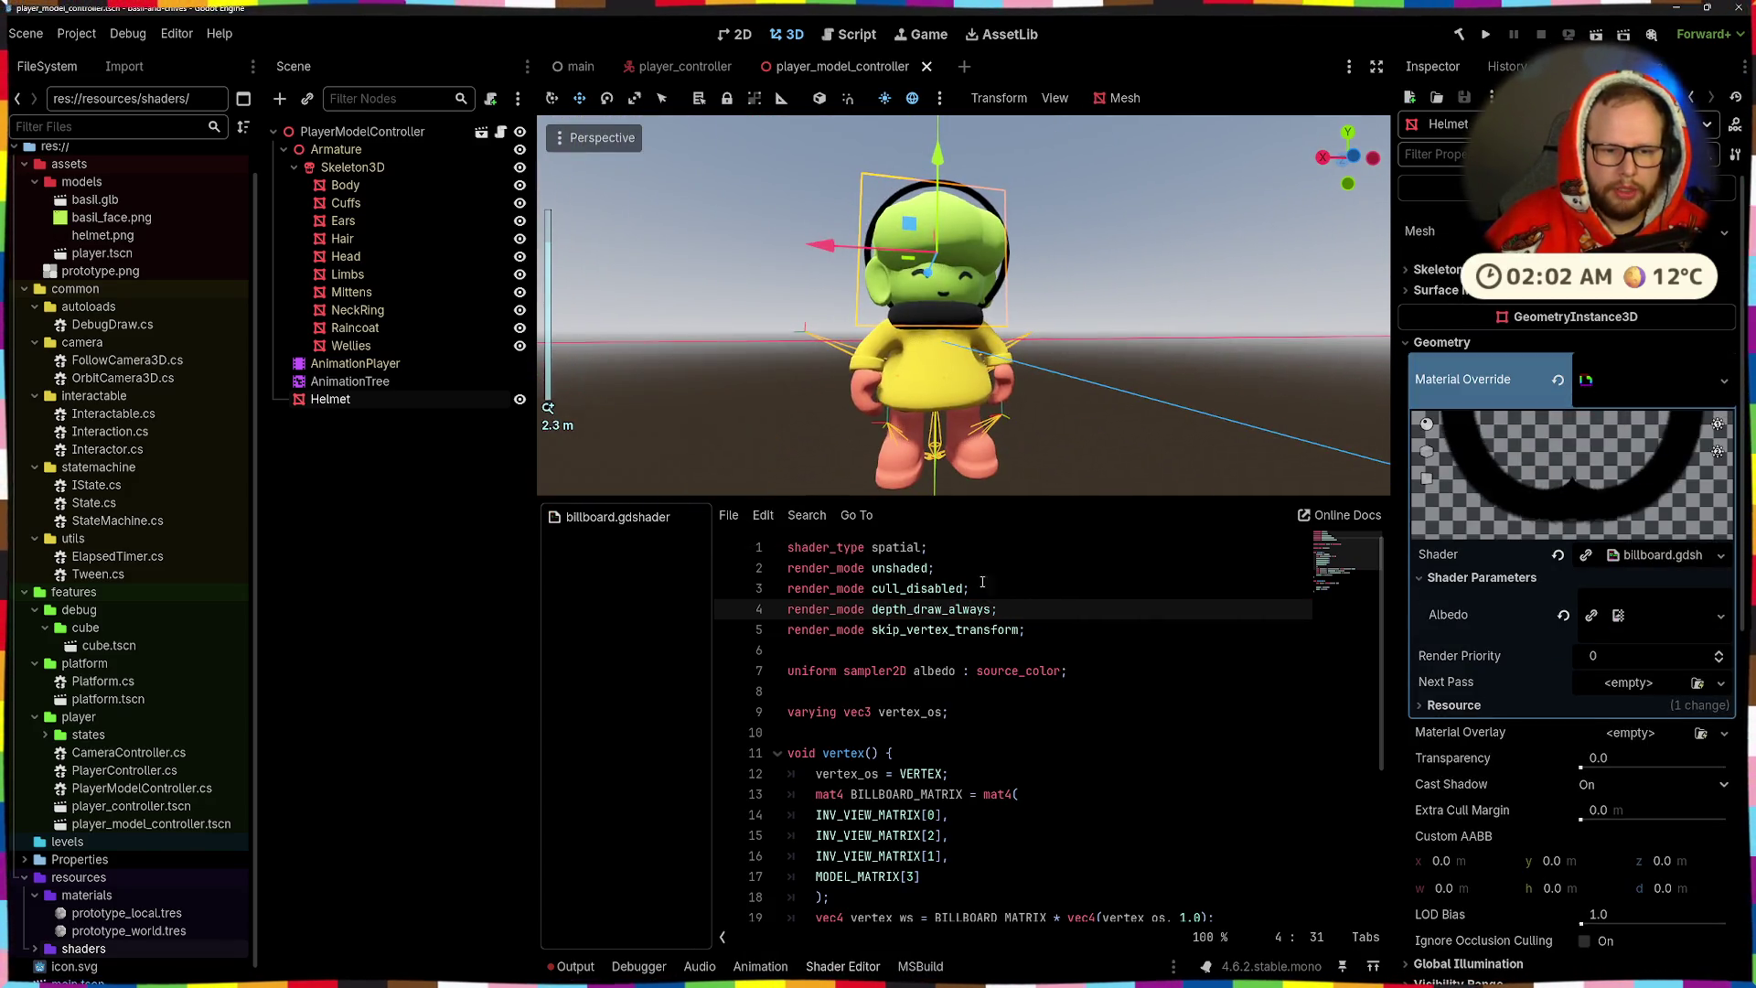
click(915, 609)
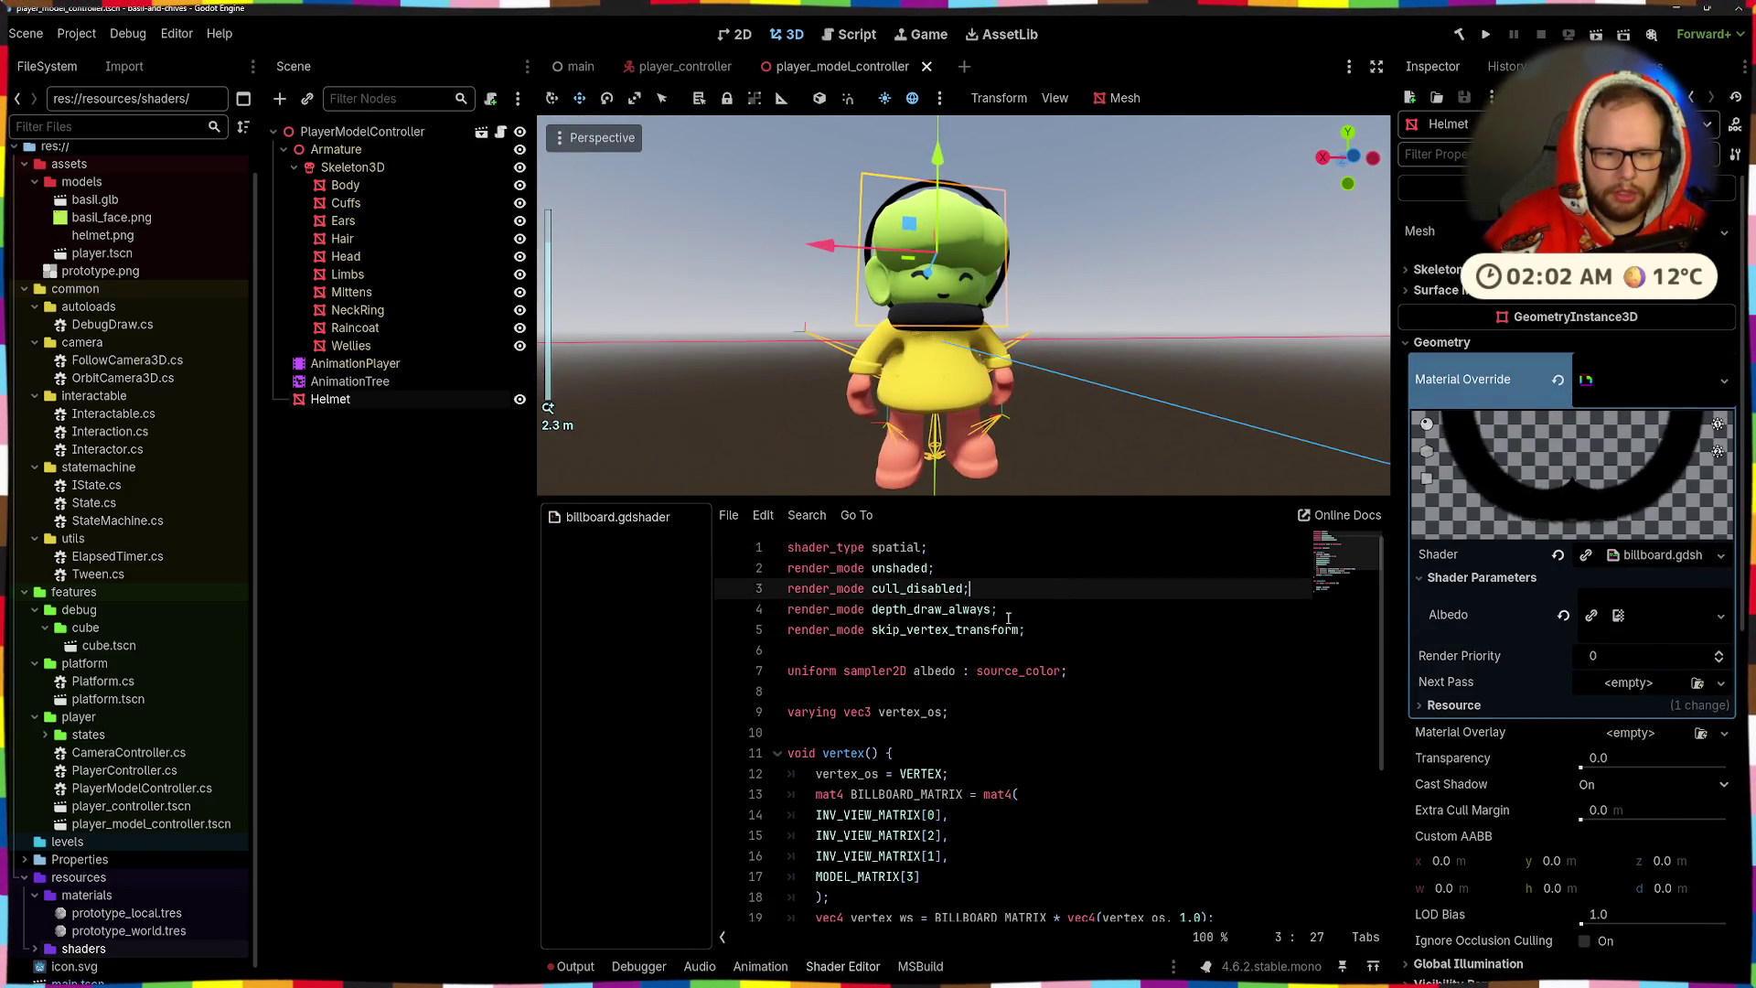
mouse_move(1006, 347)
mouse_down()
mouse_move(1101, 345)
mouse_move(948, 484)
mouse_up()
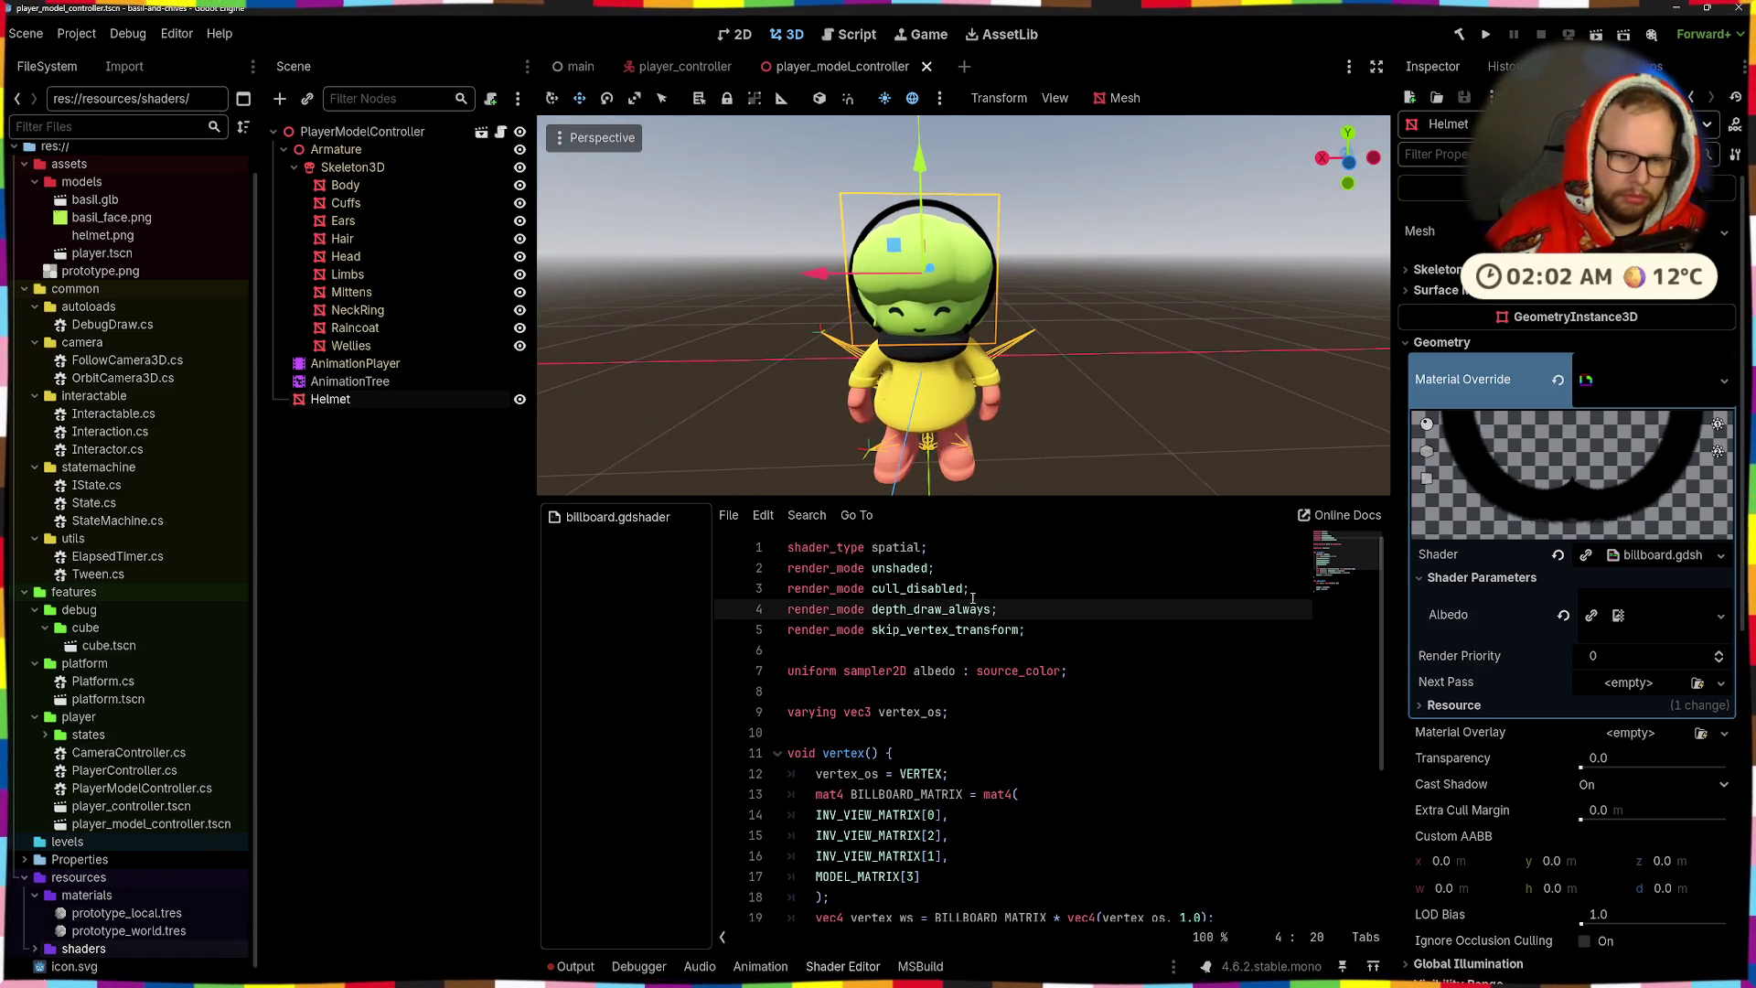
- Change the depth render mode to depth_draw_never and save
double_click(915, 588)
double_click(942, 609)
text(de)
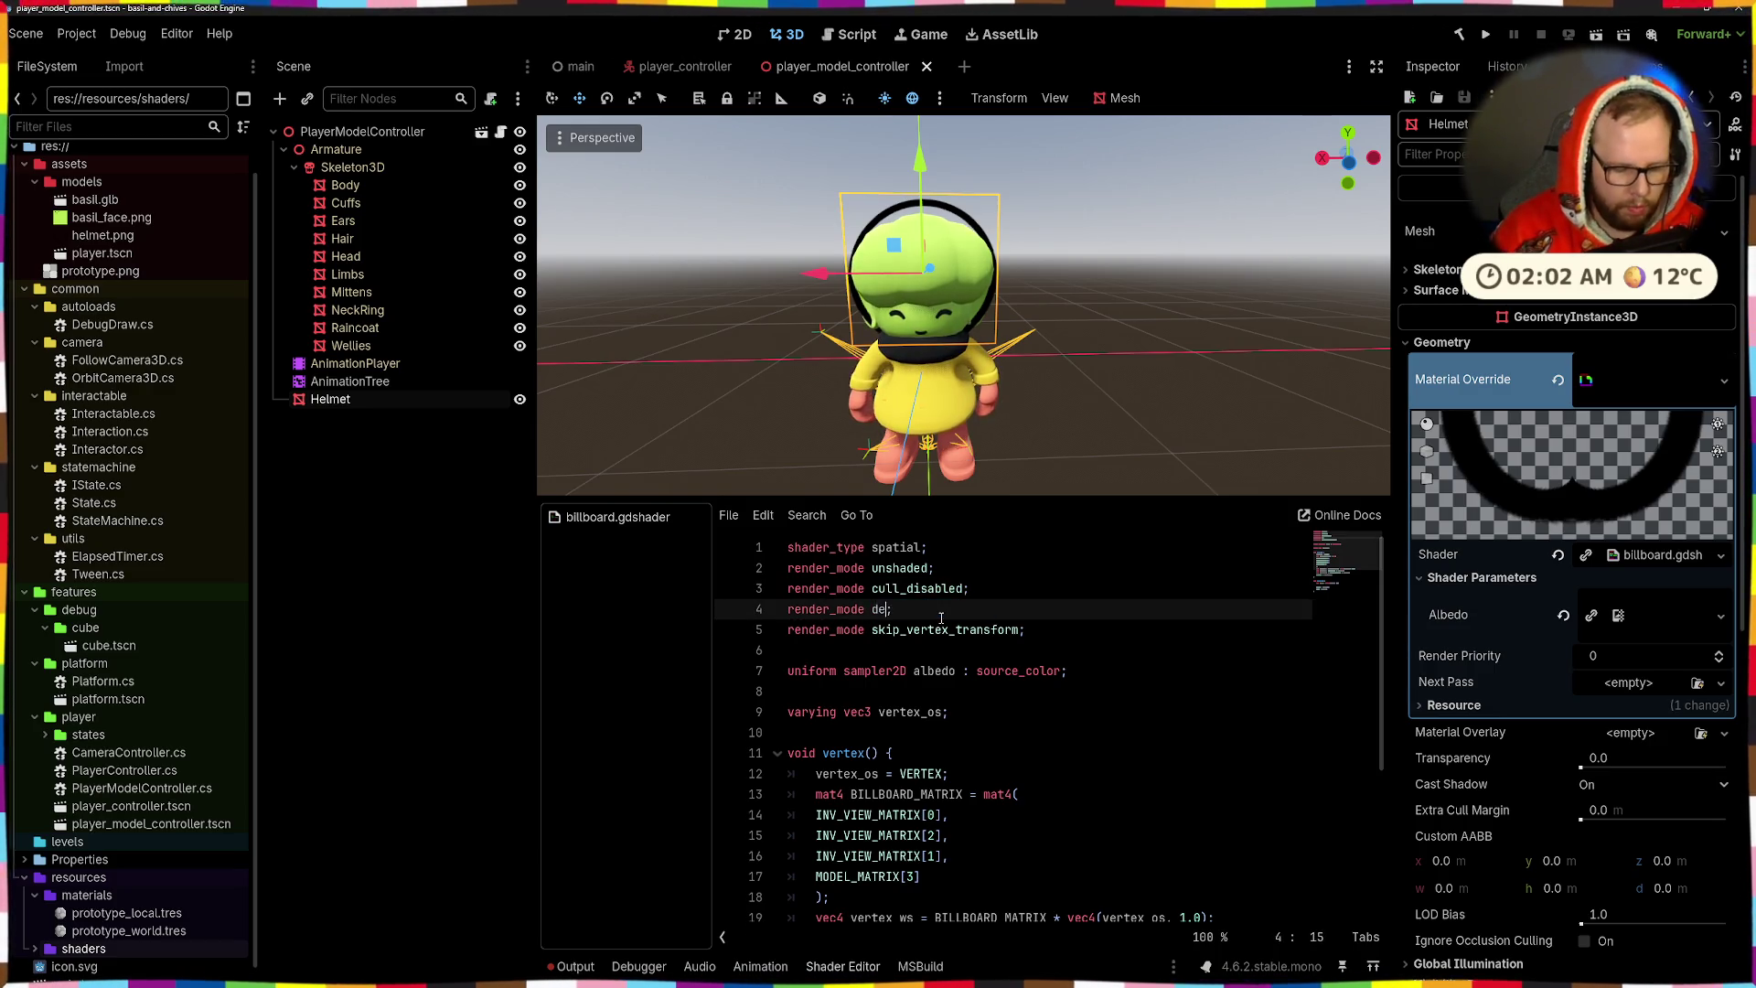
key(BackSpace)
key(BackSpace)
key(BackSpace)
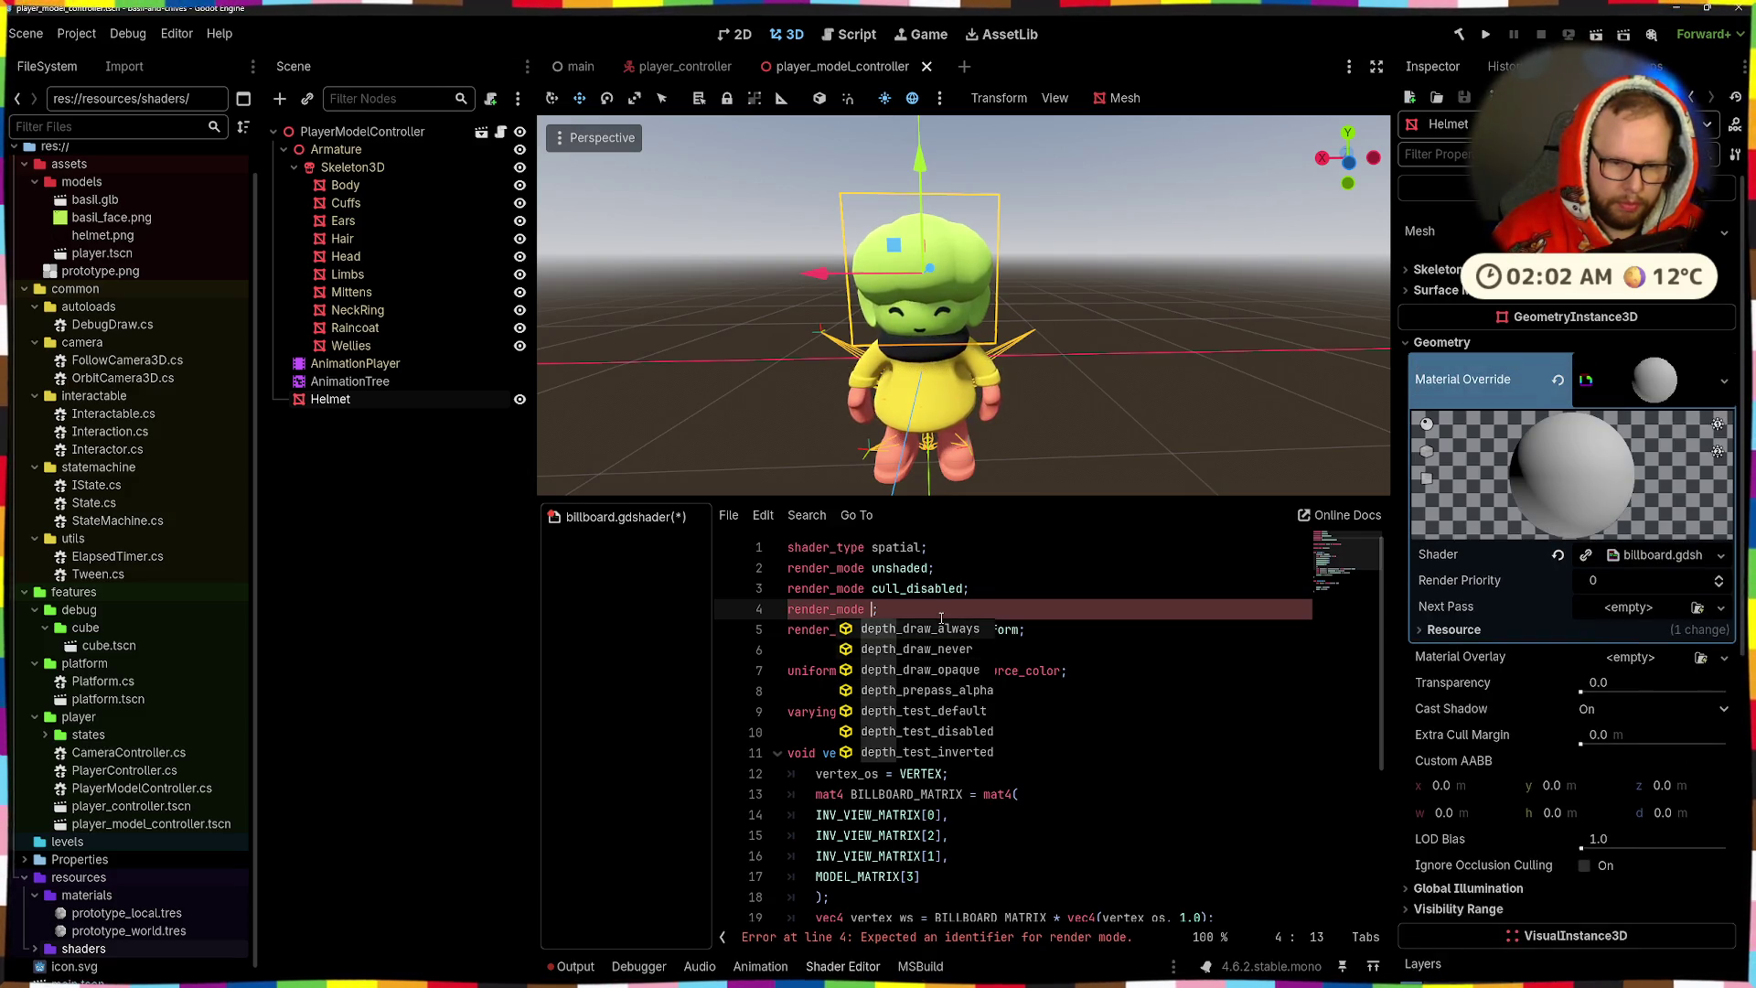
key(Return)
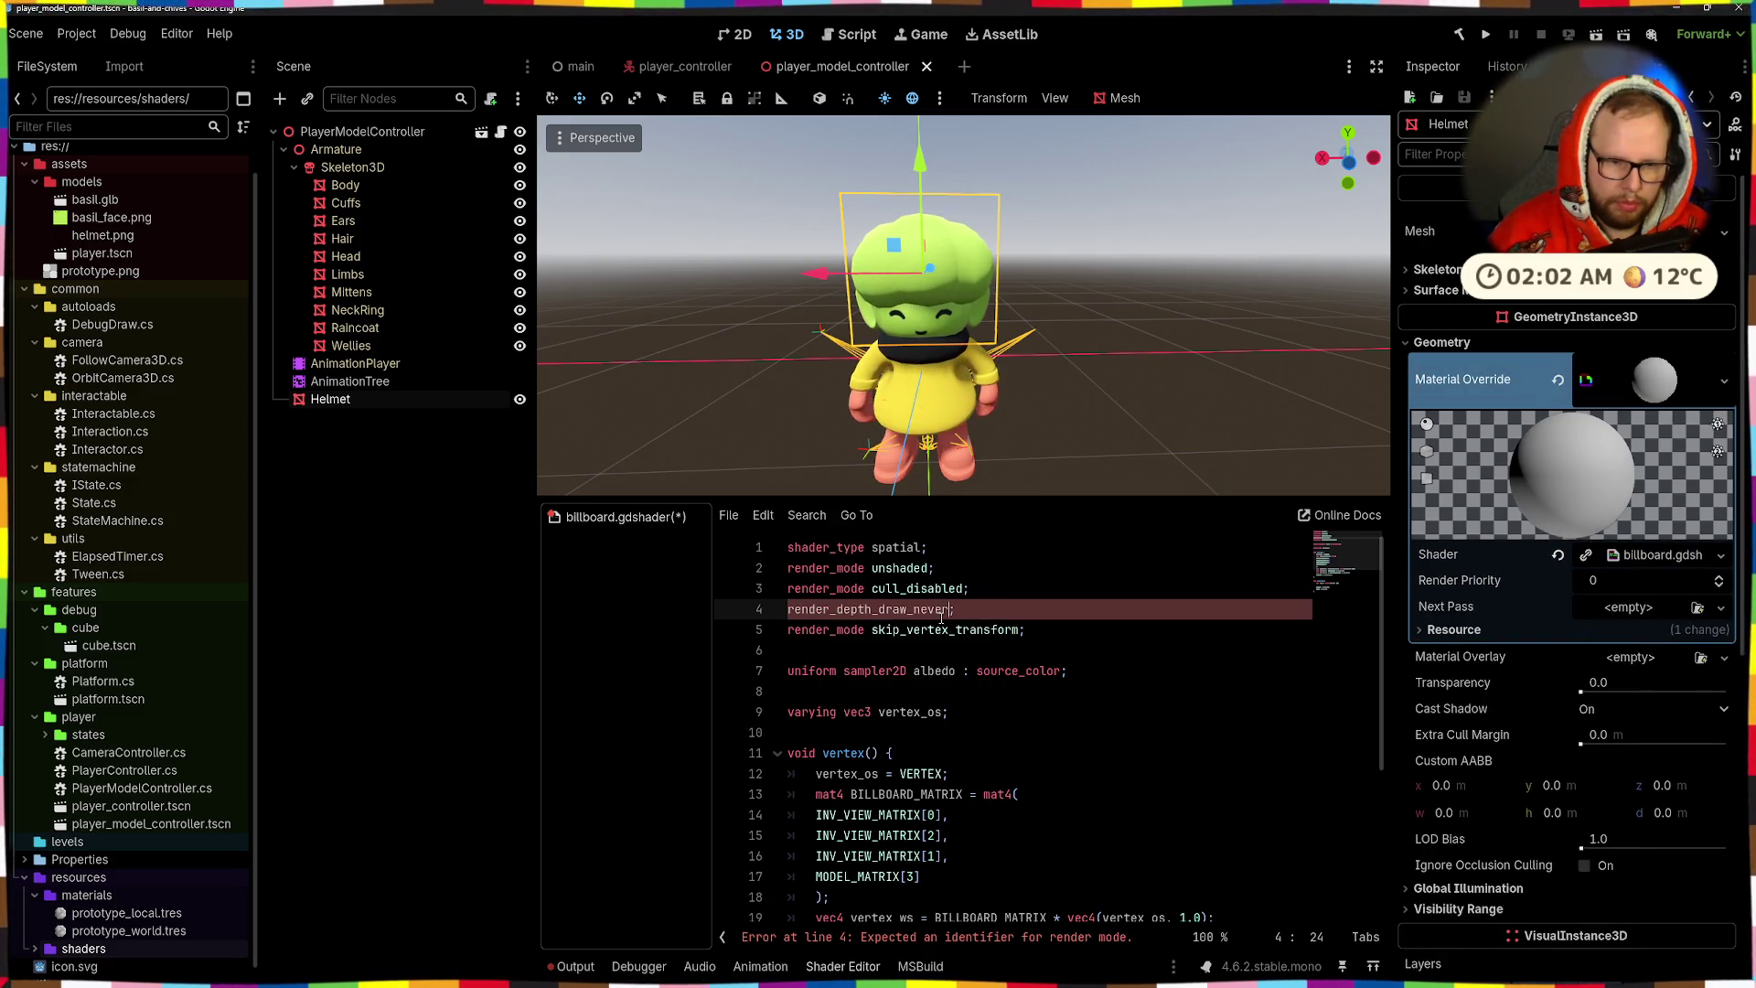
key(Up)
key(End)
key(Down)
key(Home)
key(Right)
key(Right)
key(Right)
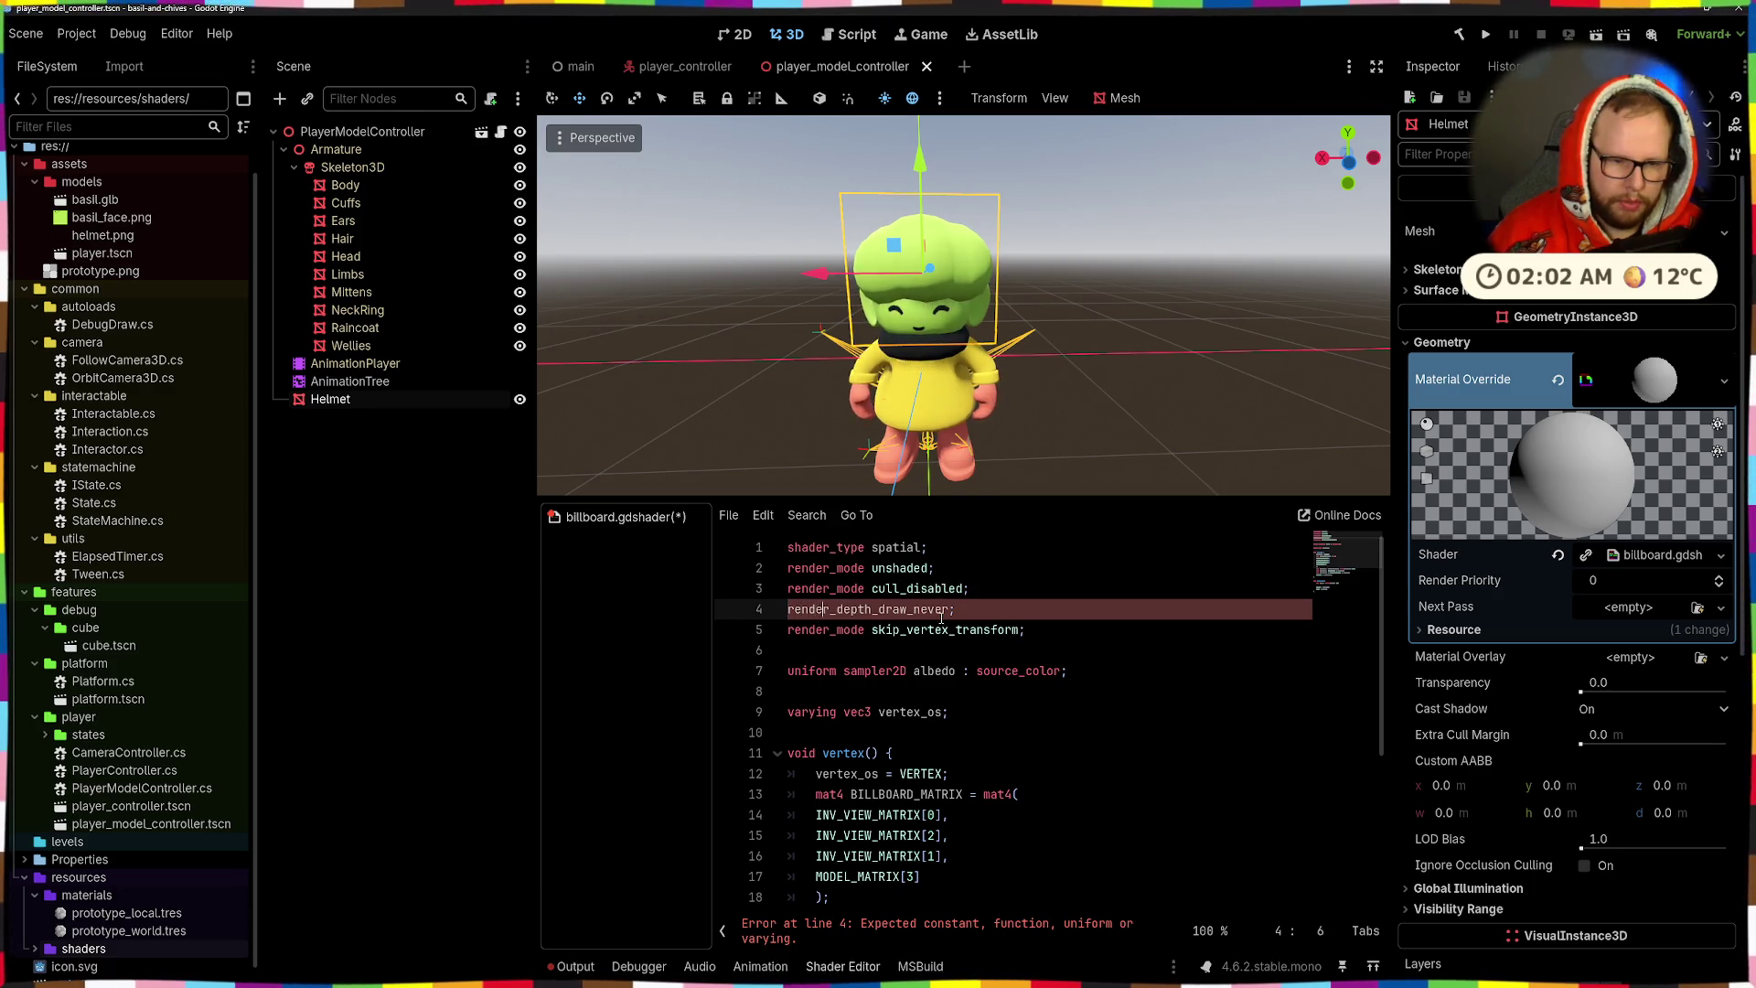
text(mode)
key(ctrl+s)
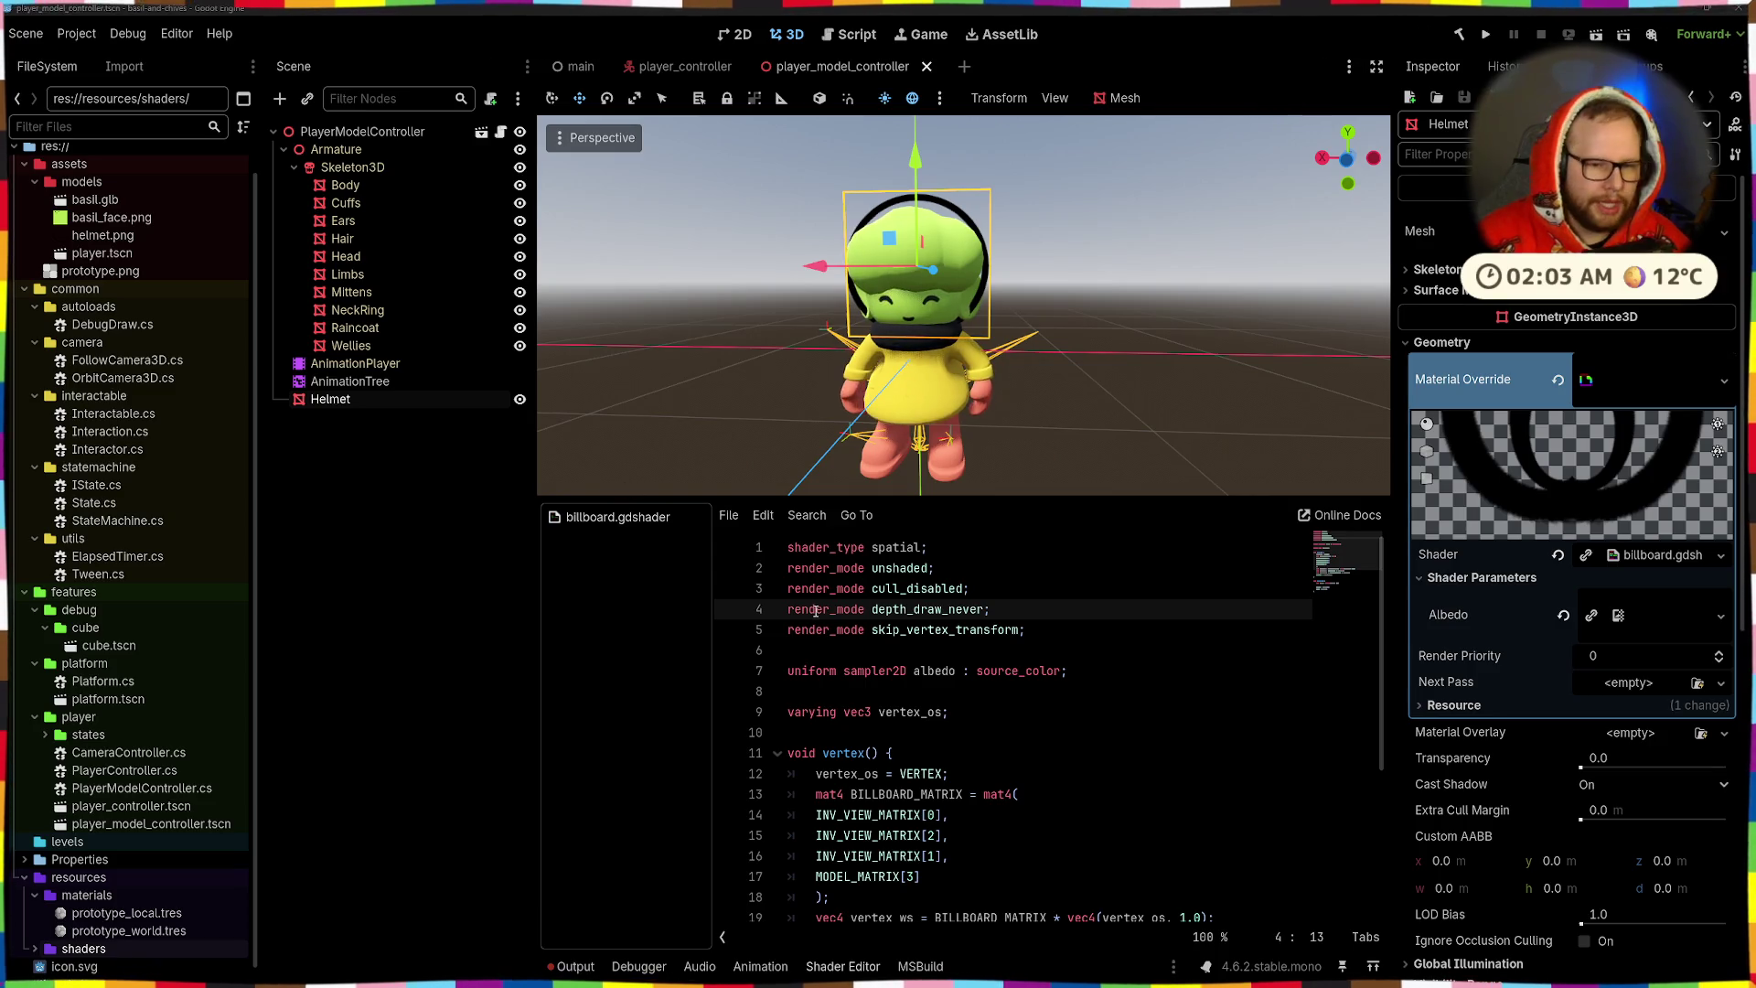
- Replace it with depth_test_disabled, check the ring, and return to Affinity
key(shift+End)
text(depth_)
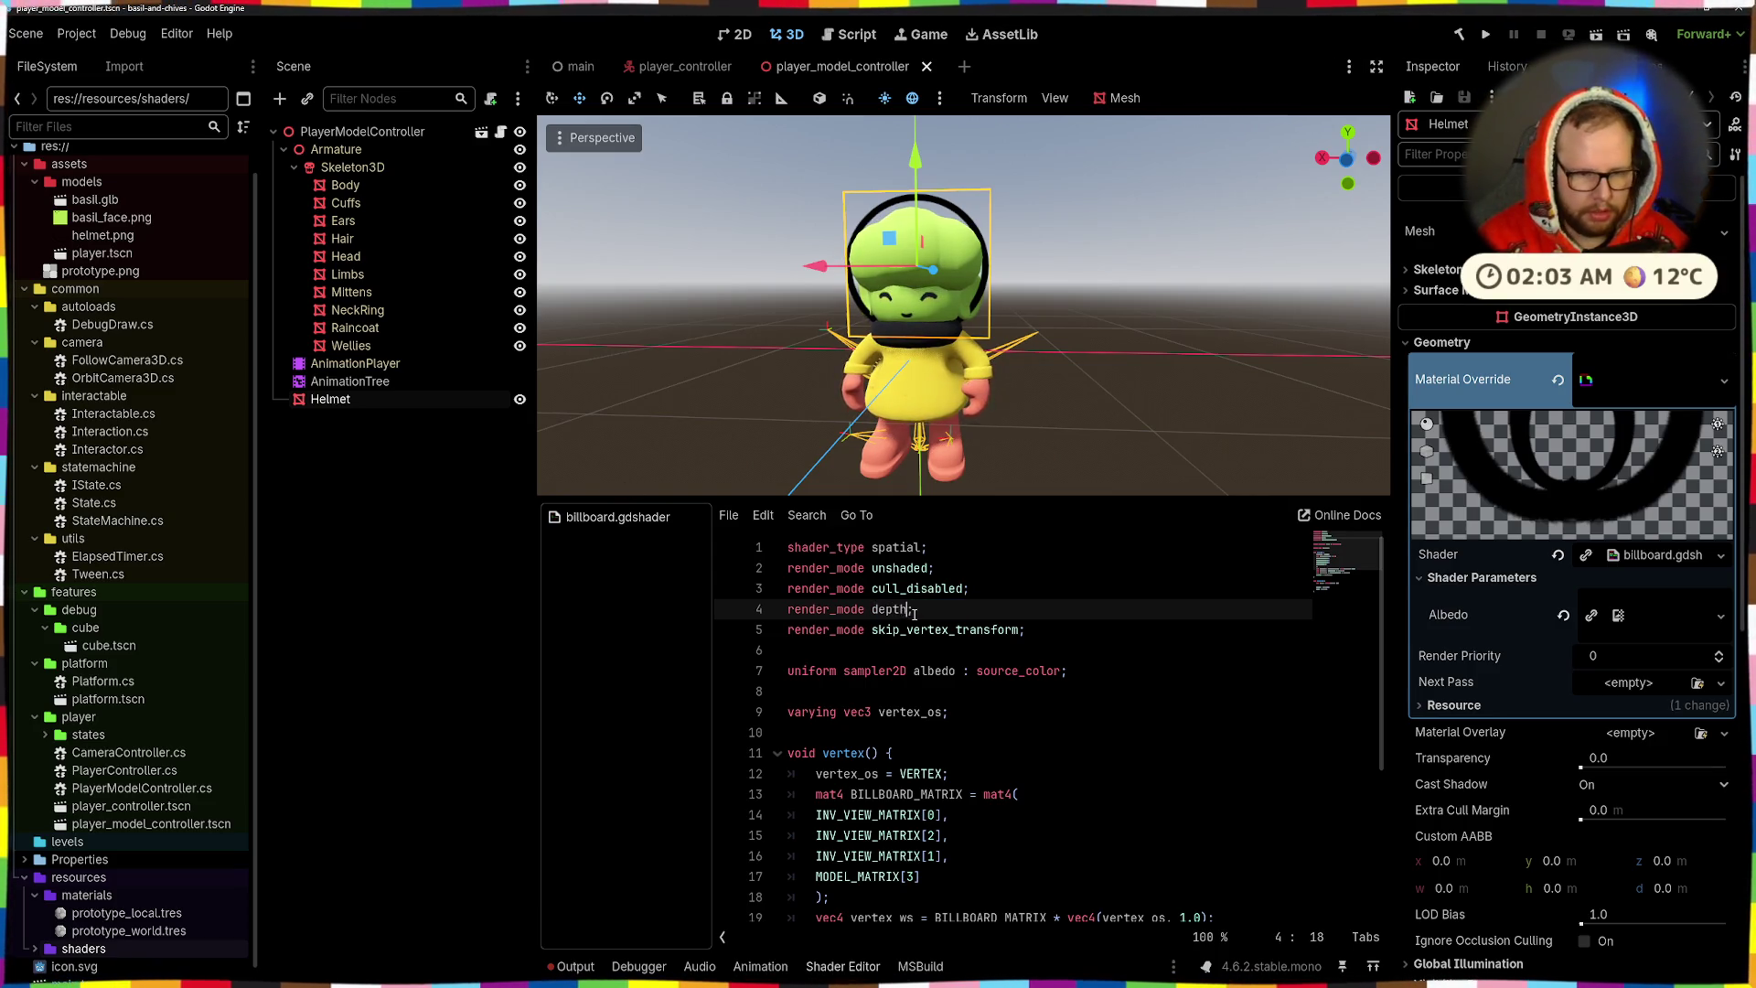
text(test)
key(Down)
key(Return)
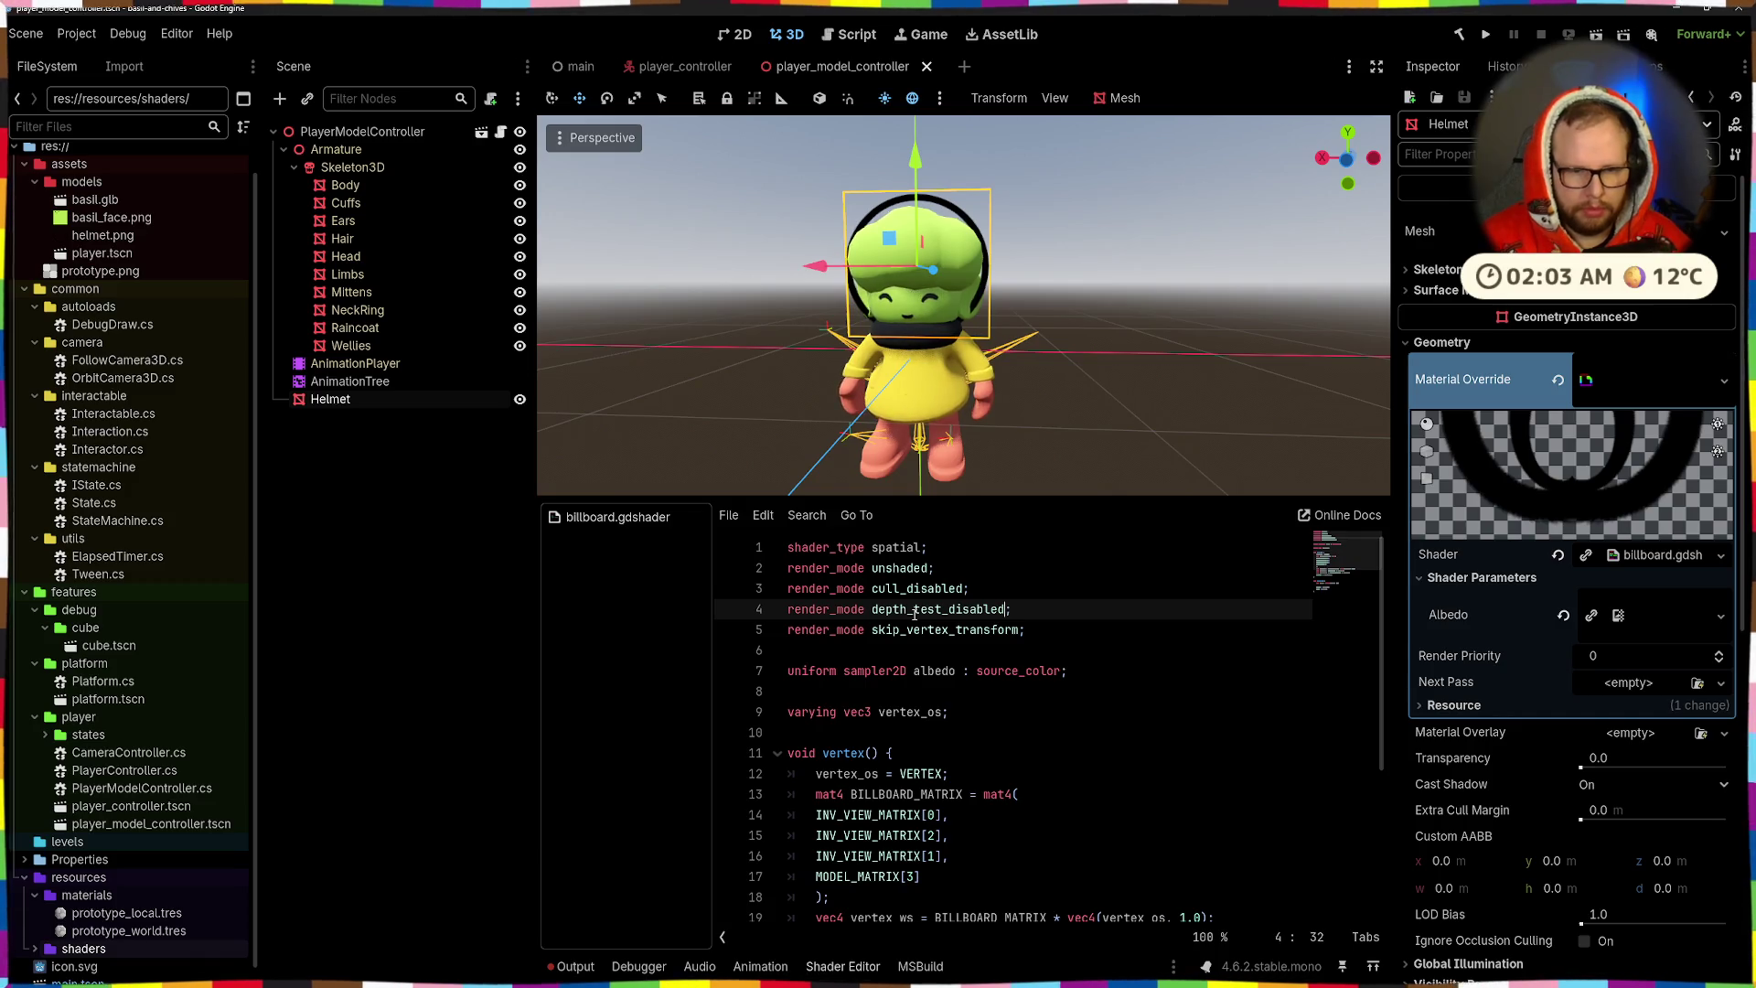
mouse_move(778, 430)
mouse_down()
mouse_move(683, 421)
mouse_move(956, 349)
mouse_move(925, 357)
mouse_up()
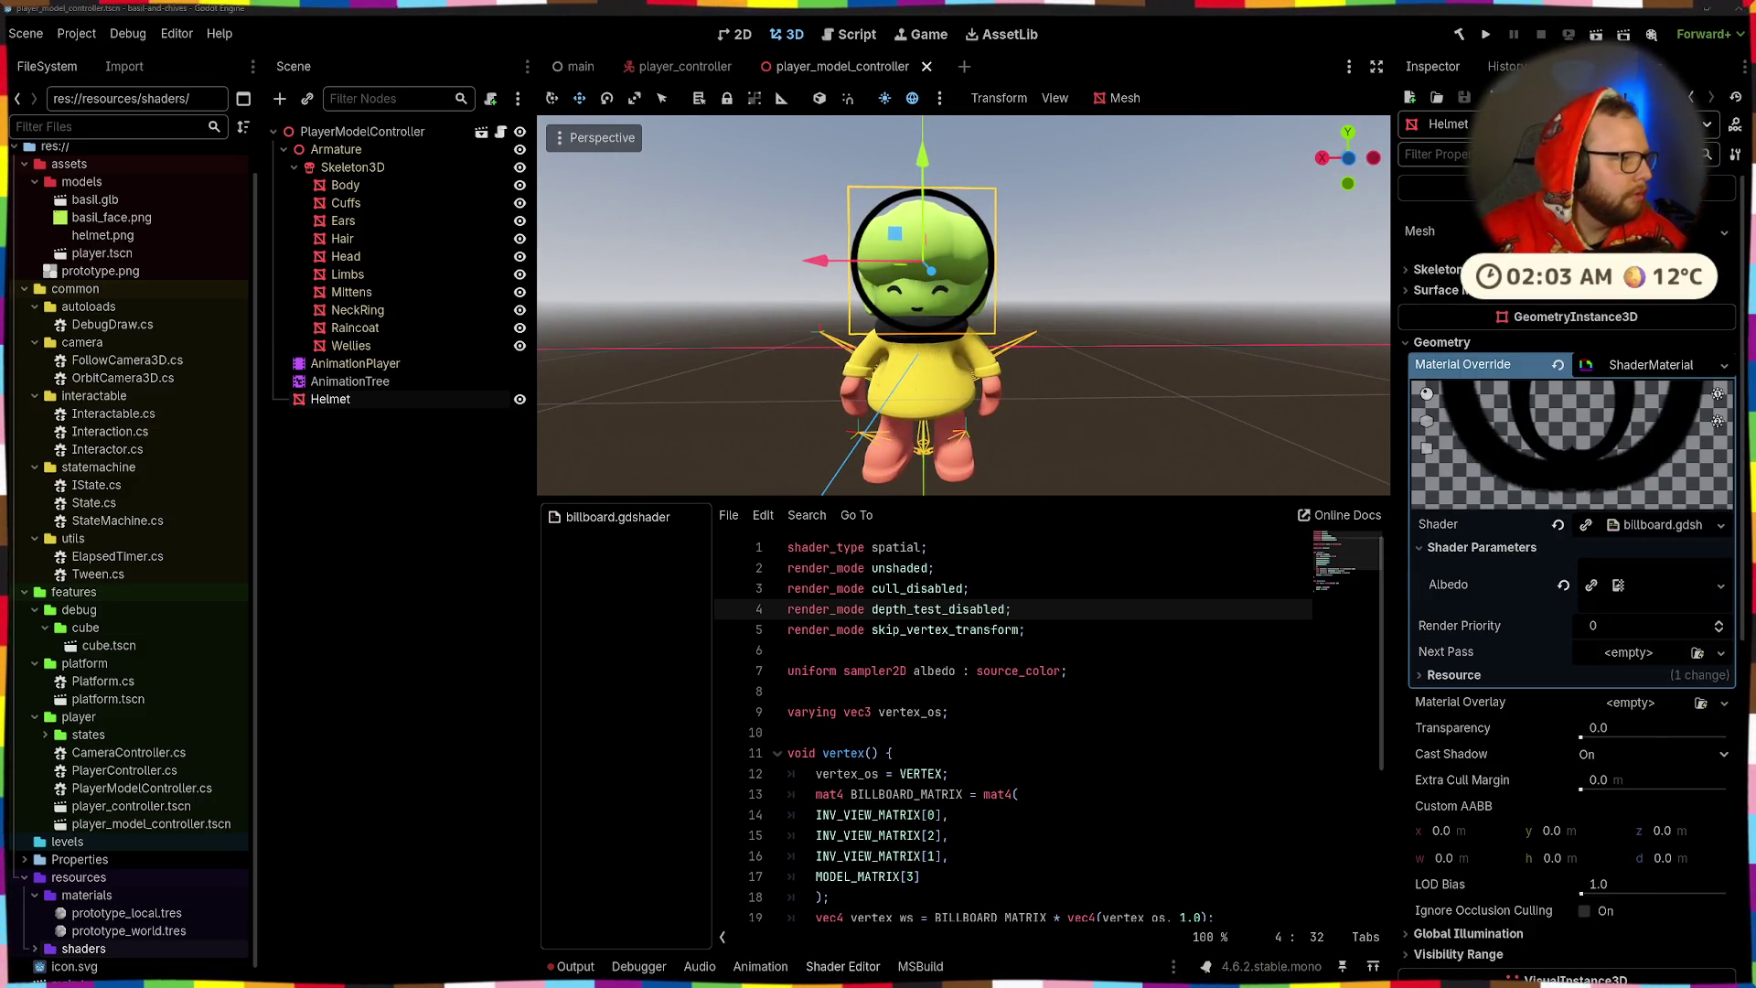
key(alt+Tab)
key(alt+Tab)
key(alt+Tab)
click(457, 549)
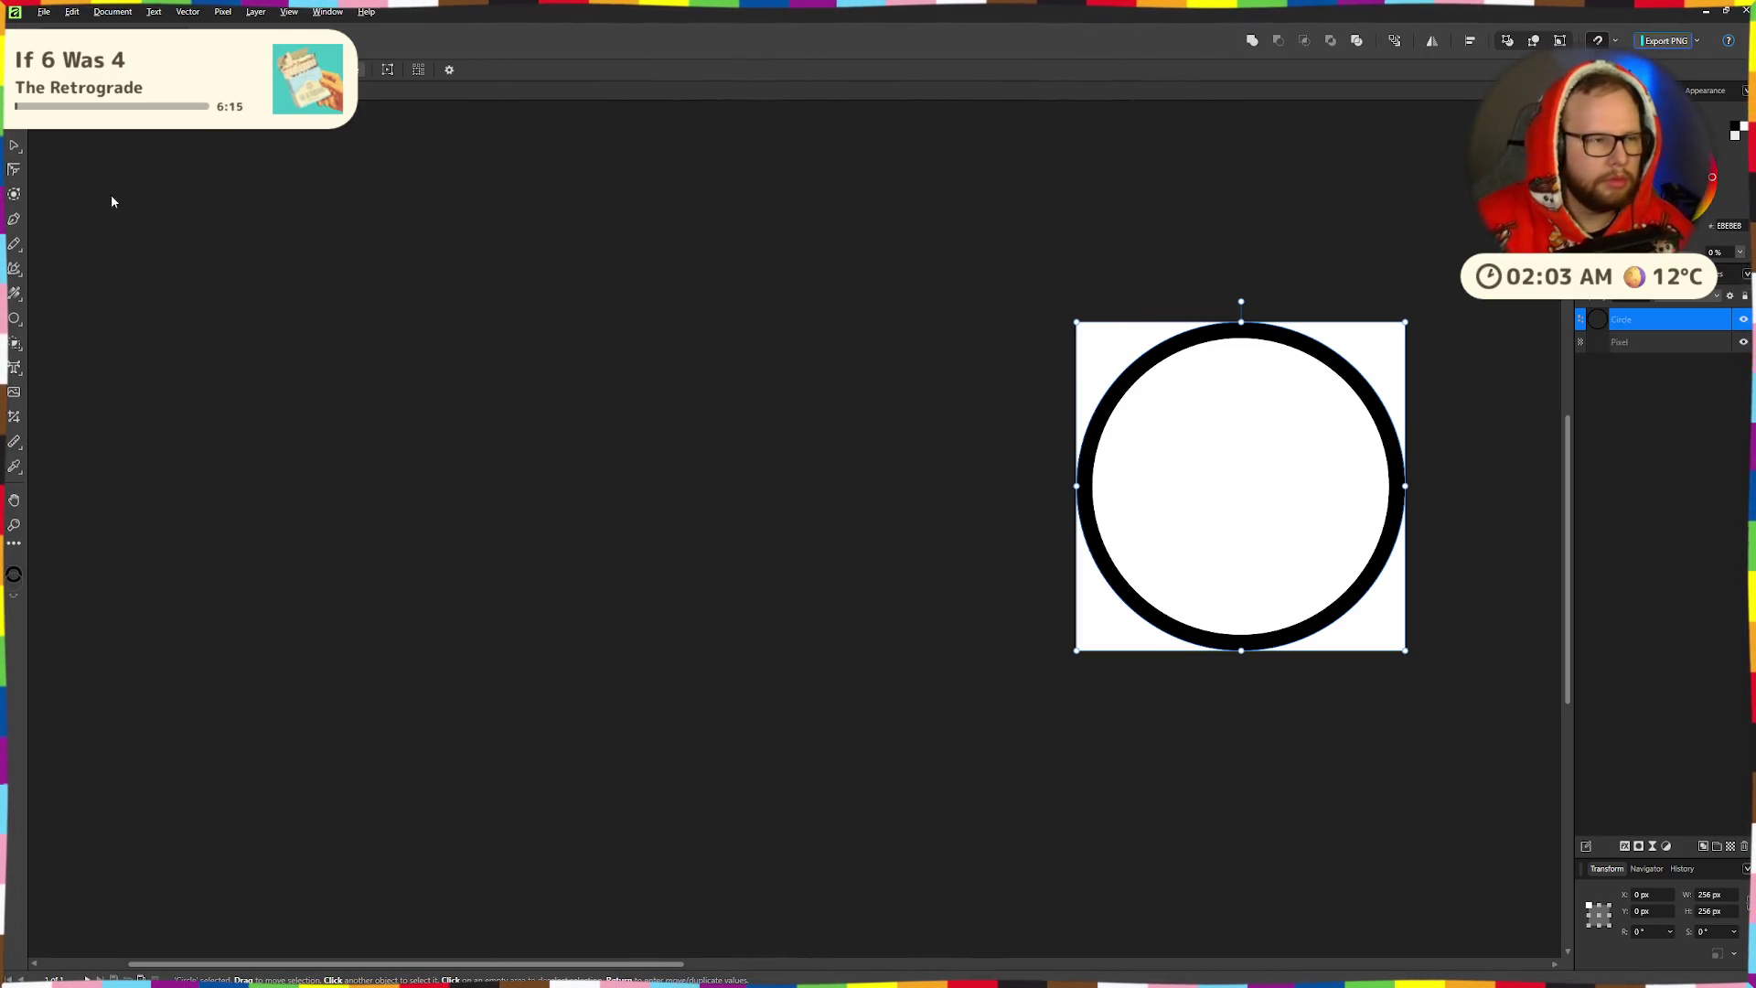
- Change the ring's stroke colour from black to white
click(101, 69)
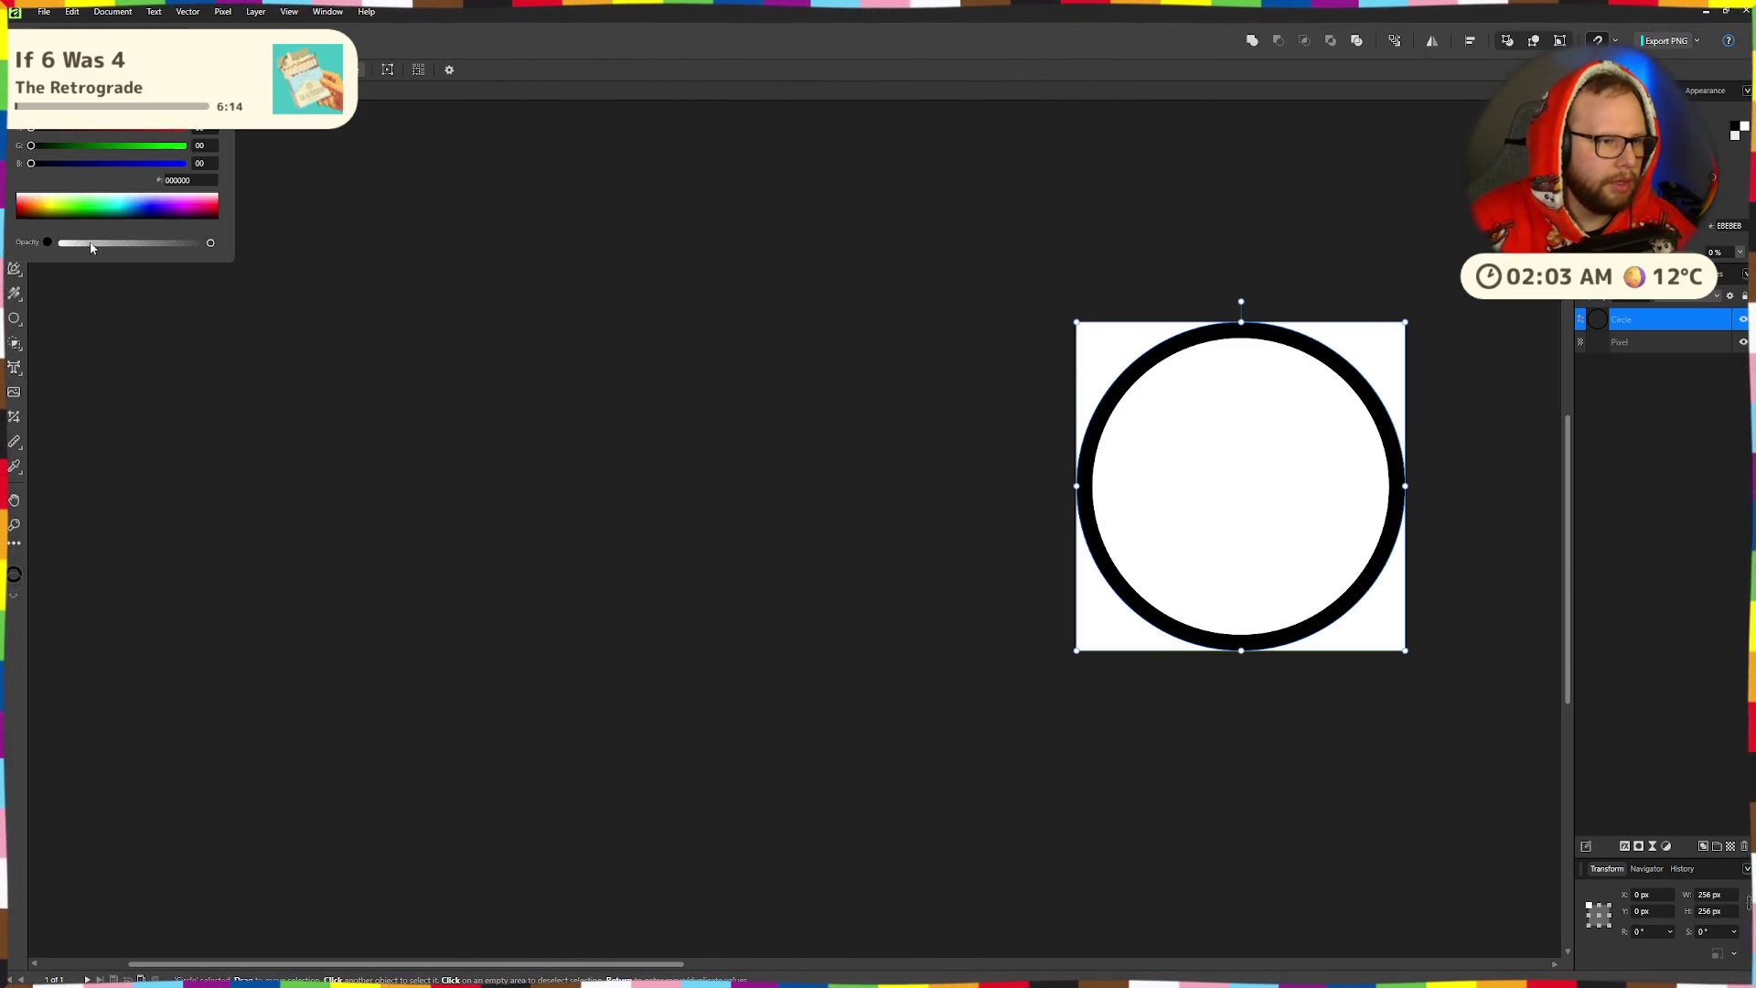
drag(101, 216, 227, 183)
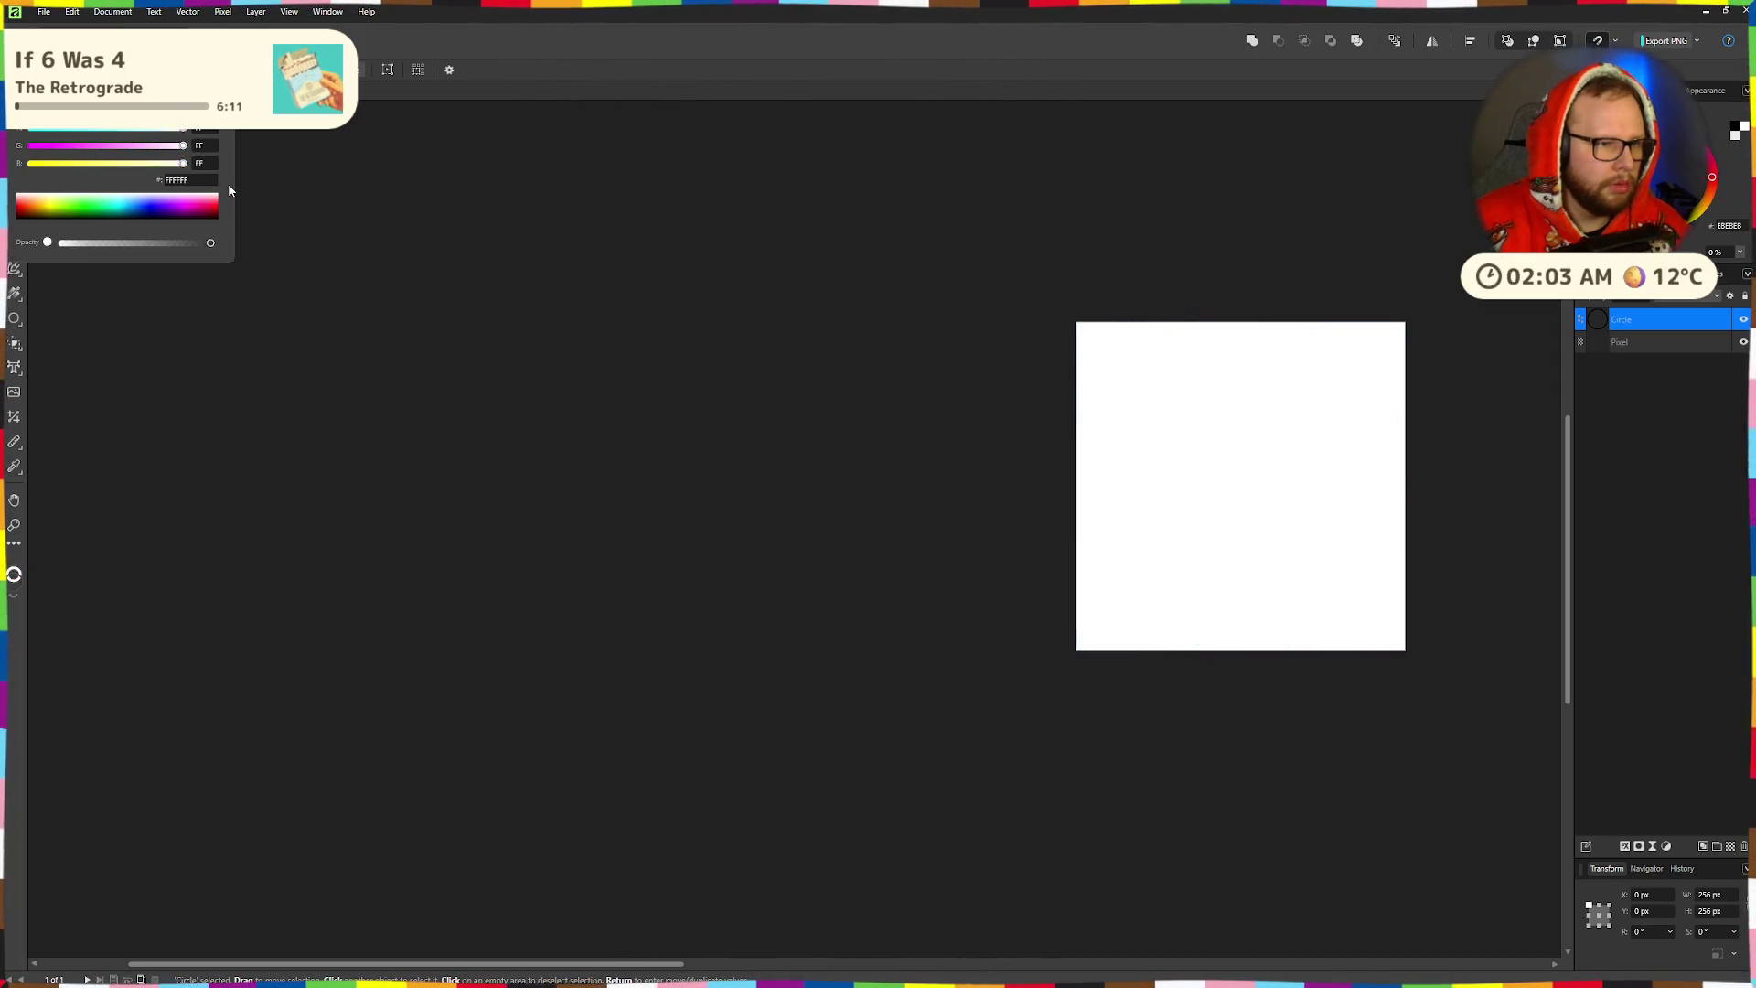
click(564, 217)
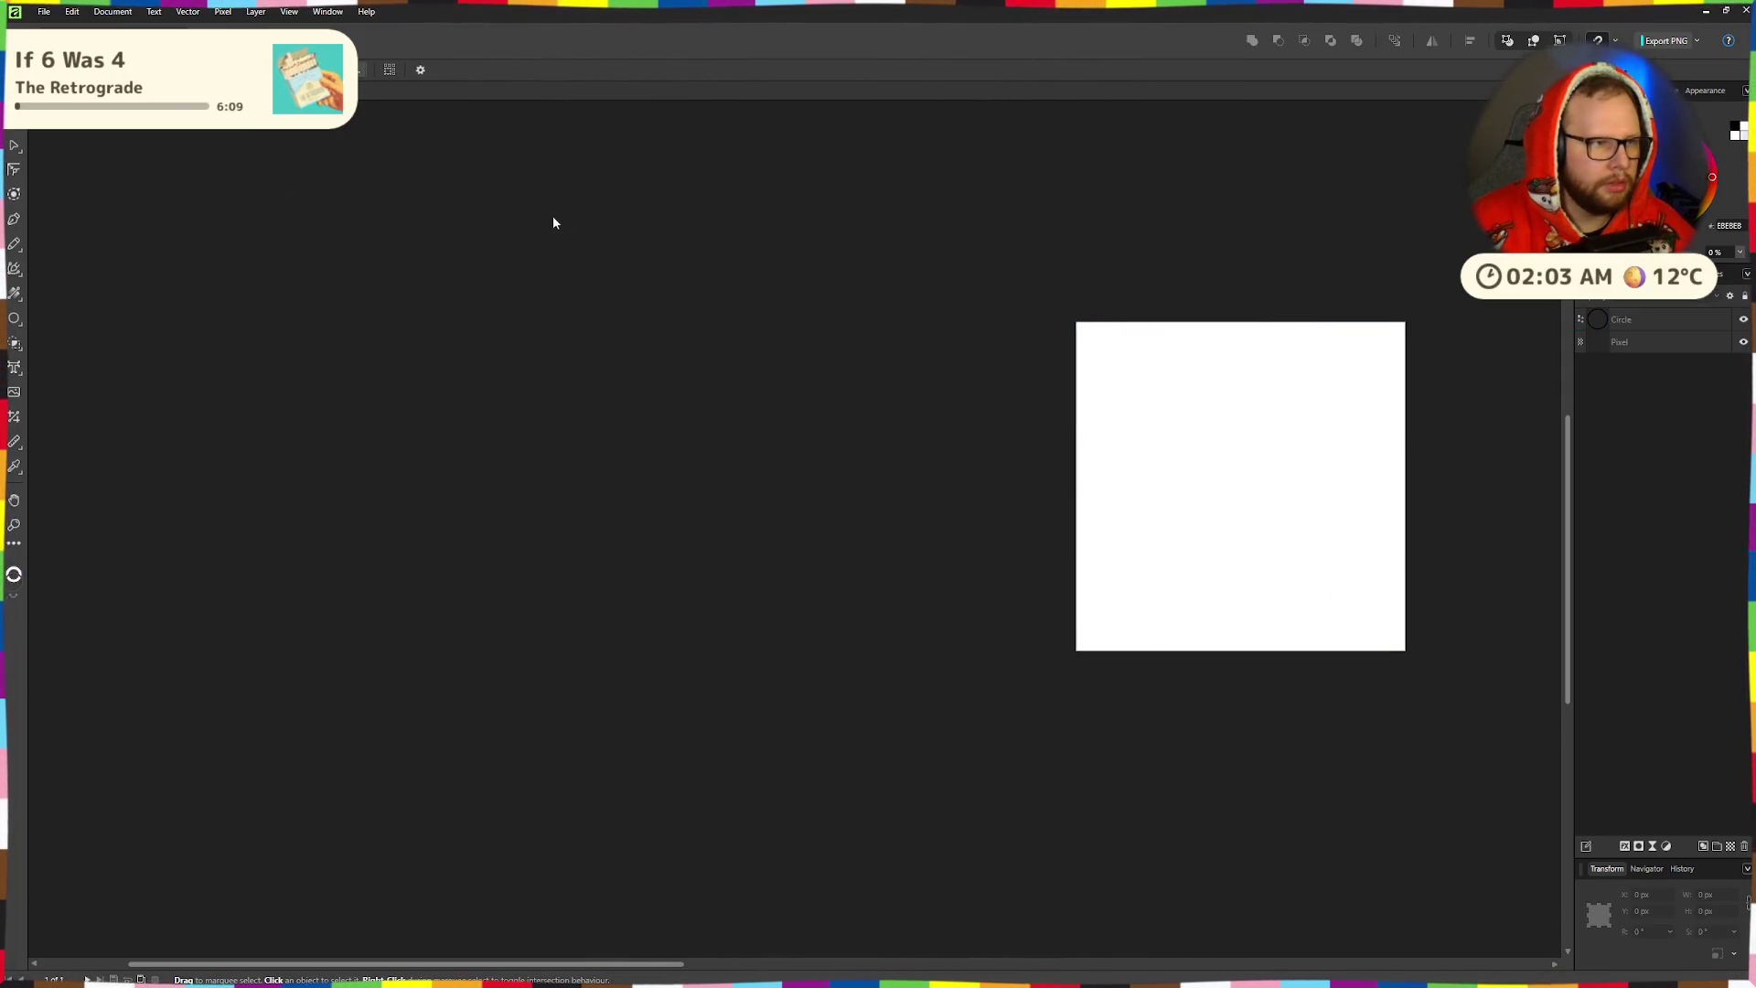
drag(1369, 376, 858, 335)
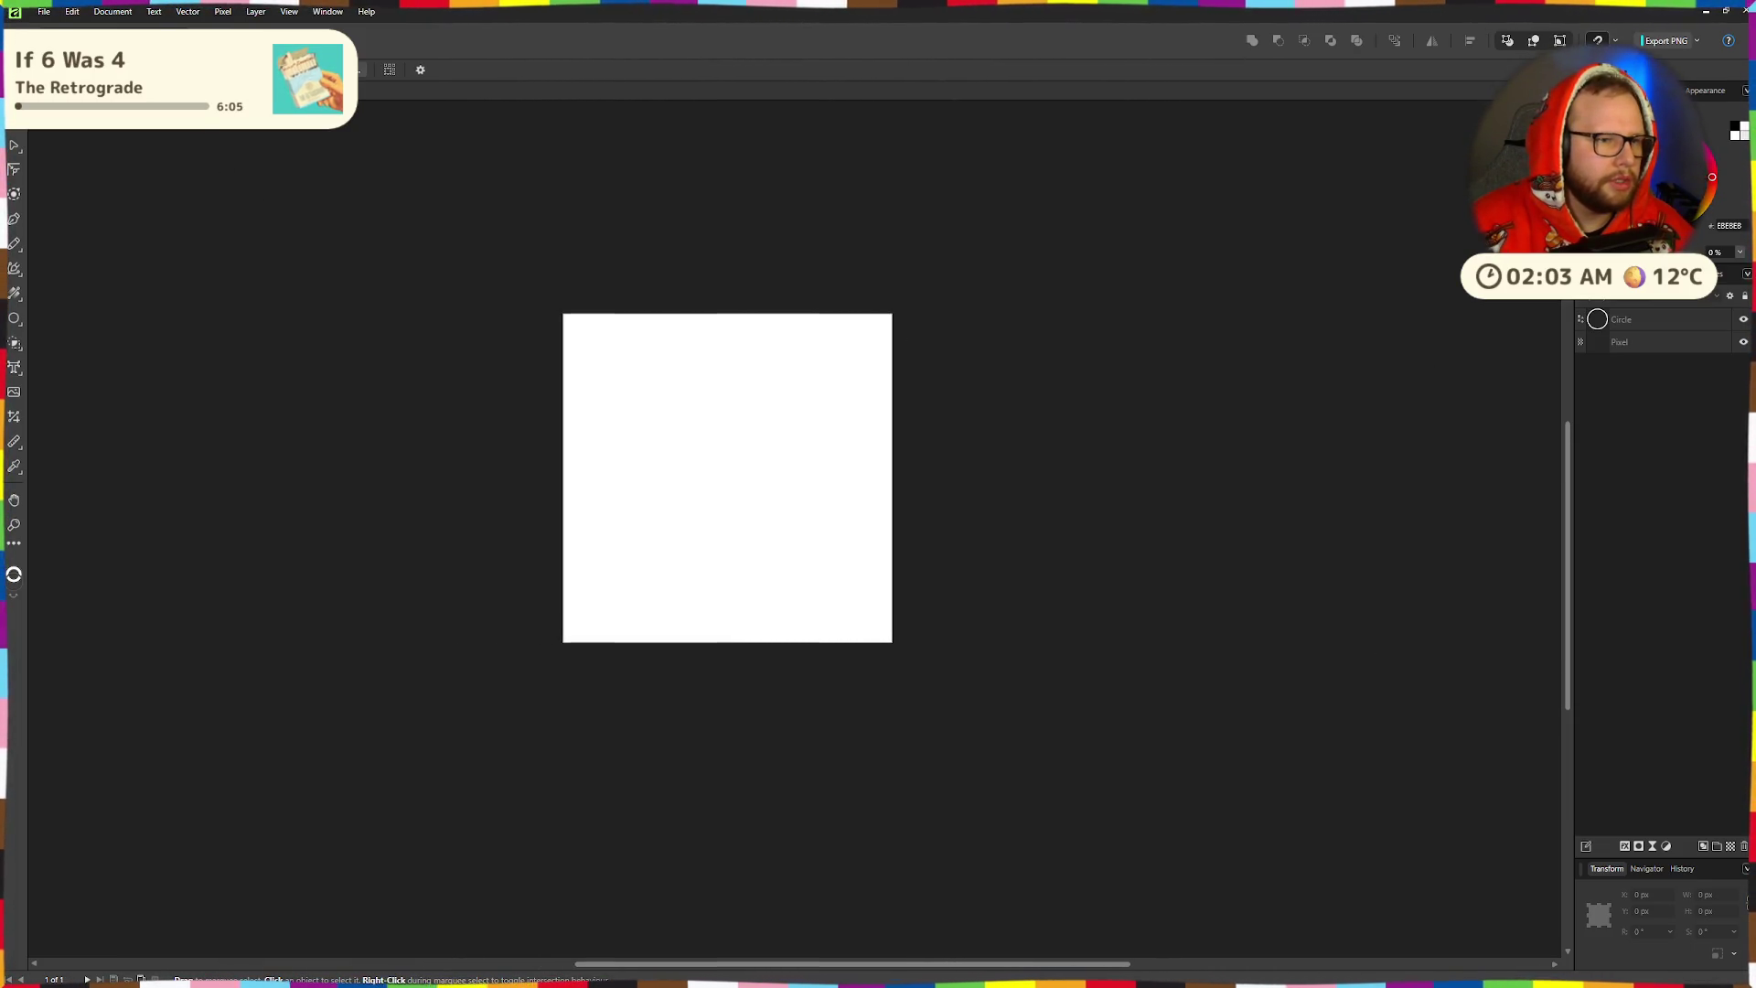
click(421, 71)
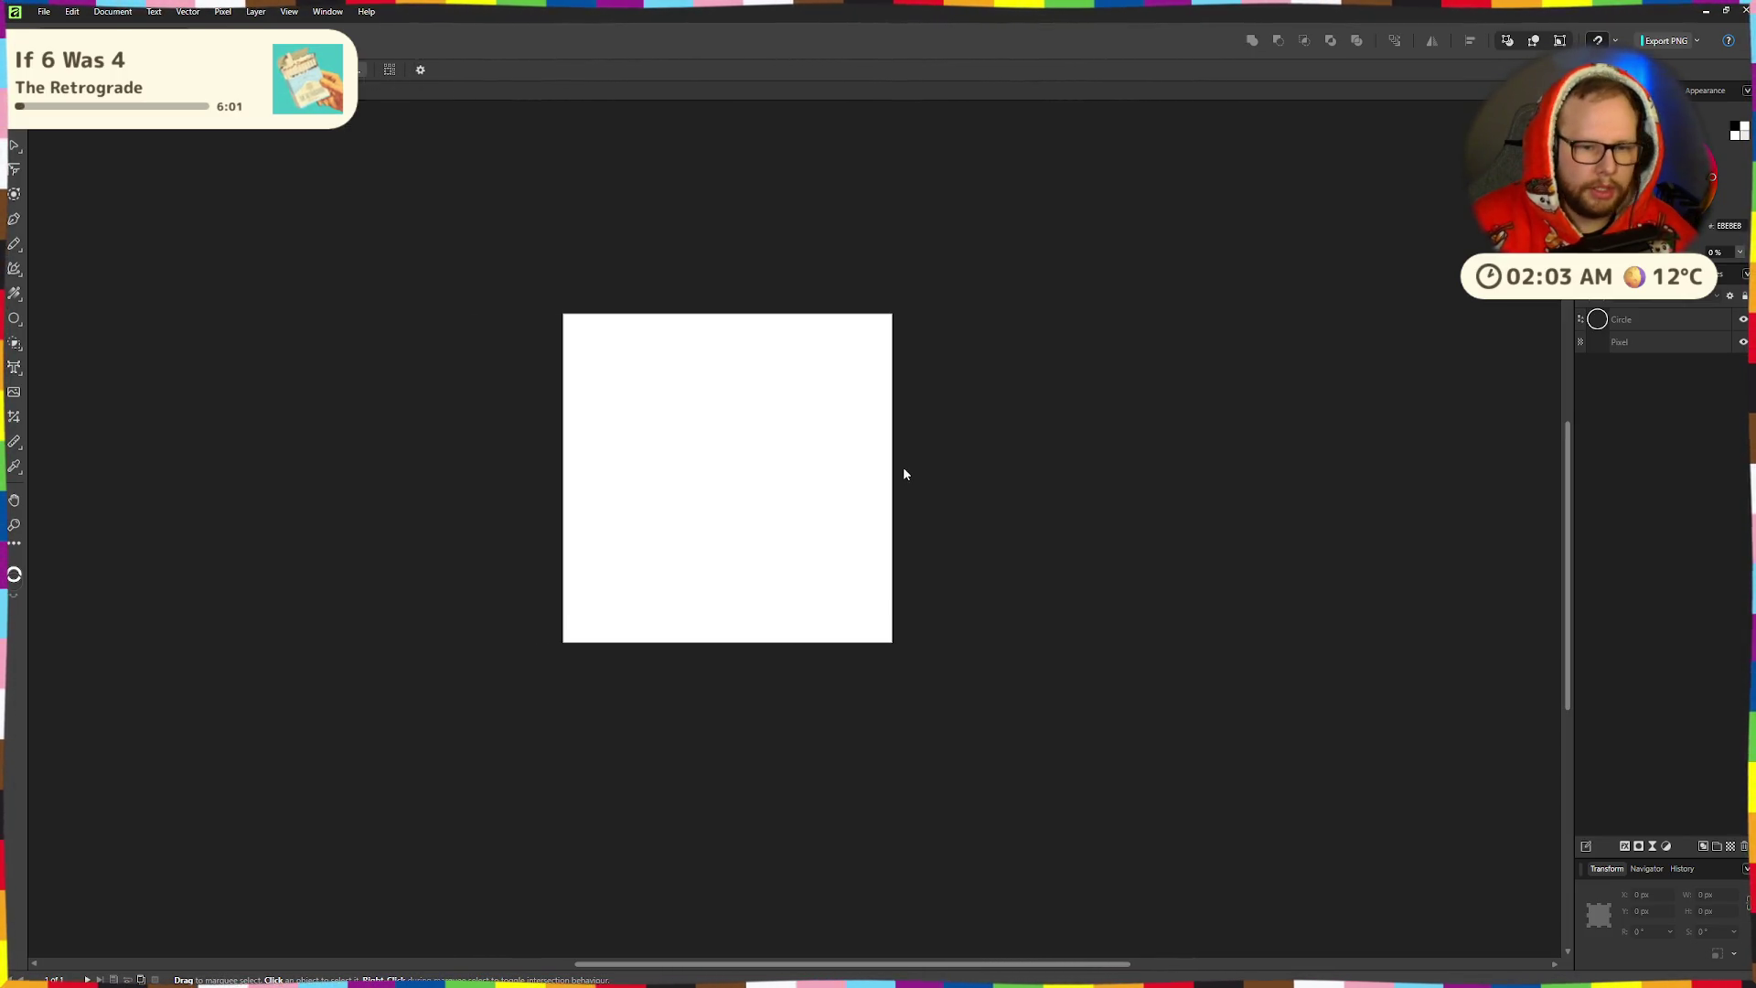
- Enable Transparent background in Document Setup and confirm with OK
key(ctrl+alt+p)
scroll(1073, 520, down, 2)
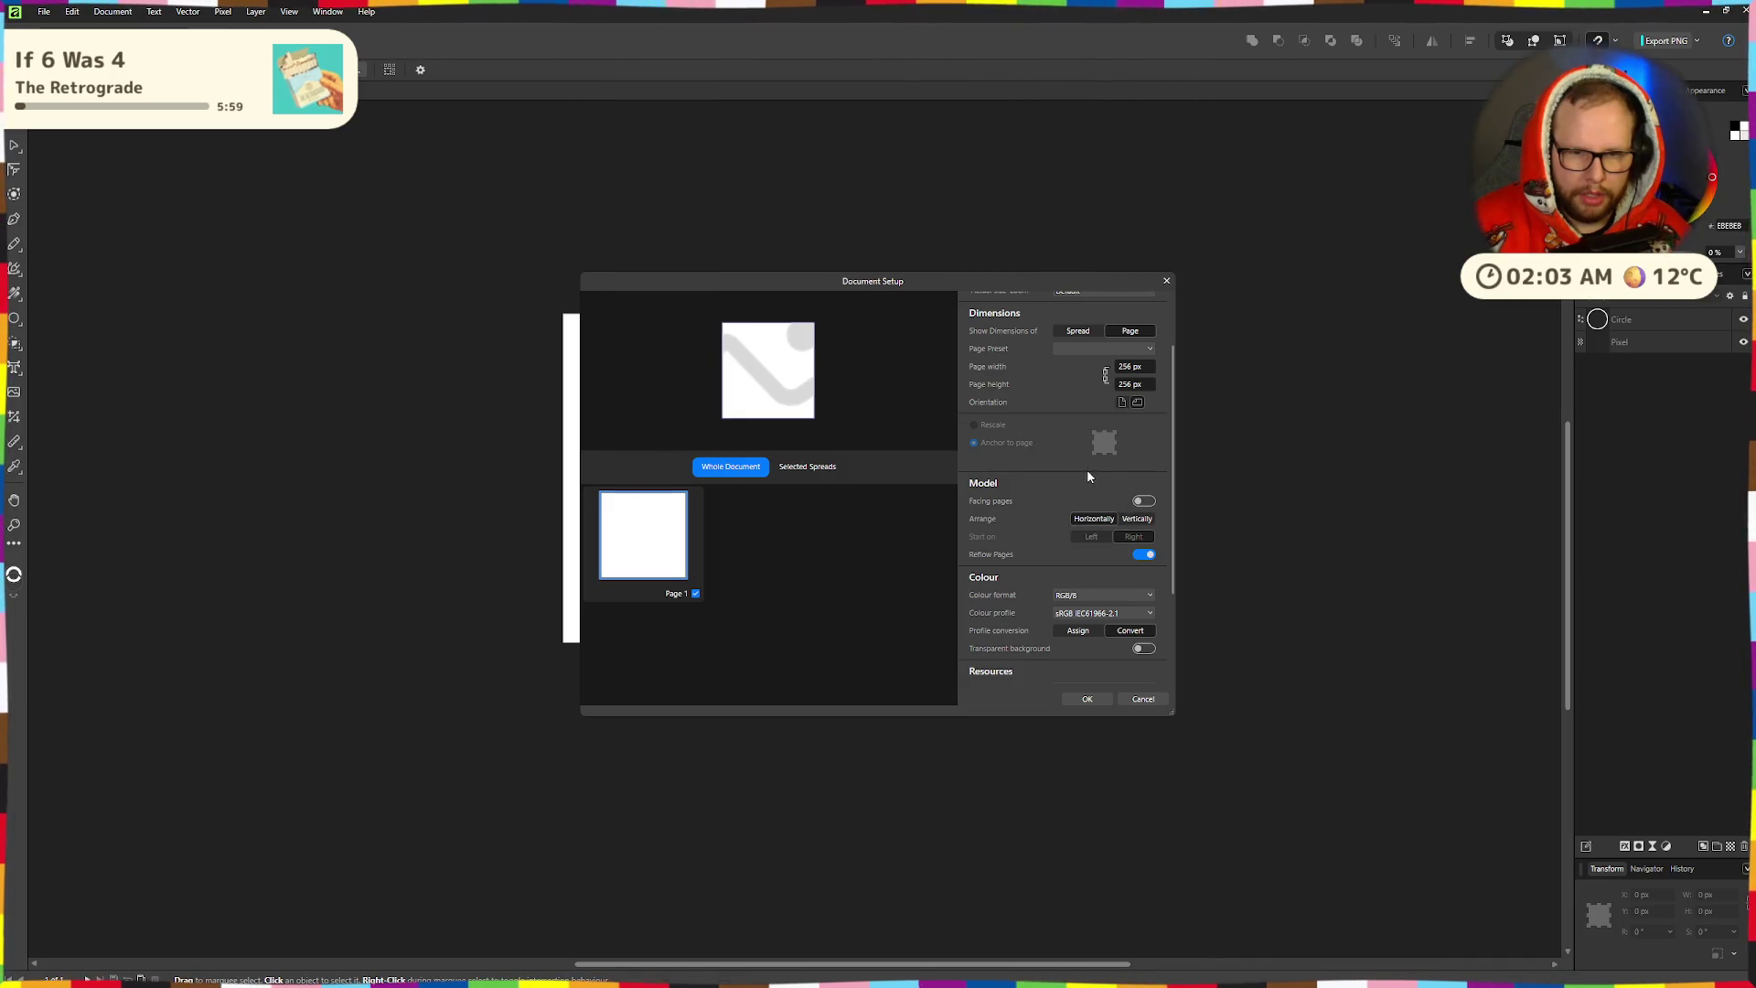
scroll(1088, 476, down, 2)
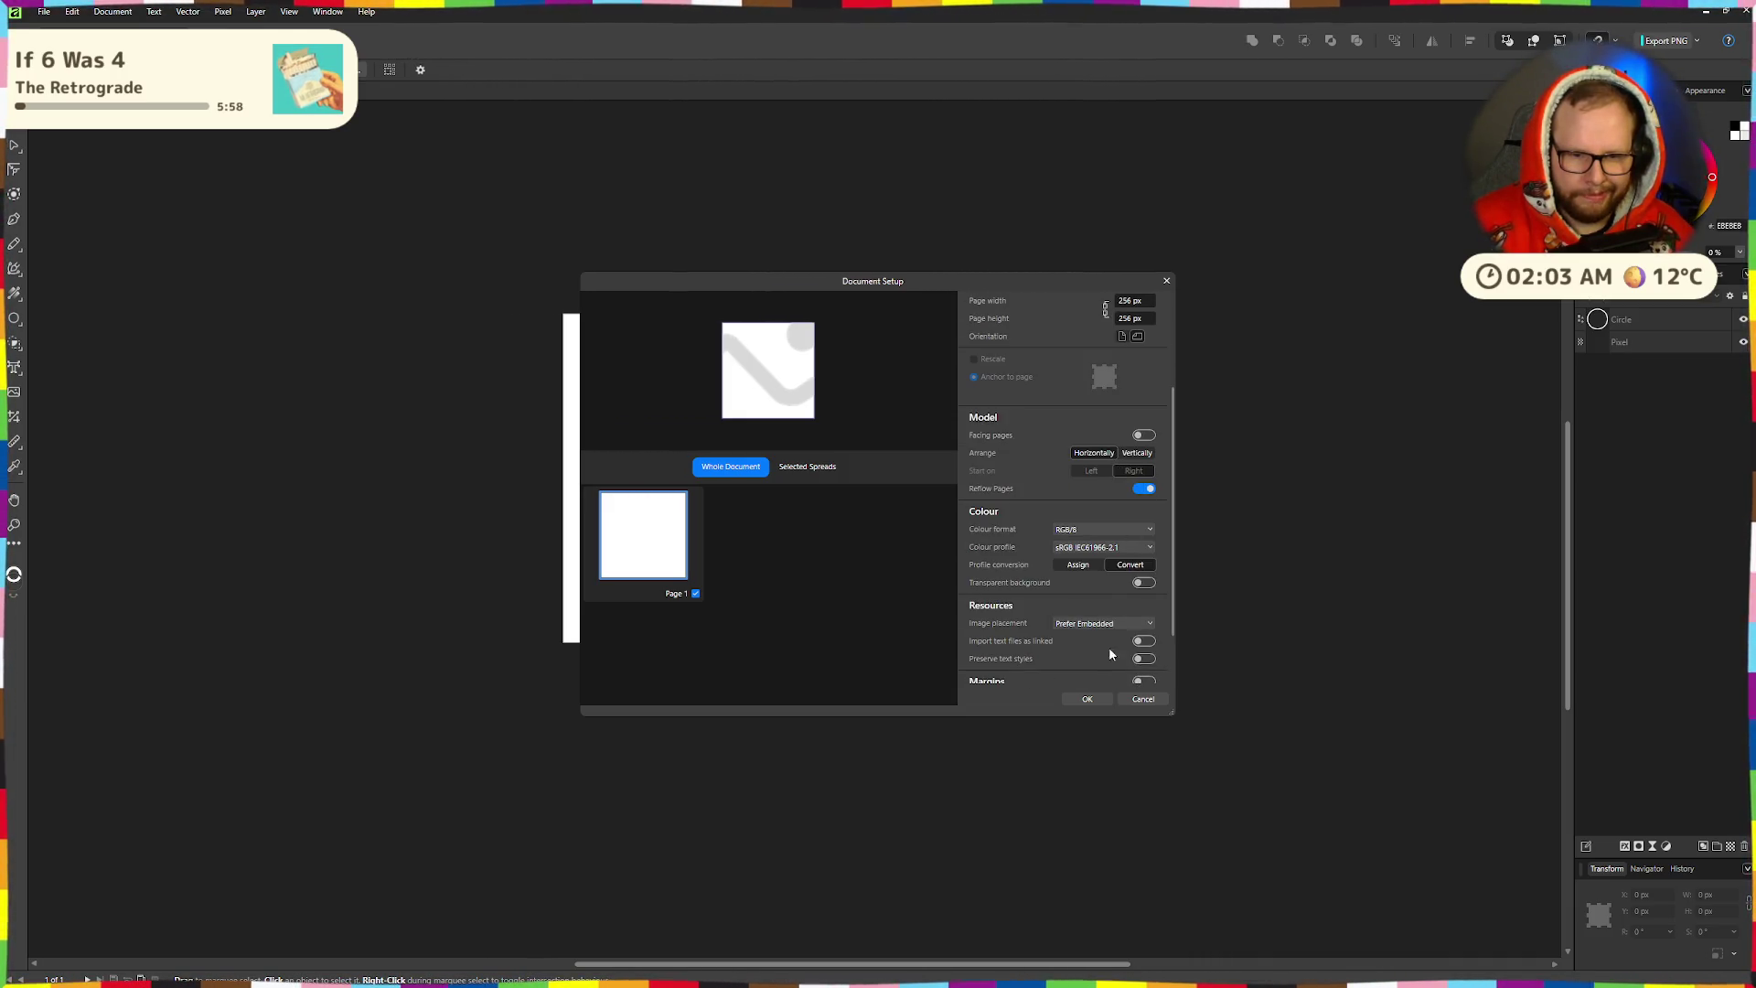
scroll(1110, 653, down, 2)
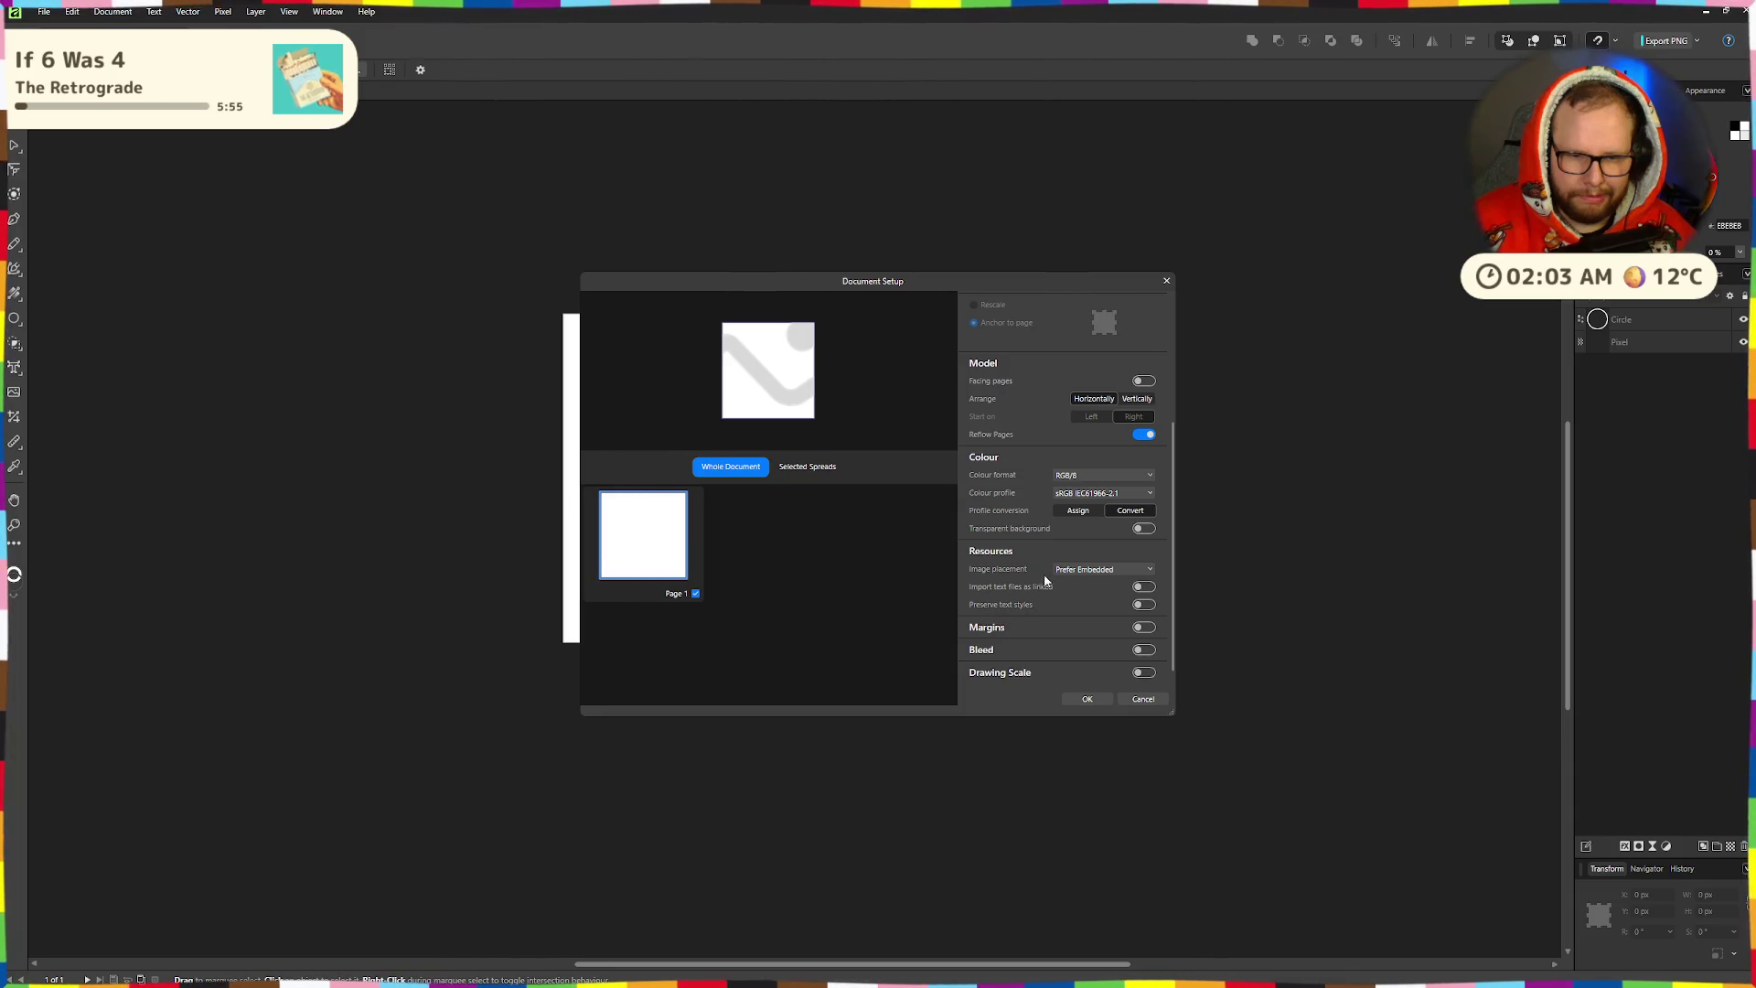
click(1143, 528)
click(1087, 699)
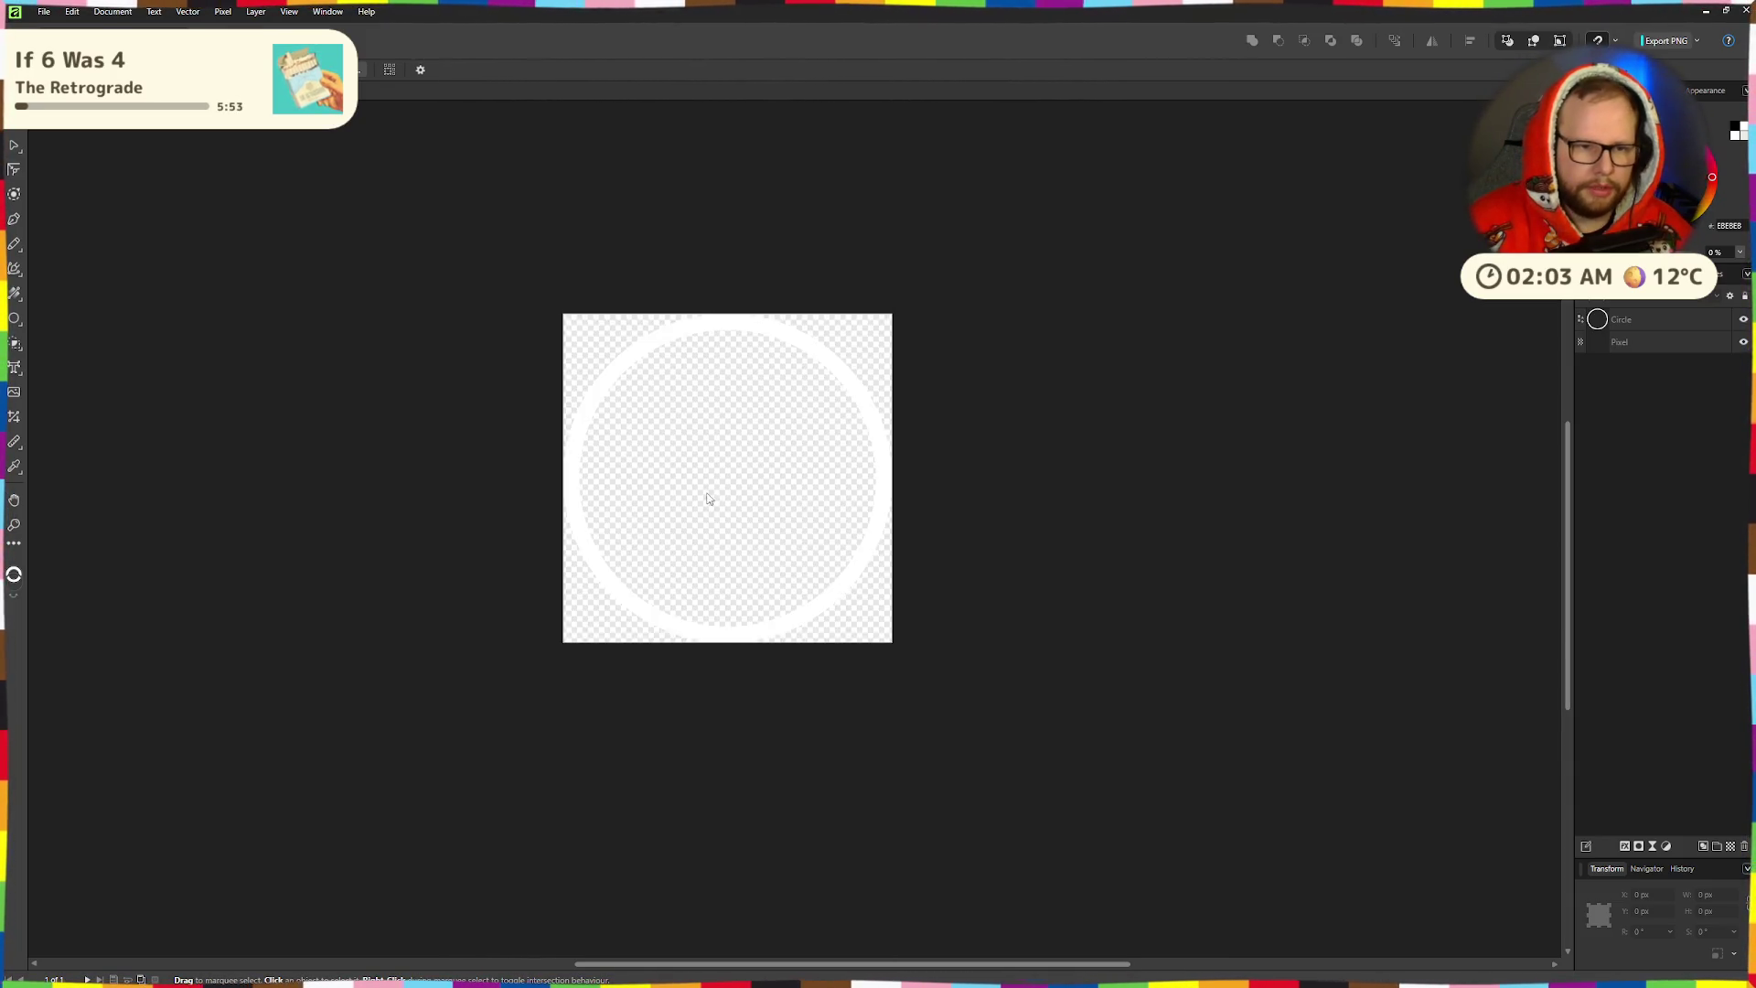
scroll(674, 561, up, 3)
scroll(748, 615, down, 5)
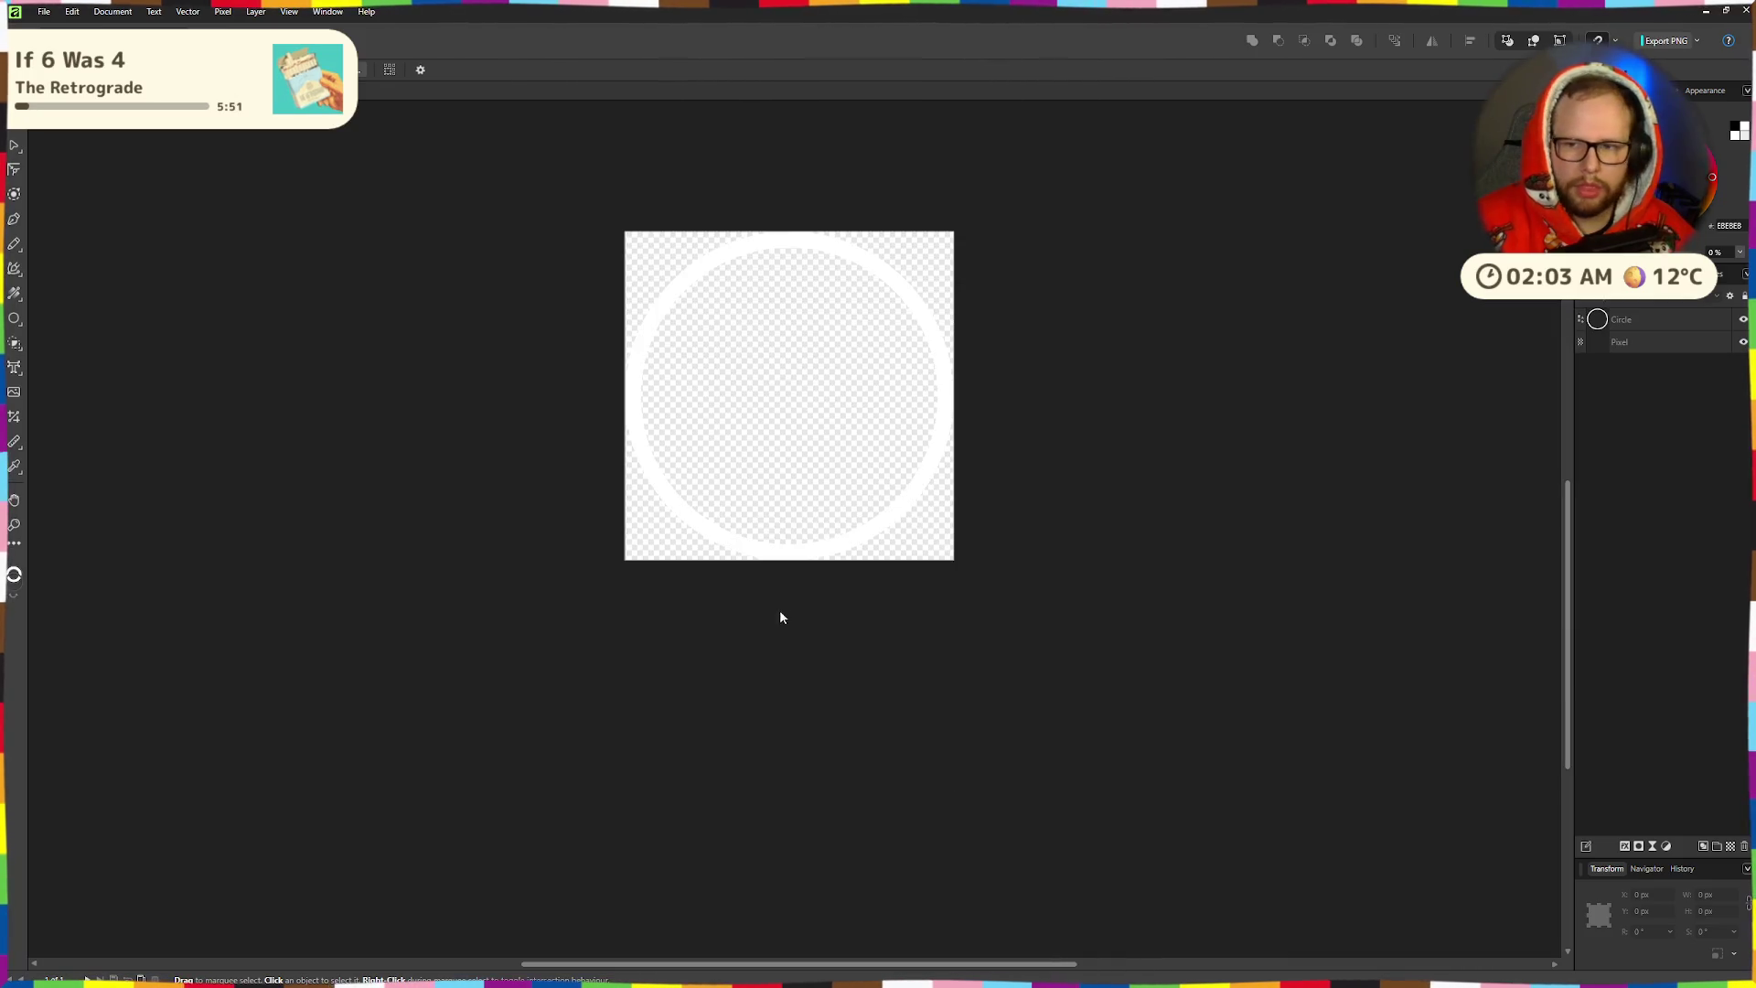
- Rasterise the Circle layer into a Pixel layer
click(1620, 319)
right_click(1621, 322)
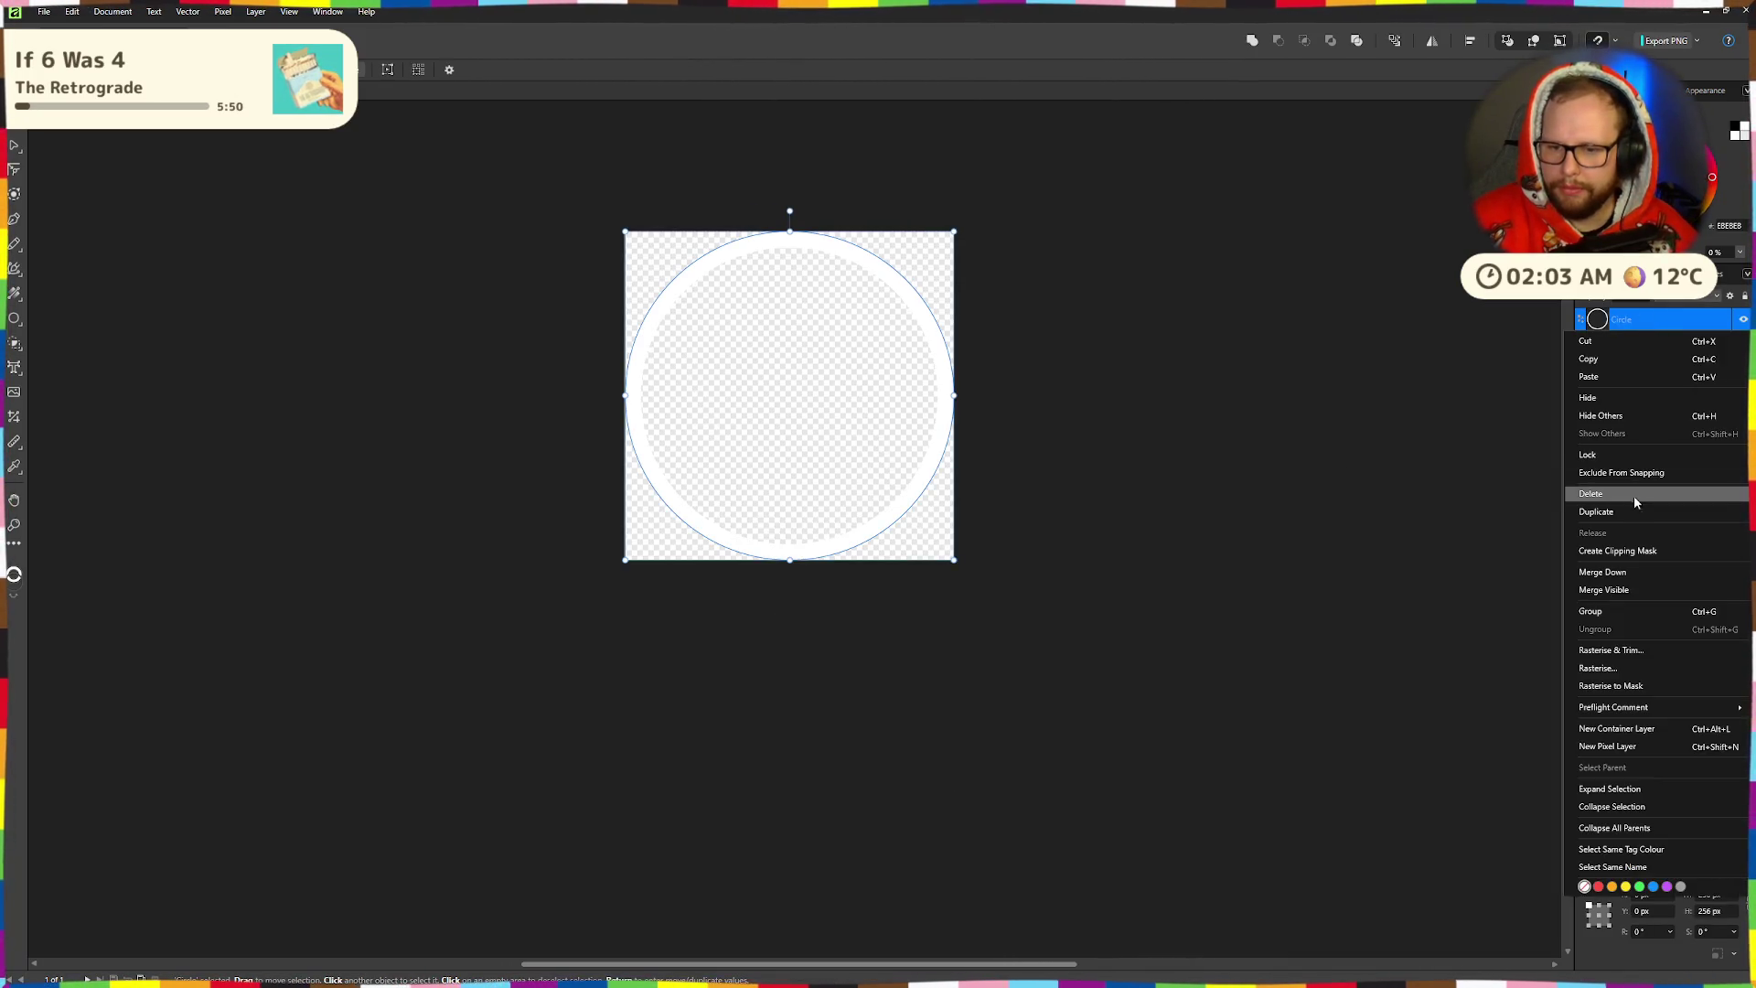
click(1591, 649)
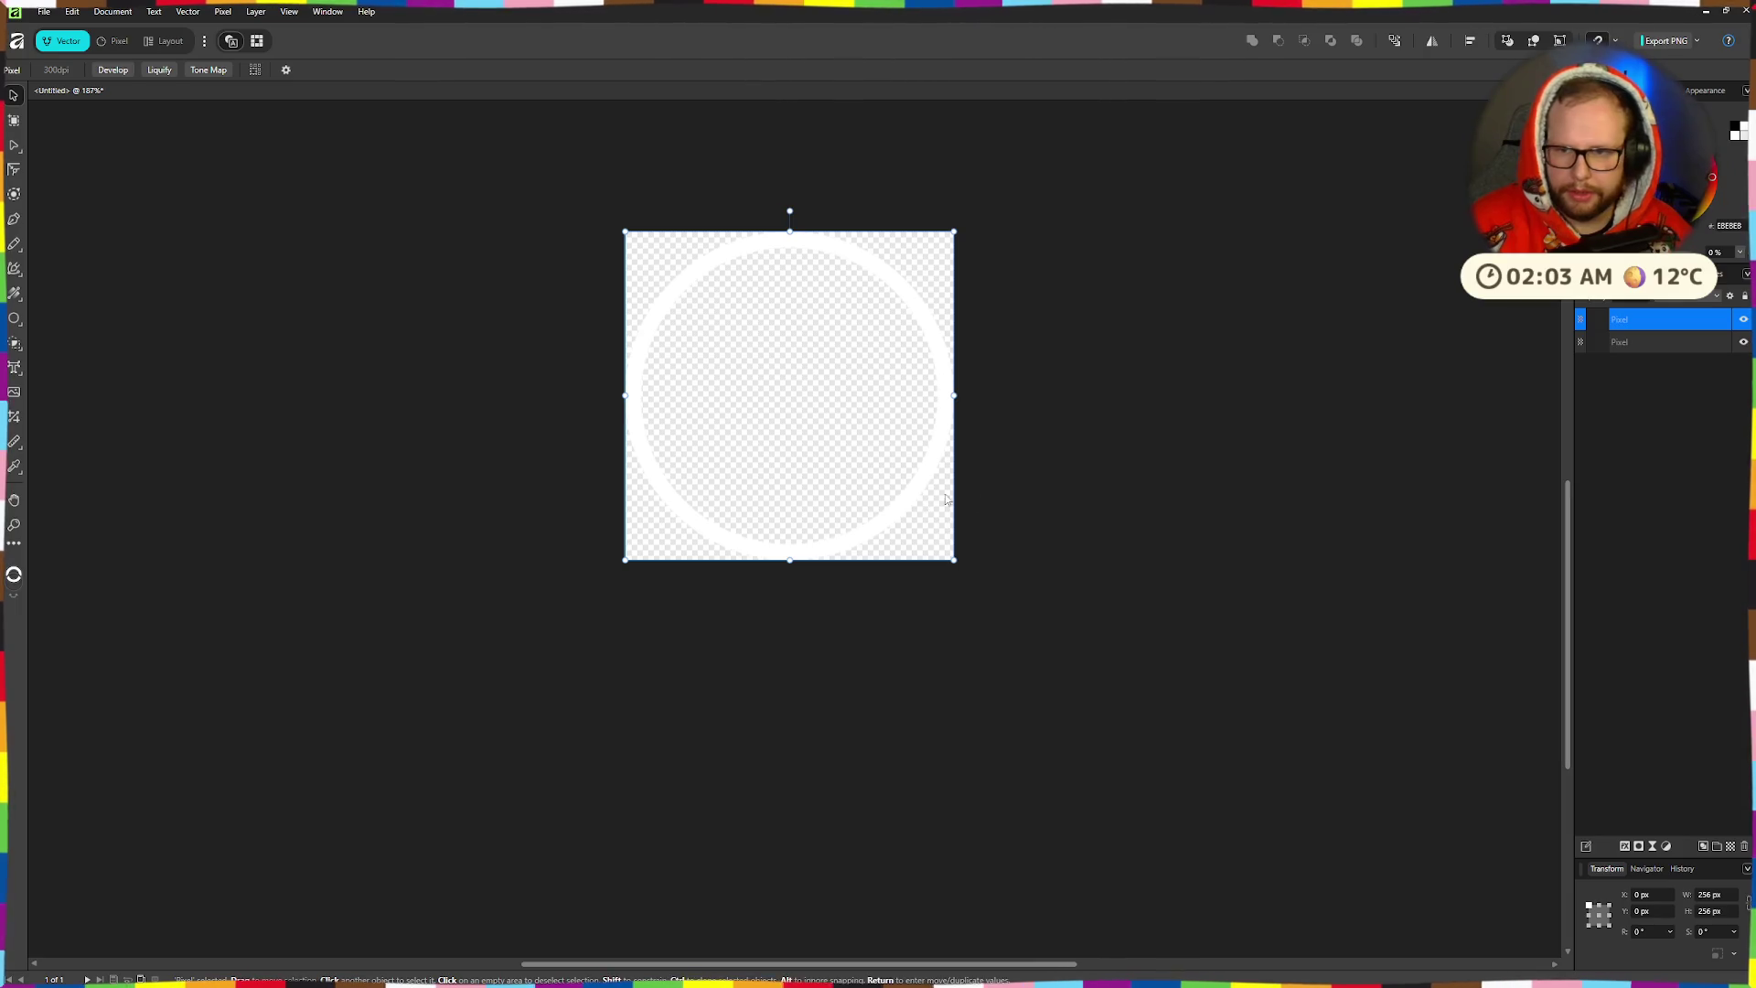
click(1634, 362)
click(1638, 348)
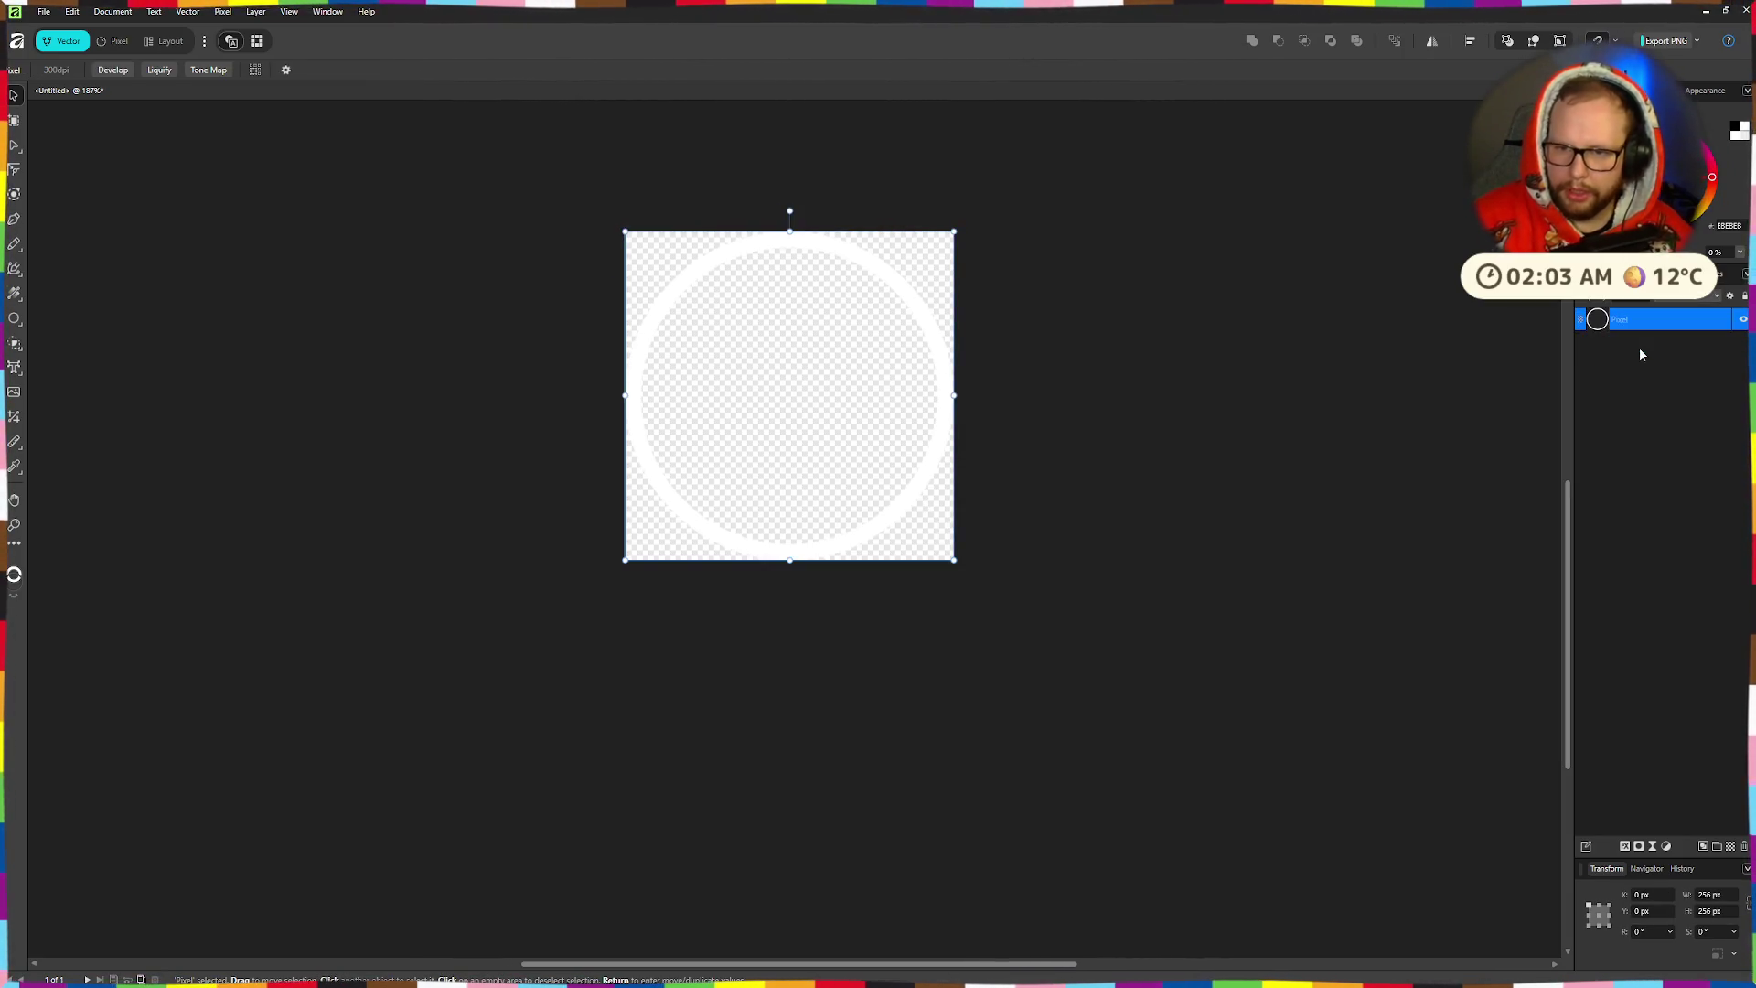
click(271, 510)
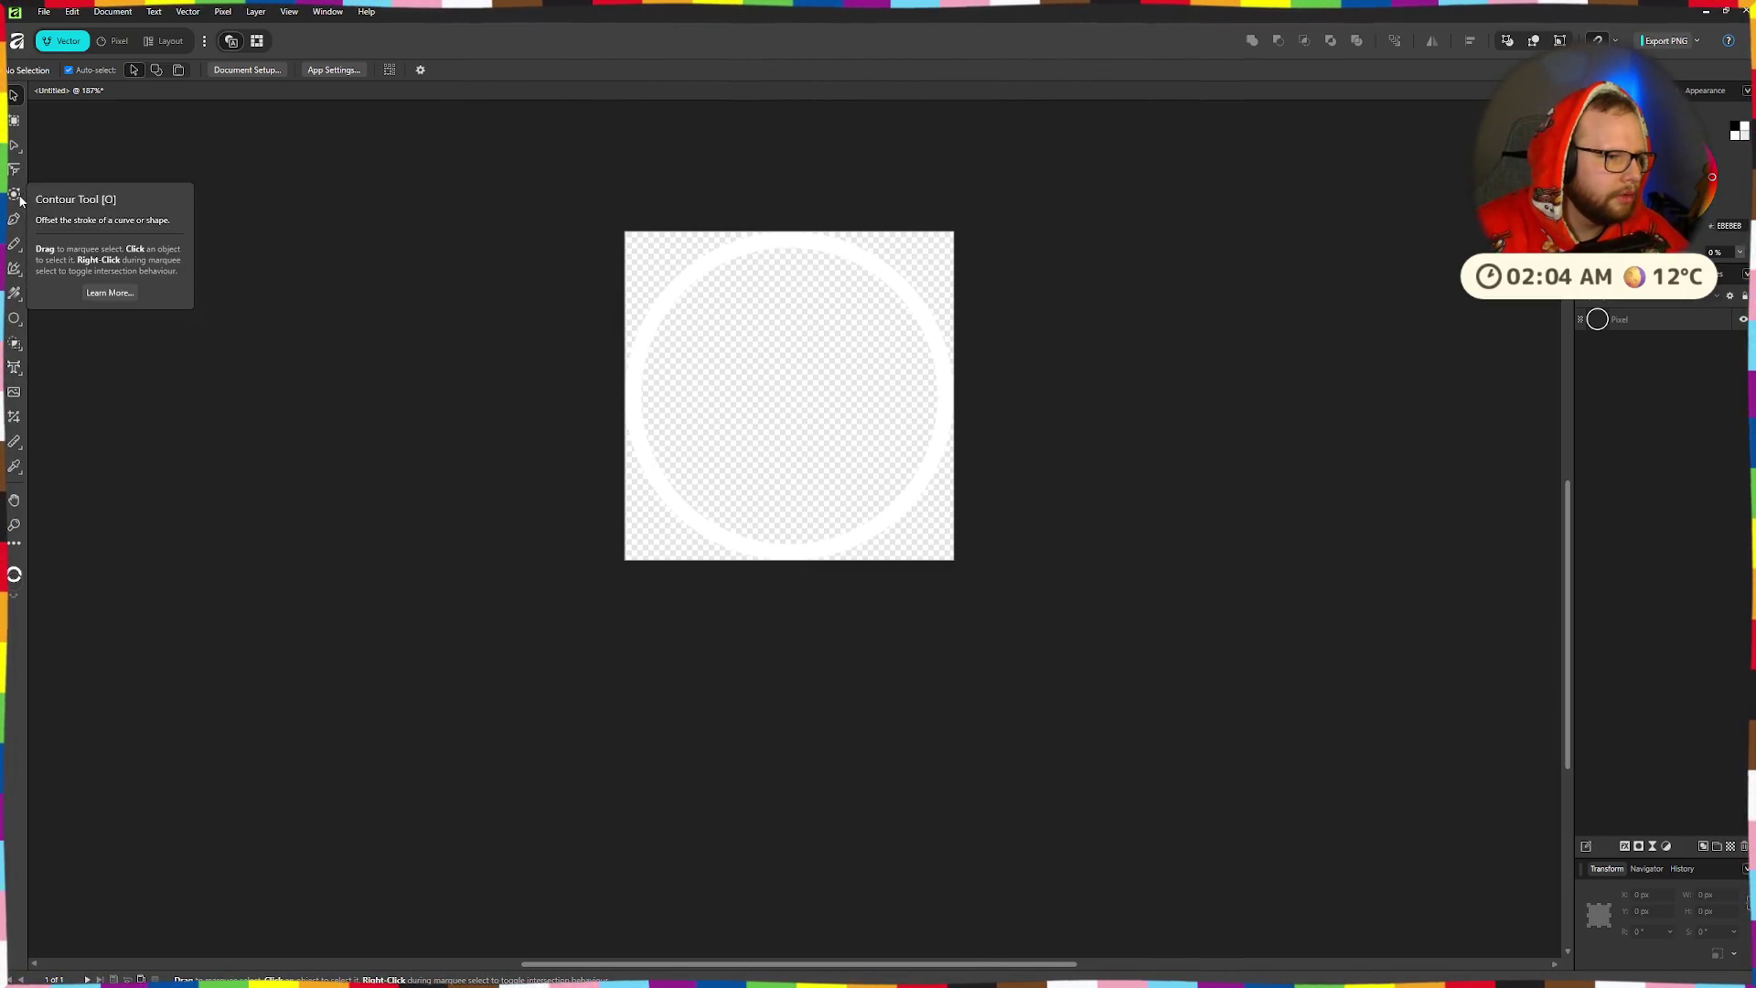
- Switch to the Pixel persona and pick the Elliptical Marquee tool
click(18, 342)
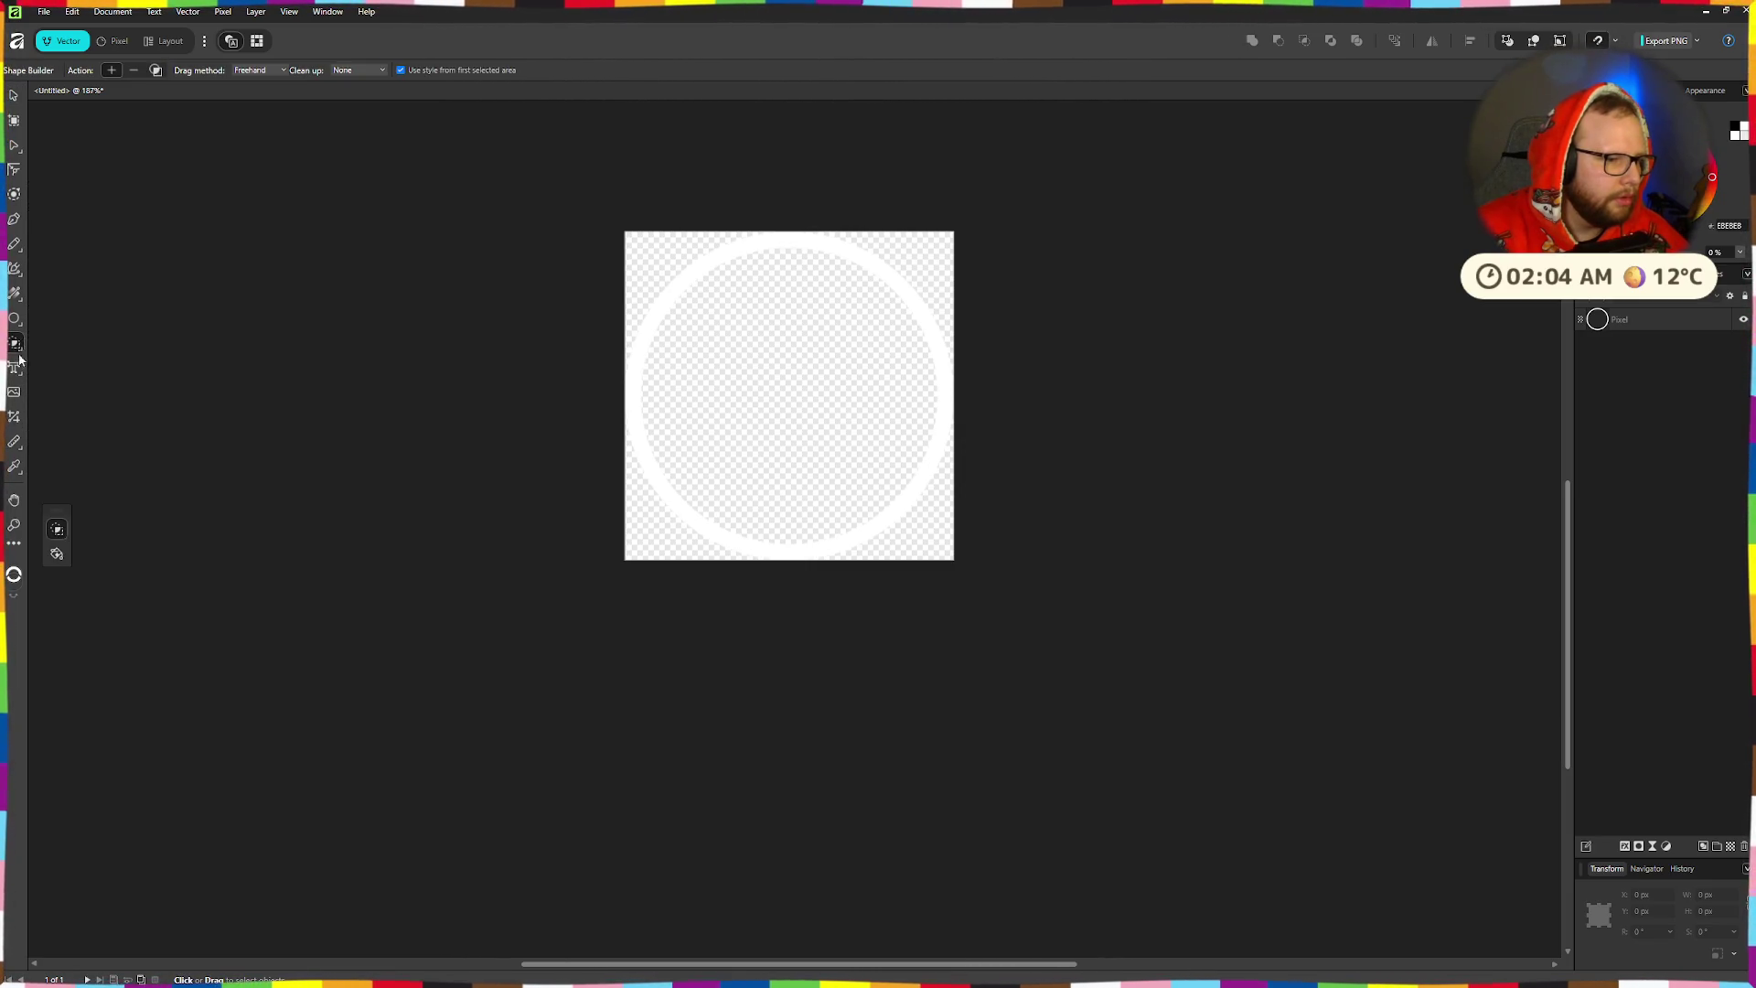
click(15, 320)
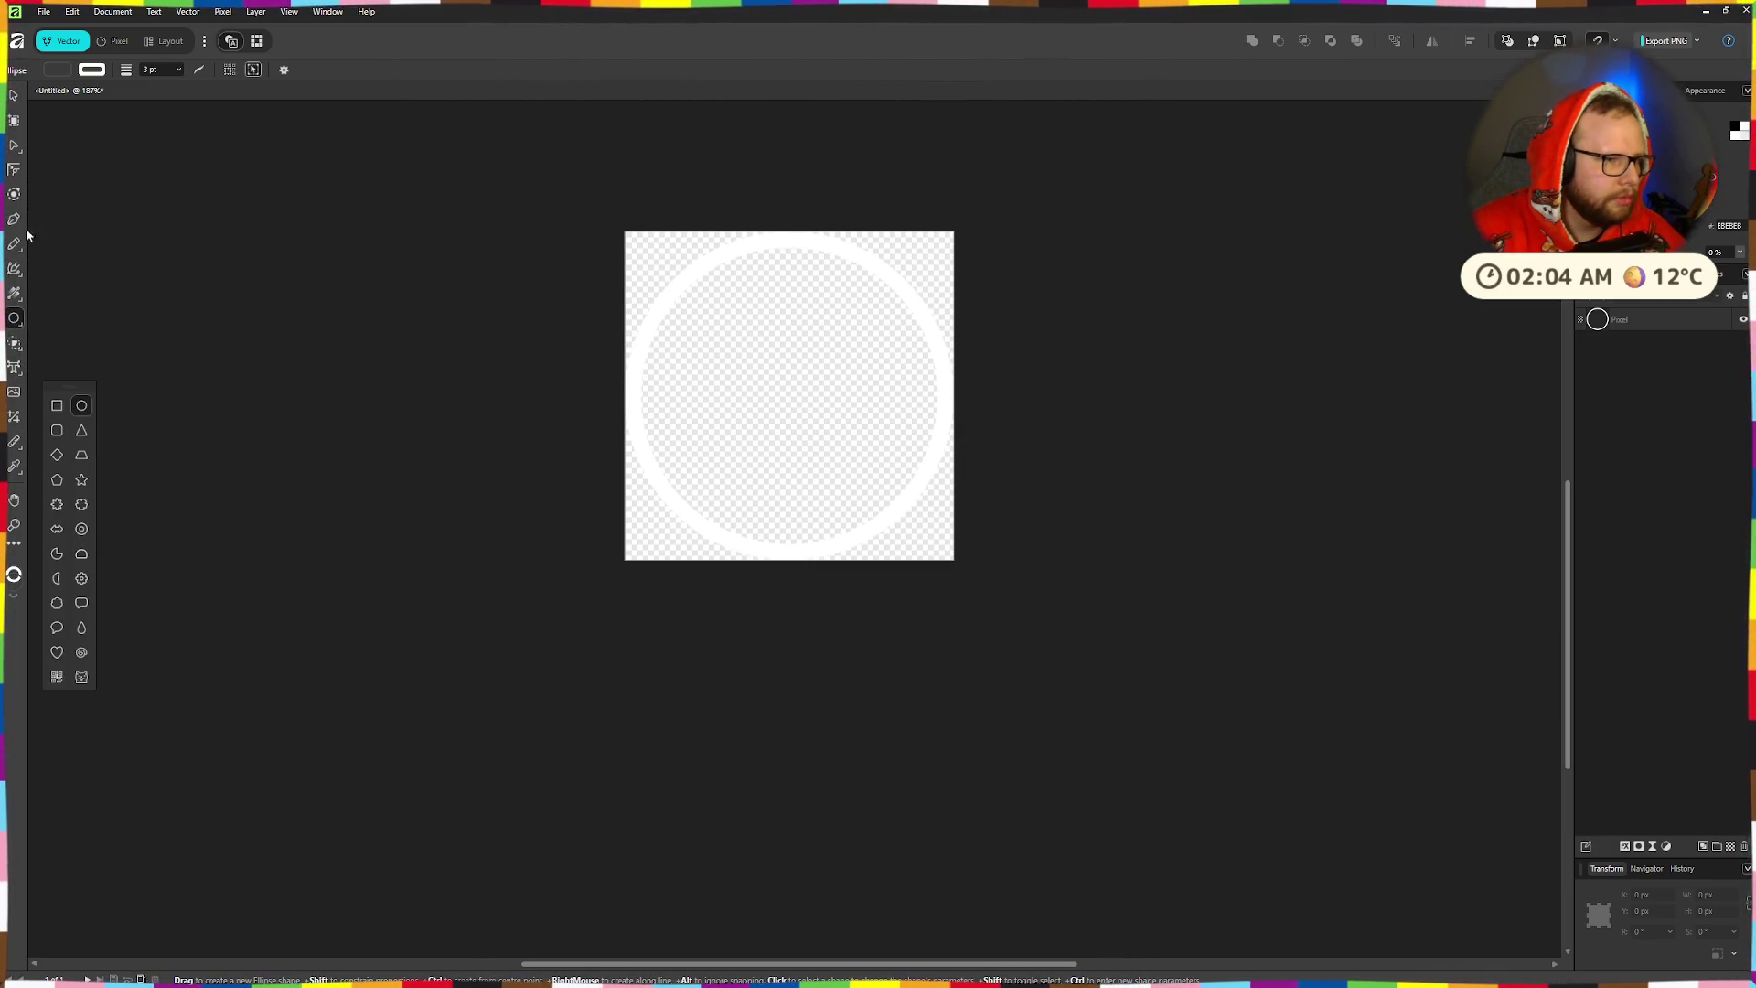
click(13, 122)
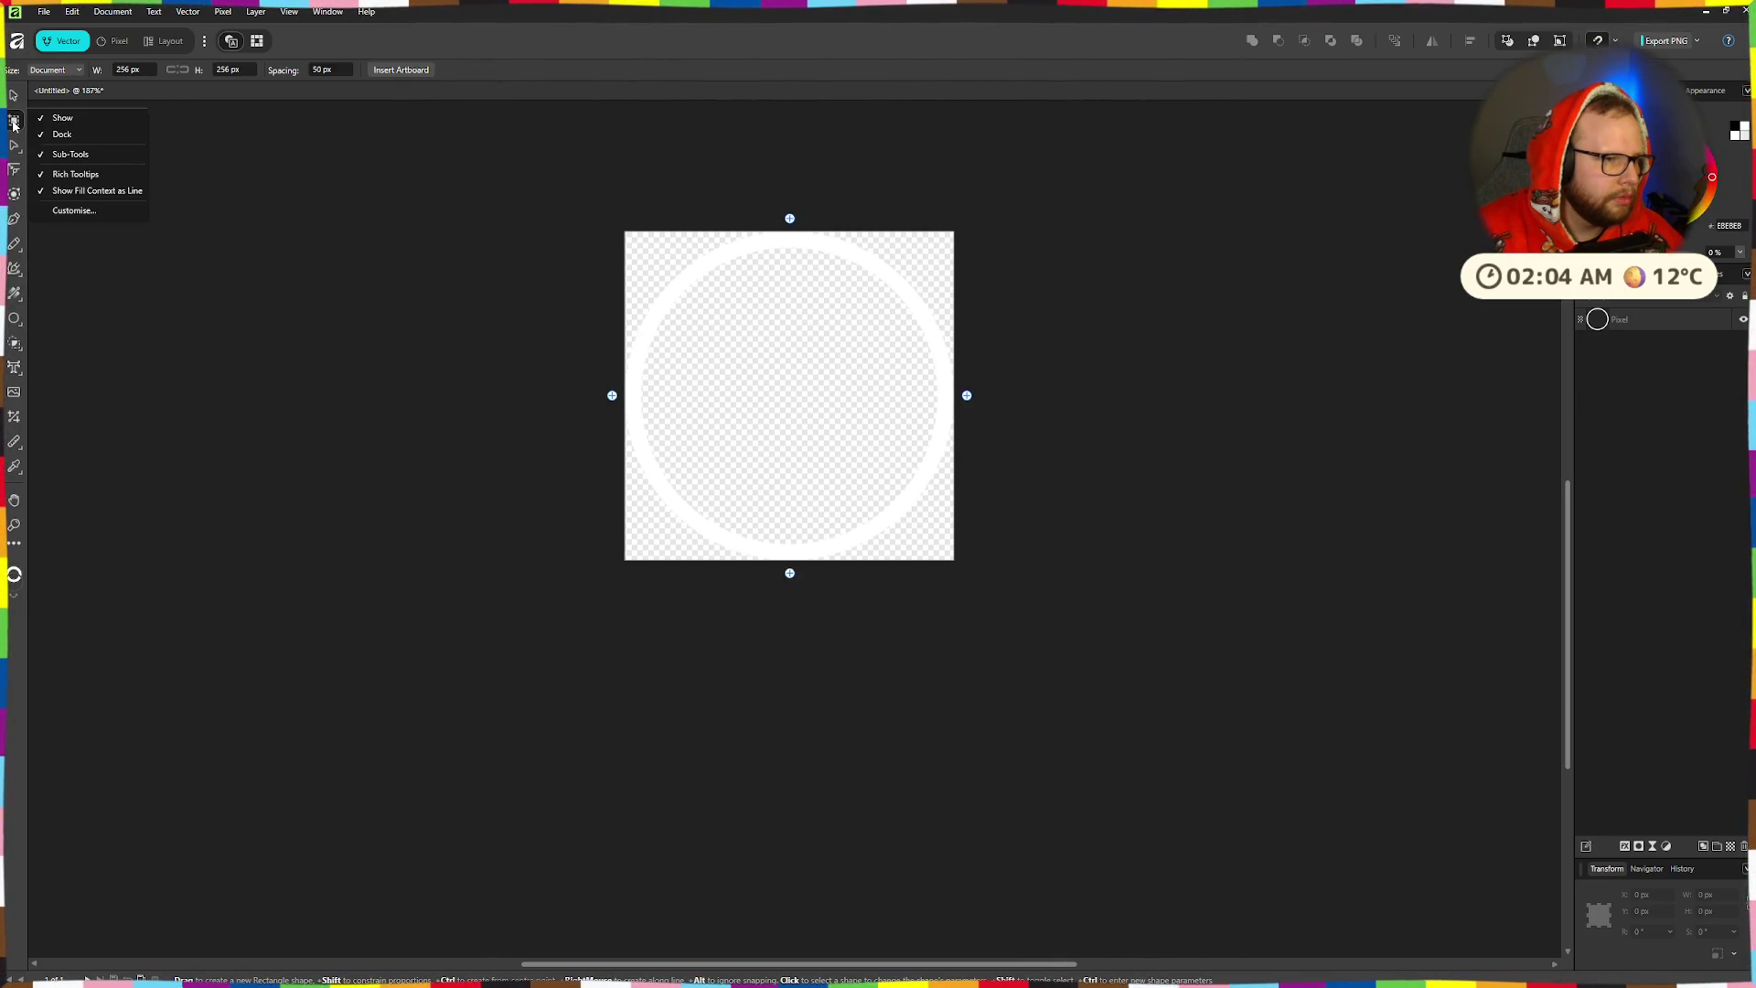
click(14, 169)
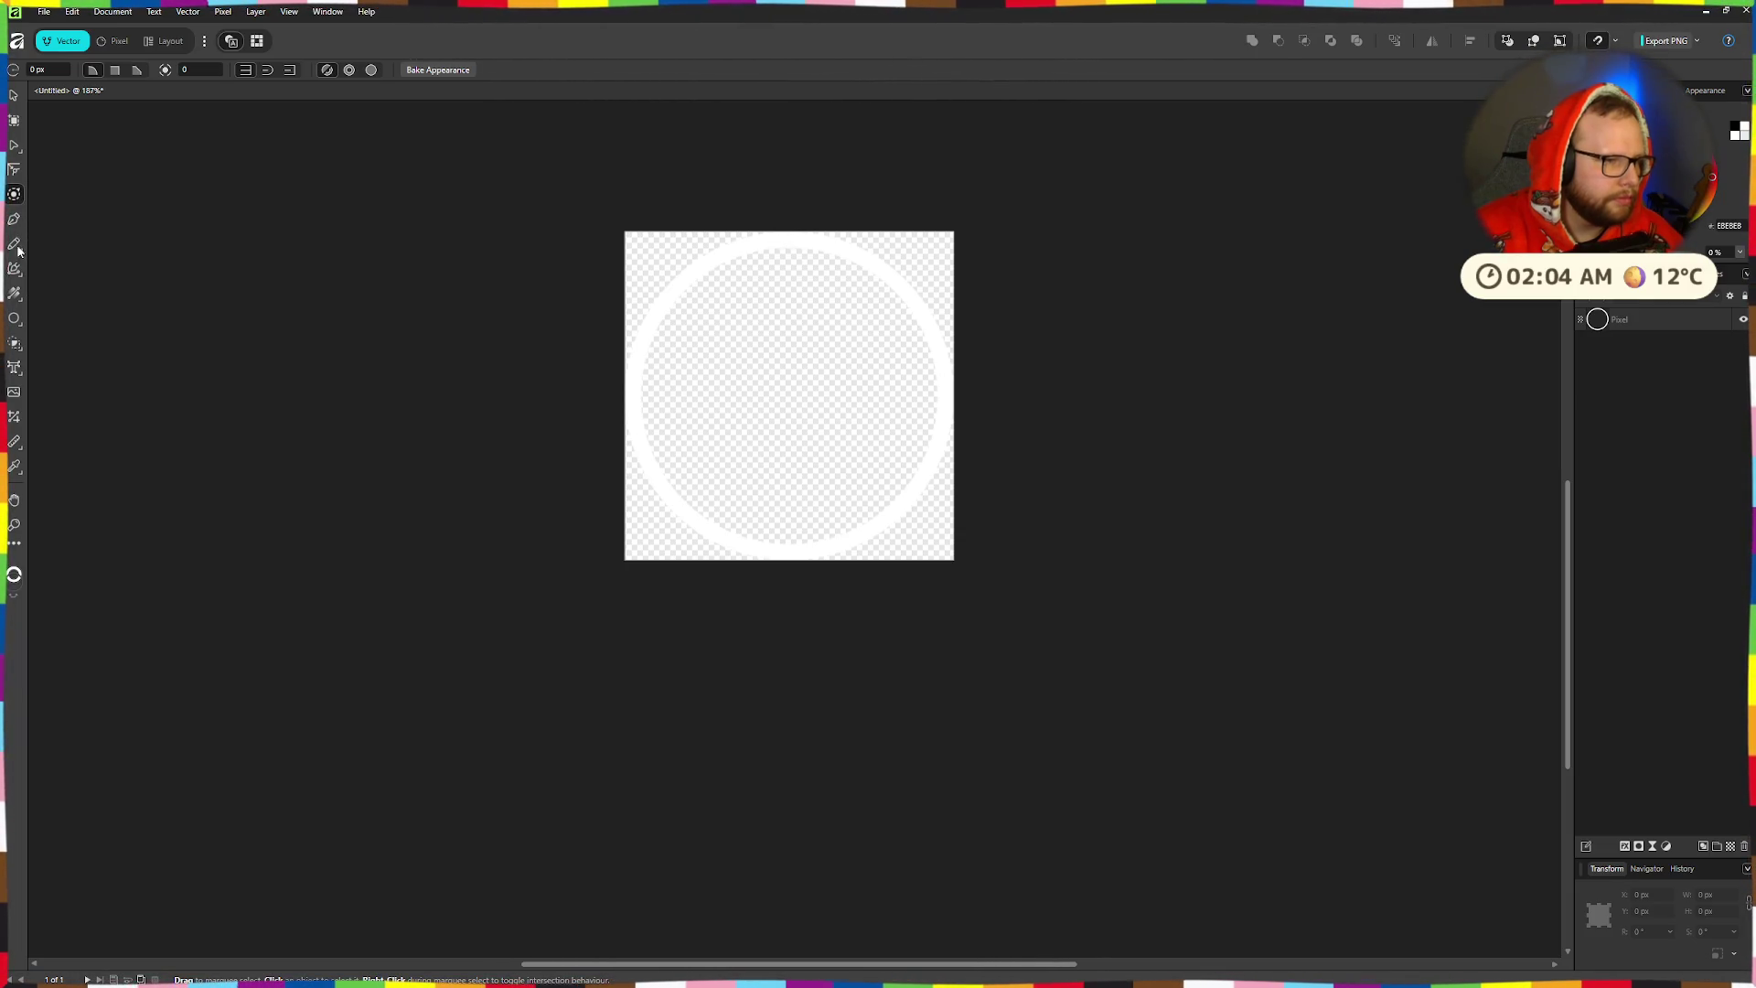
click(118, 43)
right_click(14, 170)
click(99, 184)
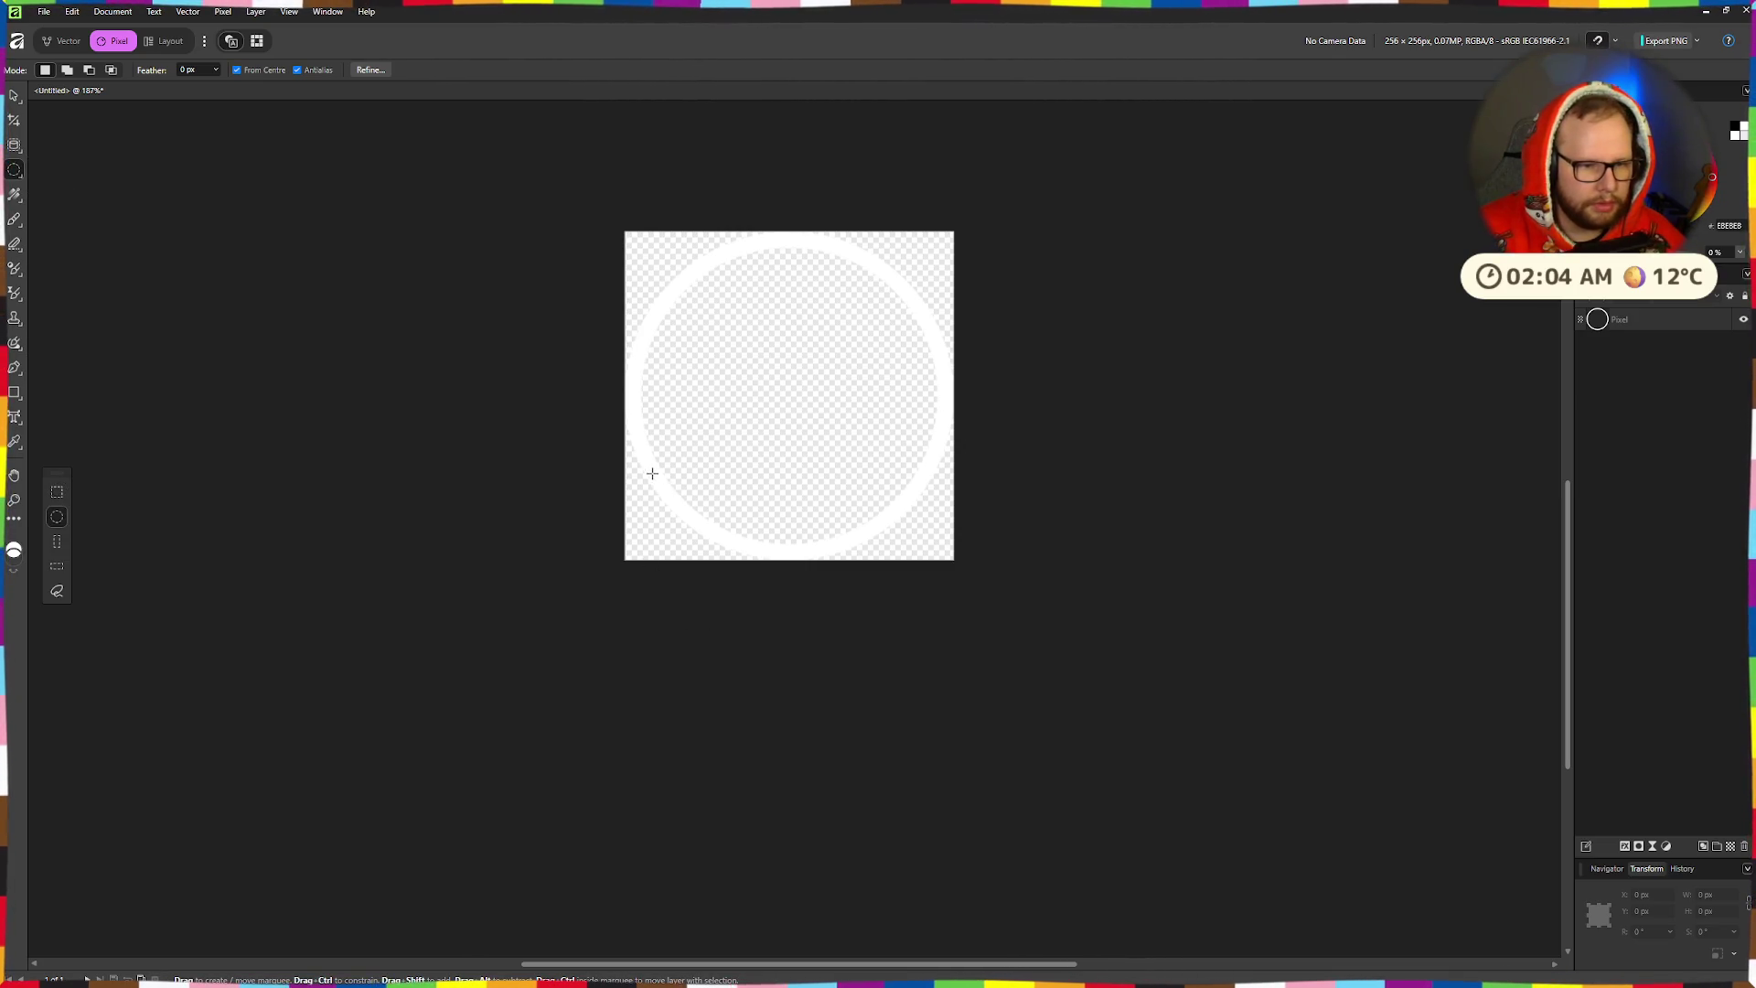
- Place an elliptical selection over the ring's bottom and erase it from the Pixel layer
drag(756, 581, 755, 579)
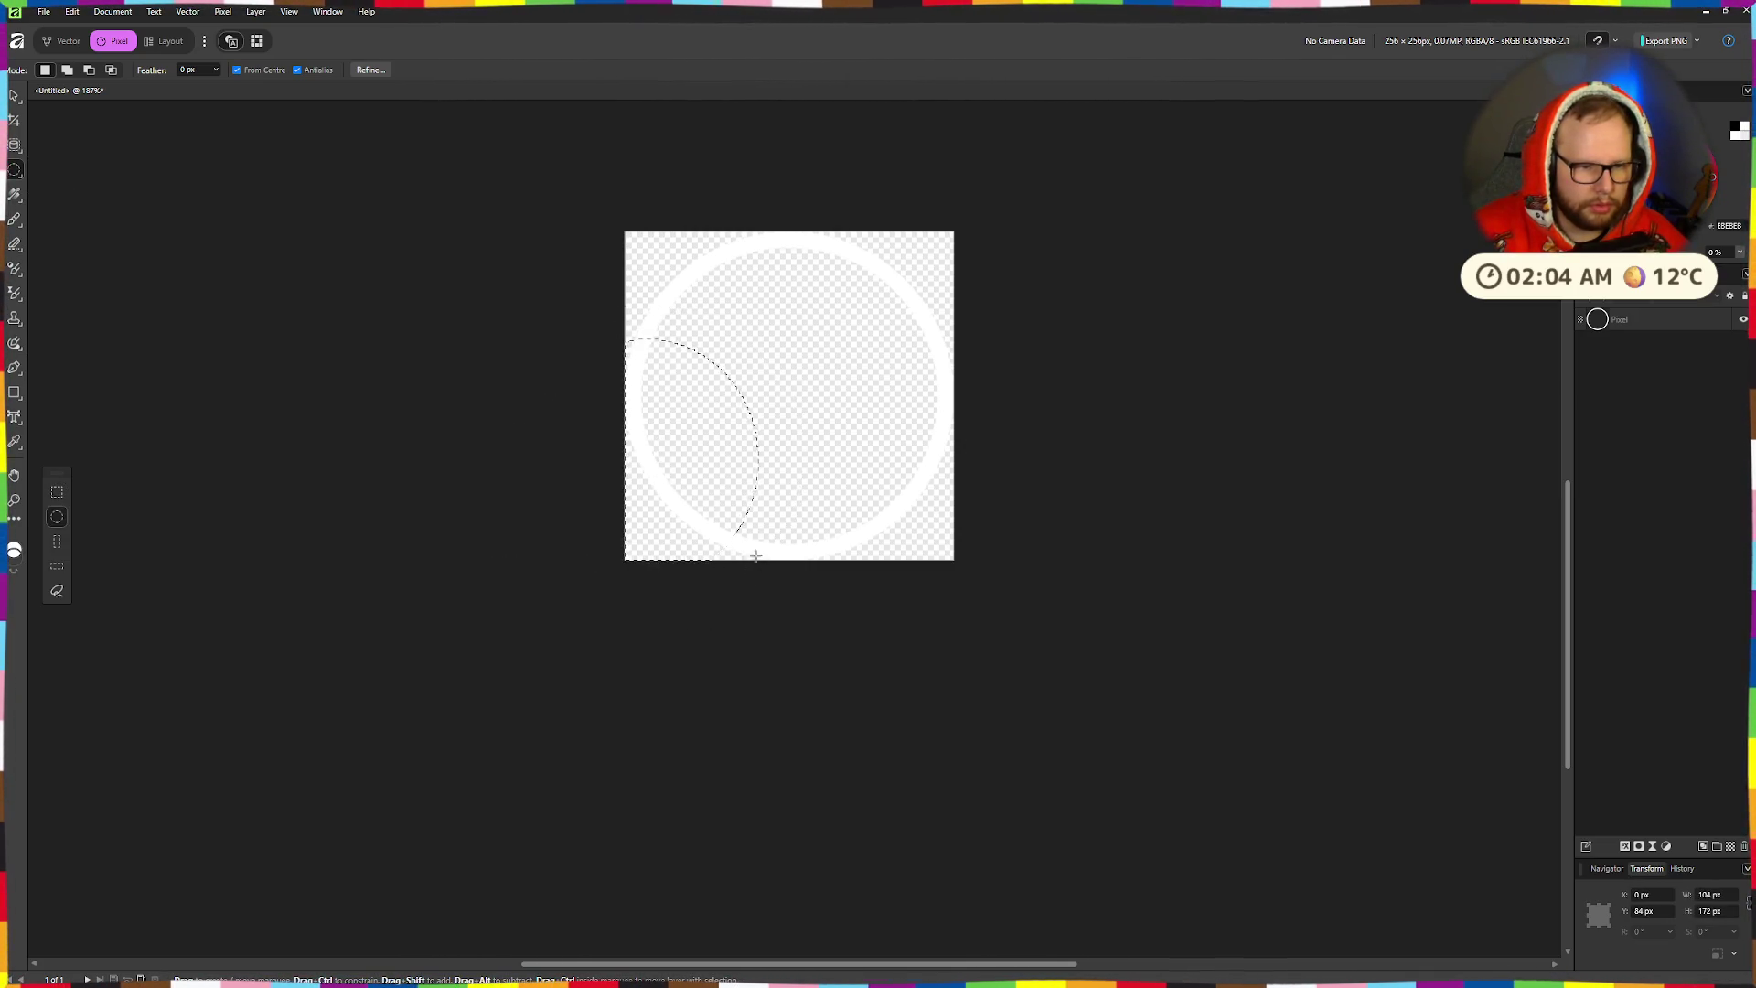
mouse_move(791, 478)
mouse_down()
mouse_move(835, 502)
mouse_move(791, 491)
mouse_up()
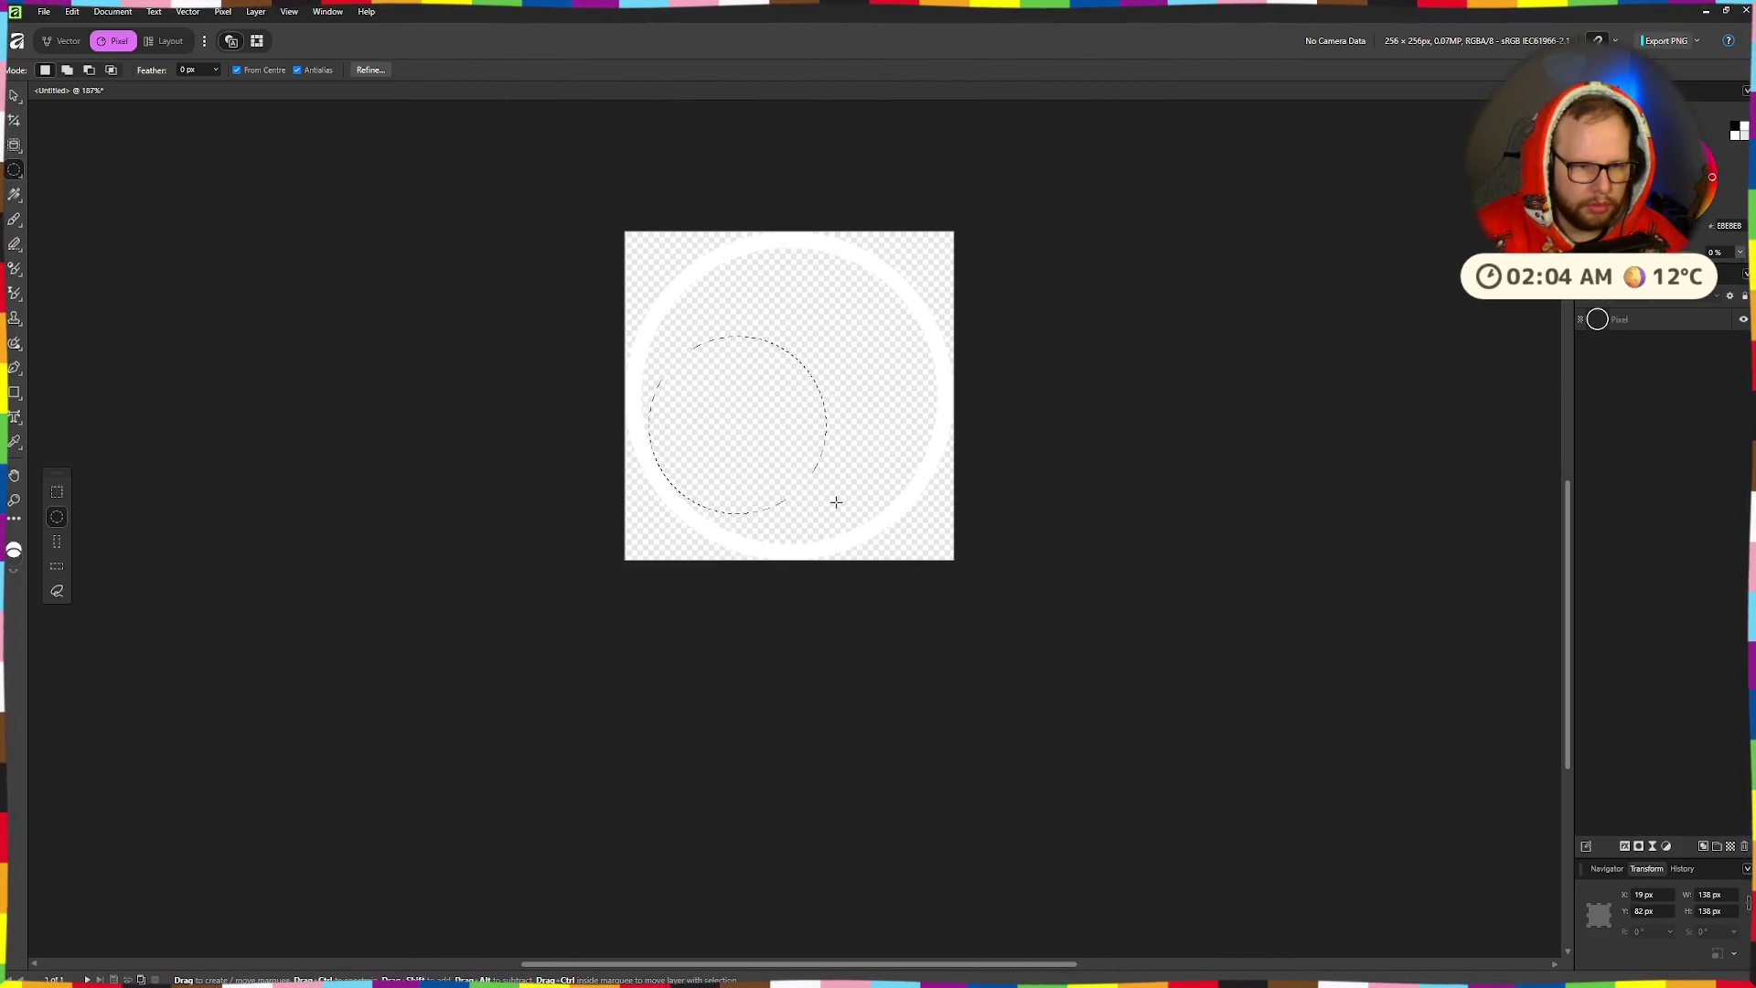
drag(752, 448, 822, 448)
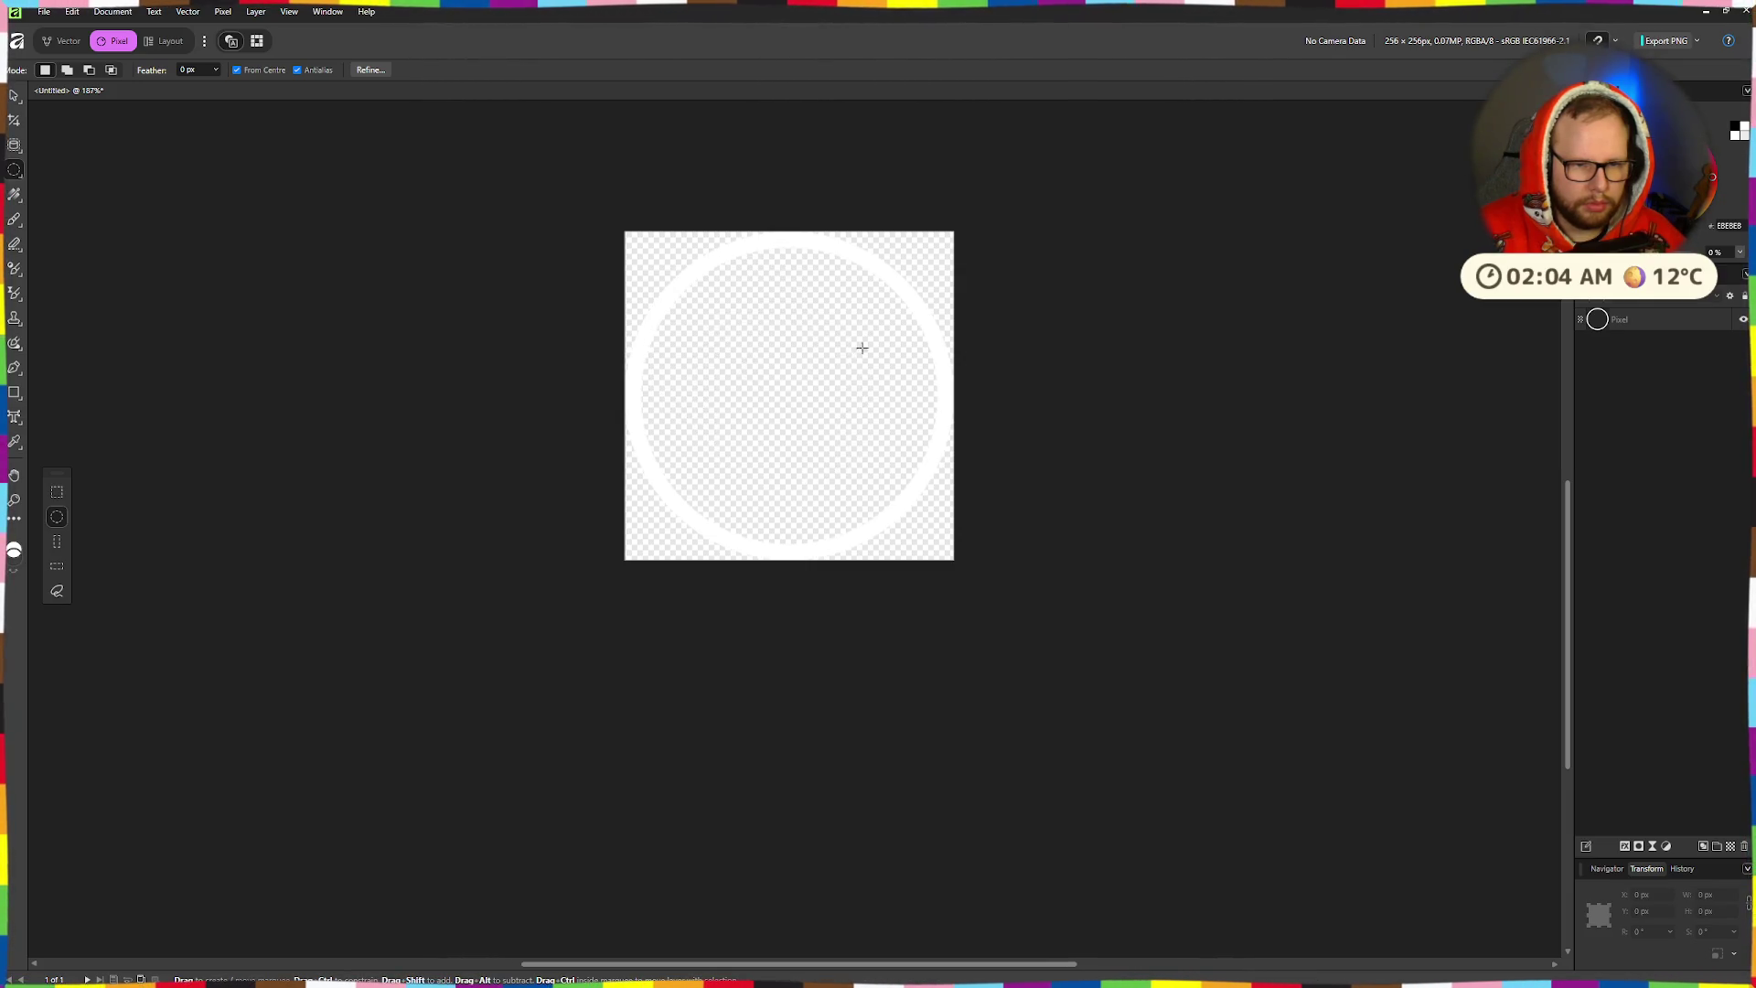
drag(813, 356, 809, 545)
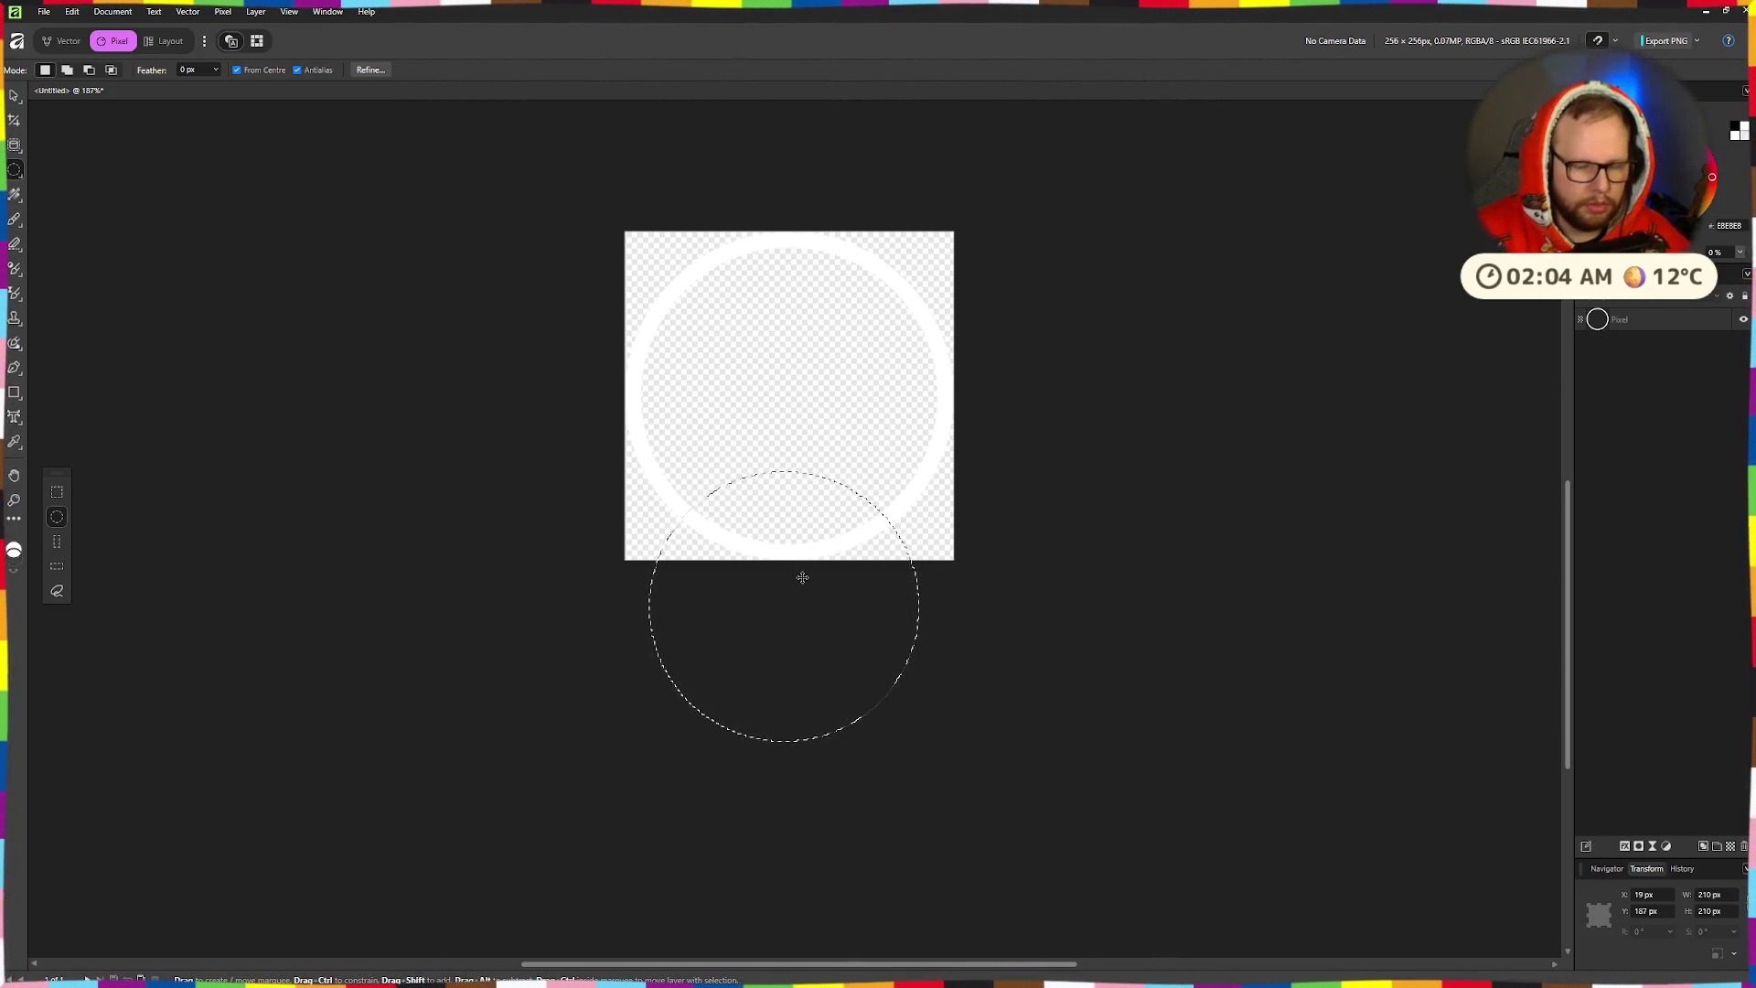
click(1672, 320)
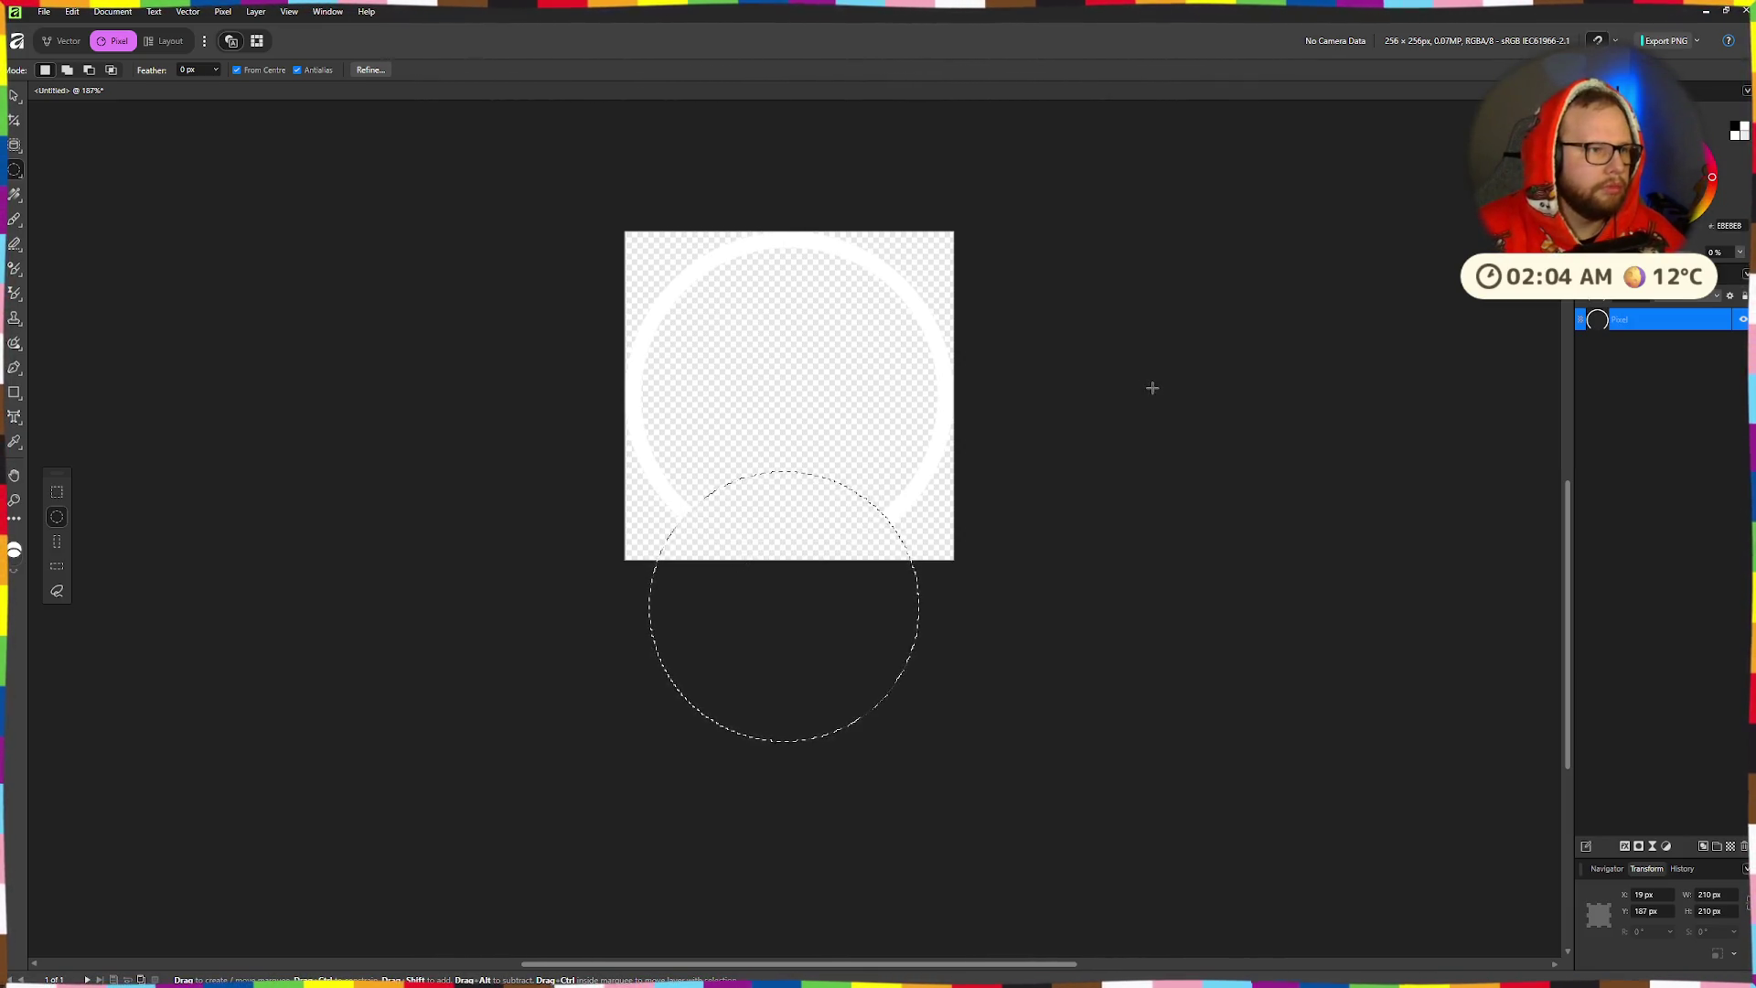
- Export the image as PNG with the file name helmet.png
key(ctrl+s)
click(755, 566)
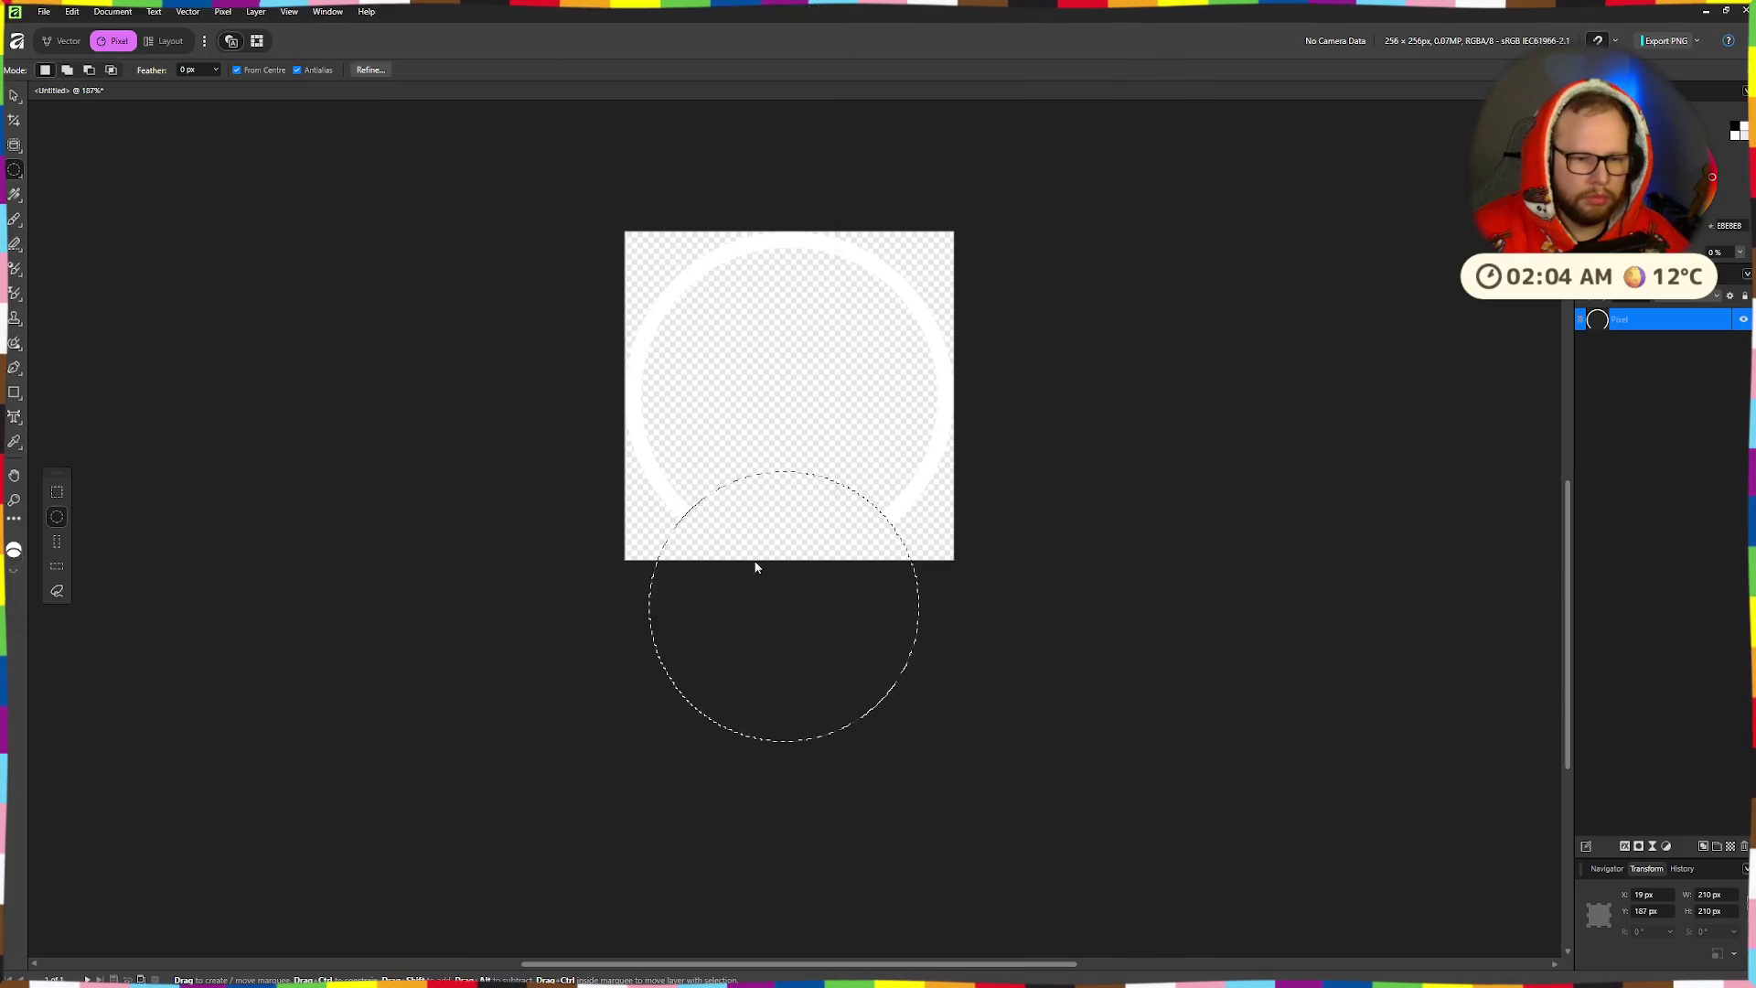
key(ctrl+shift+alt+s)
click(160, 130)
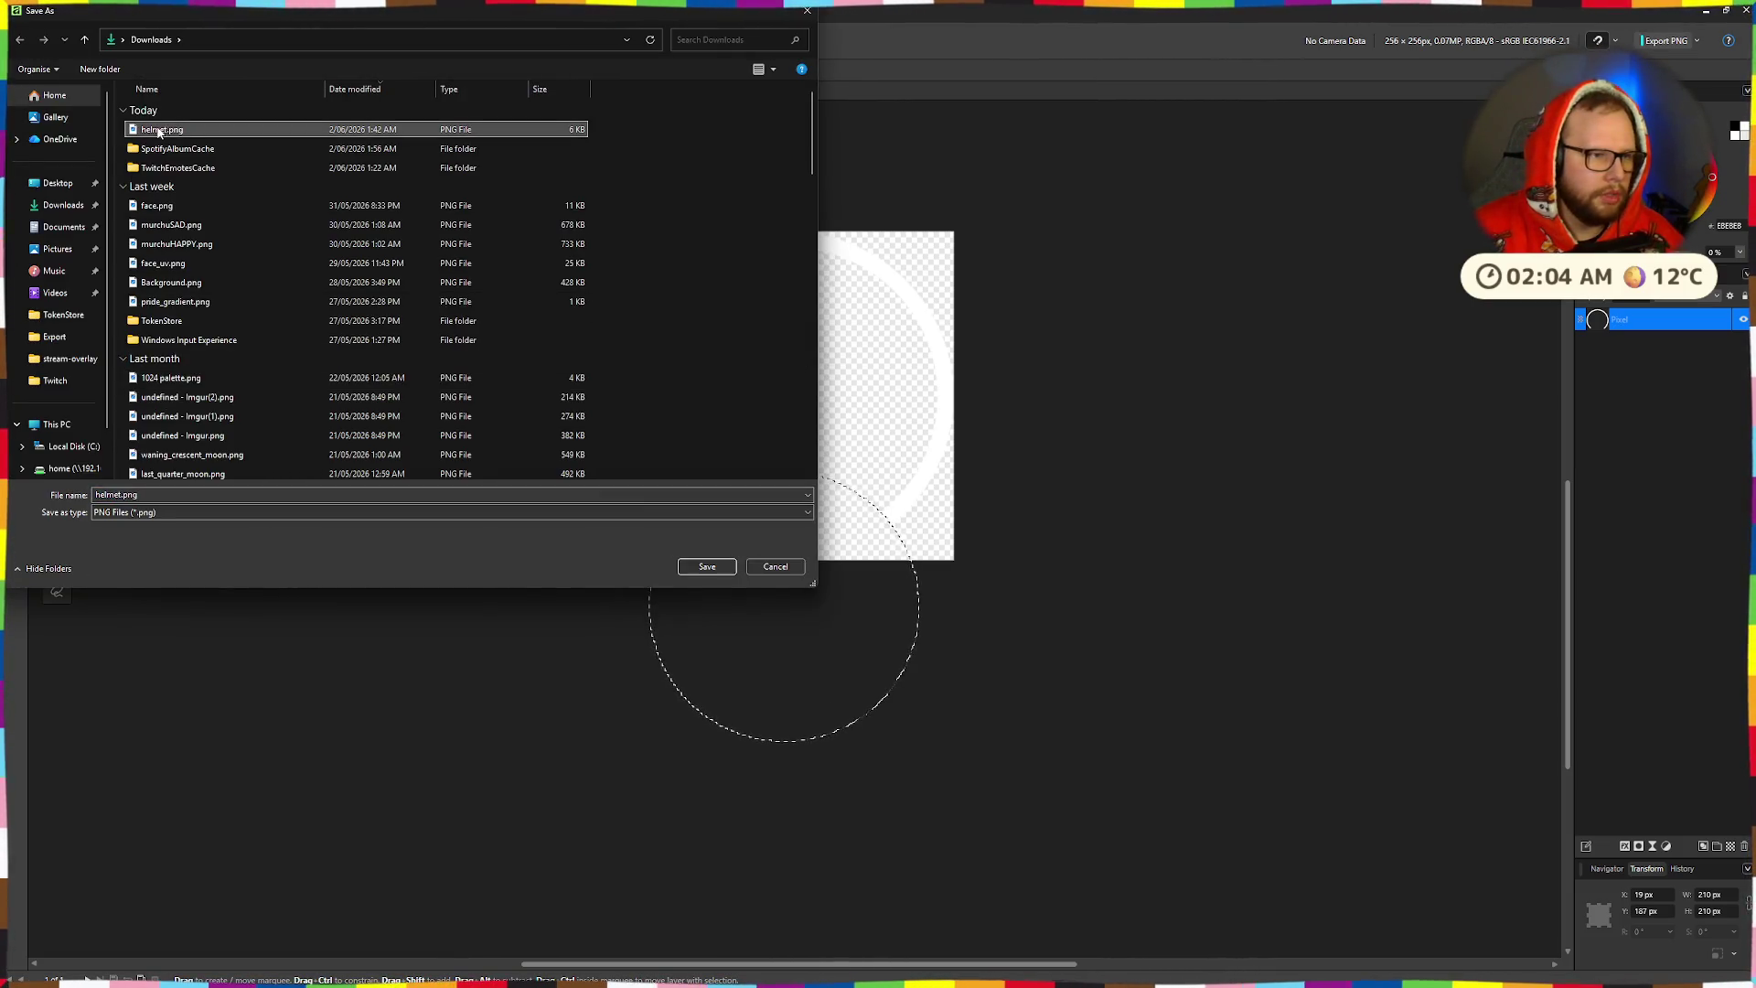
- Overwrite helmet.png with the cut ring, then copy it from Downloads into Godot's models folder
click(720, 569)
click(911, 555)
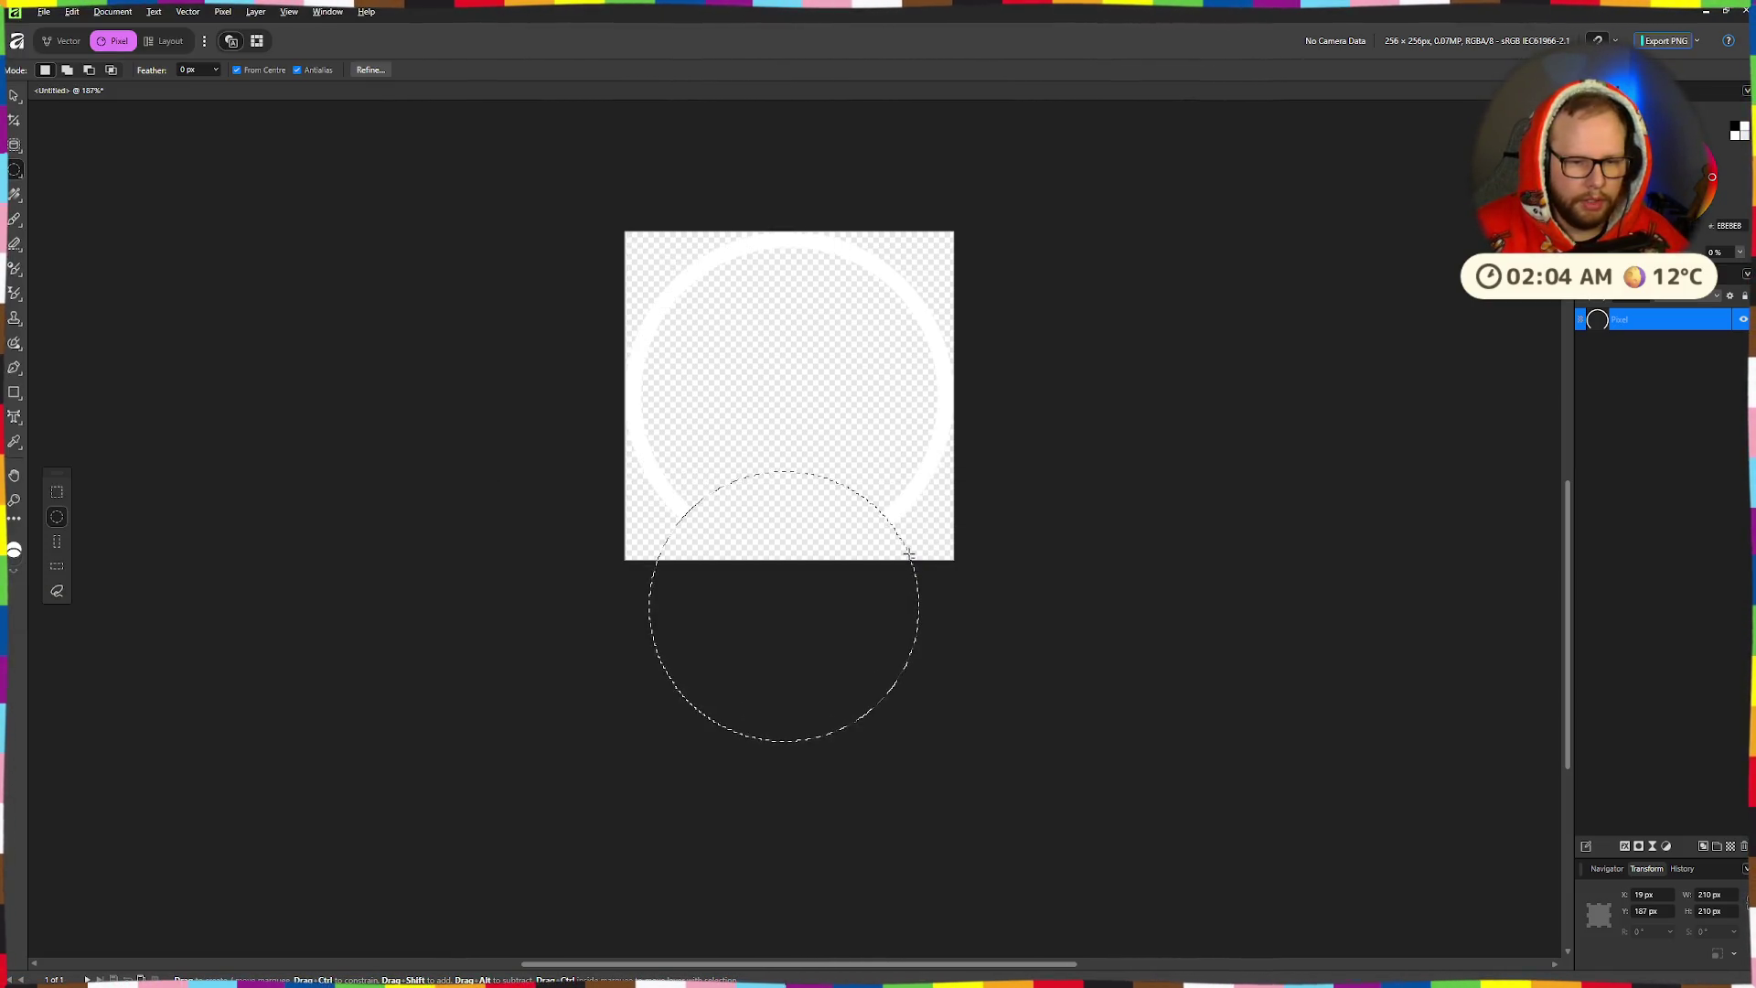
key(alt+Tab)
key(alt+Tab)
key(alt+Tab)
key(alt+Tab)
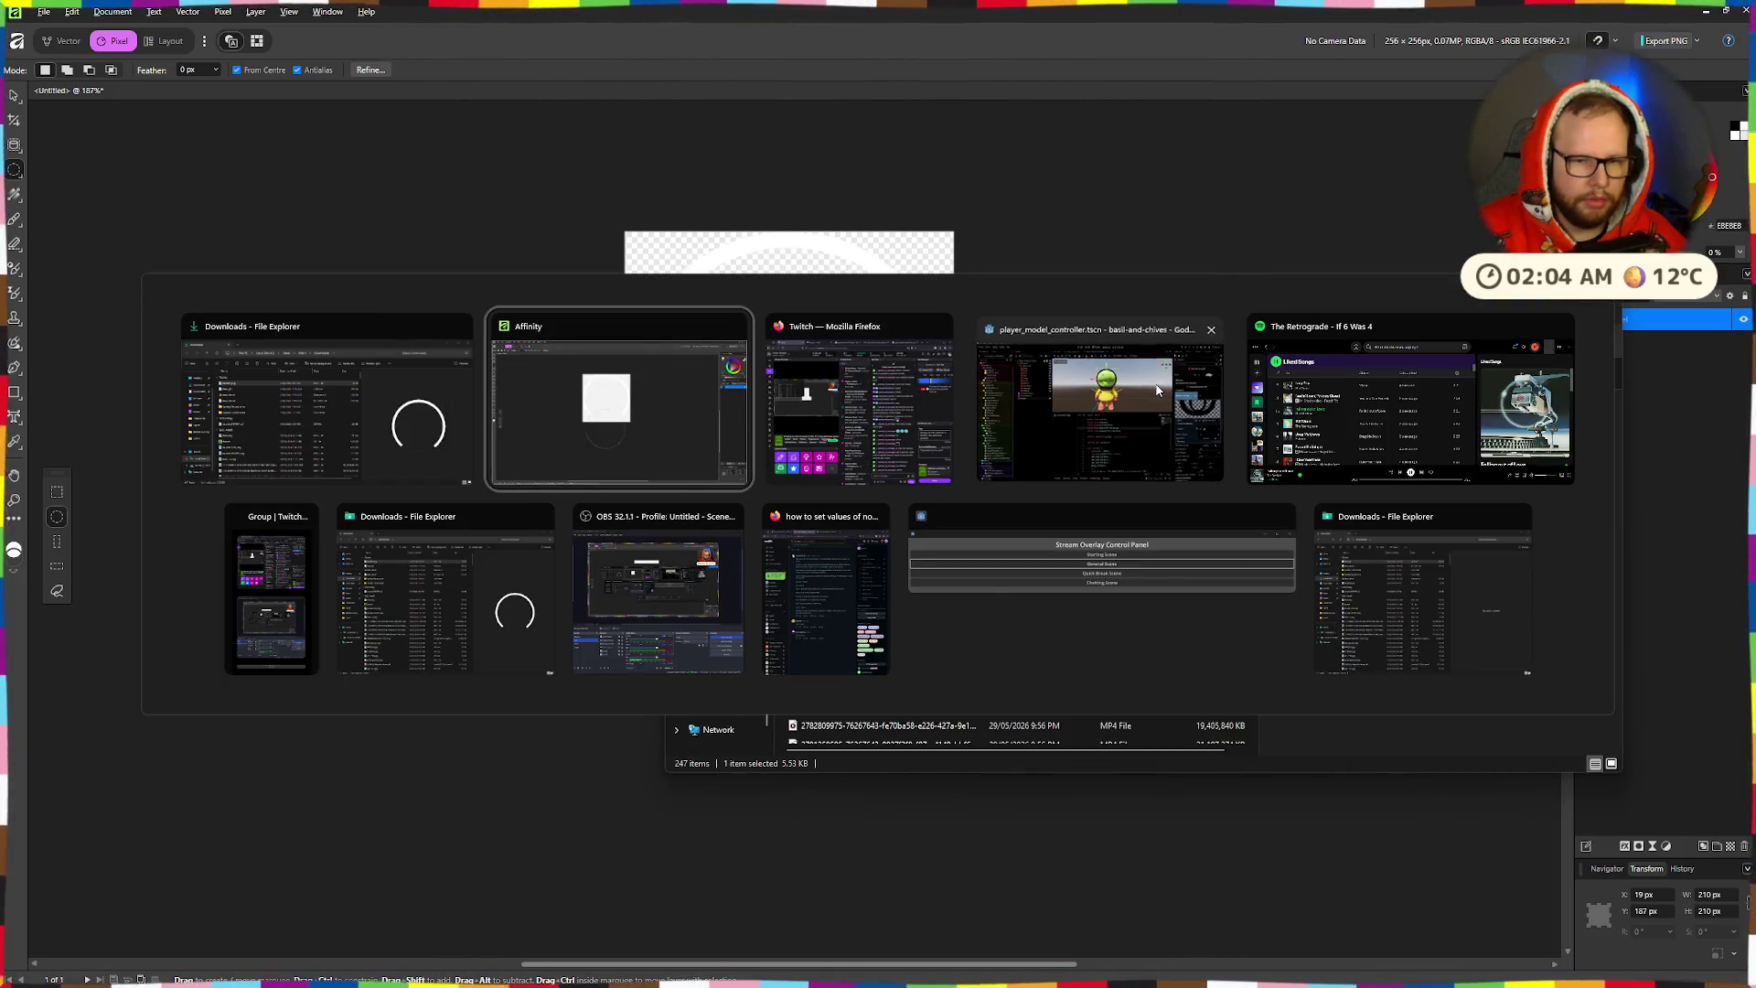
key(super+e)
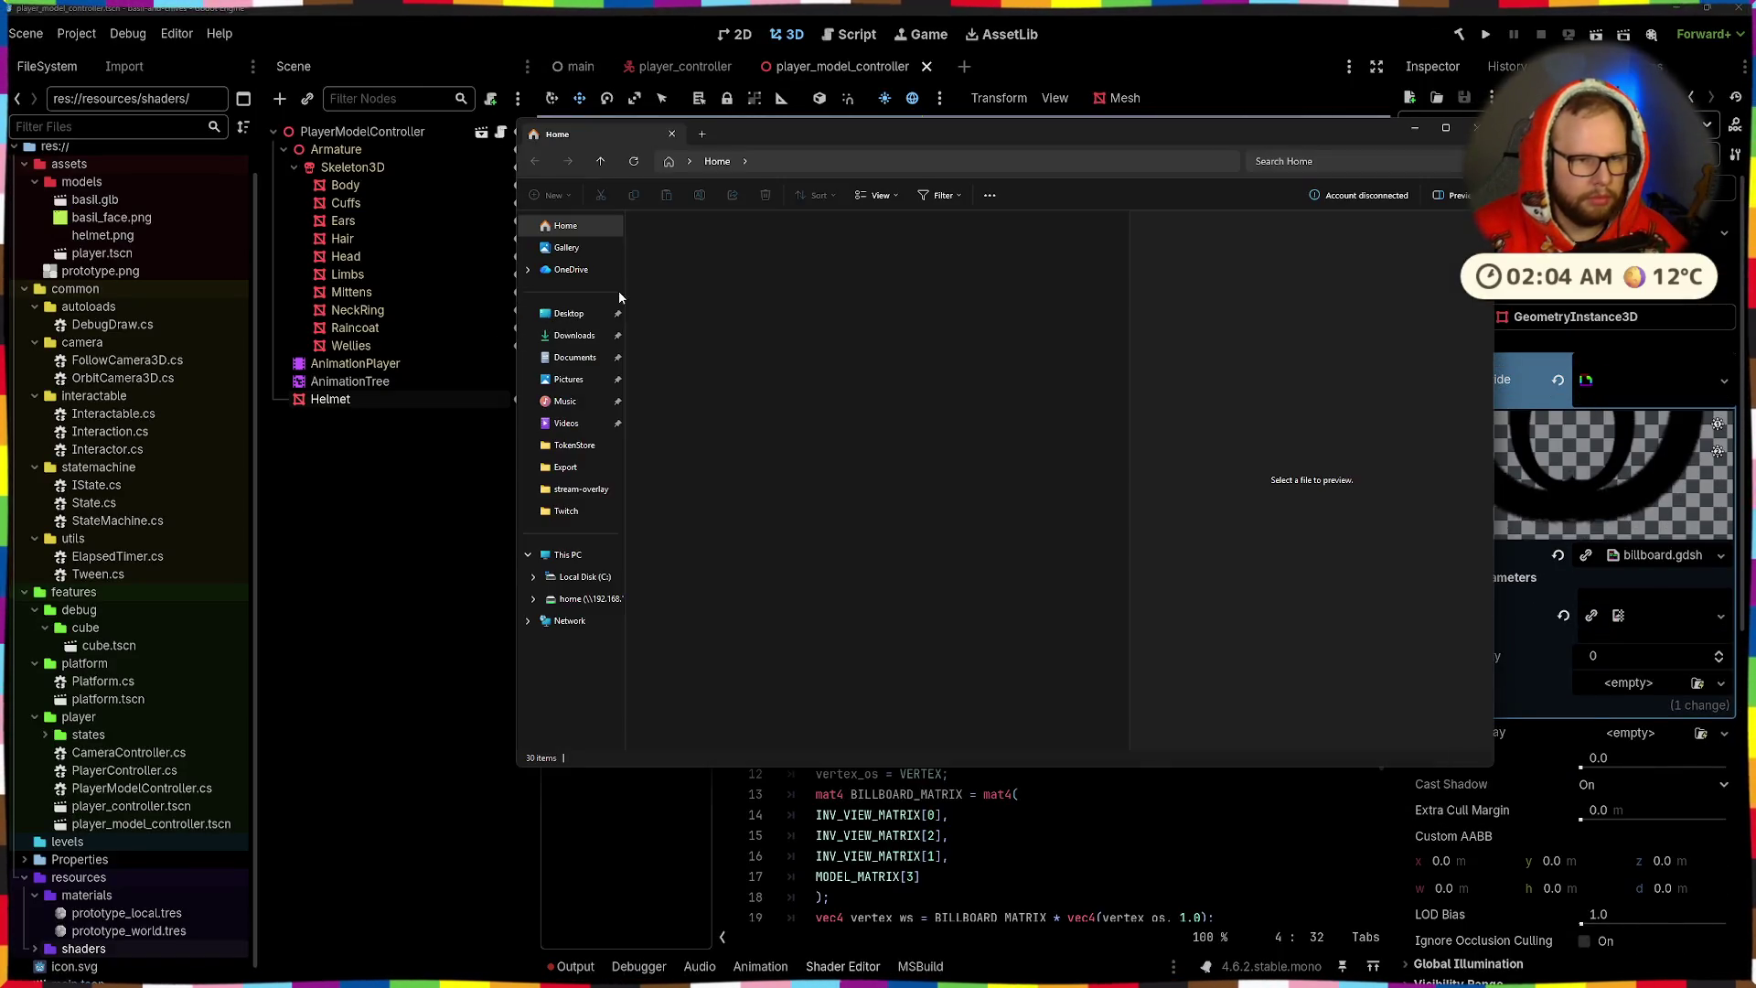
click(574, 334)
mouse_move(678, 269)
mouse_down()
mouse_move(631, 302)
mouse_move(129, 228)
mouse_up()
mouse_move(678, 272)
mouse_down()
mouse_move(699, 279)
mouse_move(53, 243)
mouse_up()
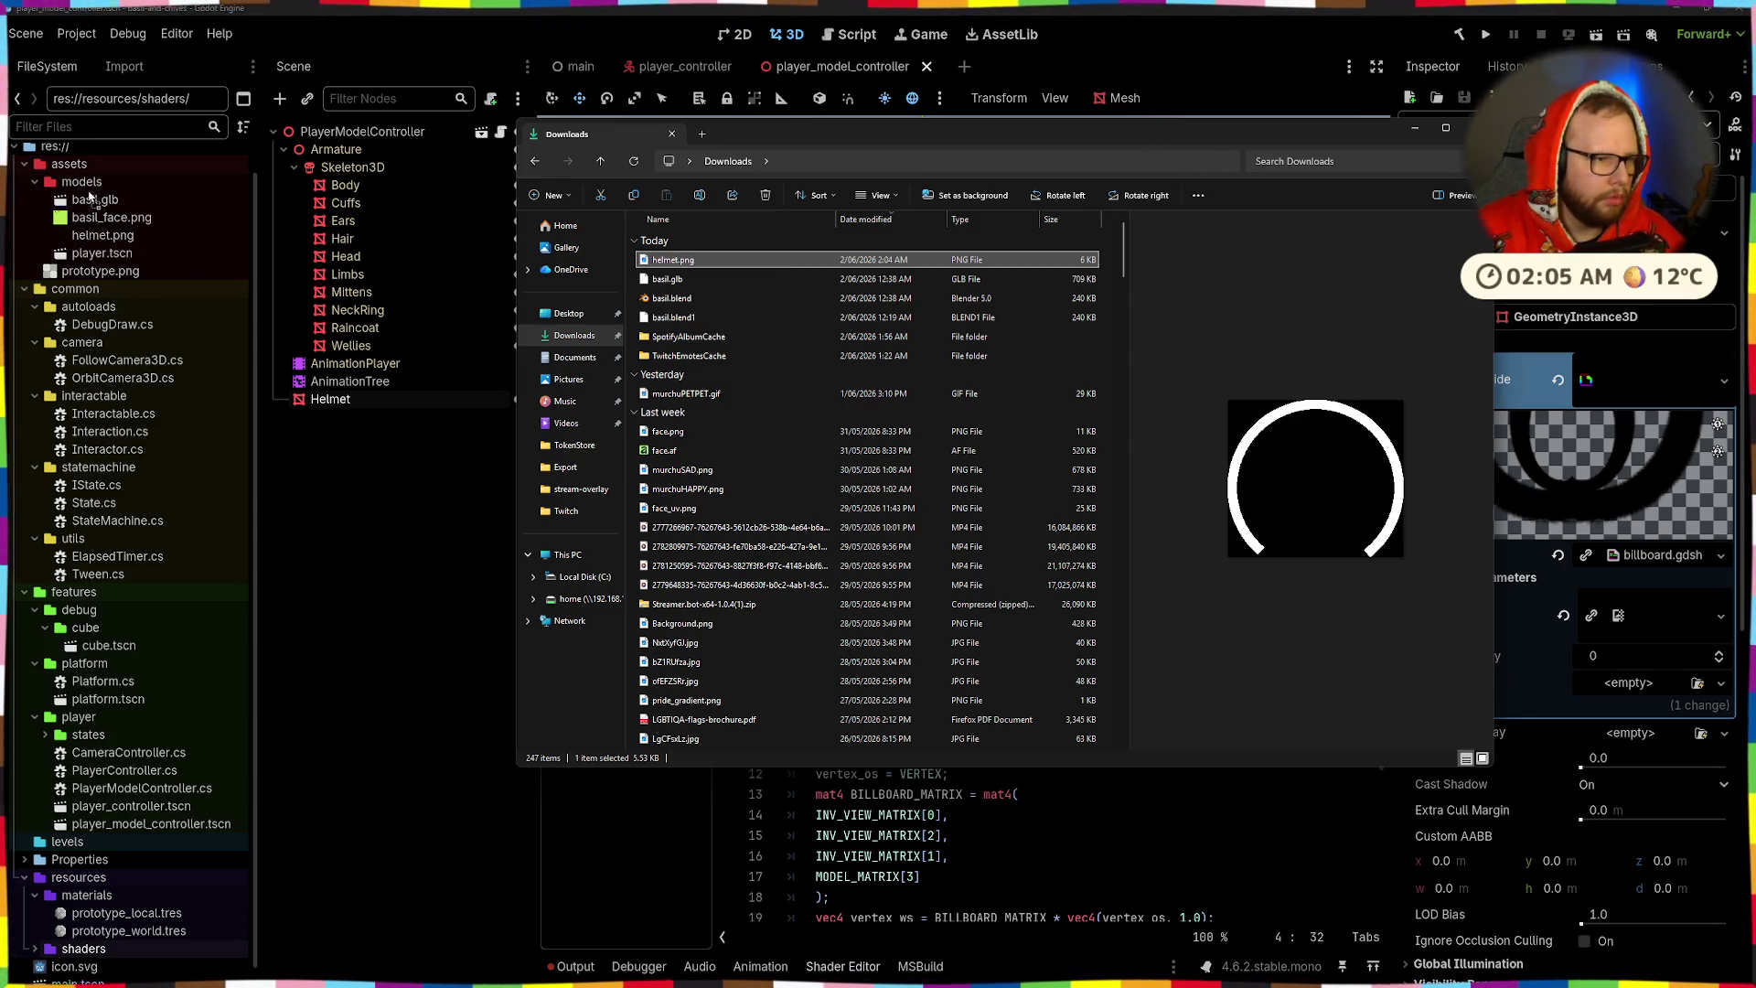
click(358, 538)
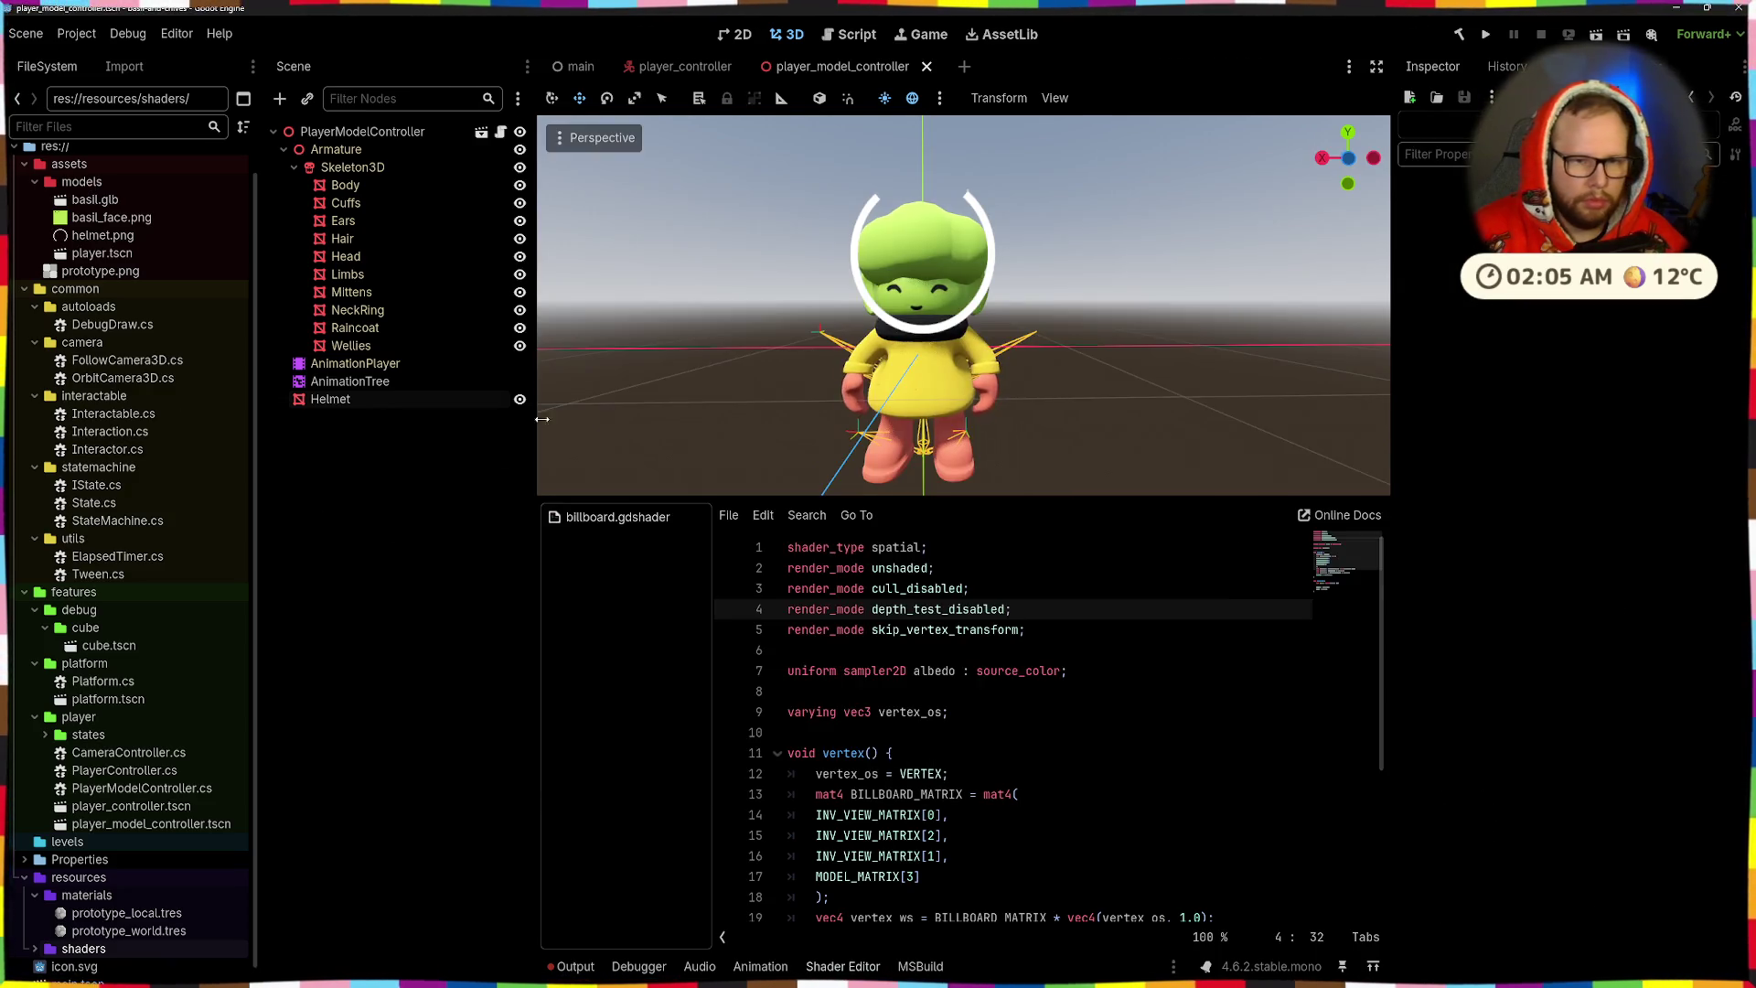
- Change the fragment sampling in billboard.gdshader to texture(albedo, -UV) to flip the UVs
scroll(832, 352, down, 3)
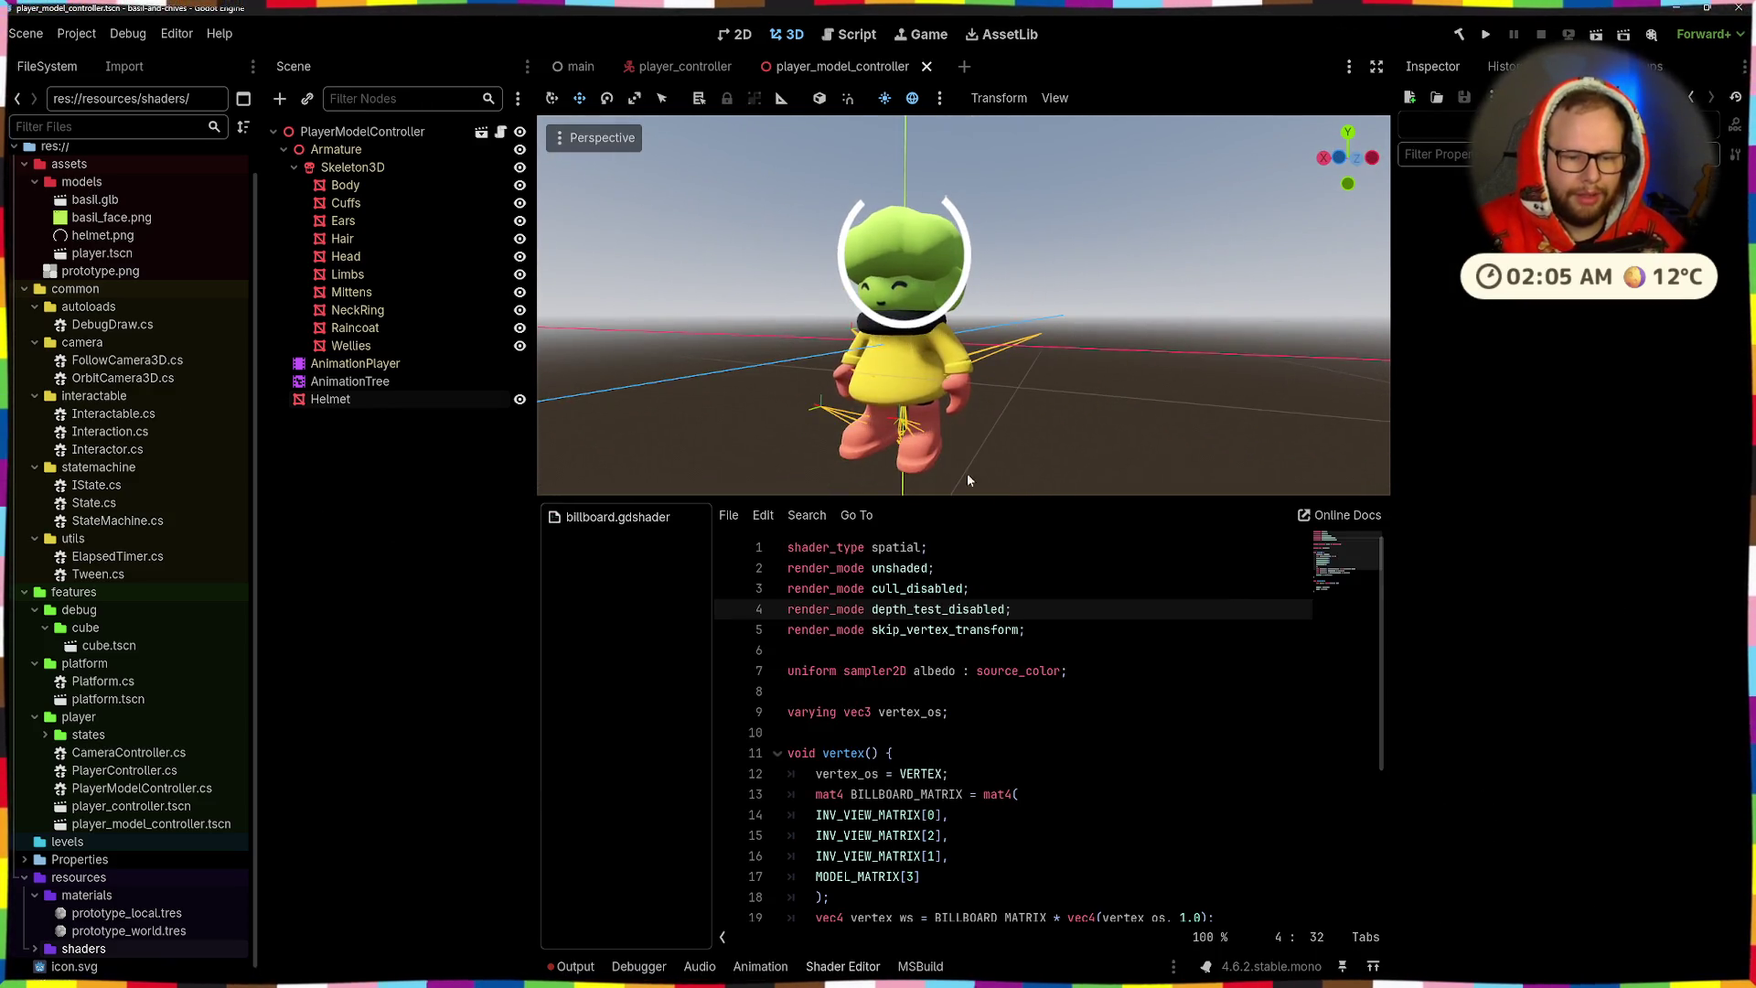
scroll(899, 299, up, 3)
scroll(875, 334, down, 4)
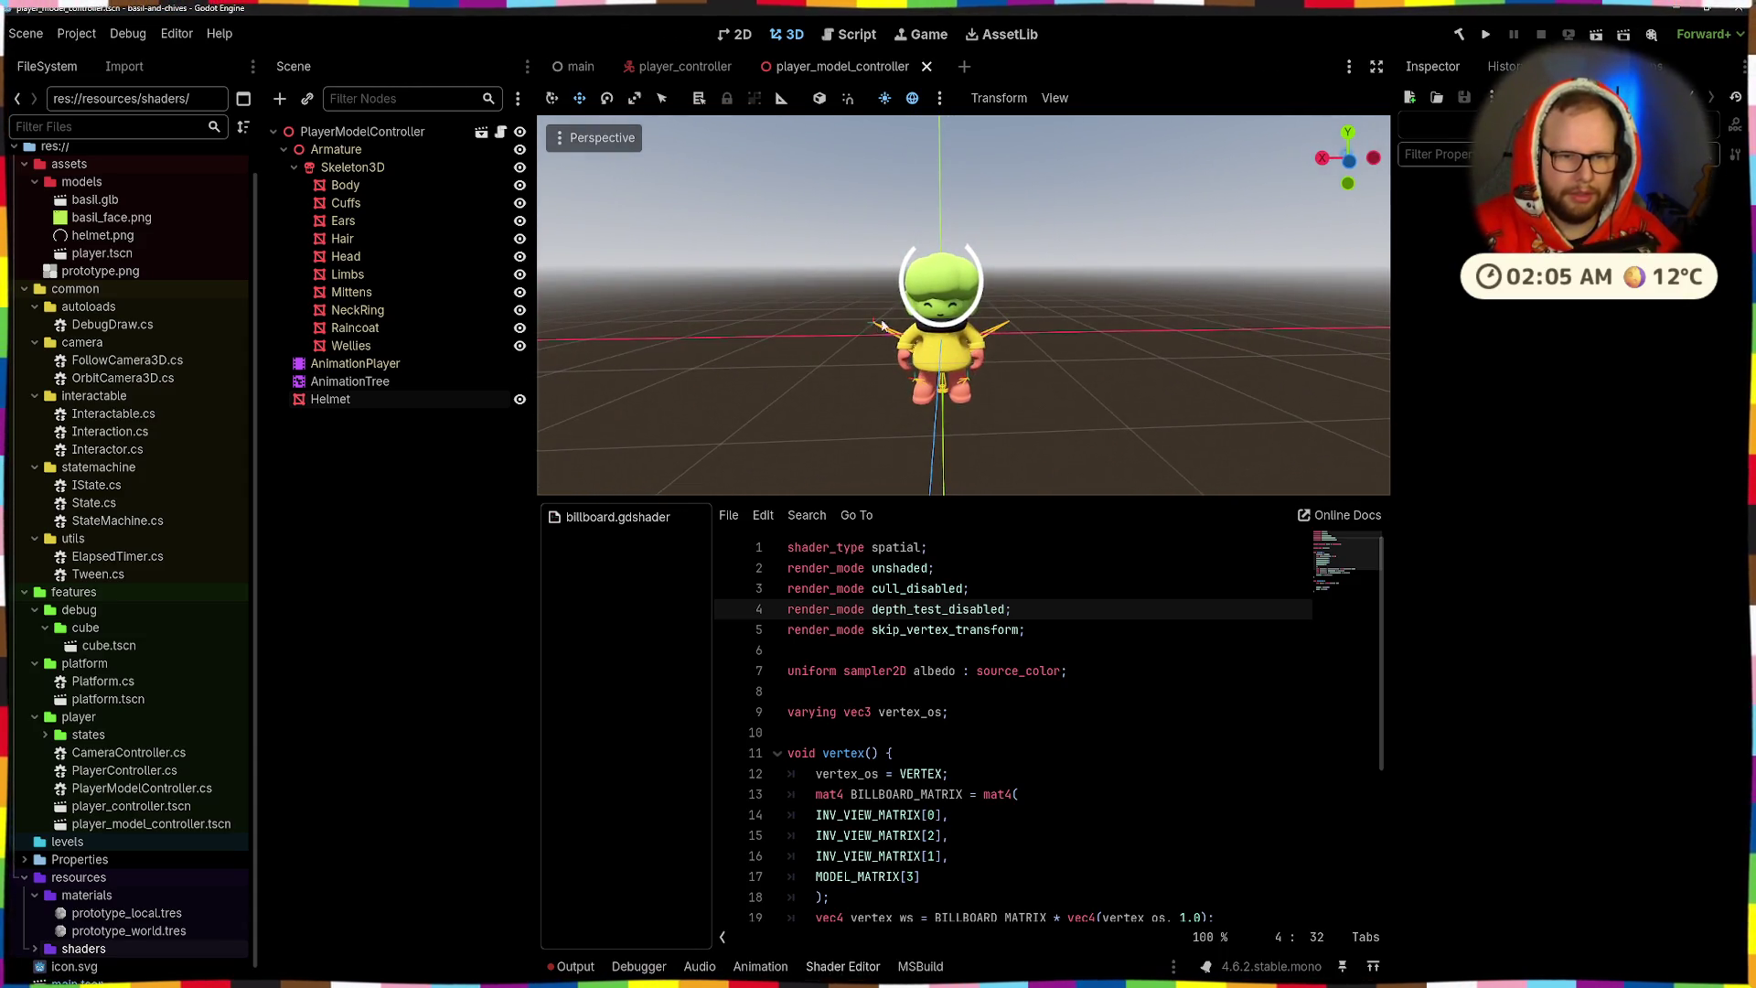
scroll(925, 252, up, 10)
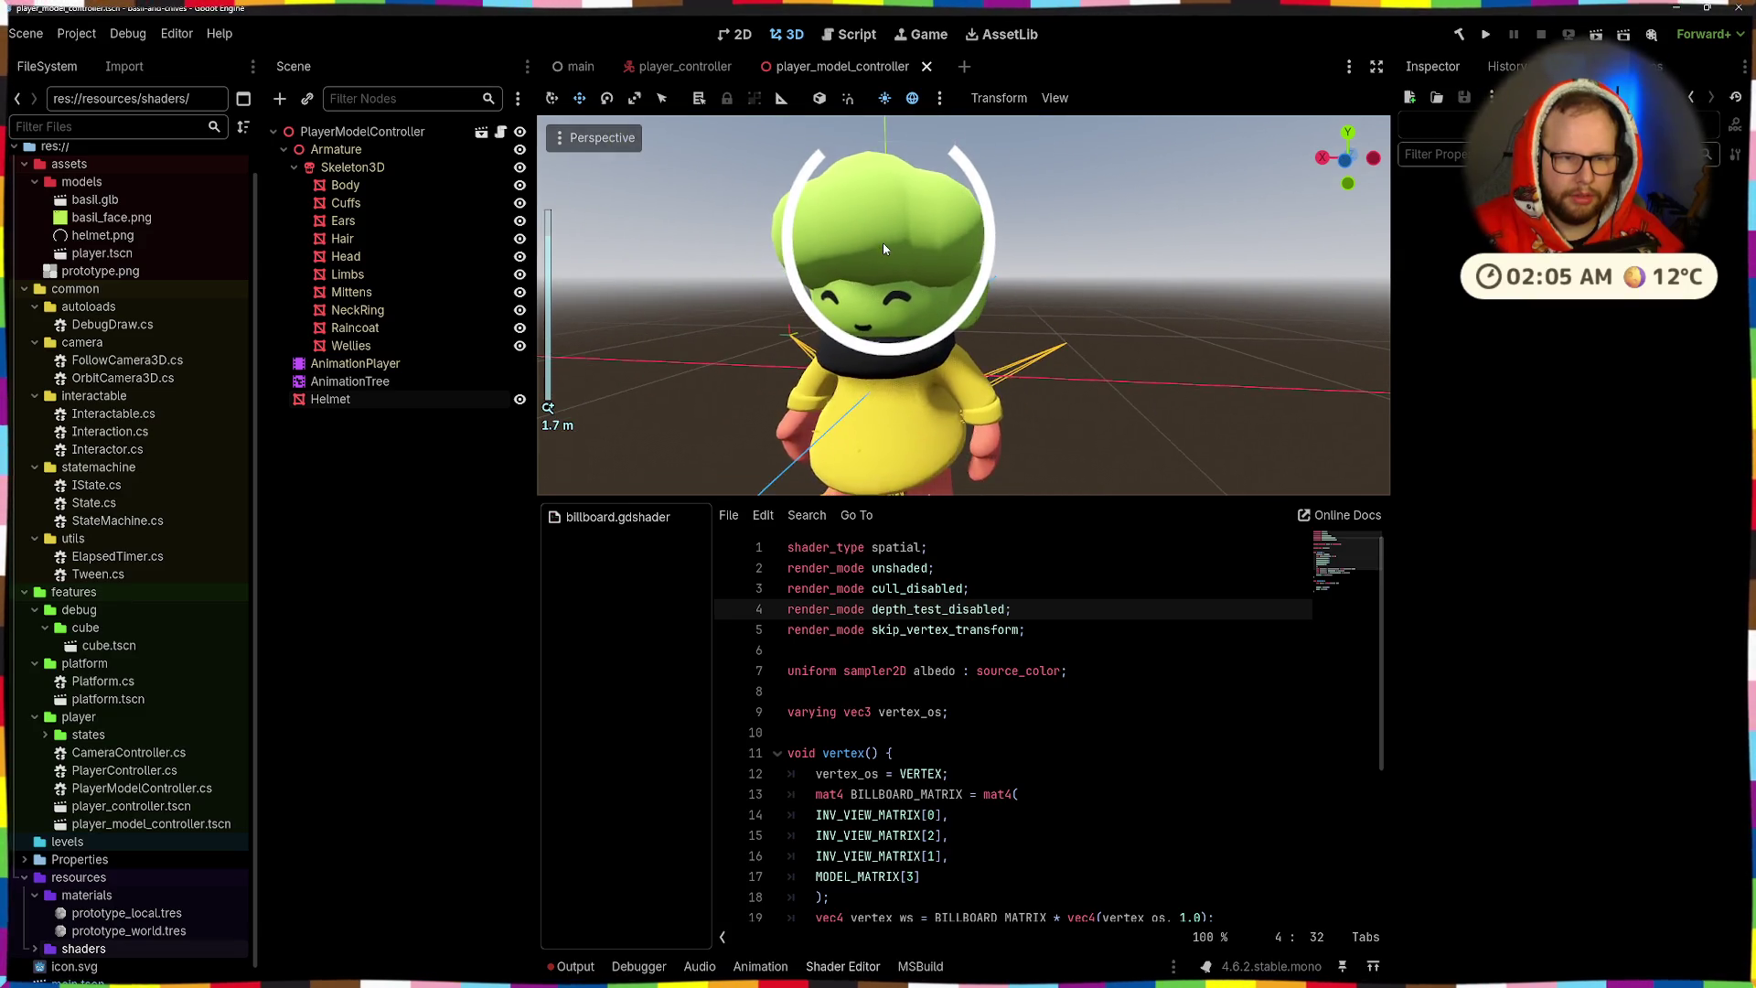
scroll(977, 755, down, 3)
scroll(977, 754, down, 1)
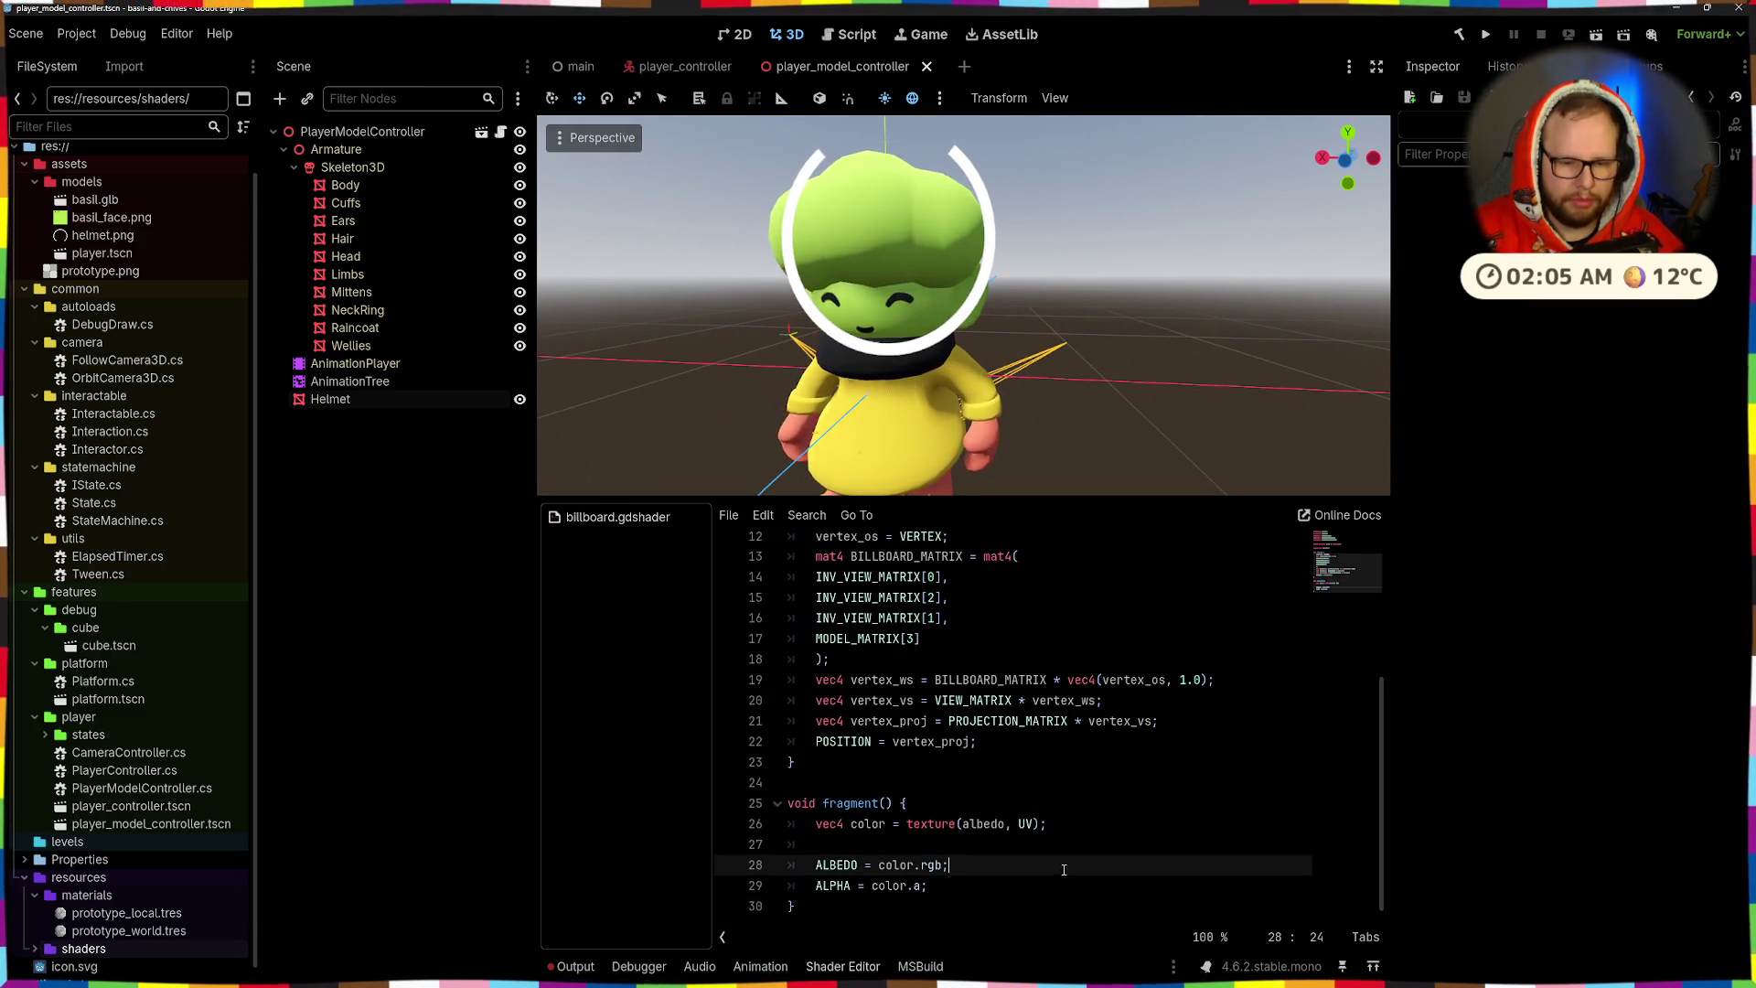
click(1020, 823)
text(-)
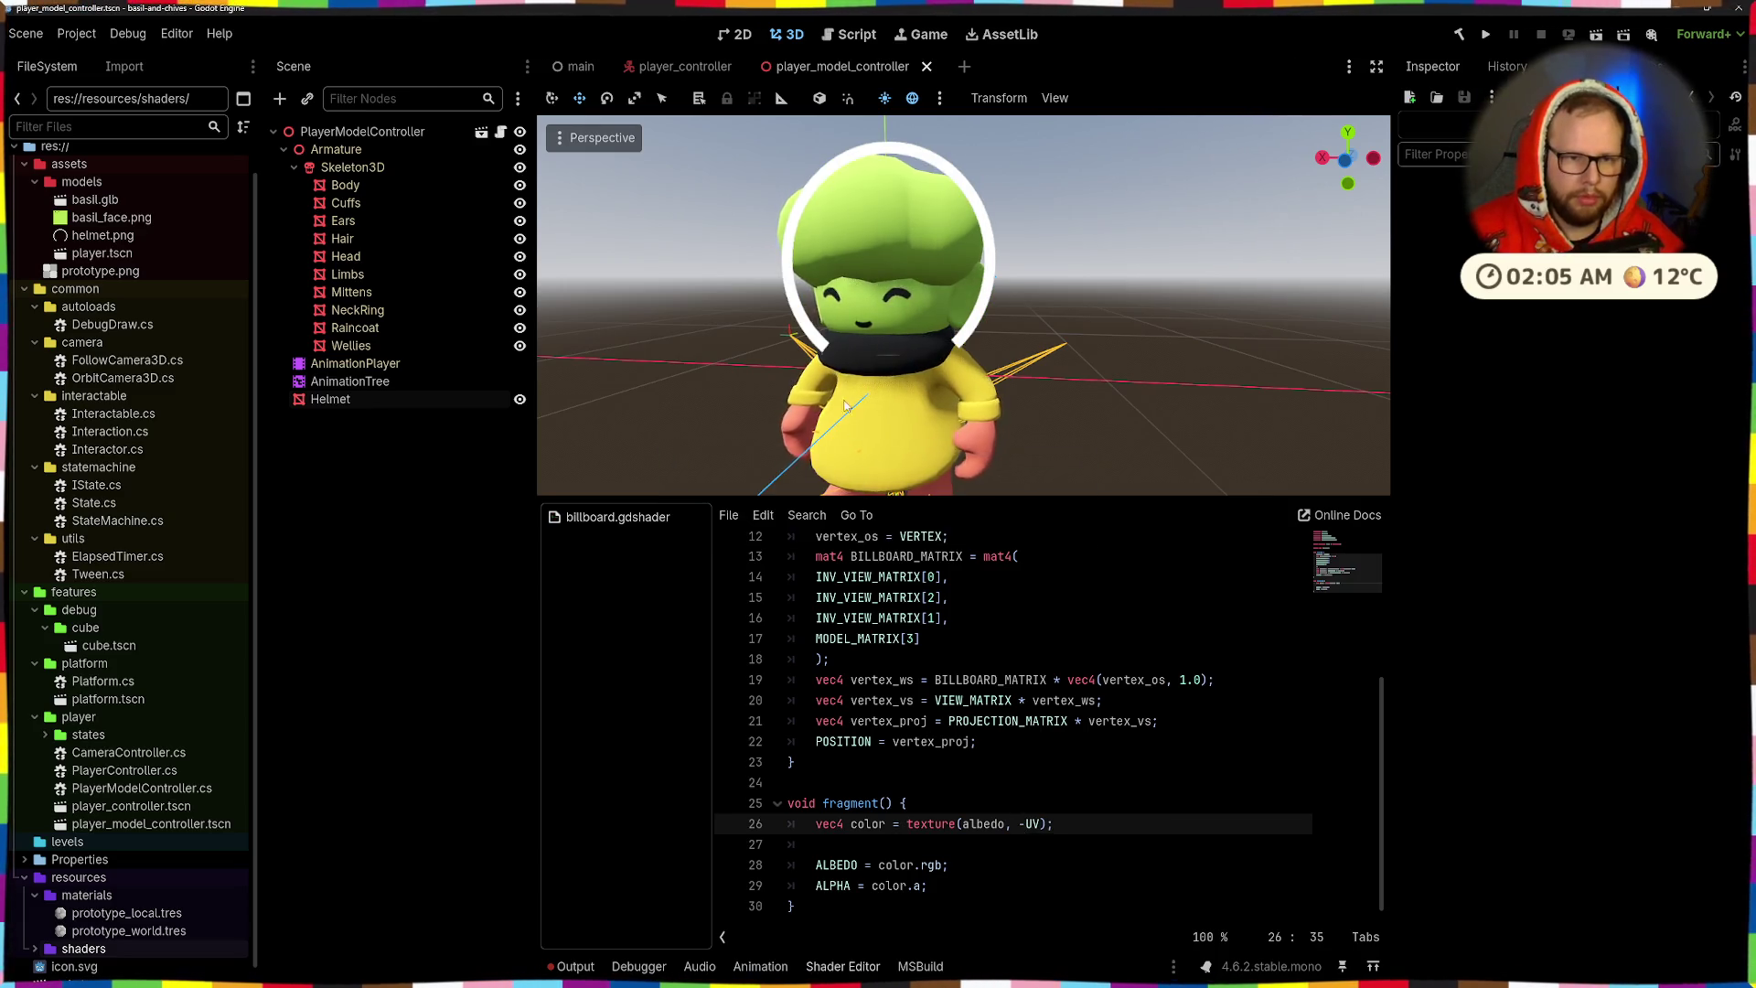
- Orbit the 3D viewport from low, top-down and diagonal angles to inspect the helmet ring
scroll(936, 386, down, 5)
scroll(935, 385, down, 5)
drag(1037, 305, 856, 354)
scroll(958, 340, up, 4)
drag(958, 340, 940, 415)
scroll(940, 416, down, 4)
scroll(963, 322, up, 4)
mouse_move(899, 344)
mouse_down()
mouse_move(956, 479)
mouse_move(997, 305)
mouse_move(914, 315)
mouse_move(1019, 314)
mouse_move(772, 320)
mouse_move(1044, 349)
mouse_move(698, 342)
mouse_move(1086, 309)
mouse_move(1186, 320)
mouse_move(540, 325)
mouse_up()
scroll(959, 422, down, 5)
scroll(997, 306, up, 9)
scroll(892, 317, down, 6)
scroll(699, 342, up, 3)
scroll(1185, 320, up, 3)
scroll(540, 324, down, 5)
mouse_move(1126, 358)
mouse_down()
mouse_move(779, 400)
mouse_move(1180, 370)
mouse_move(943, 353)
mouse_move(1369, 355)
mouse_move(913, 351)
mouse_move(1102, 359)
mouse_move(1170, 328)
mouse_move(717, 327)
mouse_up()
scroll(1179, 370, up, 4)
scroll(943, 353, down, 3)
scroll(1101, 359, up, 3)
scroll(1136, 357, down, 4)
scroll(1006, 304, up, 5)
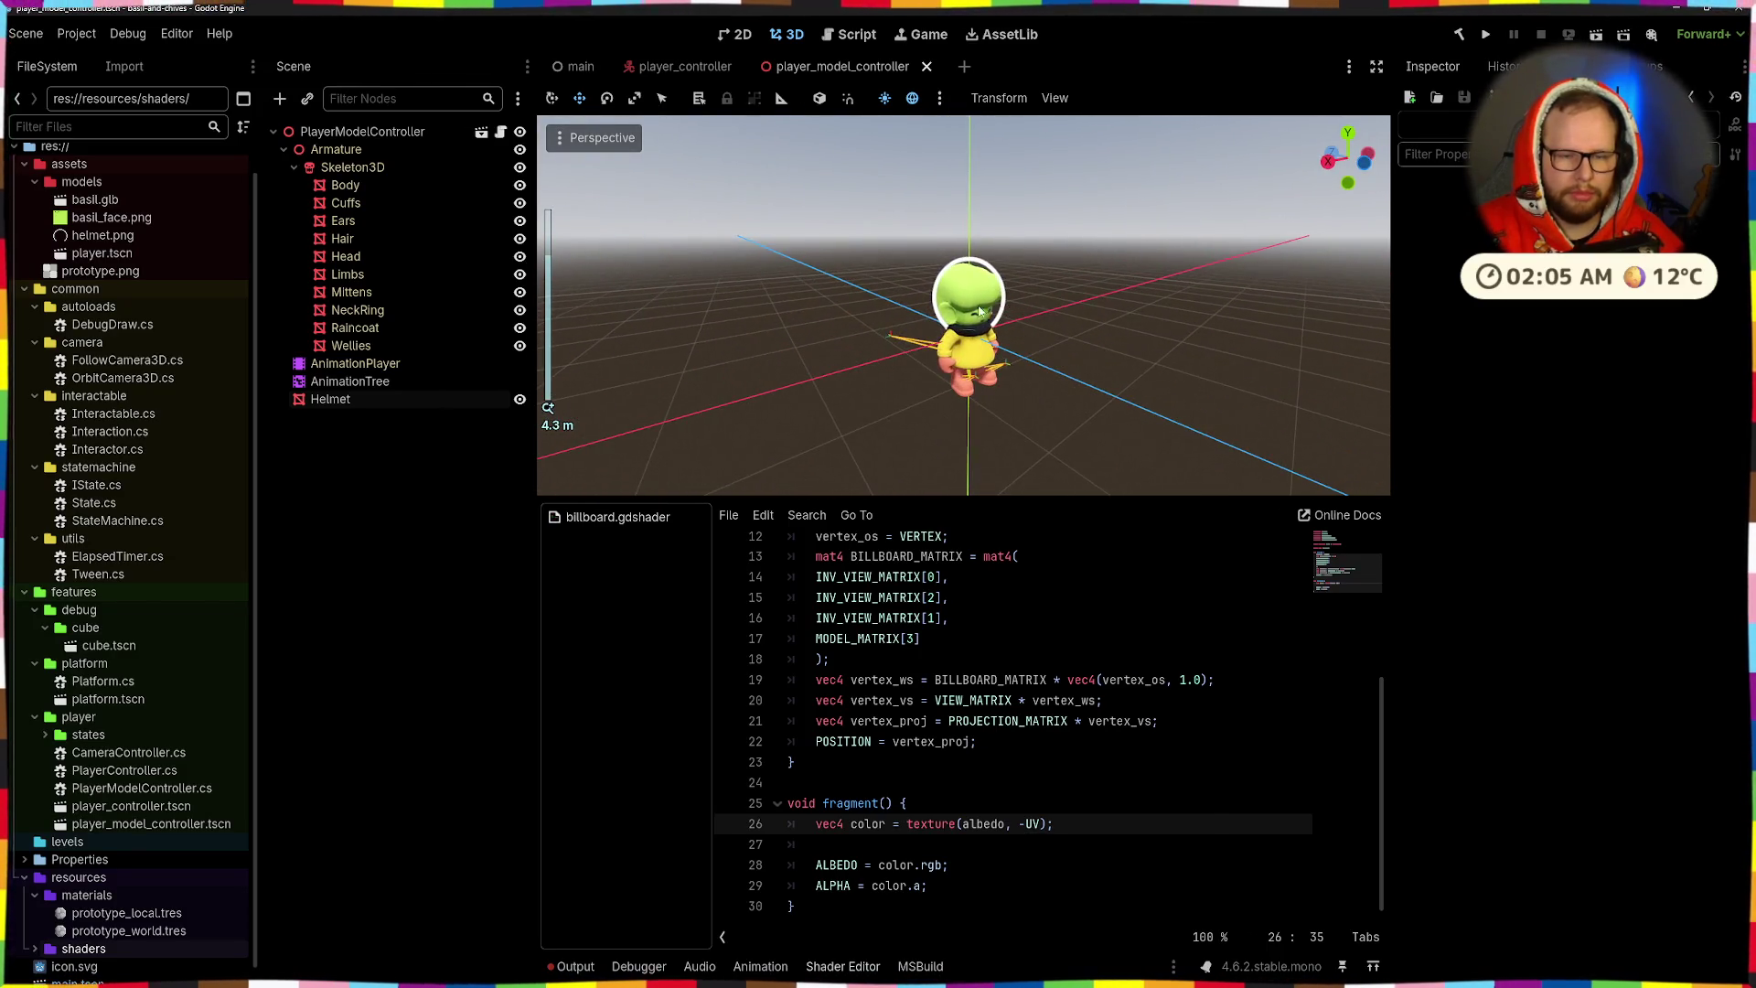
drag(1006, 303, 987, 438)
- Try MODEL_MATRIX in place of INV_VIEW_MATRIX on line 14, check the ring, and revert
key(KP_1)
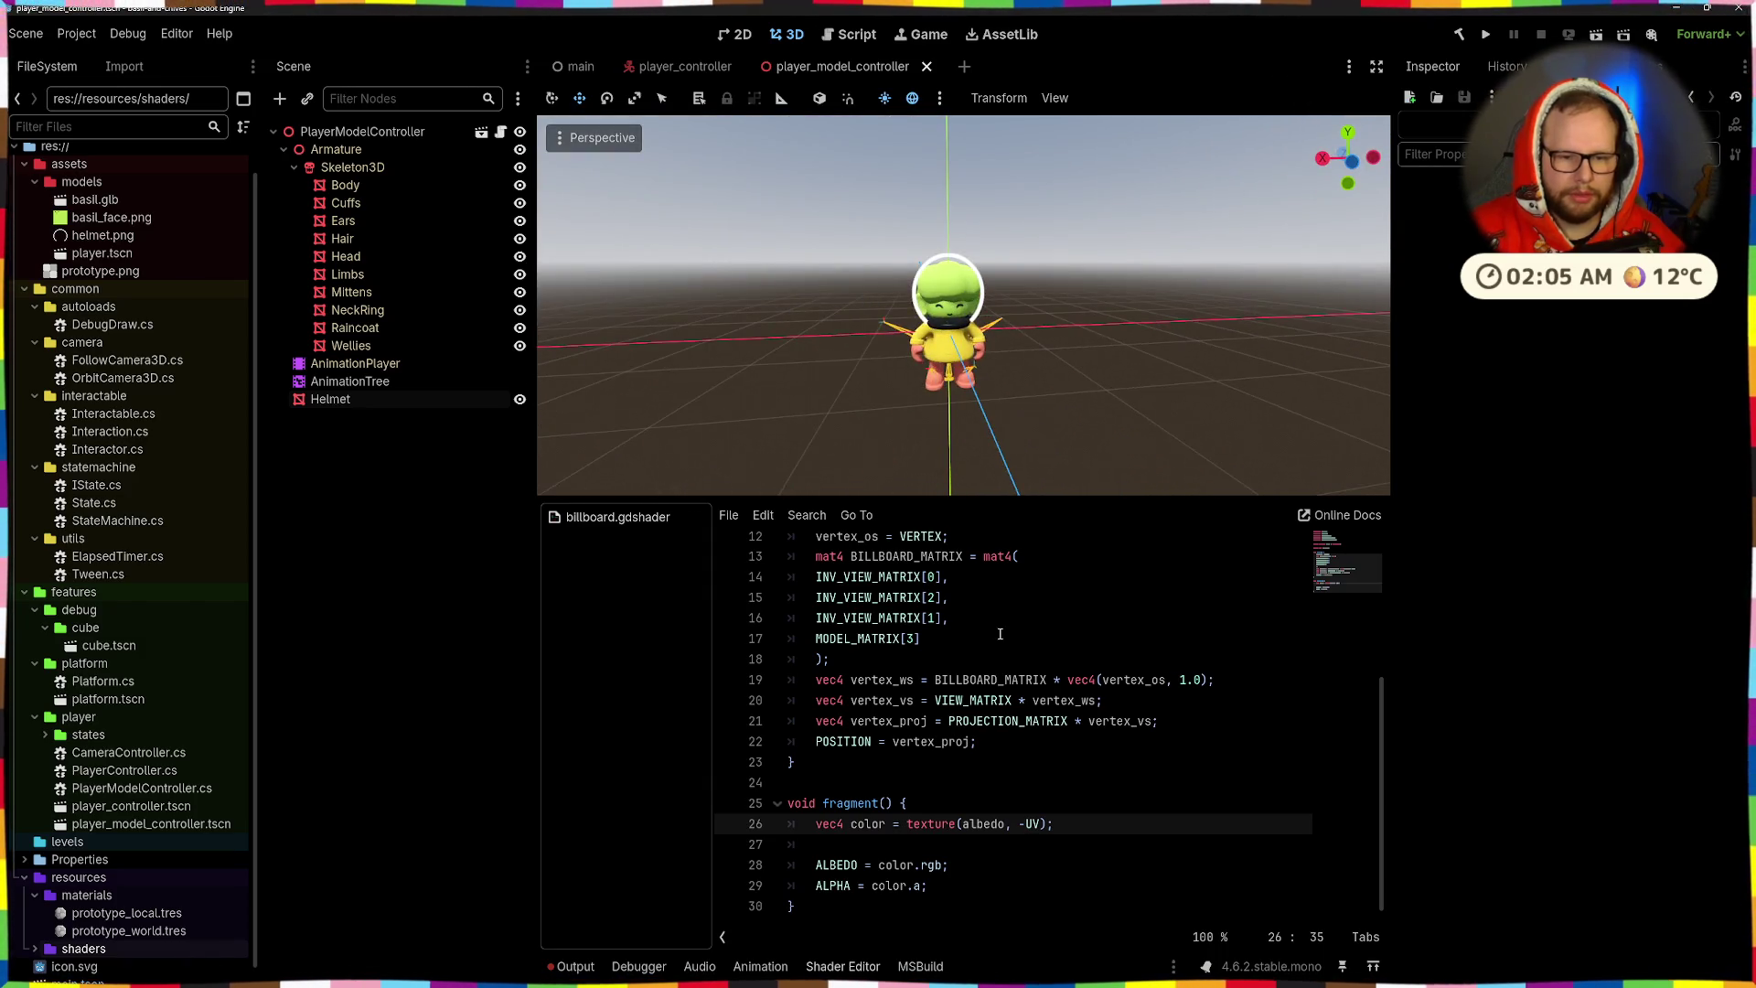
click(1026, 608)
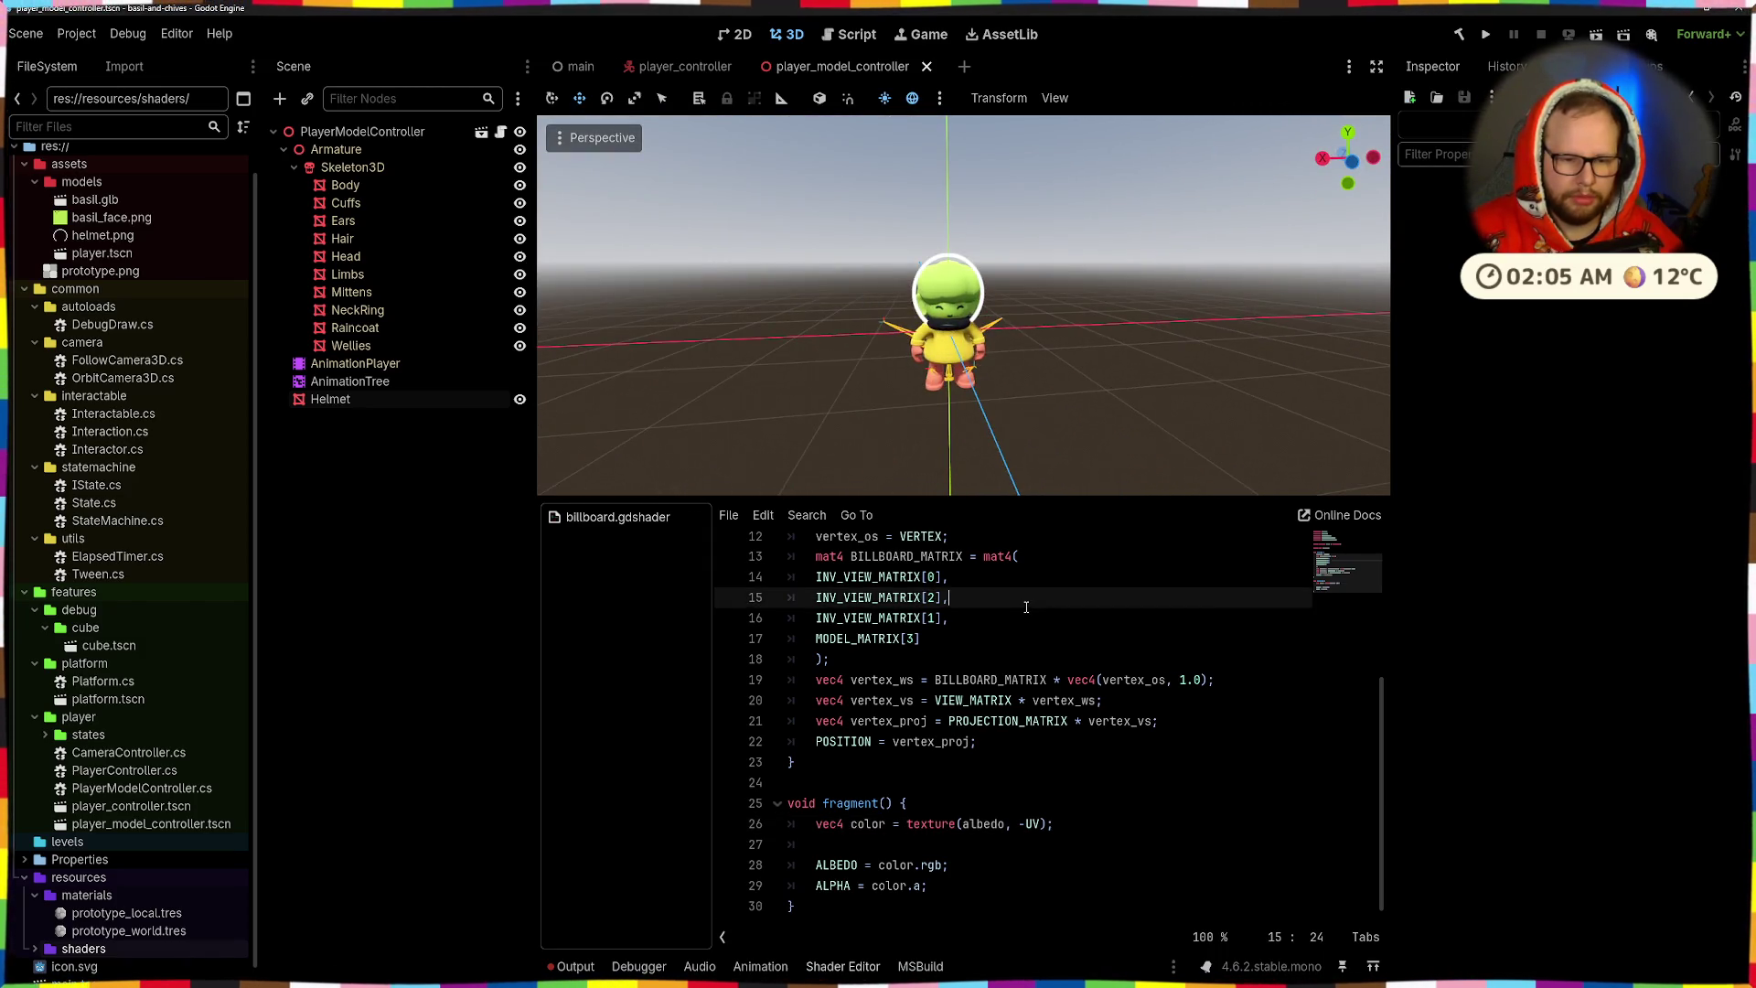
click(1204, 623)
click(996, 633)
double_click(867, 637)
key(ctrl+c)
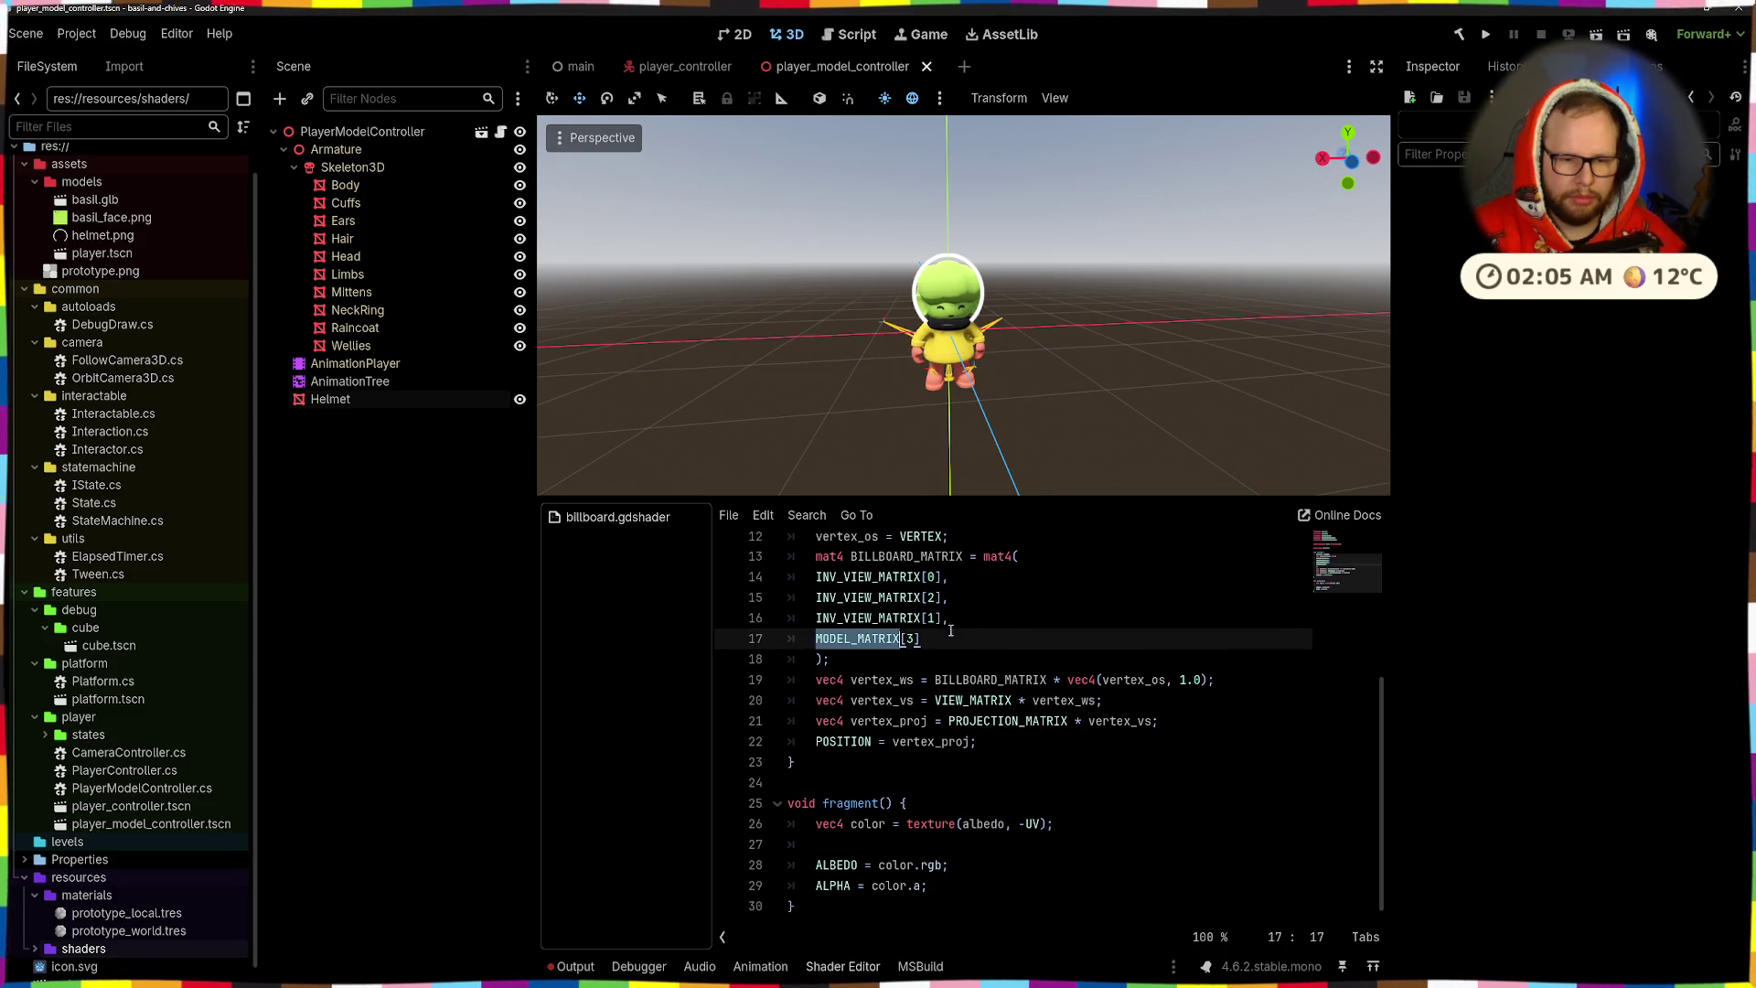
double_click(843, 618)
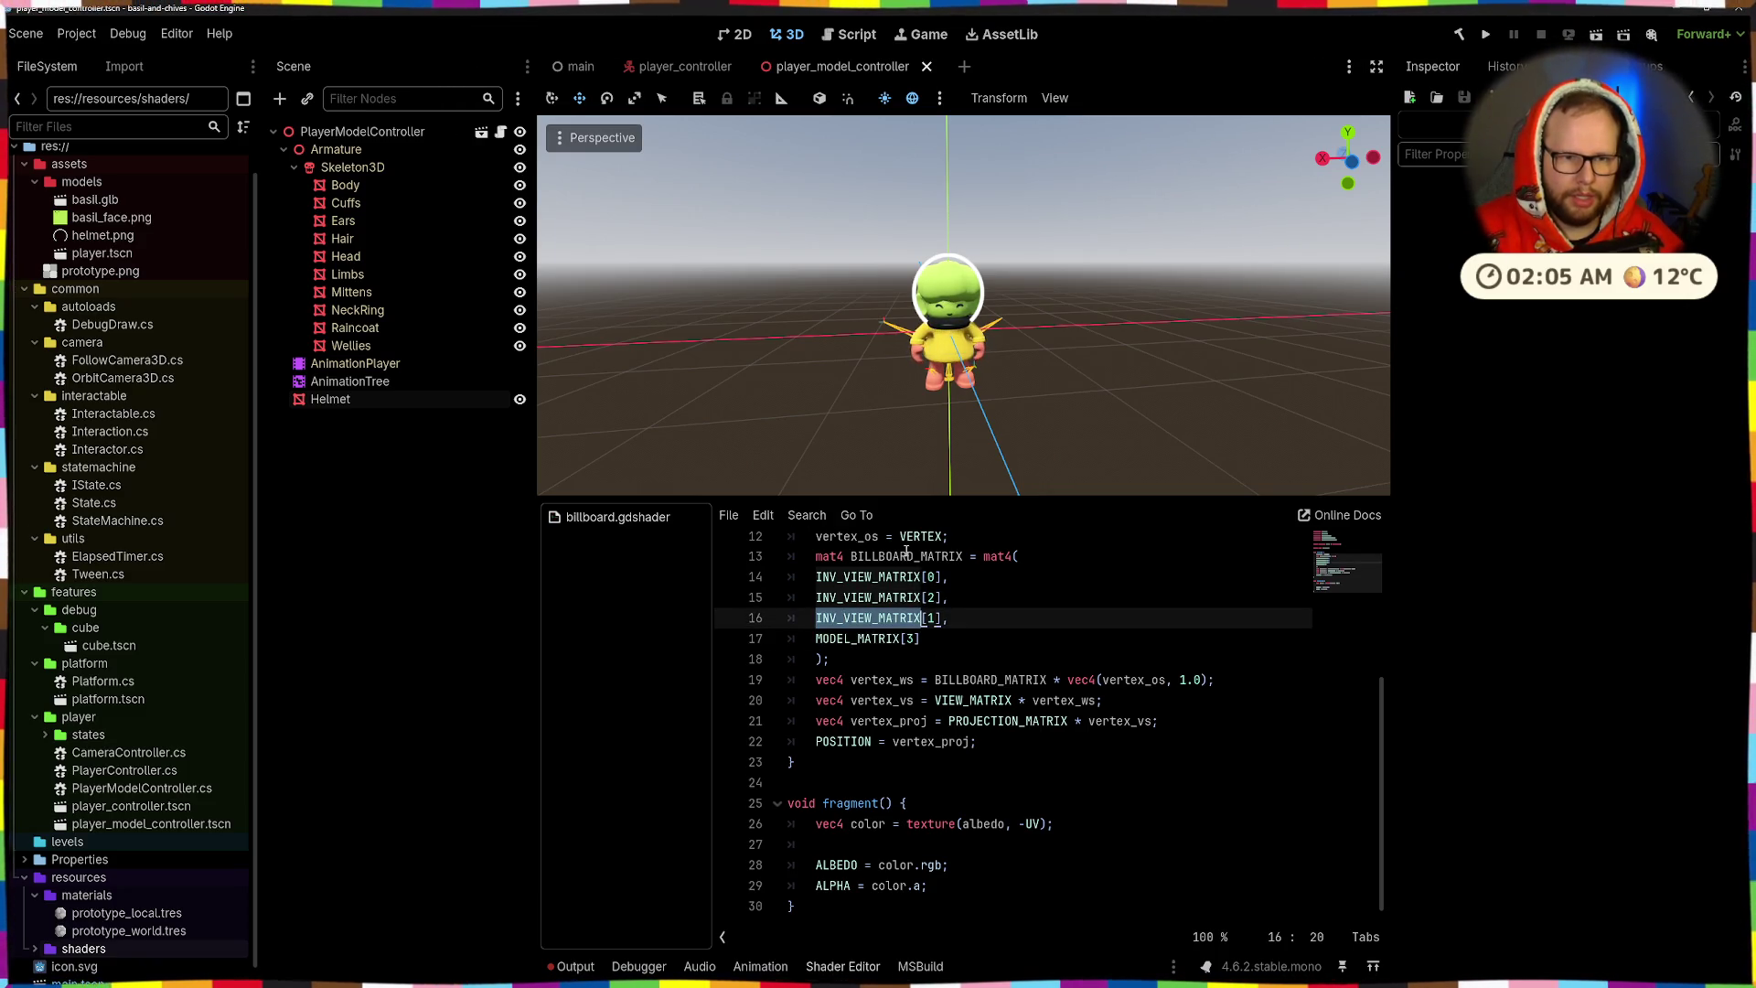
double_click(847, 576)
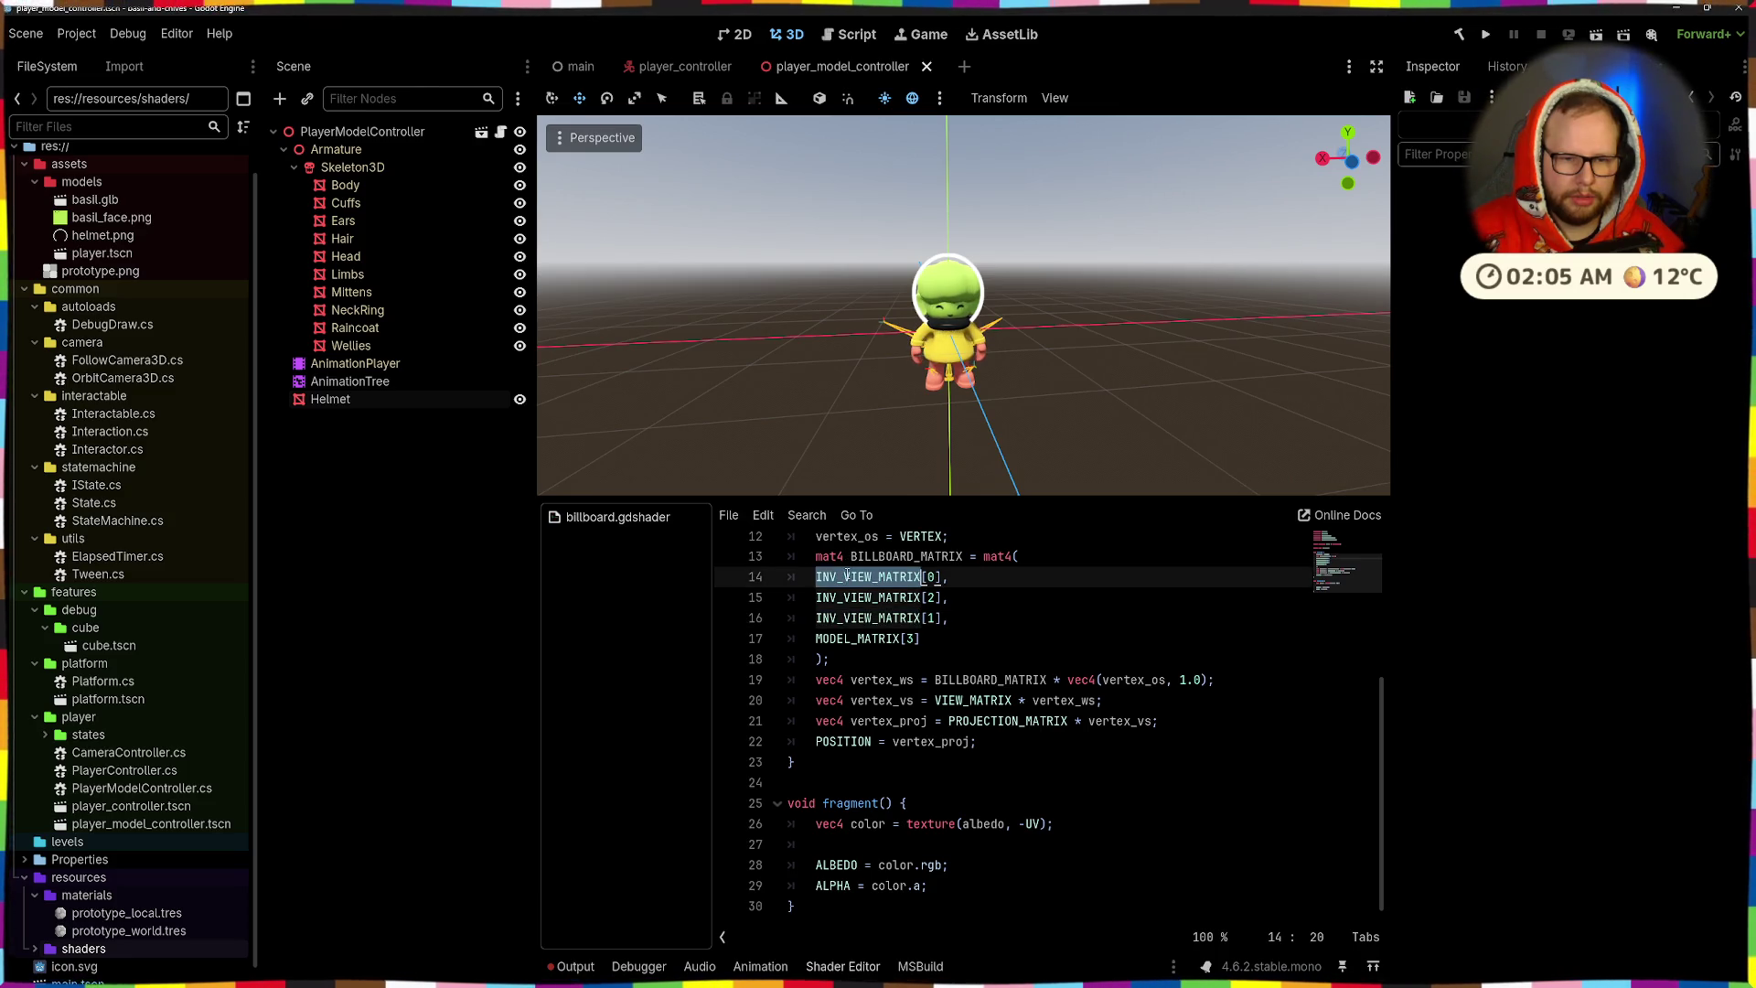
text(MODEL_MATRIX[0])
mouse_move(1052, 384)
mouse_down()
mouse_move(1175, 388)
mouse_move(1055, 380)
mouse_move(997, 408)
mouse_up()
key(ctrl+z)
- Try MODEL_MATRIX on line 15 instead, check the ring, and revert it
double_click(843, 597)
key(ctrl+v)
mouse_move(1115, 361)
mouse_down()
mouse_move(886, 360)
mouse_move(865, 494)
mouse_move(861, 348)
mouse_move(949, 340)
mouse_move(1089, 282)
mouse_move(1082, 430)
mouse_up()
key(ctrl+z)
- Make the third BILLBOARD_MATRIX row -MODEL_MATRIX[2] and save the shader
double_click(864, 617)
key(ctrl+v)
key(ctrl+s)
click(908, 618)
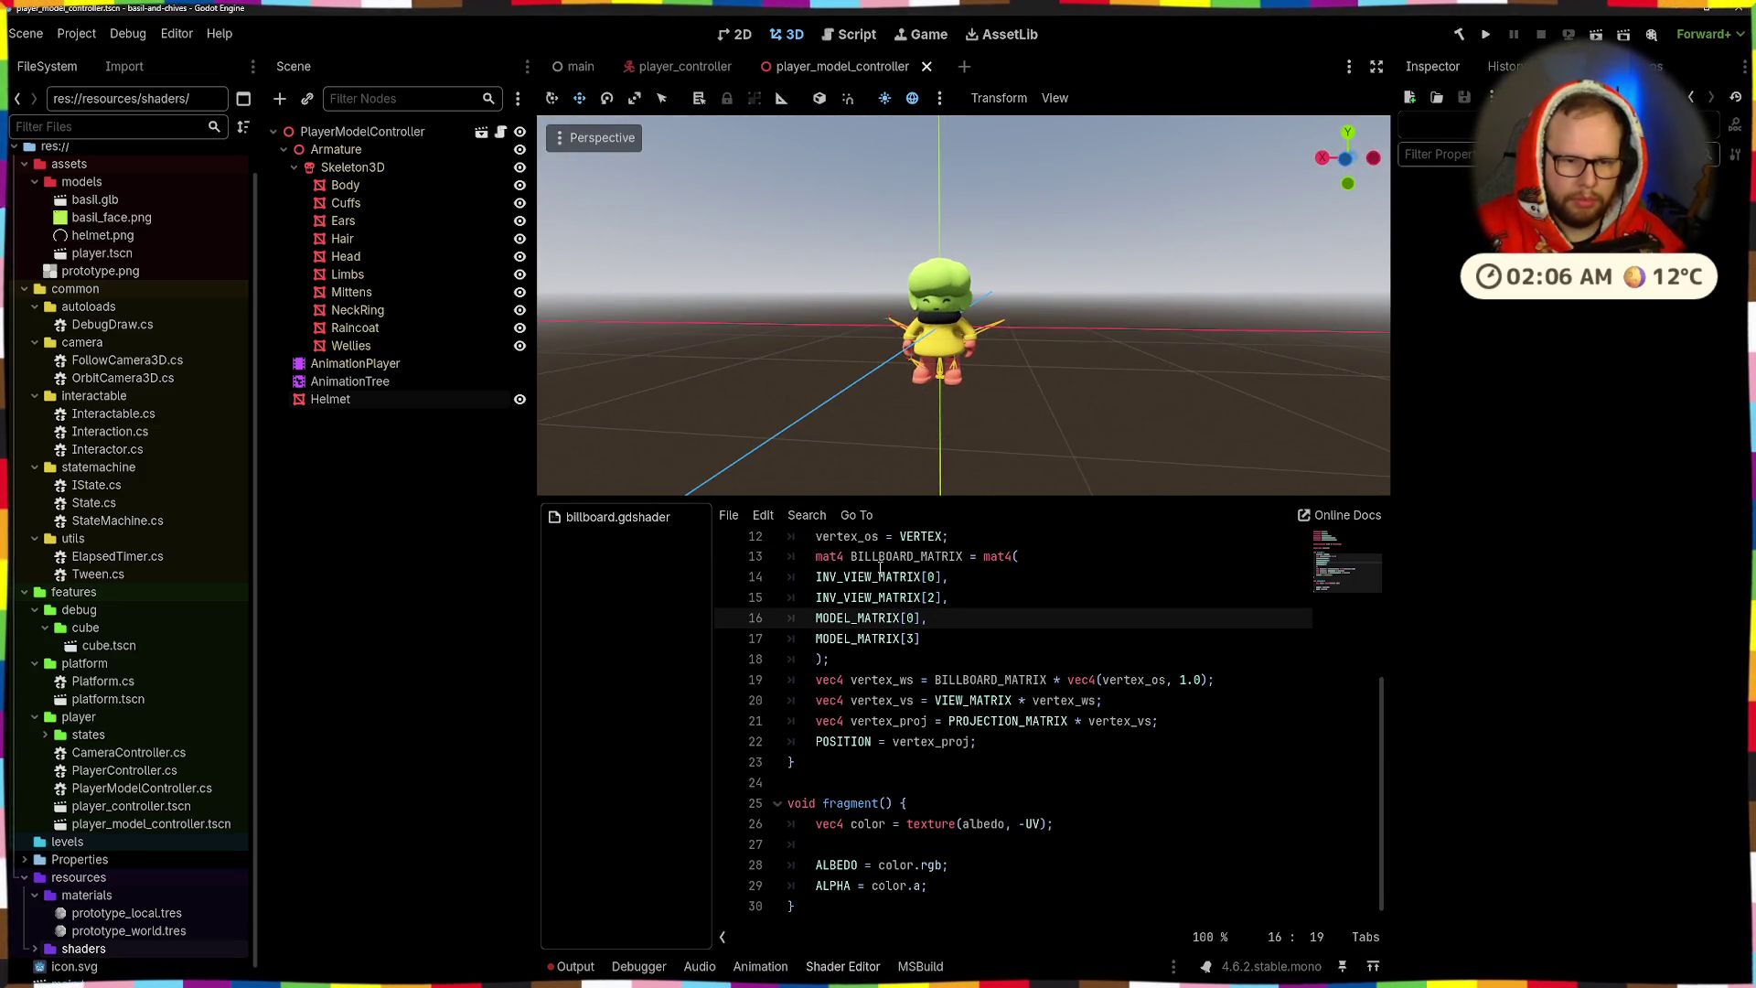
drag(951, 365, 1137, 408)
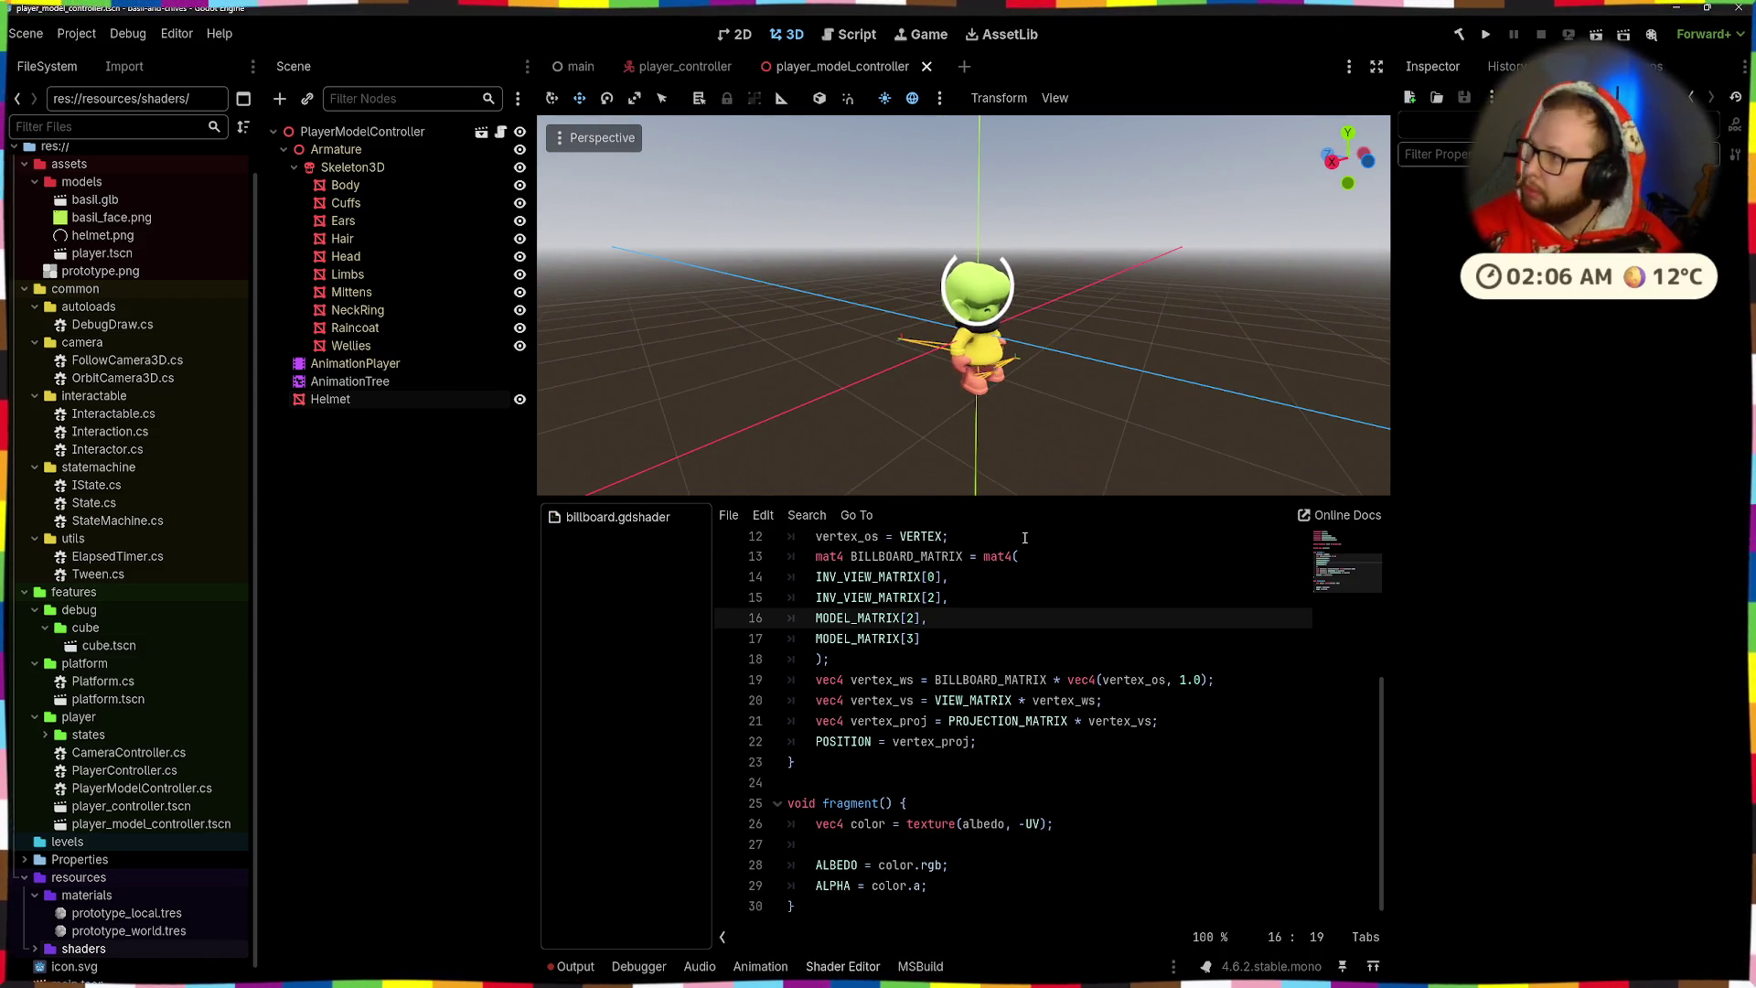
key(BackSpace)
text(2)
drag(999, 483, 879, 445)
key(ctrl+s)
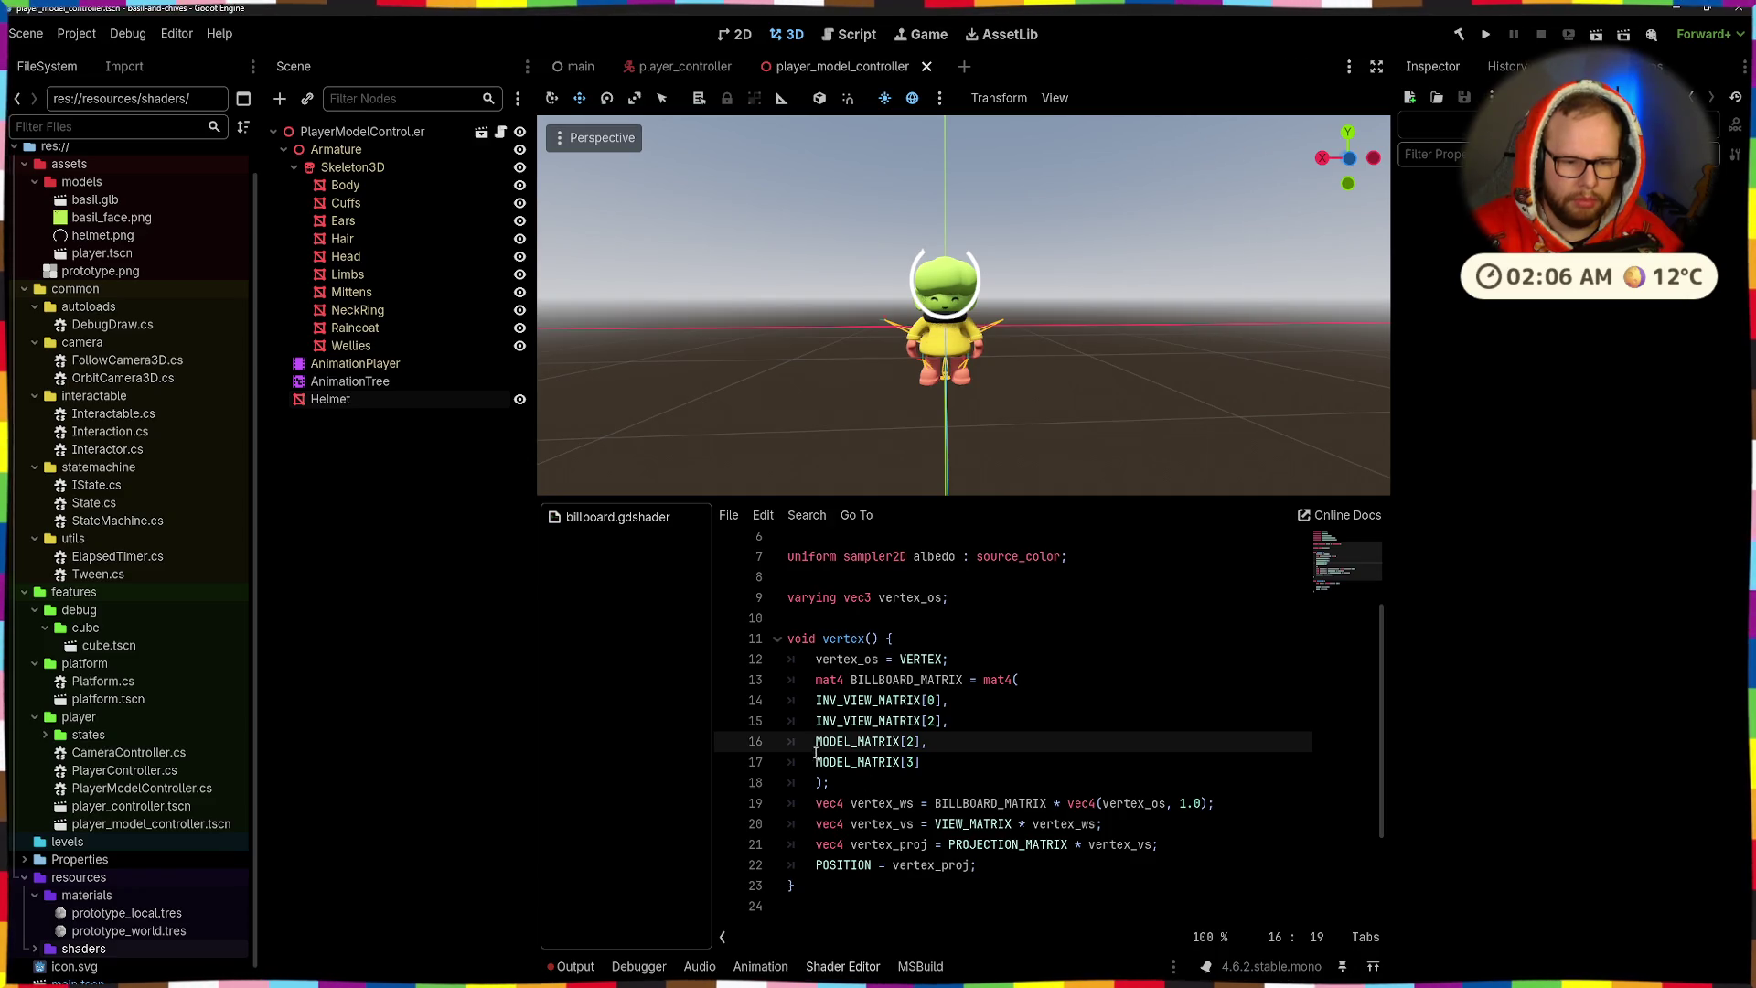
- Orbit around the character to check the ring from above and back to a front view
mouse_move(1143, 412)
mouse_down()
mouse_move(1181, 386)
mouse_move(1165, 152)
mouse_up()
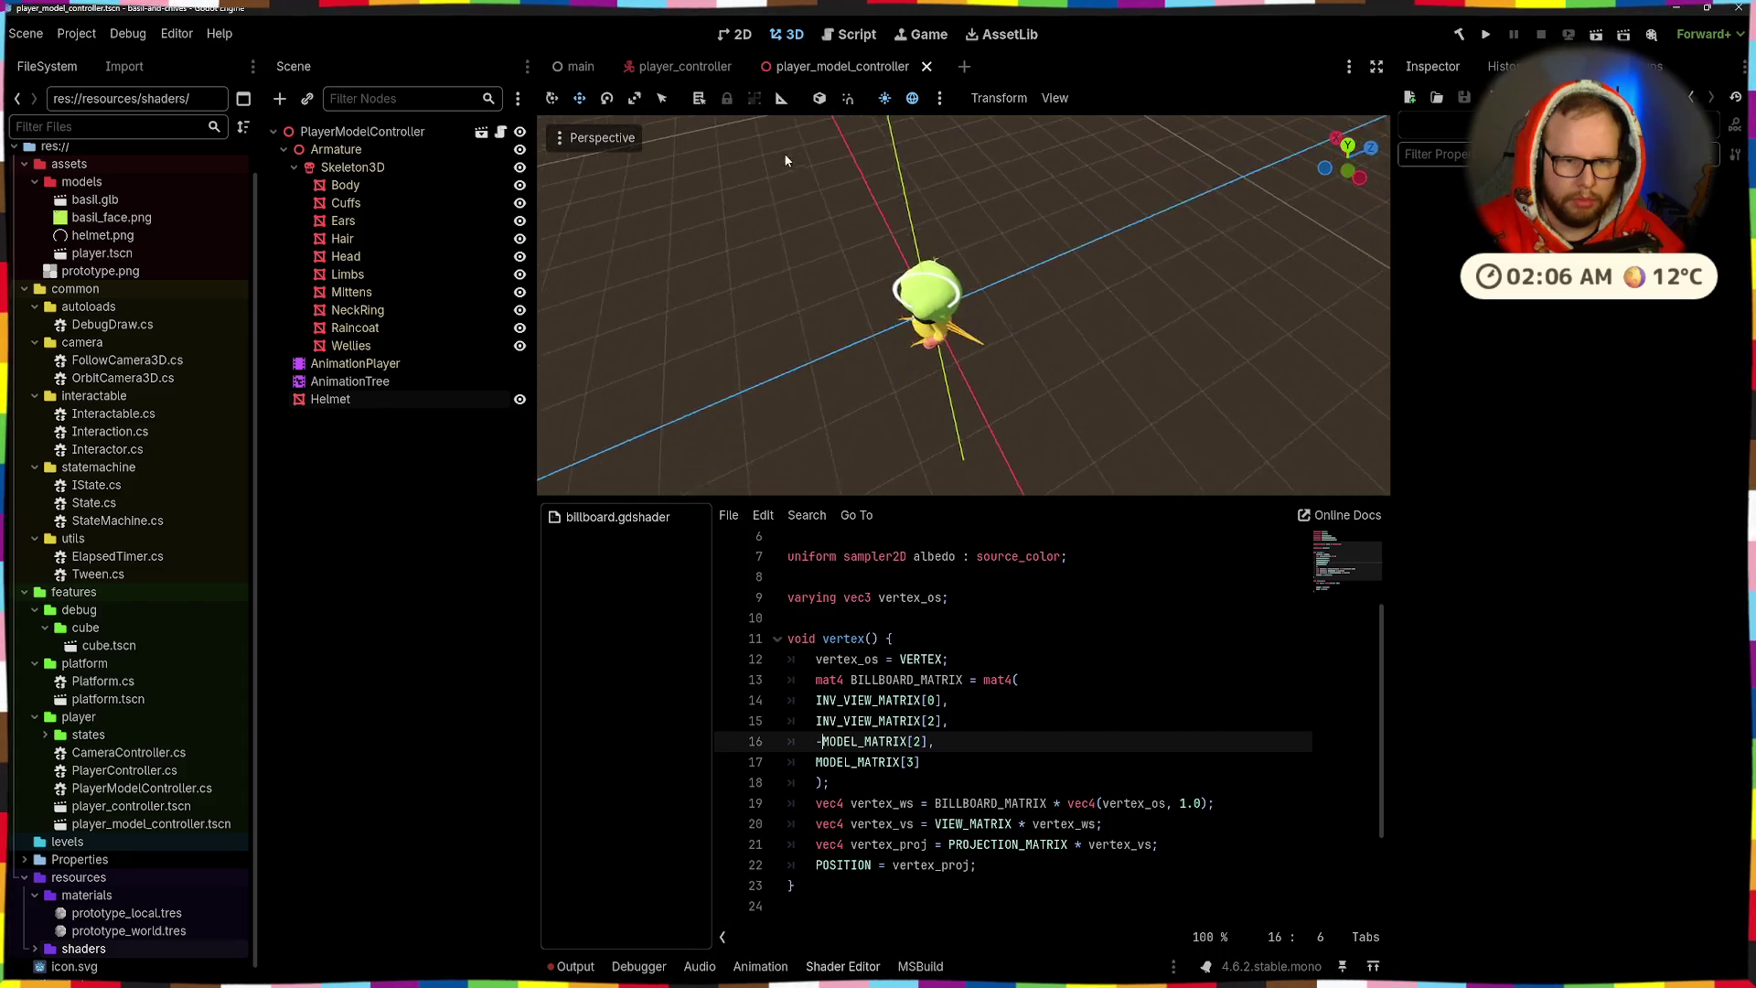
mouse_move(705, 135)
mouse_down()
mouse_move(642, 463)
mouse_move(809, 380)
mouse_move(1057, 402)
mouse_move(1132, 457)
mouse_move(1215, 475)
mouse_move(1129, 430)
mouse_up()
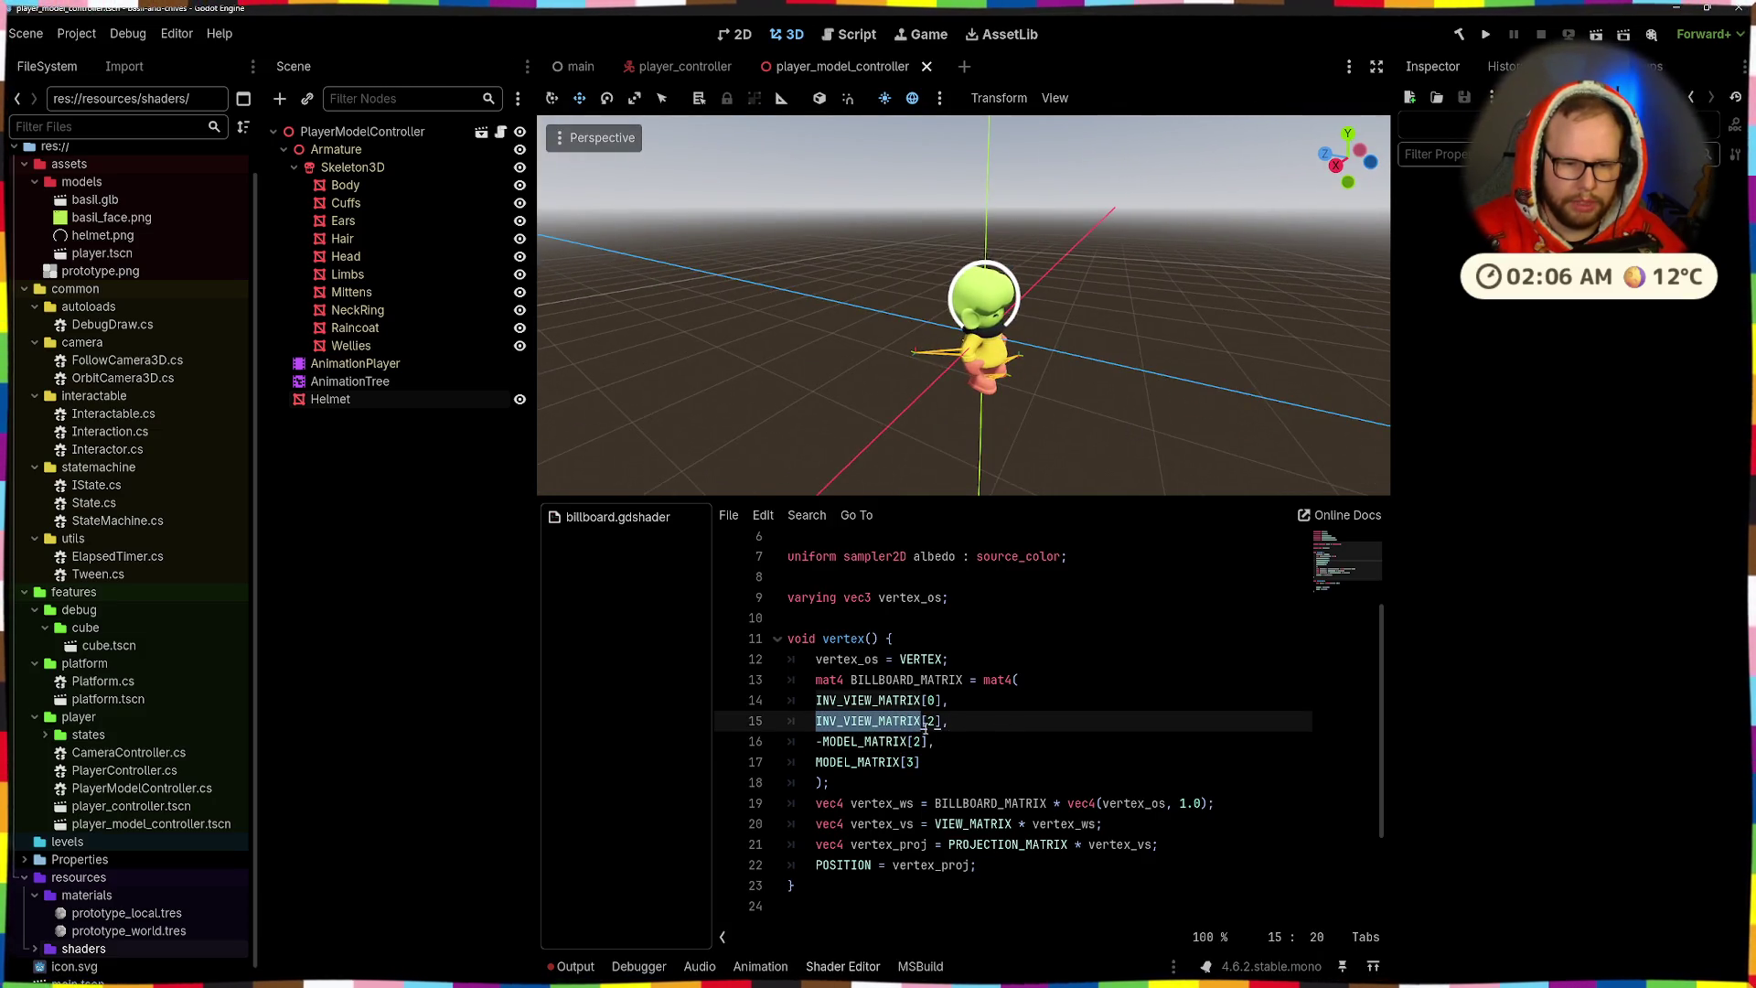
mouse_move(1001, 387)
mouse_down()
mouse_move(1051, 415)
mouse_move(811, 341)
mouse_move(915, 274)
mouse_move(1037, 229)
mouse_move(1116, 315)
mouse_up()
scroll(1115, 315, down, 3)
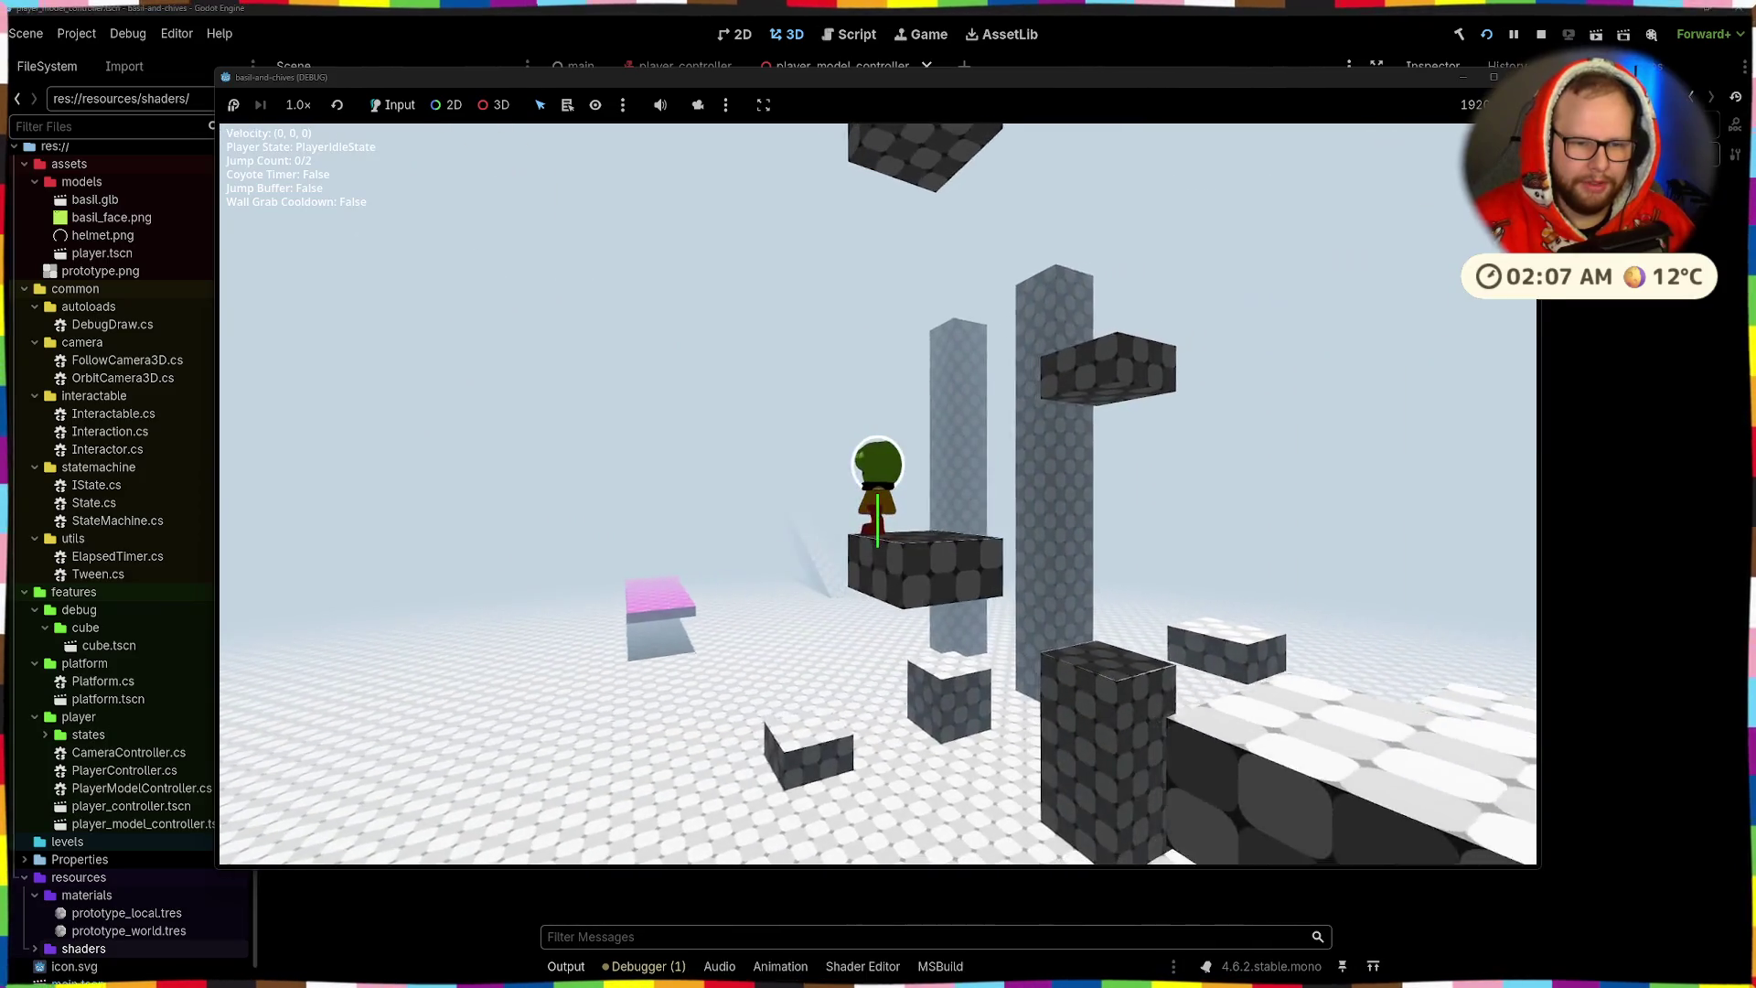
key(w)
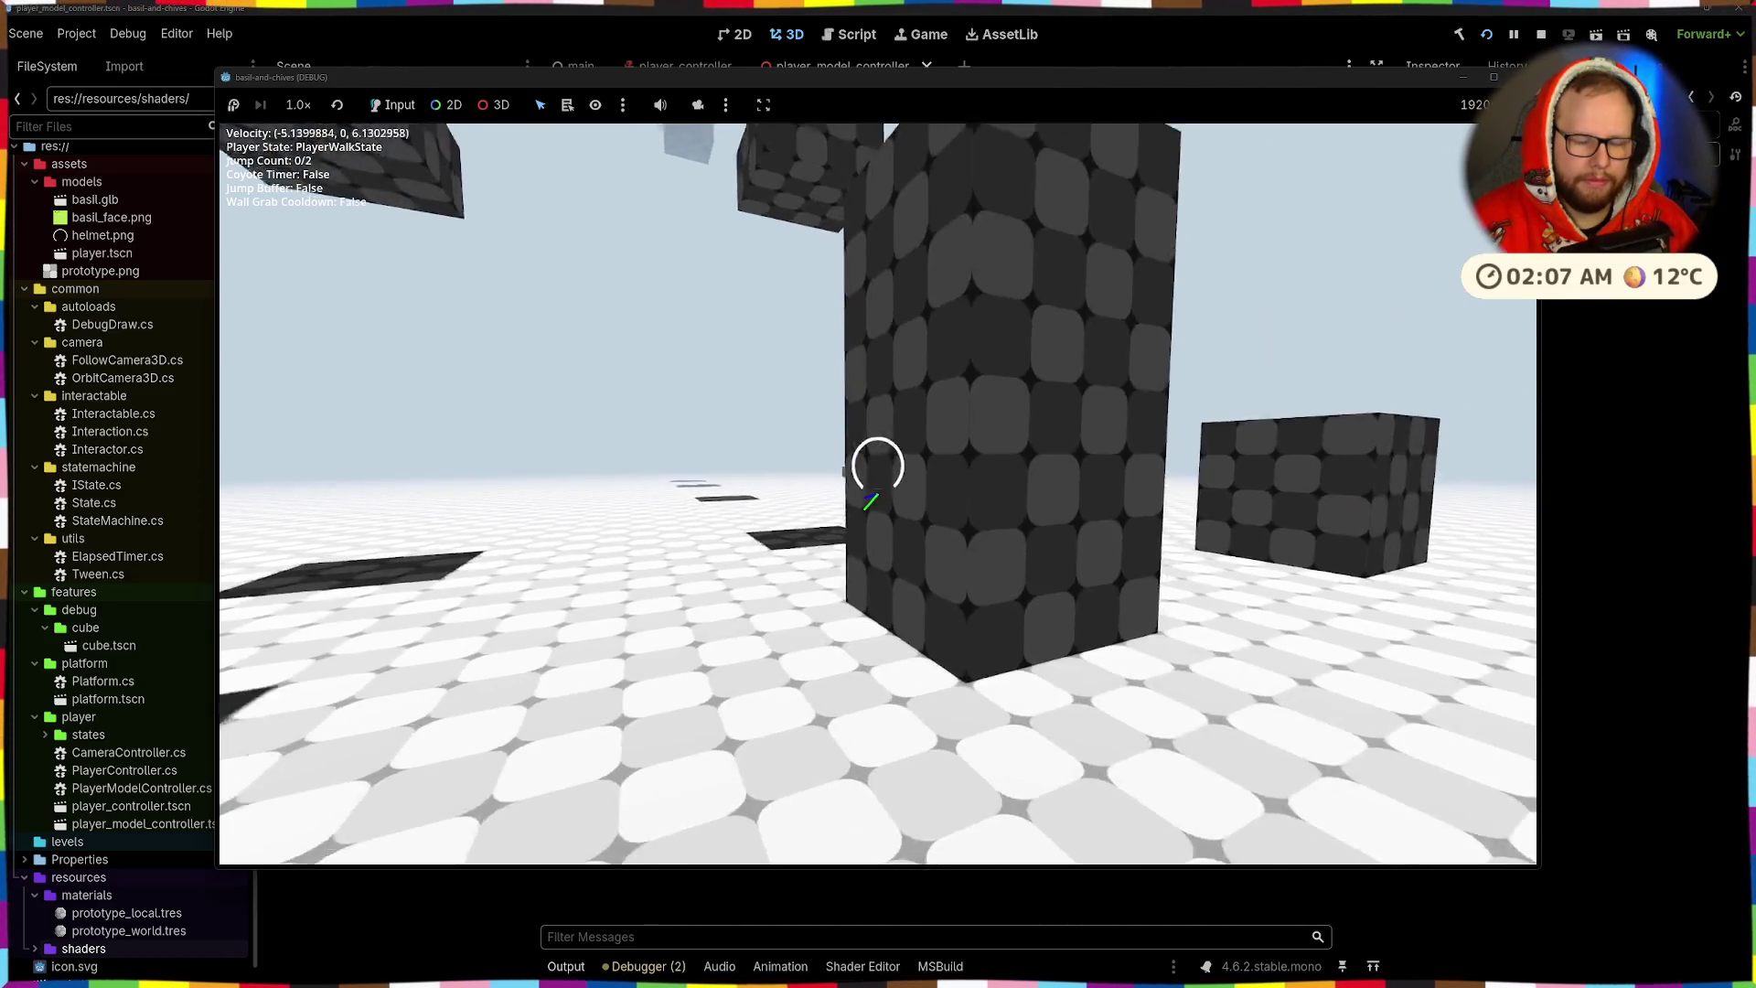
key(space)
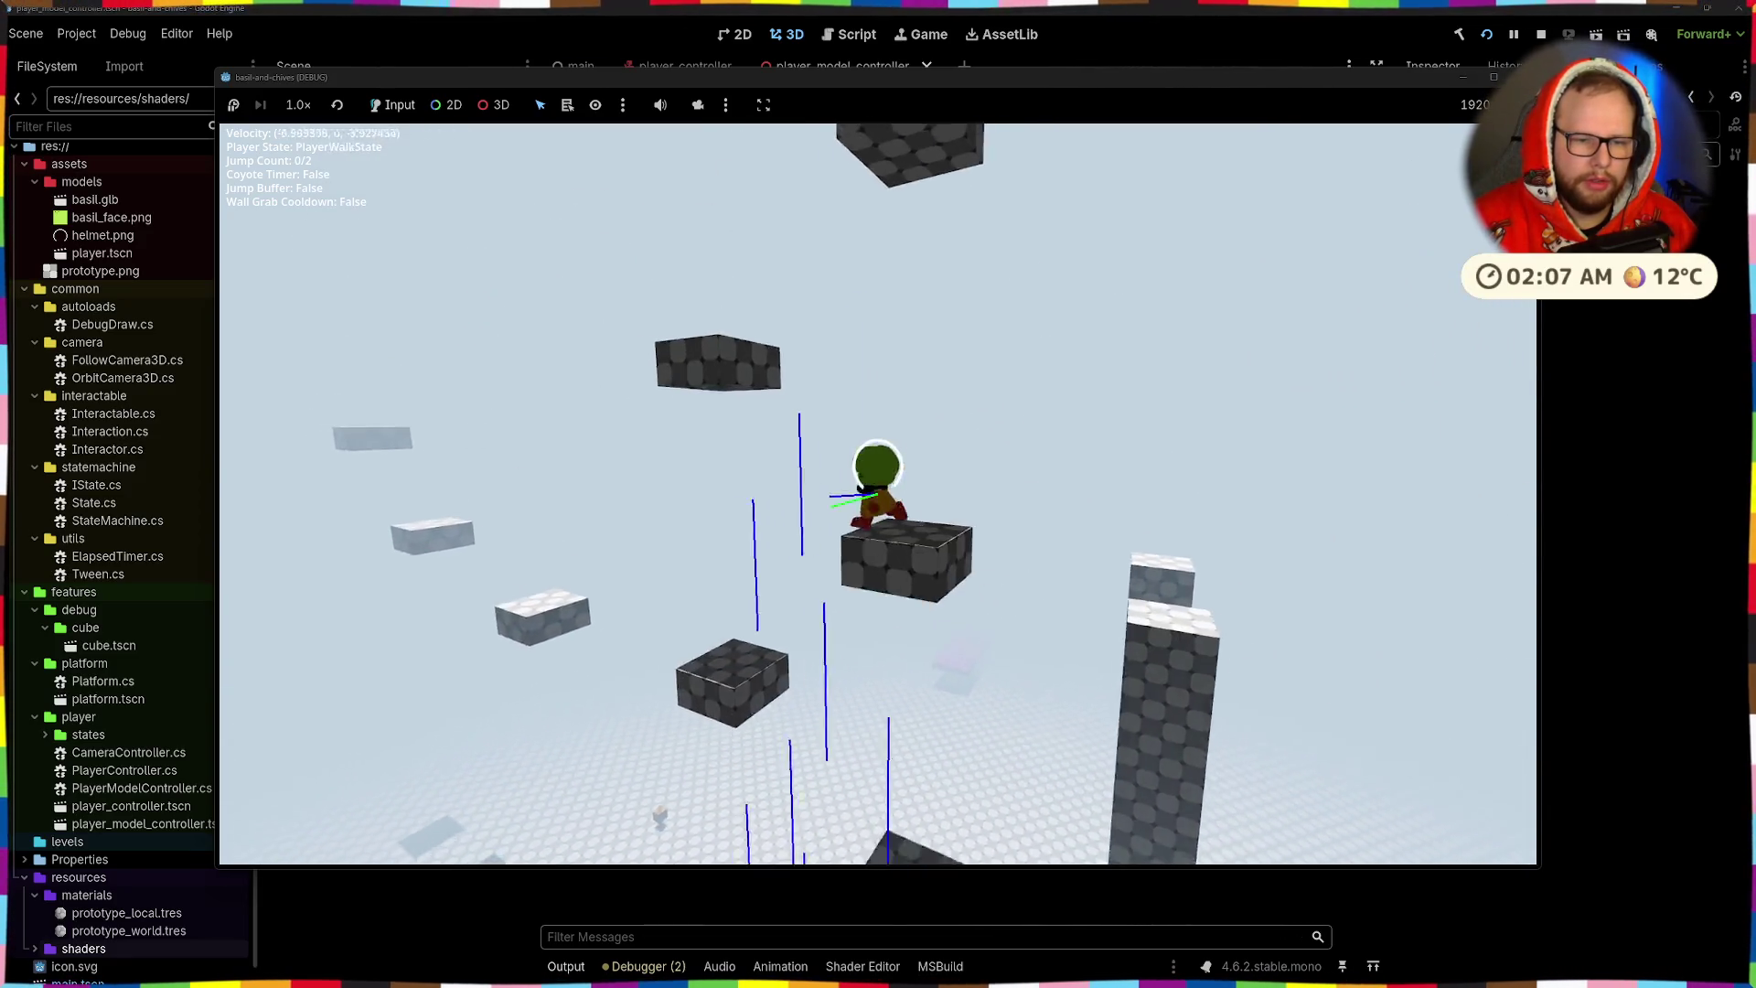
key(space)
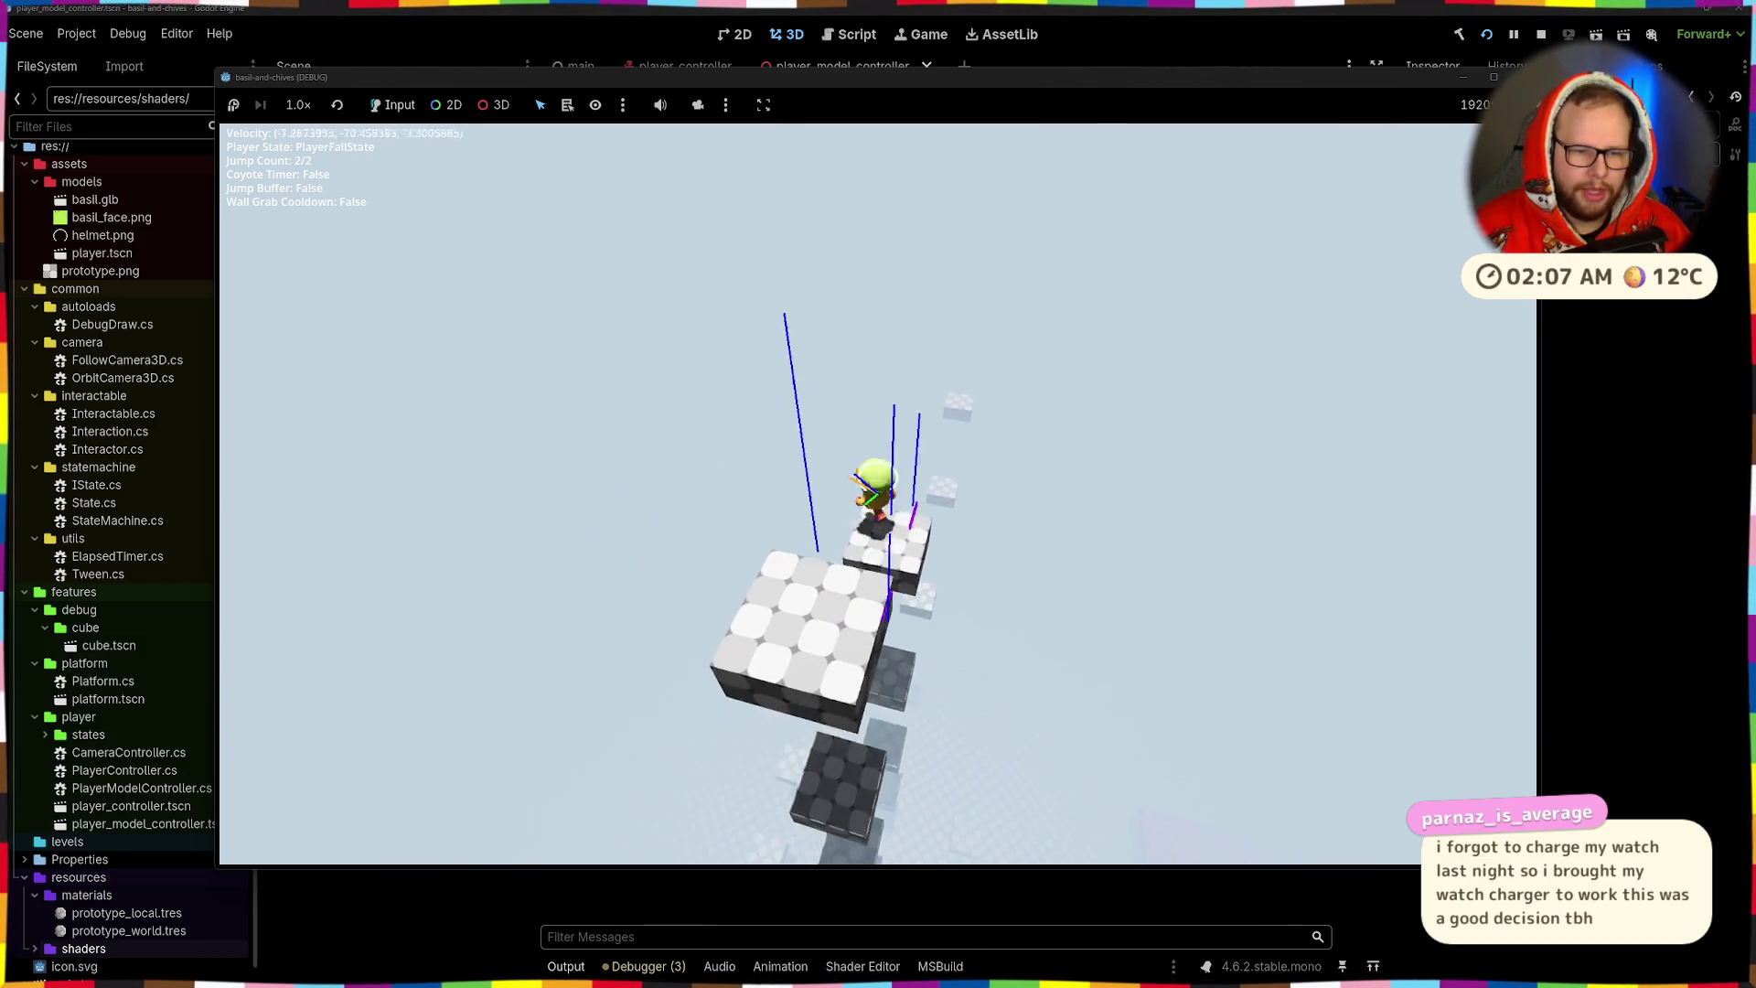
key(space)
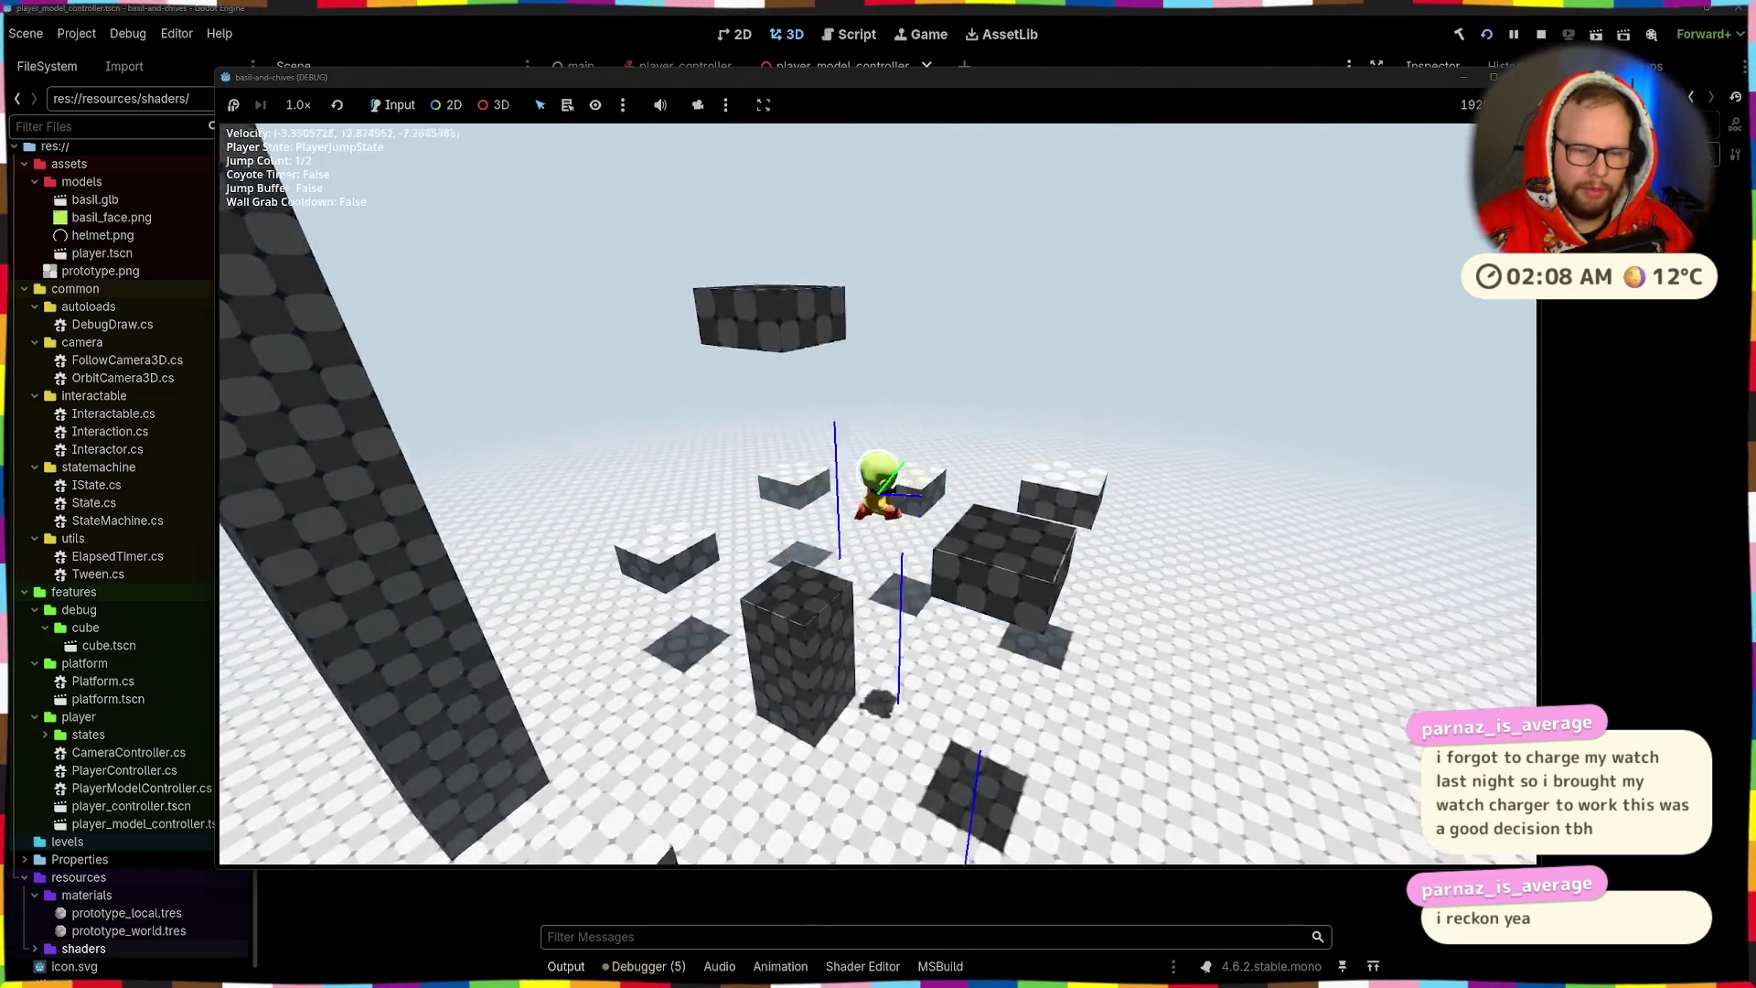
key(space)
key(w)
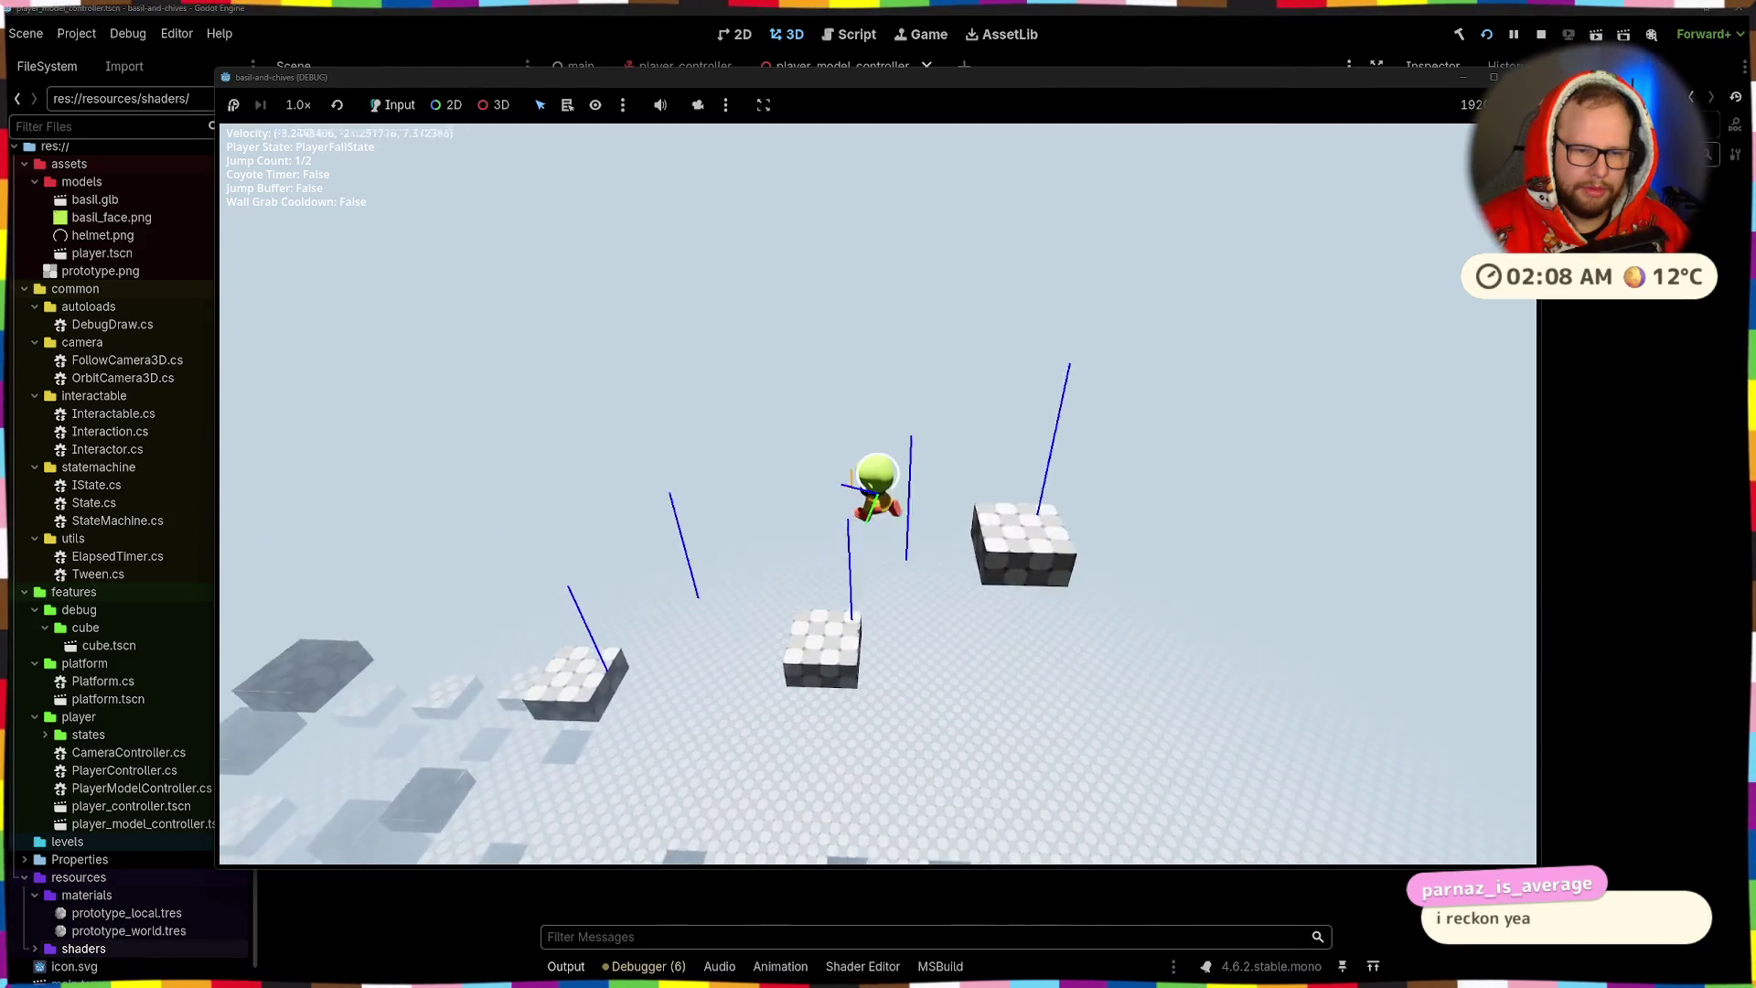
key(space)
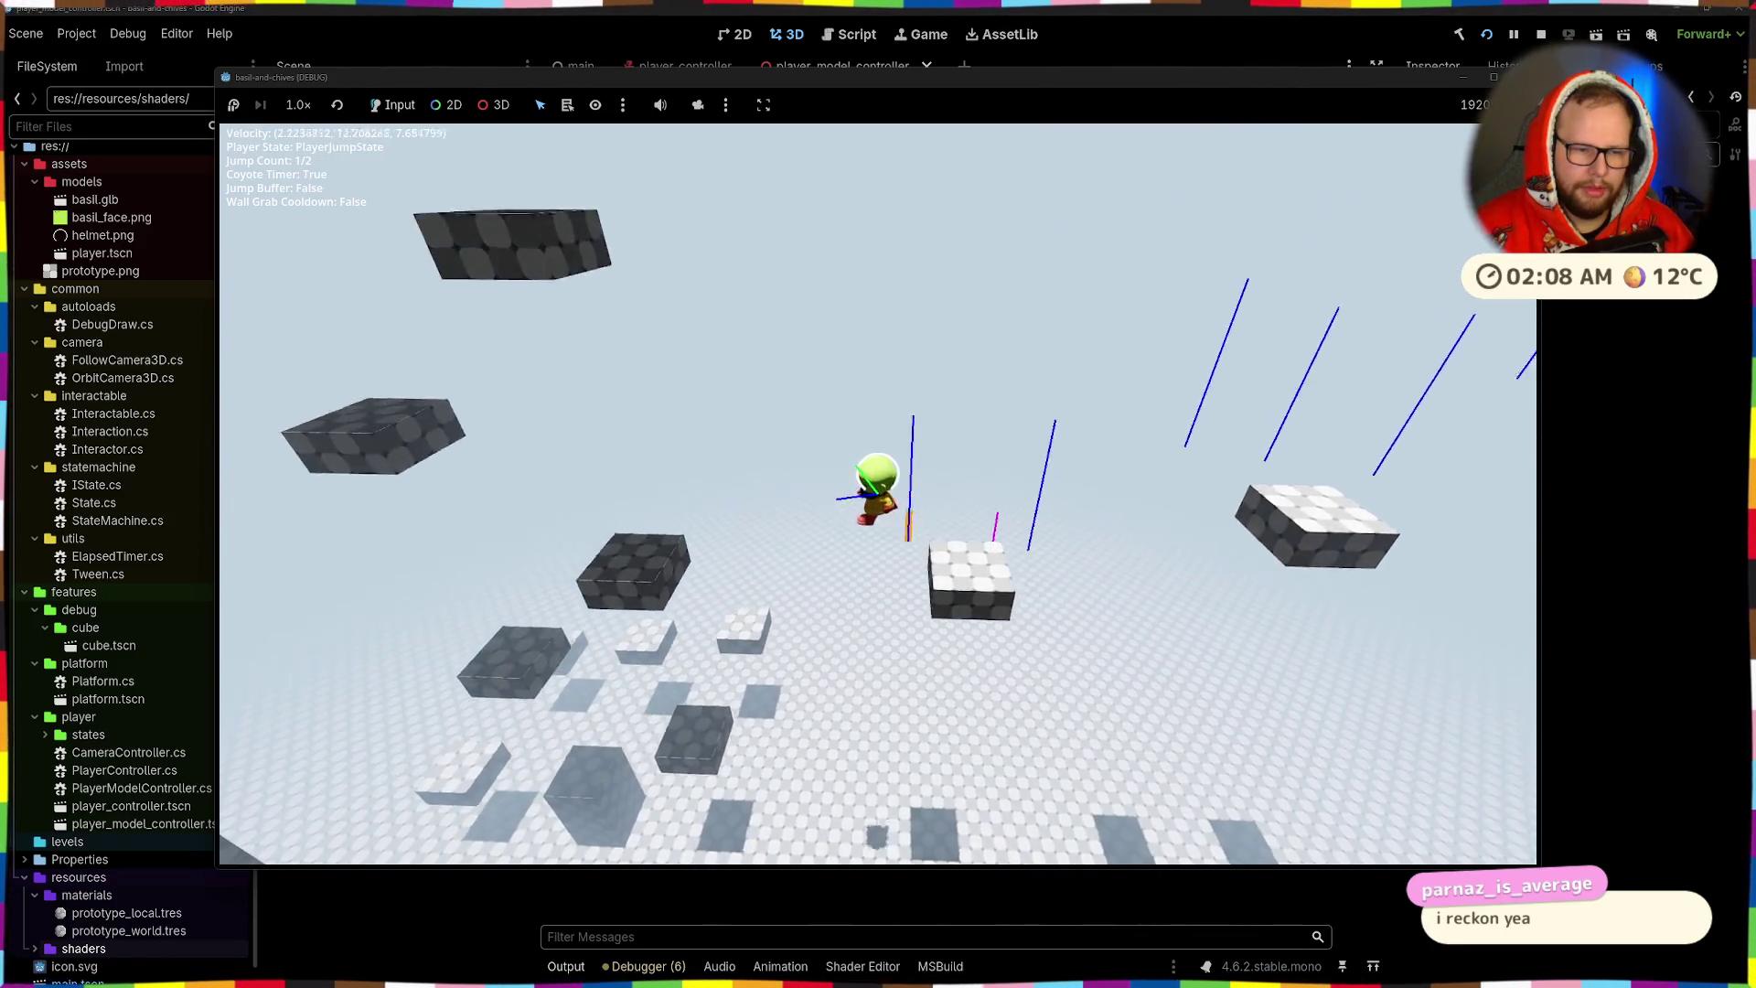
key(space)
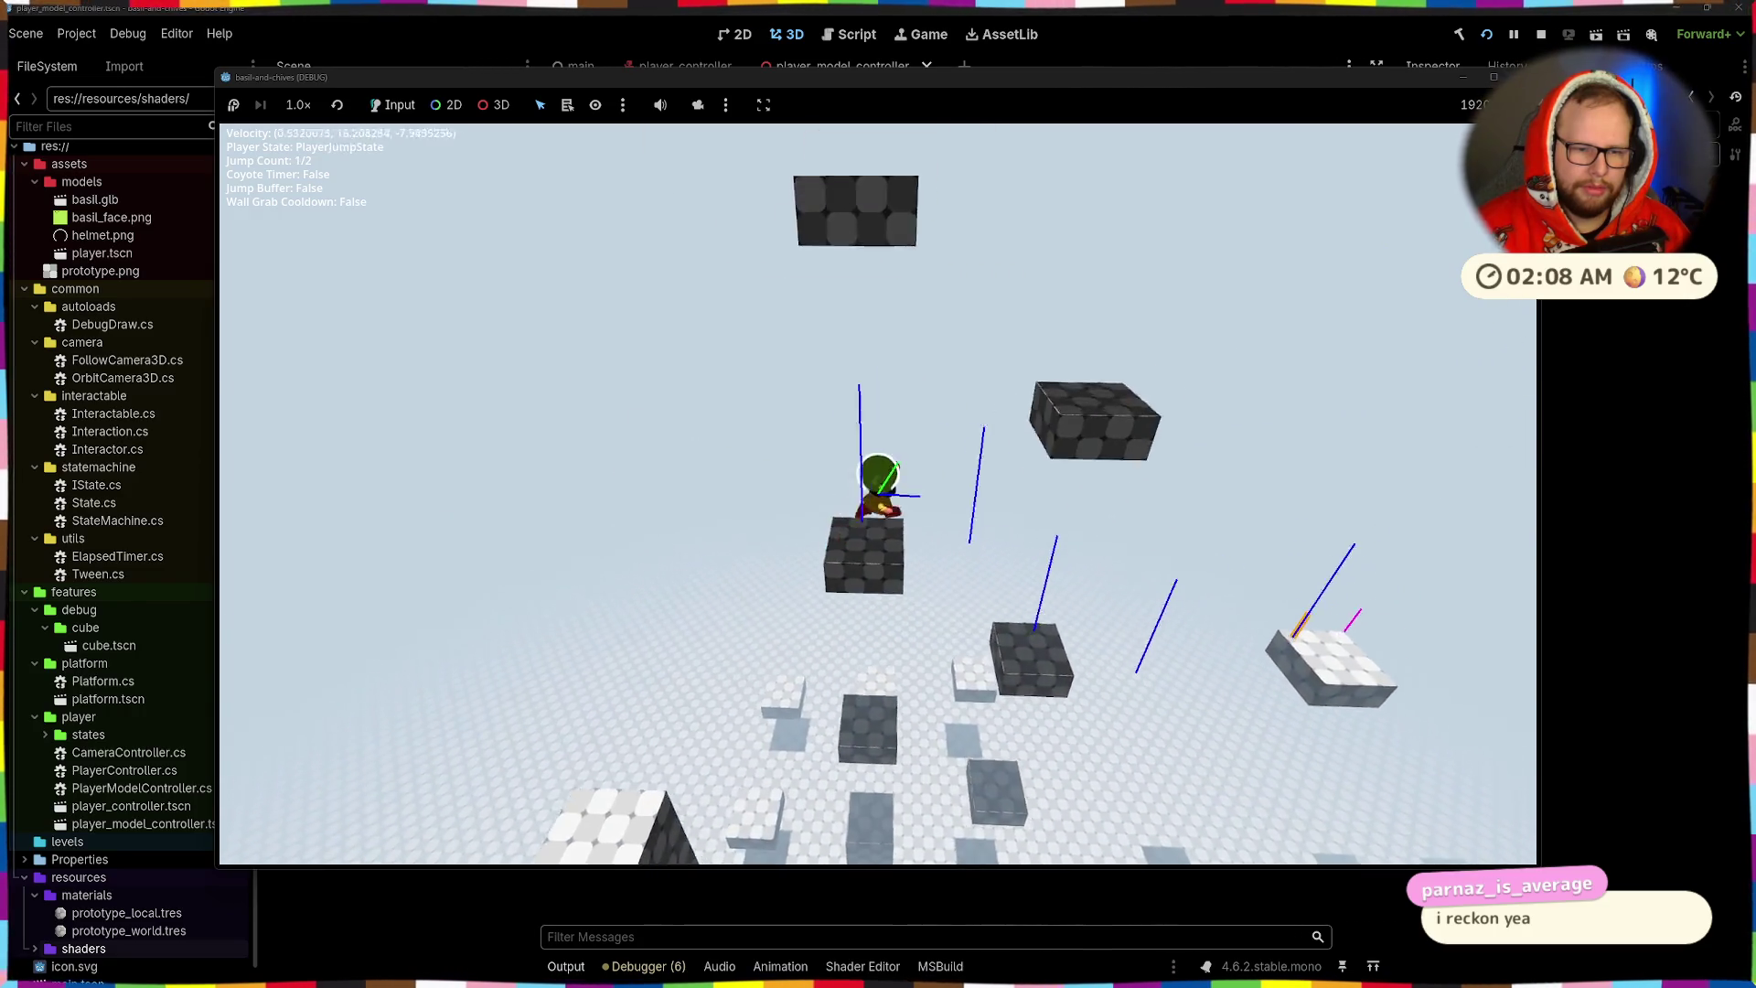
key(space)
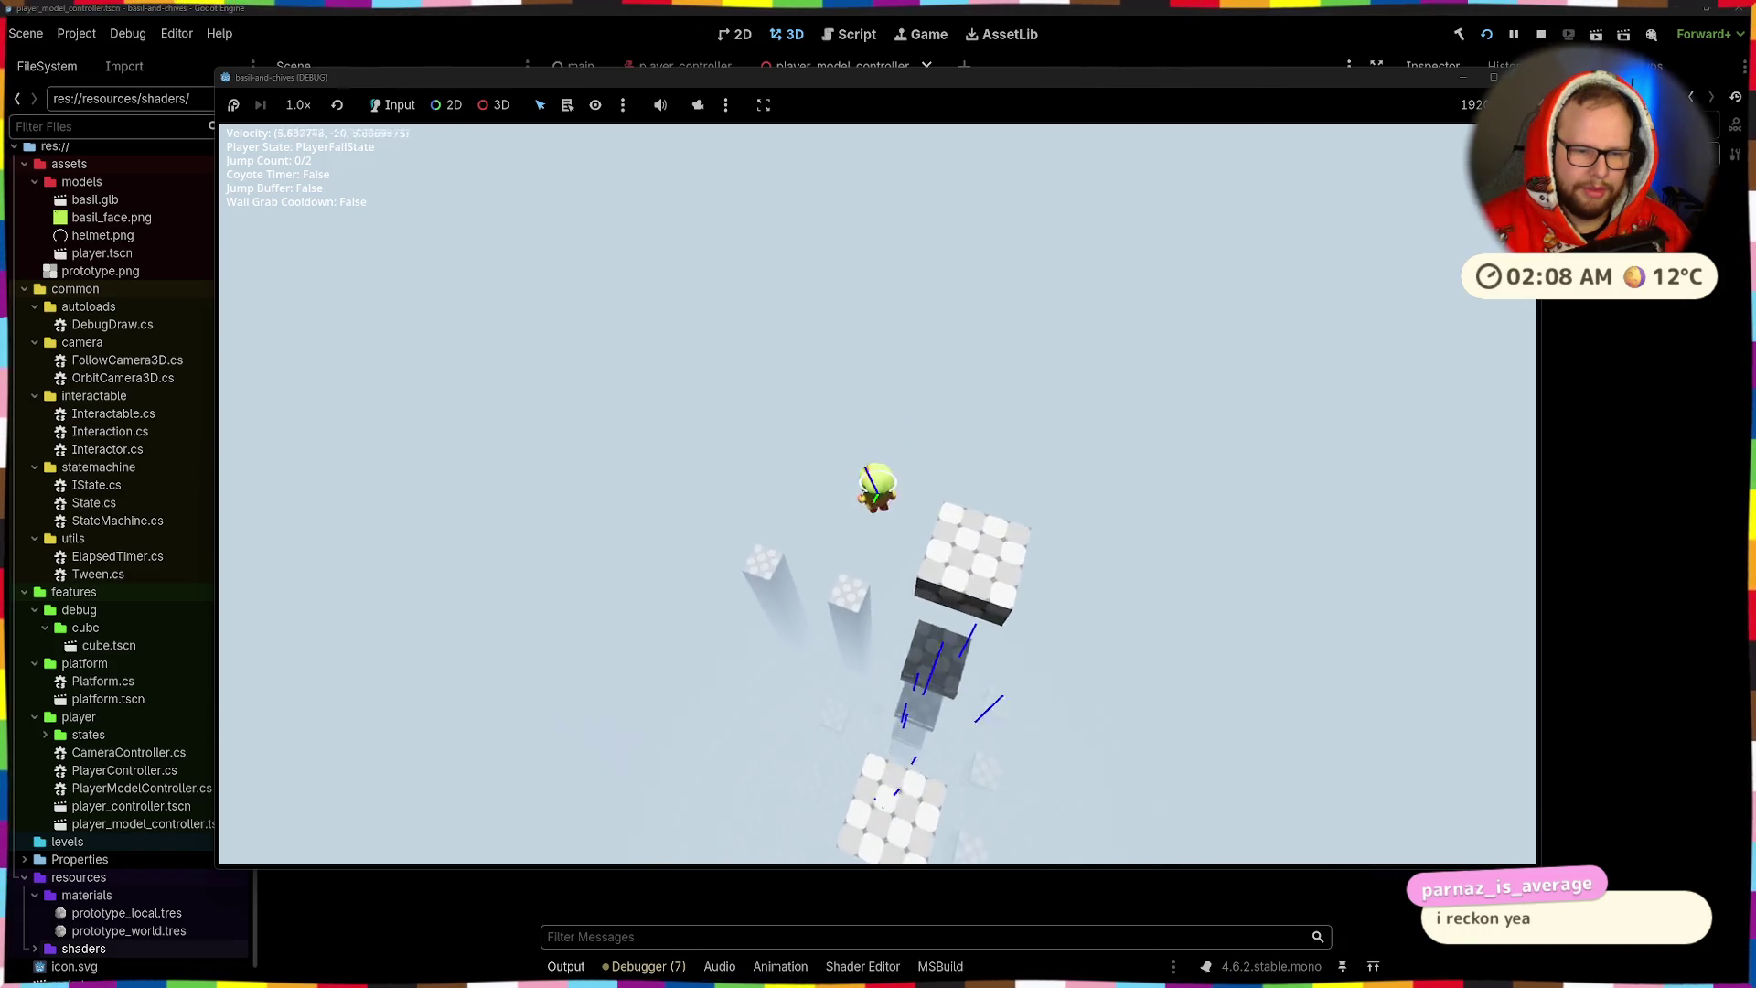
key(space)
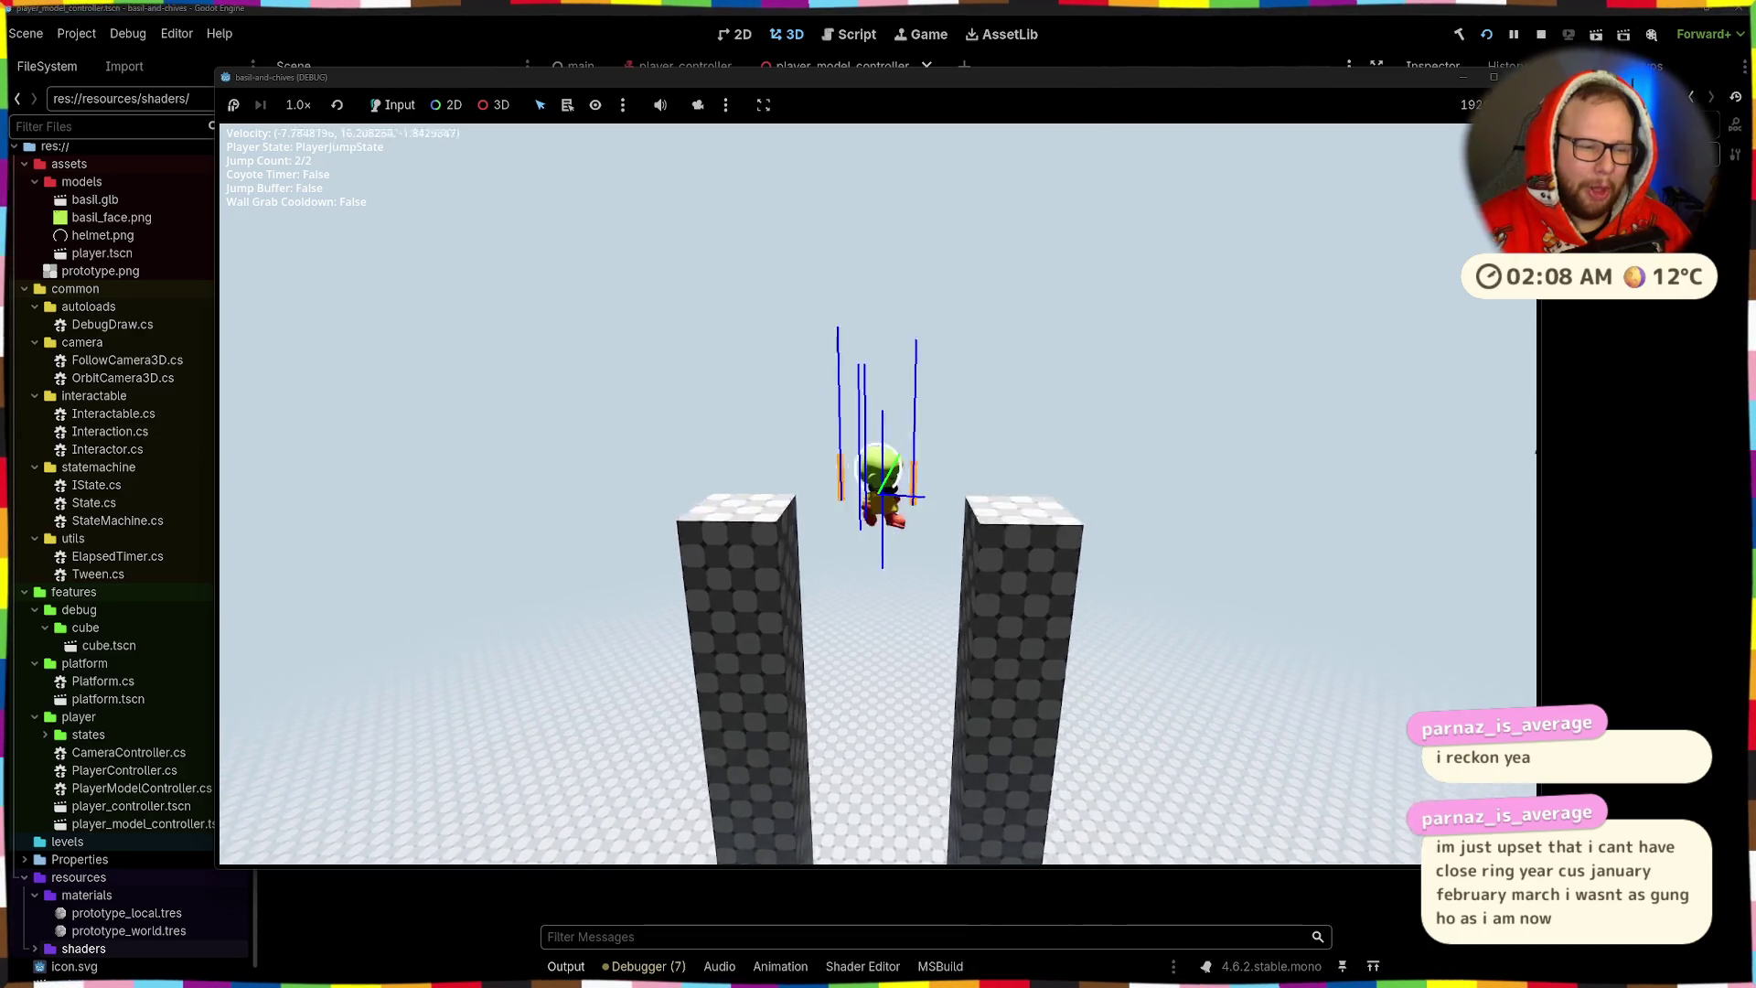
key(w)
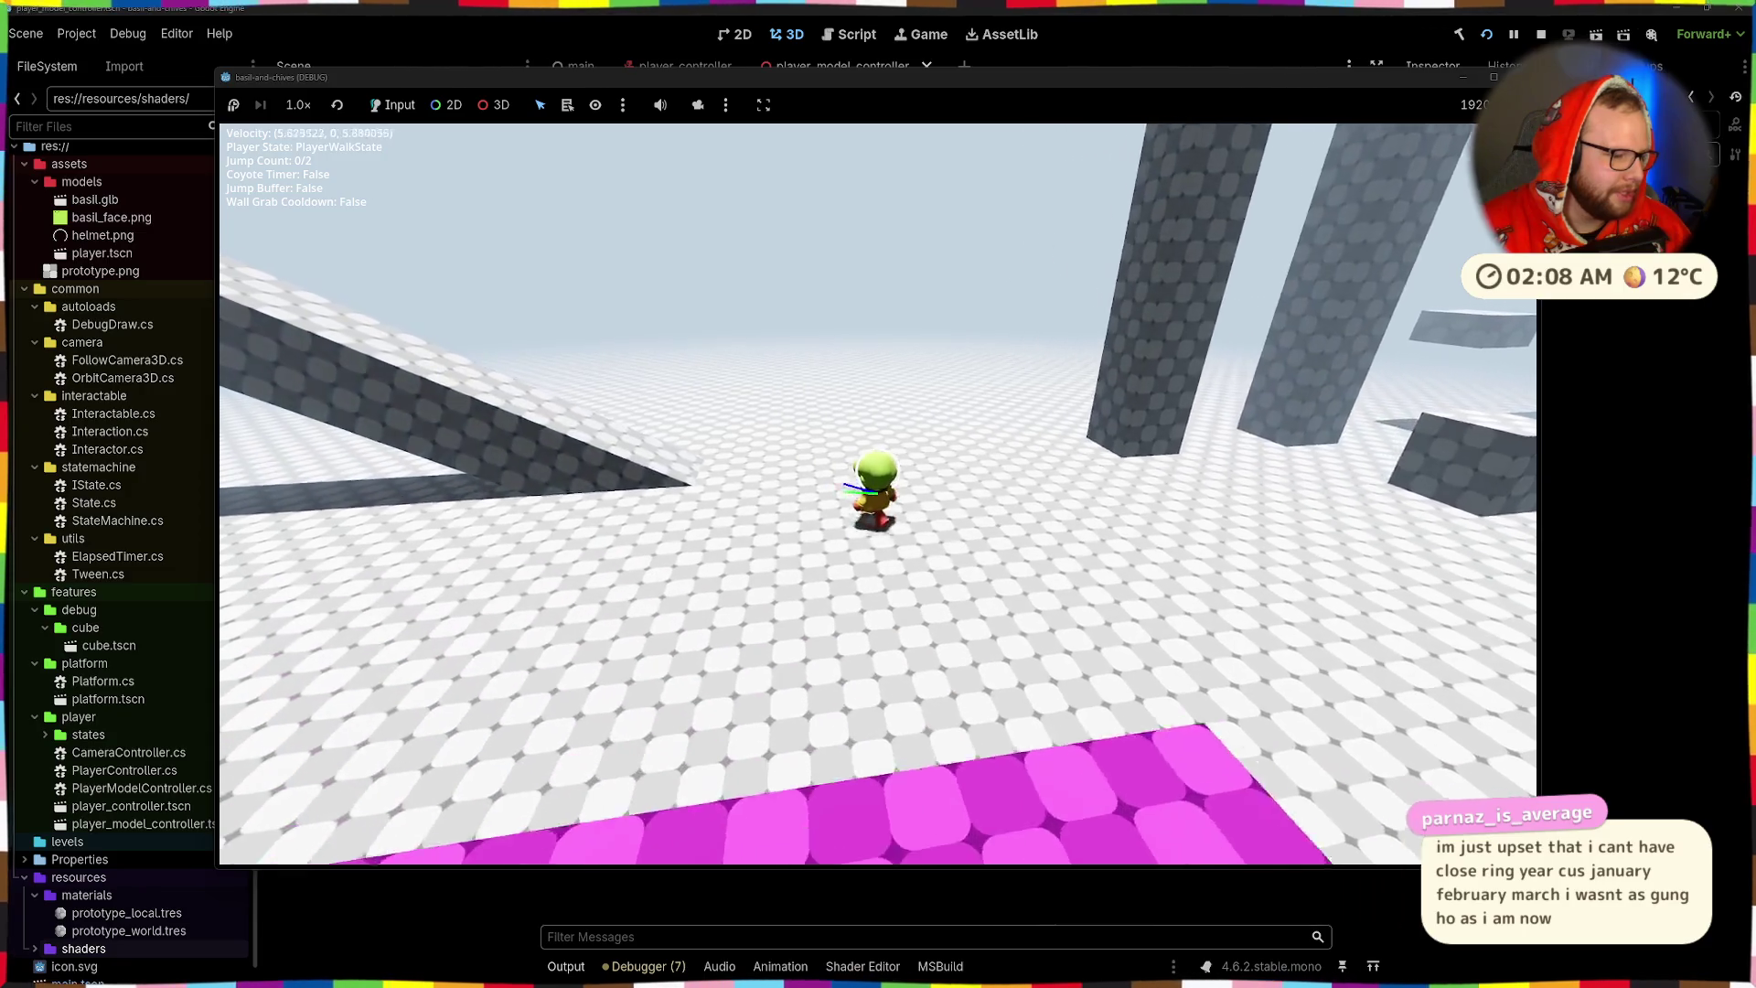
key(w)
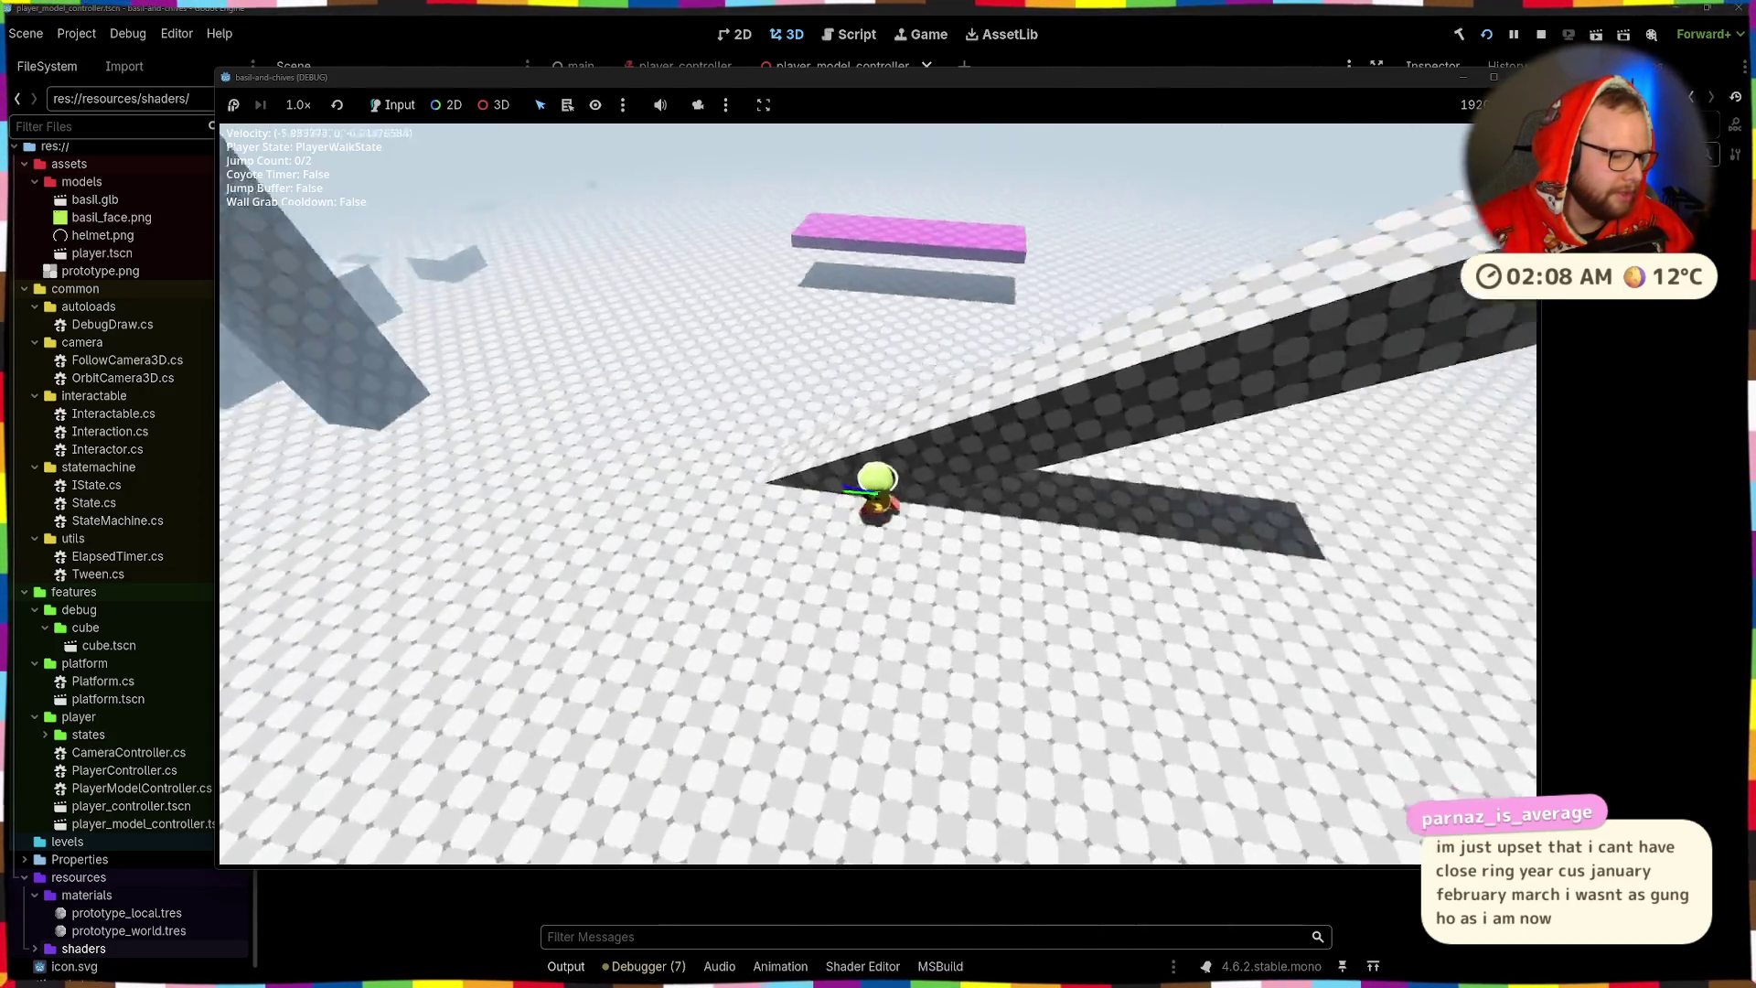
- Jump onto the pink platform, grab and leap off the wall, then double jump
key(space)
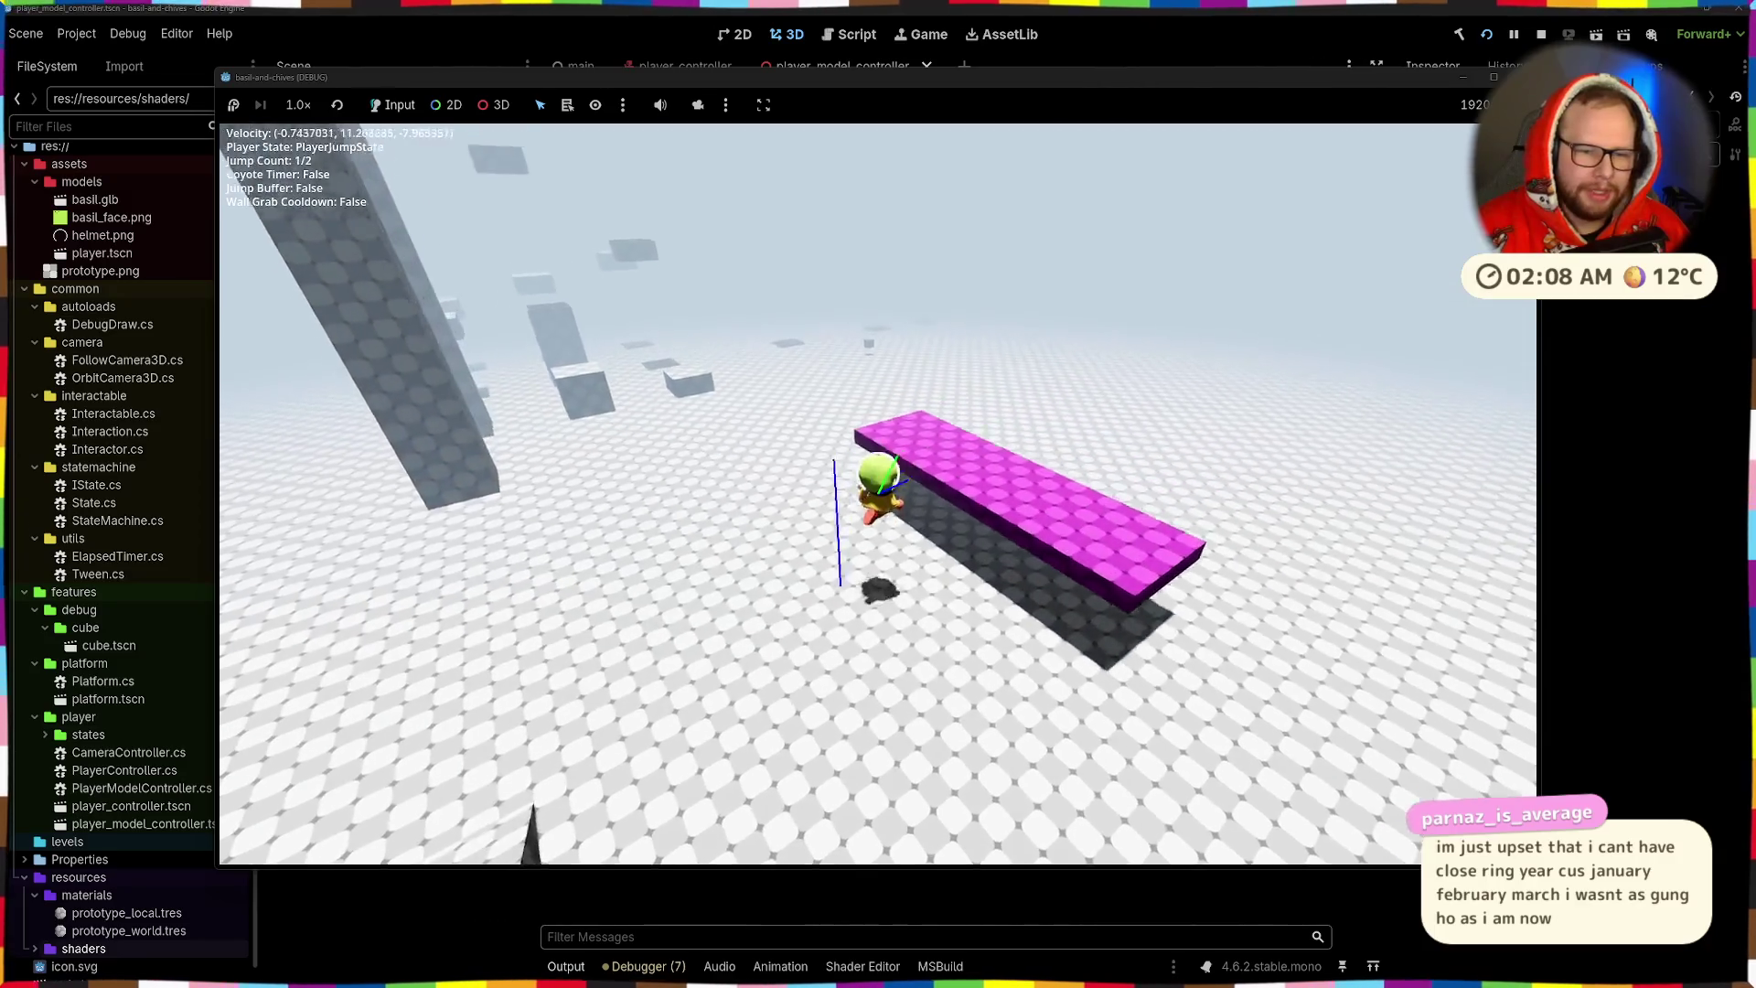
key(space)
key(space)
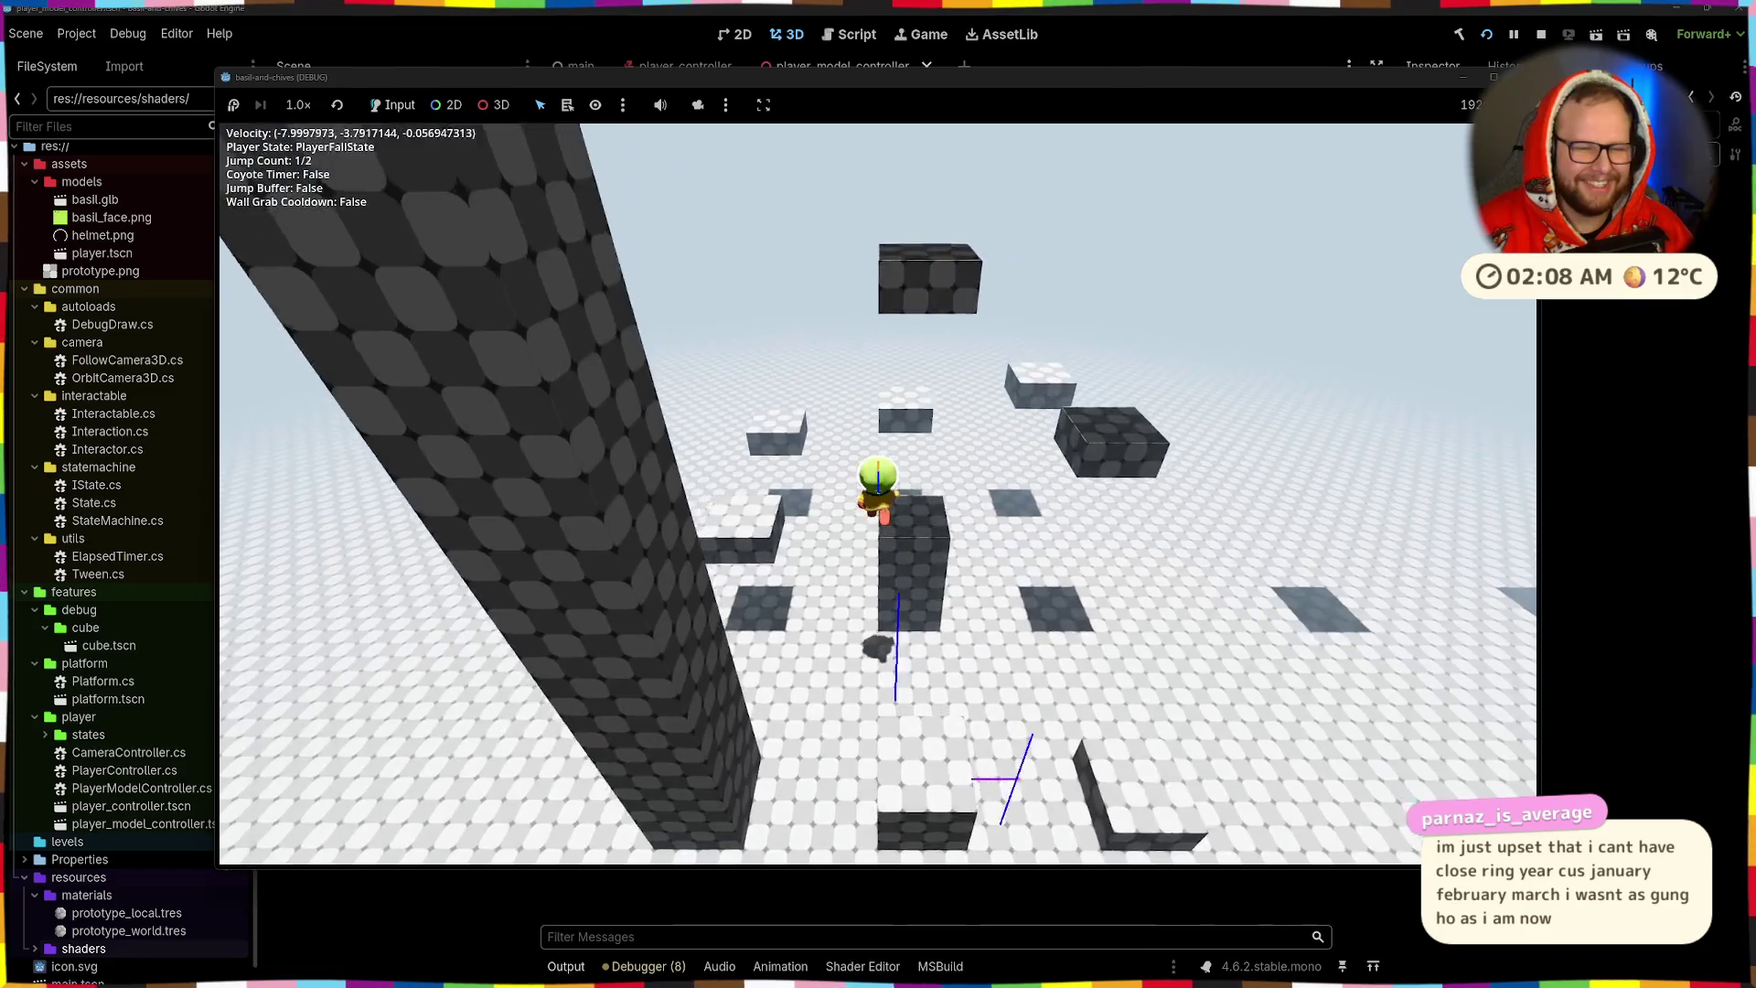
key(space)
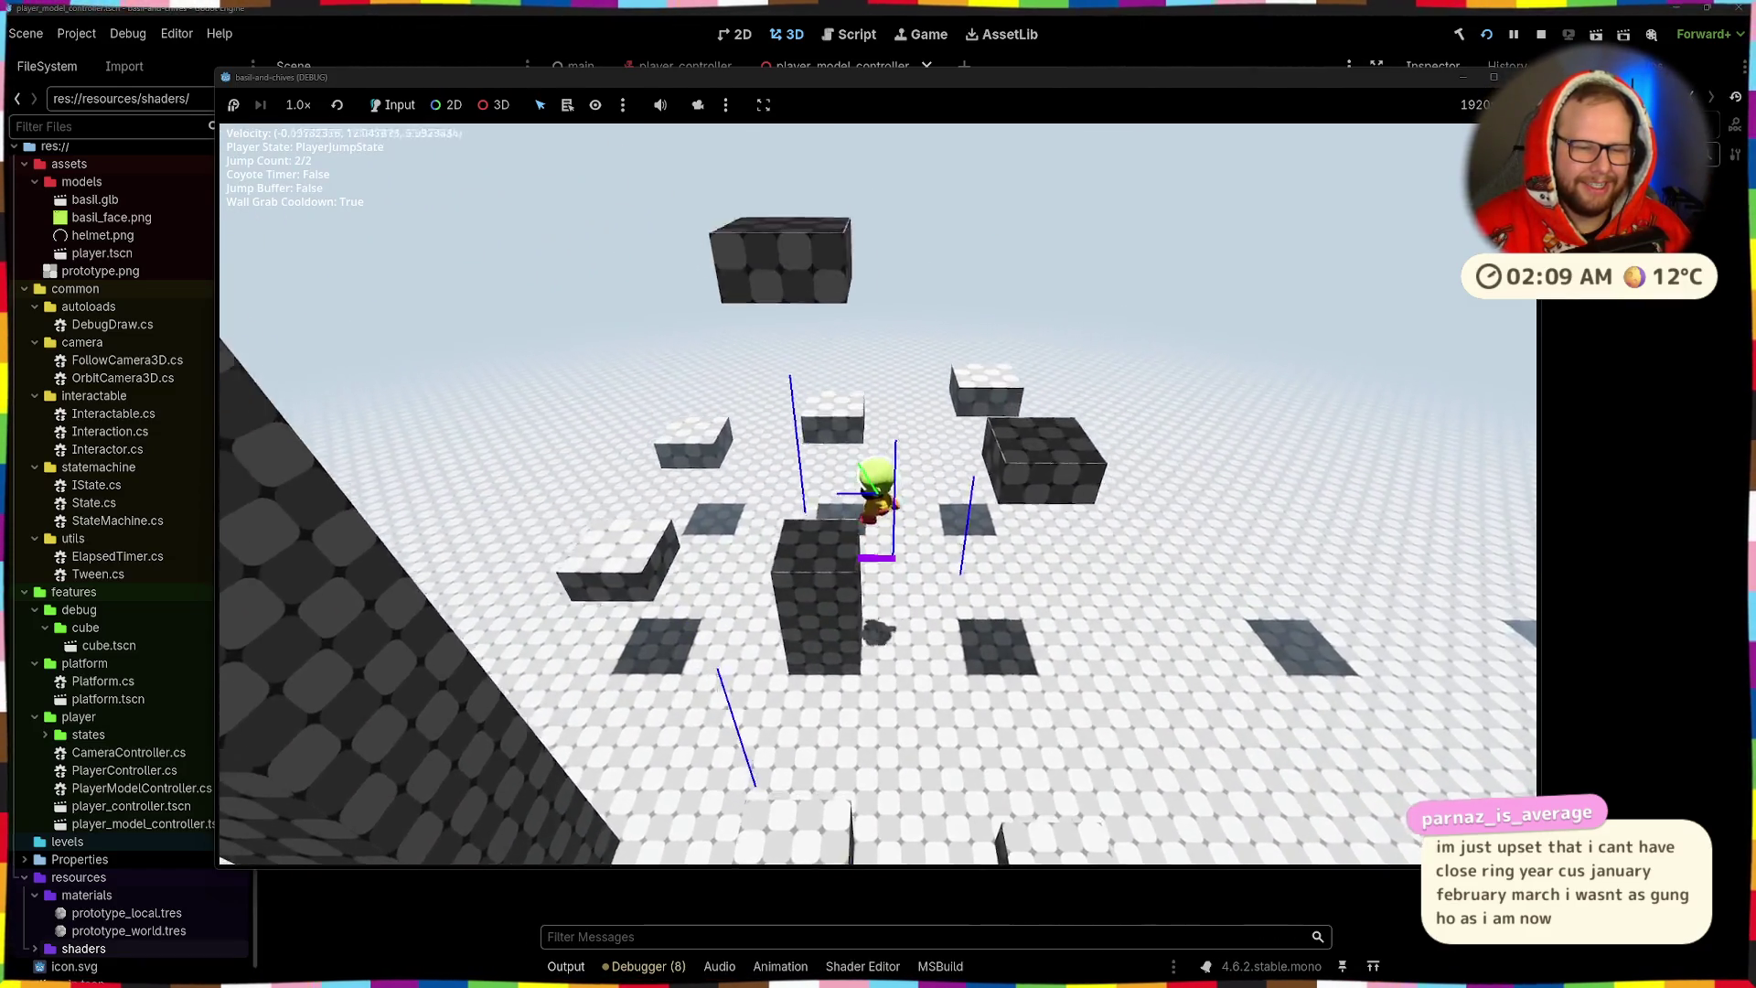
key(space)
key(space)
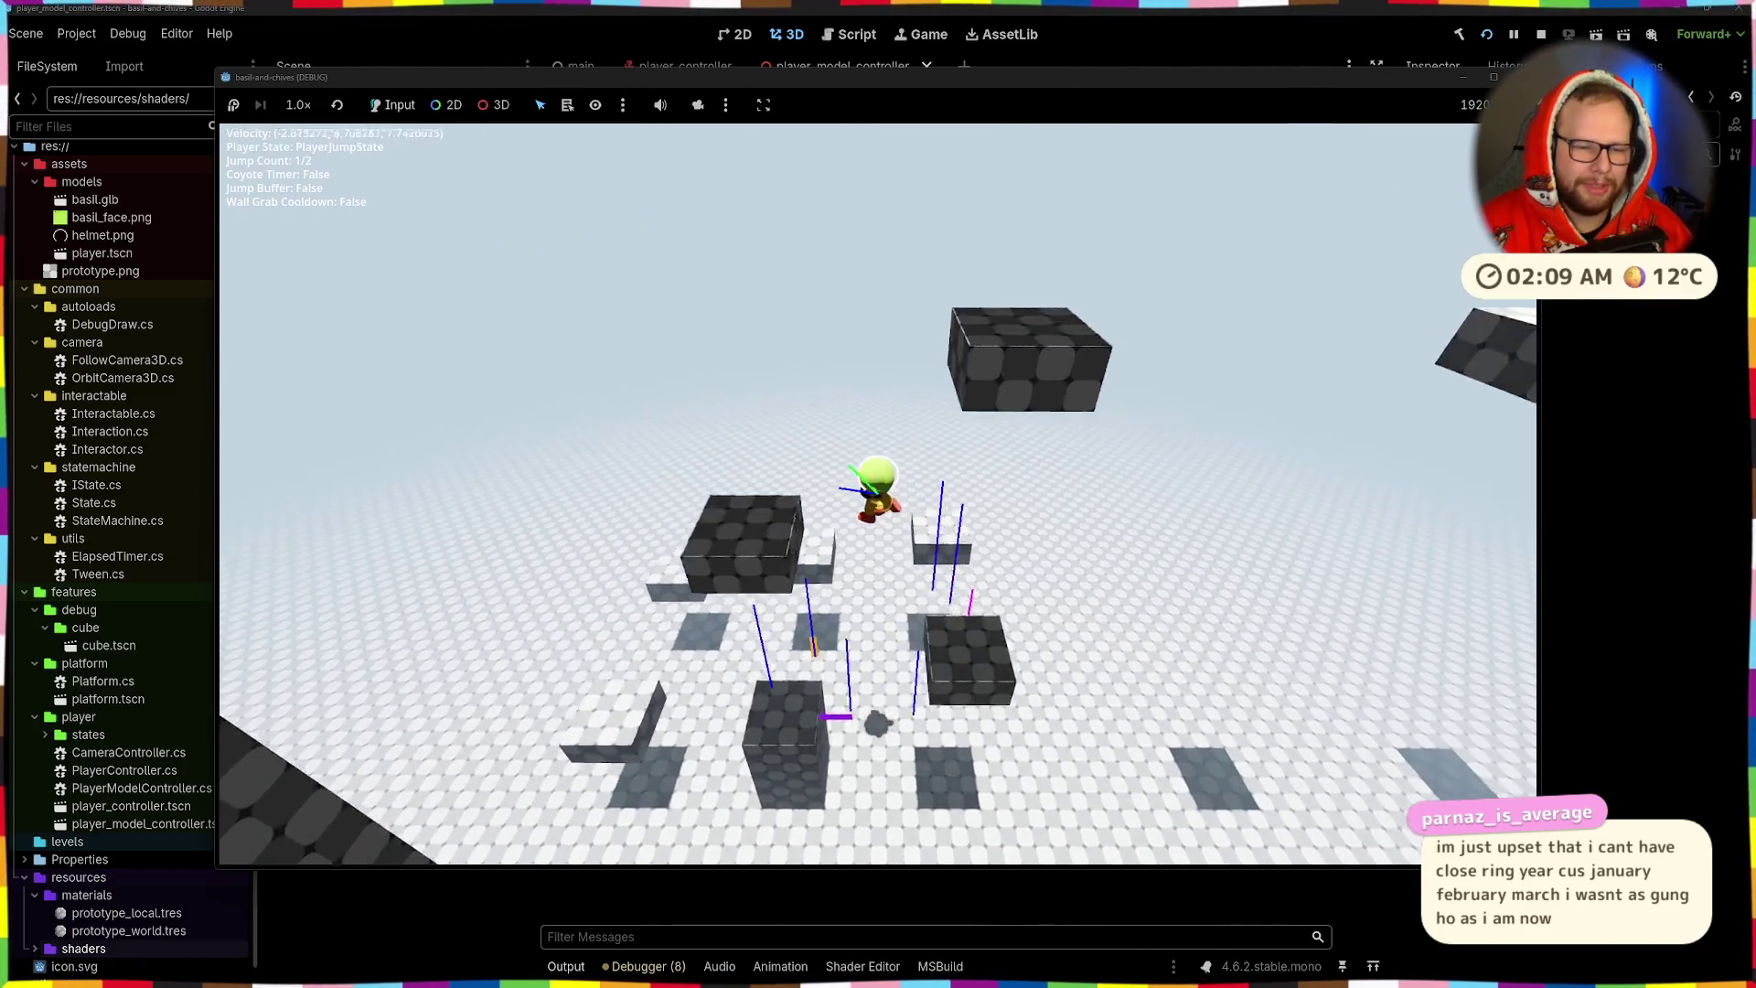
key(space)
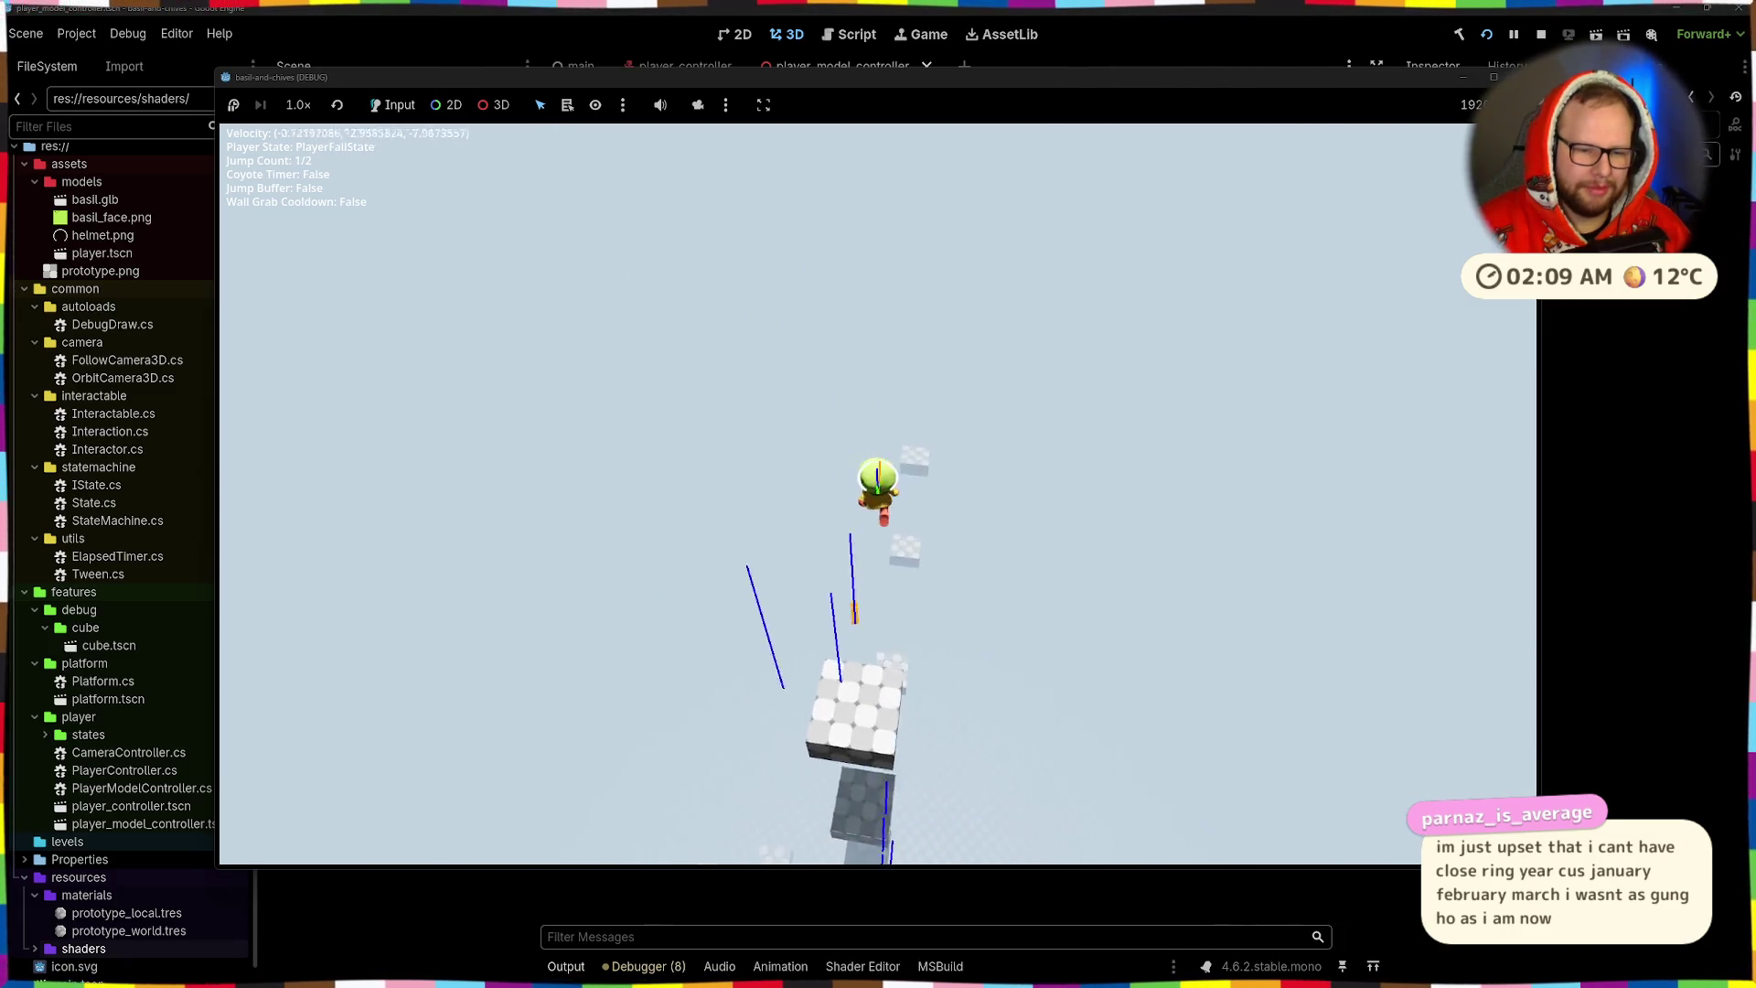
key(space)
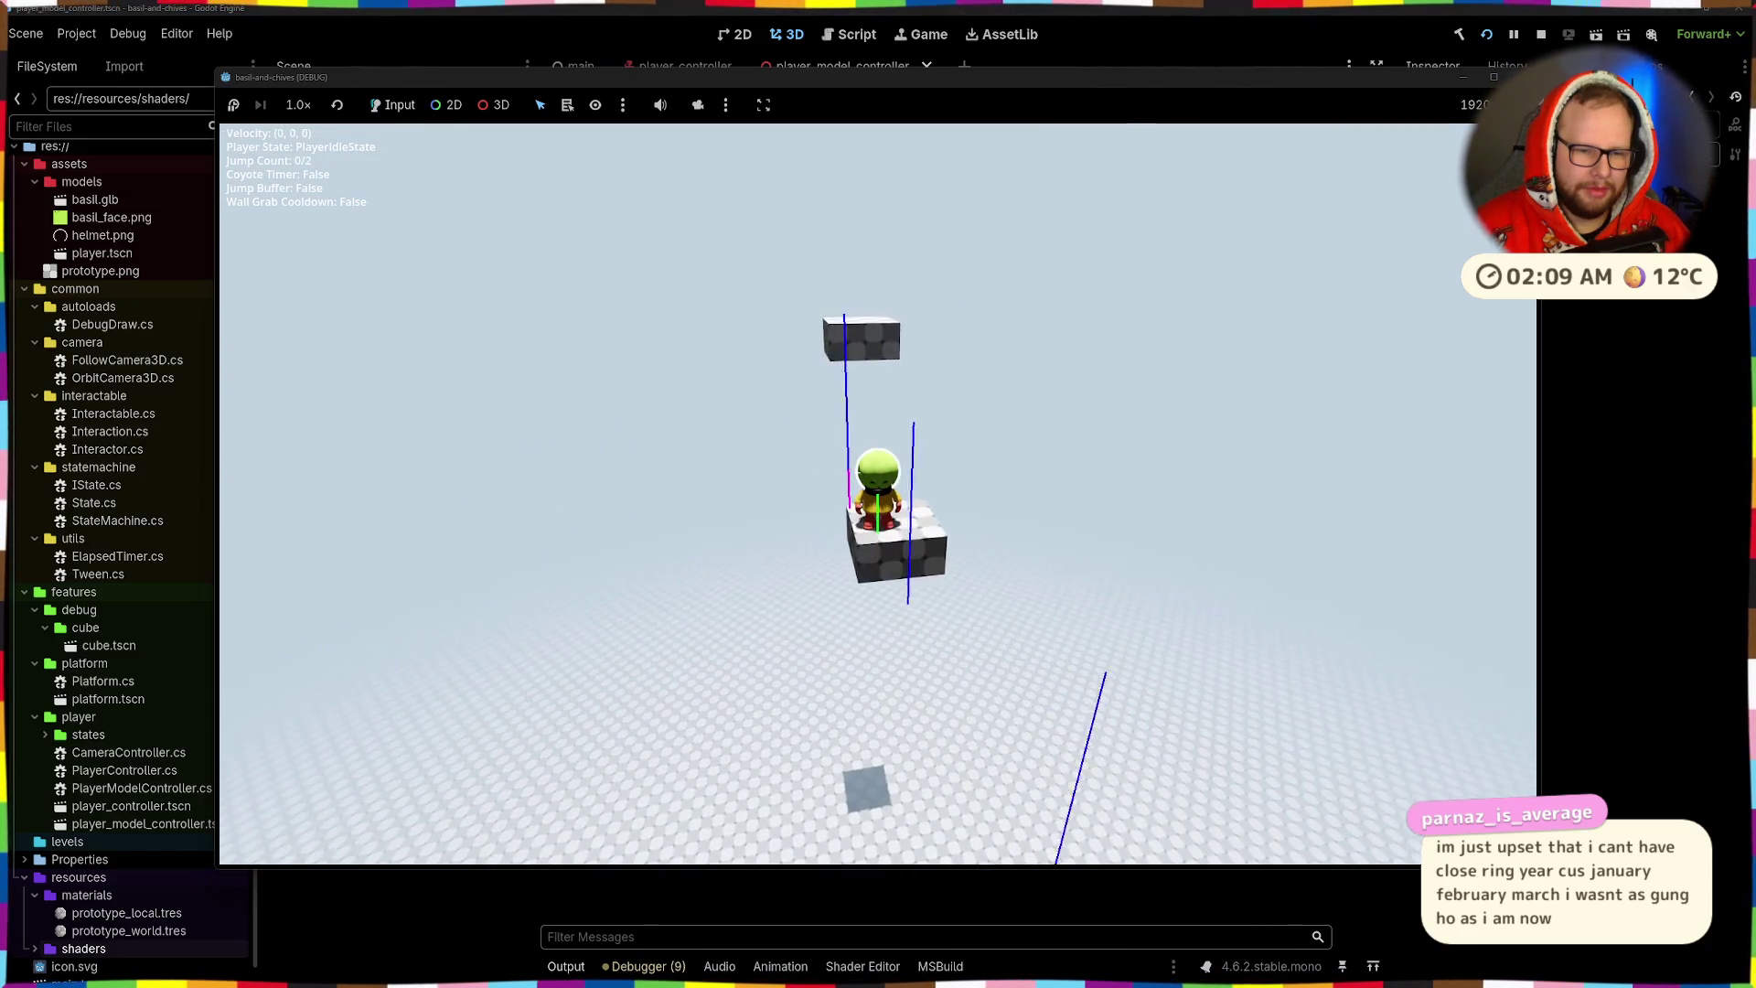
- Walk off the platform, wall-jump off the pillar with double jumps, then stop the game with F8
key(w)
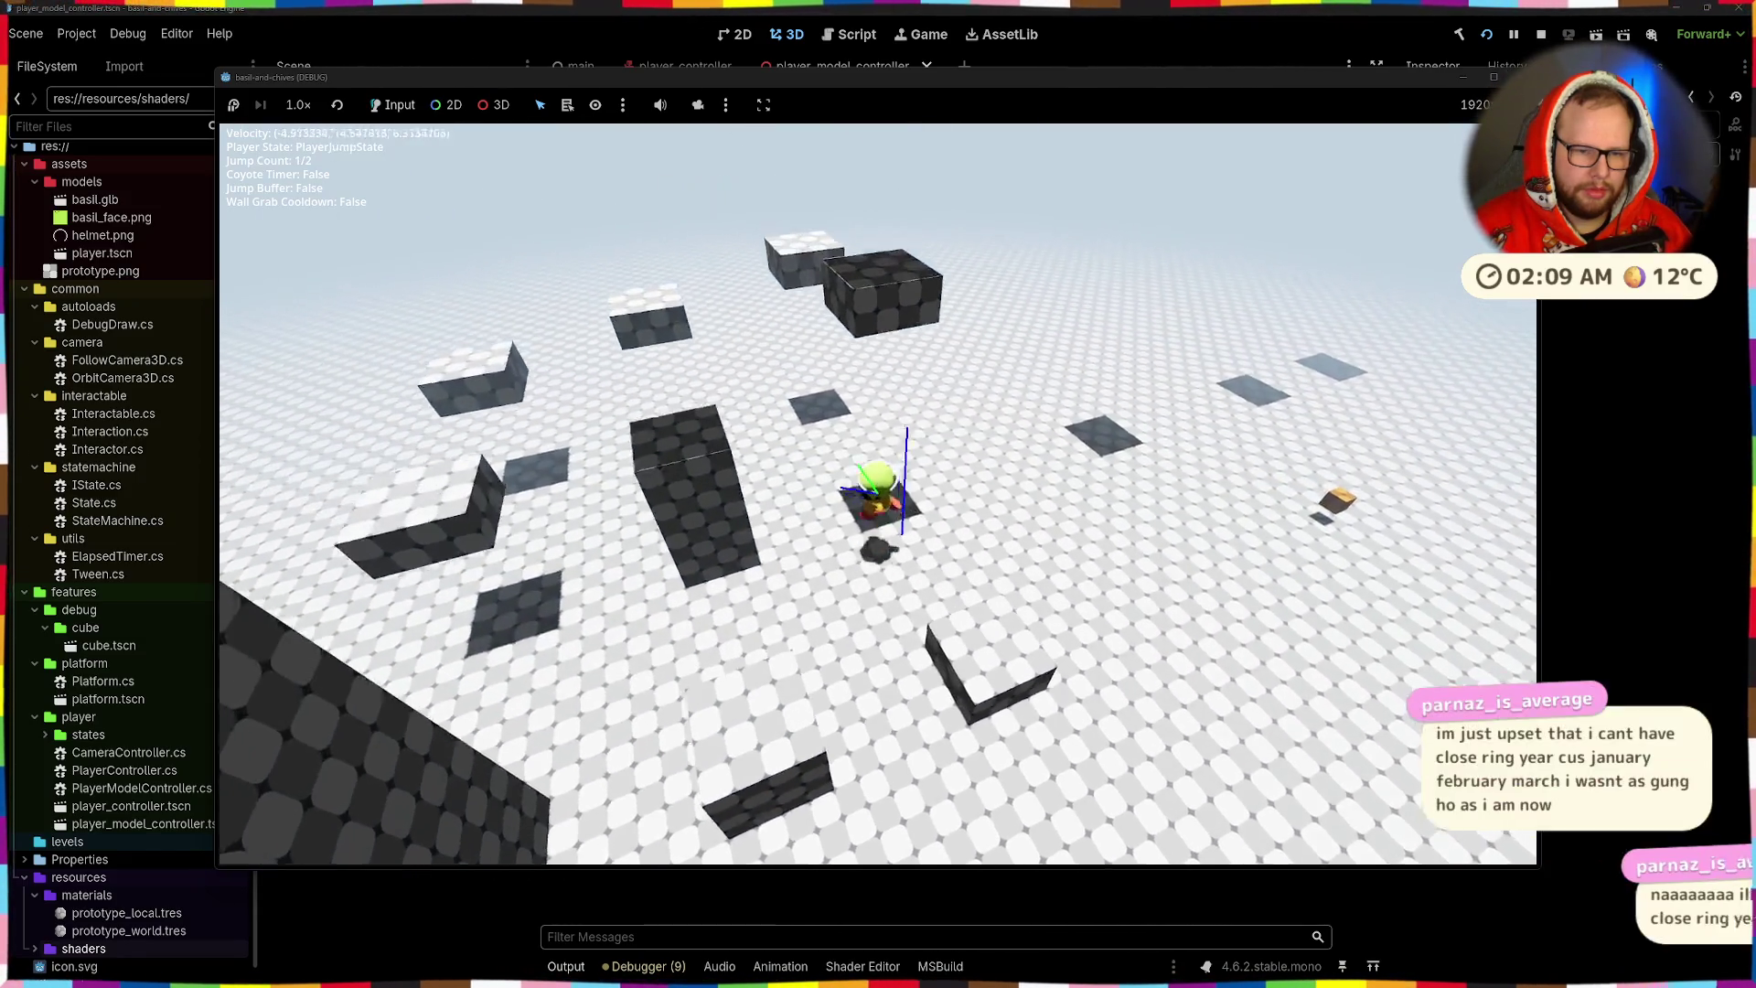
key(space)
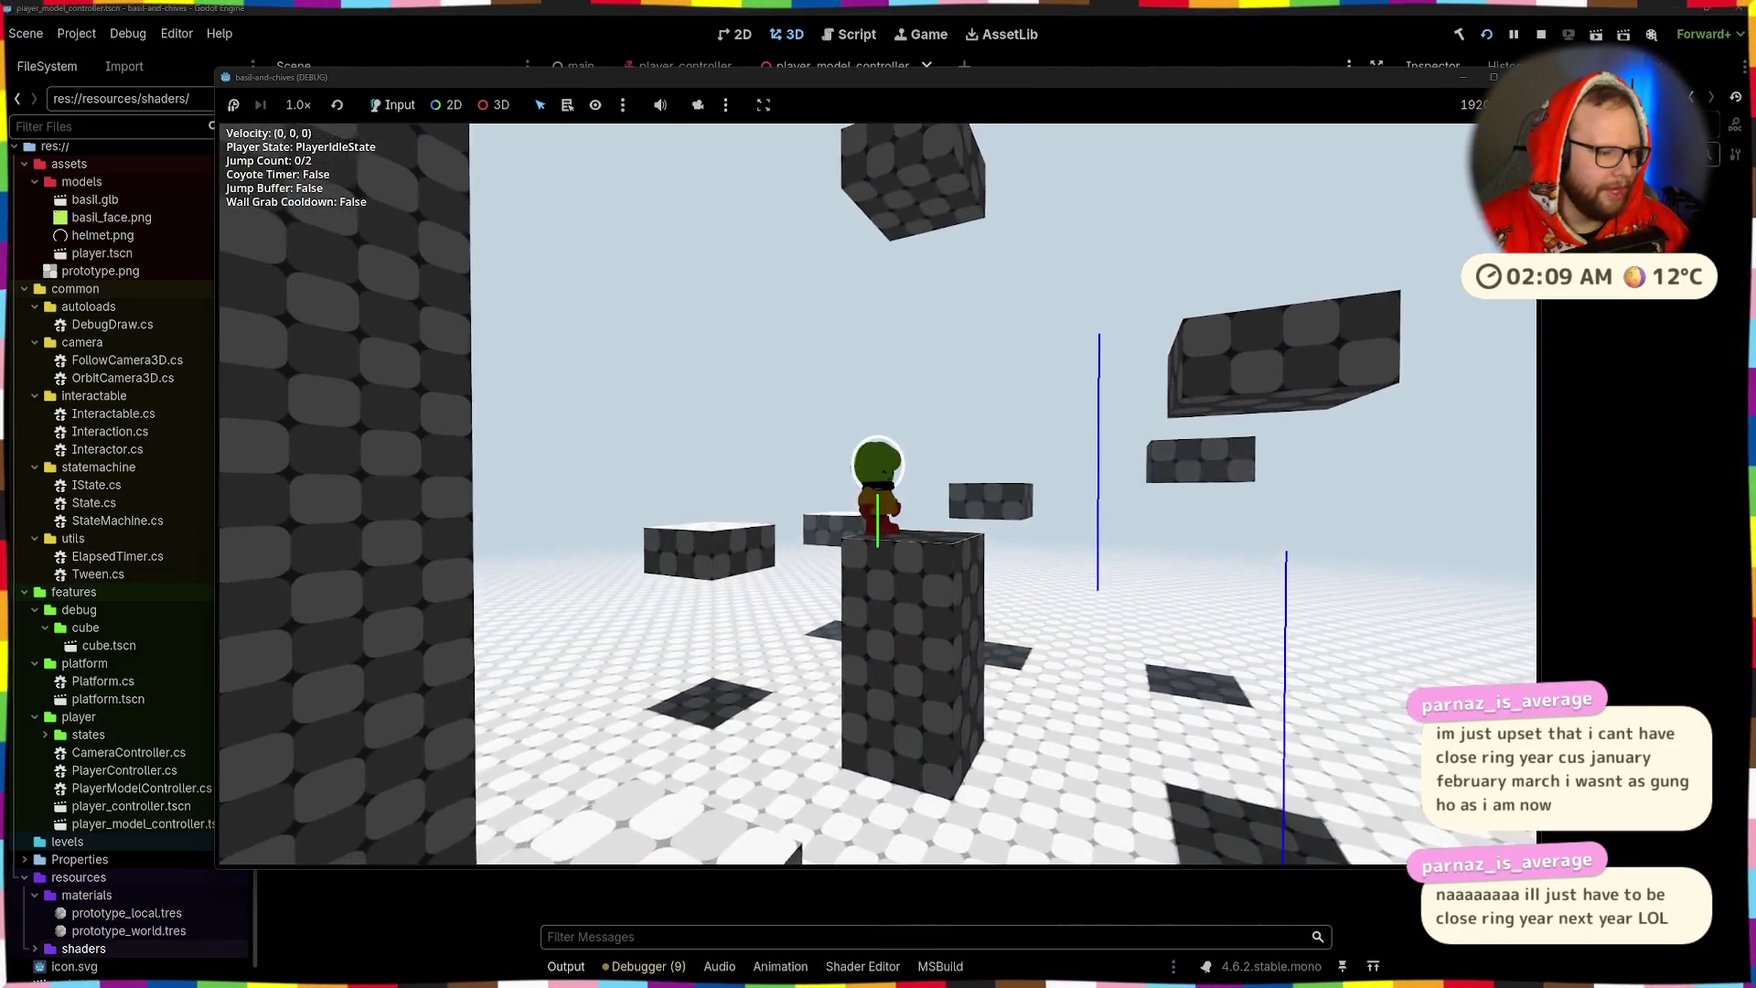
key(space)
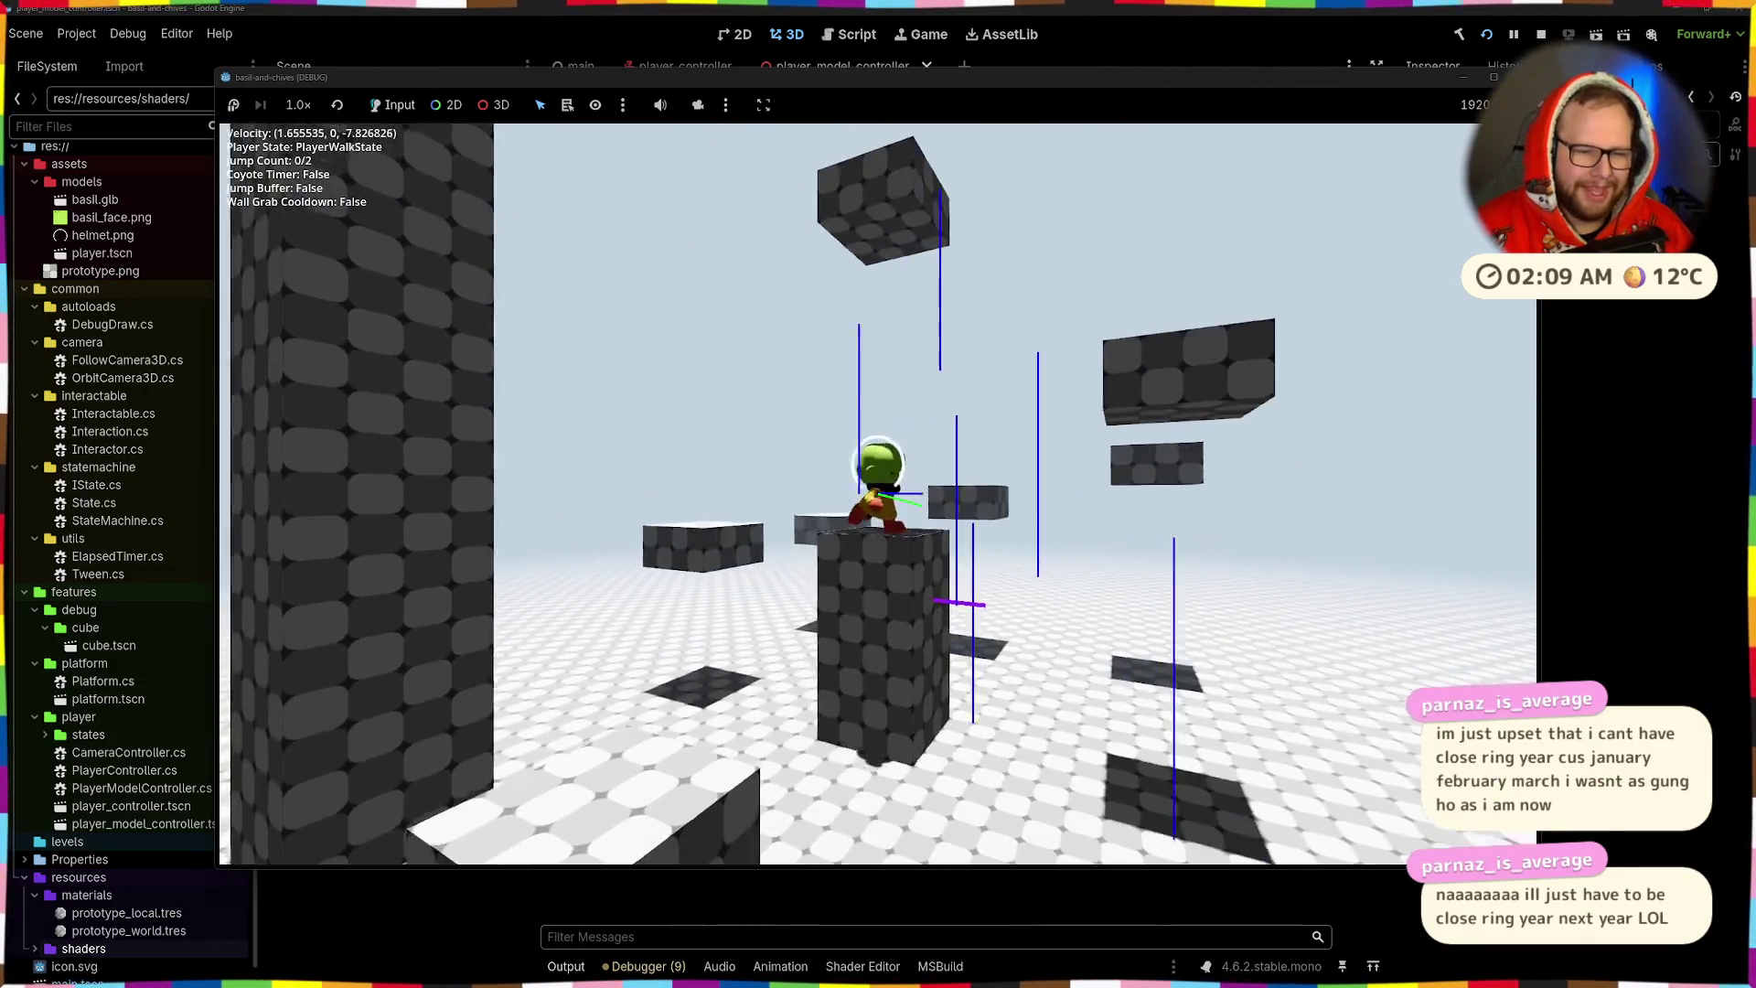
key(space)
key(space)
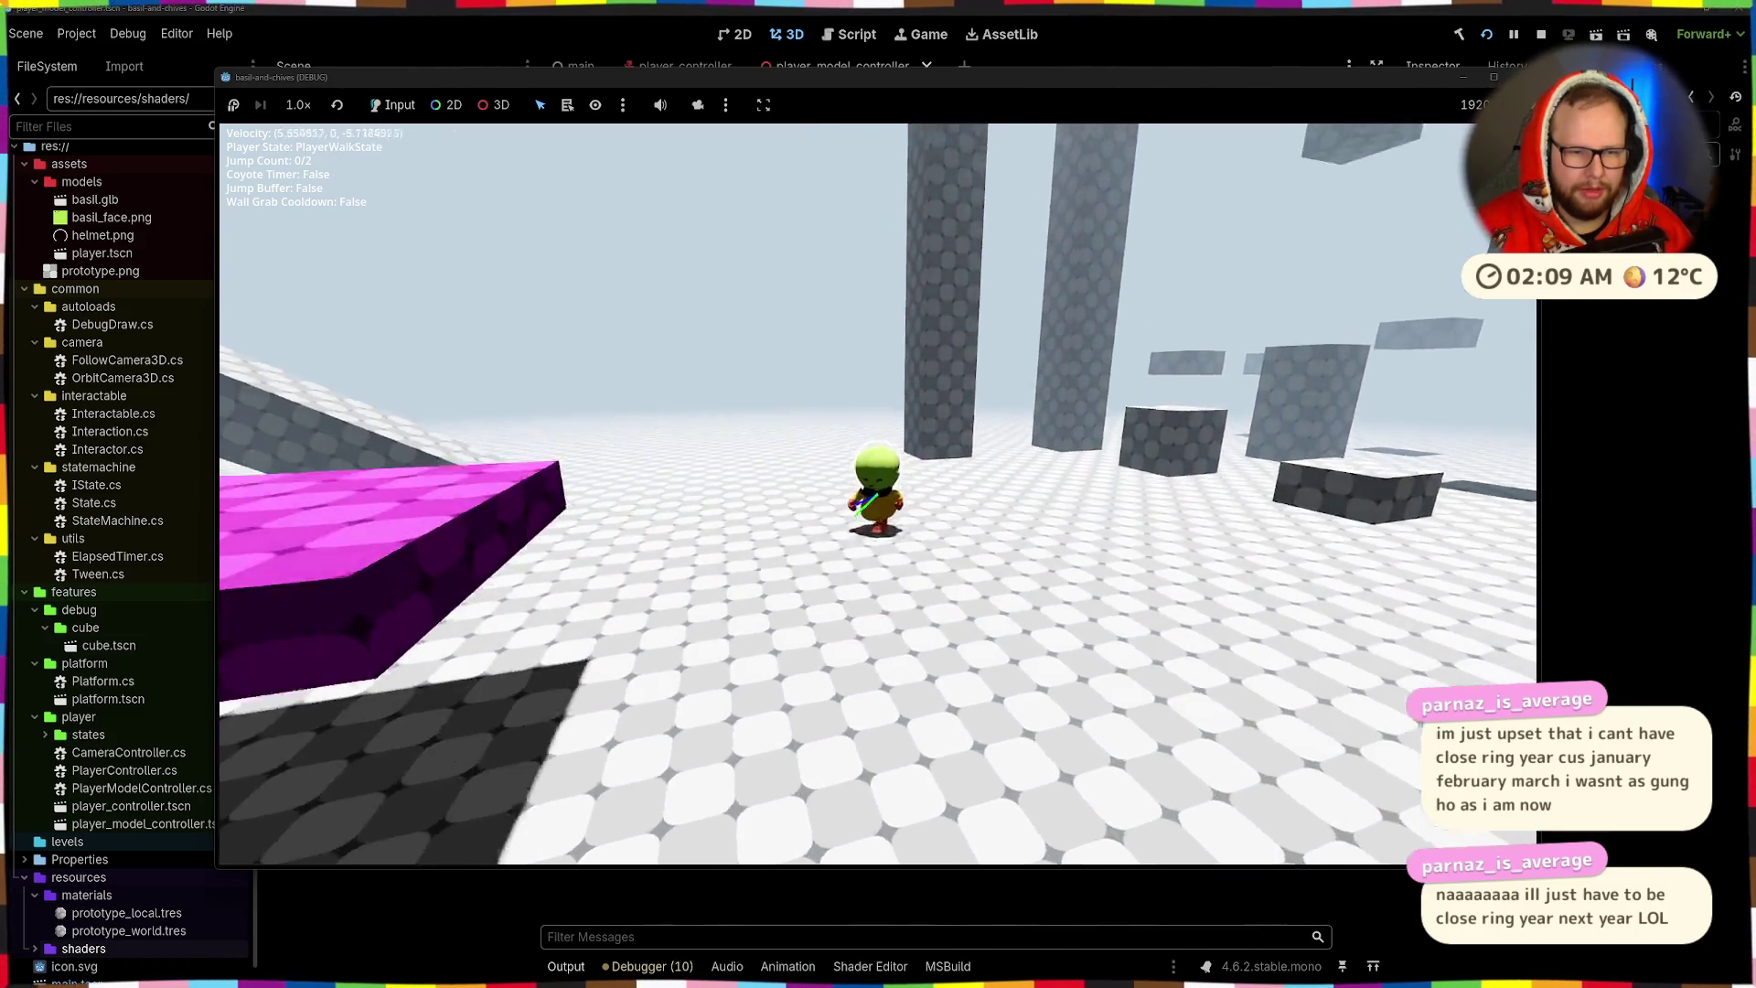
key(space)
key(space)
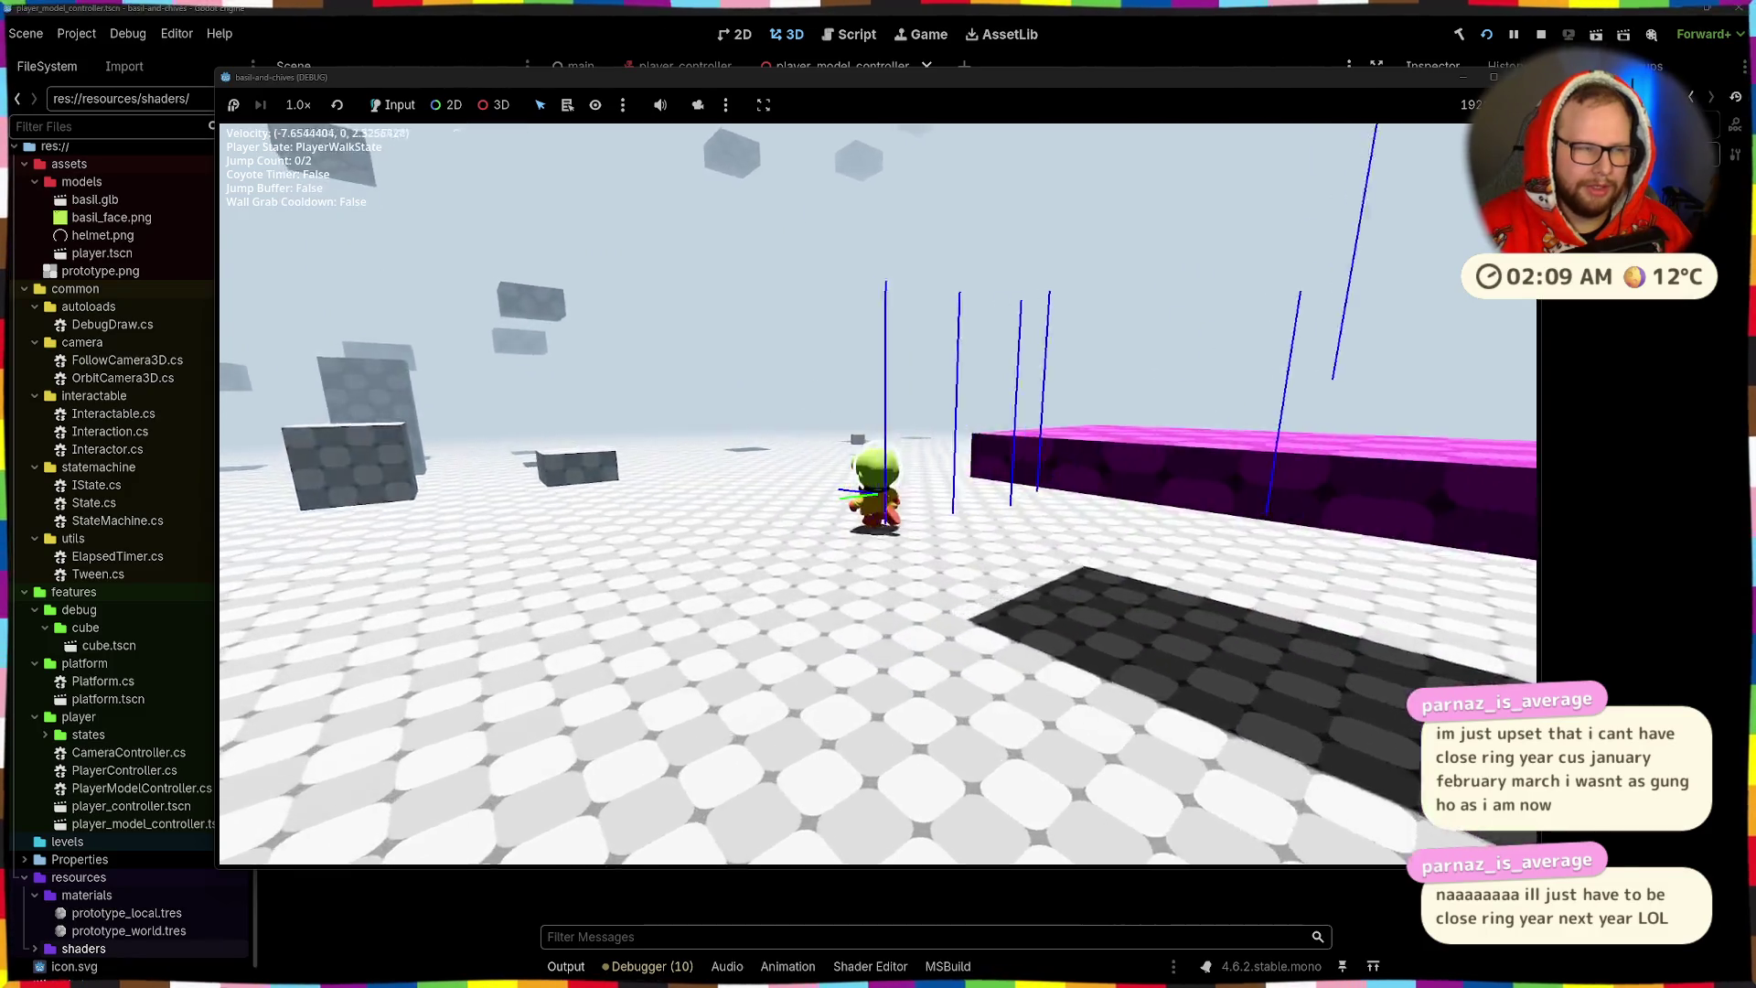
key(space)
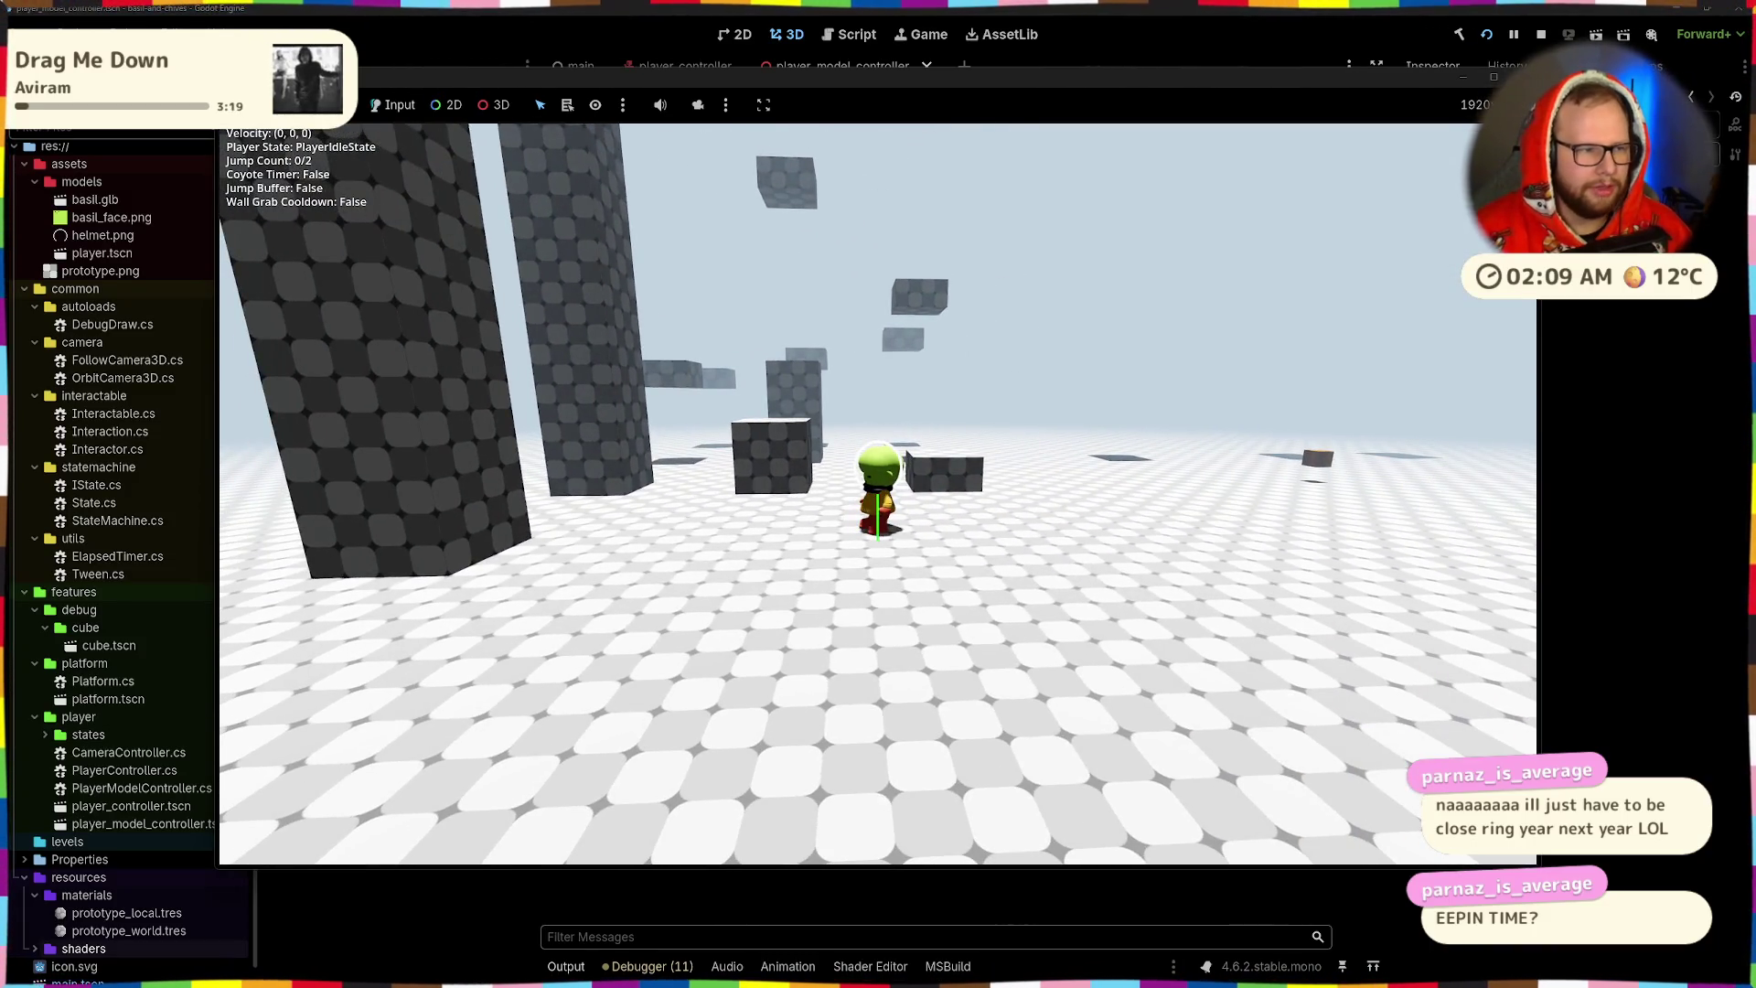
key(F8)
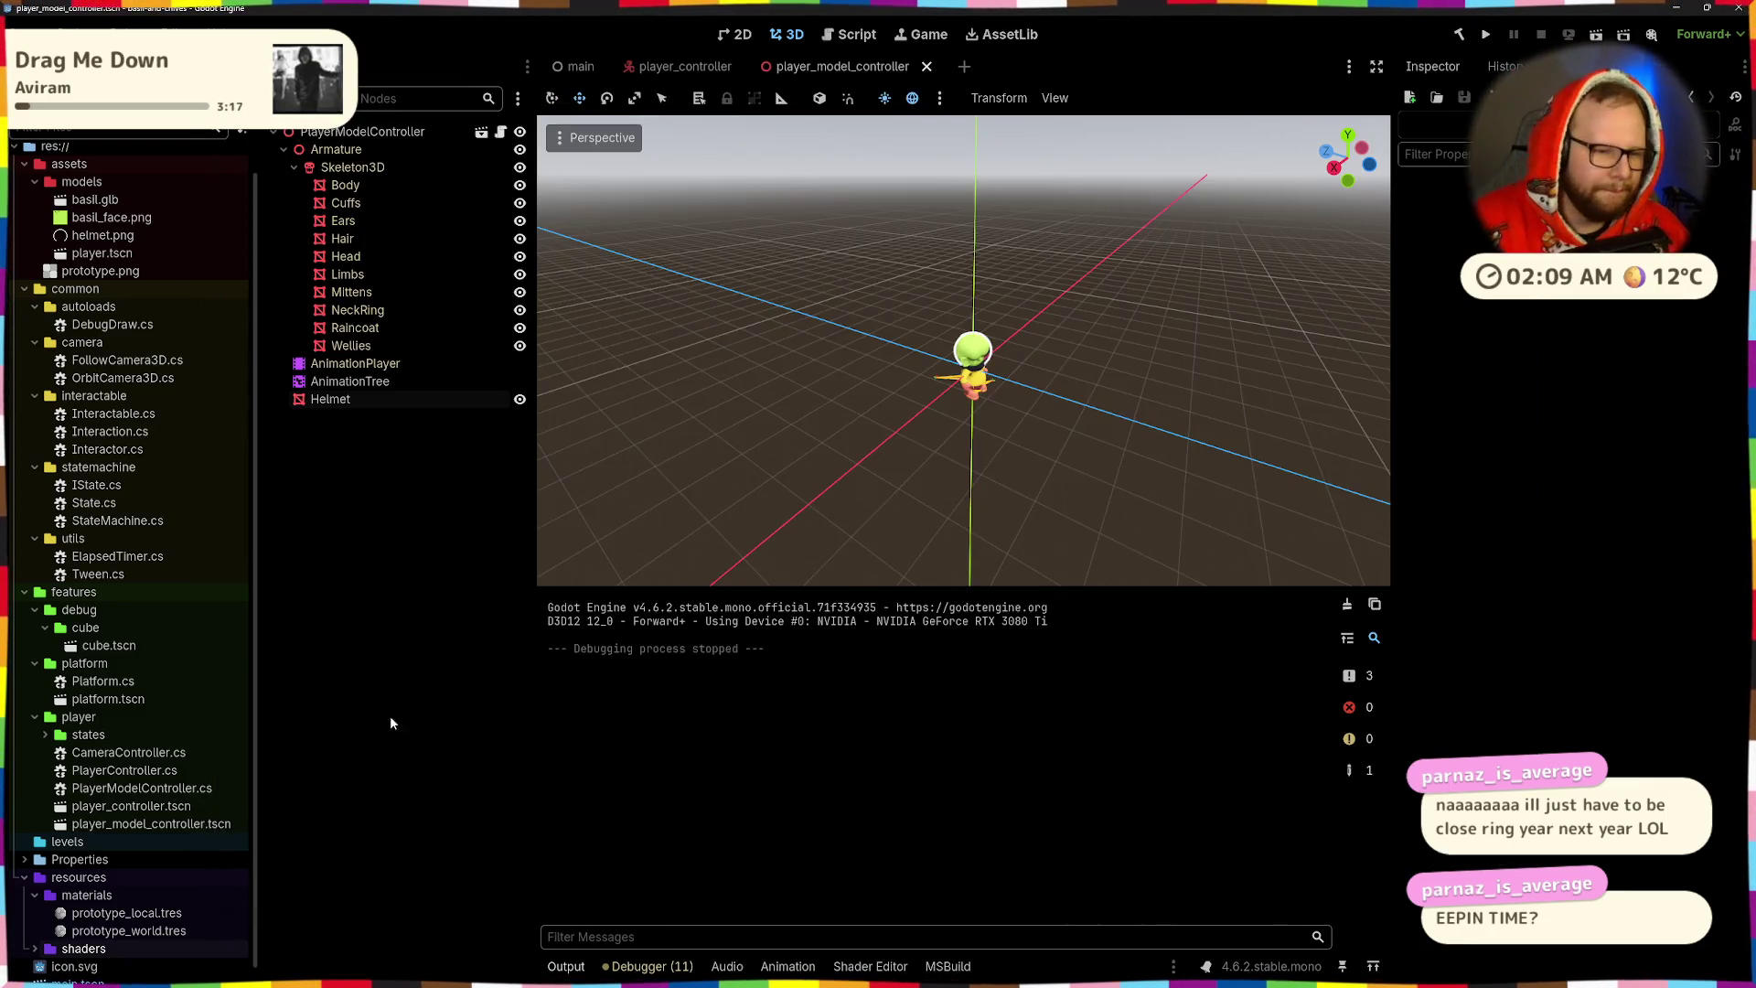
- Delete the Helmet node from the player model scene
click(352, 400)
key(Delete)
key(Return)
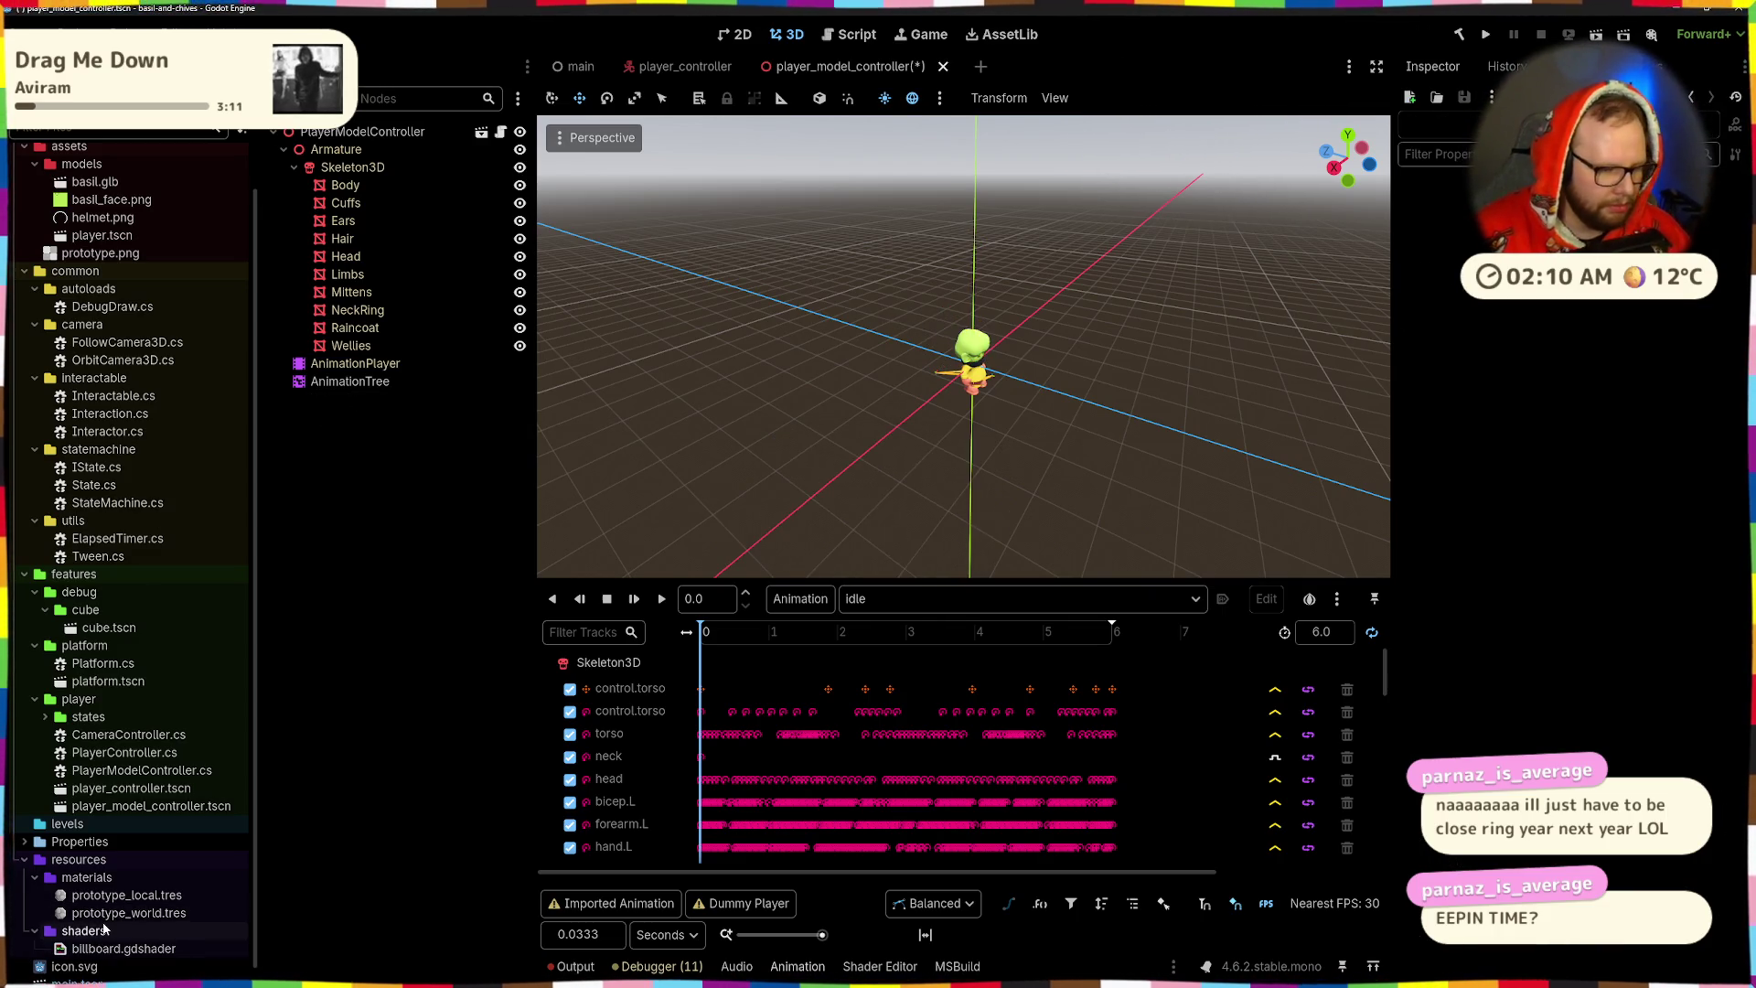
- Delete the shaders folder from the FileSystem and look over the character without the helmet
key(Delete)
key(Return)
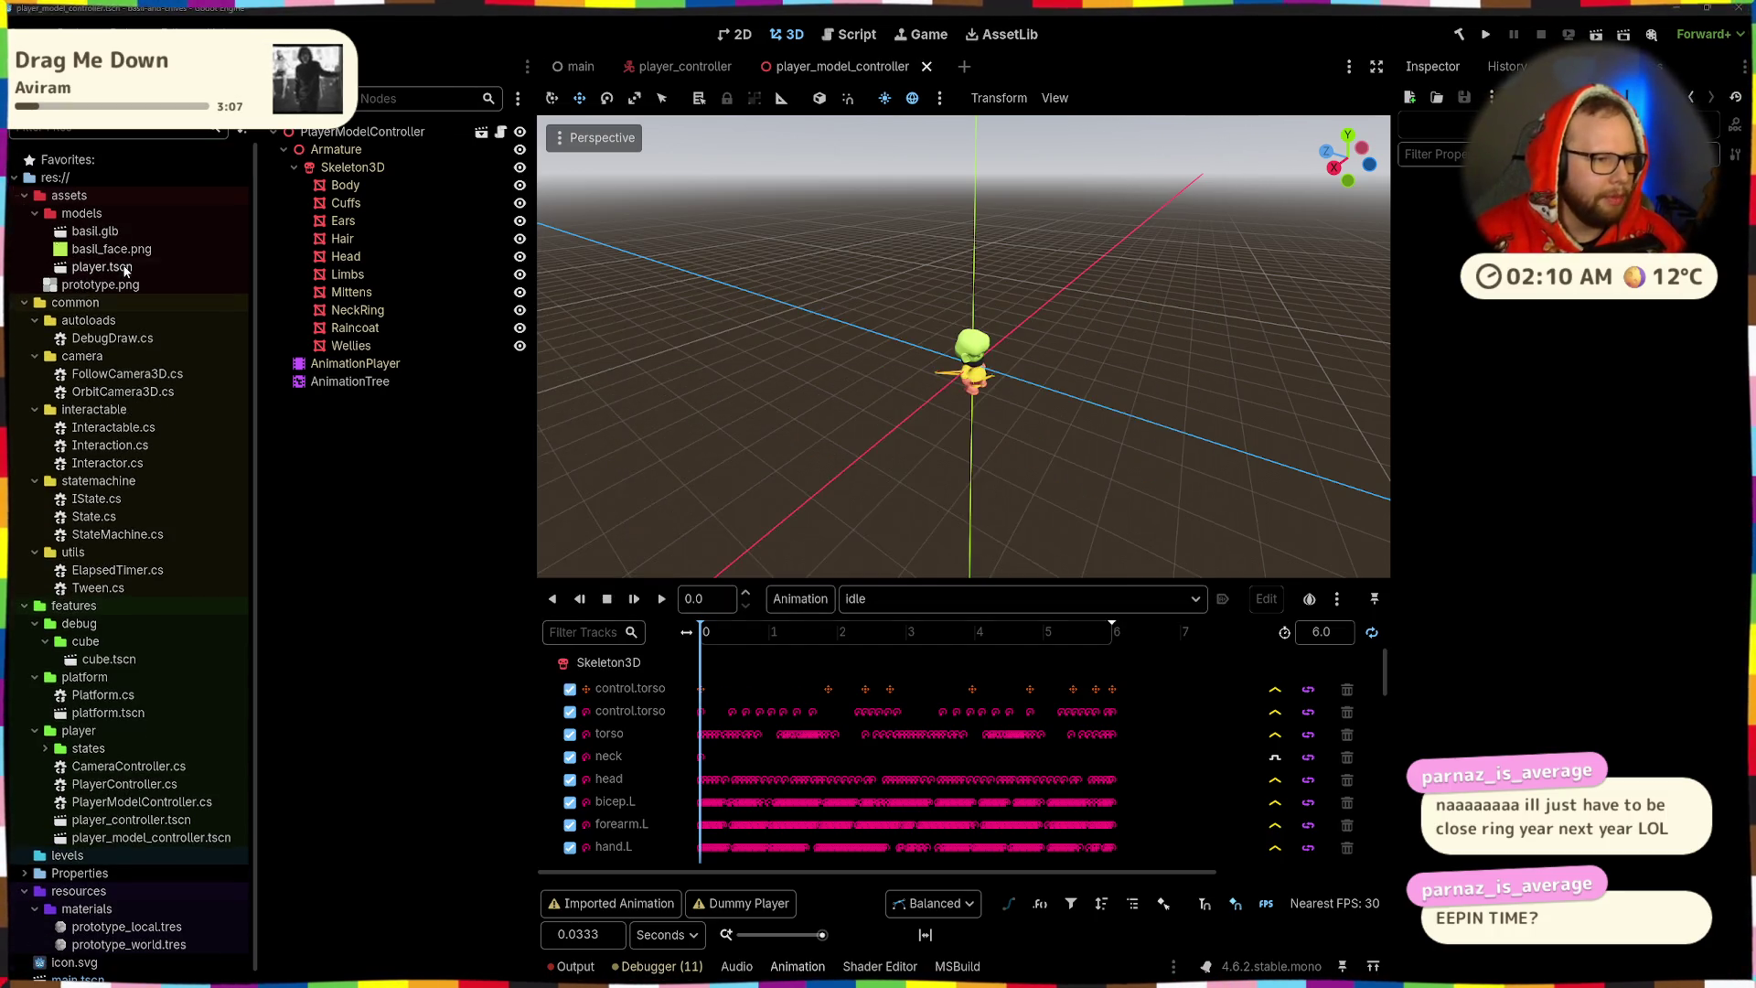
scroll(896, 392, up, 5)
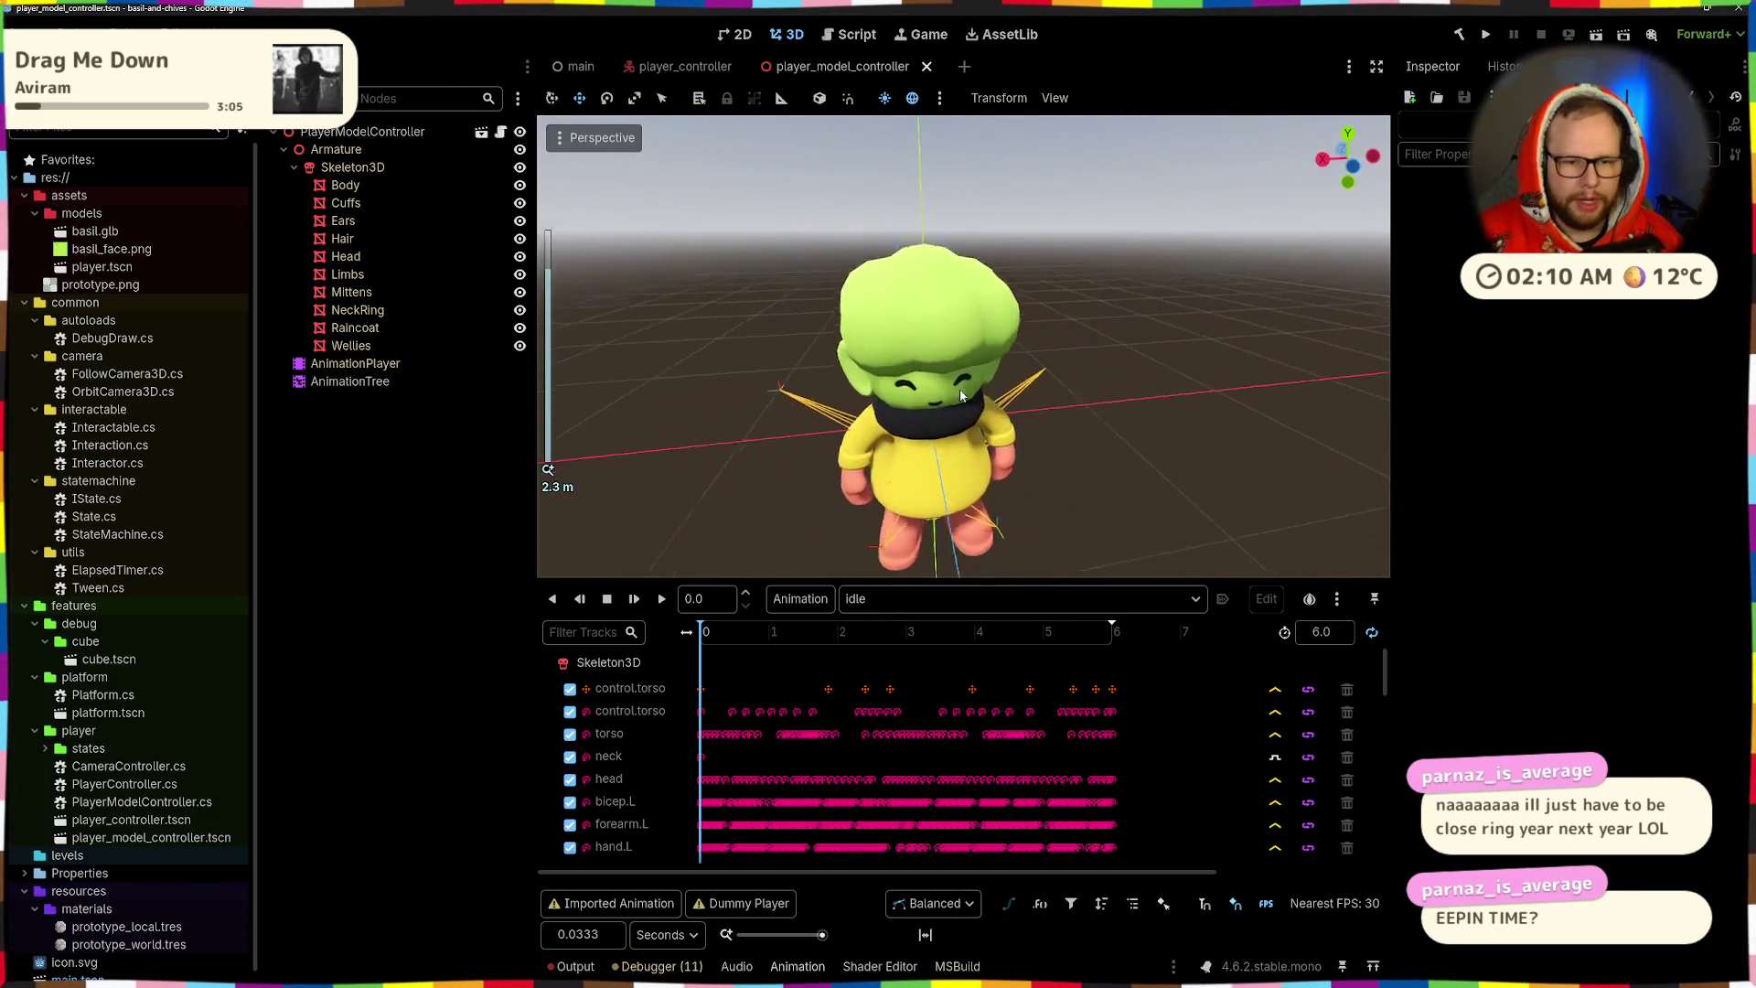
scroll(901, 319, down, 5)
scroll(900, 319, up, 5)
drag(854, 462, 996, 450)
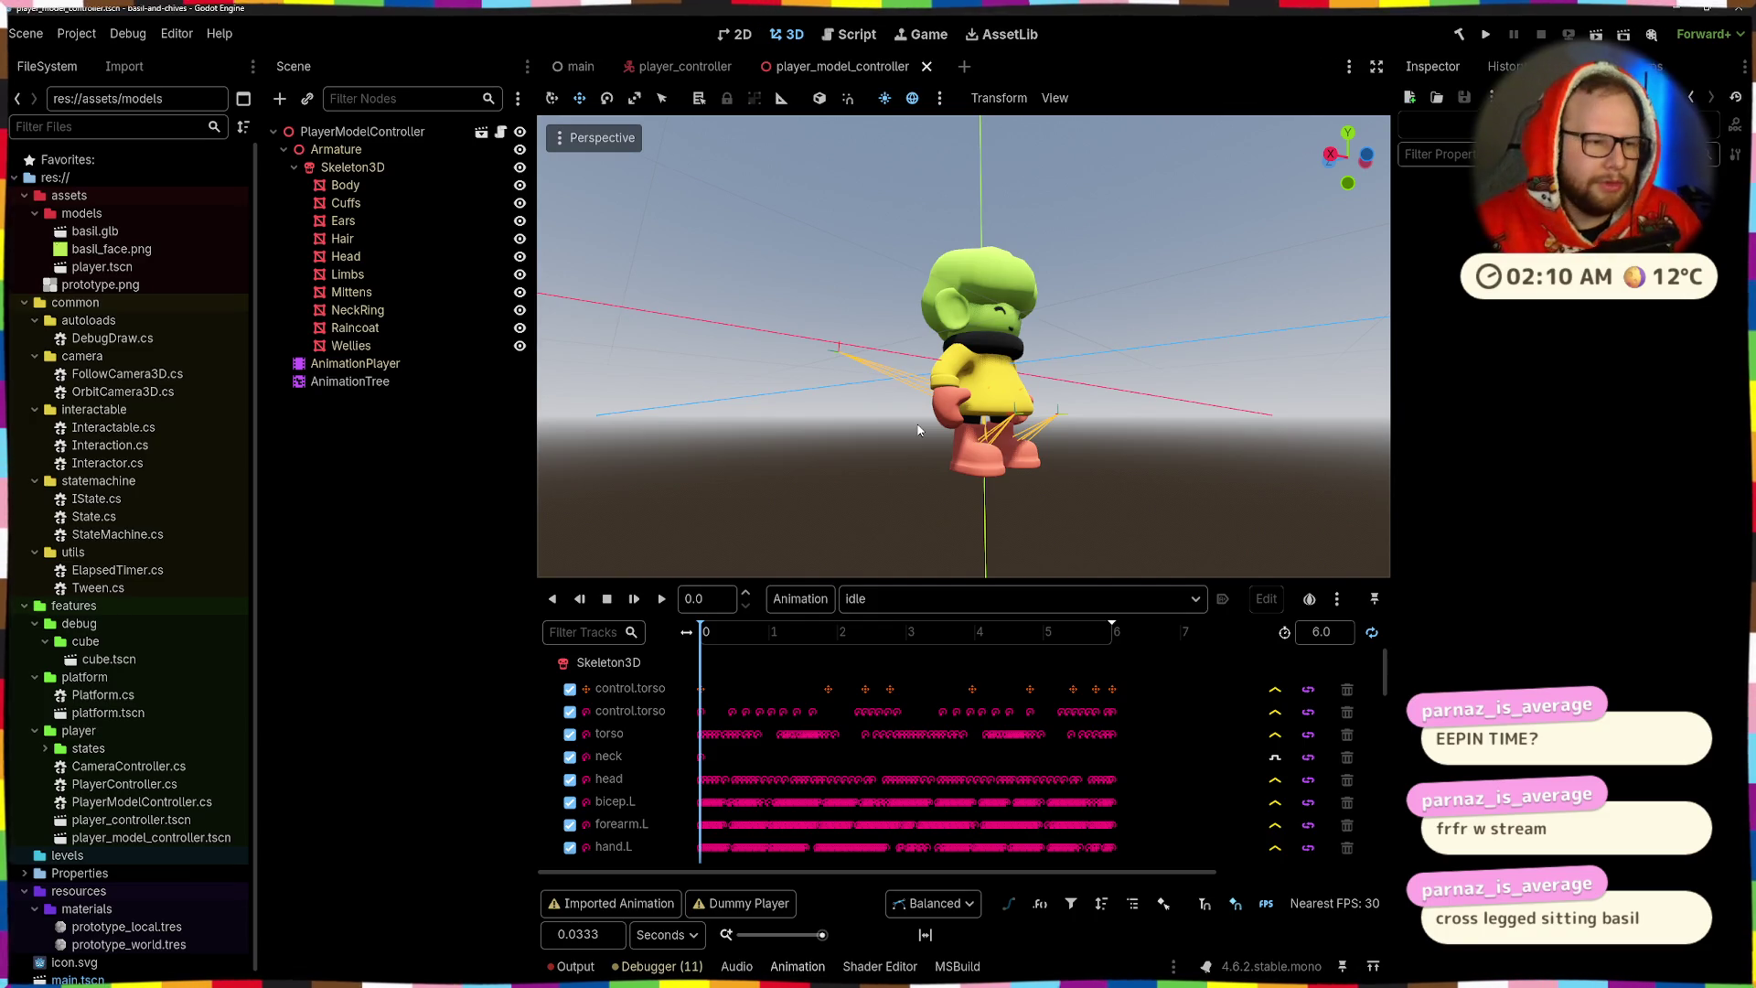
key(alt+Tab)
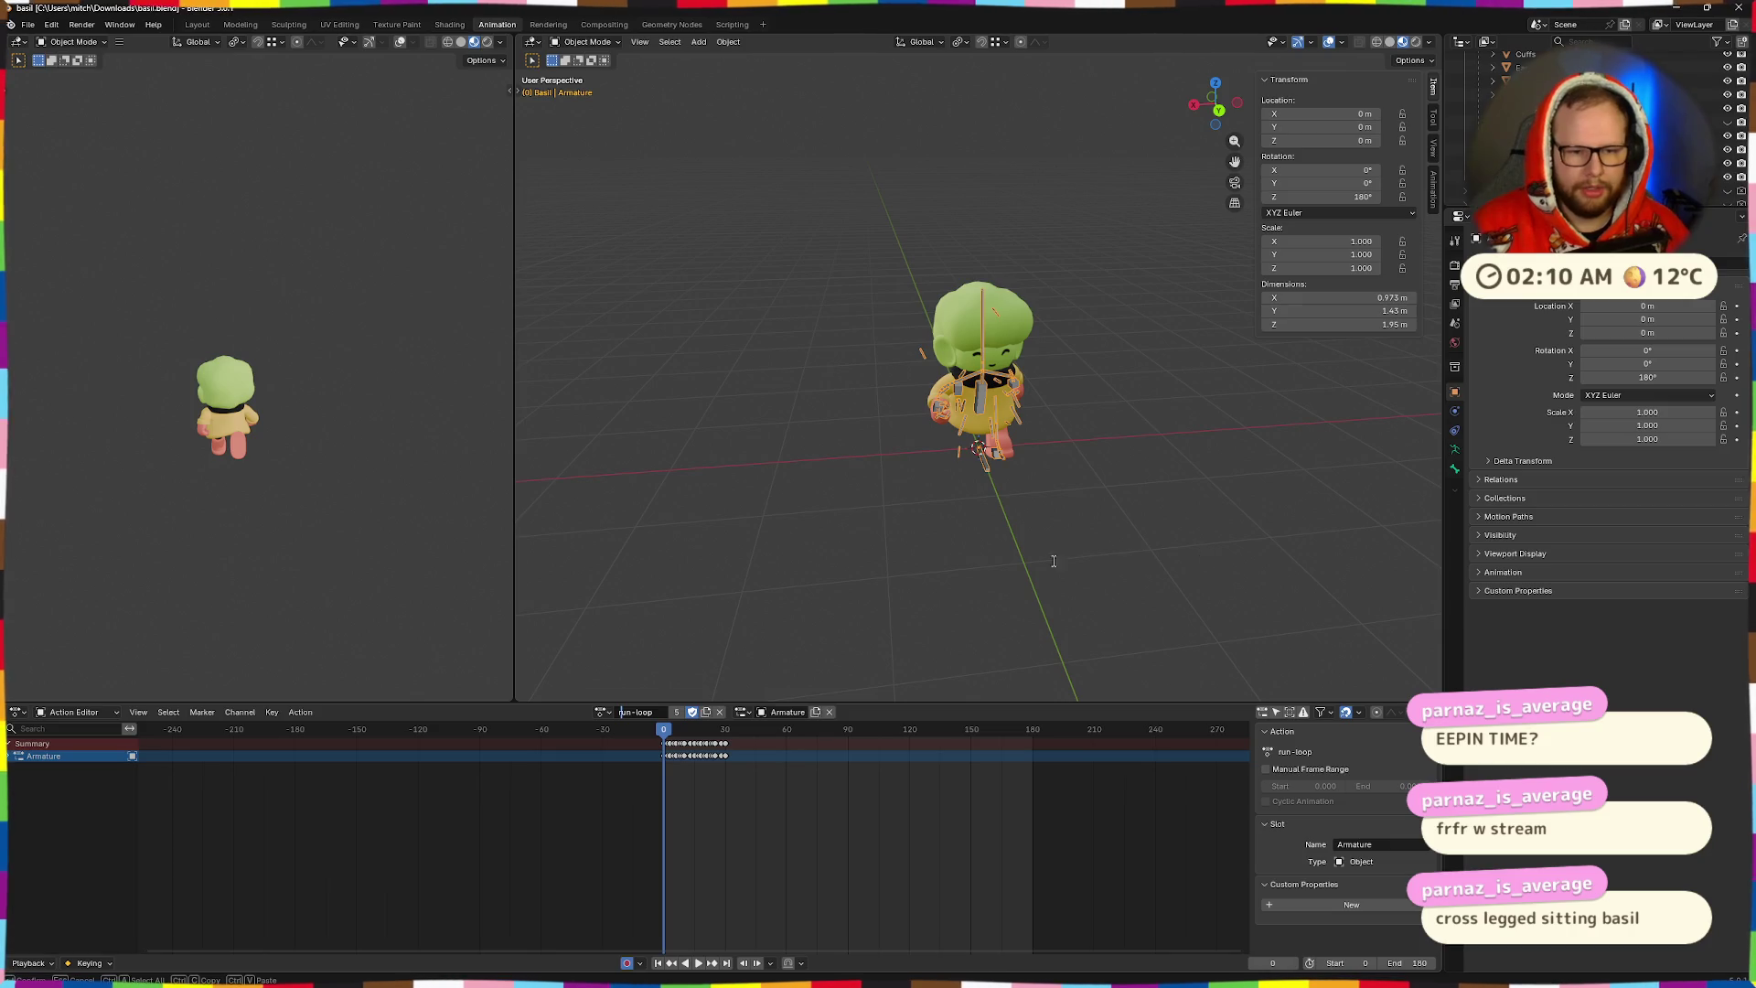
- Play and stop the run-loop animation to preview it
scroll(1118, 461, up, 5)
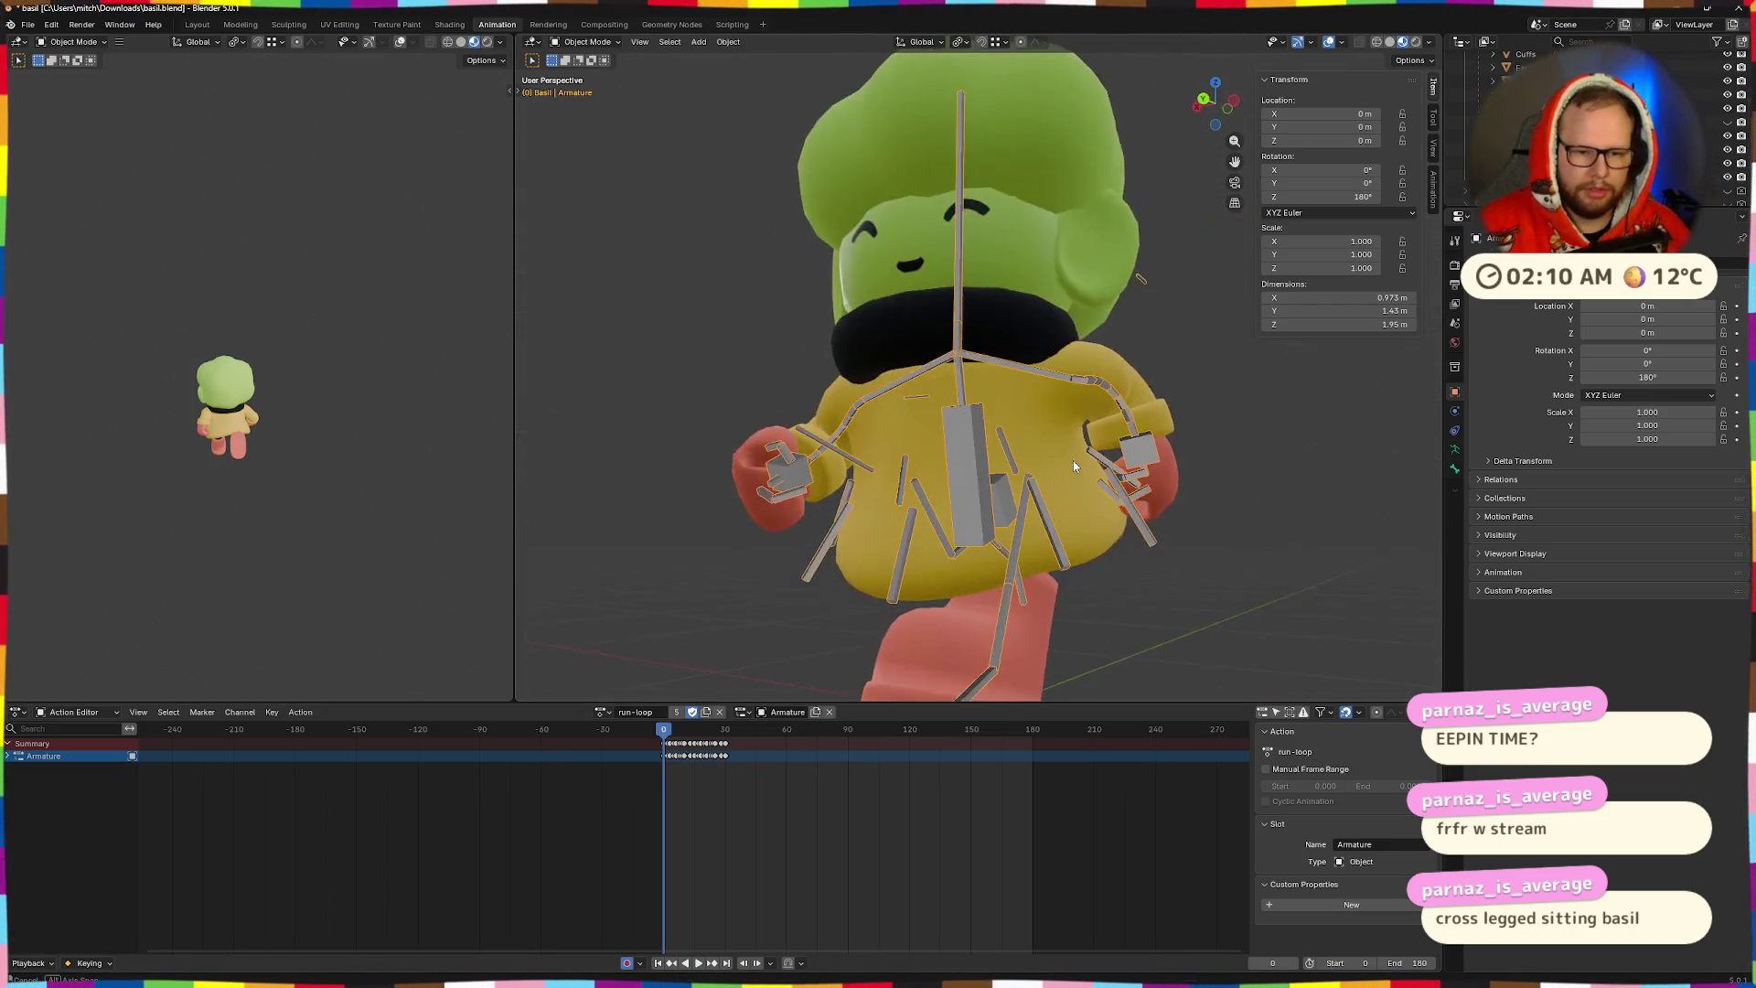
scroll(1116, 436, down, 3)
scroll(1134, 448, down, 4)
key(space)
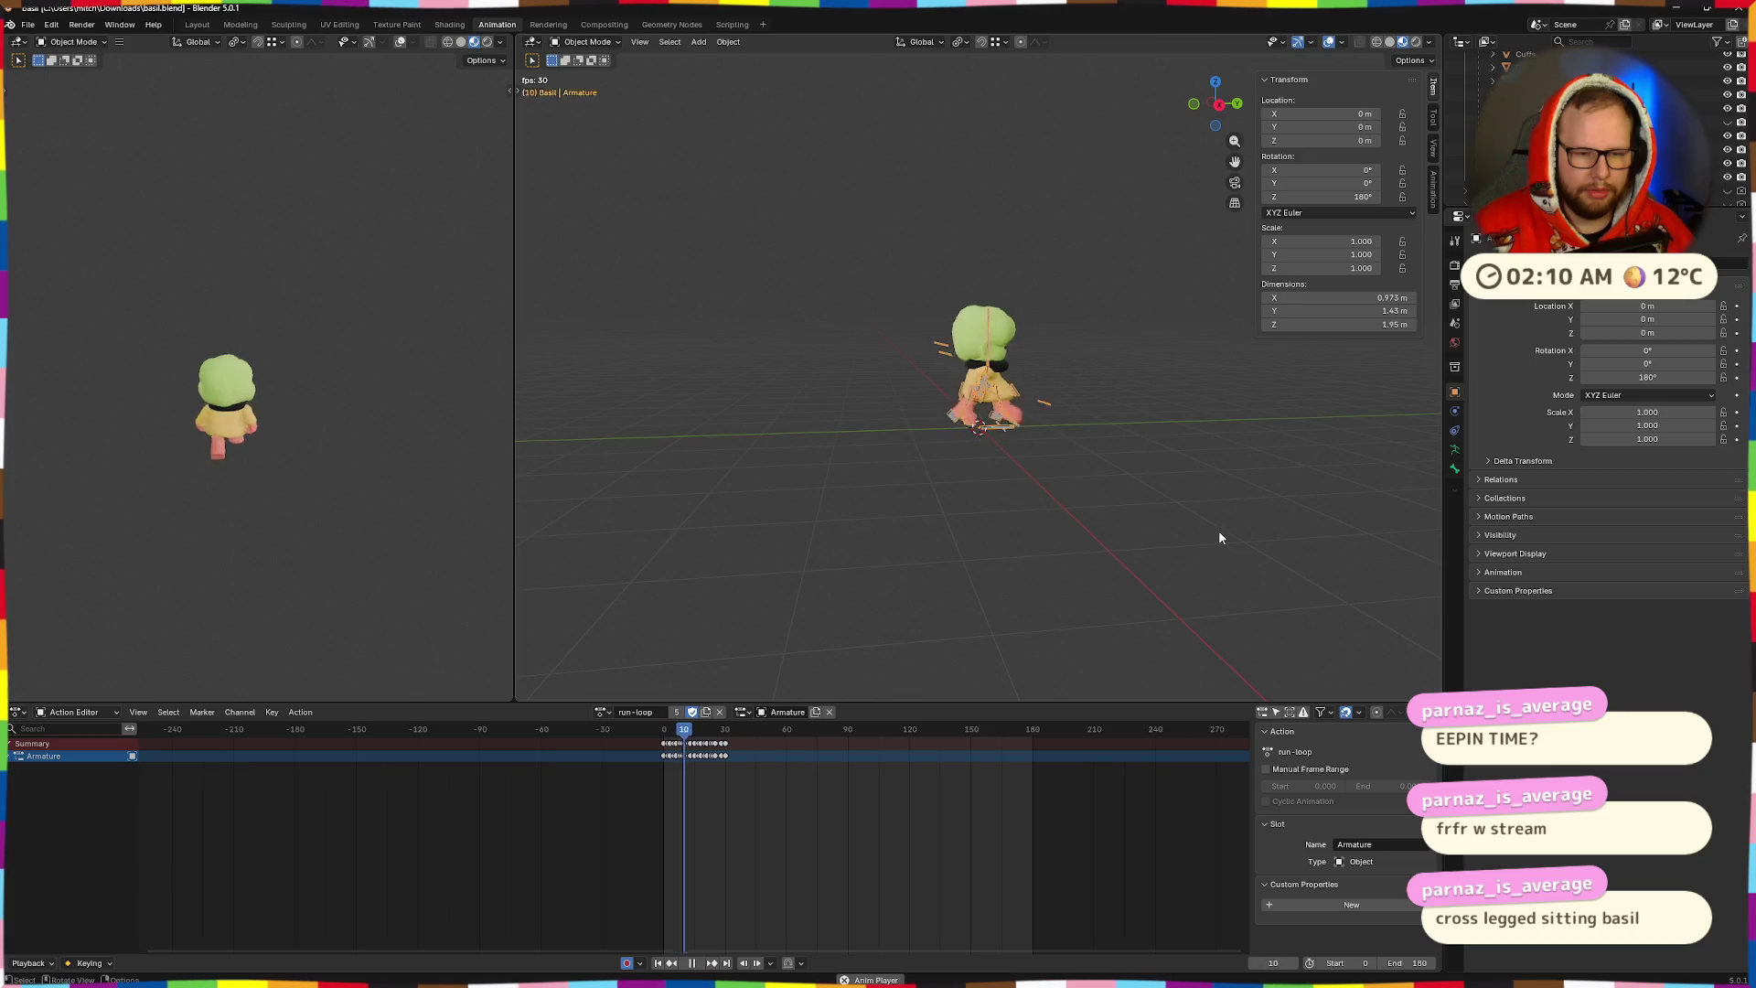
key(space)
- Switch the character's action to idle-loop and orbit to a front view
scroll(968, 815, up, 3)
click(603, 711)
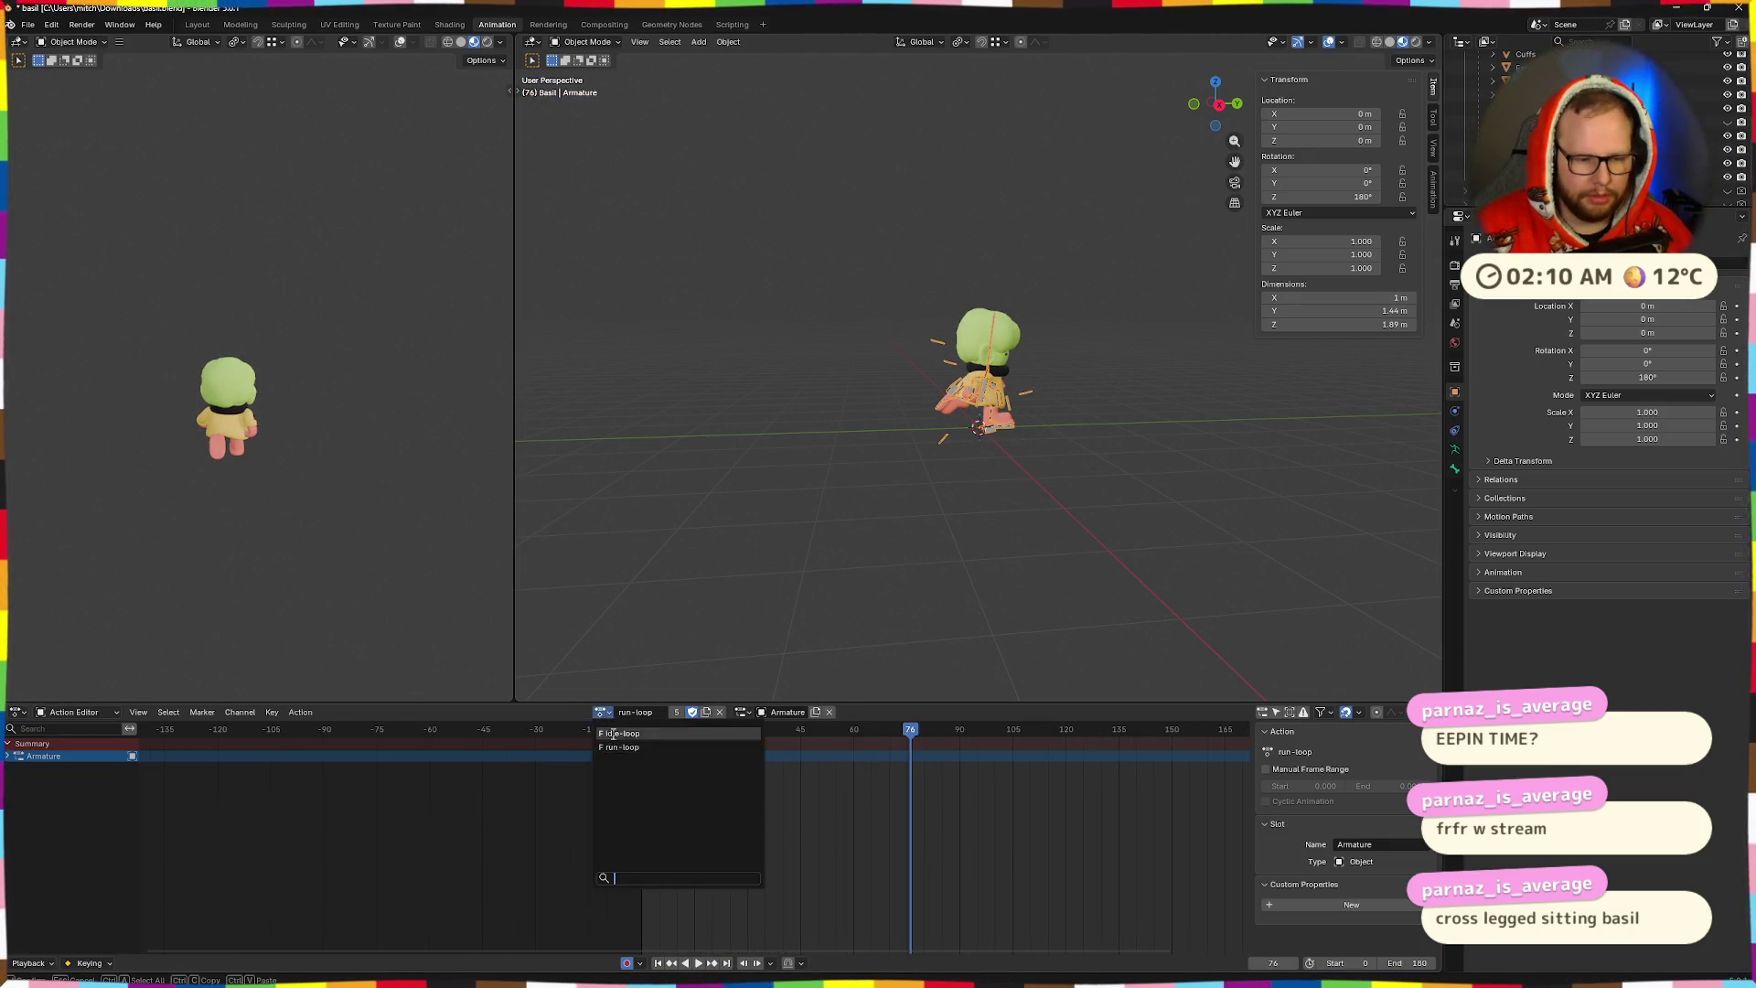
click(640, 743)
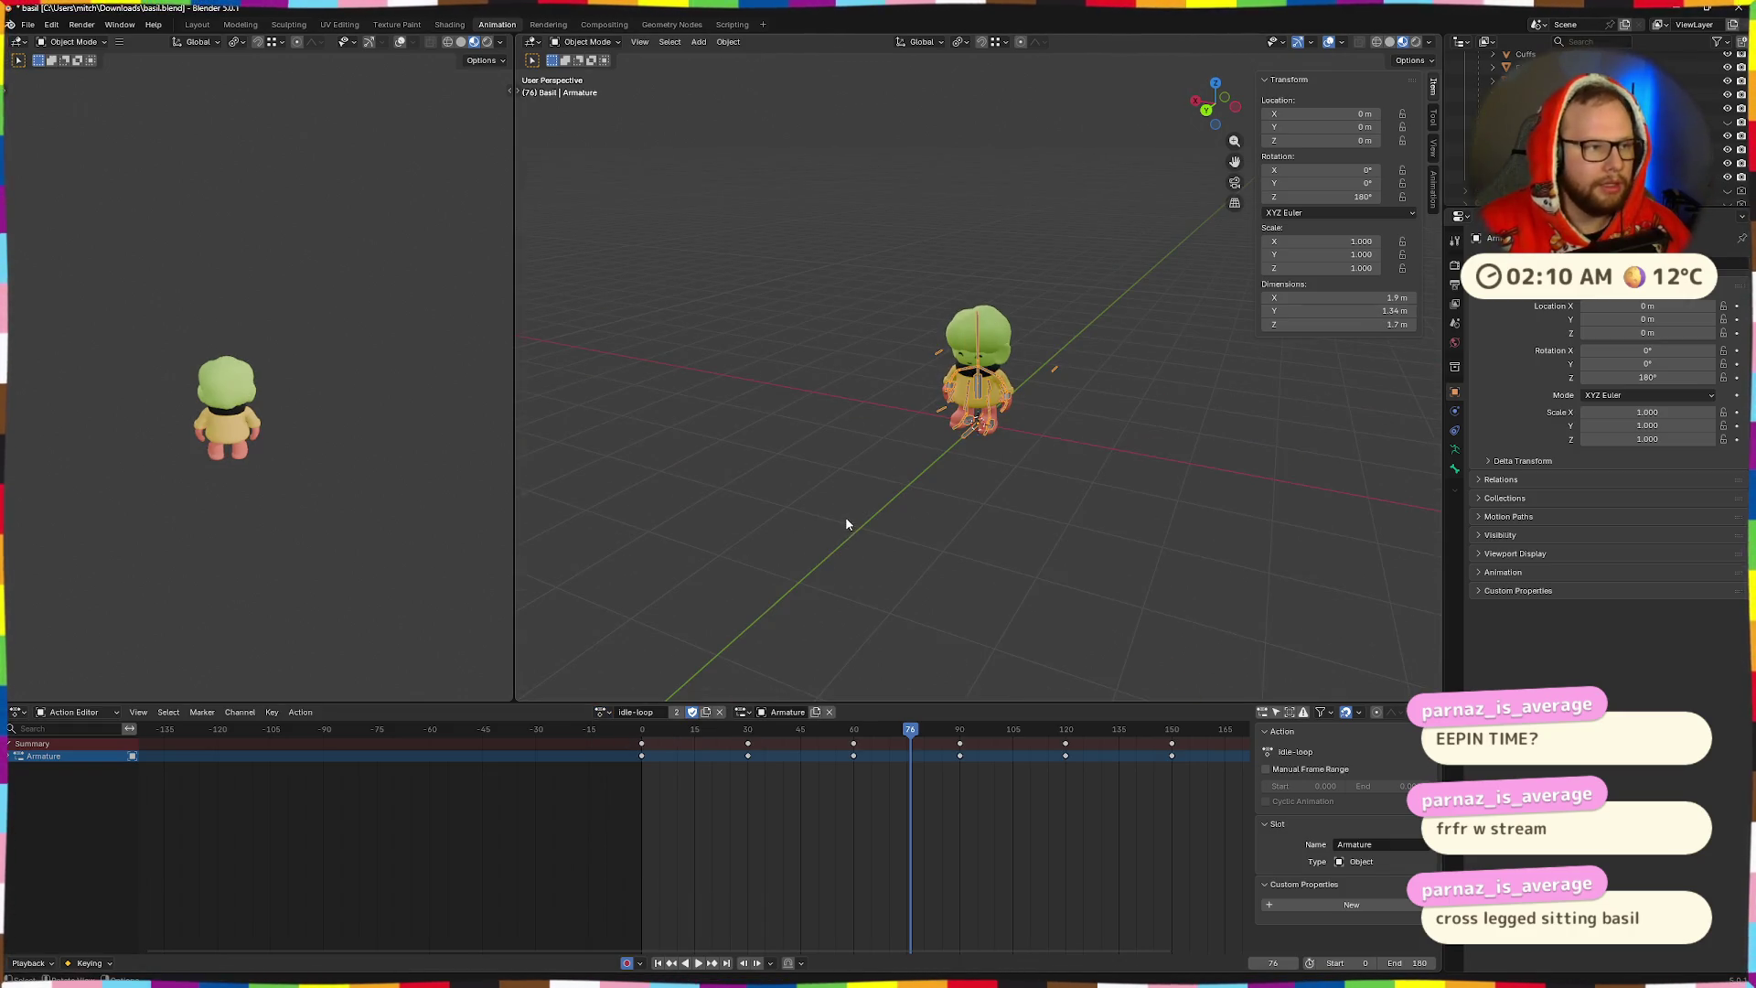
scroll(1068, 762, down, 2)
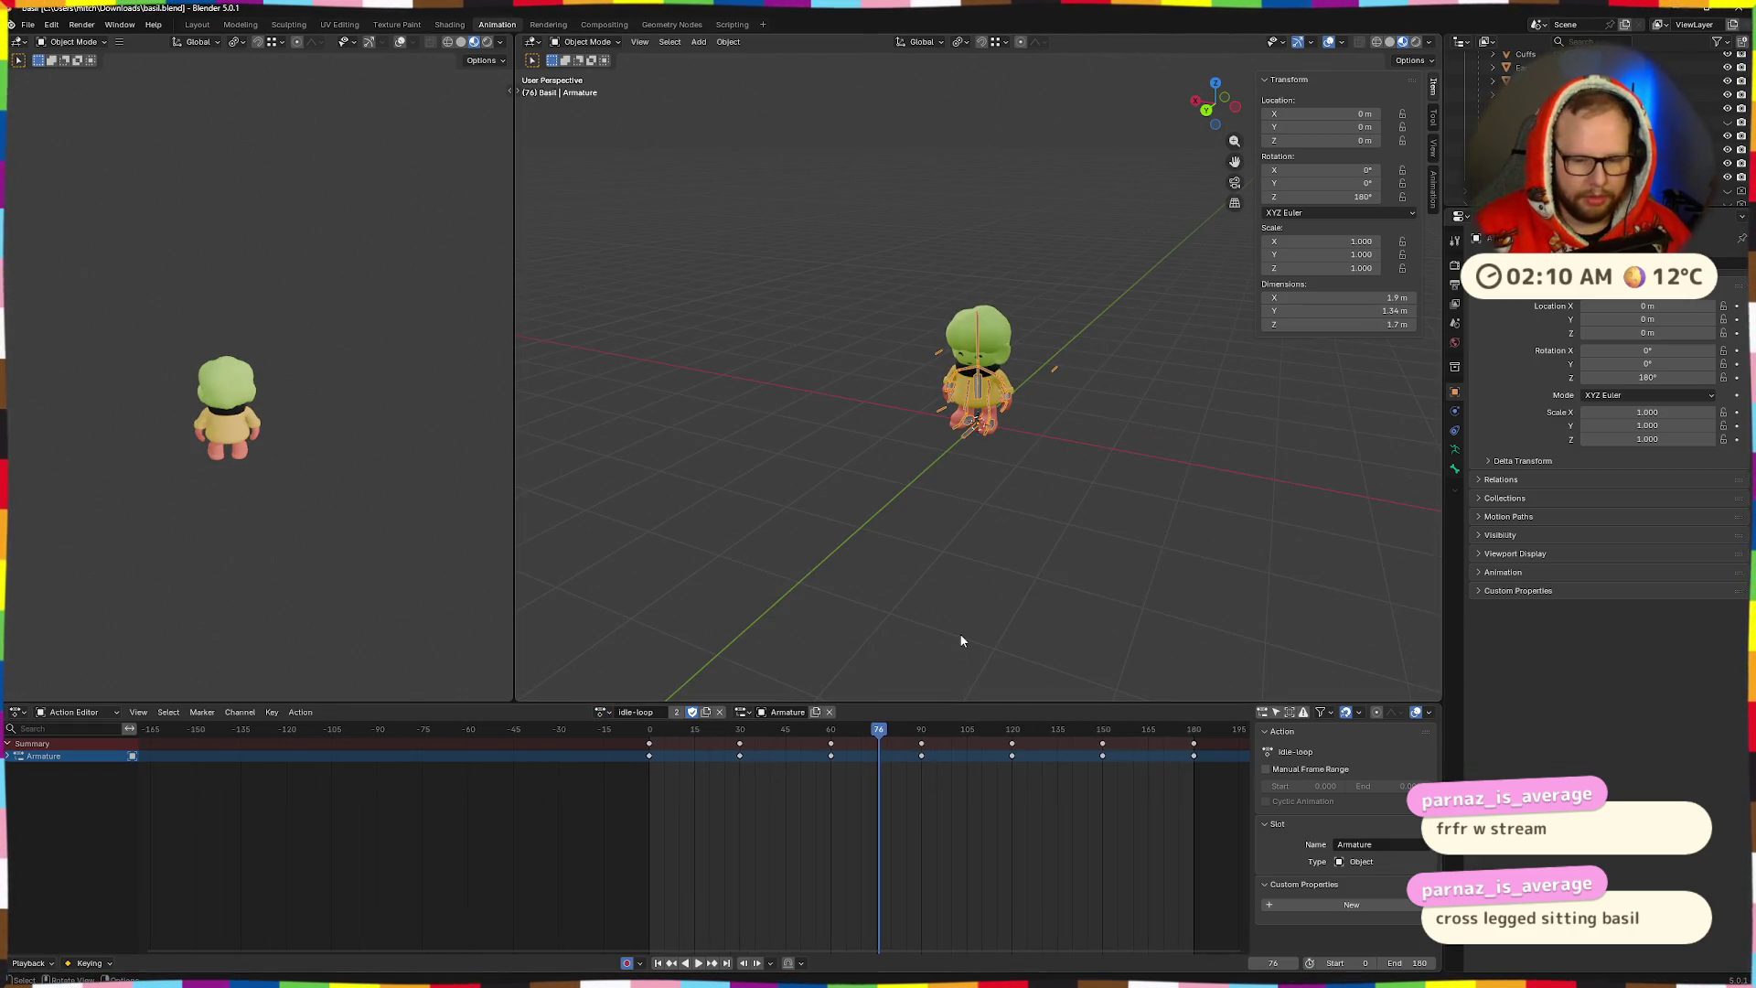
scroll(1128, 485, up, 6)
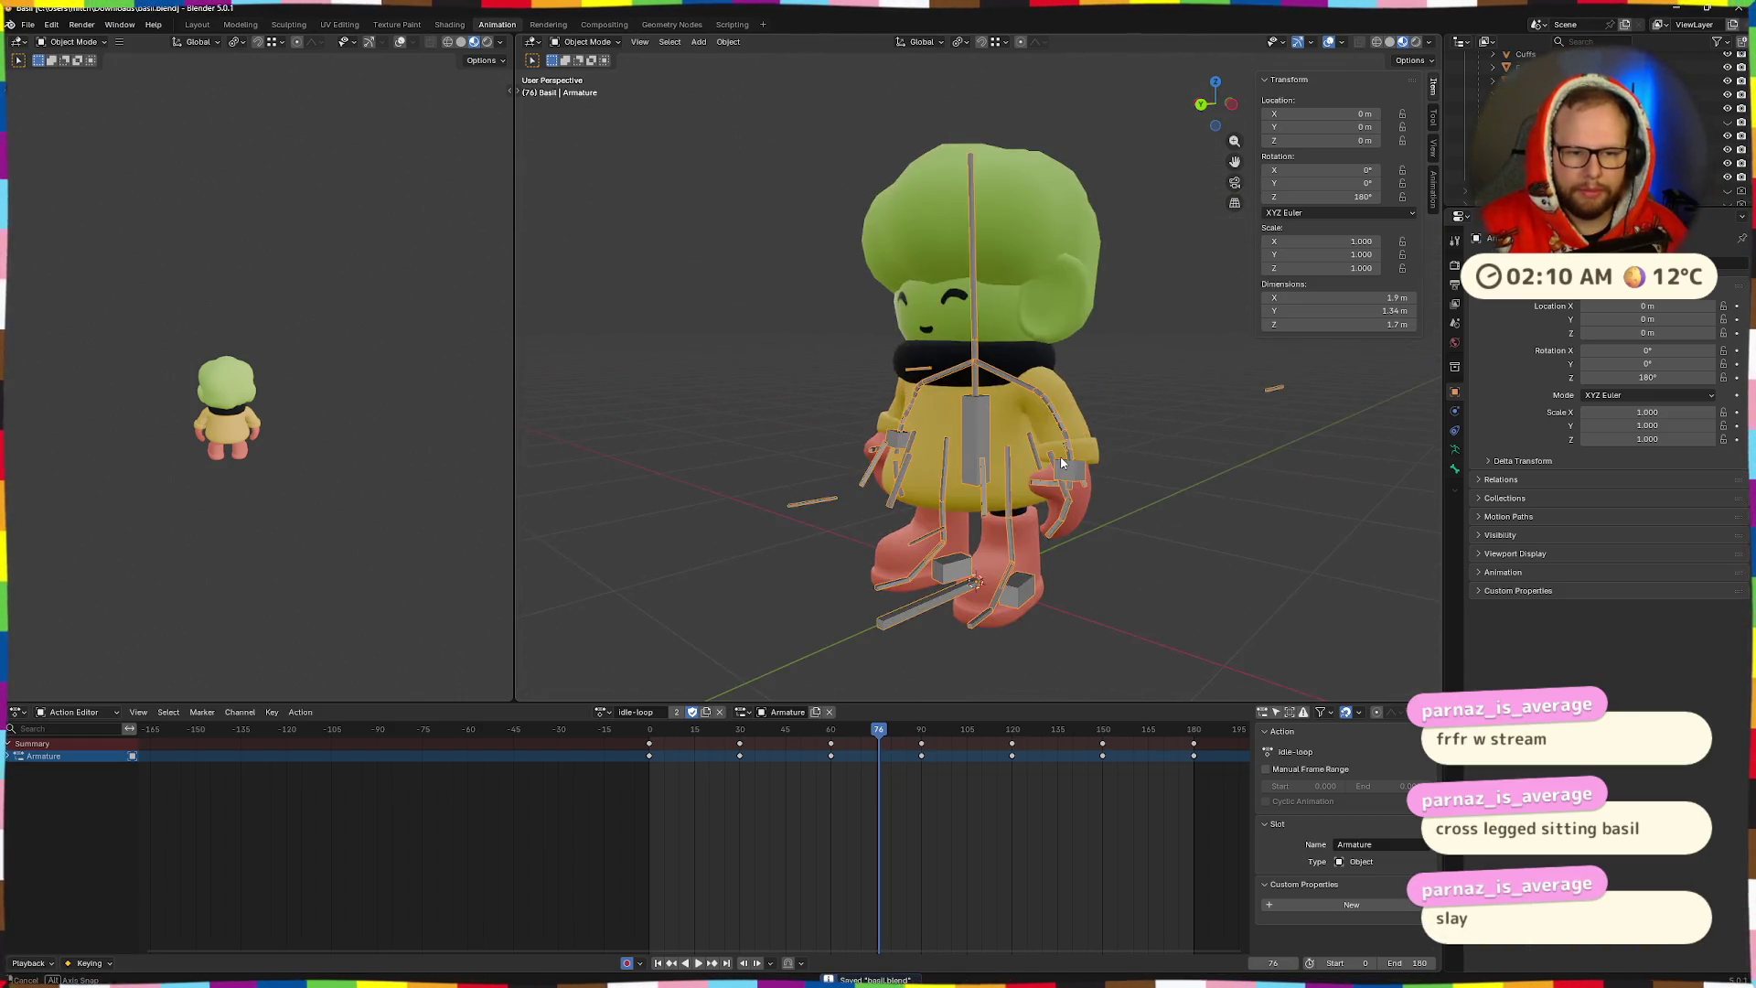
scroll(977, 433, down, 5)
drag(1154, 475, 1039, 501)
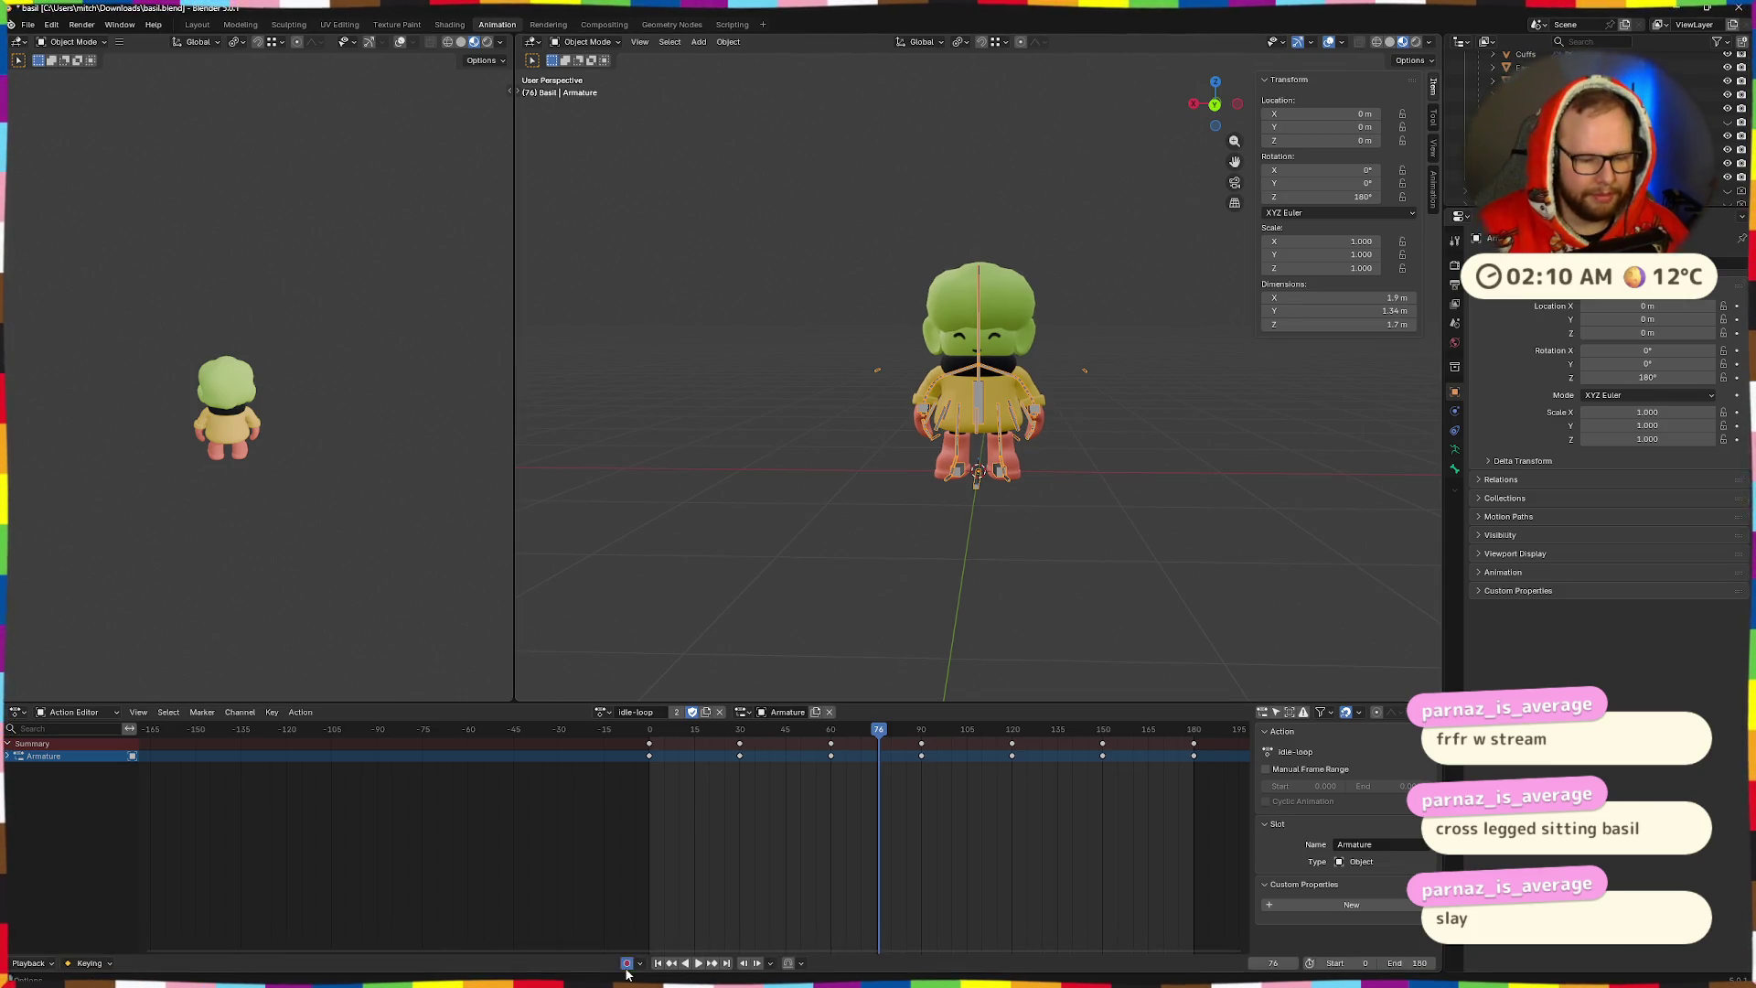
key(ctrl+super+Right)
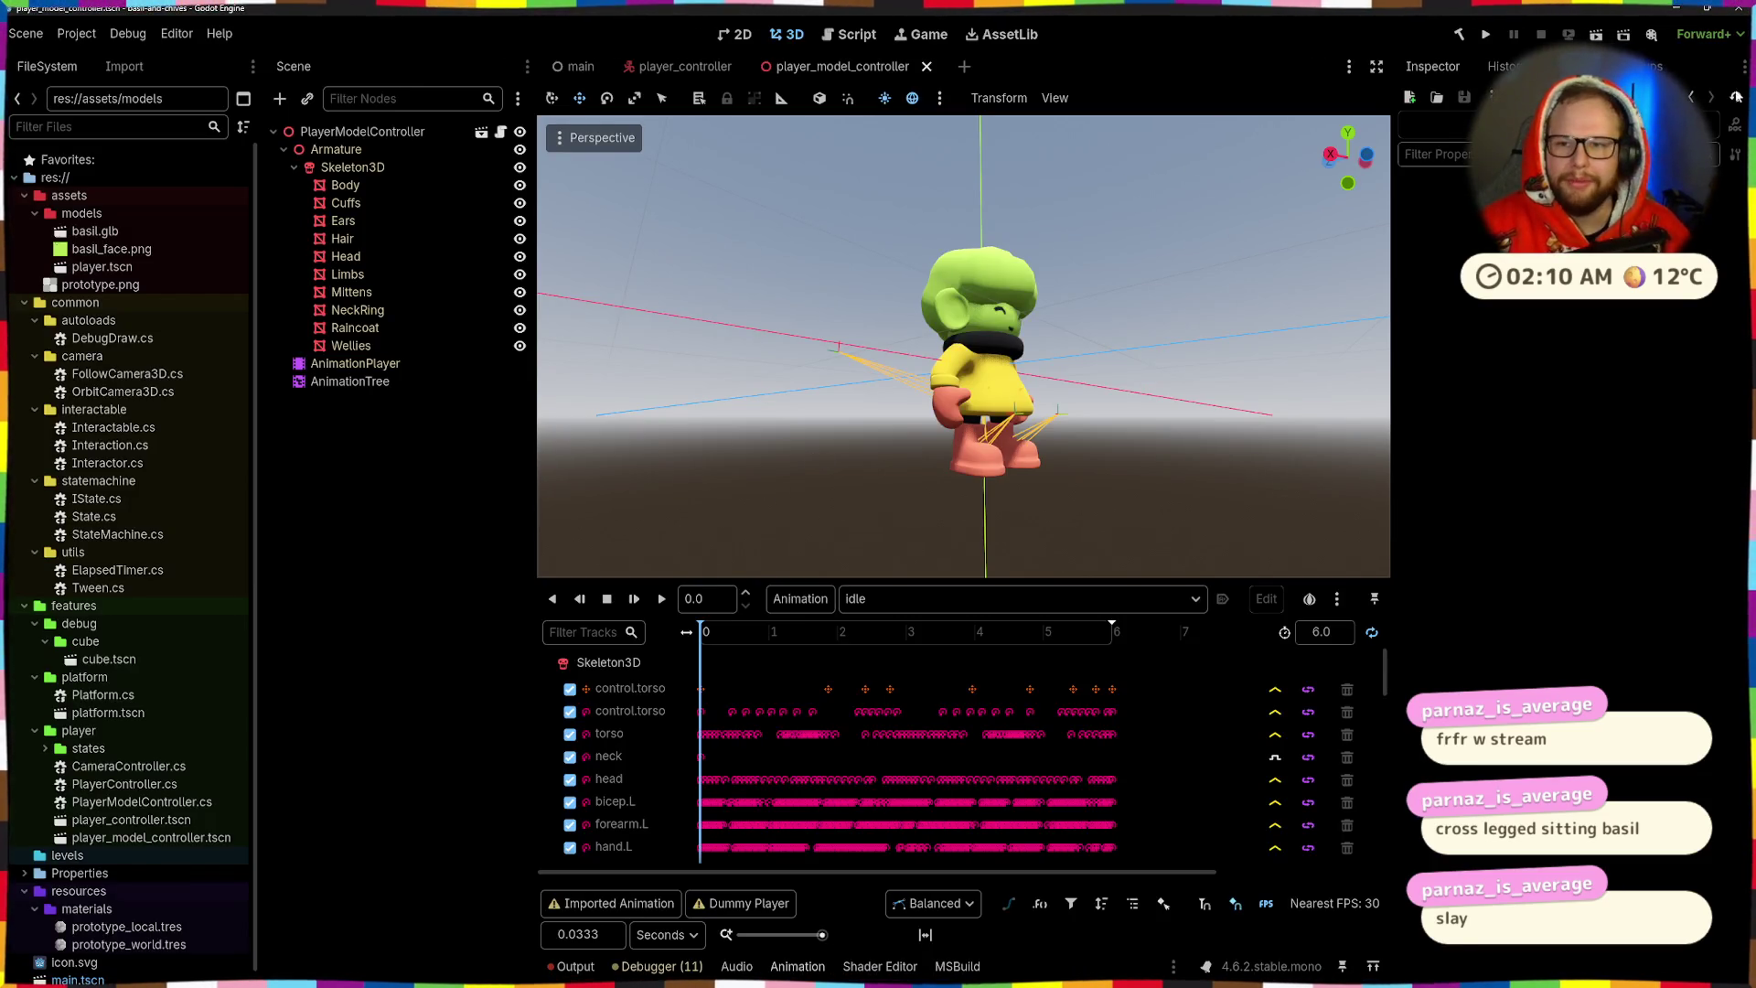
key(ctrl+super+Left)
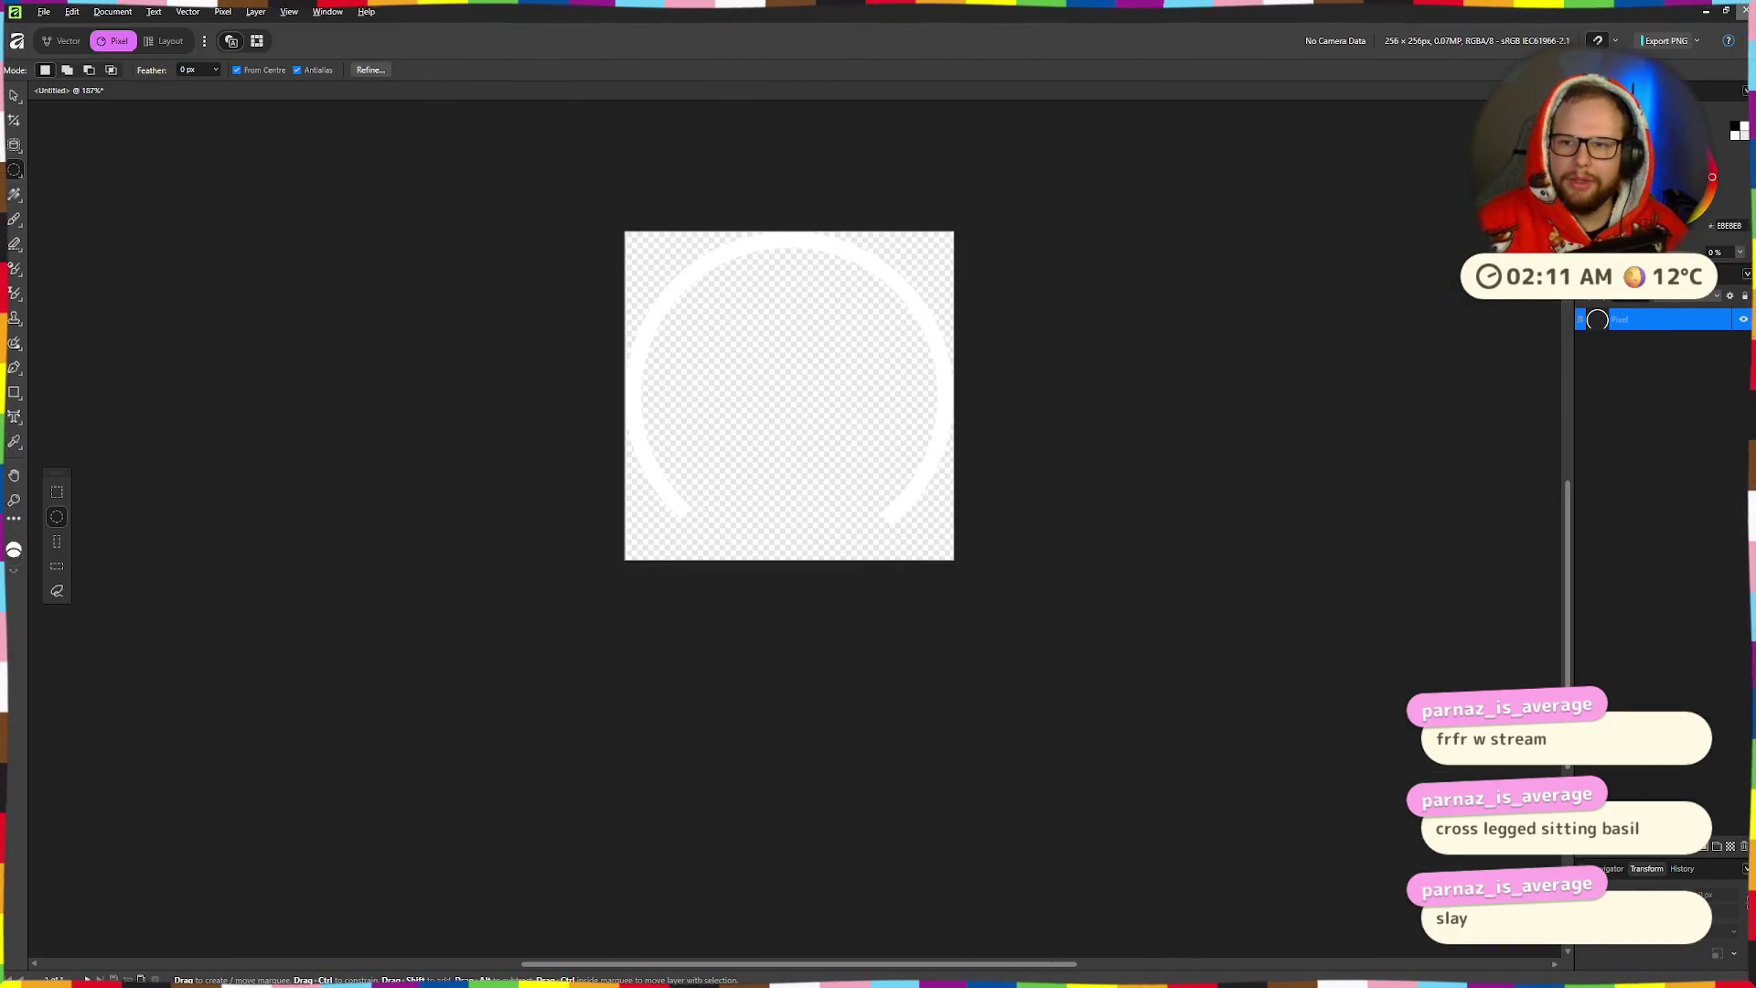
click(870, 513)
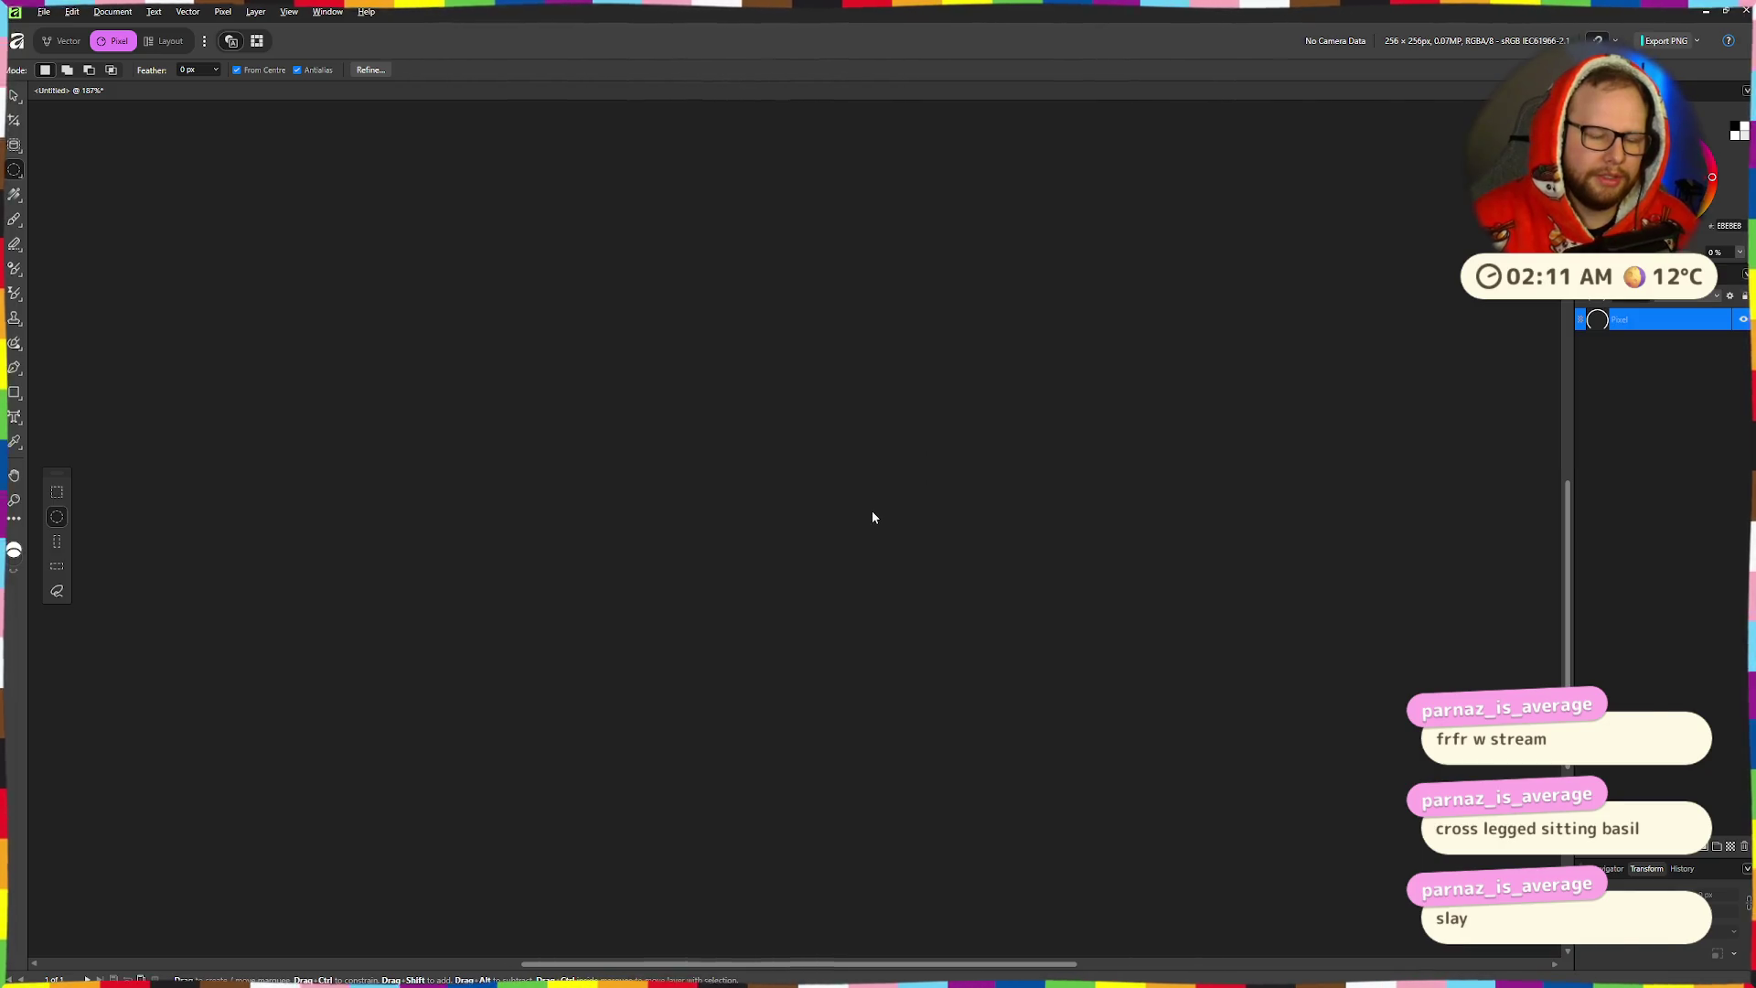
key(ctrl+super+Left)
key(ctrl+super+Left)
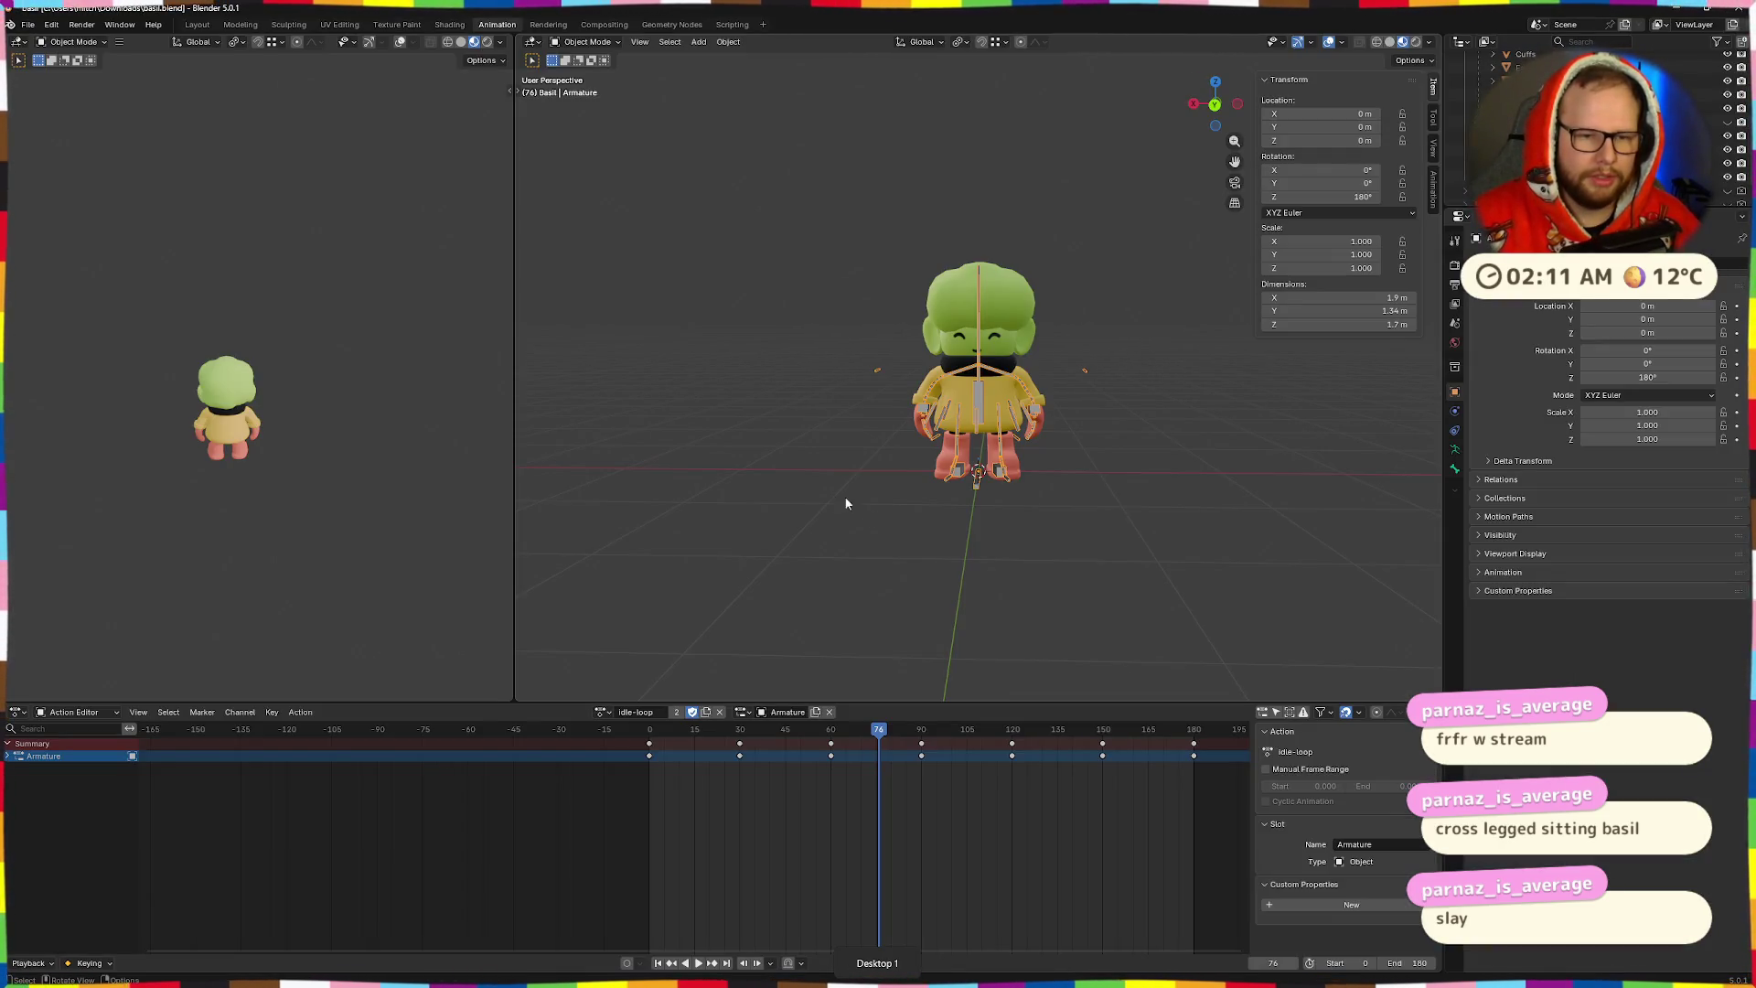
- Play the idle-loop action and orbit and zoom the viewports in on the character
click(599, 711)
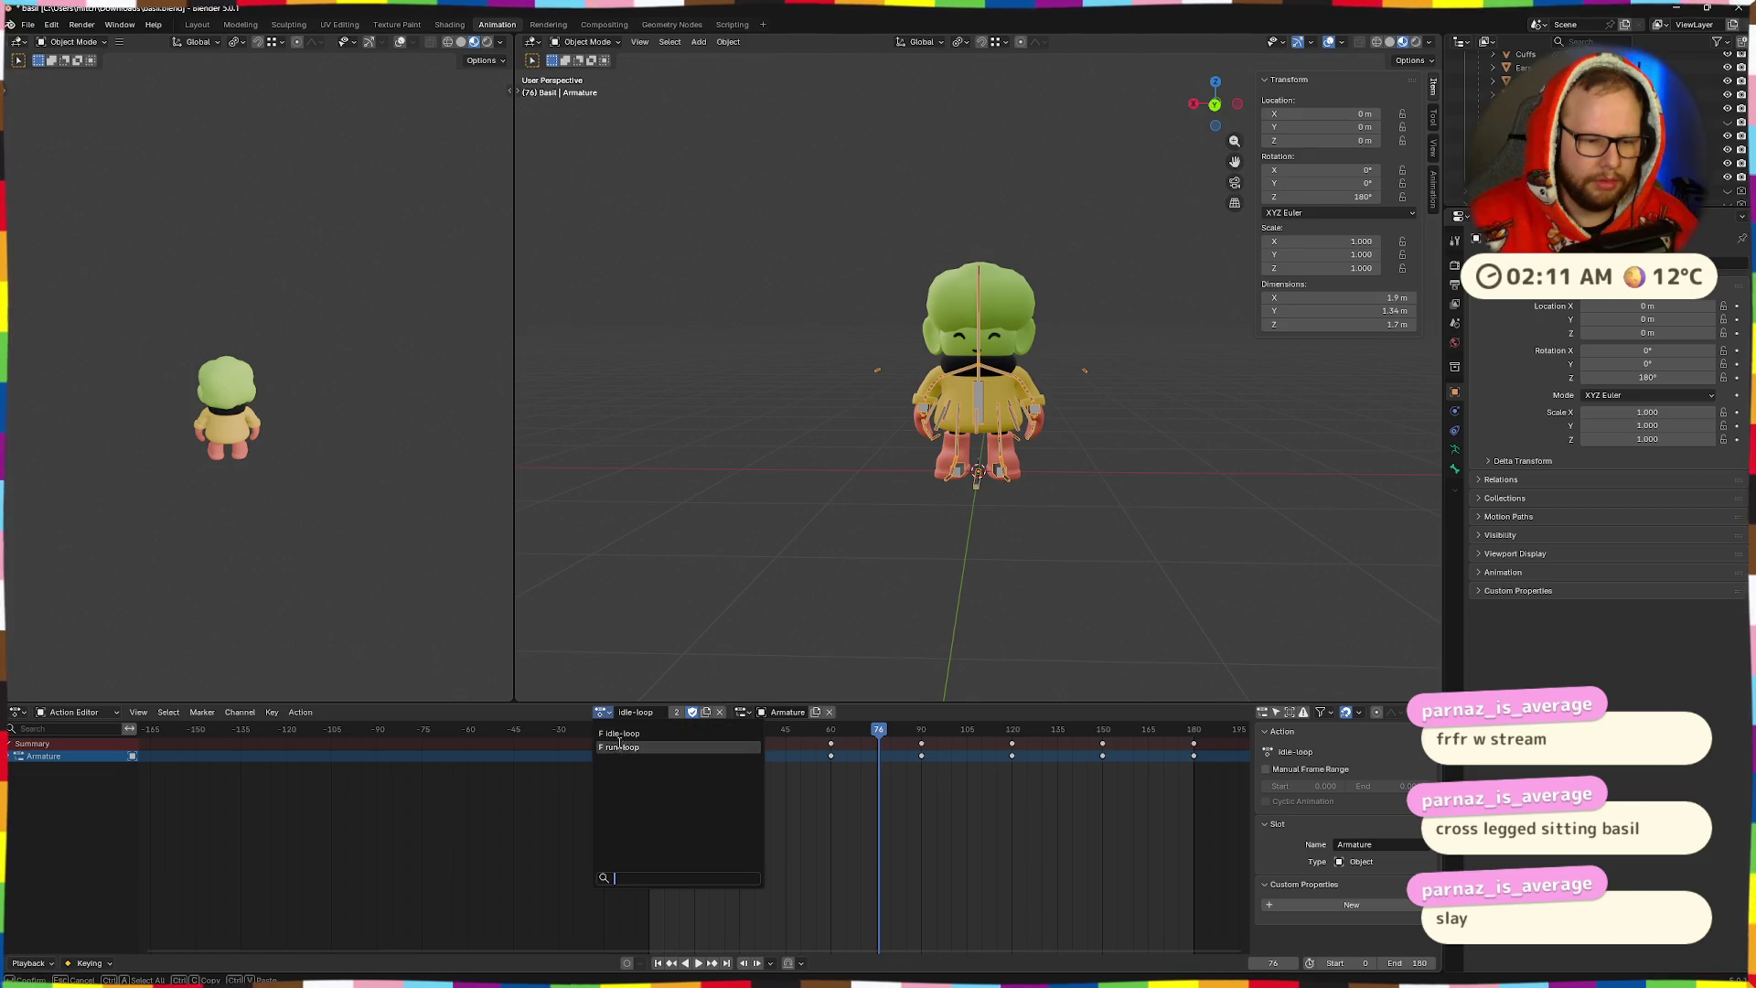
key(space)
drag(1038, 473, 951, 457)
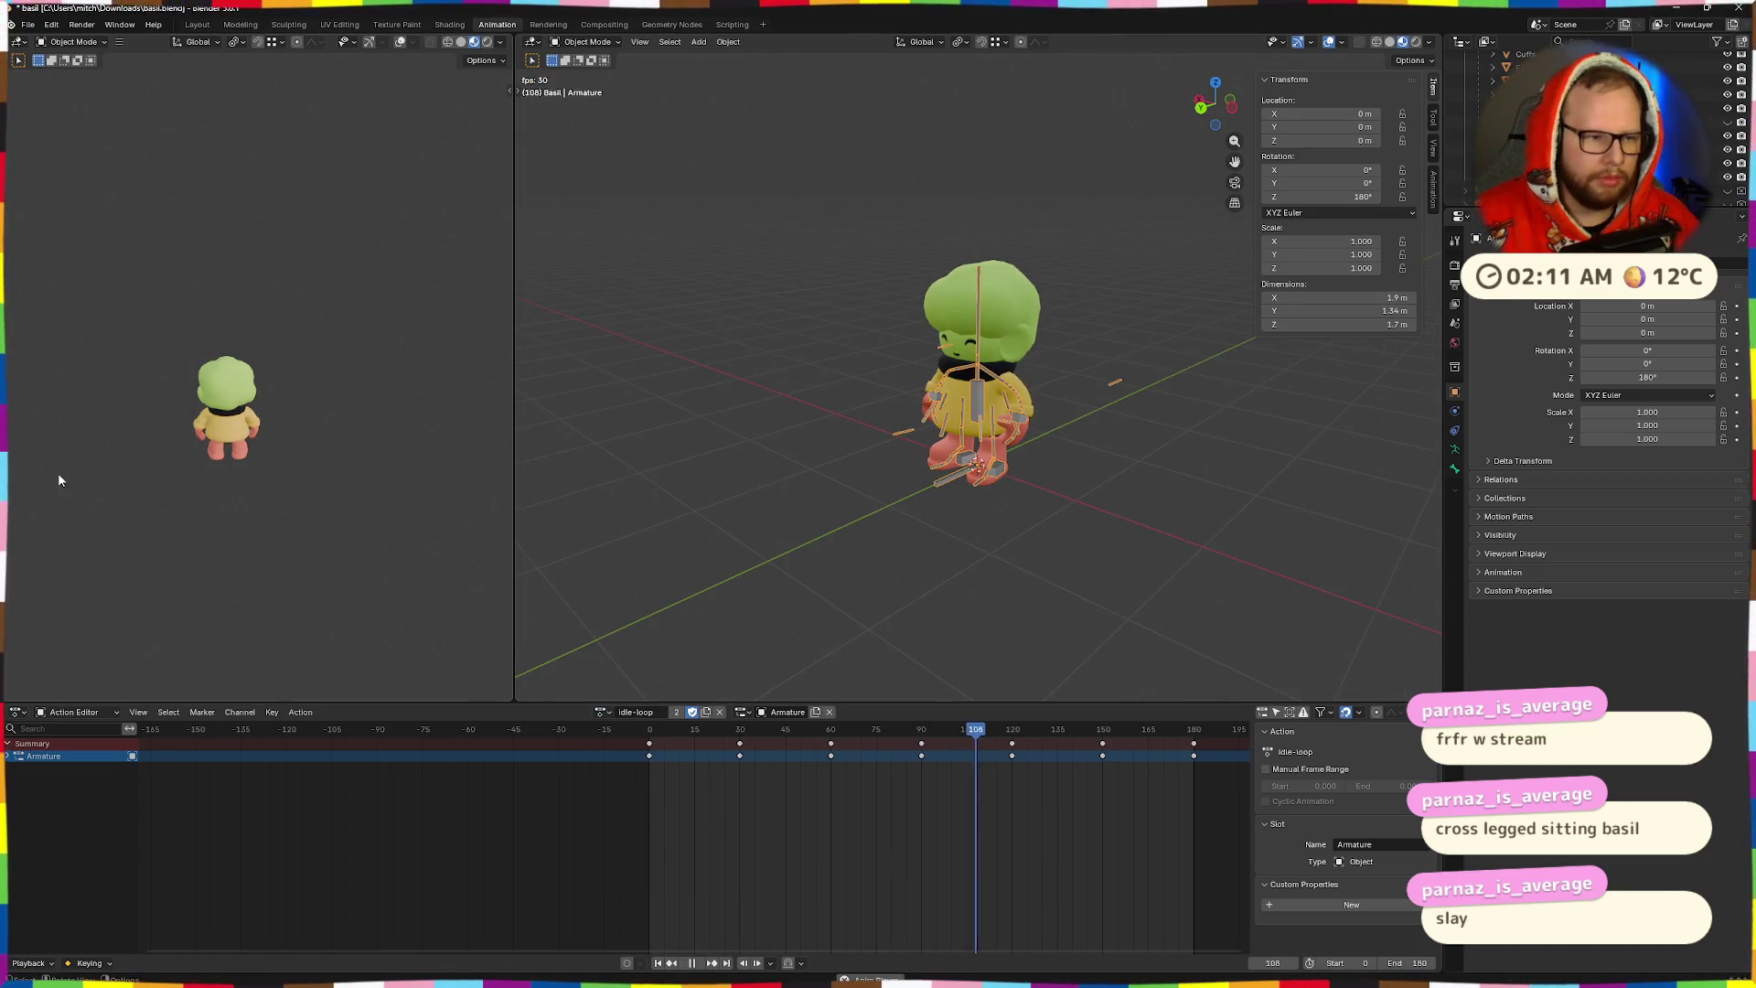
scroll(302, 457, up, 5)
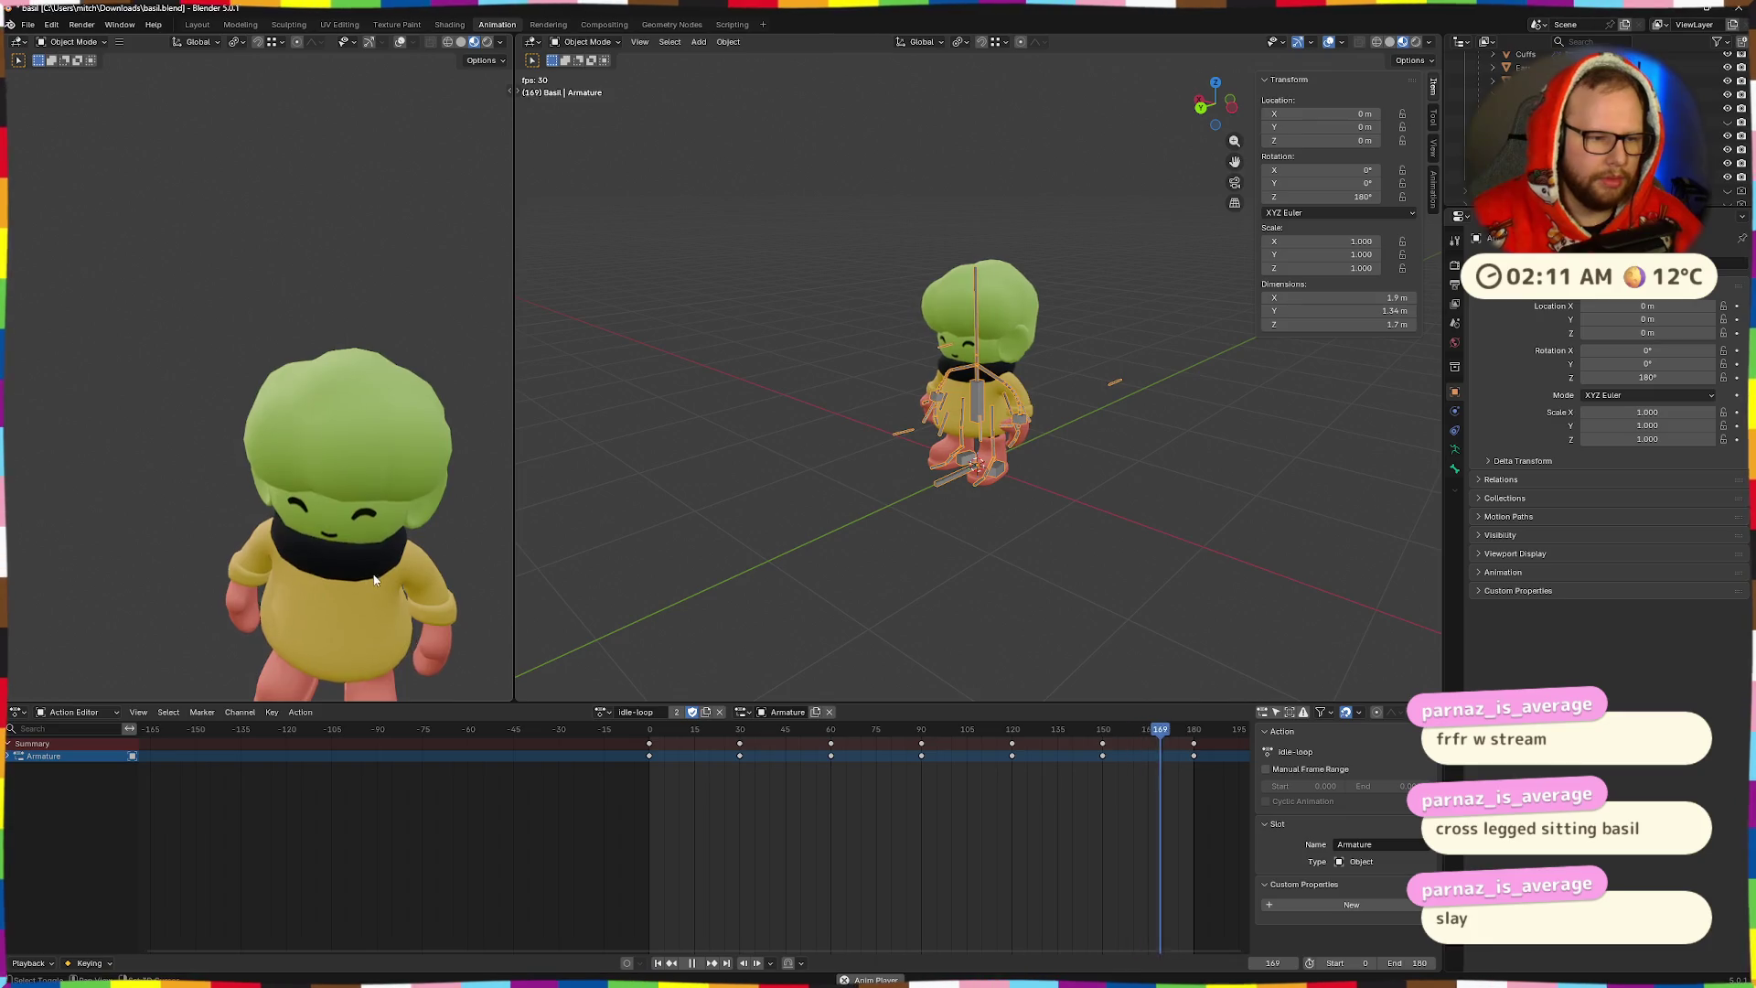
scroll(321, 452, down, 2)
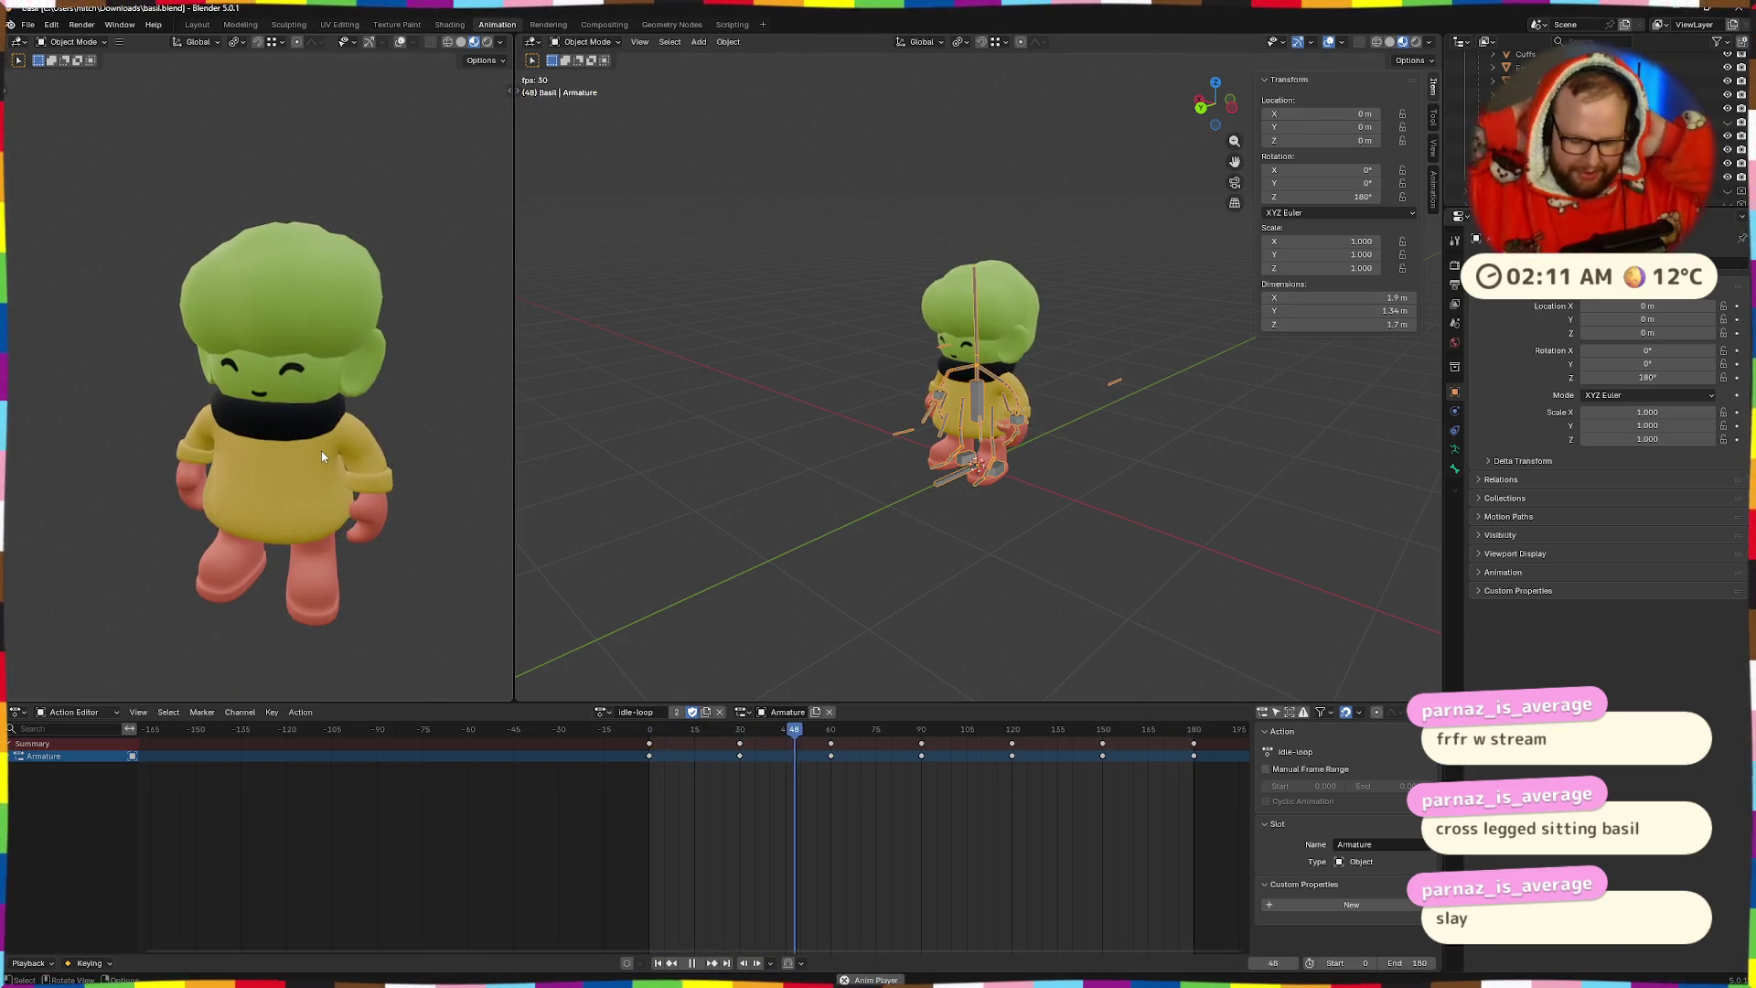